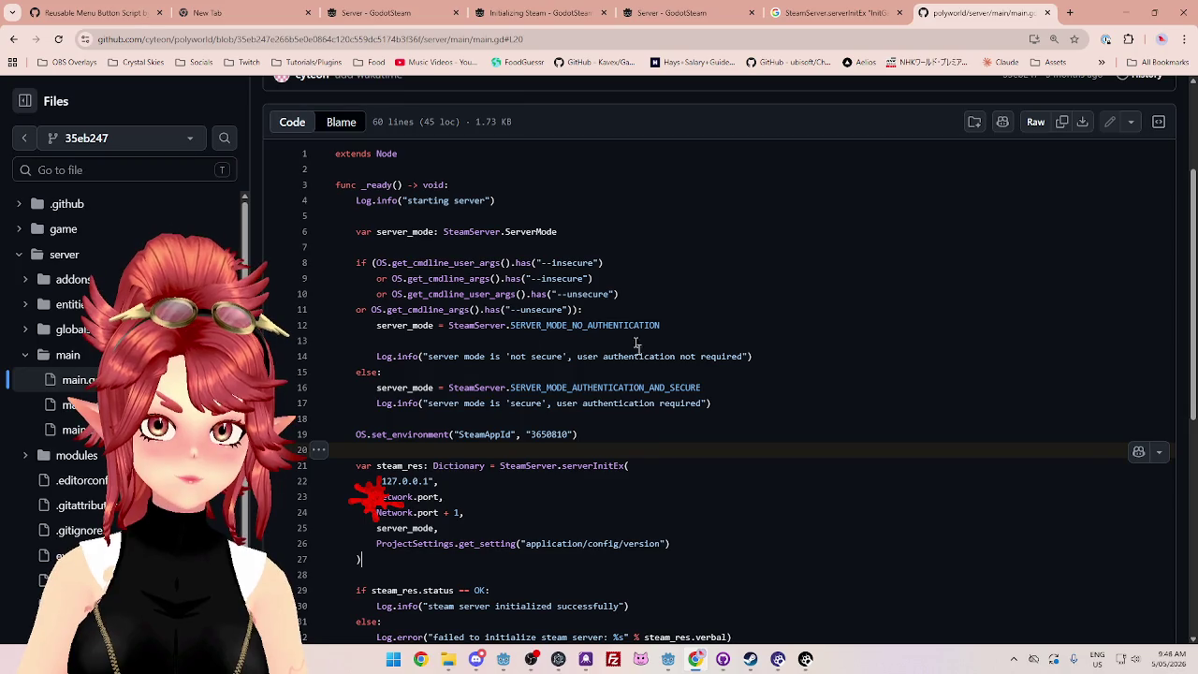
# Step: Switch from GitHub's main.gd page to the Godot editor showing ServerManager.gd
pyautogui.click(668, 659)
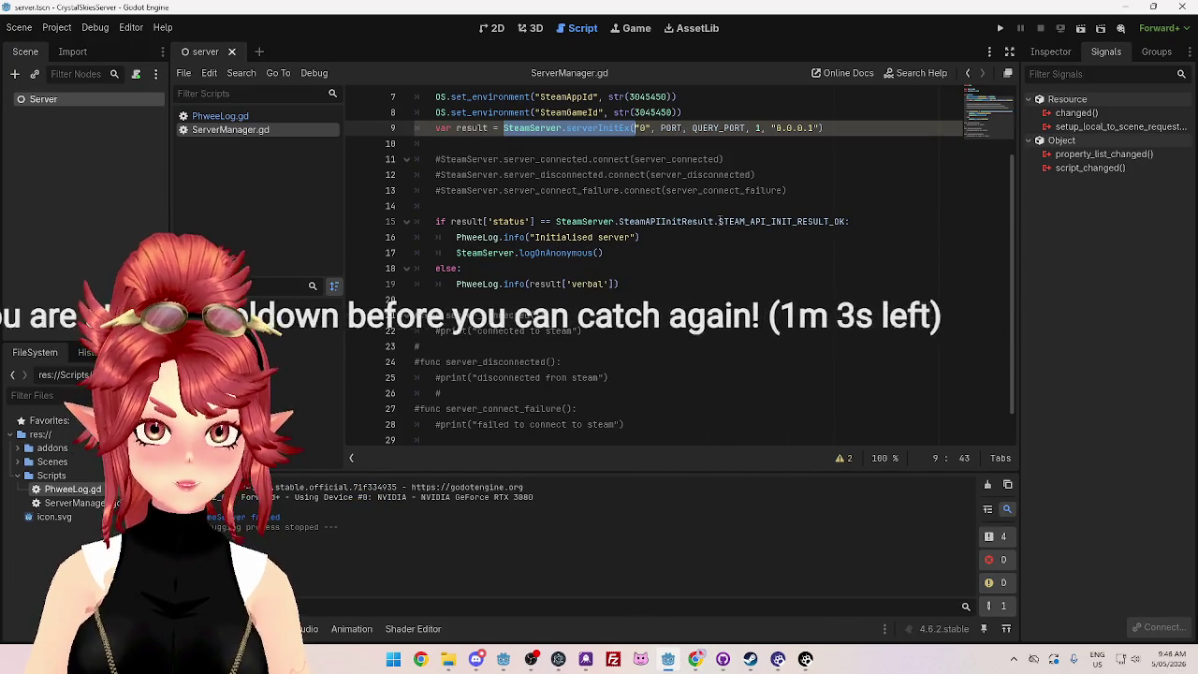
# Step: Compare ServerManager.gd's SteamAPIInitResult check and line-9 server mode argument against GitHub's main.gd
pyautogui.moveTo(618, 222); pyautogui.dragTo(719, 222)
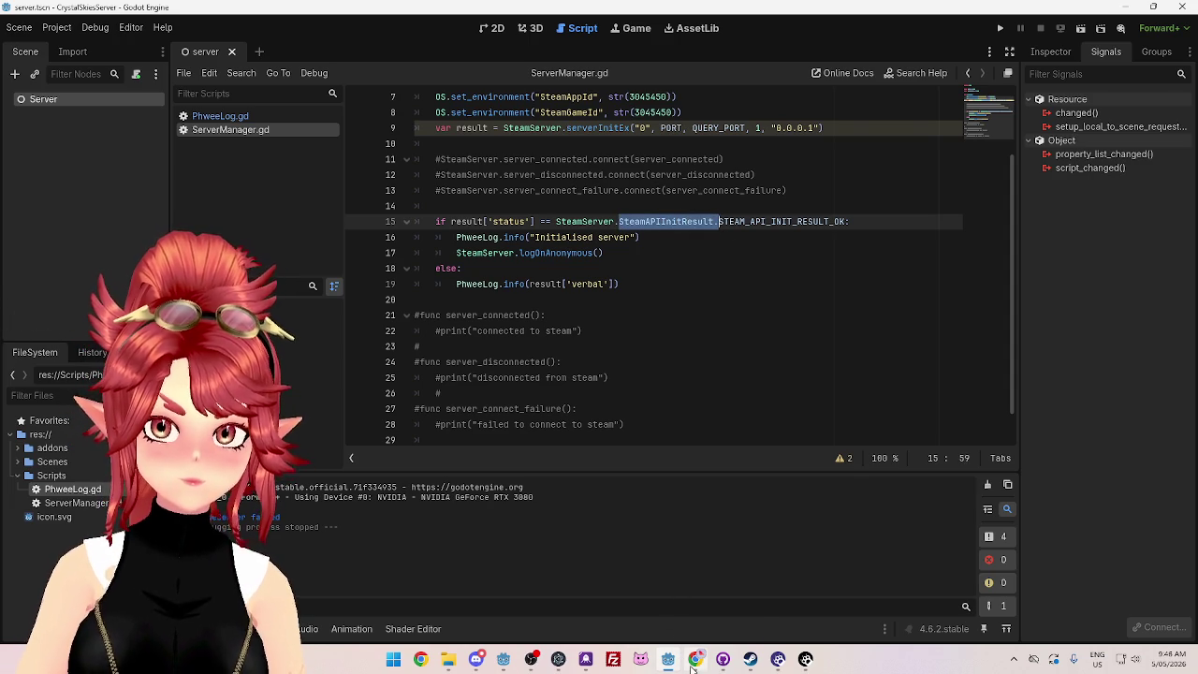
pyautogui.click(693, 666)
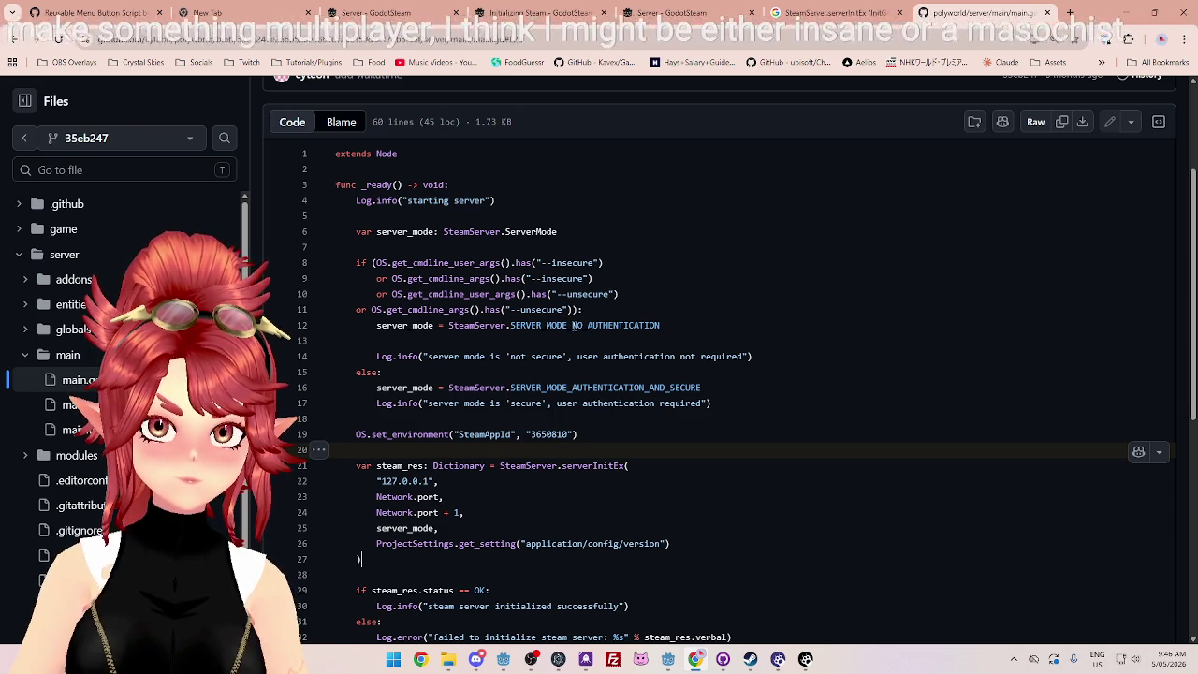
pyautogui.click(668, 660)
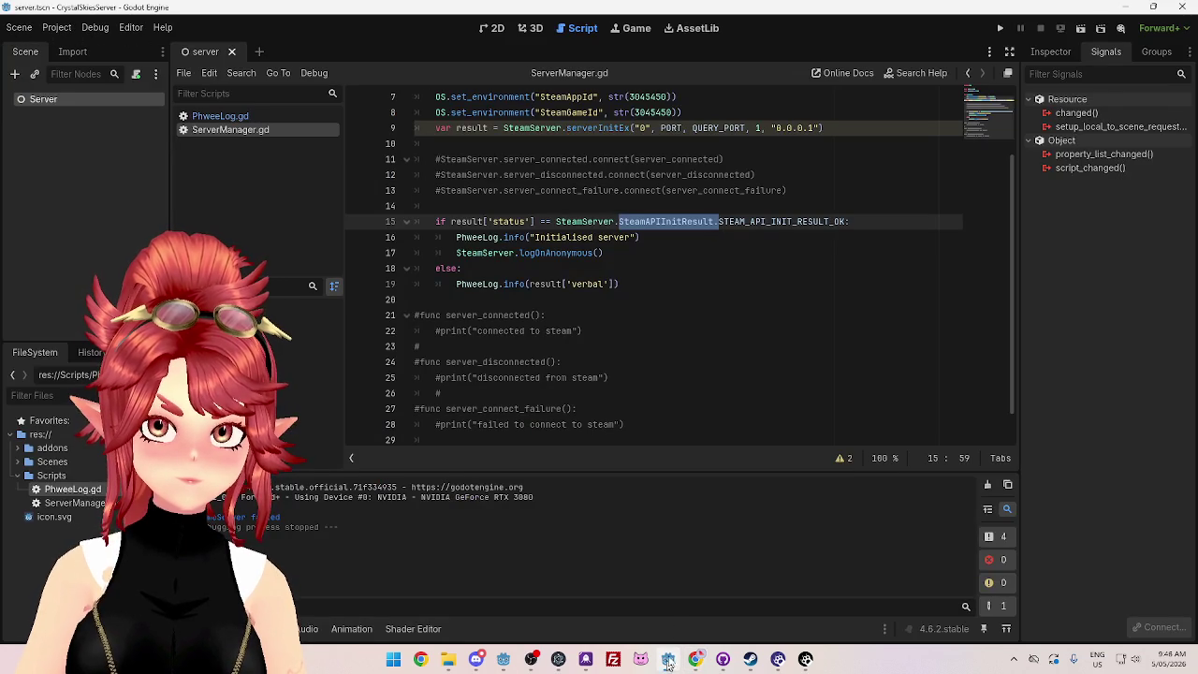
pyautogui.scroll(2, 661, 327)
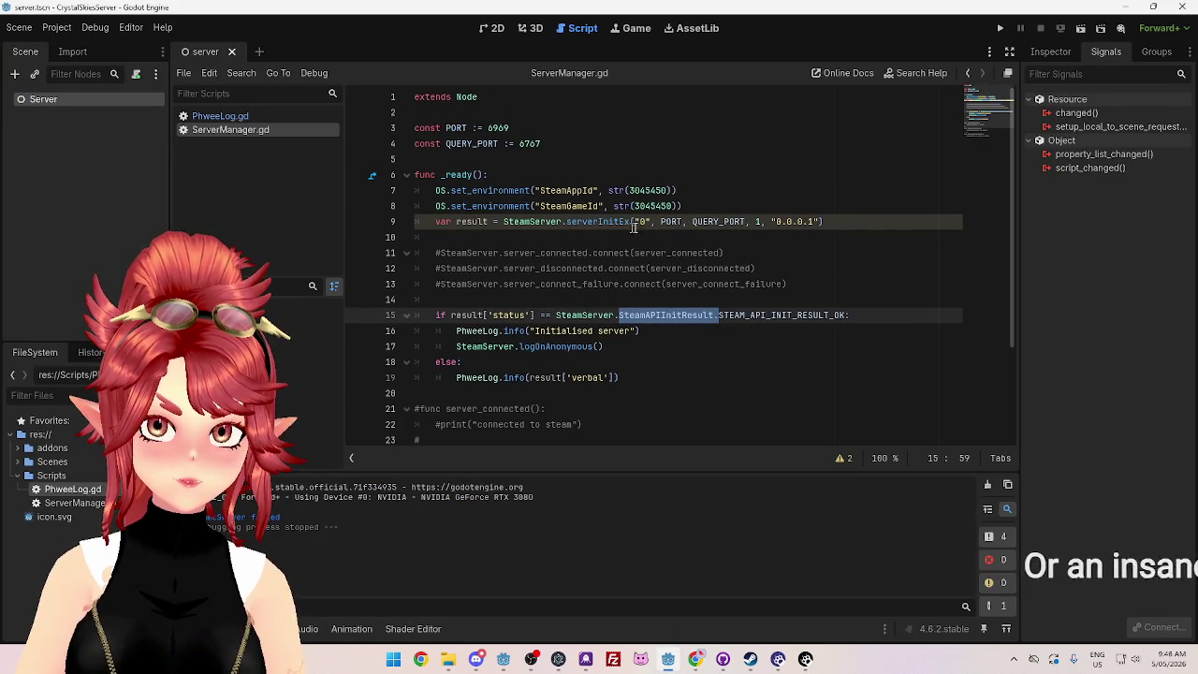
pyautogui.click(759, 221)
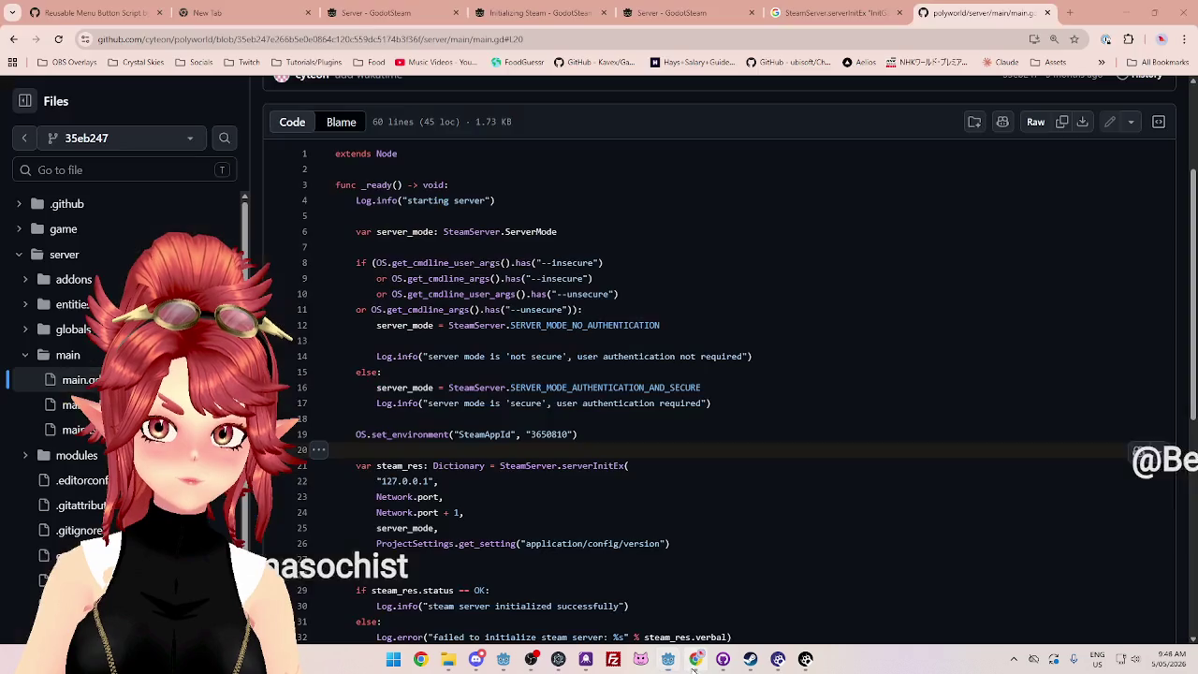
pyautogui.click(695, 659)
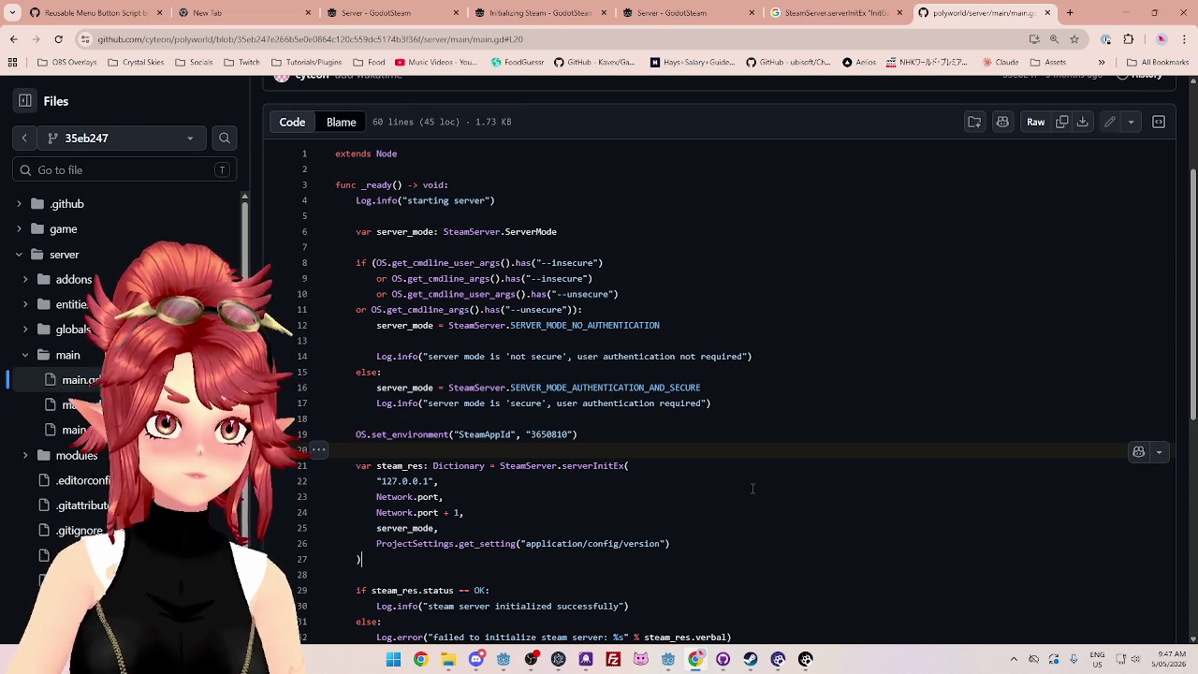
# Step: Scroll main.gd on GitHub down to the status check and Steam setup calls like setMaxPlayerCount(5)
pyautogui.click(652, 421)
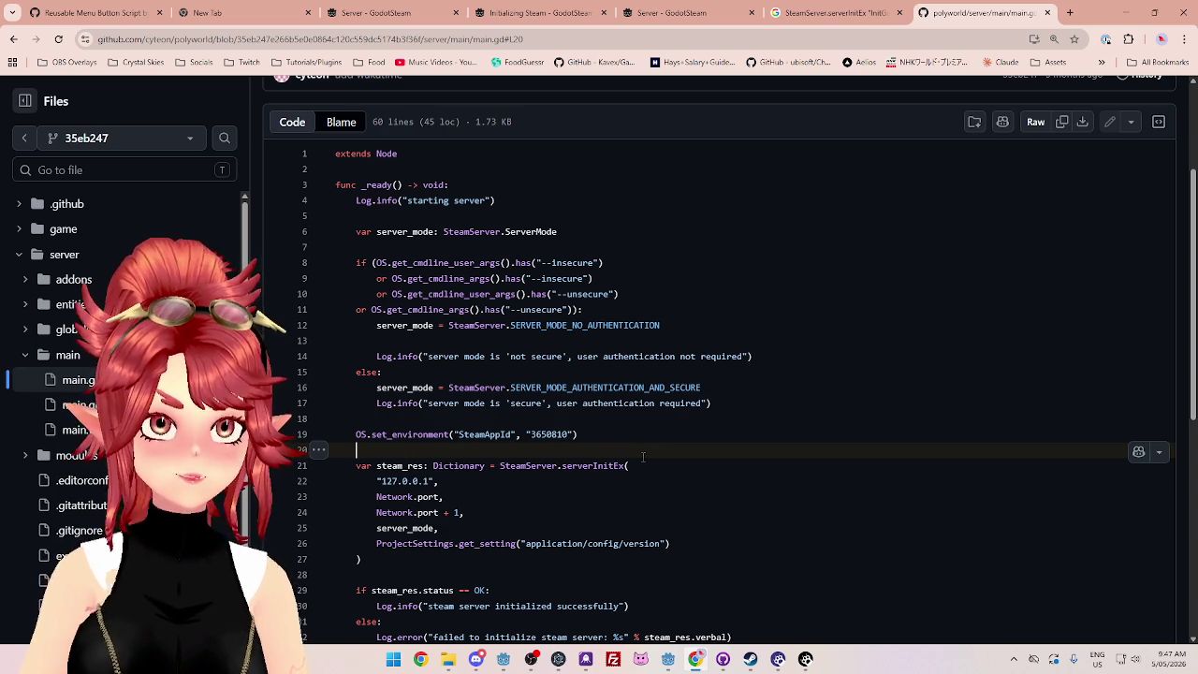
pyautogui.scroll(-2, 643, 457)
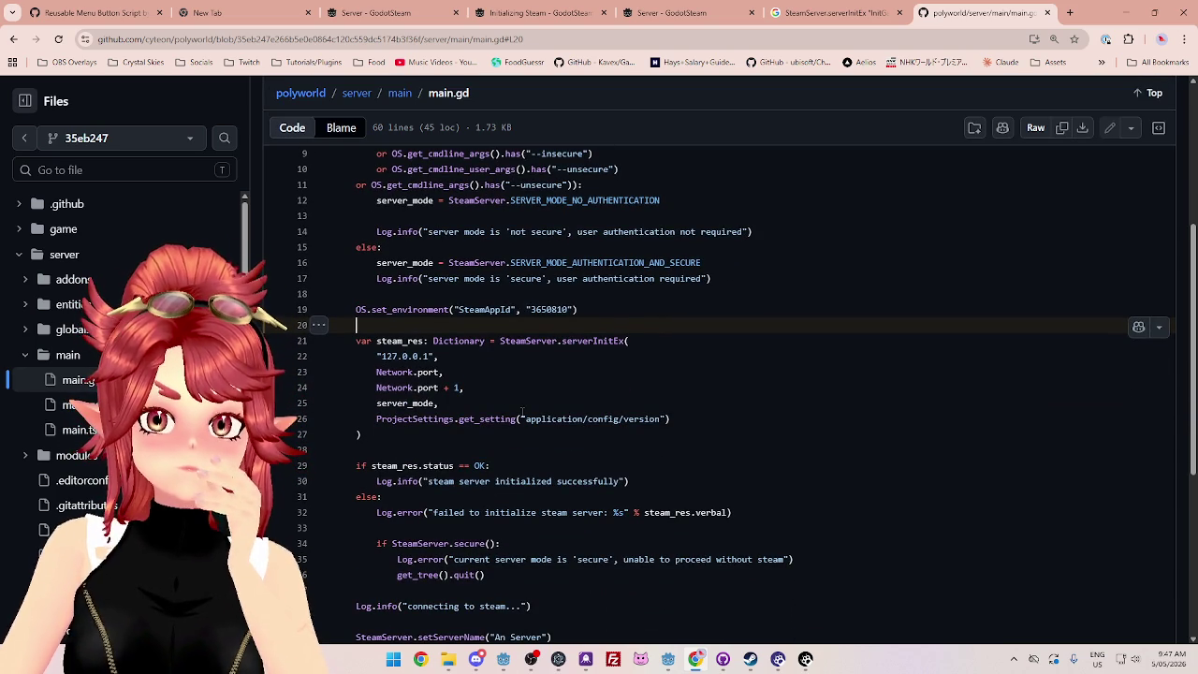
pyautogui.scroll(-1, 621, 384)
pyautogui.scroll(-1, 664, 398)
pyautogui.scroll(-1, 708, 413)
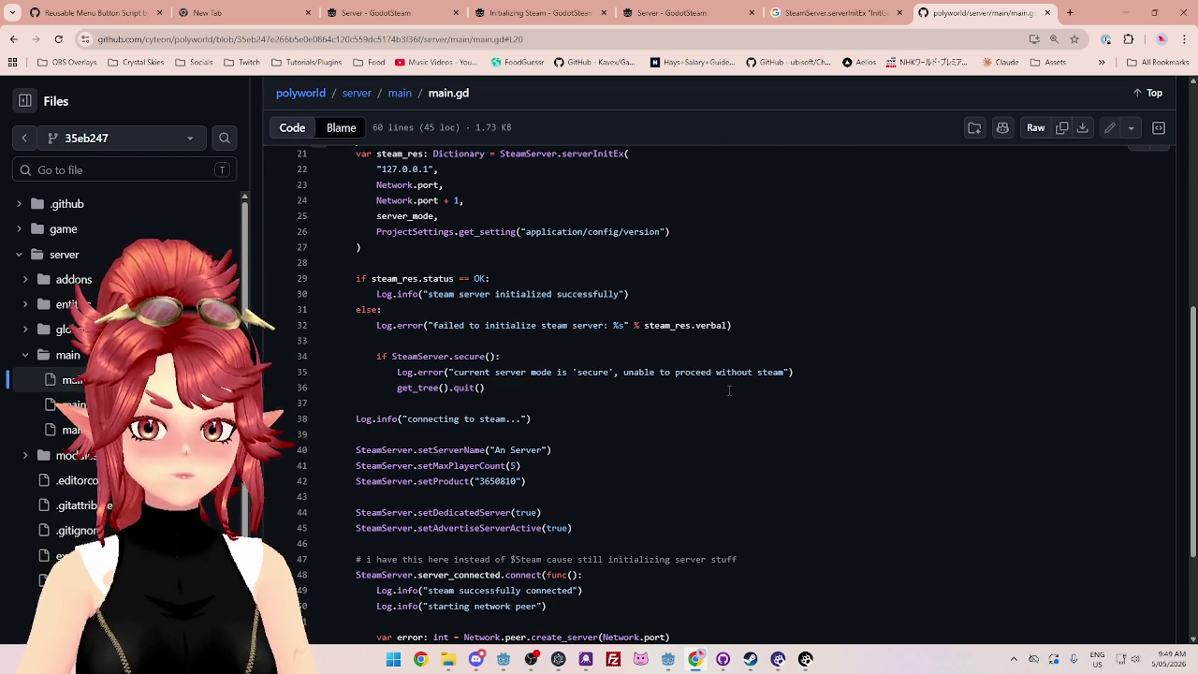
# Step: Select the steam_res.verbal failure message passed to Log.error on line 32 of main.gd
pyautogui.scroll(1, 729, 392)
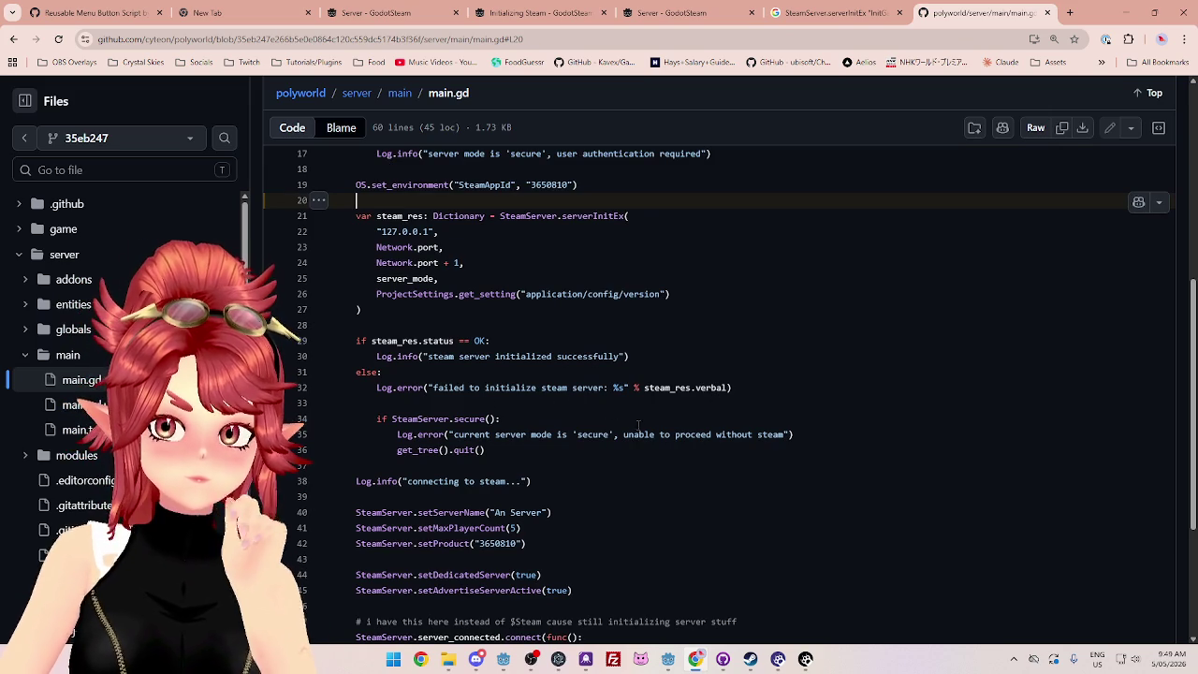
pyautogui.moveTo(728, 390)
pyautogui.mouseDown()
pyautogui.moveTo(418, 397)
pyautogui.moveTo(424, 385)
pyautogui.mouseUp()
pyautogui.scroll(1, 384, 377)
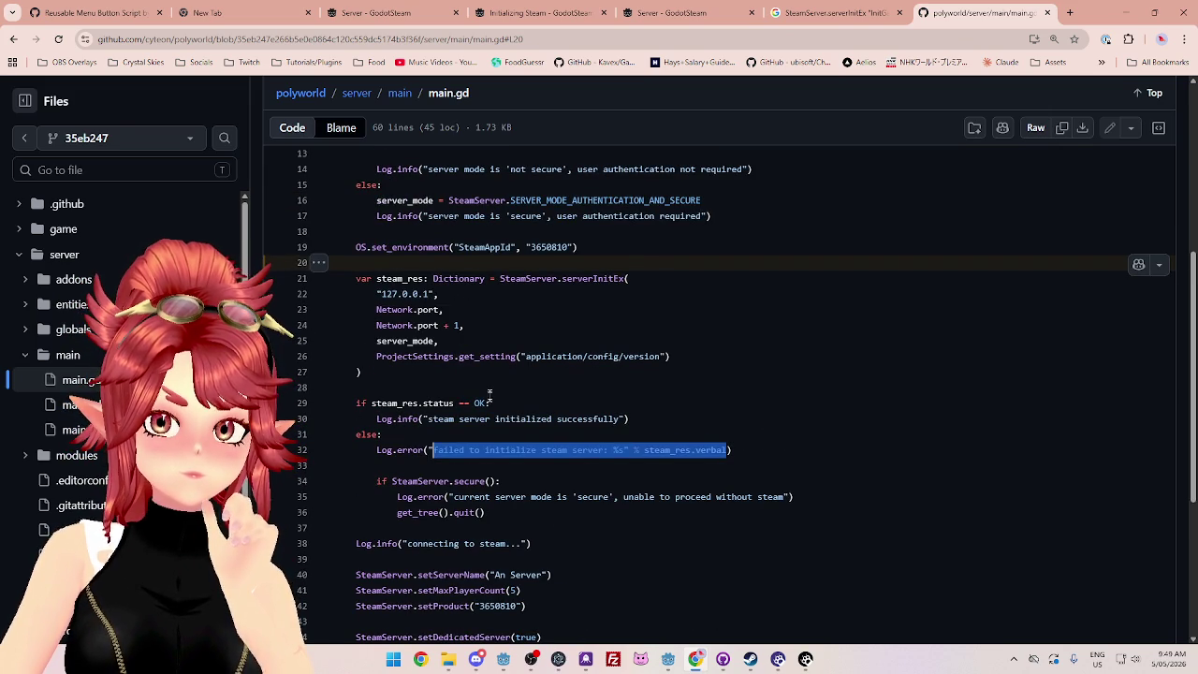
pyautogui.moveTo(668, 661)
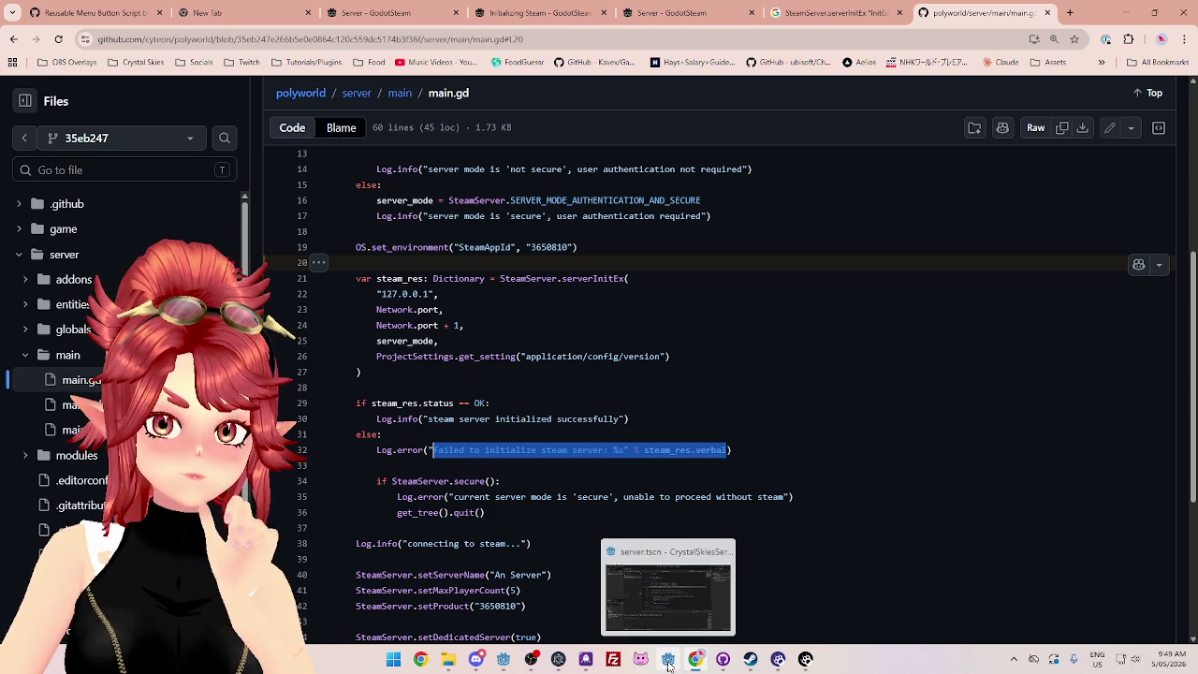
# Step: Comment out the if/else status check on lines 15–19 of ServerManager.gd
pyautogui.click(667, 608)
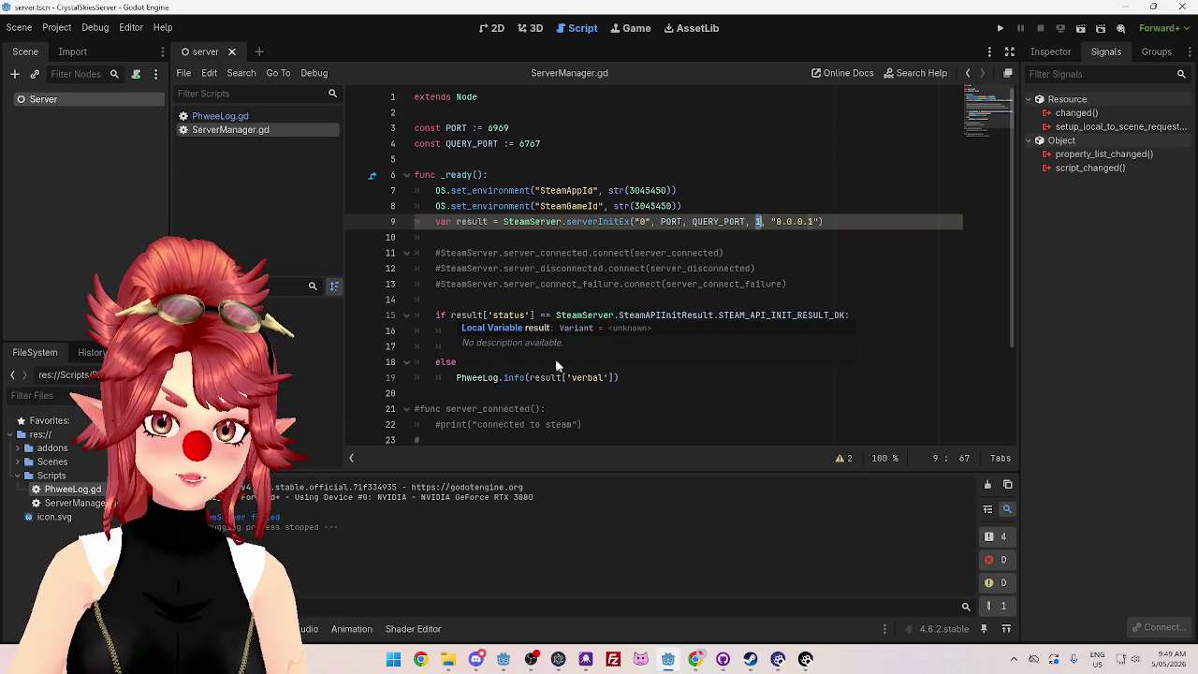
pyautogui.moveTo(635, 379); pyautogui.dragTo(378, 316)
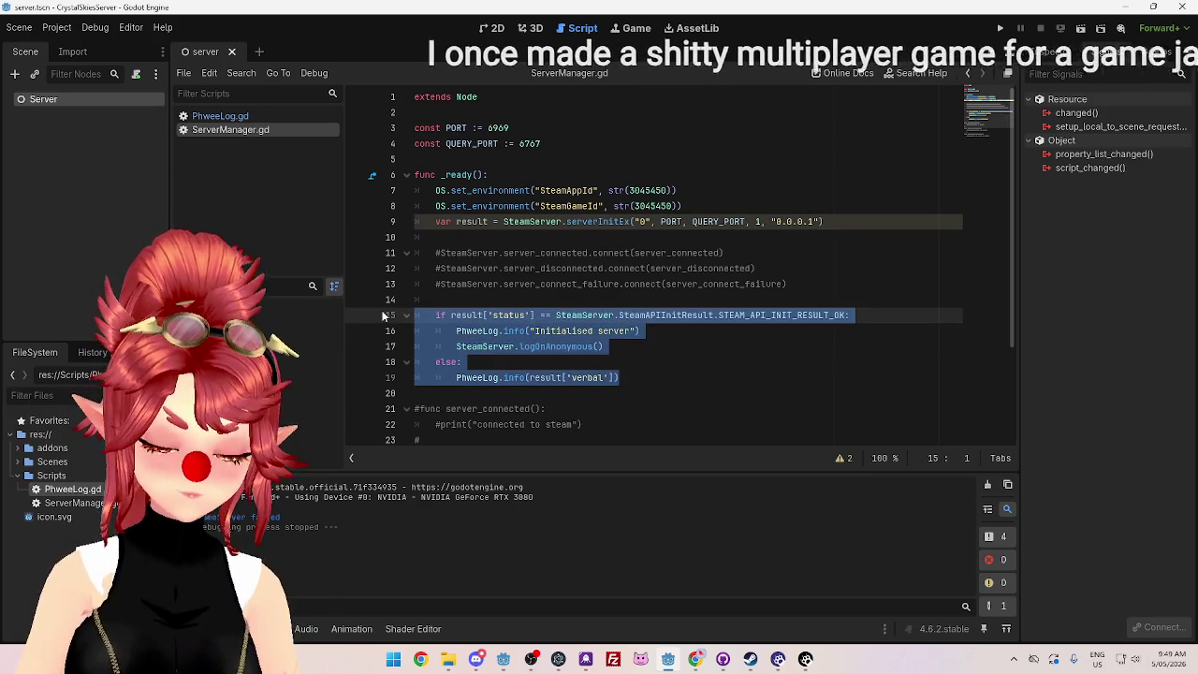
pyautogui.hotkey('ctrl', 'k')
pyautogui.click(458, 316)
# Step: Add print(result['status']) on a new line 10 right after the serverInitEx call
pyautogui.moveTo(458, 315); pyautogui.dragTo(540, 315)
pyautogui.hotkey('ctrl', 'c')
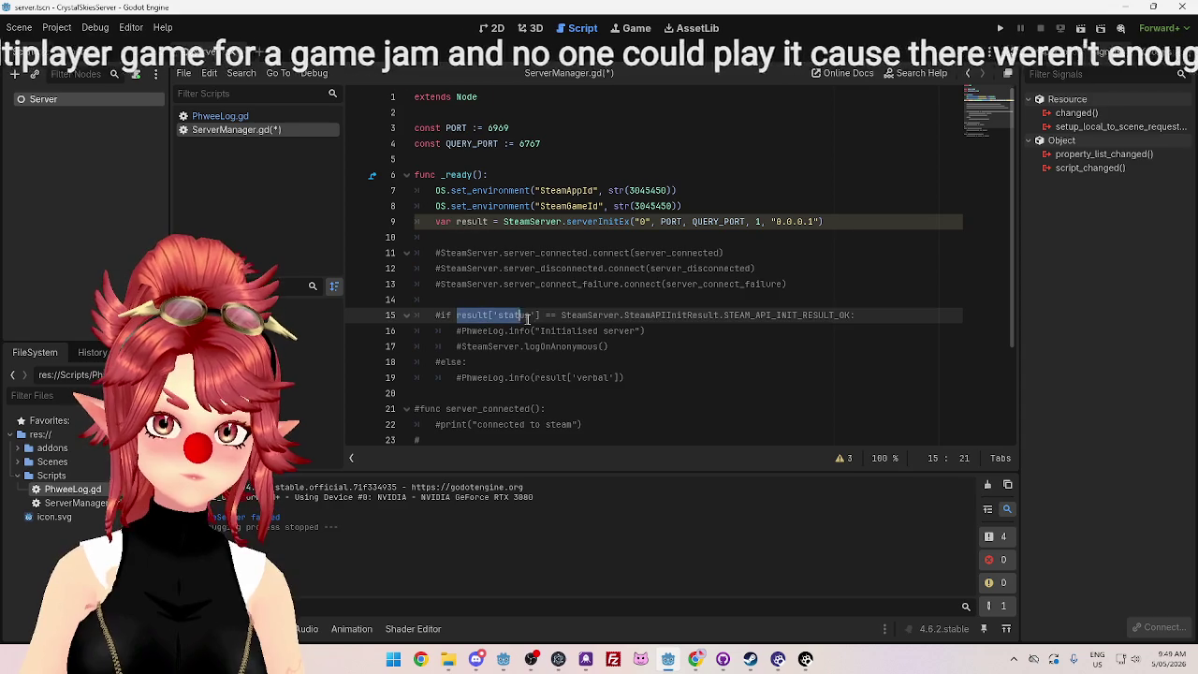
pyautogui.click(870, 221)
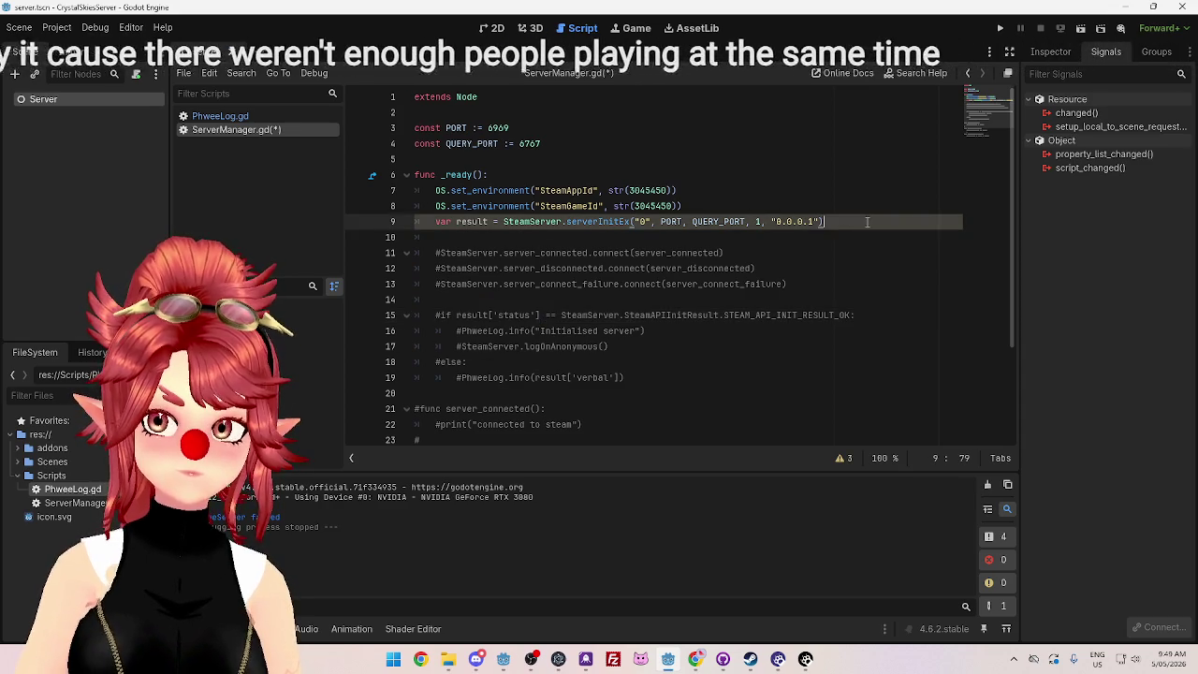
pyautogui.press('Return')
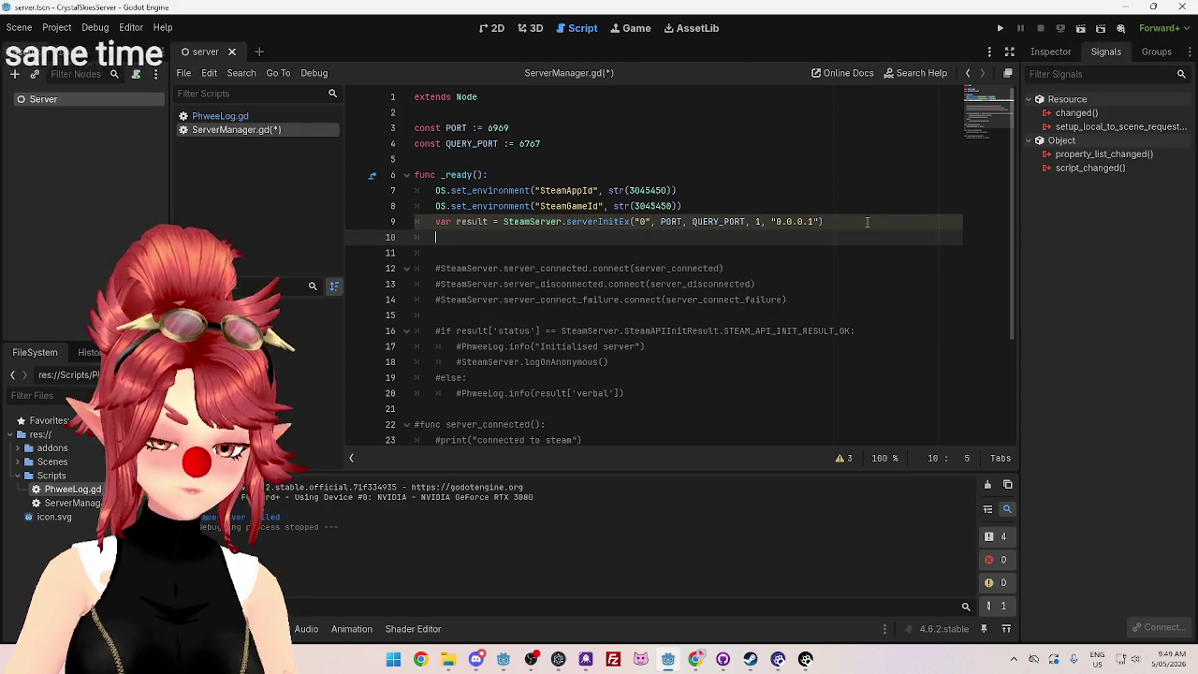
pyautogui.hotkey('ctrl', 'v')
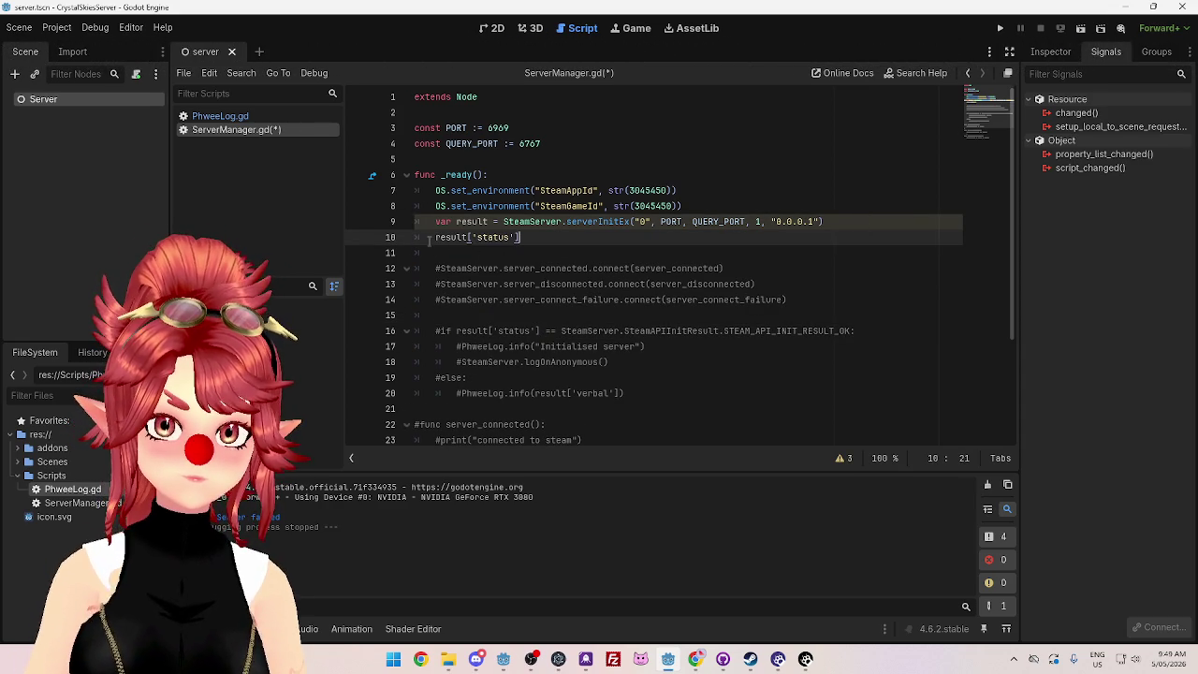
pyautogui.click(434, 237)
pyautogui.write('print')
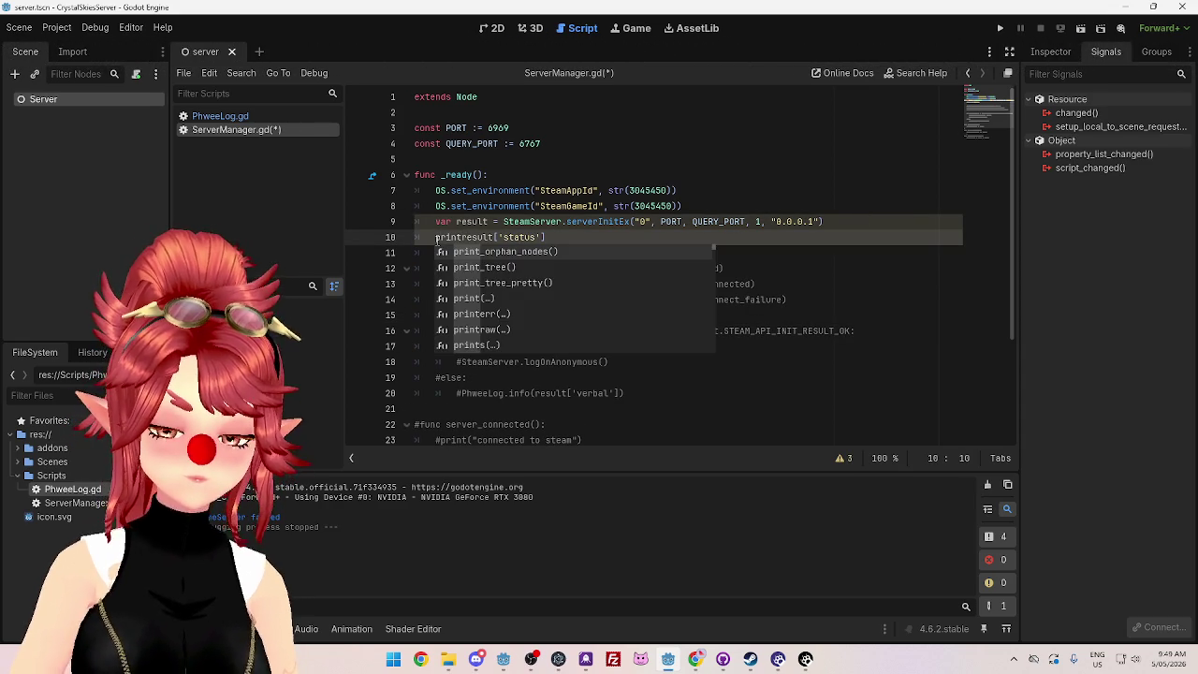
pyautogui.write('(')
pyautogui.click(603, 241)
pyautogui.write(')')
pyautogui.click(610, 314)
# Step: Save the script, test-run the project, then close the debug window and return to GitHub
pyautogui.hotkey('ctrl', 's')
pyautogui.click(999, 28)
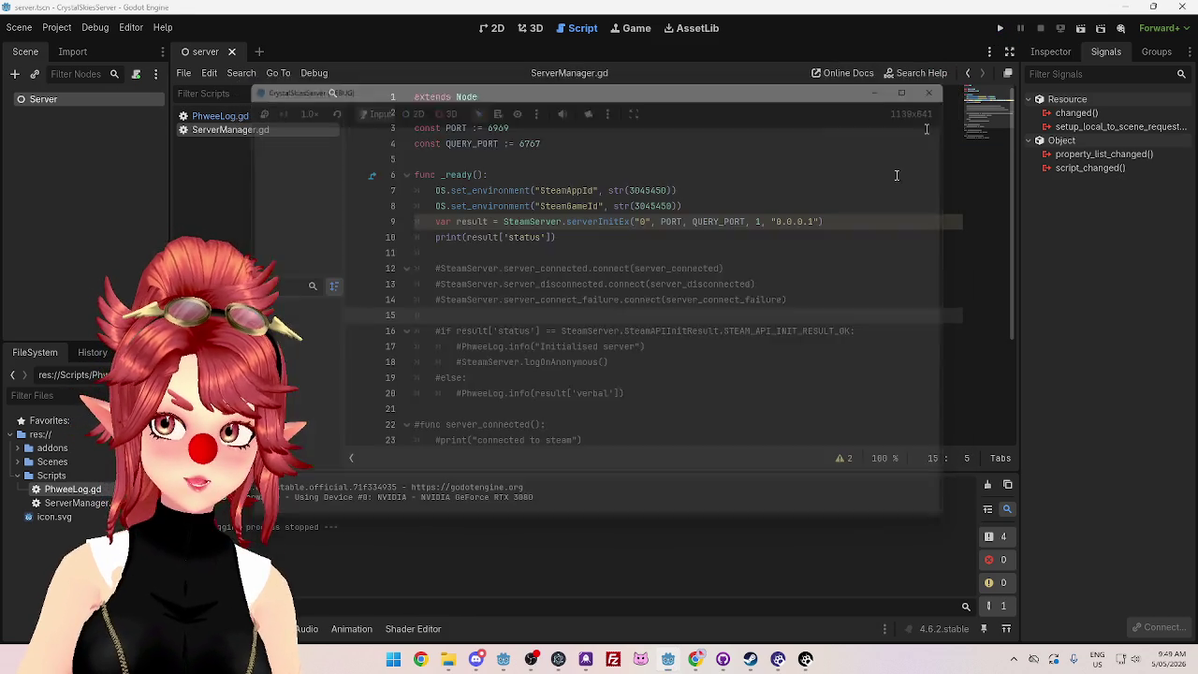
pyautogui.click(947, 82)
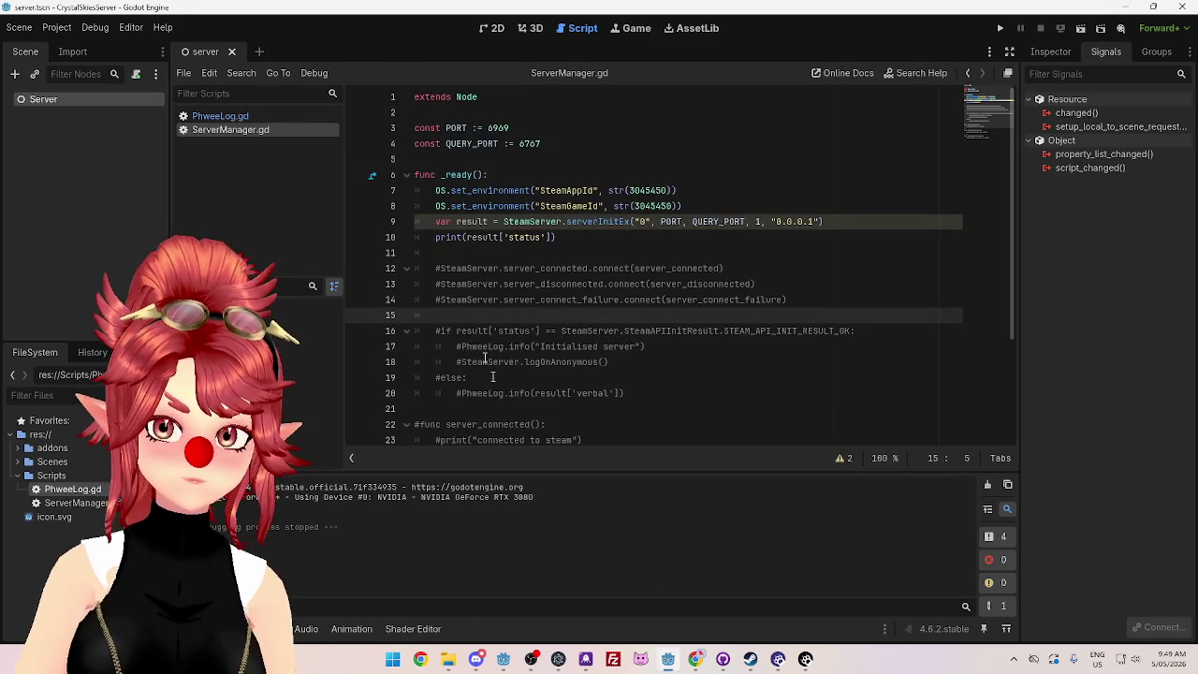
pyautogui.click(695, 658)
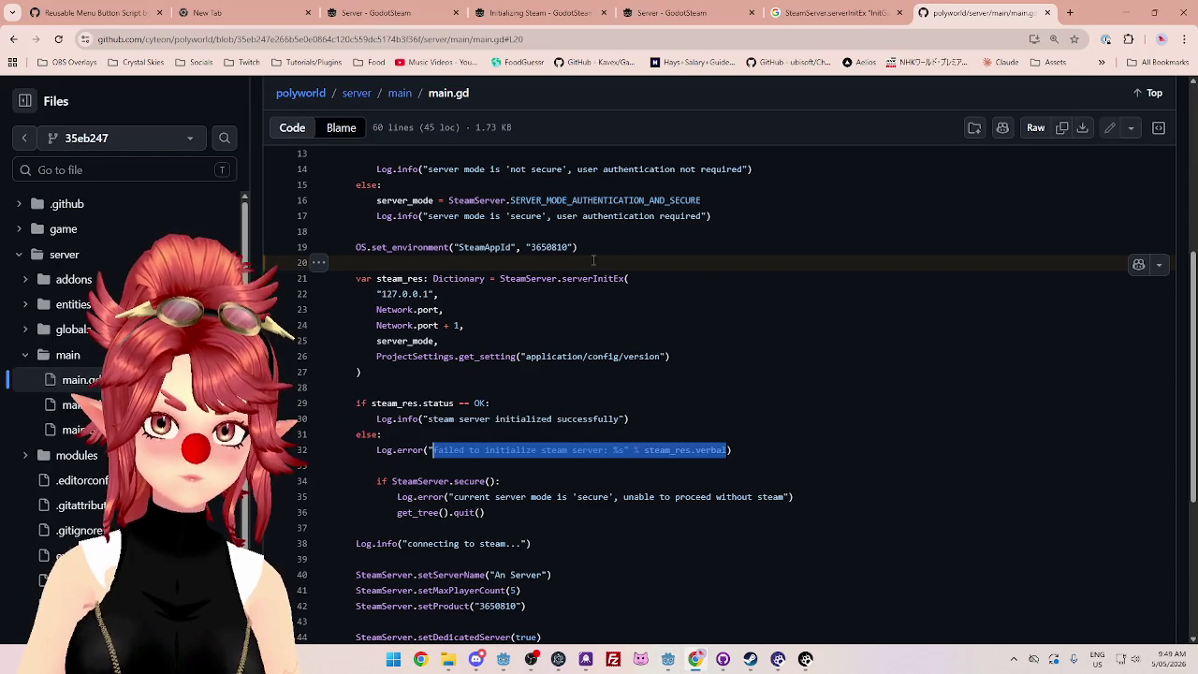
# Step: In the GodotSteam Server docs, jump to the SteamAPIInitResult enum and select FAILED_GENERIC
pyautogui.click(736, 11)
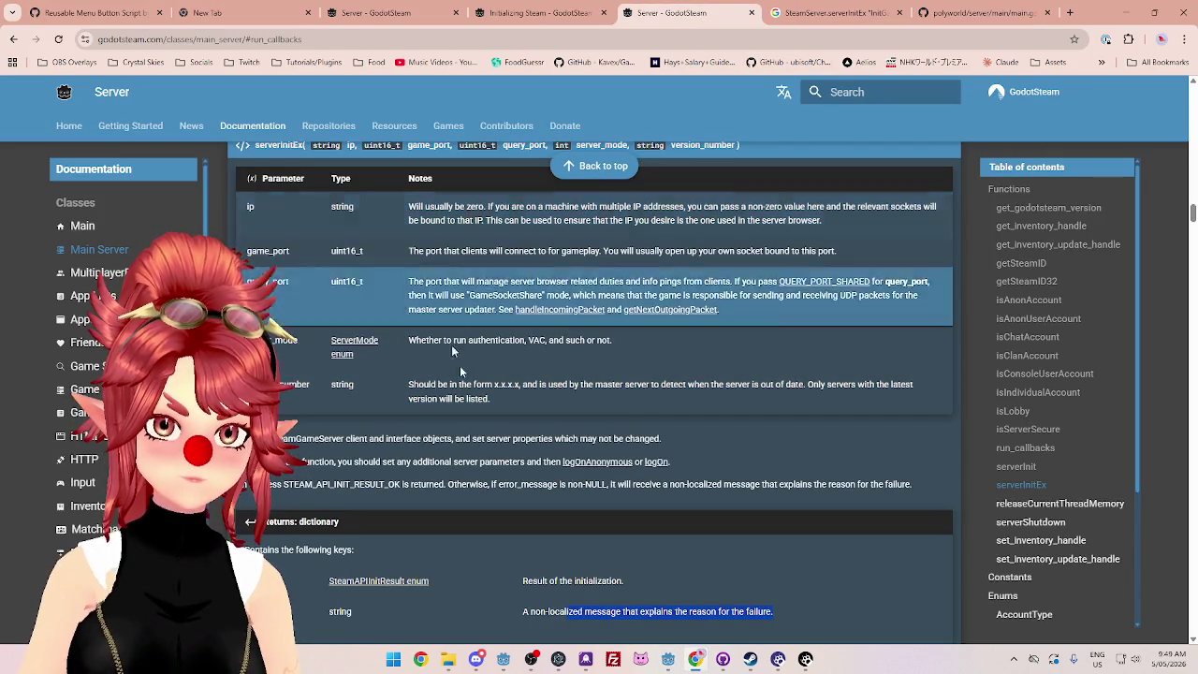
pyautogui.scroll(-2, 440, 318)
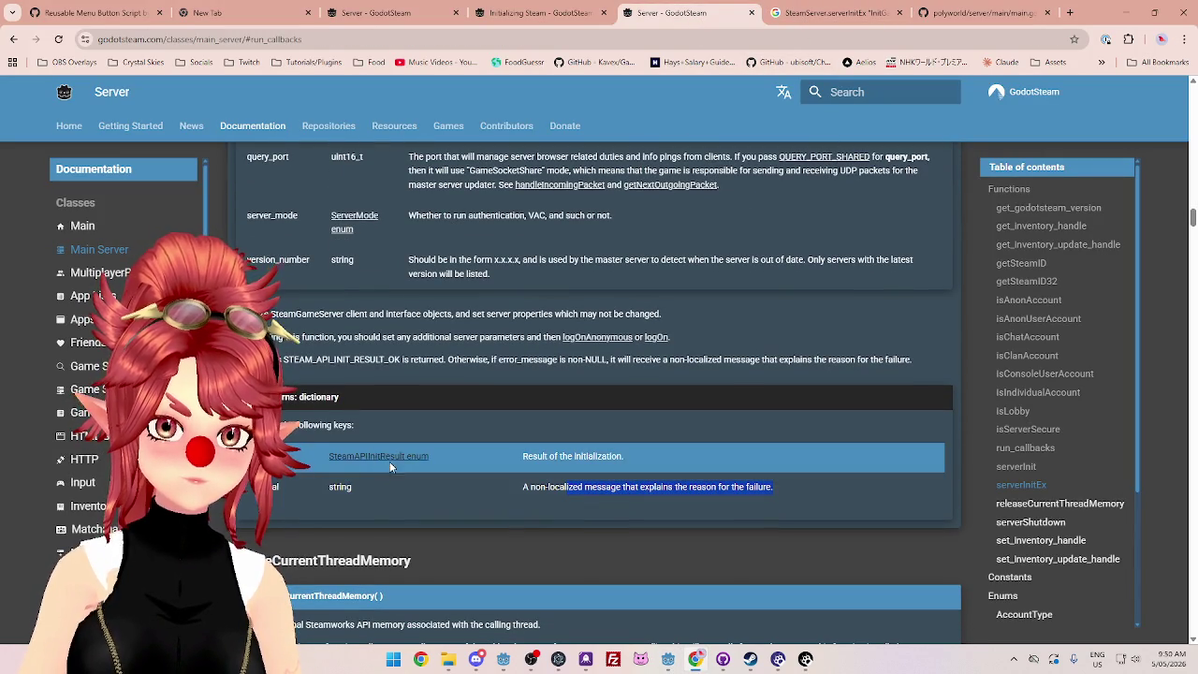
pyautogui.click(393, 459)
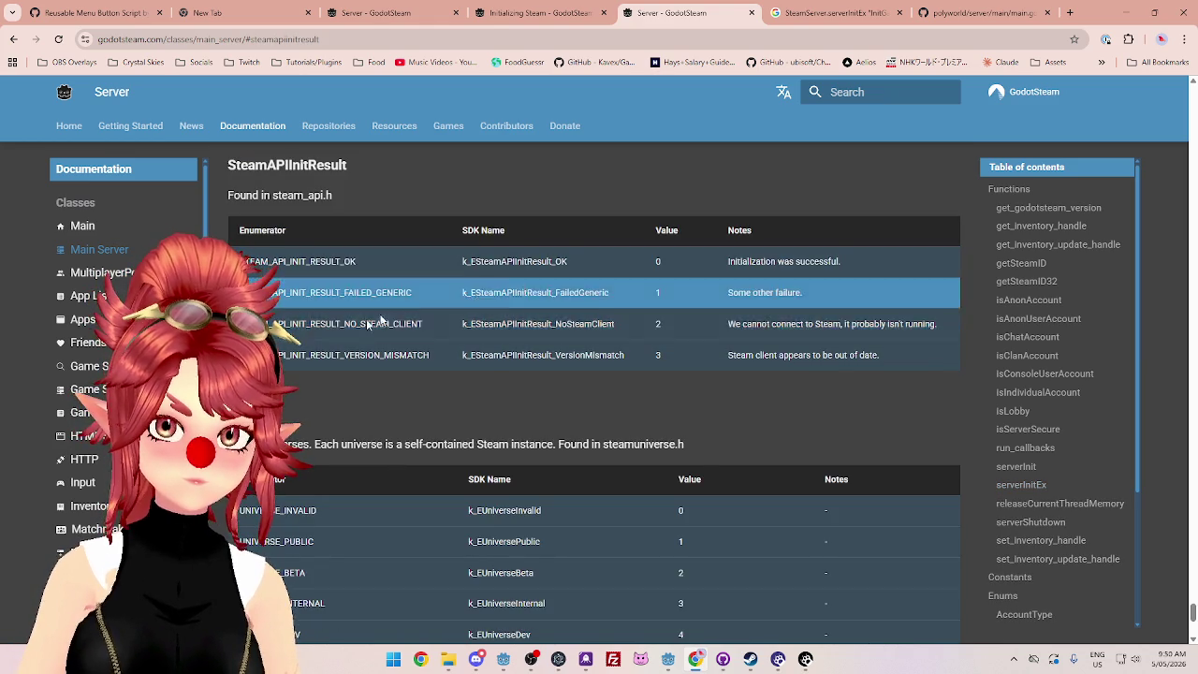
pyautogui.moveTo(669, 665)
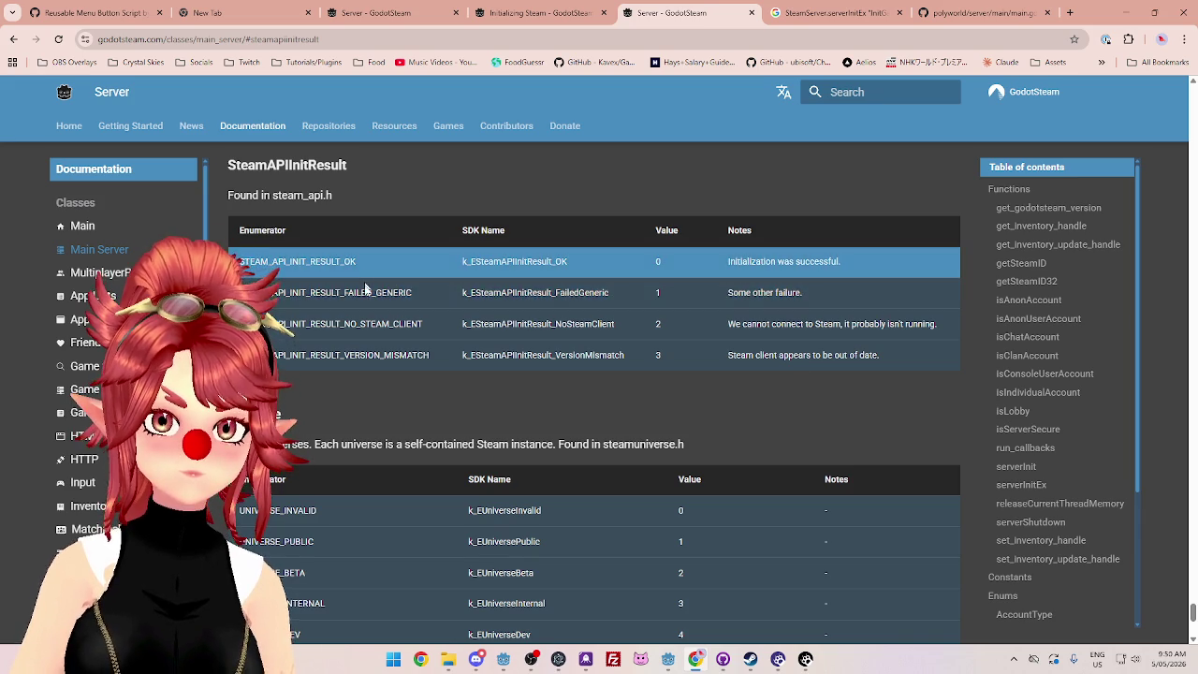
pyautogui.moveTo(418, 293); pyautogui.dragTo(269, 293)
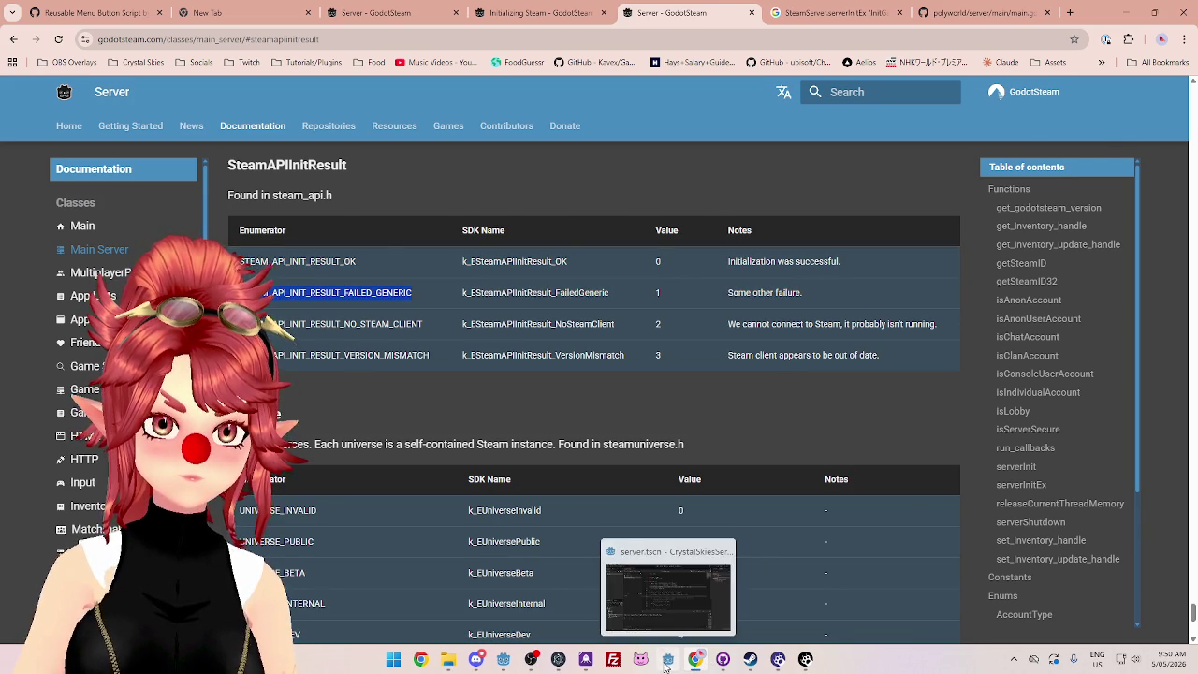
pyautogui.click(668, 659)
pyautogui.click(571, 253)
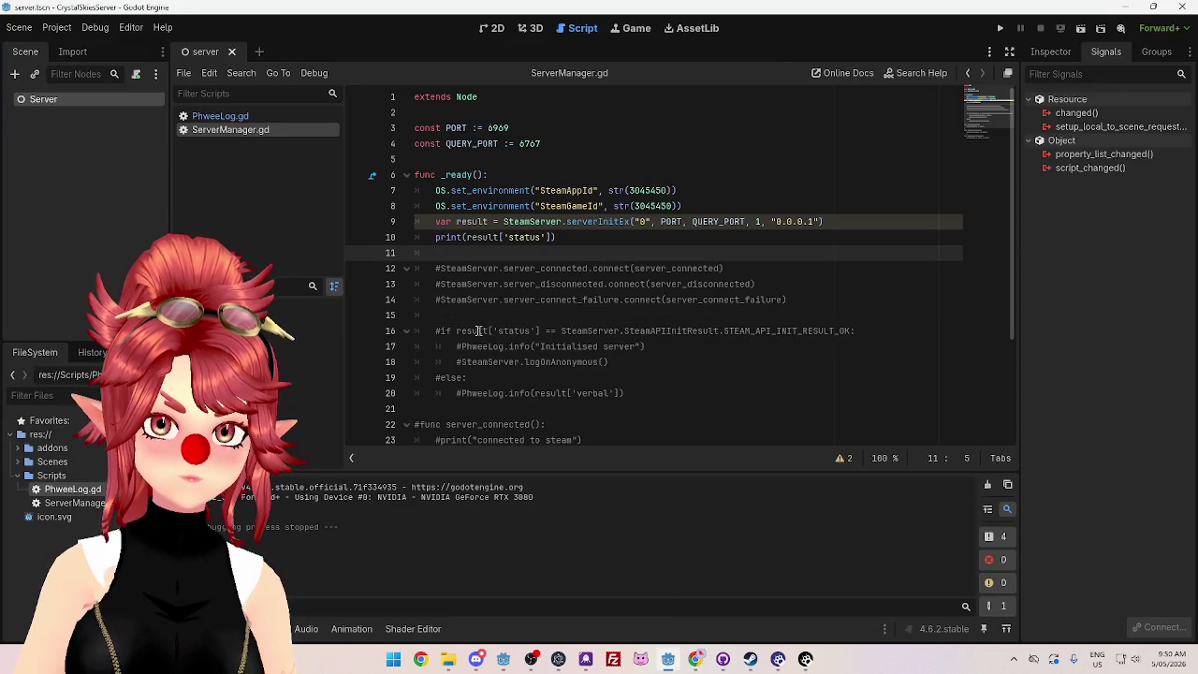
pyautogui.moveTo(575, 240); pyautogui.dragTo(433, 237)
pyautogui.press('BackSpace')
pyautogui.press('BackSpace')
pyautogui.press('BackSpace')
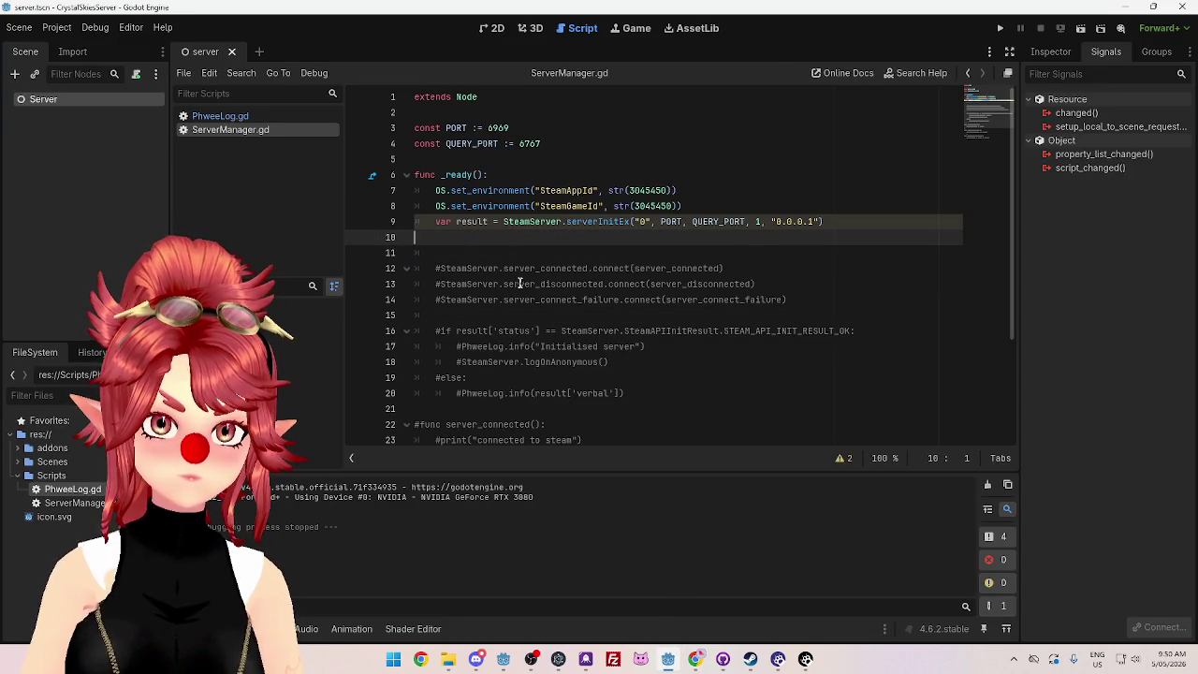
pyautogui.moveTo(433, 314)
pyautogui.mouseDown()
pyautogui.moveTo(636, 363)
pyautogui.moveTo(645, 378)
pyautogui.mouseUp()
pyautogui.hotkey('ctrl', 'k')
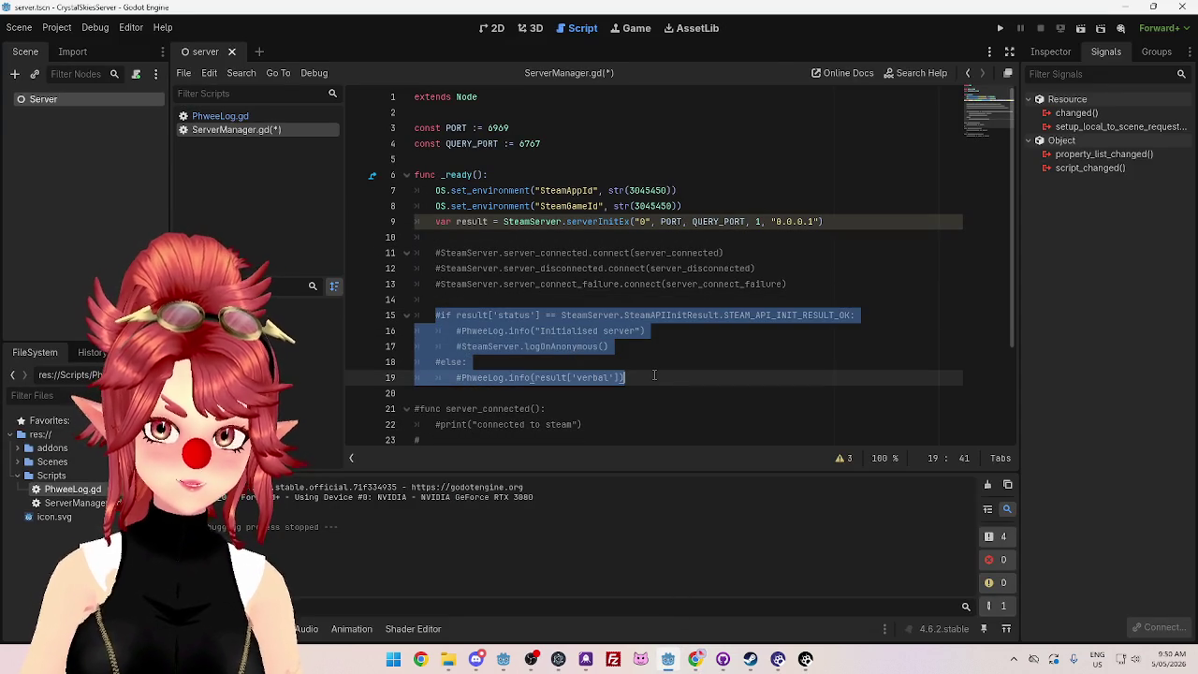
pyautogui.click(645, 378)
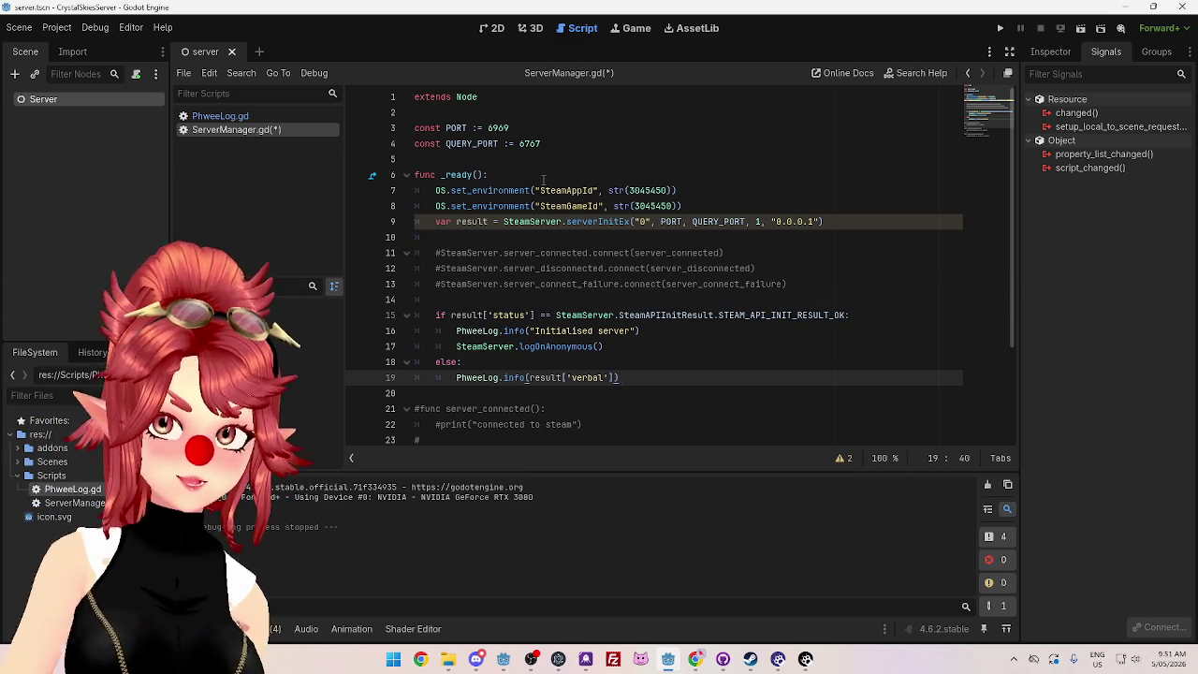
pyautogui.click(830, 224)
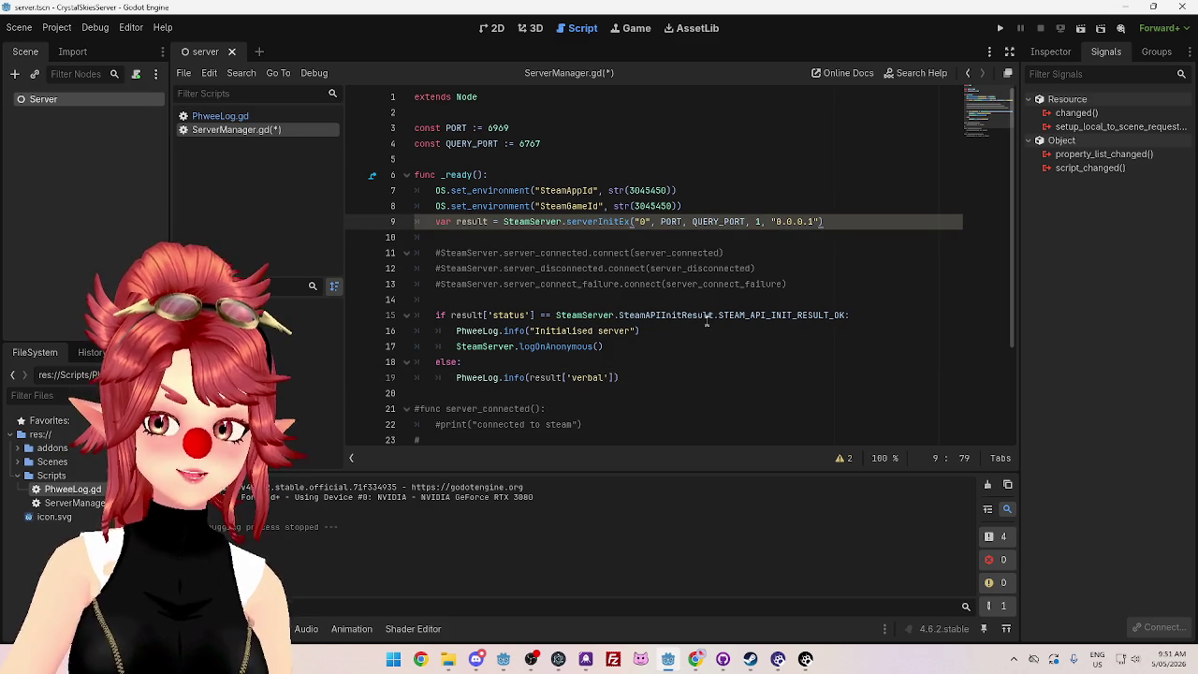
pyautogui.click(769, 254)
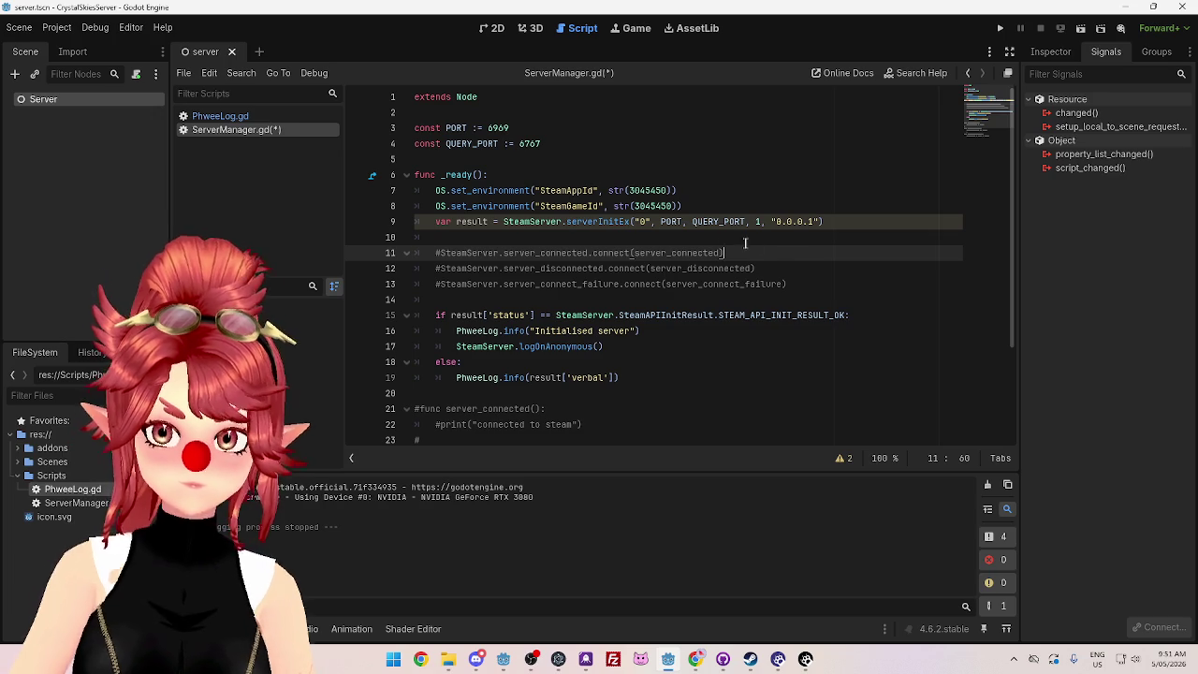
pyautogui.click(871, 223)
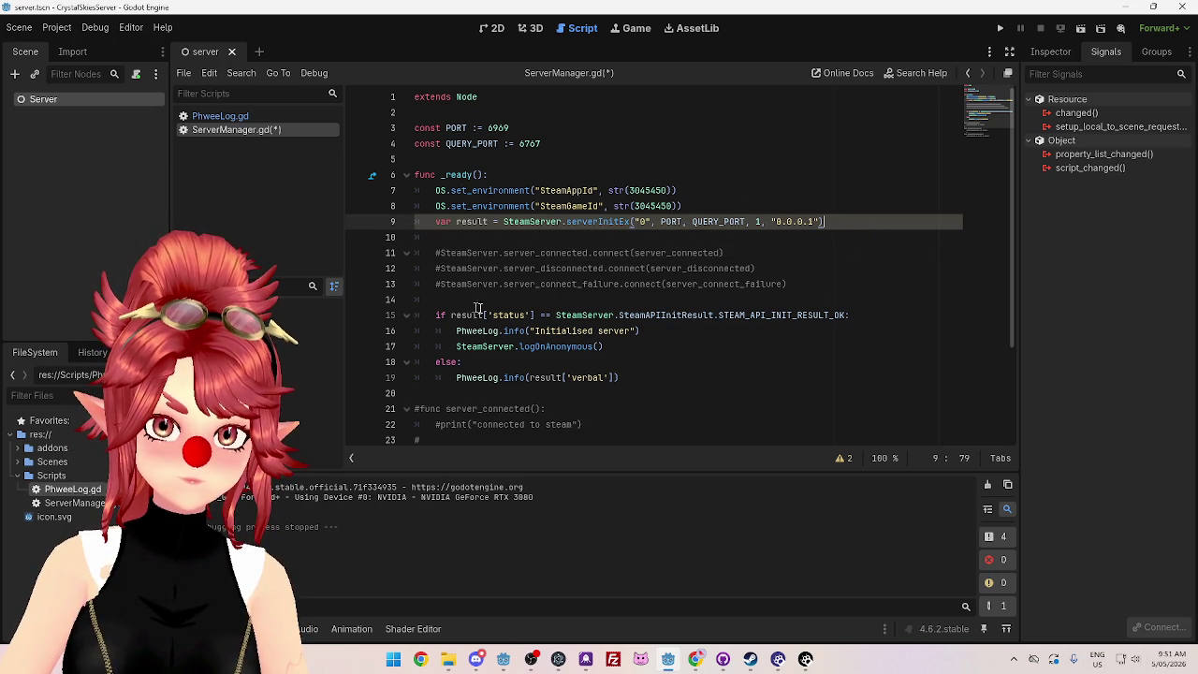
pyautogui.moveTo(859, 314)
pyautogui.mouseDown()
pyautogui.moveTo(408, 316)
pyautogui.moveTo(433, 316)
pyautogui.mouseUp()
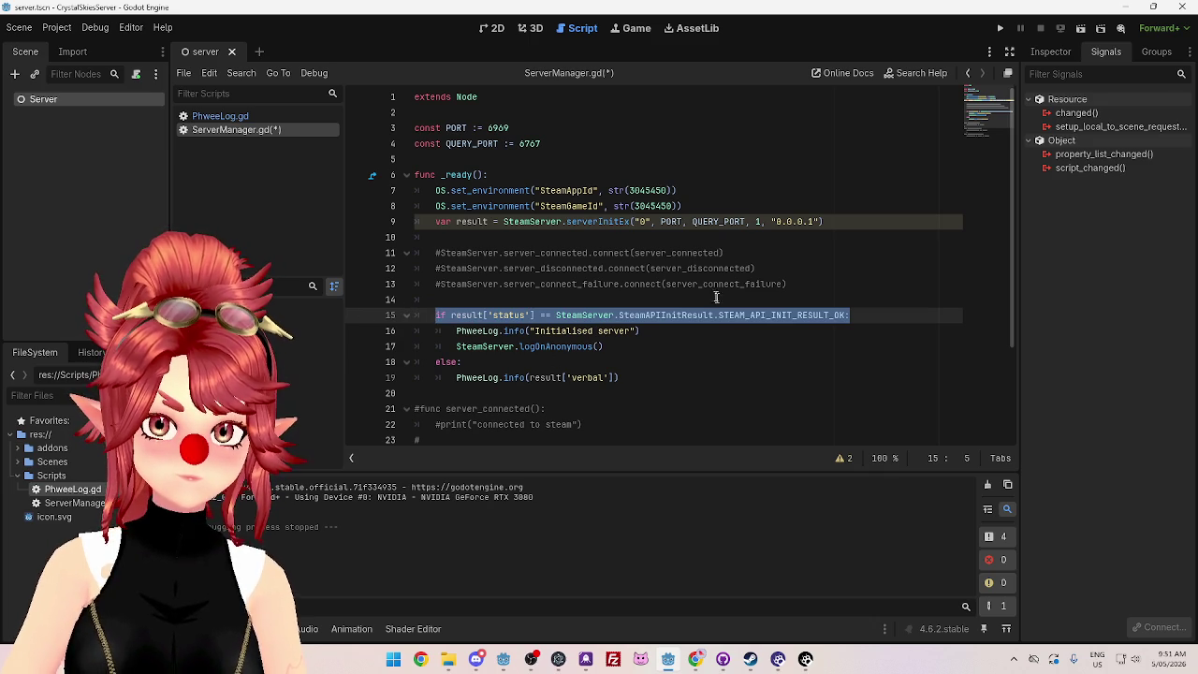
# Step: Insert a match result['status']: line above the existing if statement
pyautogui.click(489, 301)
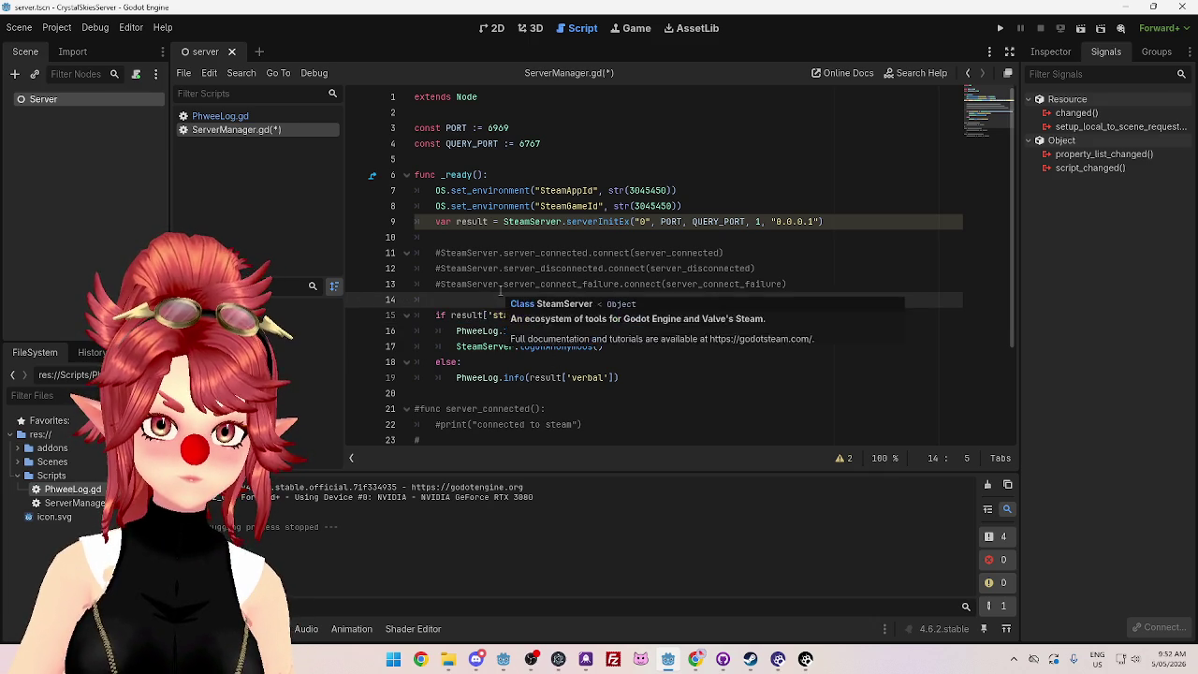
pyautogui.press('Return')
pyautogui.press('Up')
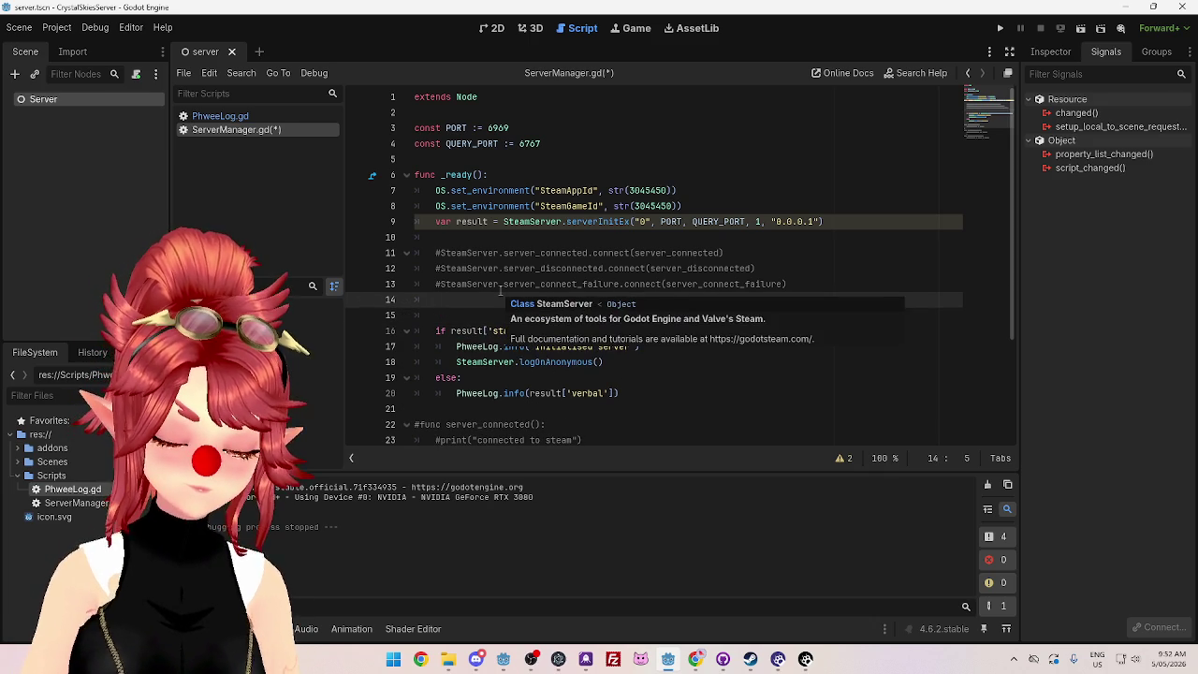
pyautogui.write('match')
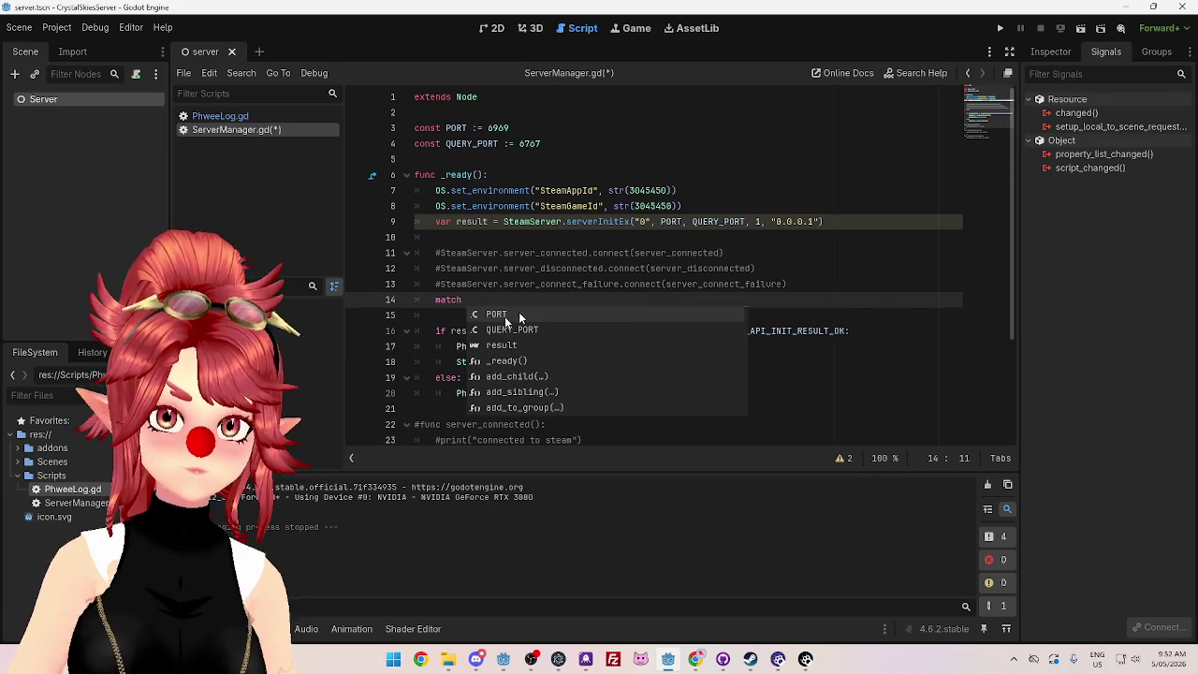
pyautogui.press('Escape')
pyautogui.moveTo(451, 331); pyautogui.dragTo(535, 330)
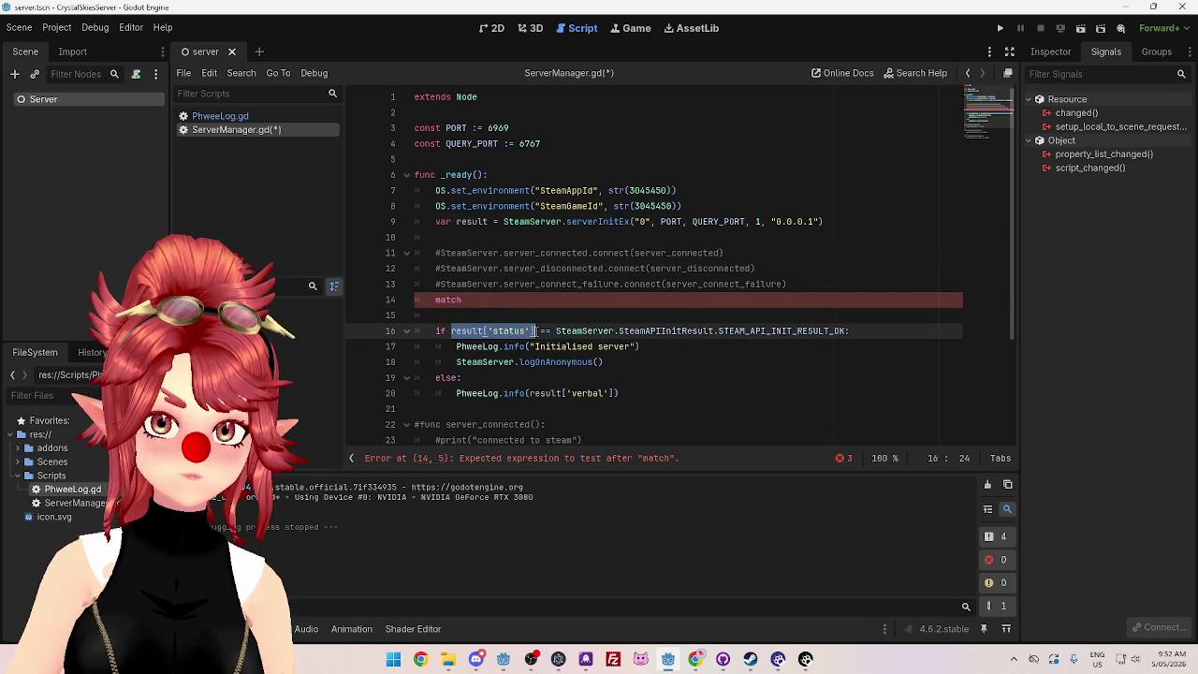
pyautogui.hotkey('ctrl', 'c')
pyautogui.click(518, 301)
pyautogui.hotkey('ctrl', 'v')
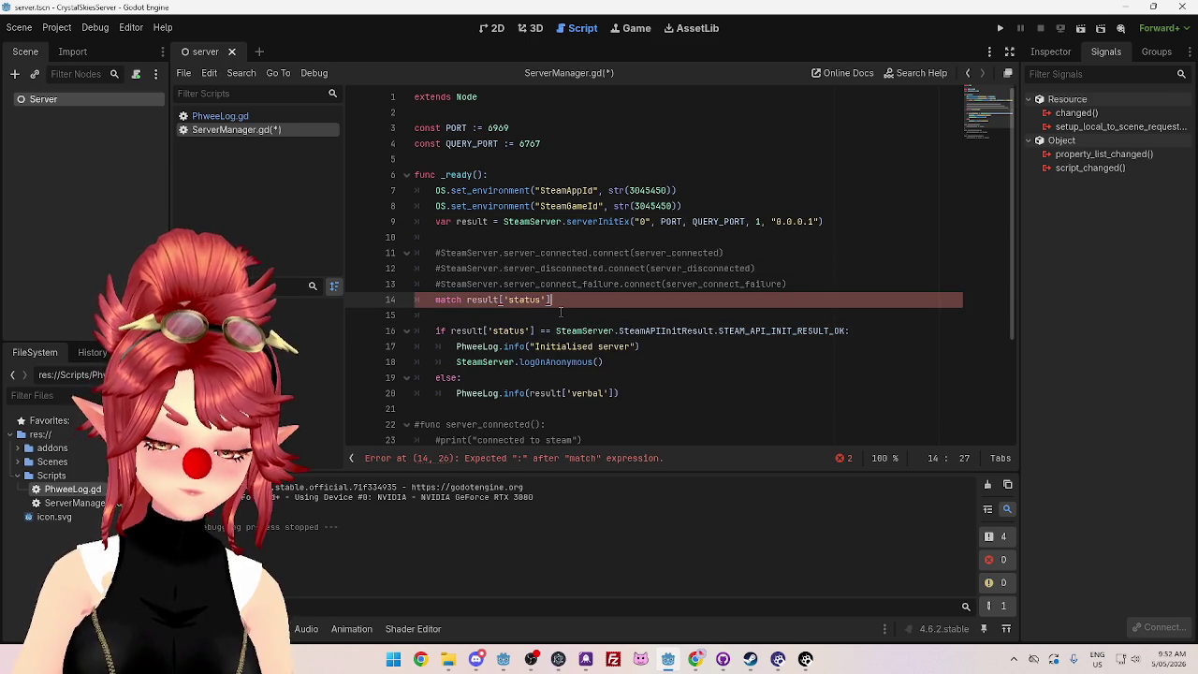
pyautogui.write(':')
pyautogui.press('Return')
# Step: Add a STEAM_API_INIT_RESULT_OK case containing the logging and logOnAnonymous lines
pyautogui.scroll(-1, 565, 309)
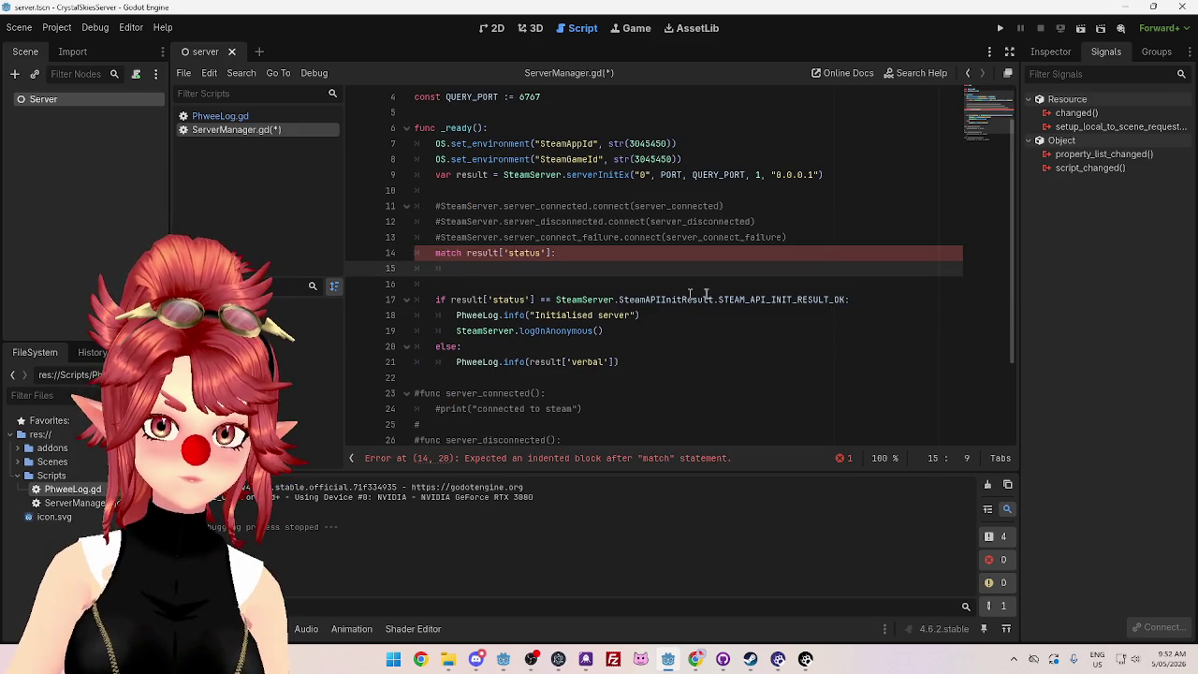
pyautogui.moveTo(556, 299); pyautogui.dragTo(846, 299)
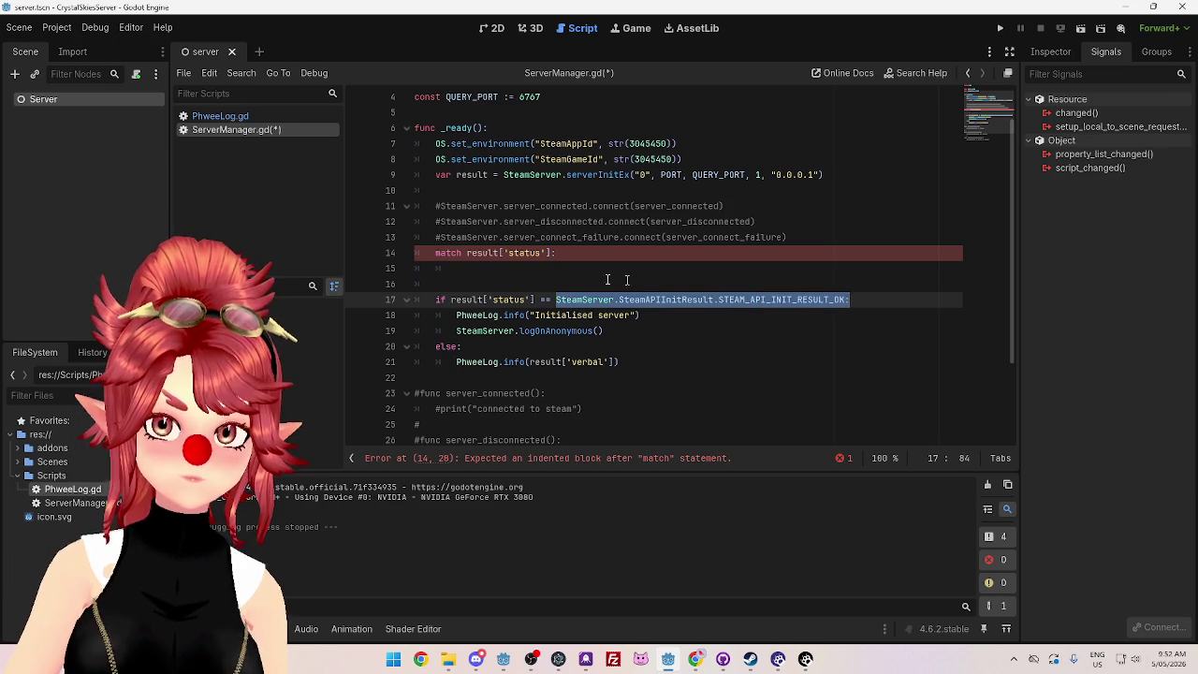
pyautogui.click(525, 269)
pyautogui.hotkey('ctrl', 'v')
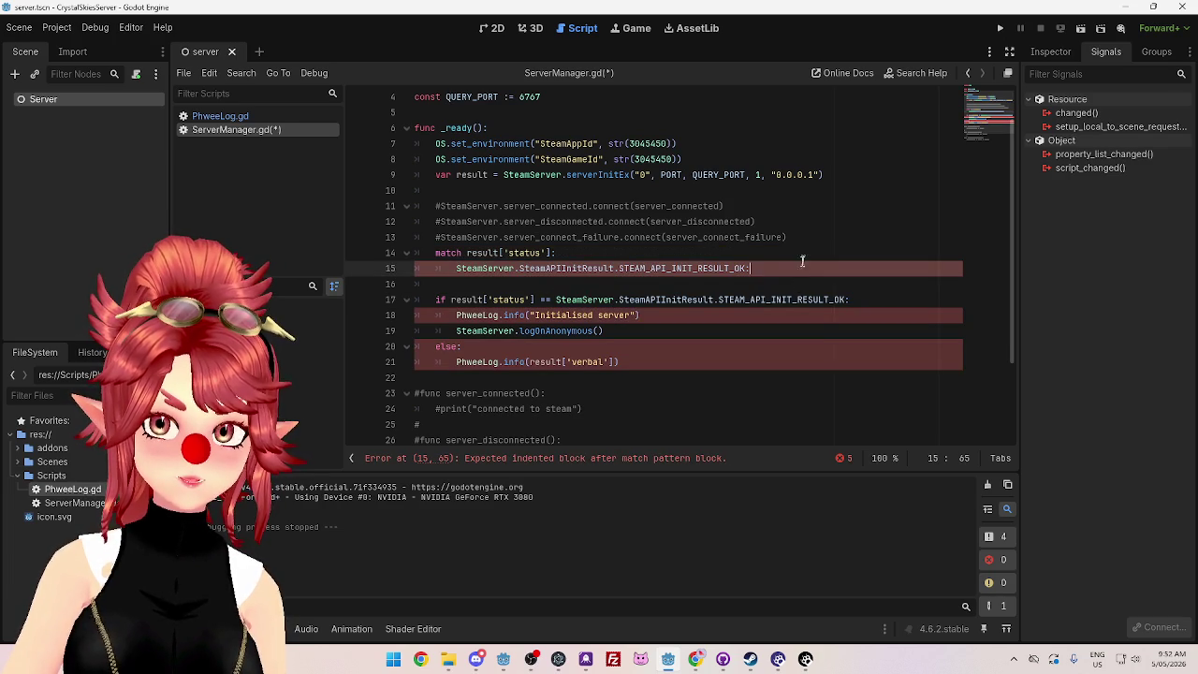
pyautogui.press('Return')
pyautogui.moveTo(642, 330); pyautogui.dragTo(458, 330)
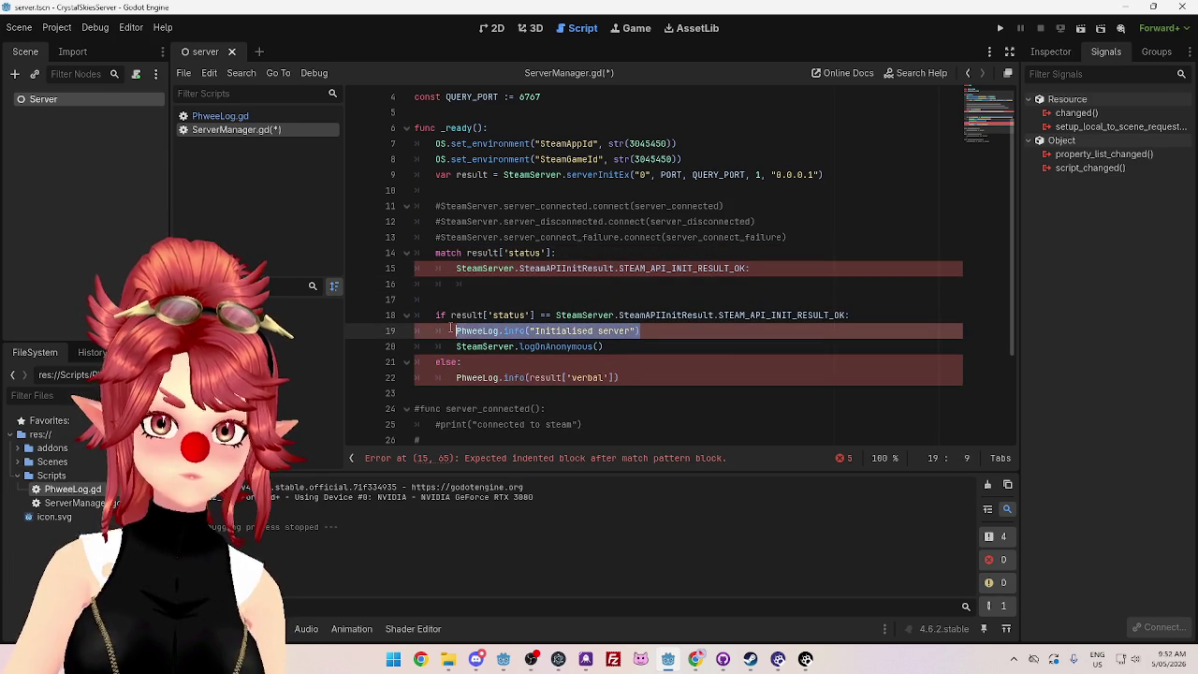
pyautogui.moveTo(603, 346); pyautogui.dragTo(452, 333)
pyautogui.hotkey('ctrl', 'c')
pyautogui.click(508, 284)
pyautogui.hotkey('ctrl', 'v')
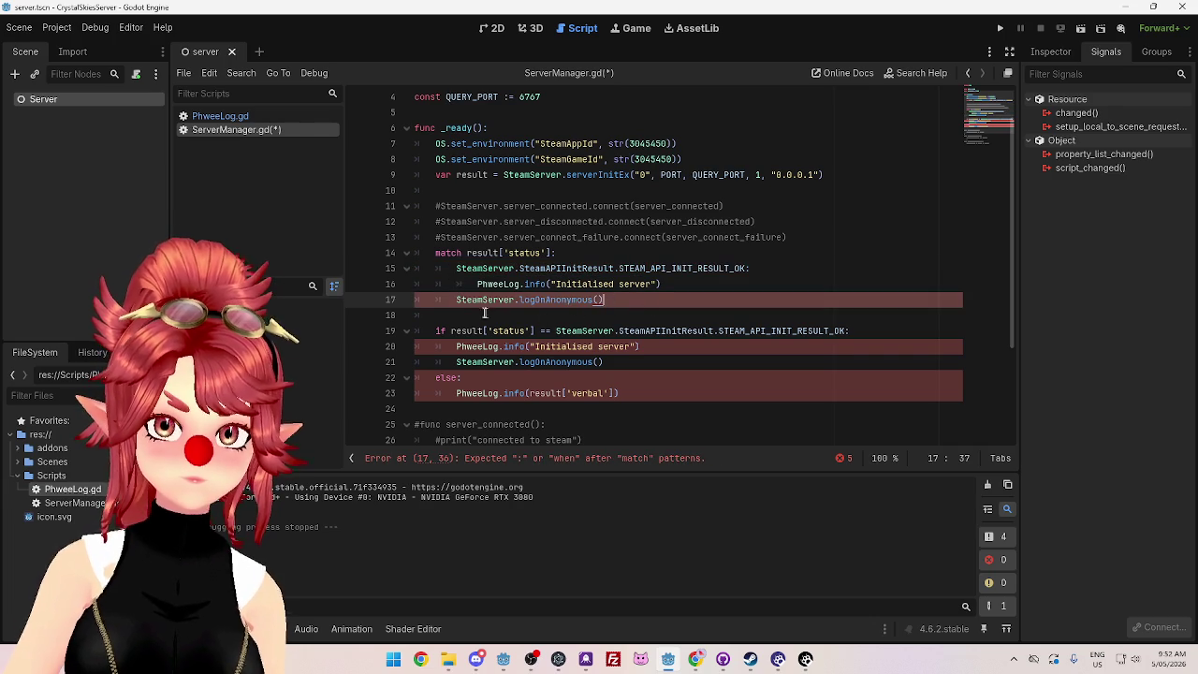
pyautogui.press('Tab')
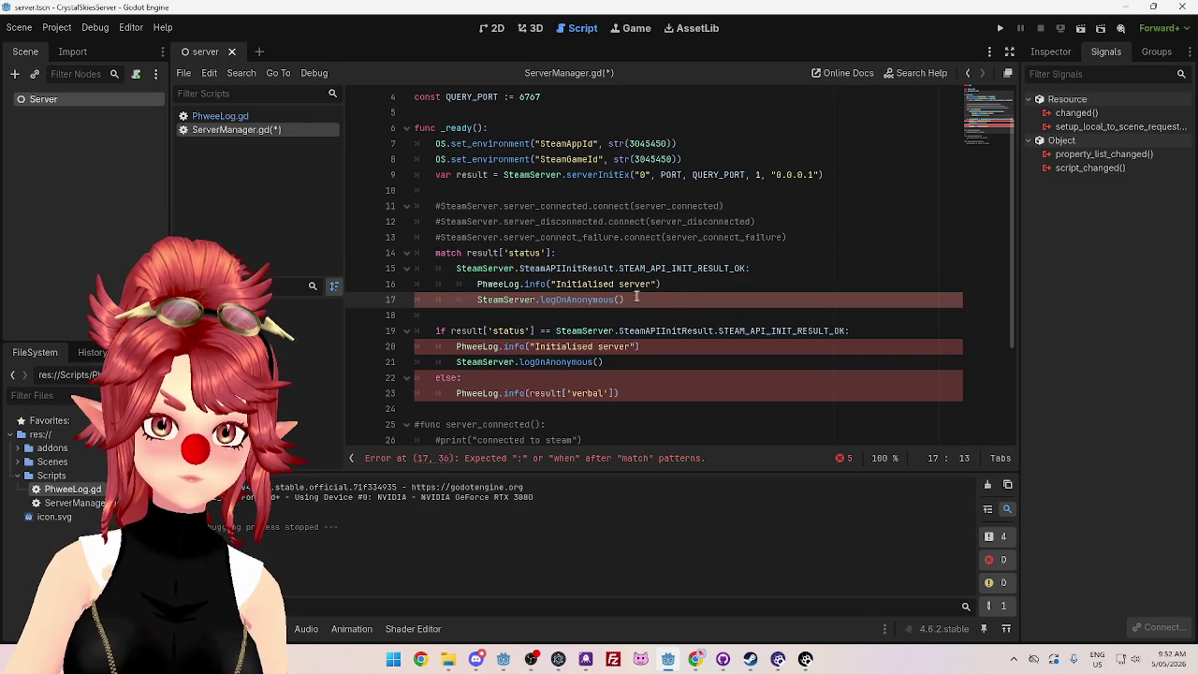
# Step: Add a second match case for the FAILED_GENERIC result constant
pyautogui.click(682, 269)
pyautogui.click(641, 299)
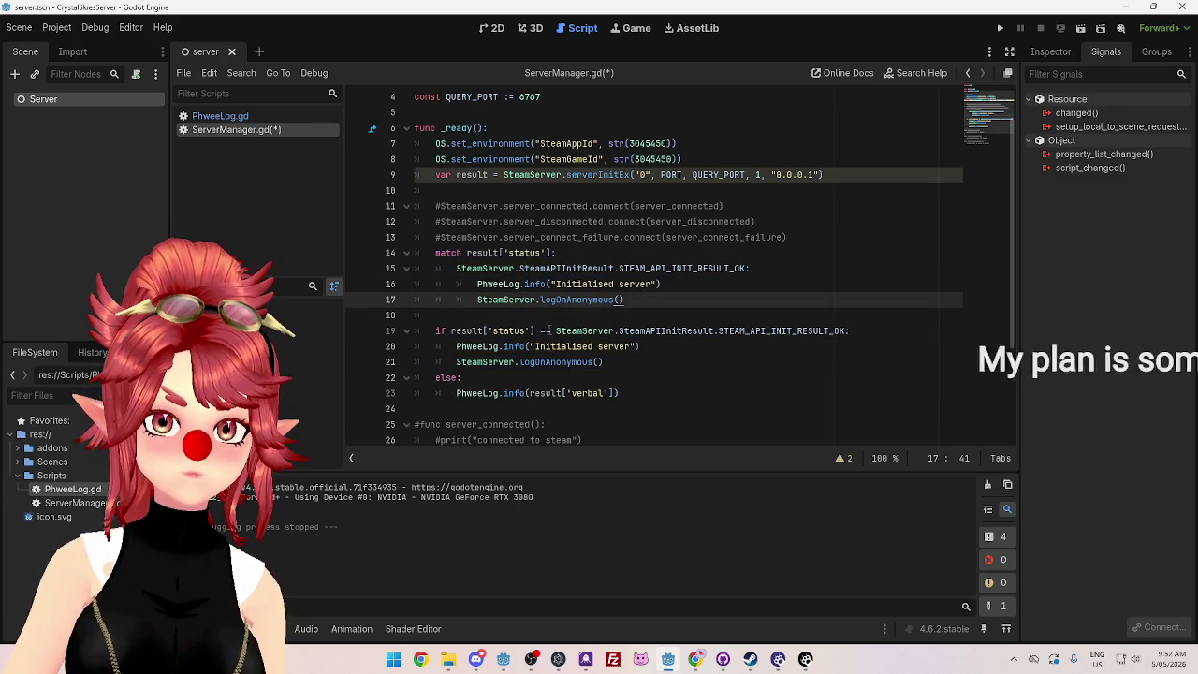
pyautogui.moveTo(555, 330); pyautogui.dragTo(827, 334)
pyautogui.click(652, 299)
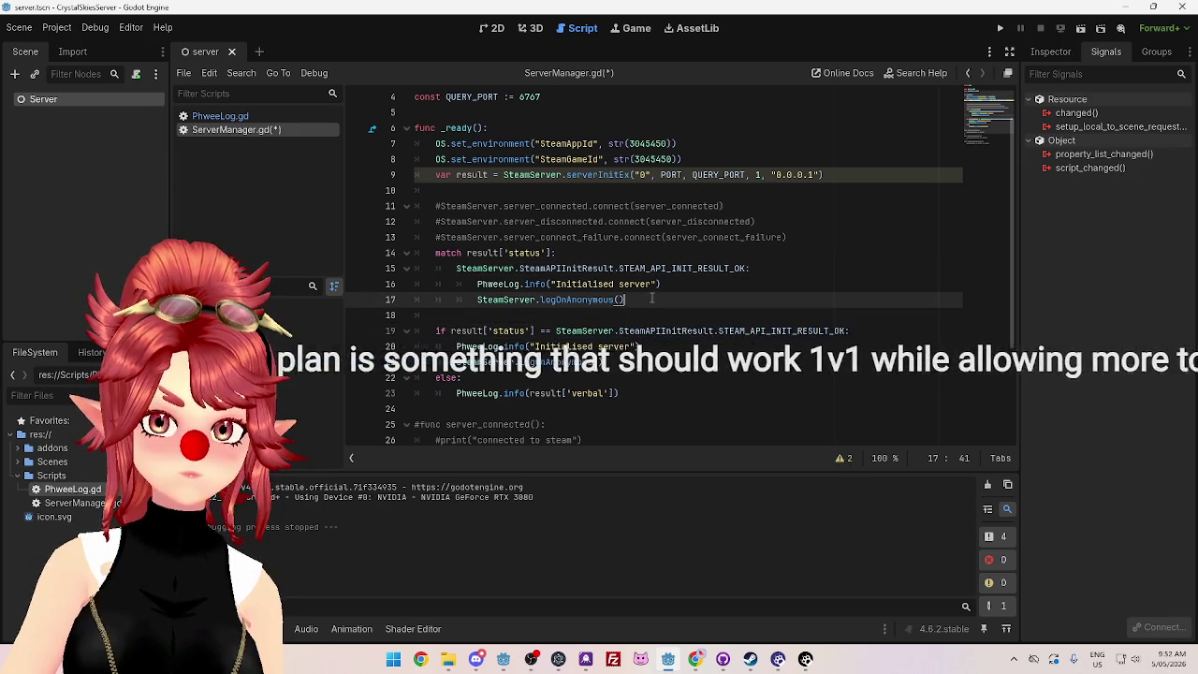
pyautogui.press('Return')
pyautogui.press('BackSpace')
pyautogui.hotkey('ctrl', 'v')
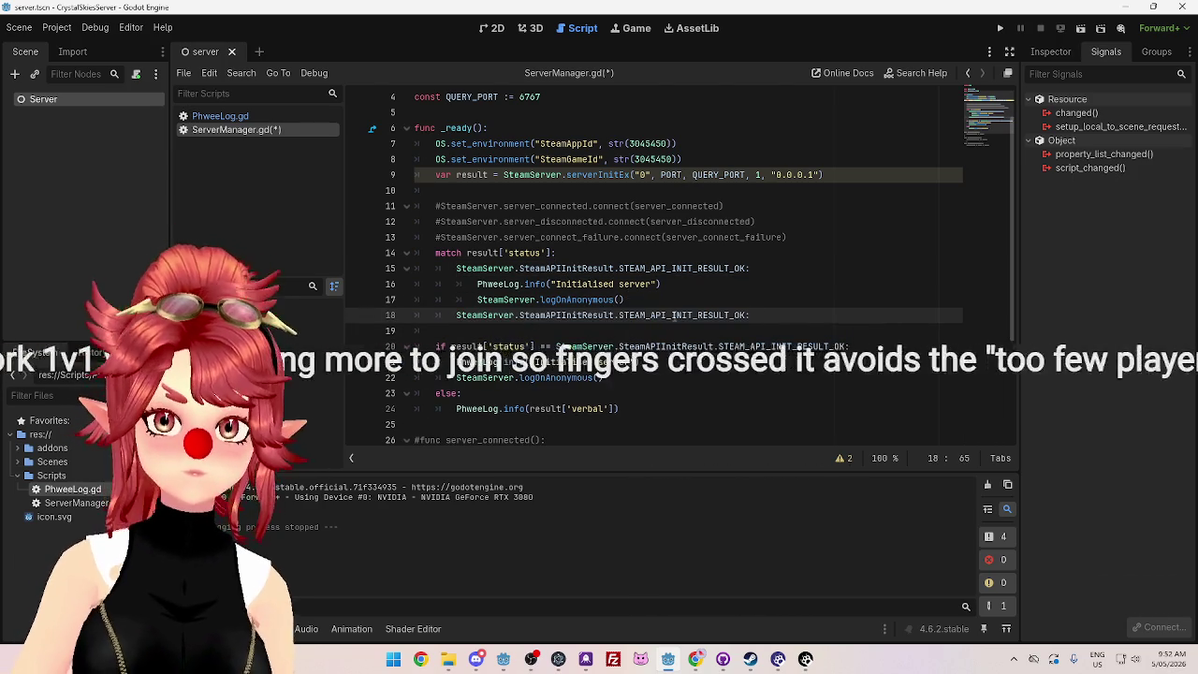
pyautogui.moveTo(749, 315); pyautogui.dragTo(619, 316)
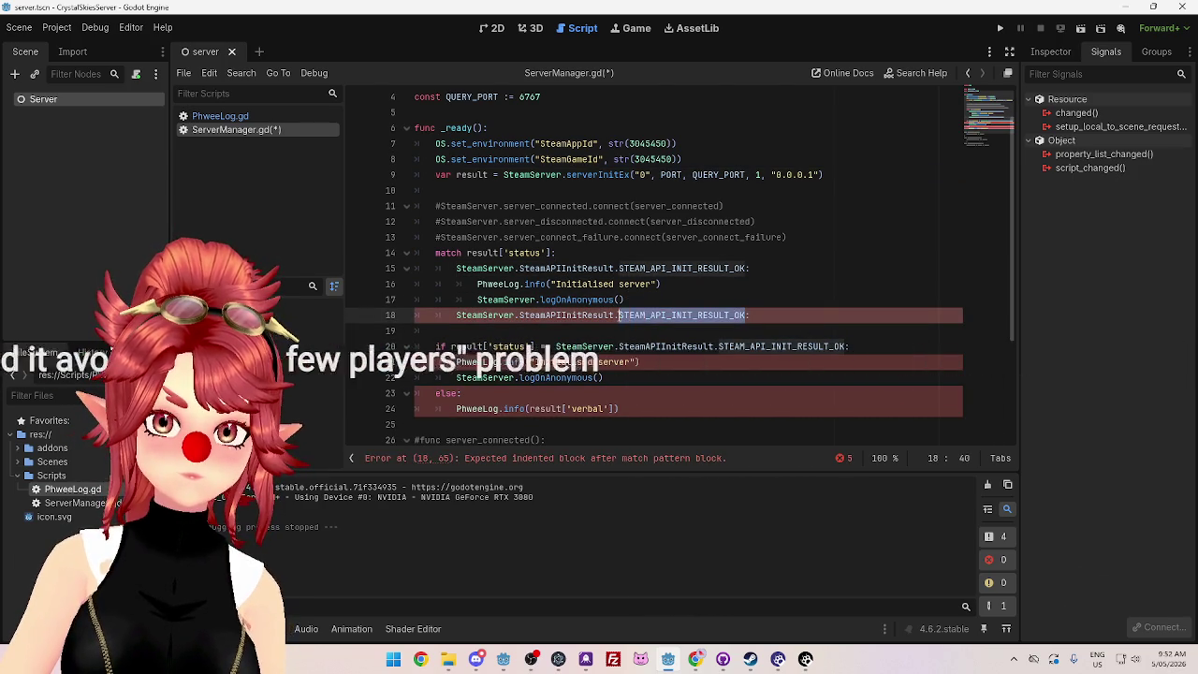
pyautogui.press('BackSpace')
pyautogui.write(':')
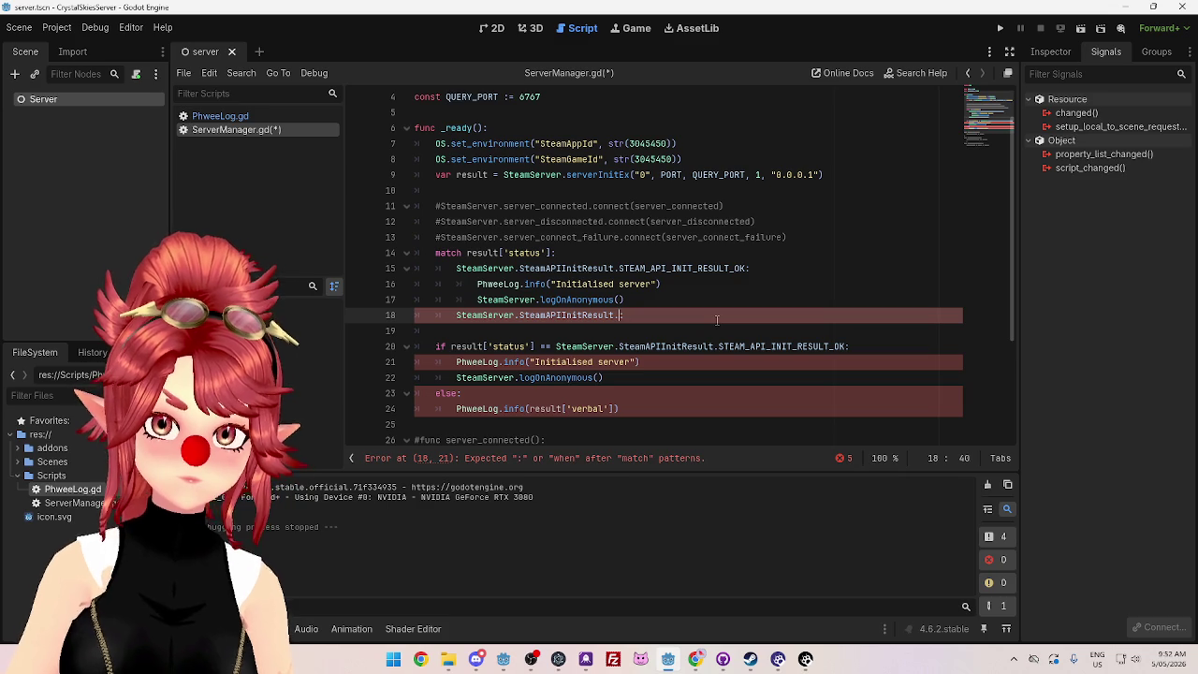
pyautogui.write('.S:')
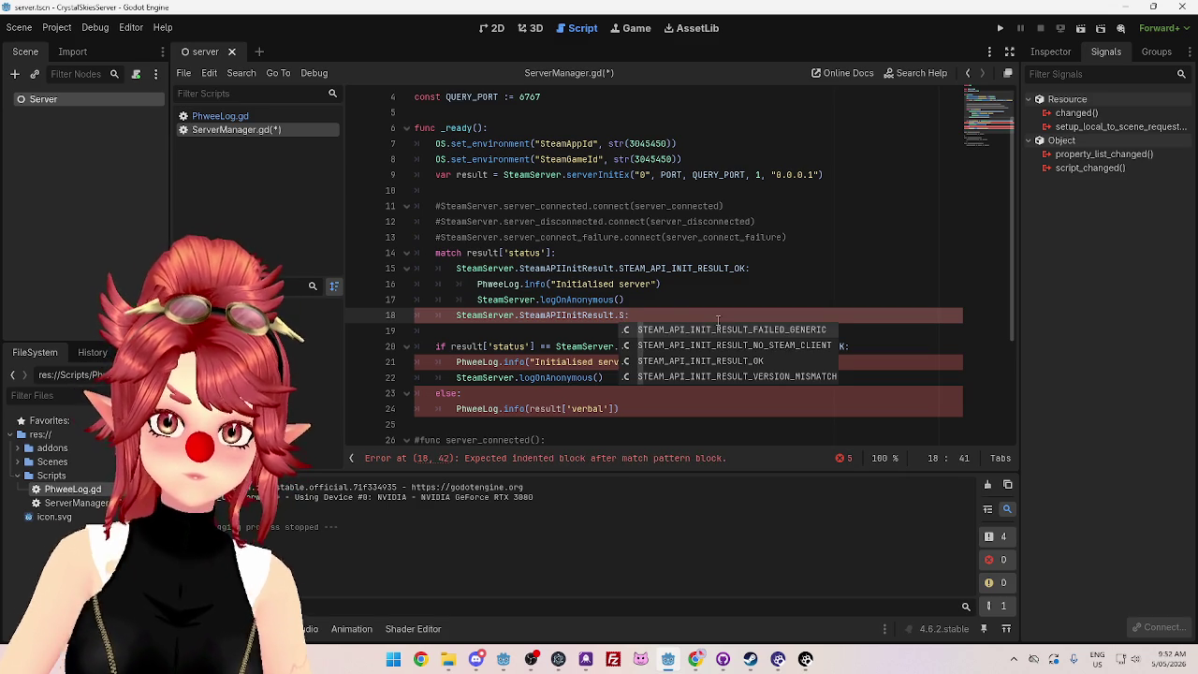
pyautogui.click(768, 328)
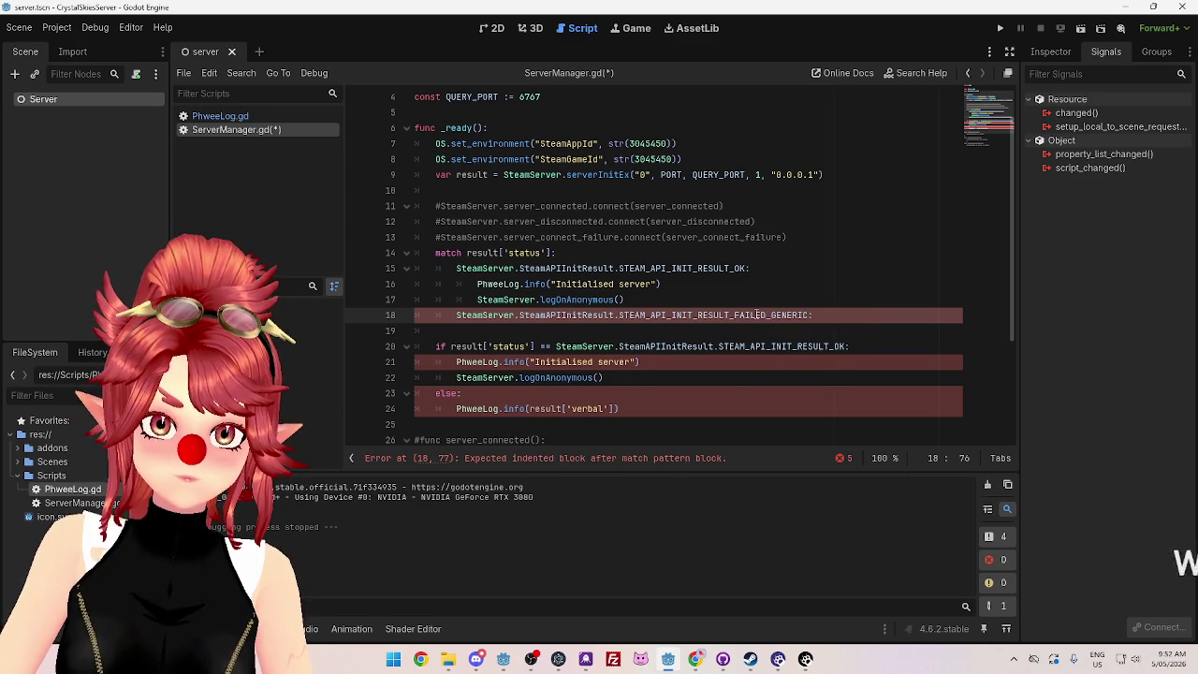
# Step: After checking the enum values in the docs, tag the cases #enum0 and #enum1
pyautogui.click(692, 658)
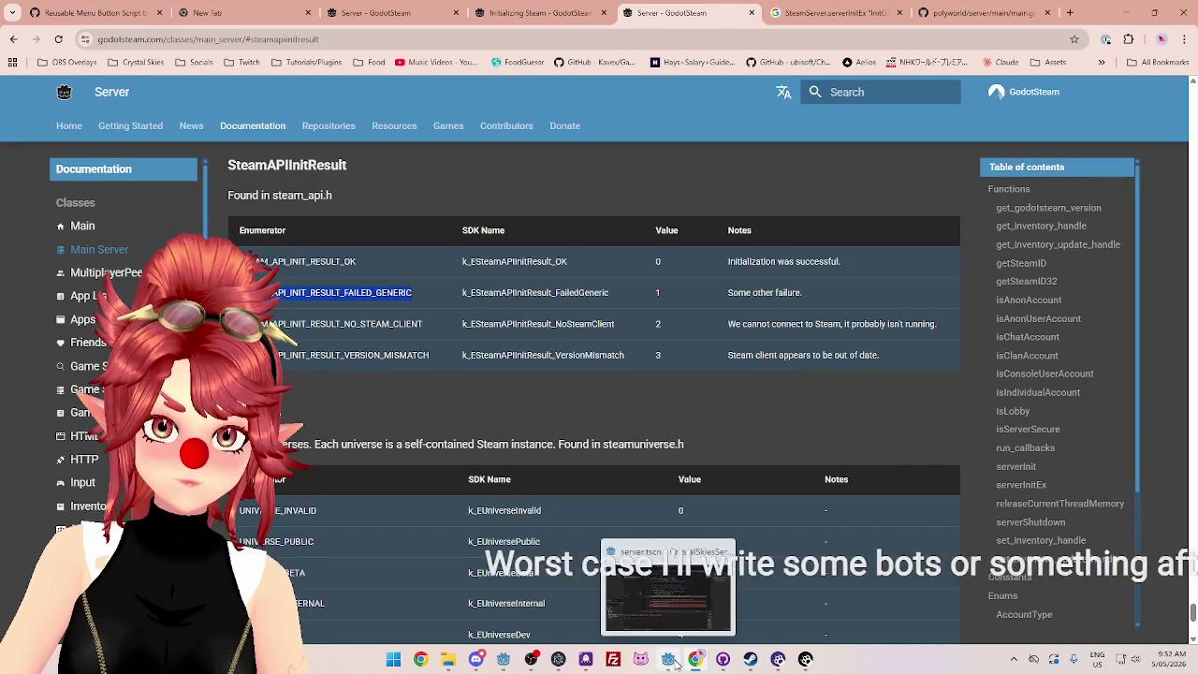
pyautogui.click(670, 660)
pyautogui.click(783, 268)
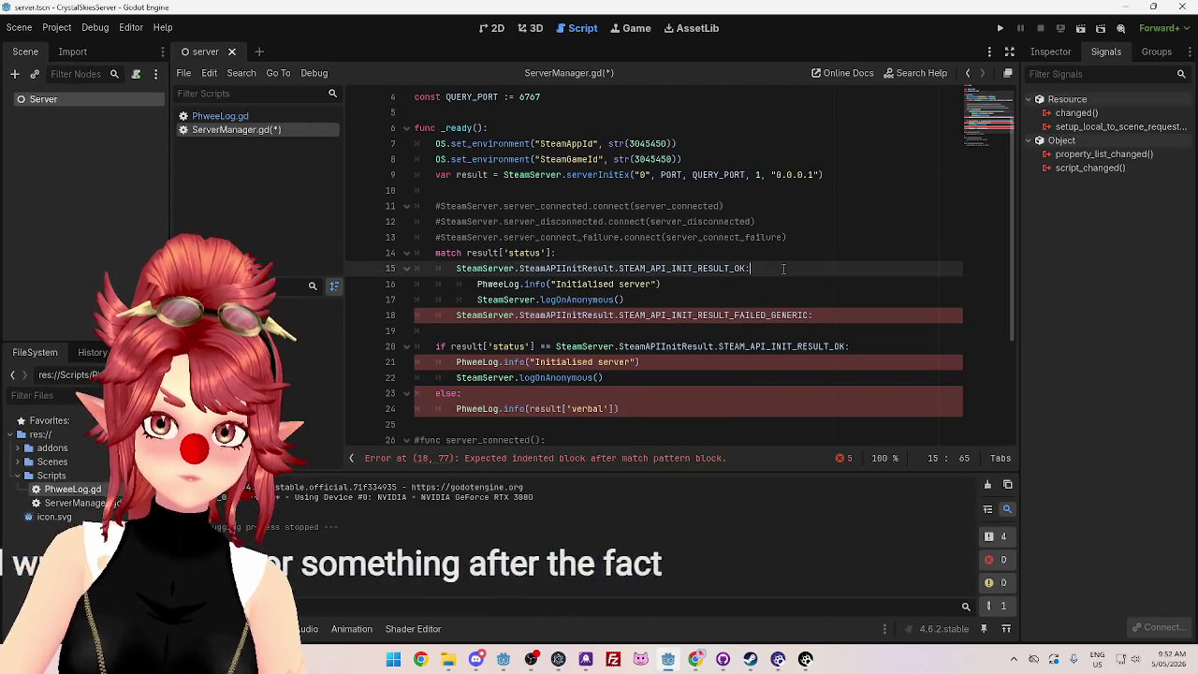
pyautogui.write('#enum0')
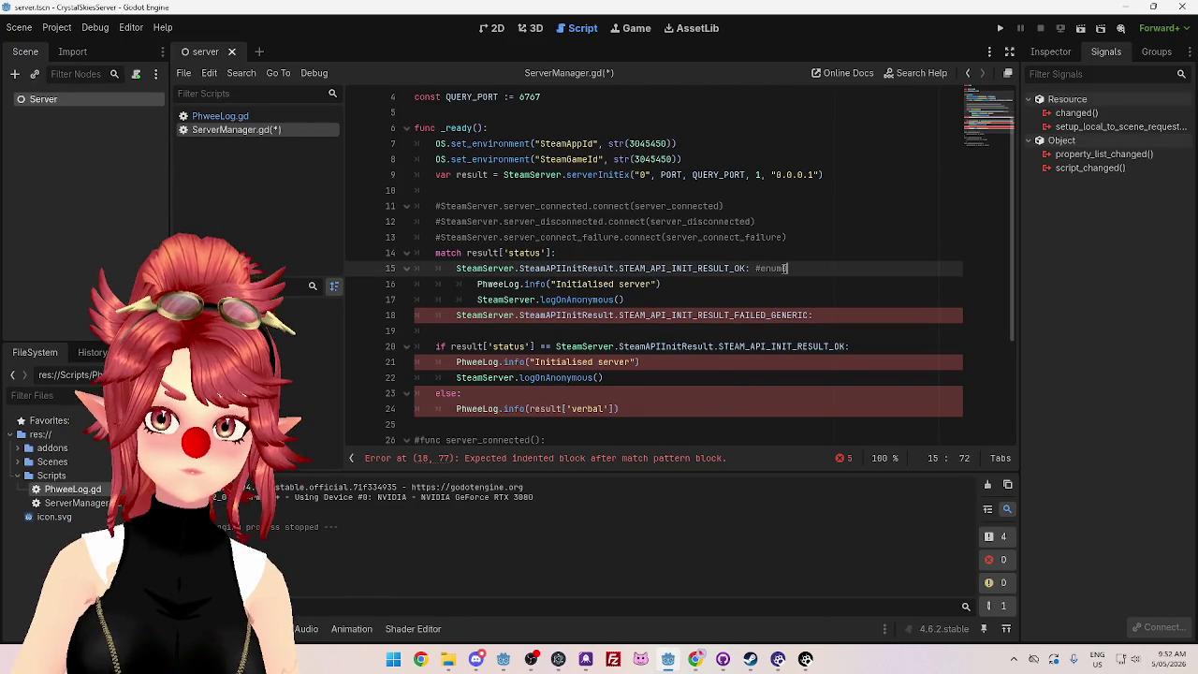
pyautogui.click(831, 314)
pyautogui.write('#enum1')
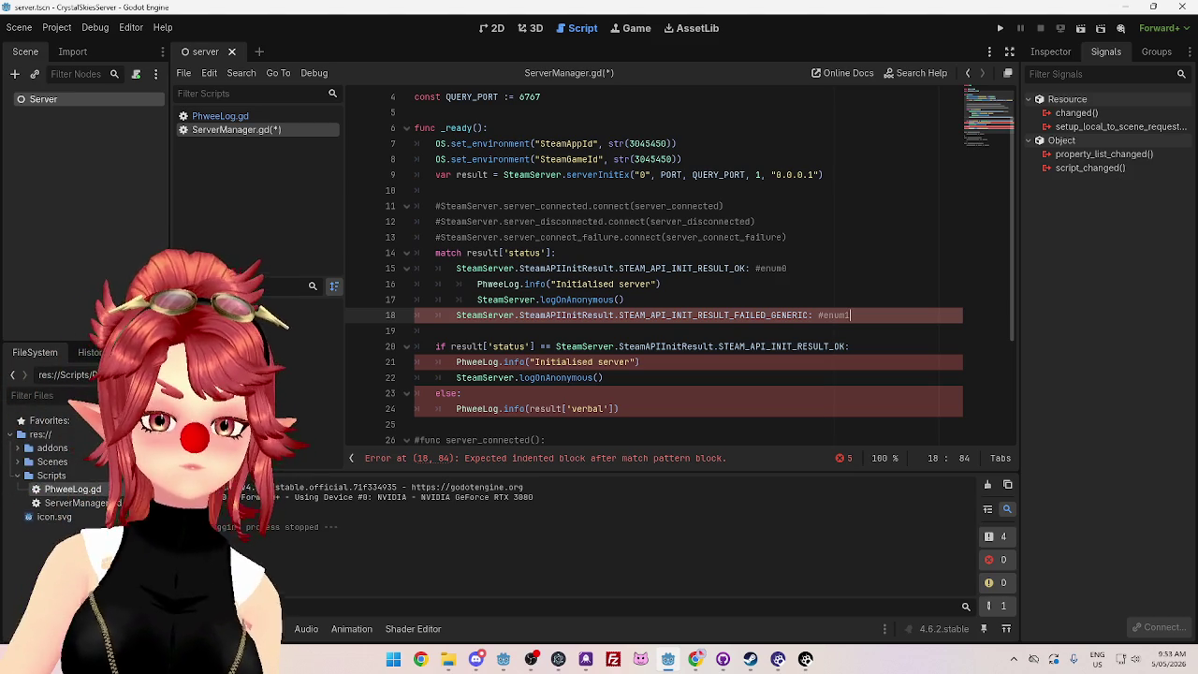
pyautogui.press('Return')
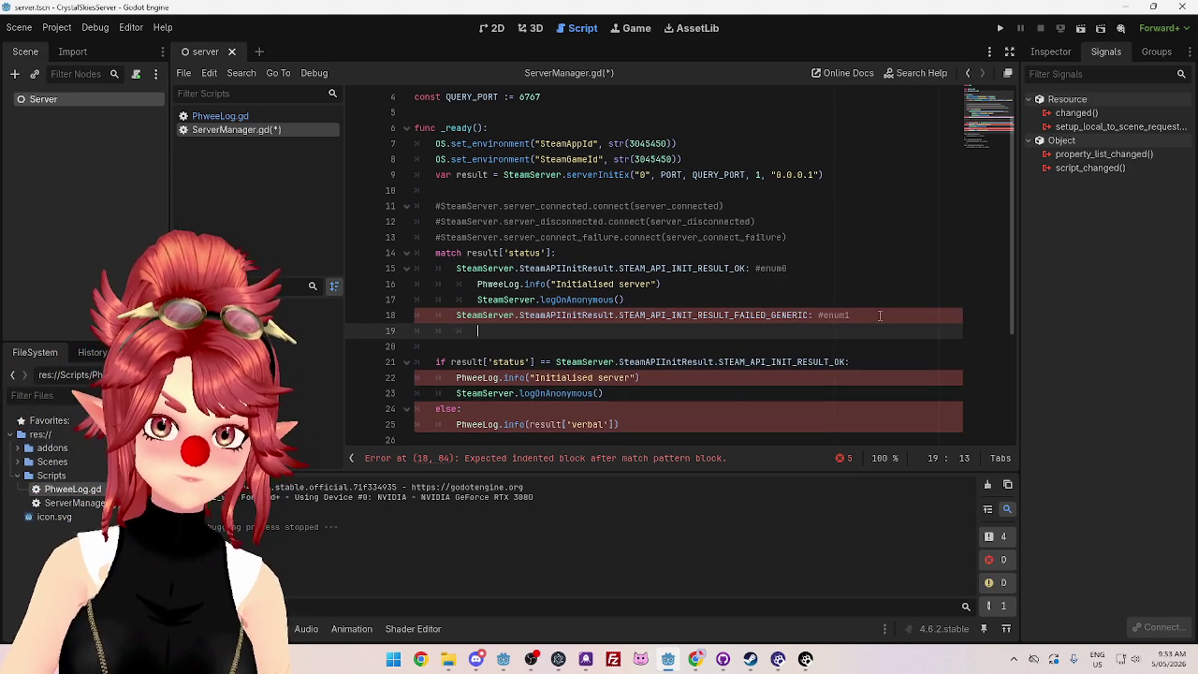
# Step: Move the result['verbal'] logging call into the FAILED_GENERIC case and delete the old if/else block
pyautogui.scroll(-1, 608, 402)
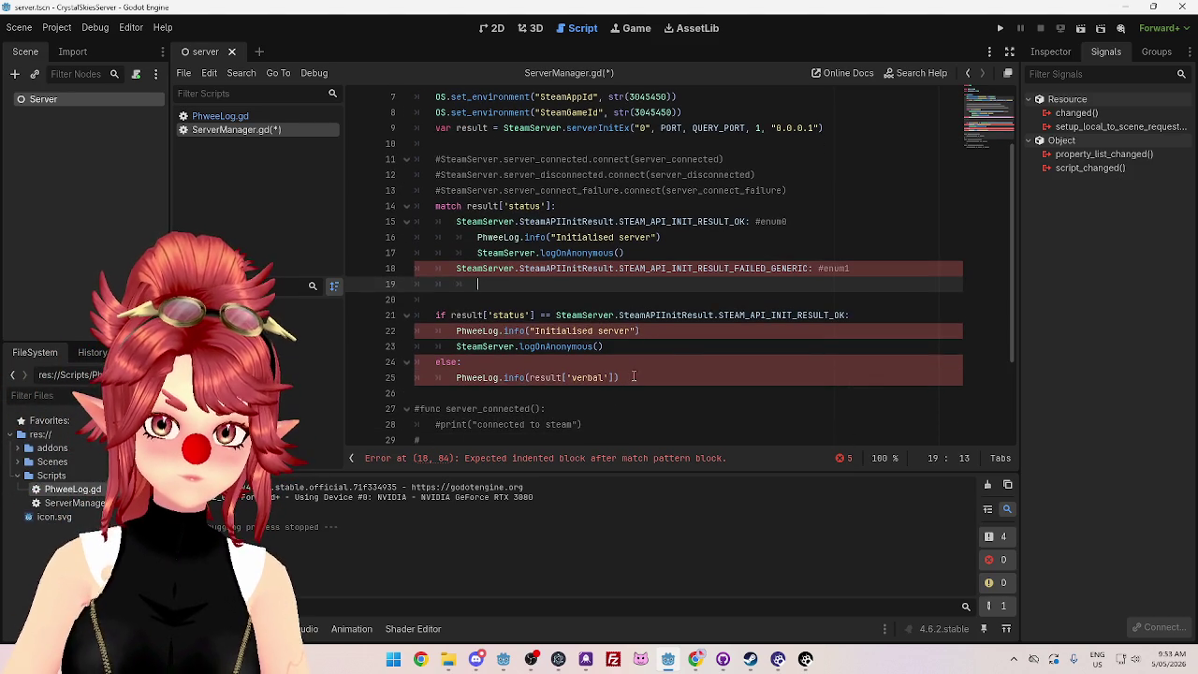
pyautogui.tripleClick(526, 377)
pyautogui.hotkey('ctrl', 'c')
pyautogui.click(527, 285)
pyautogui.hotkey('ctrl', 'v')
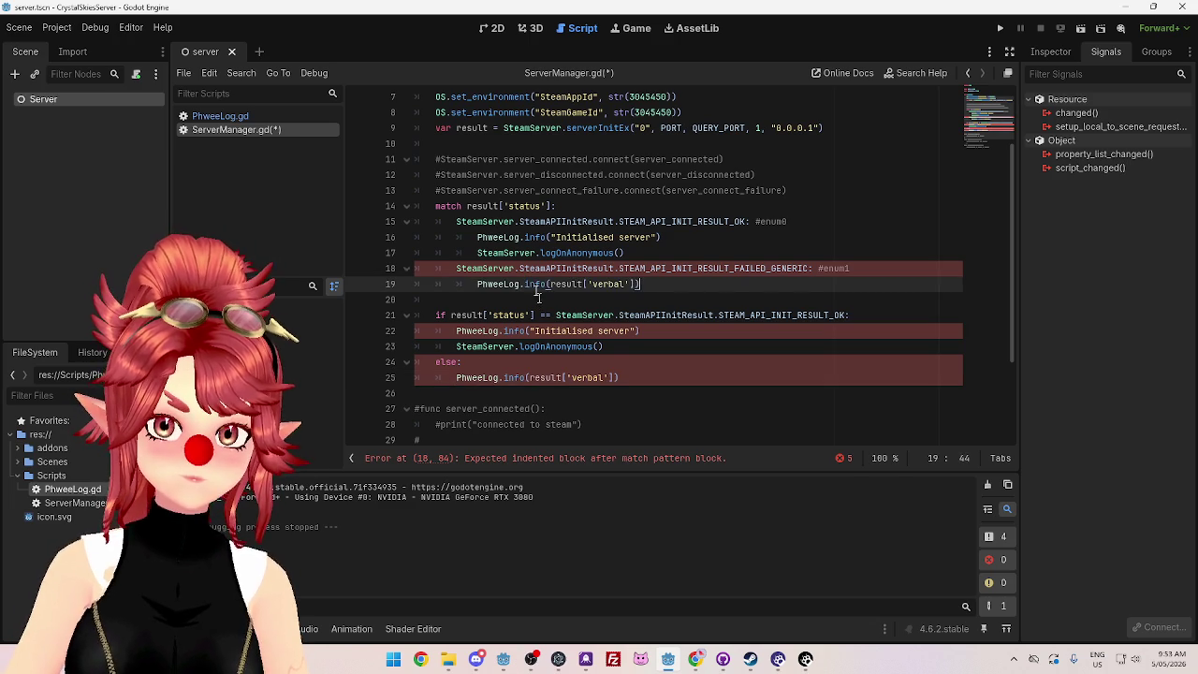
pyautogui.click(620, 377)
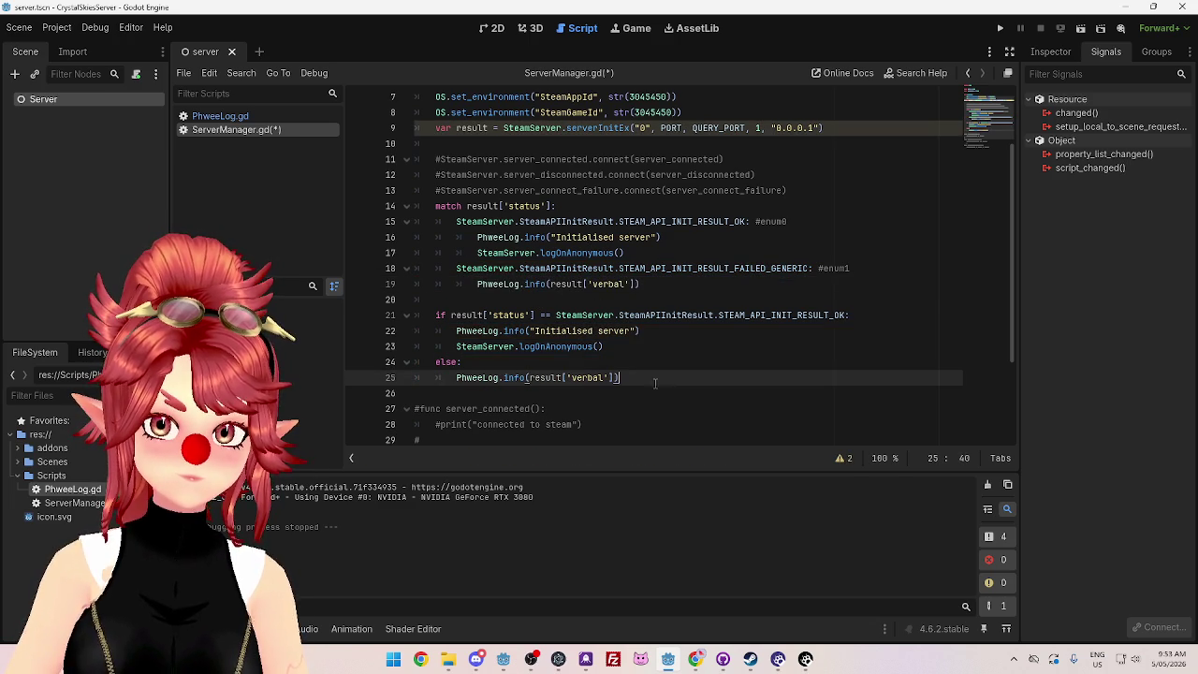
pyautogui.moveTo(619, 377); pyautogui.dragTo(524, 377)
pyautogui.keyDown('shift'); pyautogui.click(350, 315); pyautogui.keyUp('shift')
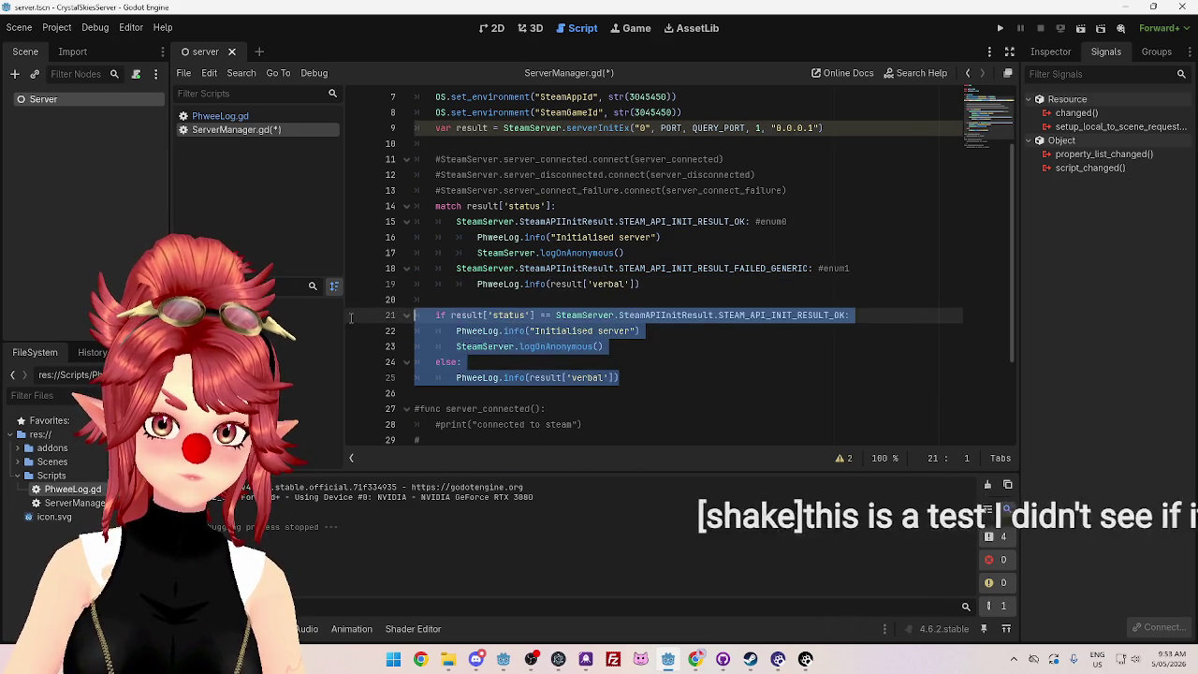
pyautogui.press('BackSpace')
pyautogui.press('BackSpace')
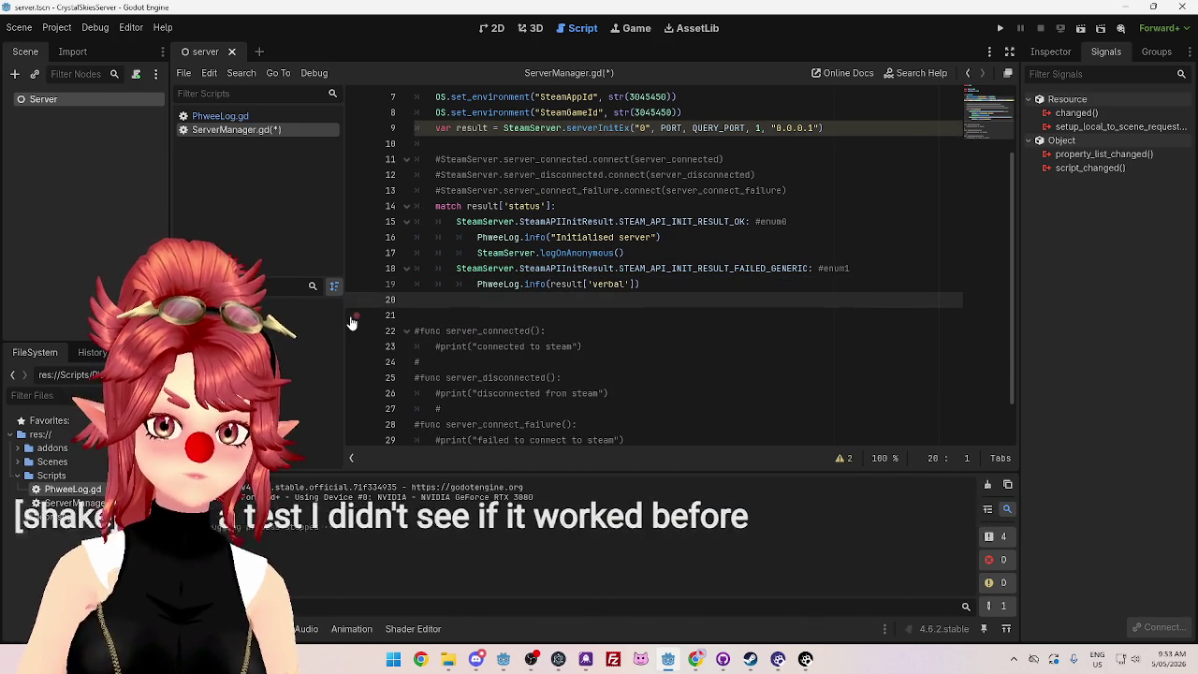
pyautogui.press('BackSpace')
pyautogui.press('BackSpace')
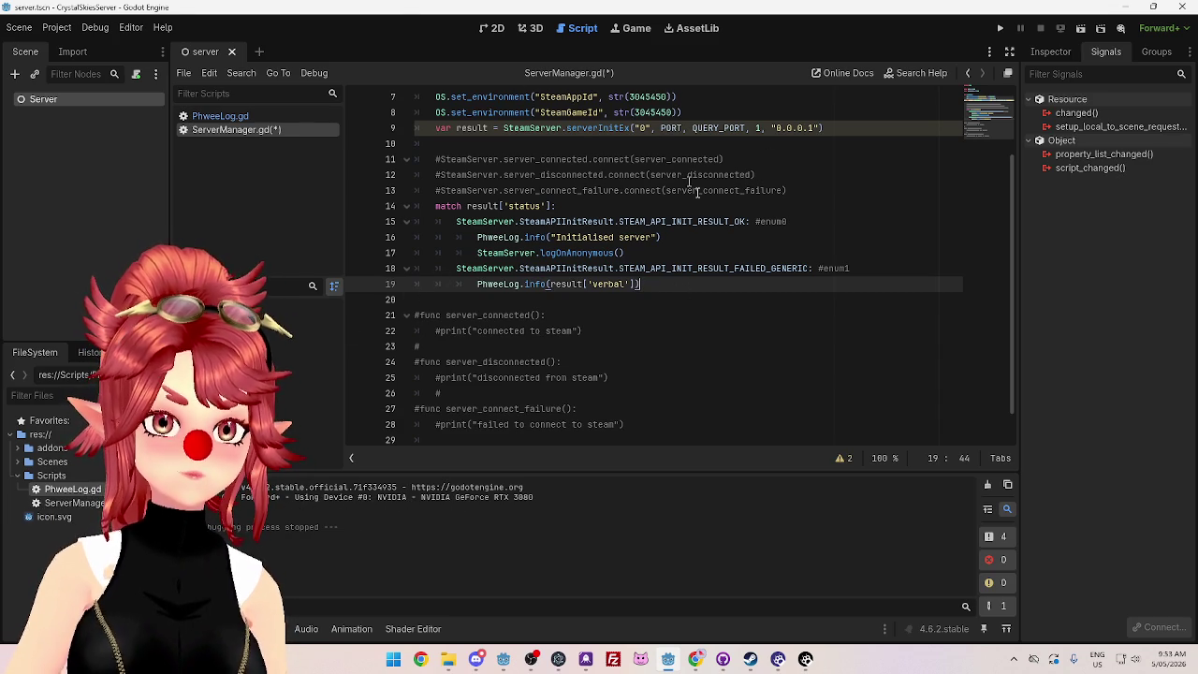
# Step: Save ServerManager.gd and test-run the server project, checking the generic-failure branch
pyautogui.click(710, 240)
pyautogui.hotkey('ctrl', 's')
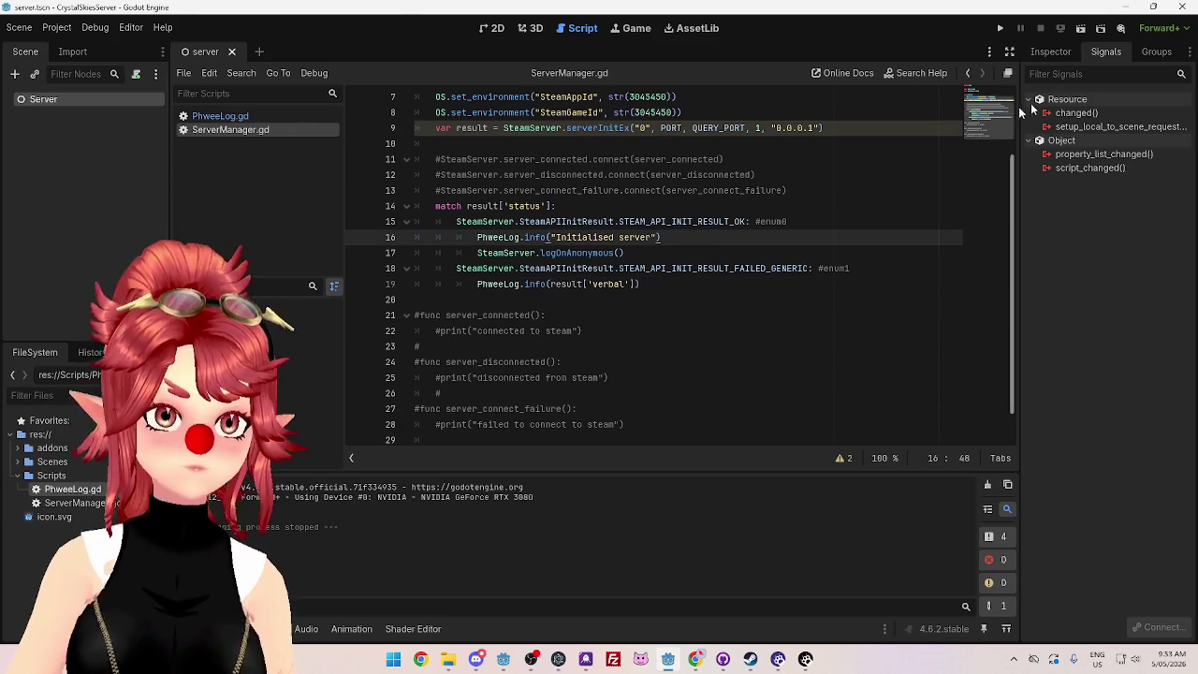
pyautogui.click(999, 29)
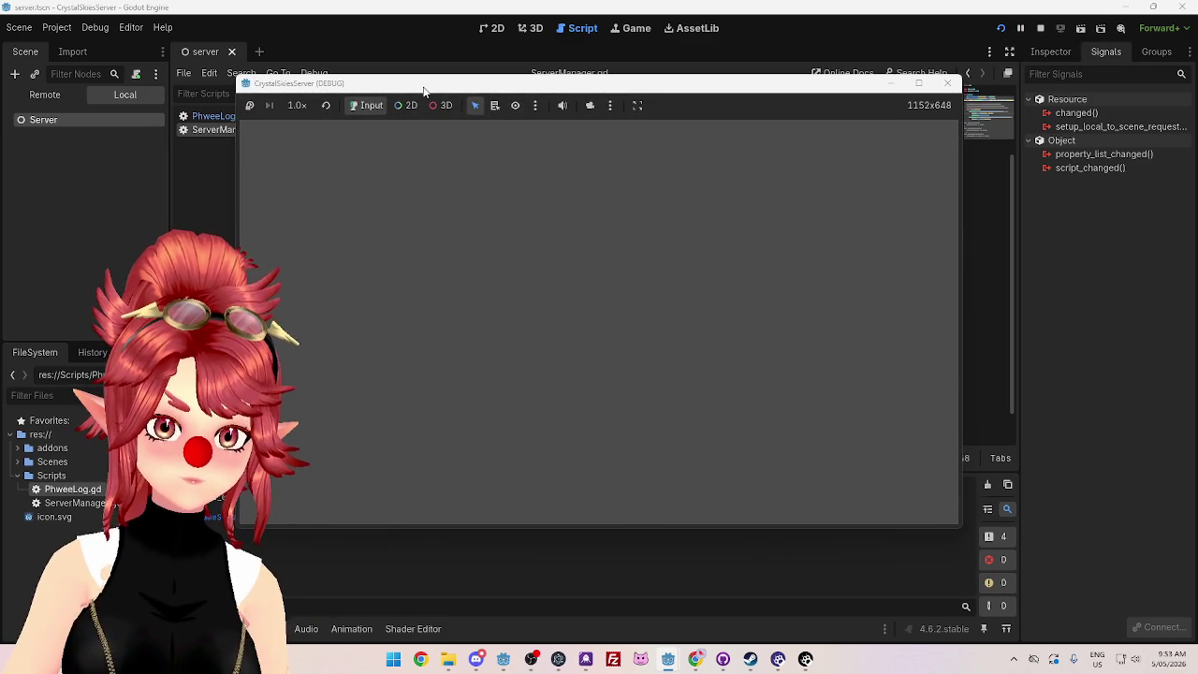
pyautogui.moveTo(423, 91); pyautogui.dragTo(528, 91)
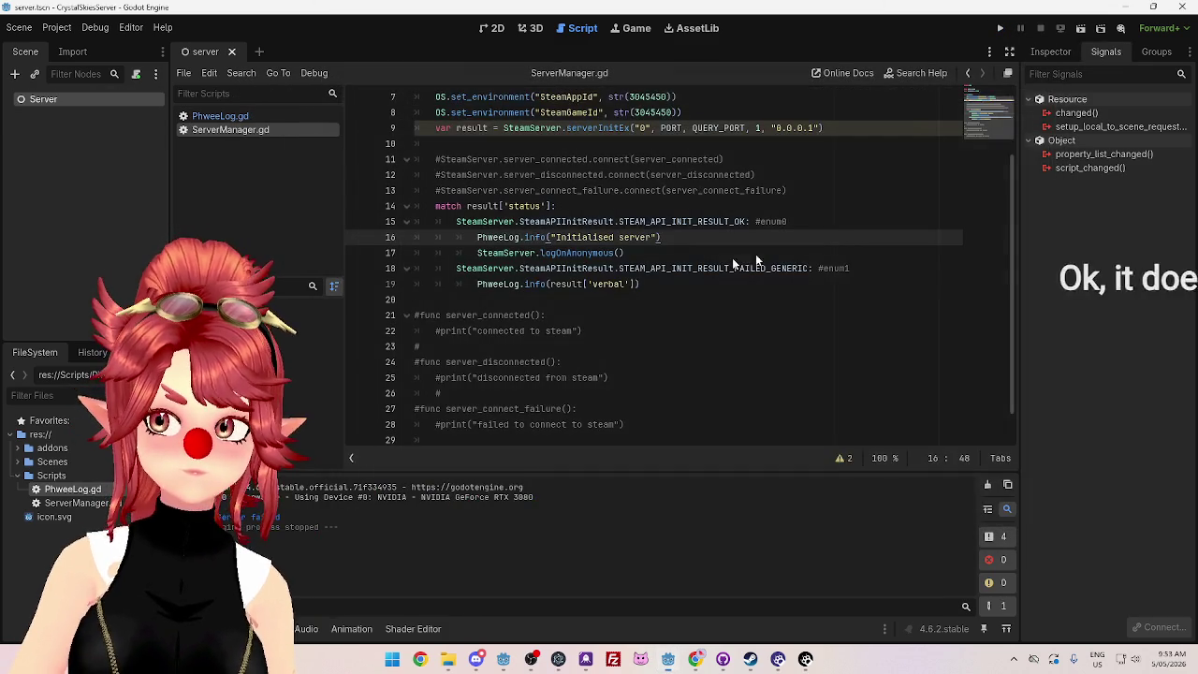
pyautogui.click(693, 268)
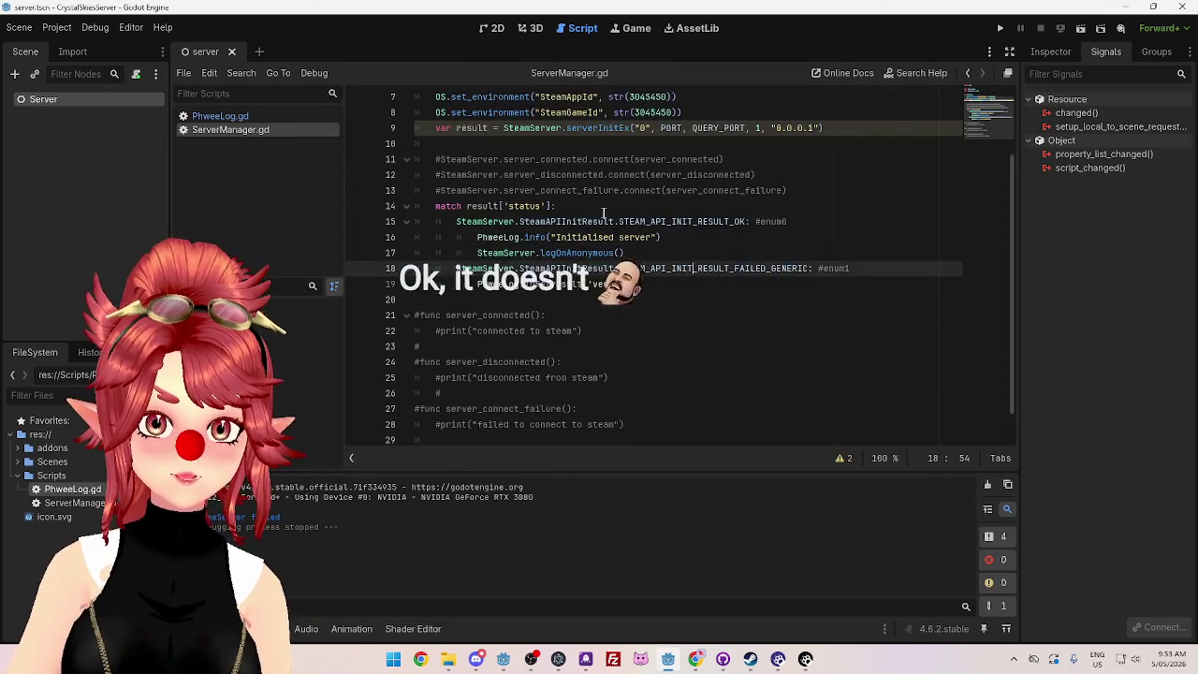
pyautogui.scroll(1, 593, 201)
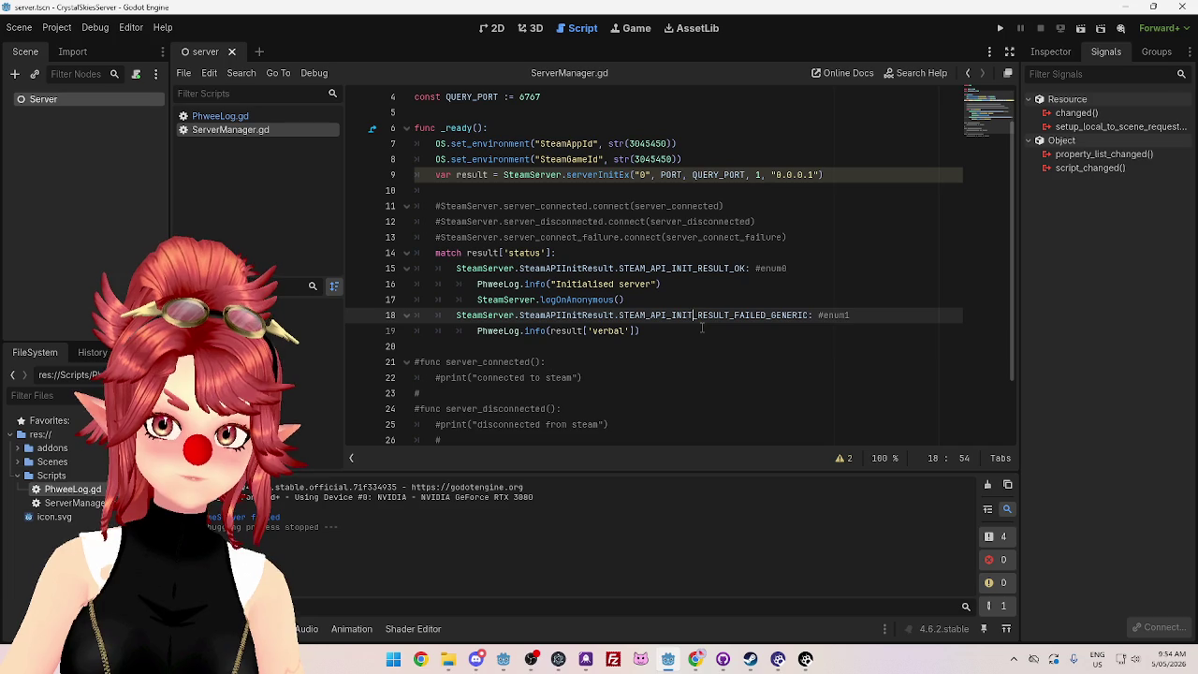
# Step: Show the serverInitEx tooltip on line 9 with its parameters and returned status/verbal keys
pyautogui.moveTo(822, 175); pyautogui.dragTo(567, 176)
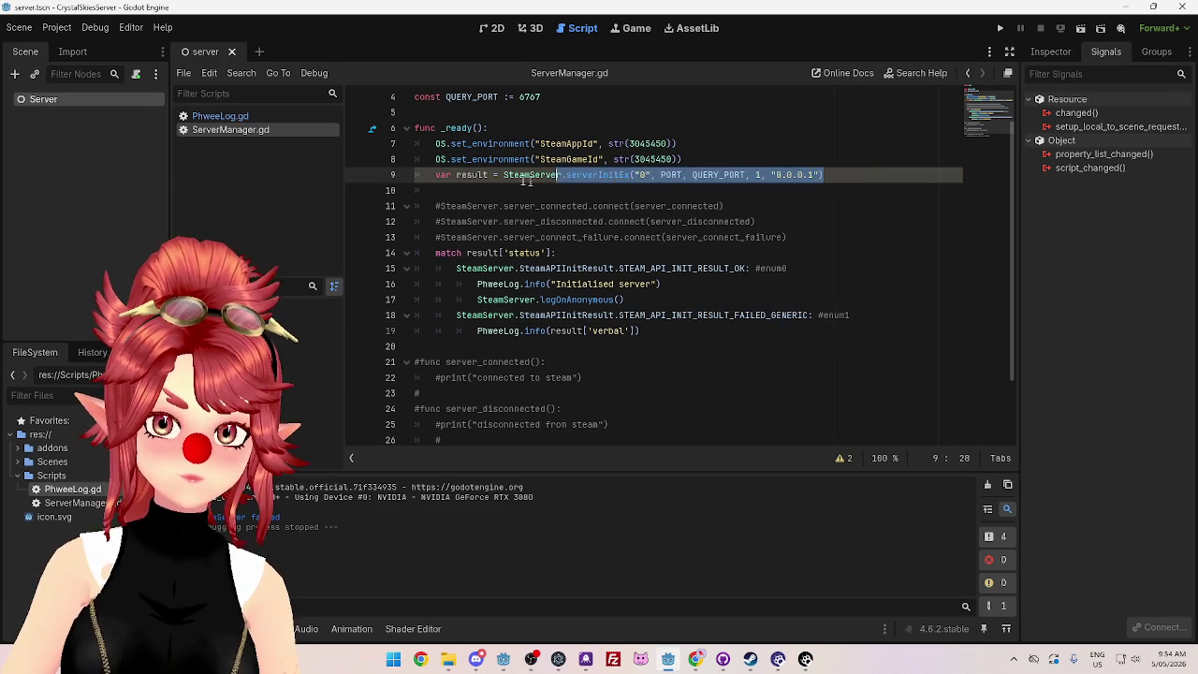
pyautogui.press('Down')
pyautogui.press('Down')
pyautogui.press('Down')
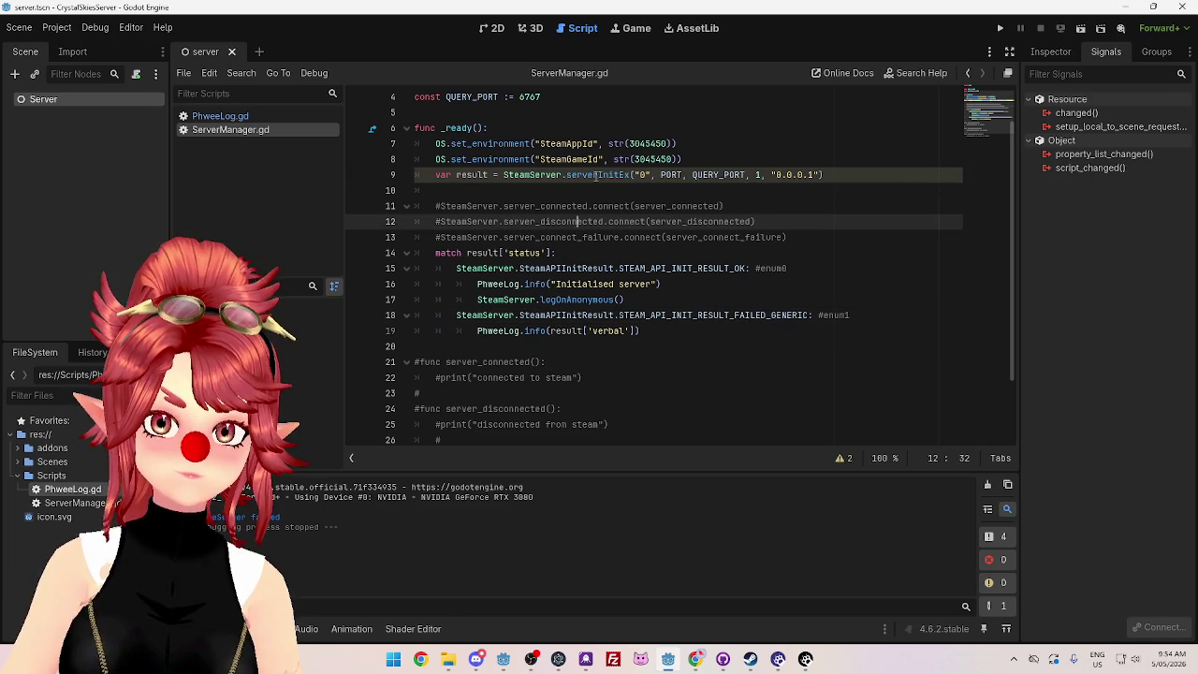
pyautogui.moveTo(596, 174)
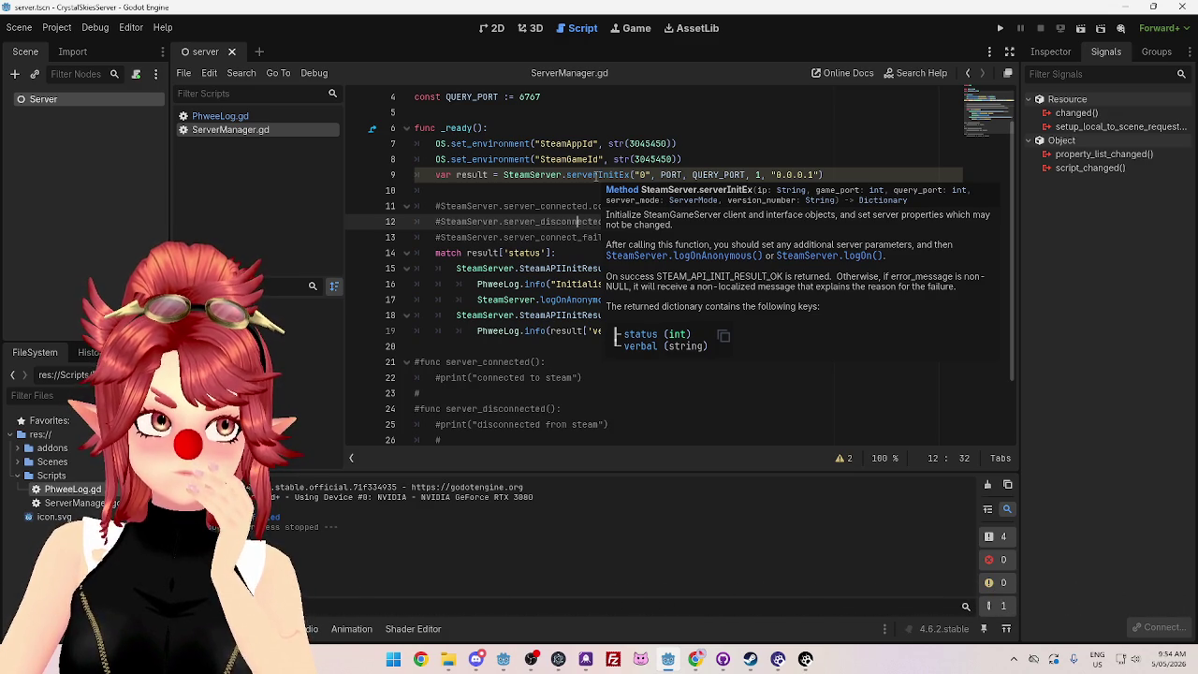
pyautogui.click(652, 192)
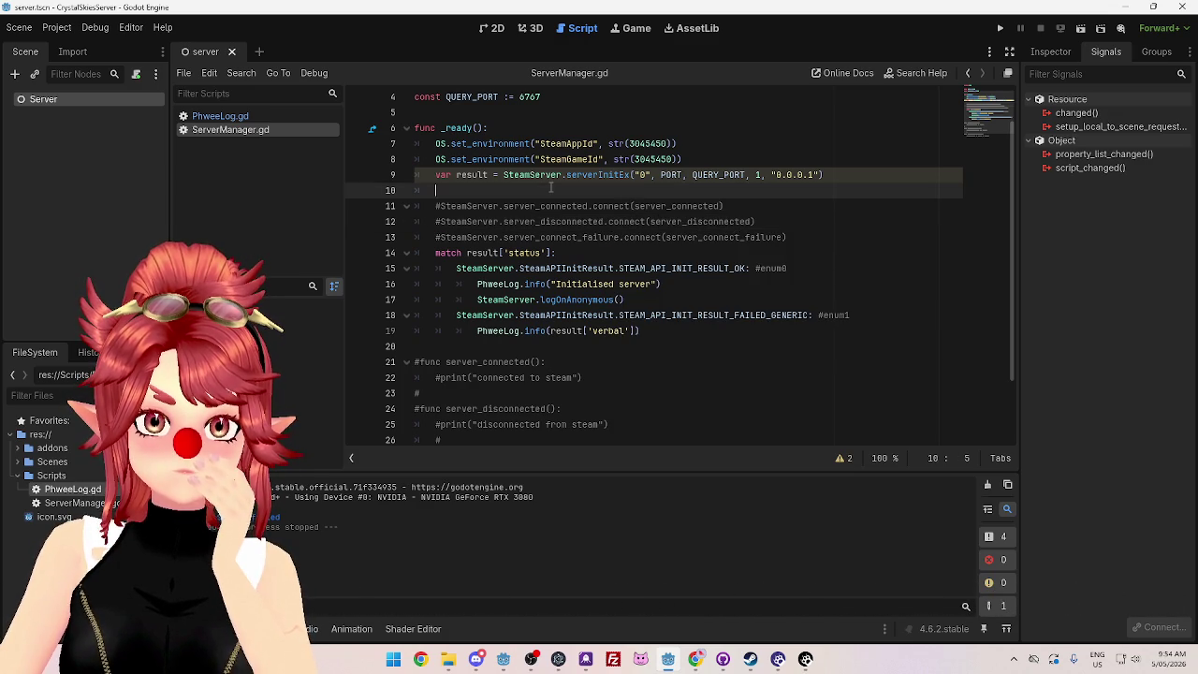
pyautogui.scroll(1, 744, 279)
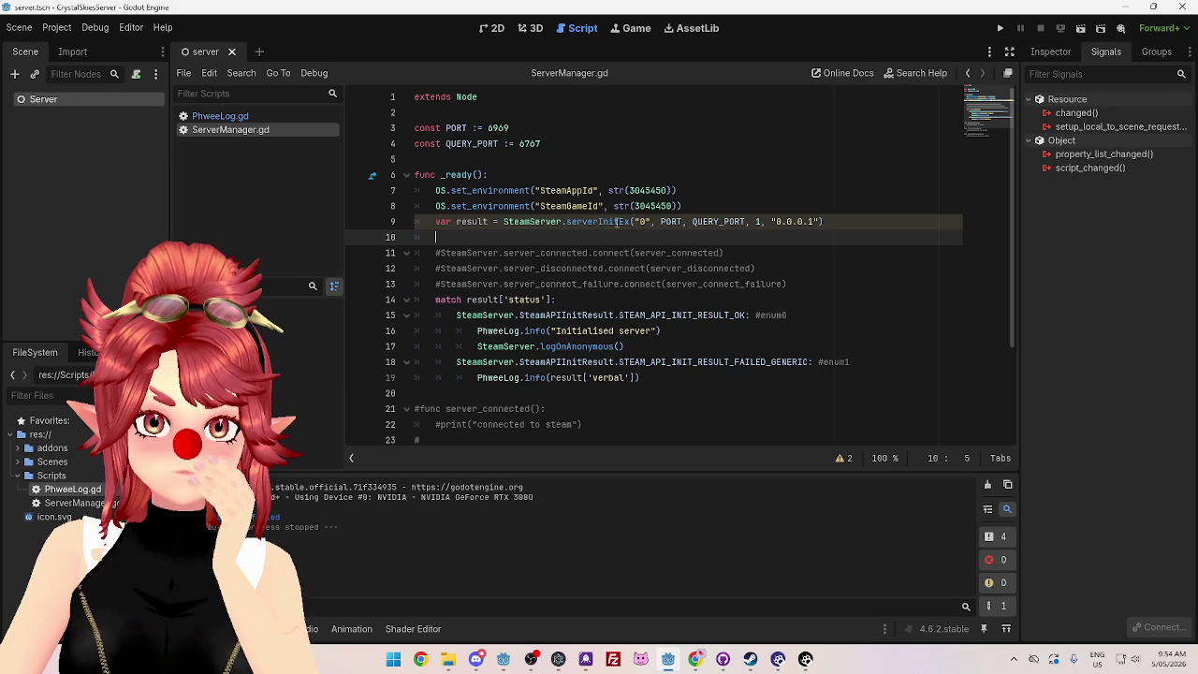
pyautogui.moveTo(617, 222)
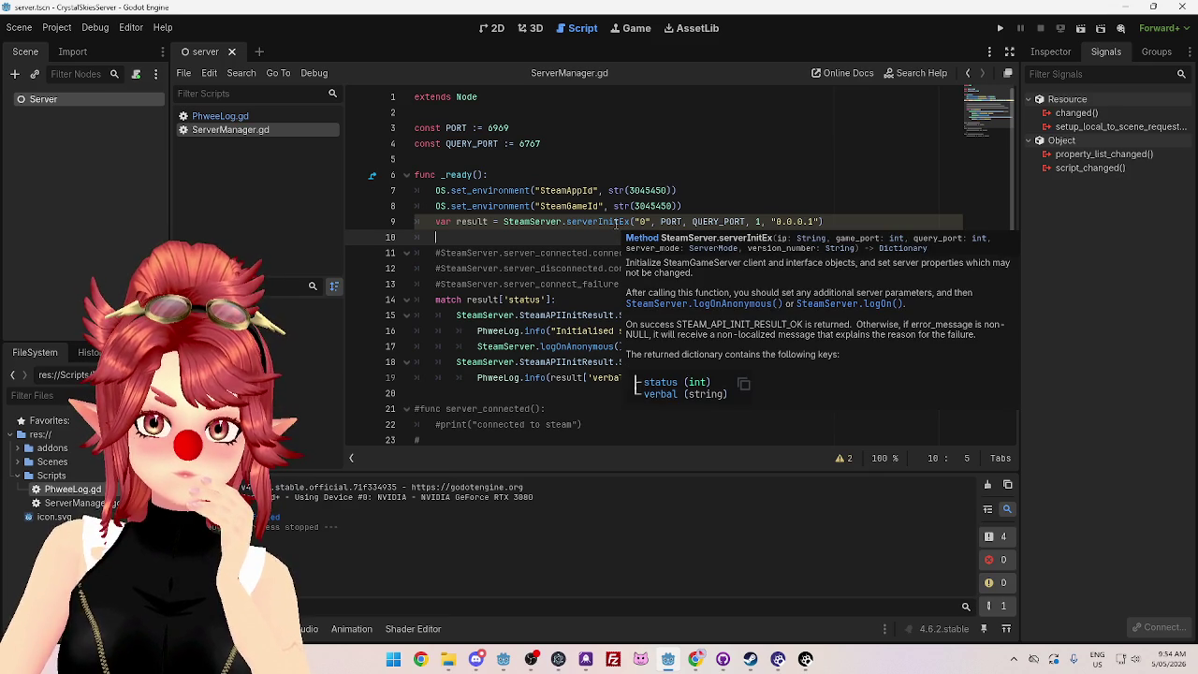
pyautogui.click(695, 658)
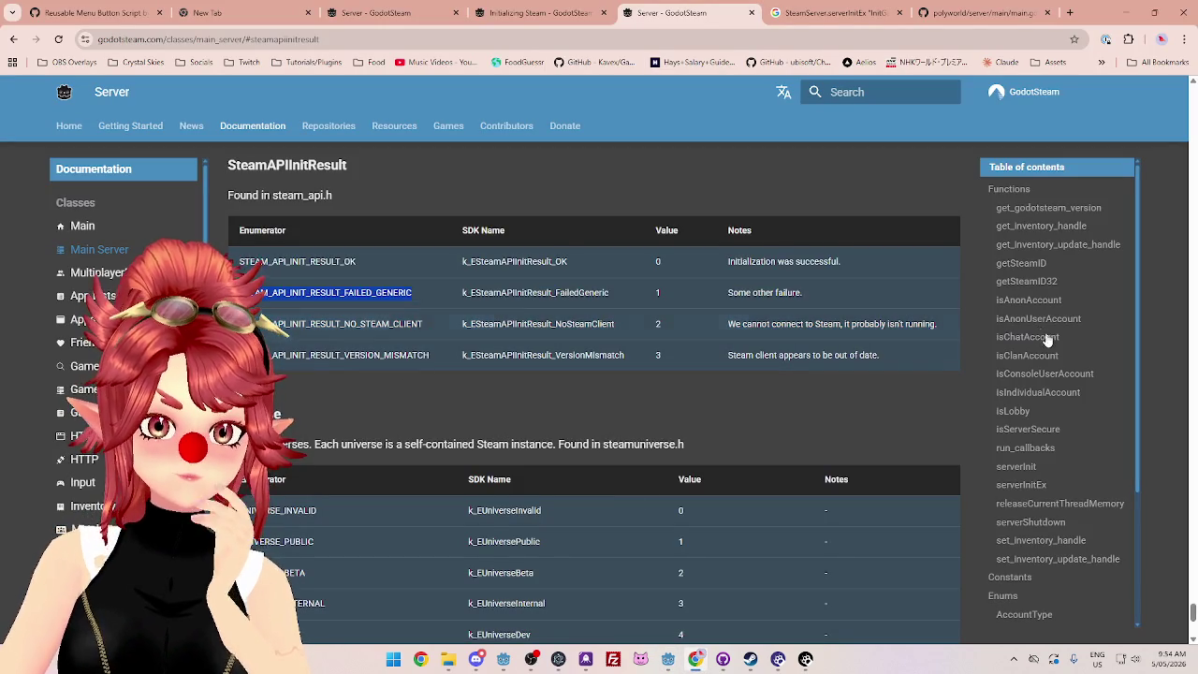
# Step: Go to the serverInitEx docs entry and highlight the ip notes on multiple IP addresses
pyautogui.click(1025, 485)
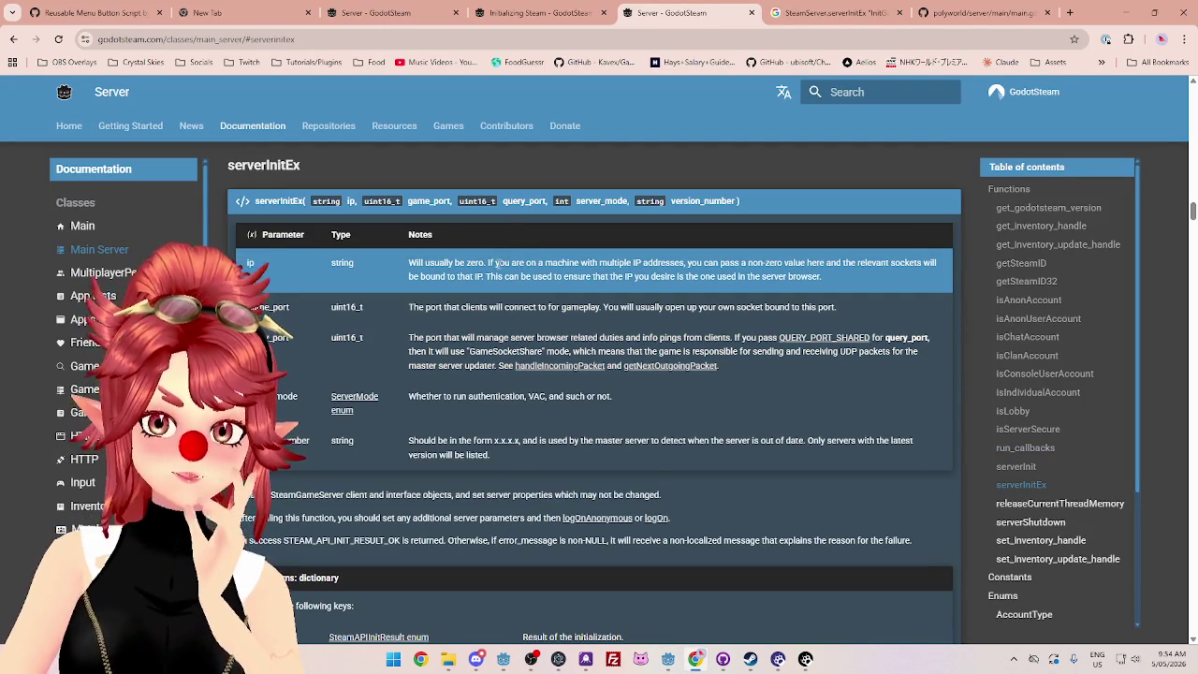
pyautogui.moveTo(489, 264); pyautogui.dragTo(686, 265)
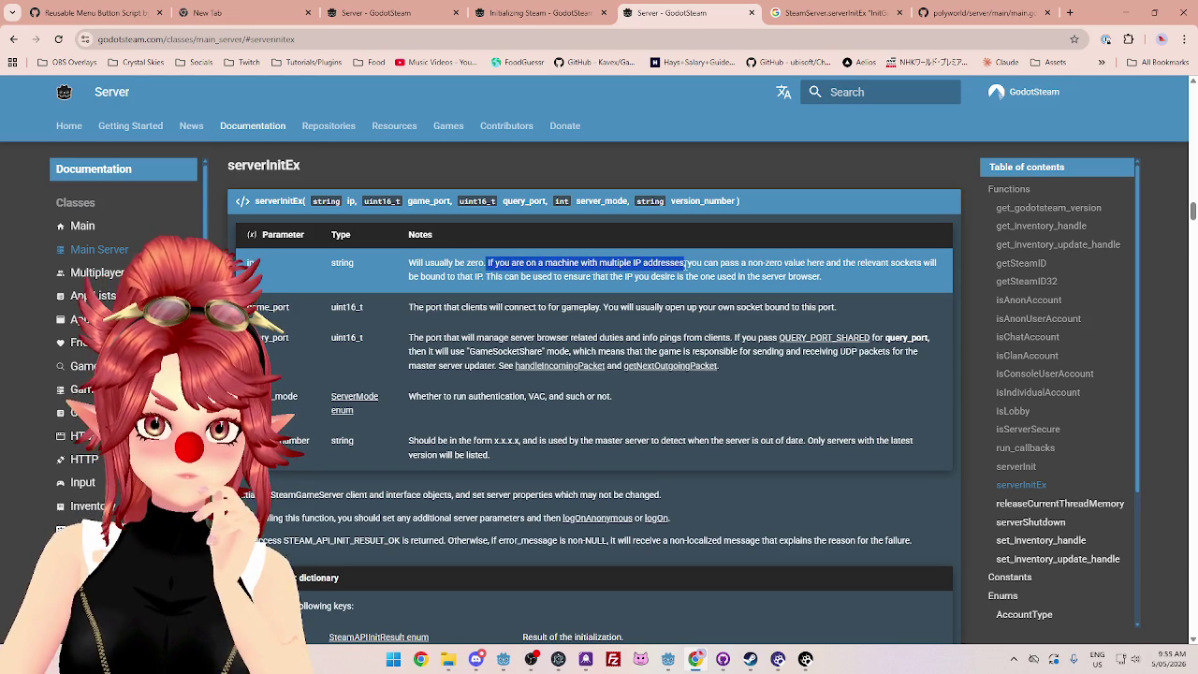
pyautogui.moveTo(689, 265); pyautogui.dragTo(821, 267)
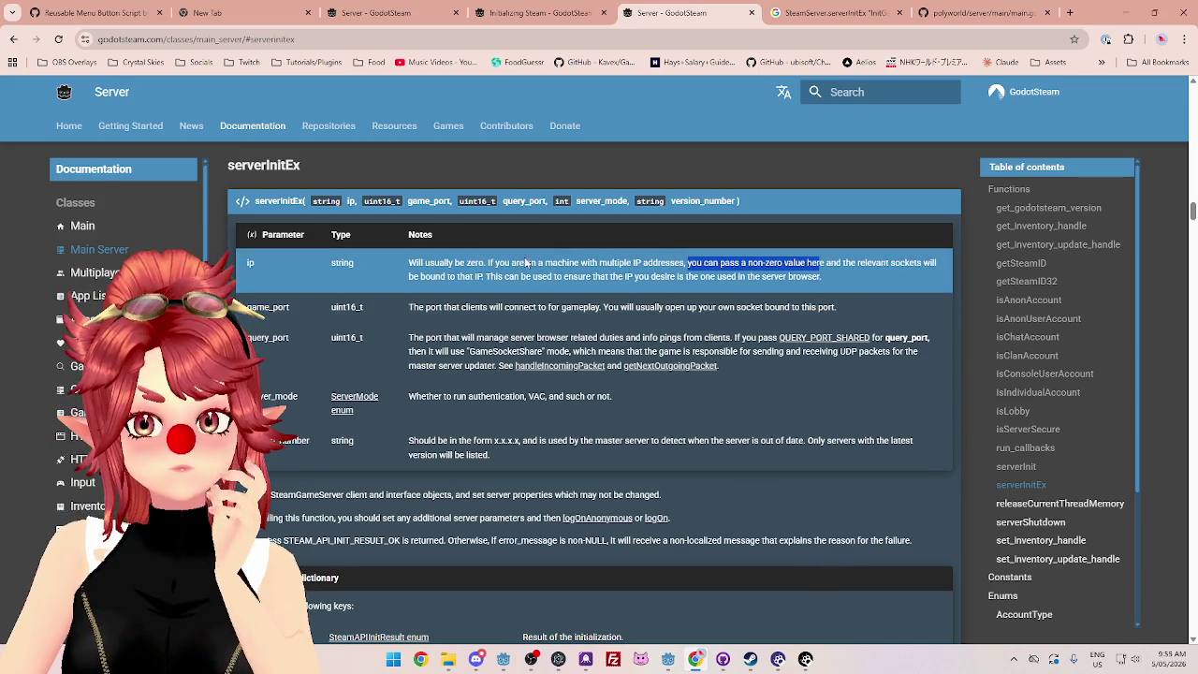
pyautogui.moveTo(600, 264); pyautogui.dragTo(613, 265)
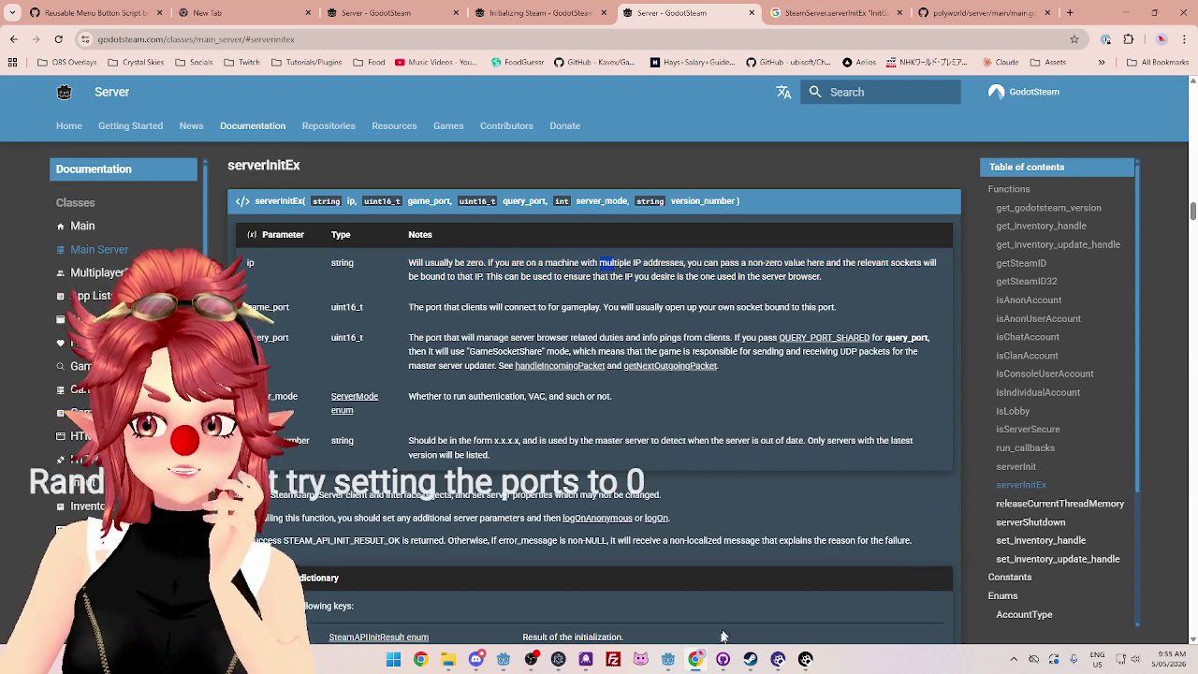
pyautogui.click(668, 662)
# Step: Change the PORT value 6969 and the QUERY_PORT value 6767 to 0 in ServerManager.gd
pyautogui.moveTo(489, 130); pyautogui.dragTo(511, 130)
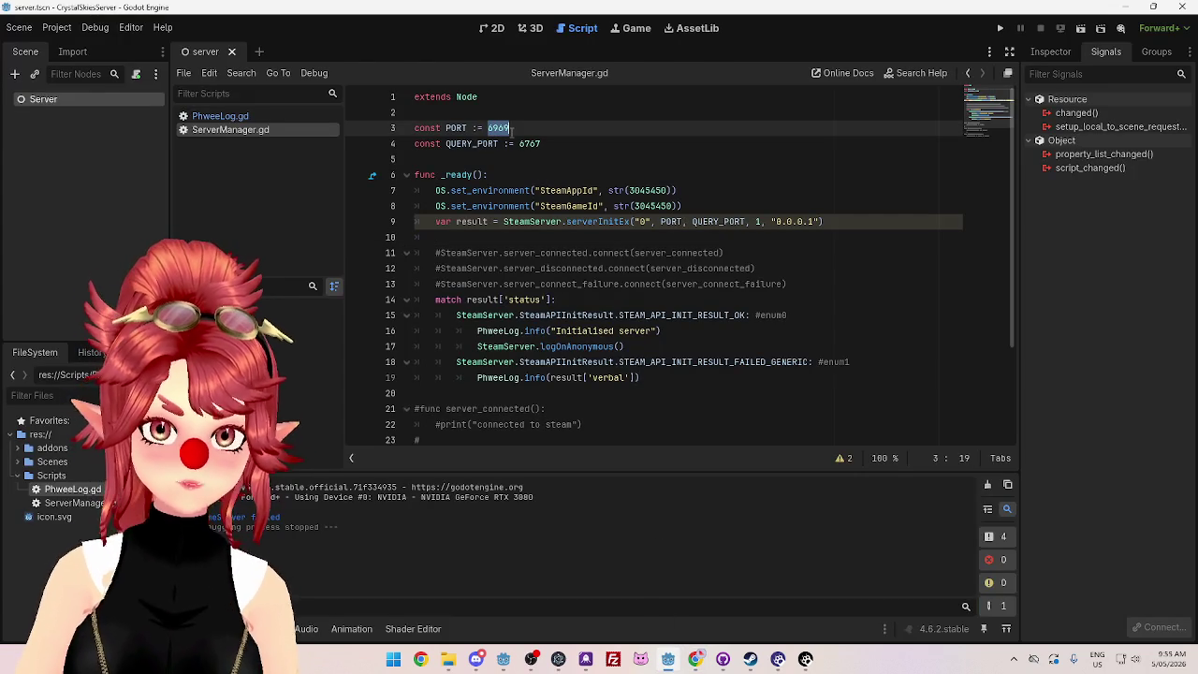
pyautogui.write('0')
pyautogui.doubleClick(529, 143)
pyautogui.write('0')
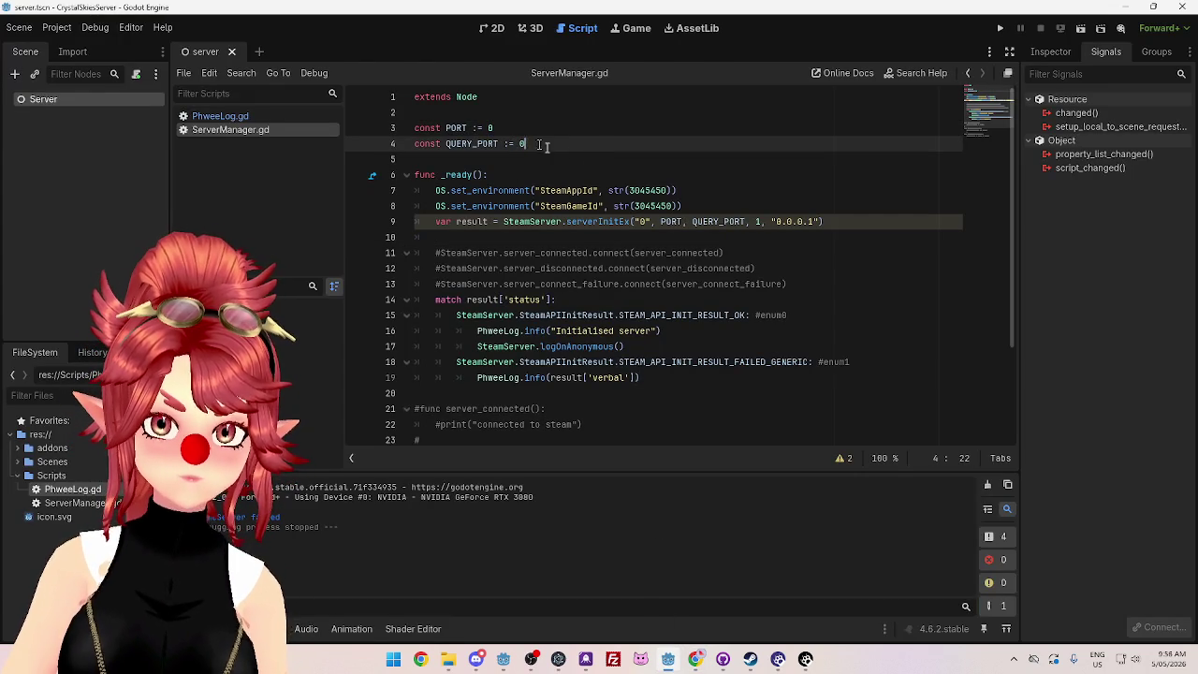
pyautogui.click(593, 151)
# Step: Test-run the project with the new ports, then close the game window
pyautogui.click(999, 28)
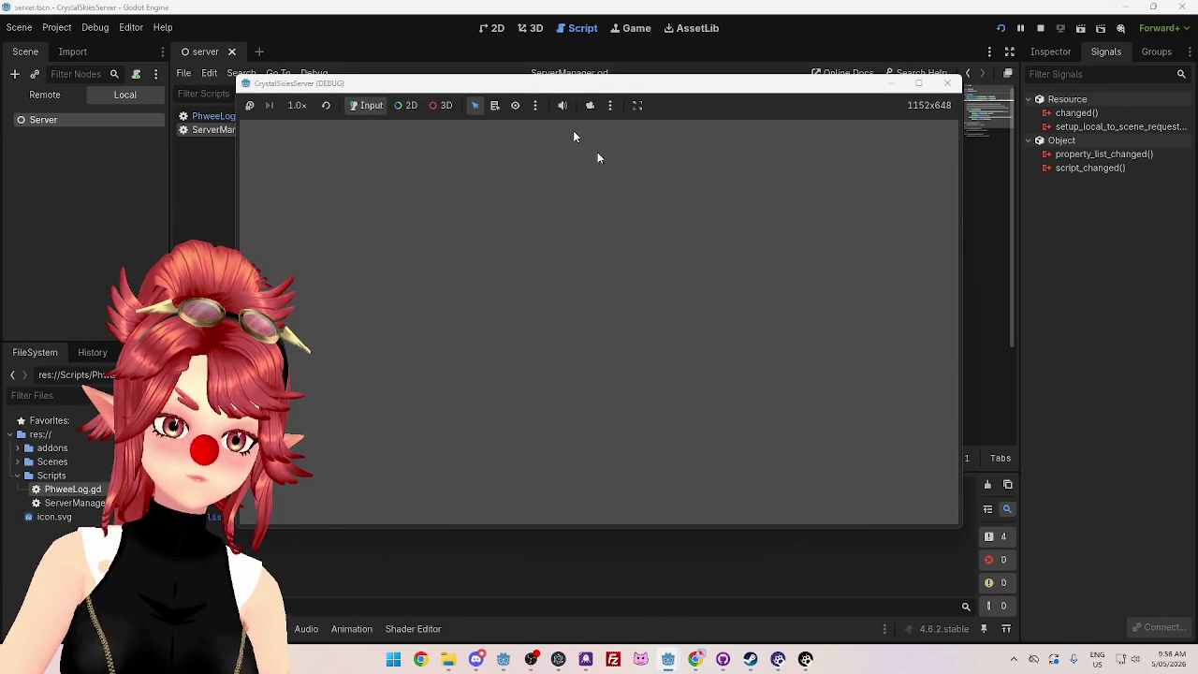
pyautogui.moveTo(454, 90)
pyautogui.mouseDown()
pyautogui.moveTo(513, 120)
pyautogui.moveTo(549, 114)
pyautogui.mouseUp()
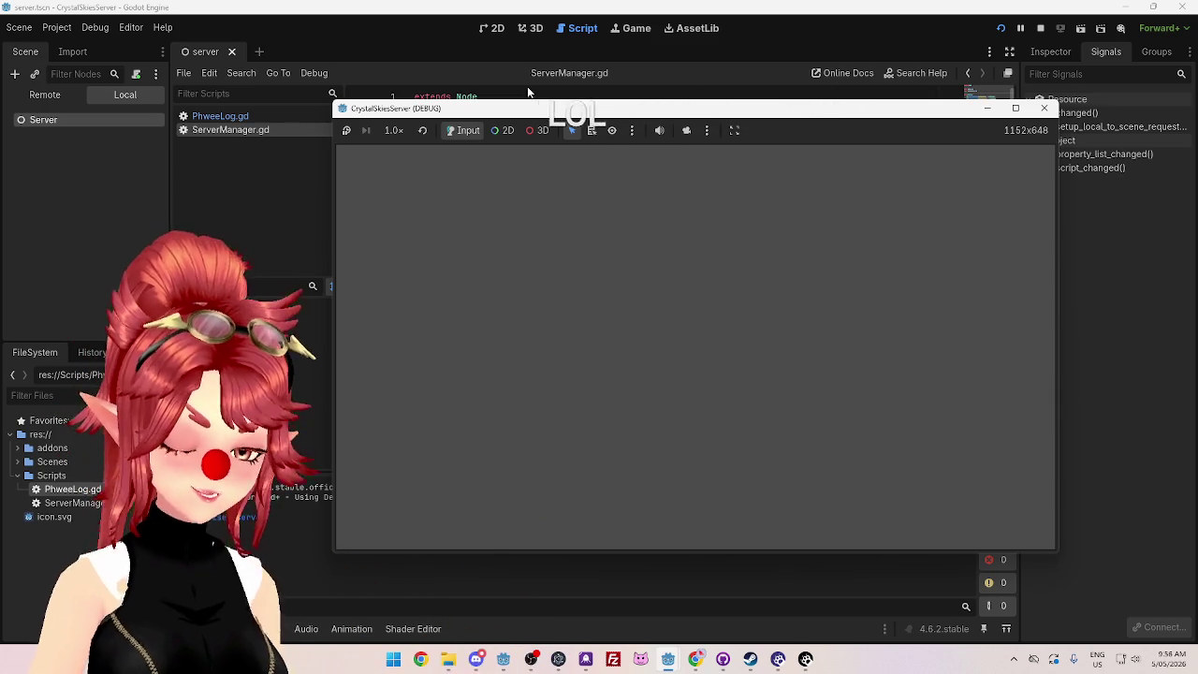
pyautogui.click(1045, 109)
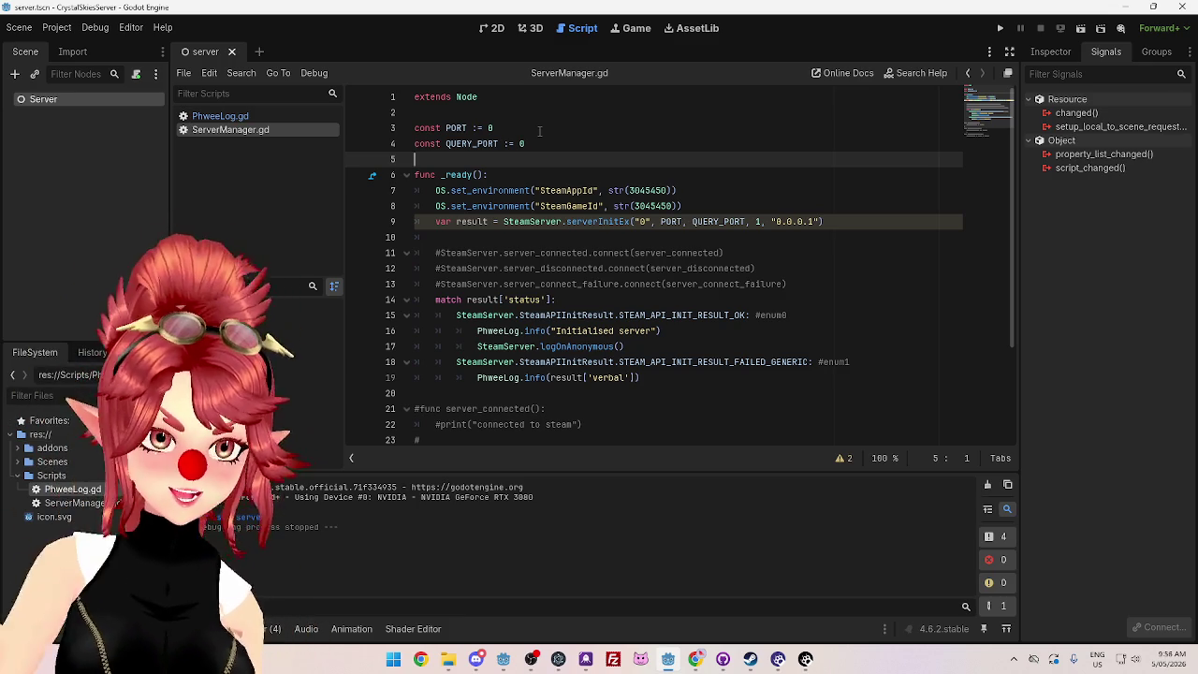
# Step: Add a blank line, then uncomment the three SteamServer signal connection lines with Ctrl+K
pyautogui.scroll(-3, 695, 293)
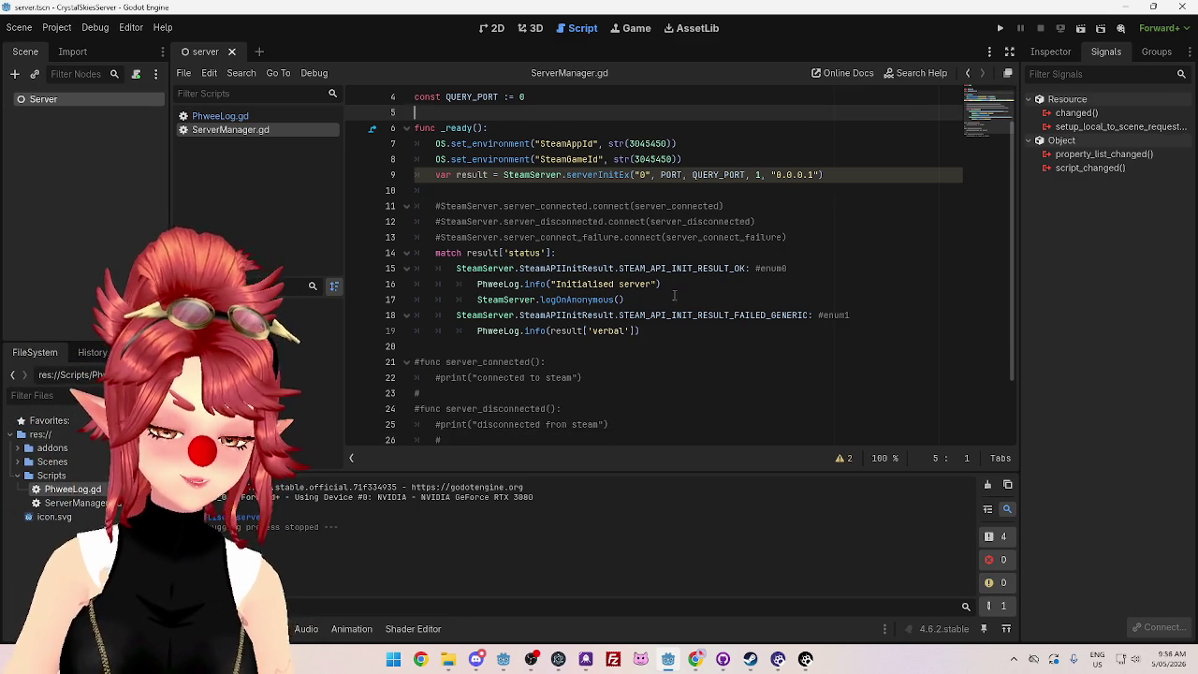
pyautogui.scroll(2, 633, 335)
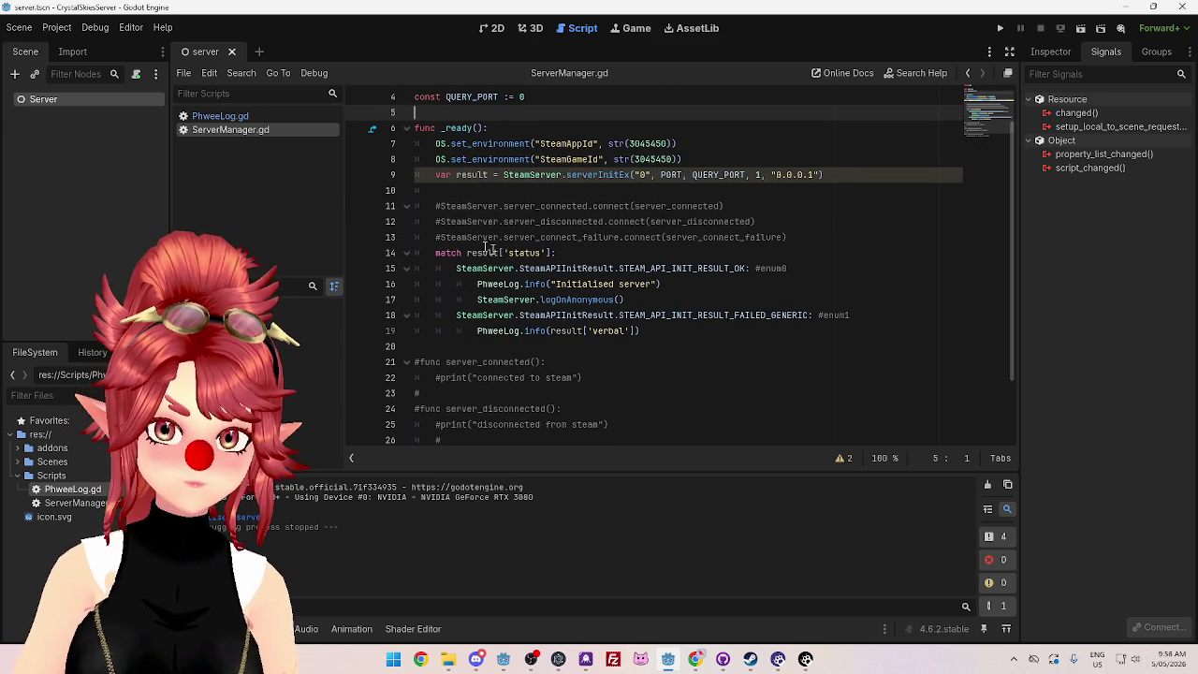
pyautogui.click(794, 244)
pyautogui.press('Return')
pyautogui.moveTo(790, 237); pyautogui.dragTo(391, 204)
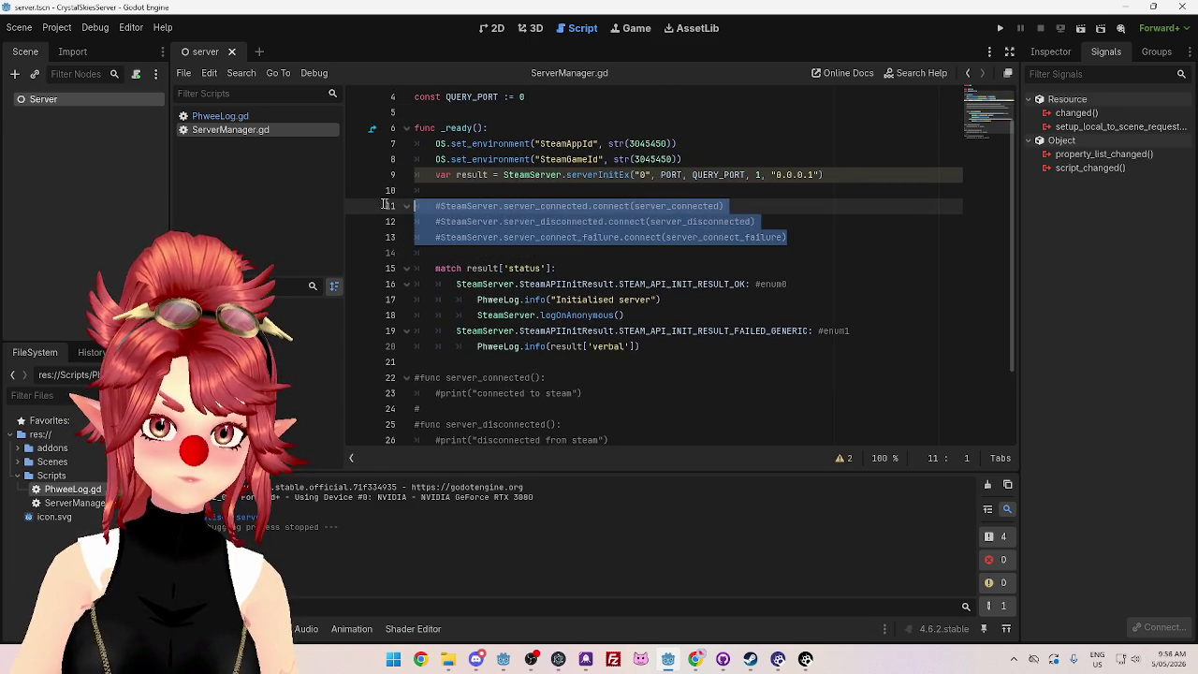
pyautogui.hotkey('ctrl', 'k')
# Step: Uncomment the three handler functions below, then save and run the project with F5
pyautogui.scroll(-2, 613, 295)
pyautogui.moveTo(634, 391)
pyautogui.mouseDown()
pyautogui.moveTo(402, 329)
pyautogui.moveTo(363, 277)
pyautogui.mouseUp()
pyautogui.hotkey('ctrl', 'k')
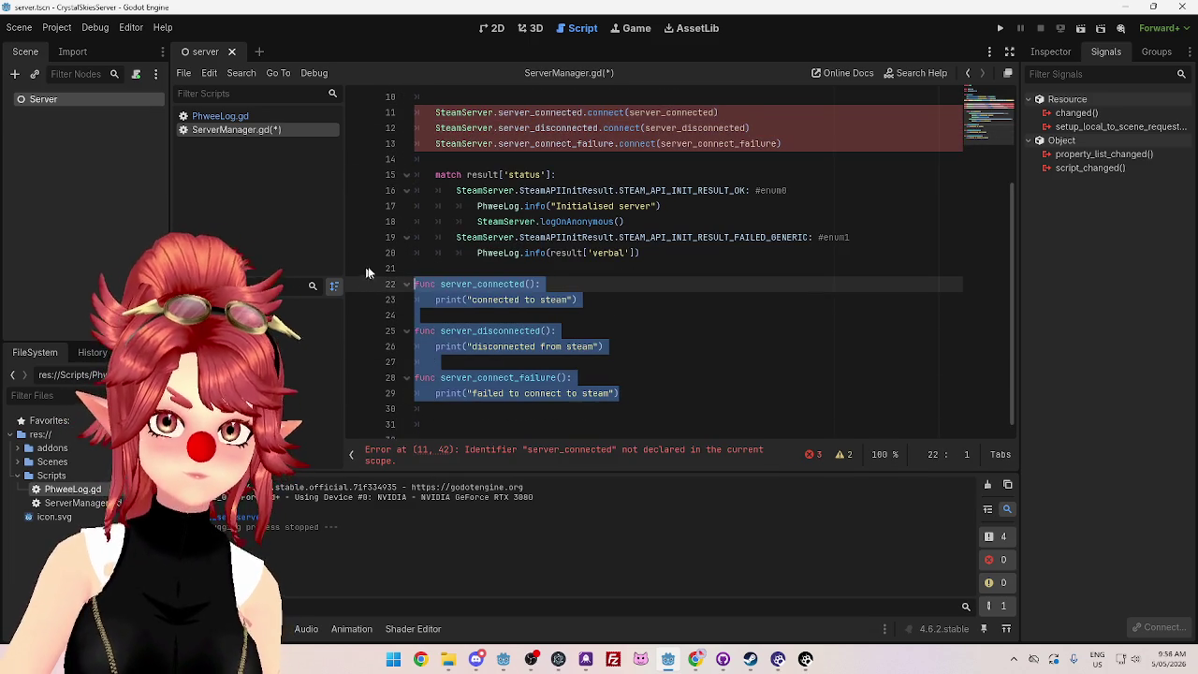
pyautogui.click(722, 346)
pyautogui.press('F5')
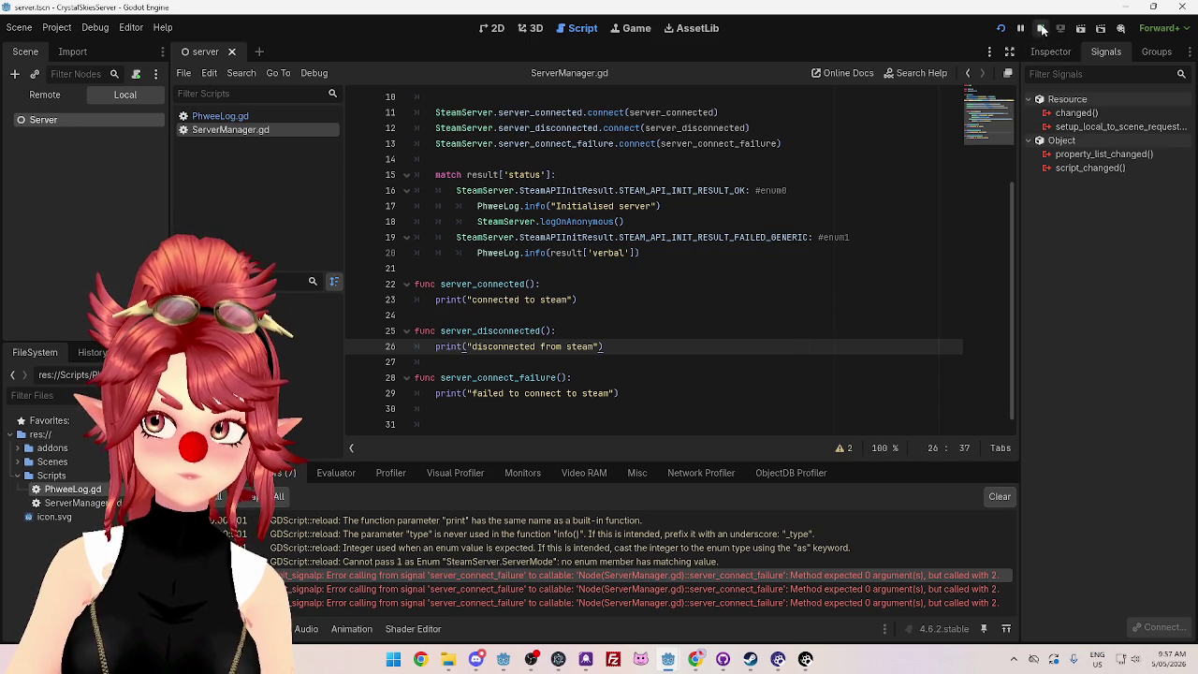
# Step: Stop the project with F8, put the caret in server_connect_failure's parameters, and return to the docs
pyautogui.press('F8')
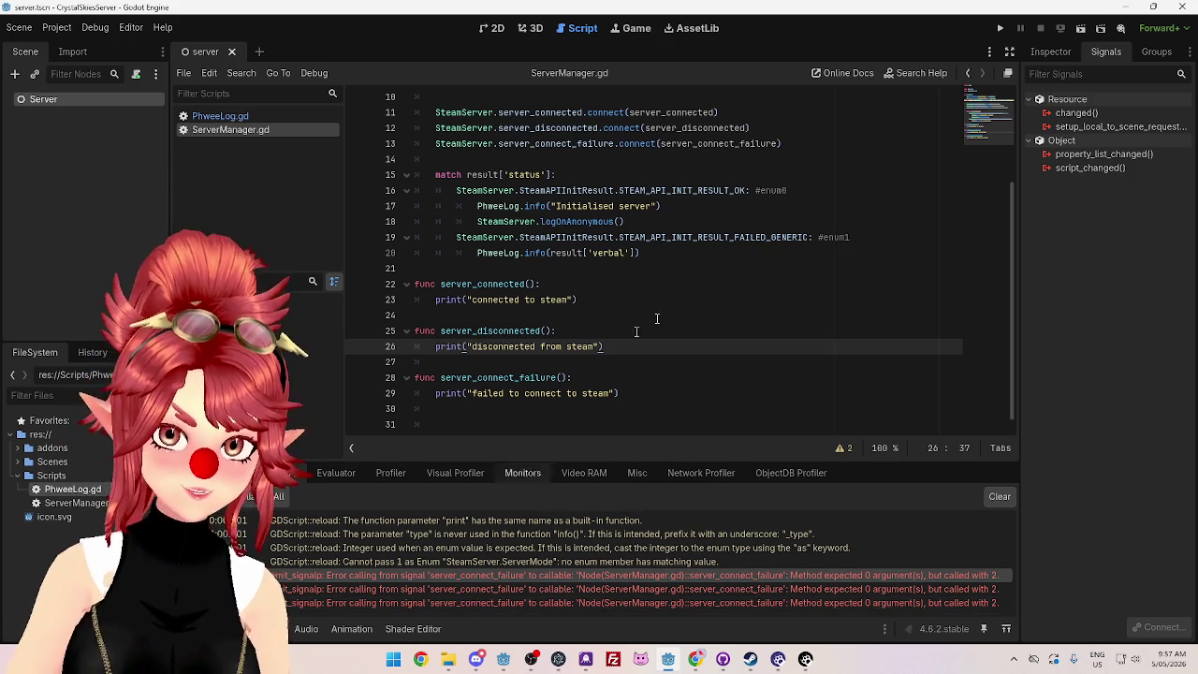
pyautogui.click(560, 377)
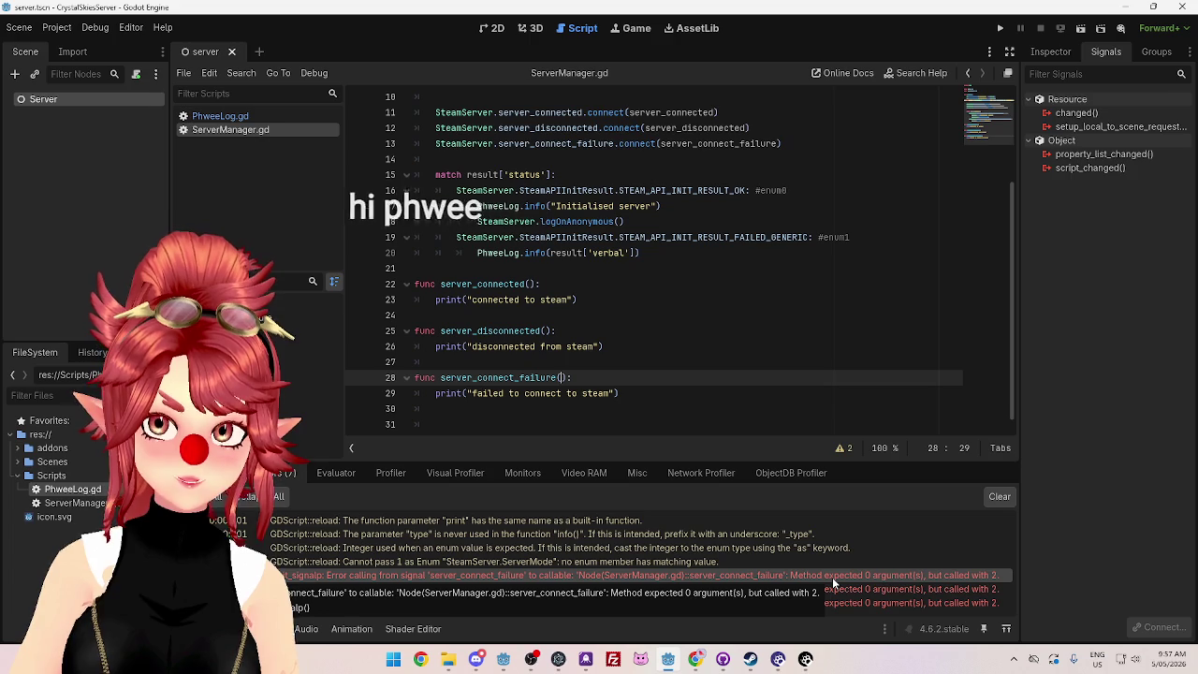
pyautogui.click(695, 658)
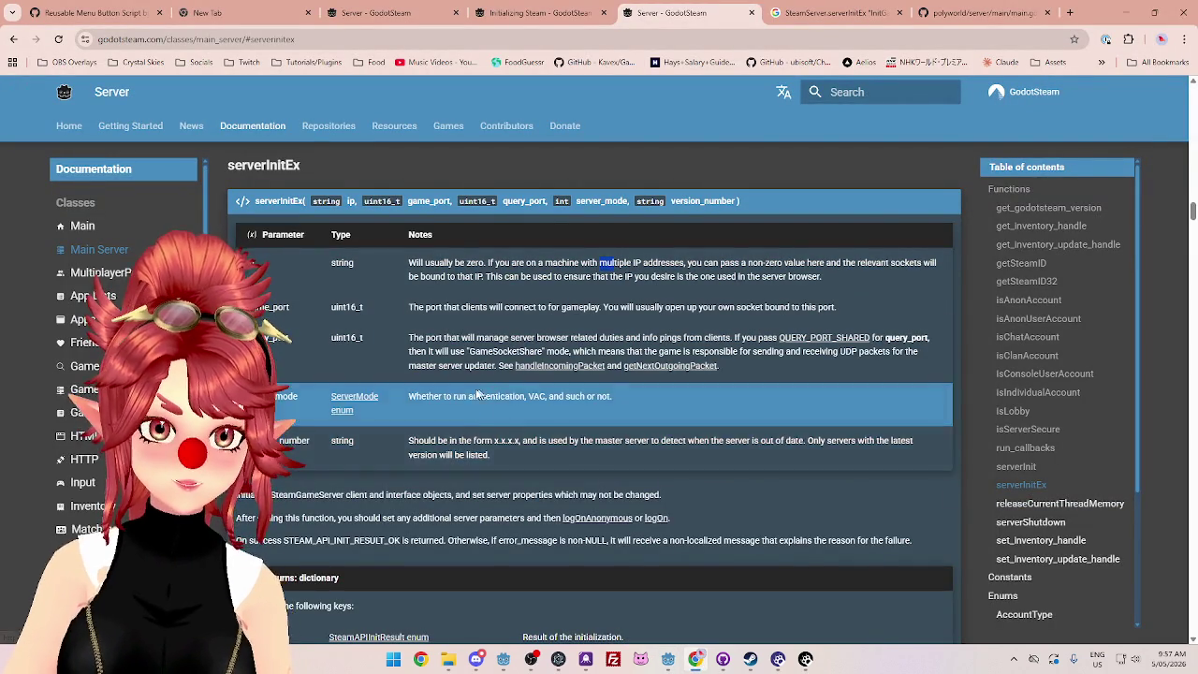
# Step: Open the Game Server docs page and jump to the logOnAnonymous section
pyautogui.click(94, 386)
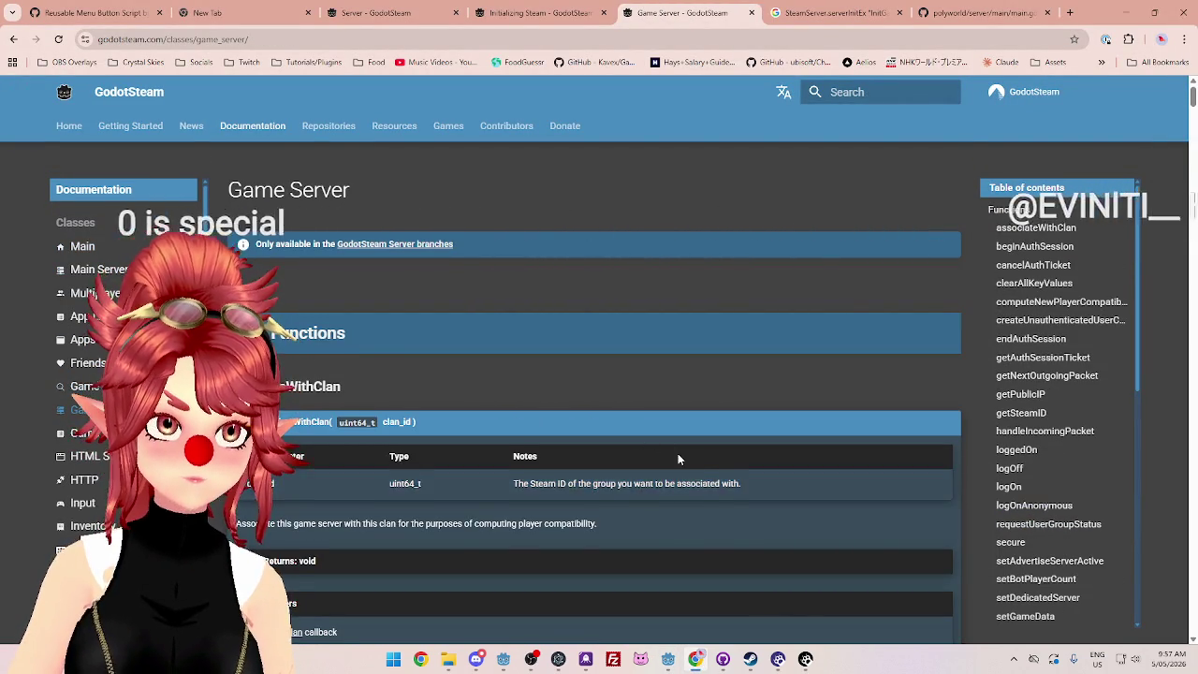
pyautogui.scroll(-3, 677, 453)
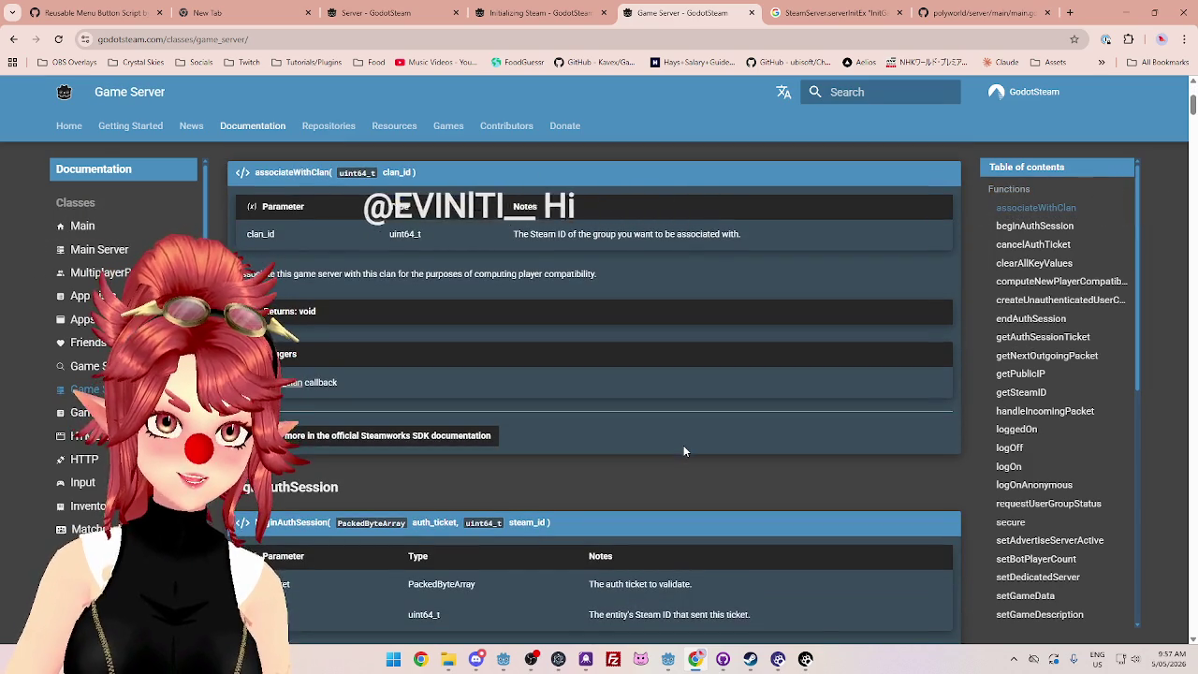
pyautogui.scroll(-2, 683, 451)
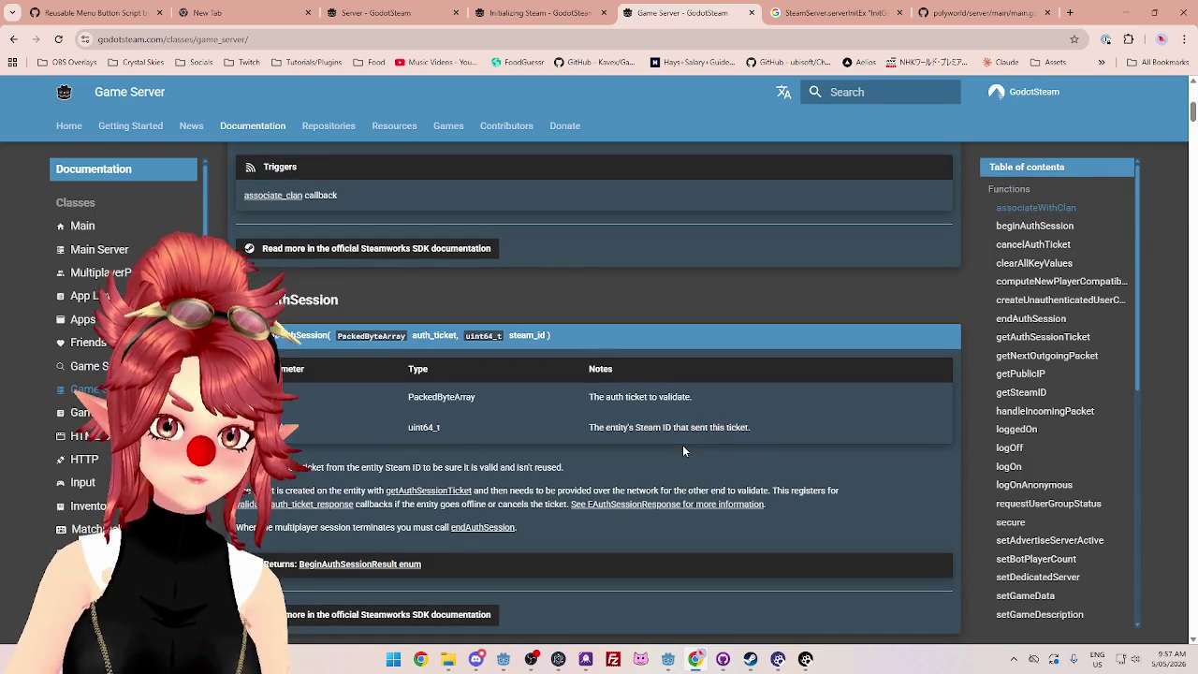
pyautogui.scroll(-2, 682, 444)
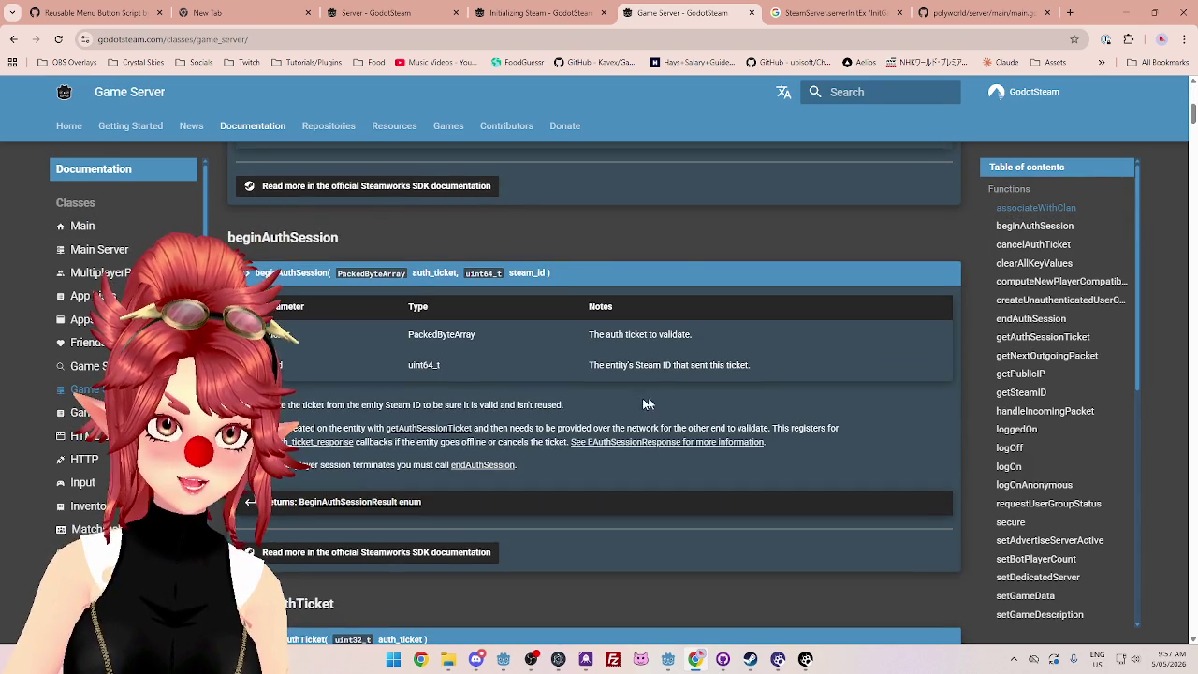
pyautogui.click(1032, 484)
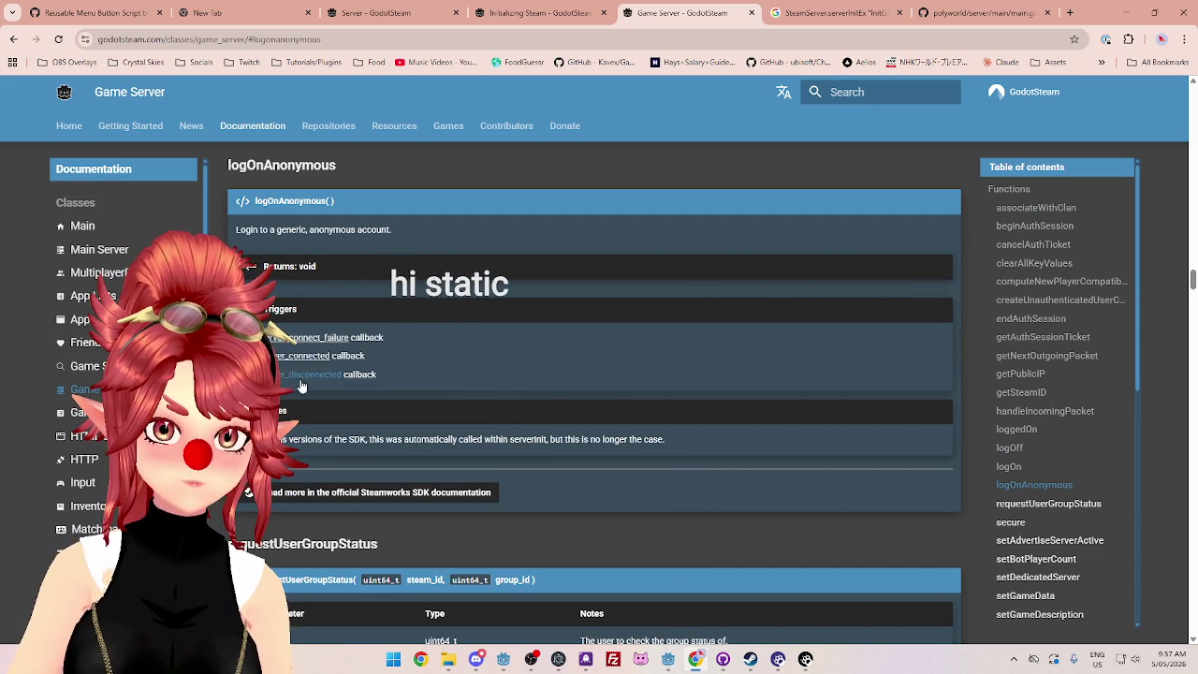
# Step: Jump to server_connect_failure, highlight its description, and review its result and retrying returns
pyautogui.click(301, 338)
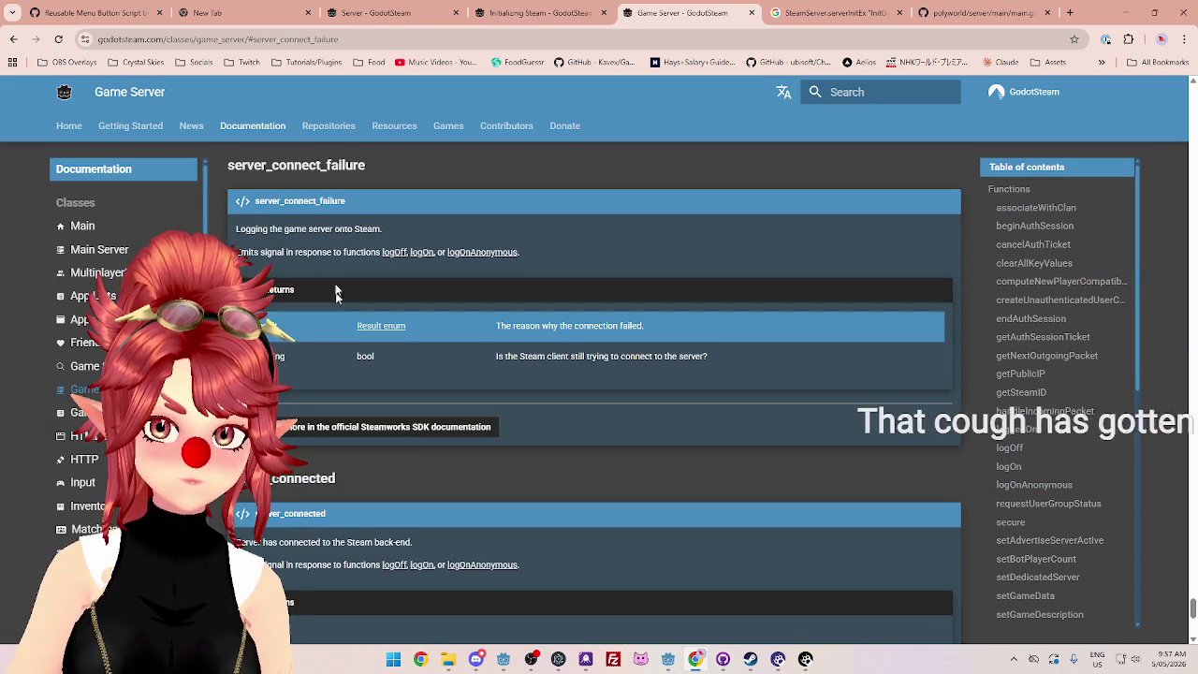
pyautogui.moveTo(284, 229); pyautogui.dragTo(353, 228)
pyautogui.moveTo(249, 228); pyautogui.dragTo(386, 231)
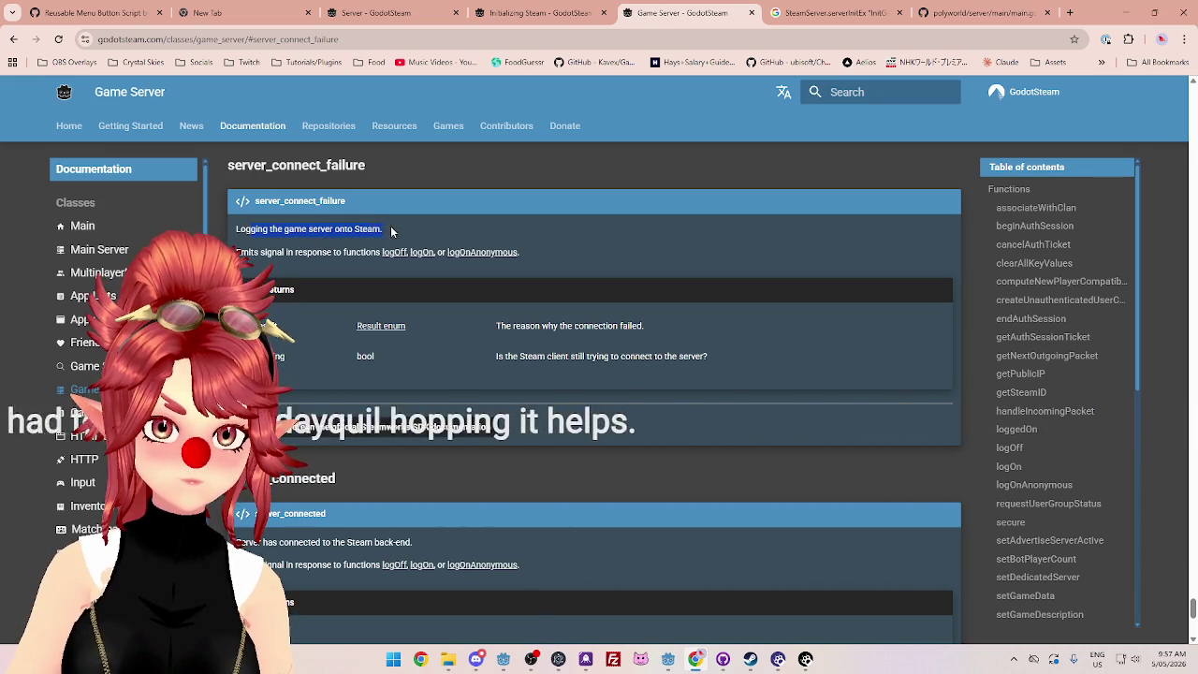
pyautogui.moveTo(235, 251); pyautogui.dragTo(298, 252)
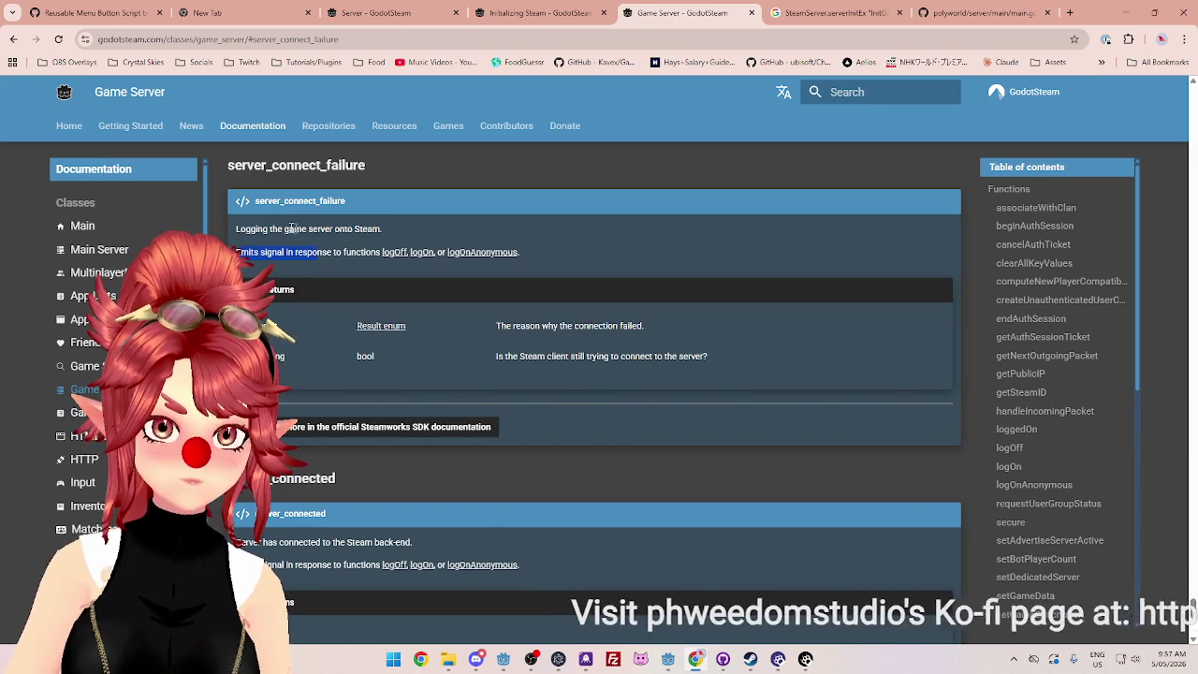
pyautogui.moveTo(237, 228); pyautogui.dragTo(396, 230)
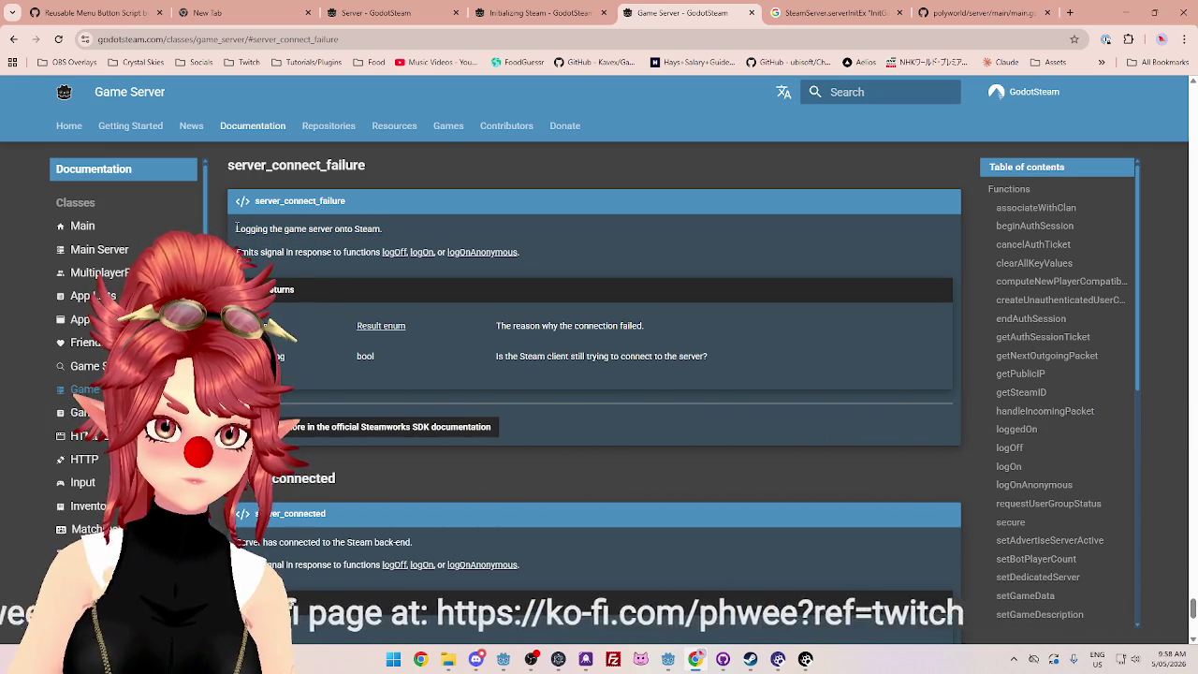
pyautogui.scroll(-2, 312, 321)
pyautogui.scroll(-4, 313, 327)
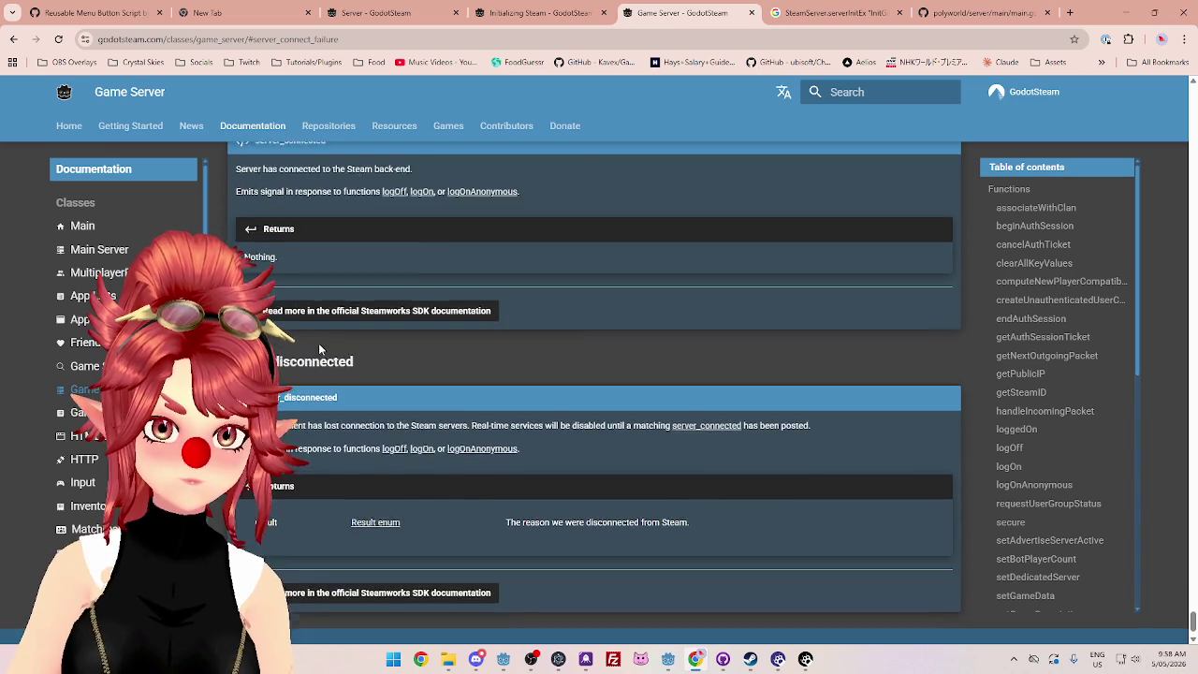
pyautogui.scroll(4, 318, 342)
pyautogui.scroll(-4, 416, 398)
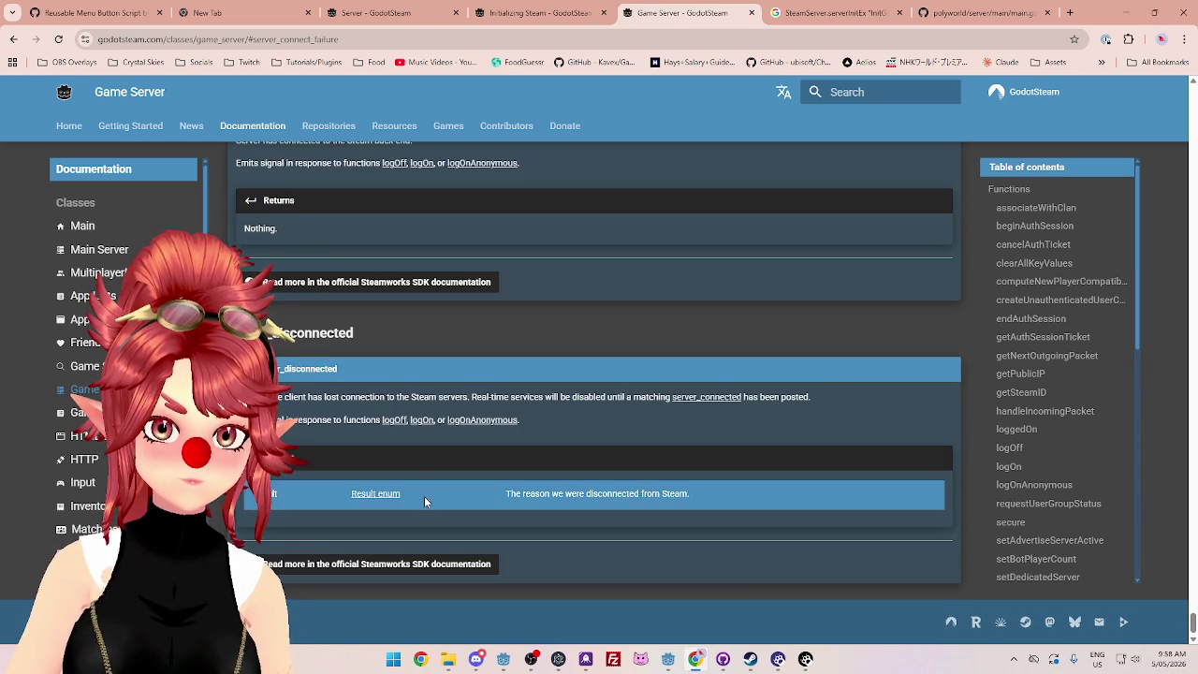
pyautogui.scroll(4, 423, 492)
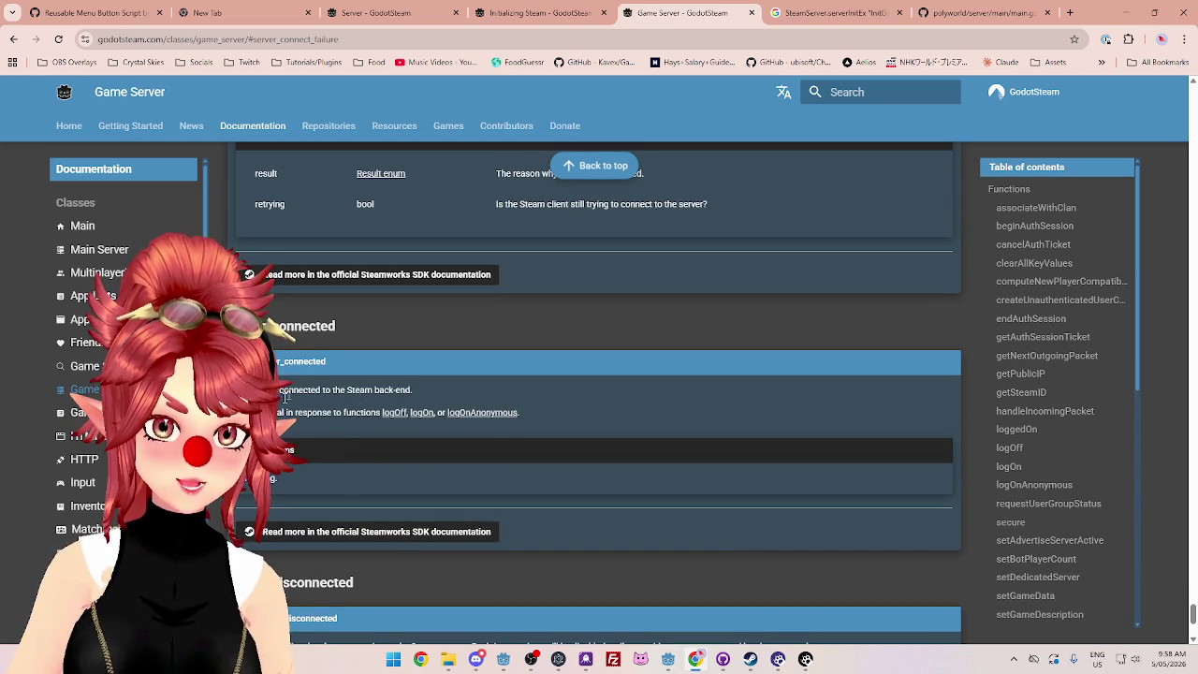
pyautogui.scroll(3, 319, 457)
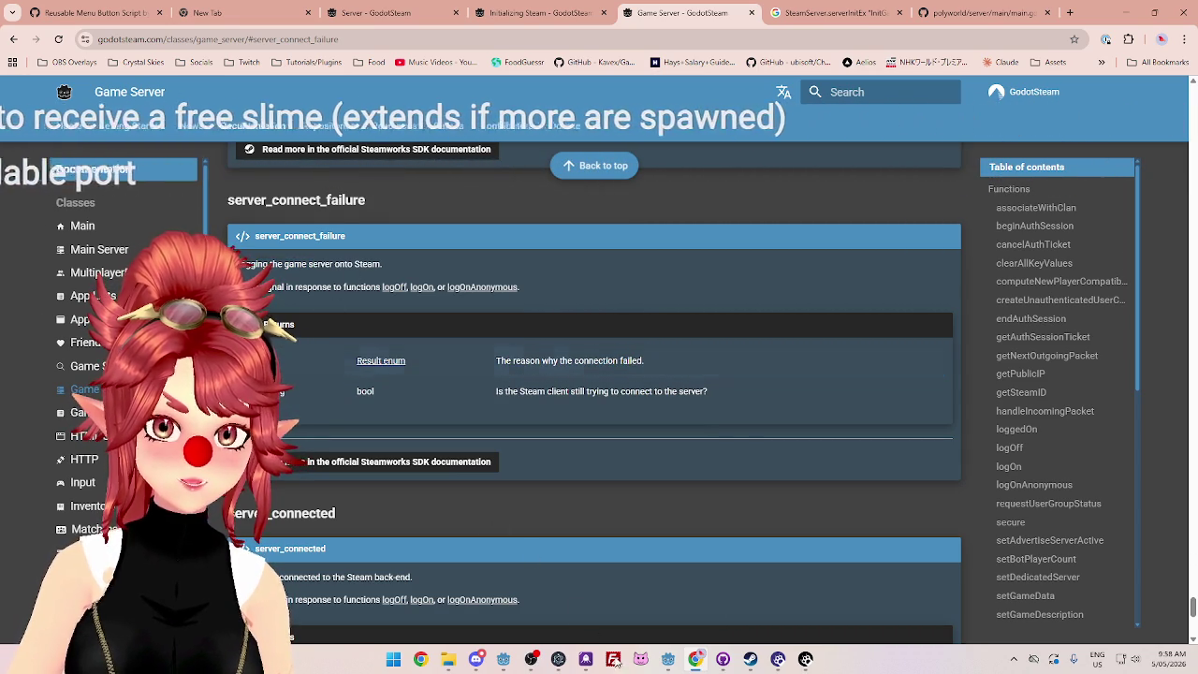
# Step: Type the 'result,' and 'retrying: Bool' parameters into server_connect_failure, checking the docs in between
pyautogui.click(667, 659)
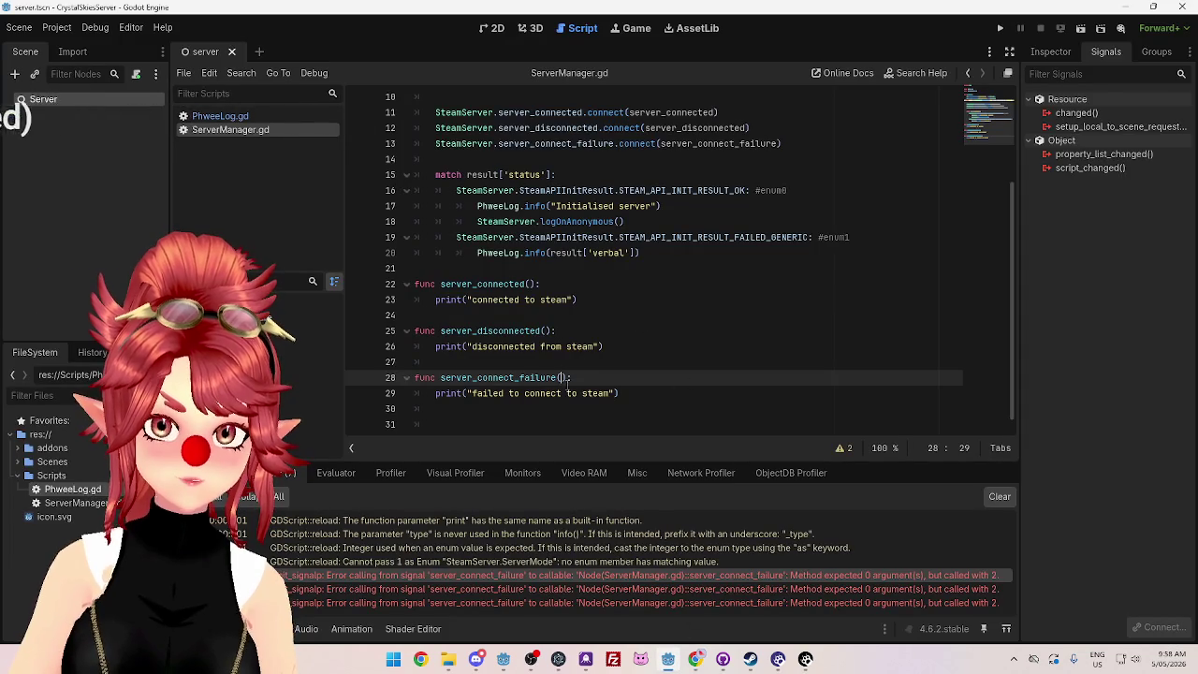
pyautogui.write('result,')
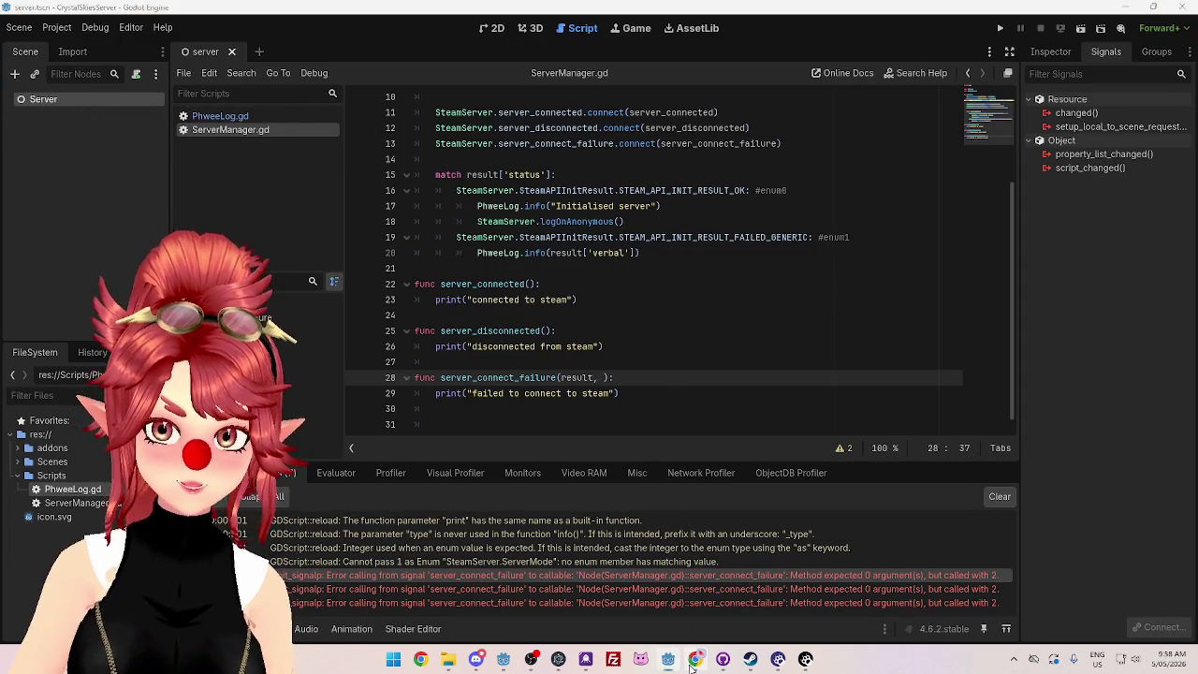
pyautogui.click(695, 659)
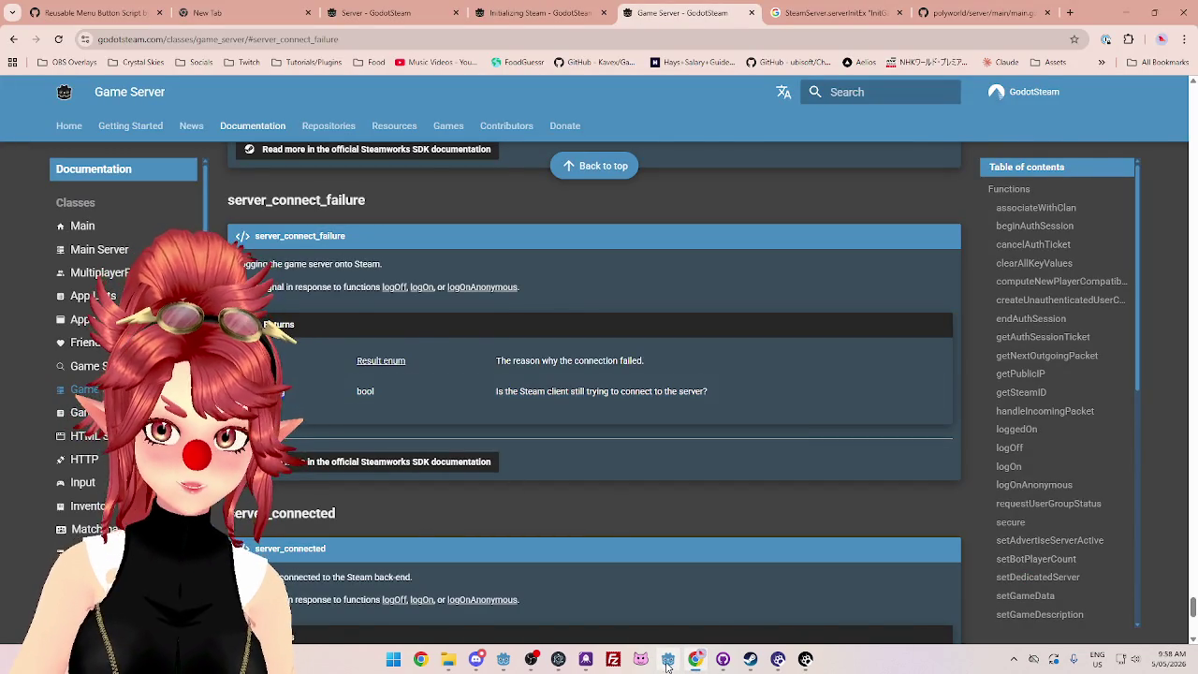
pyautogui.click(667, 658)
pyautogui.write('retrying')
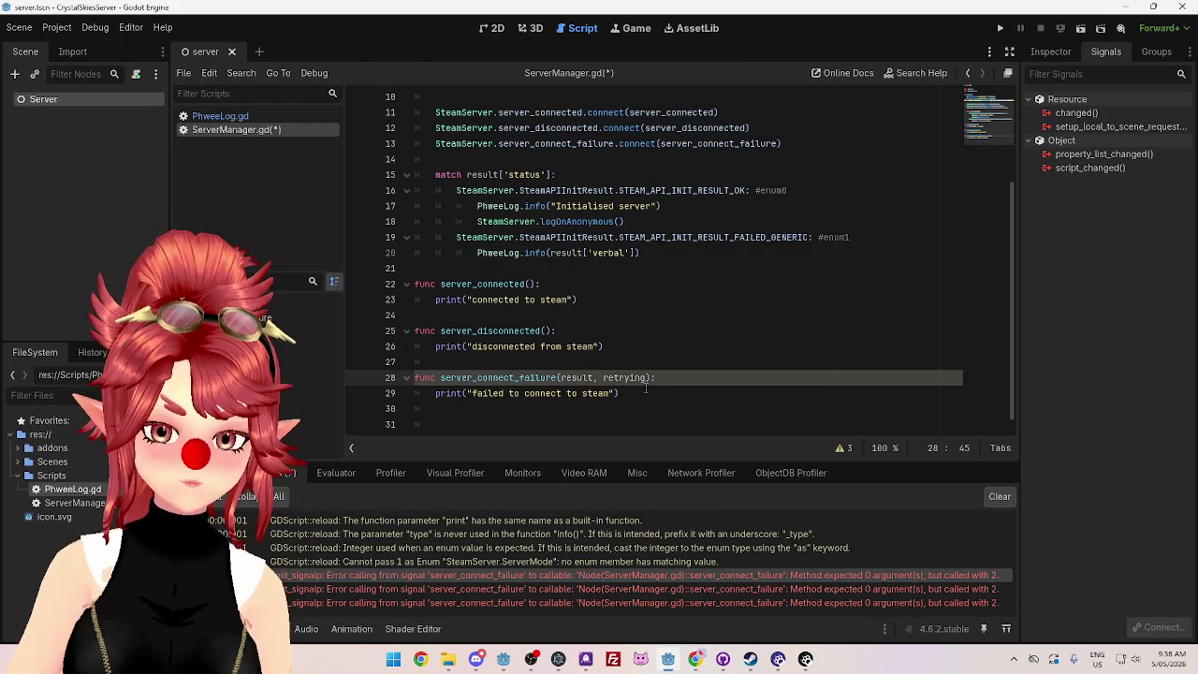
pyautogui.write(': Bool')
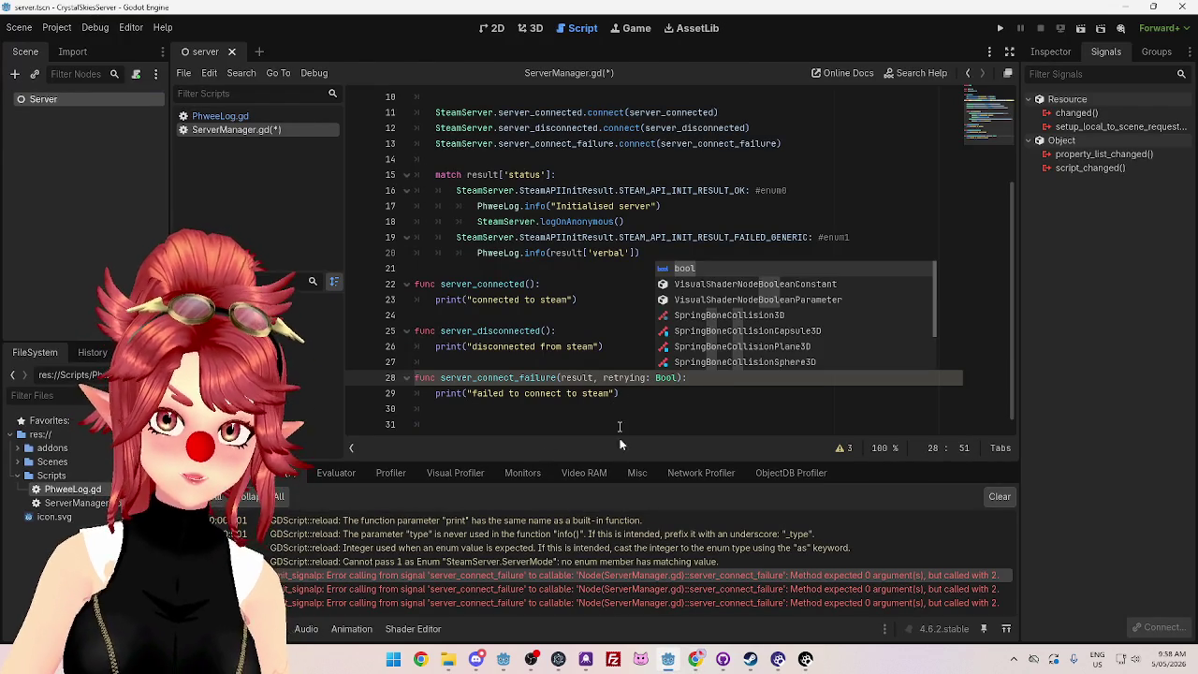
# Step: Correct the retrying parameter's type to lowercase bool and dismiss the autocomplete suggestions
pyautogui.click(695, 658)
pyautogui.moveTo(672, 662)
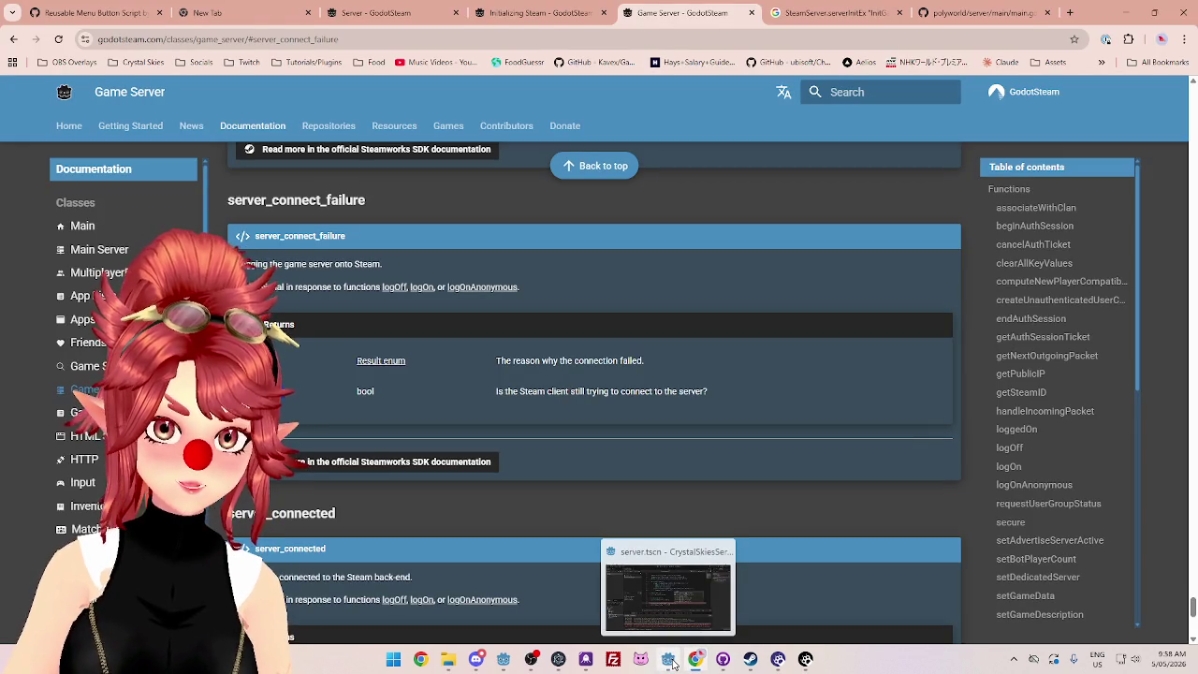
pyautogui.click(670, 659)
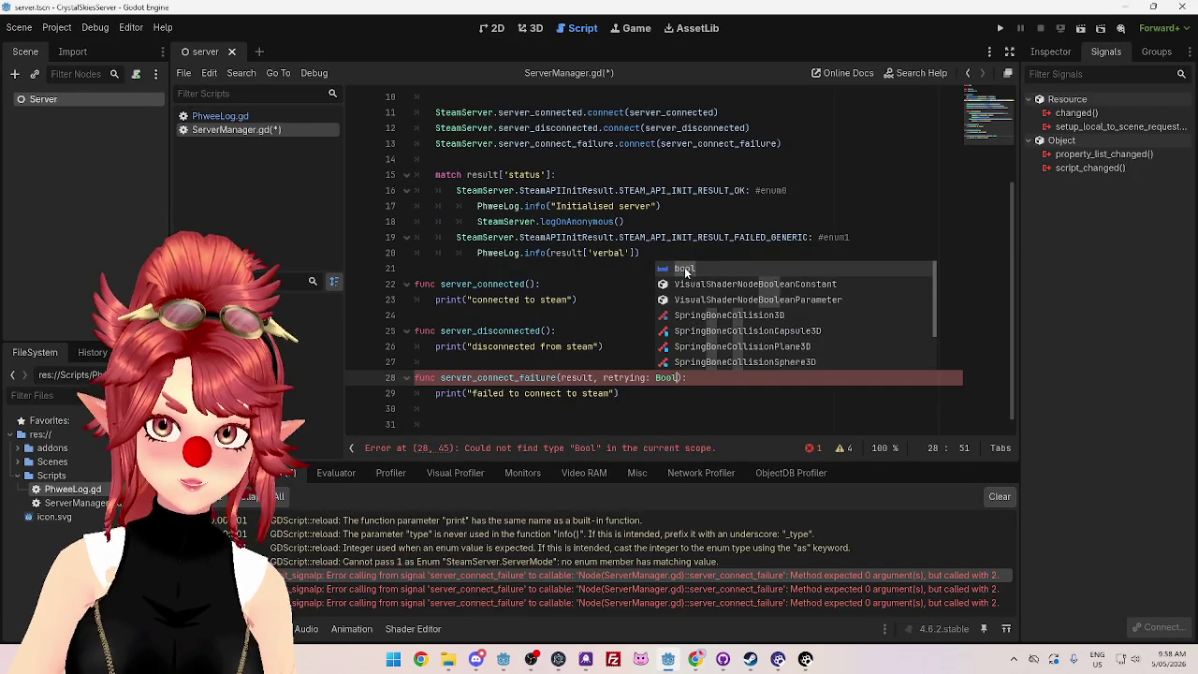
pyautogui.click(684, 268)
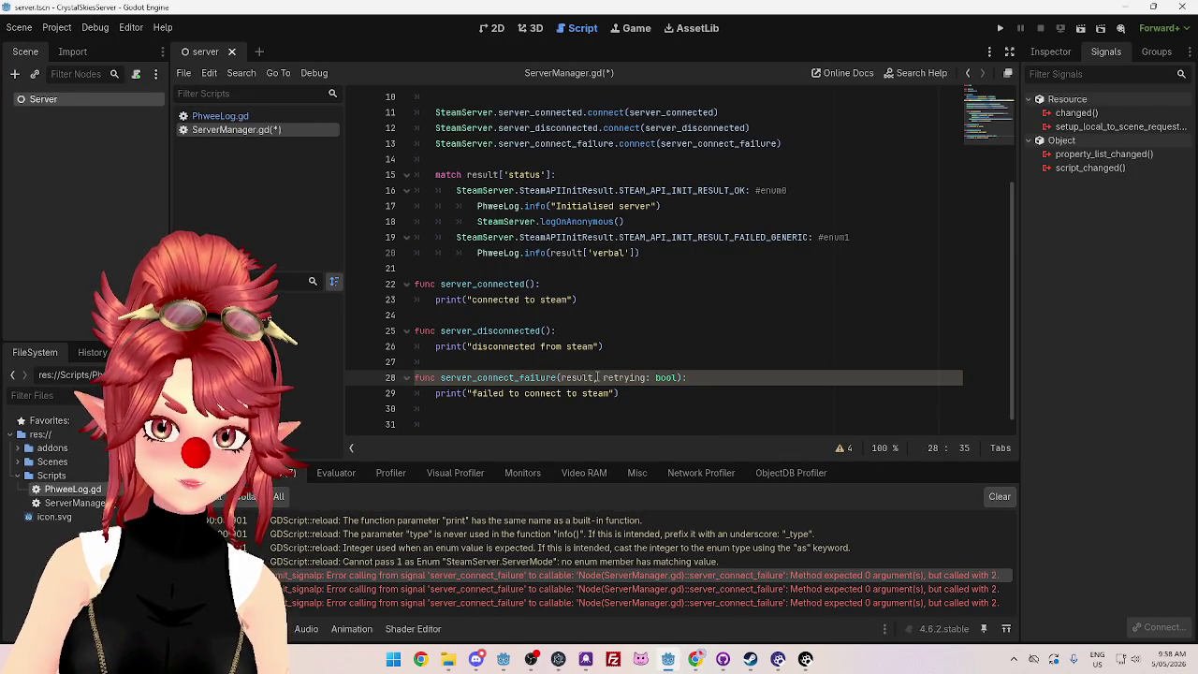
pyautogui.write(': int')
pyautogui.click(568, 330)
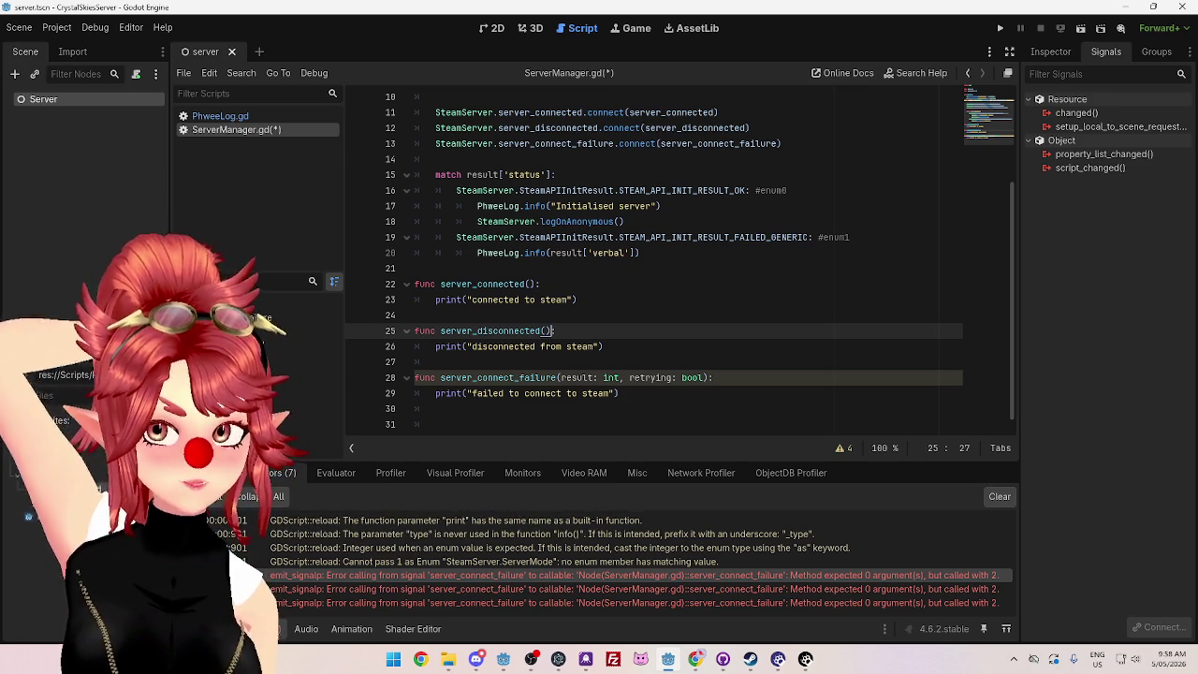
pyautogui.scroll(3, 736, 248)
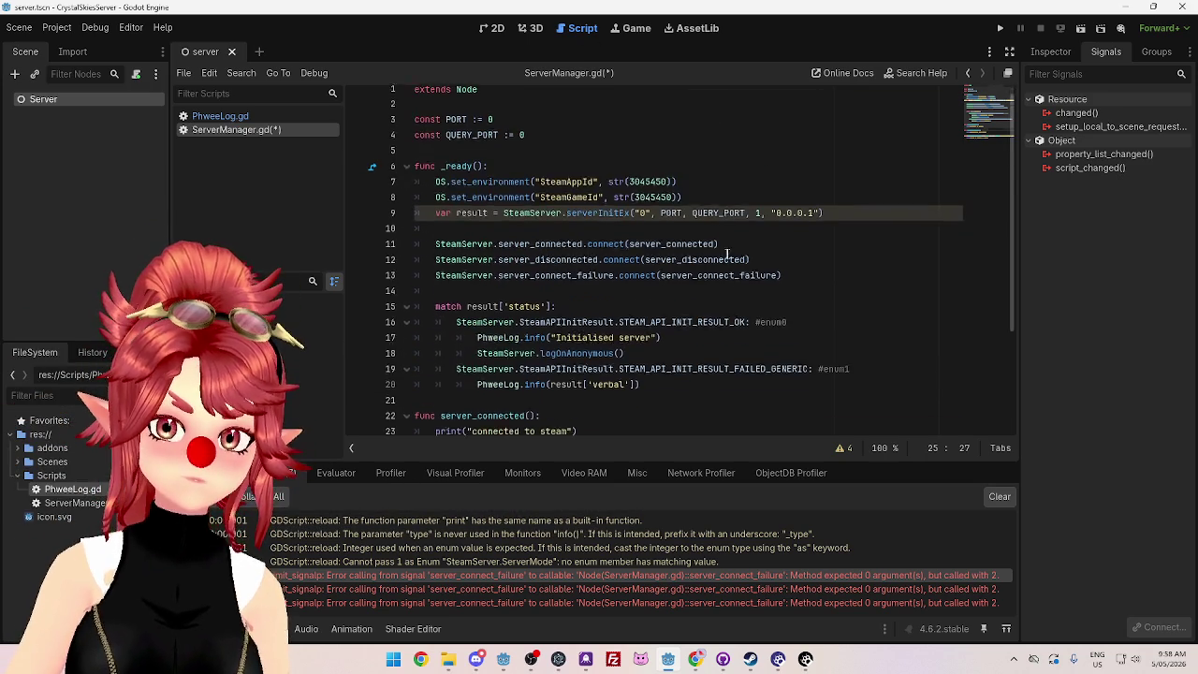
pyautogui.scroll(-3, 736, 248)
# Step: Browse the GodotSteam Main Server page's functions and enums, then return to the Godot editor
pyautogui.click(693, 660)
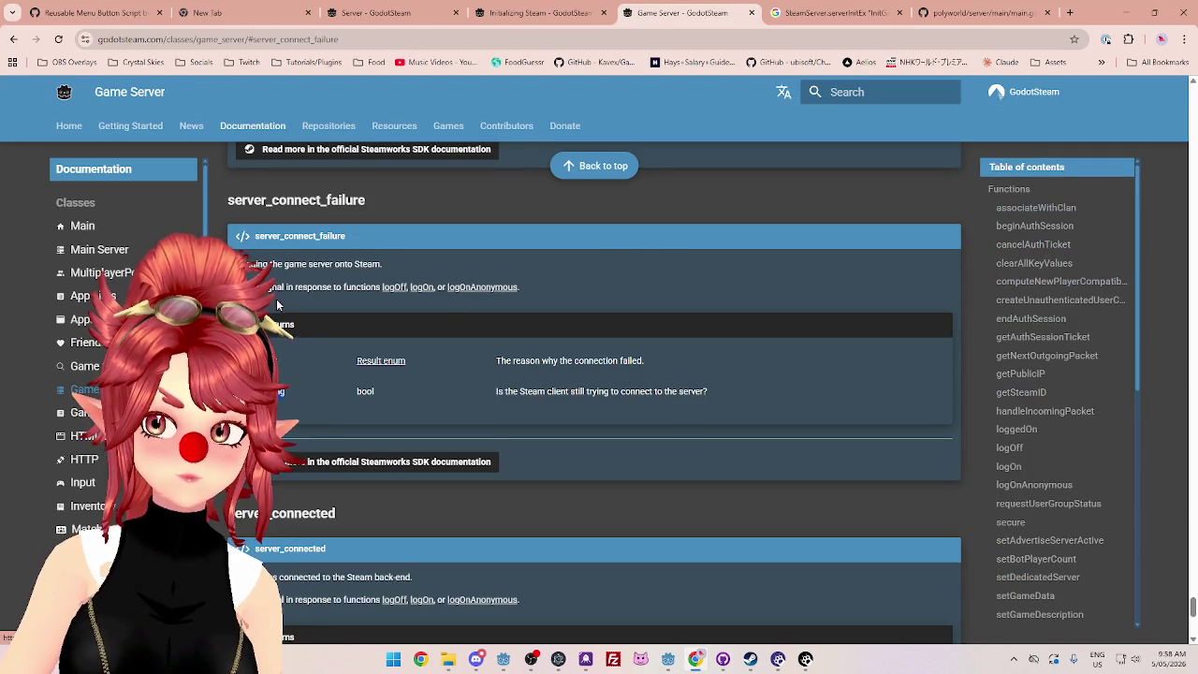
pyautogui.click(99, 249)
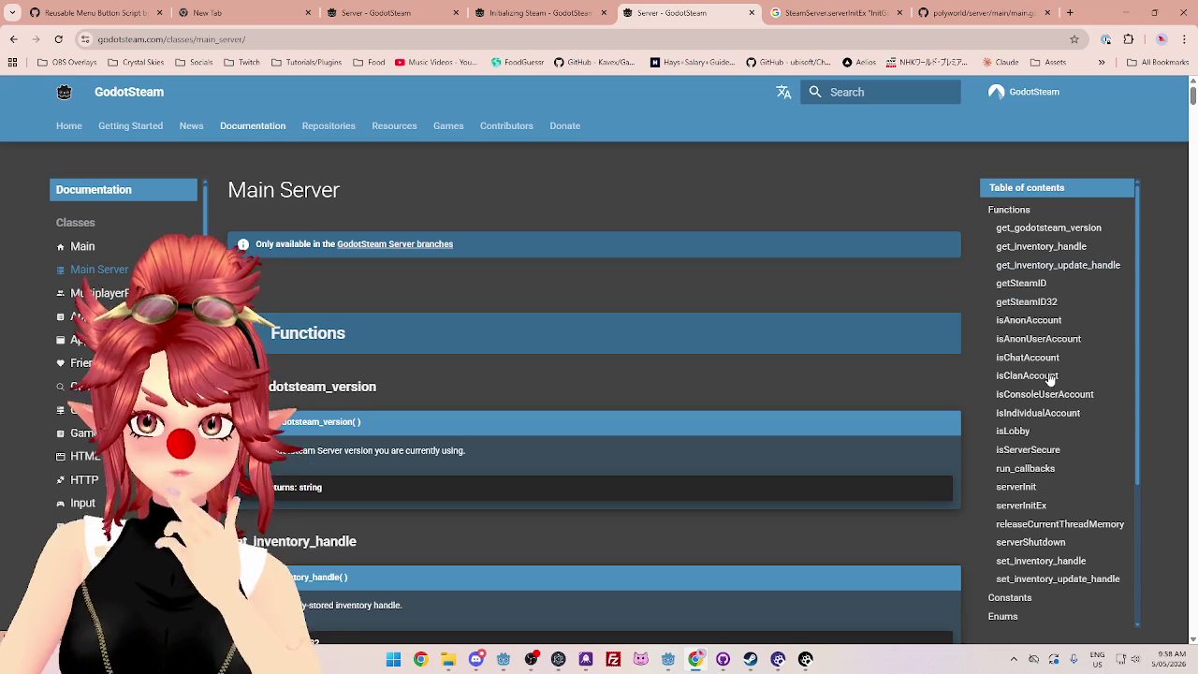
pyautogui.scroll(-1, 1051, 376)
pyautogui.scroll(-3, 1047, 382)
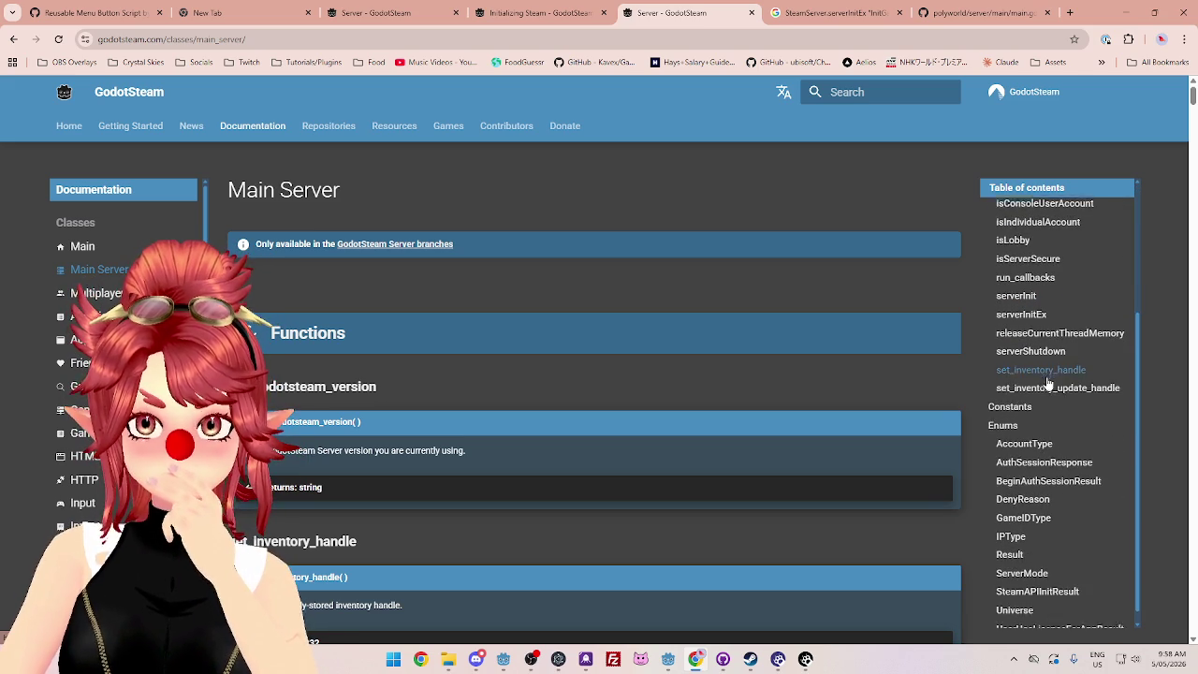
pyautogui.scroll(2, 1048, 384)
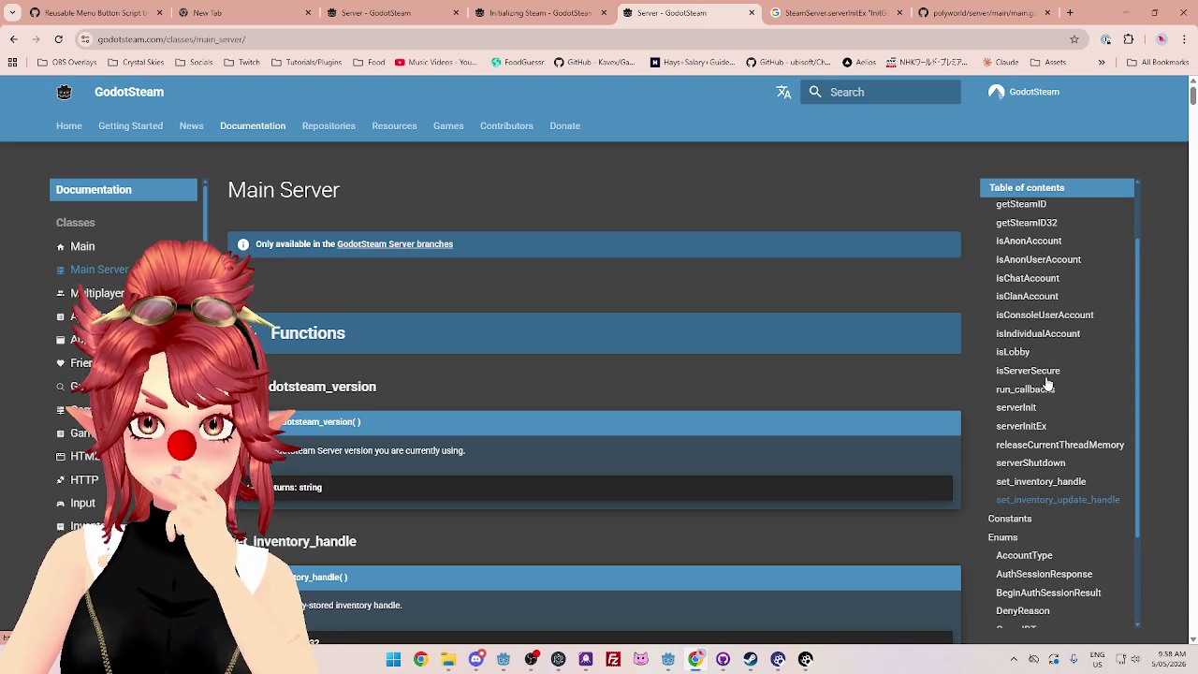
pyautogui.scroll(1, 1059, 505)
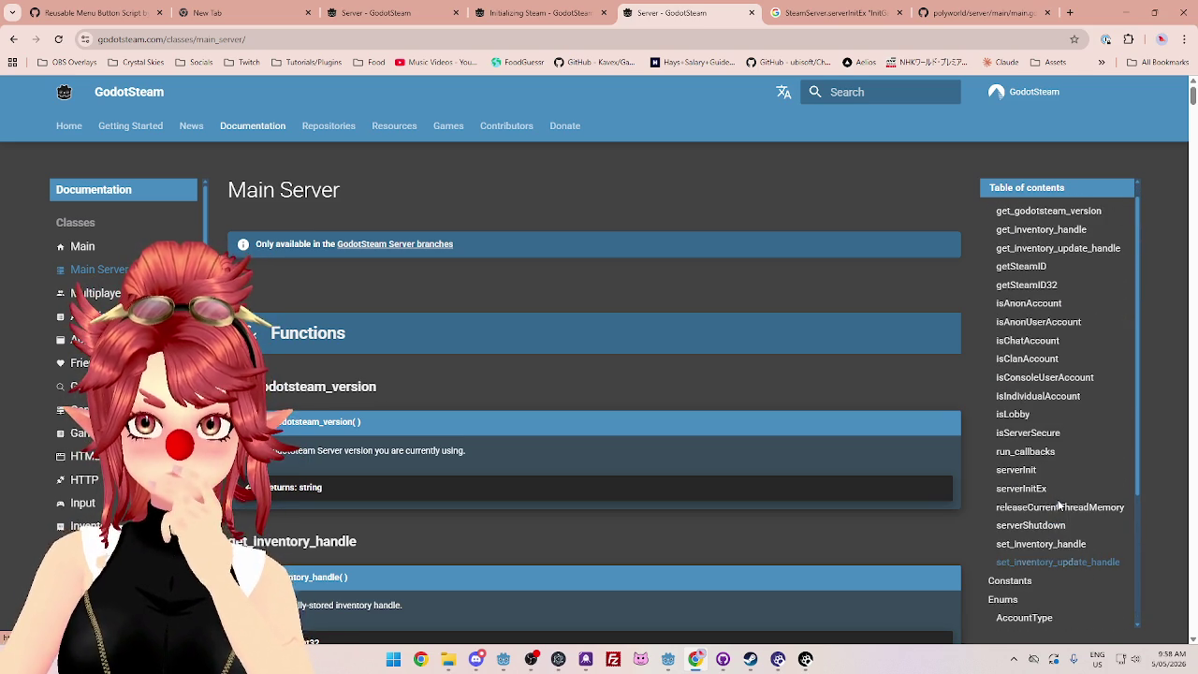
pyautogui.scroll(1, 1021, 351)
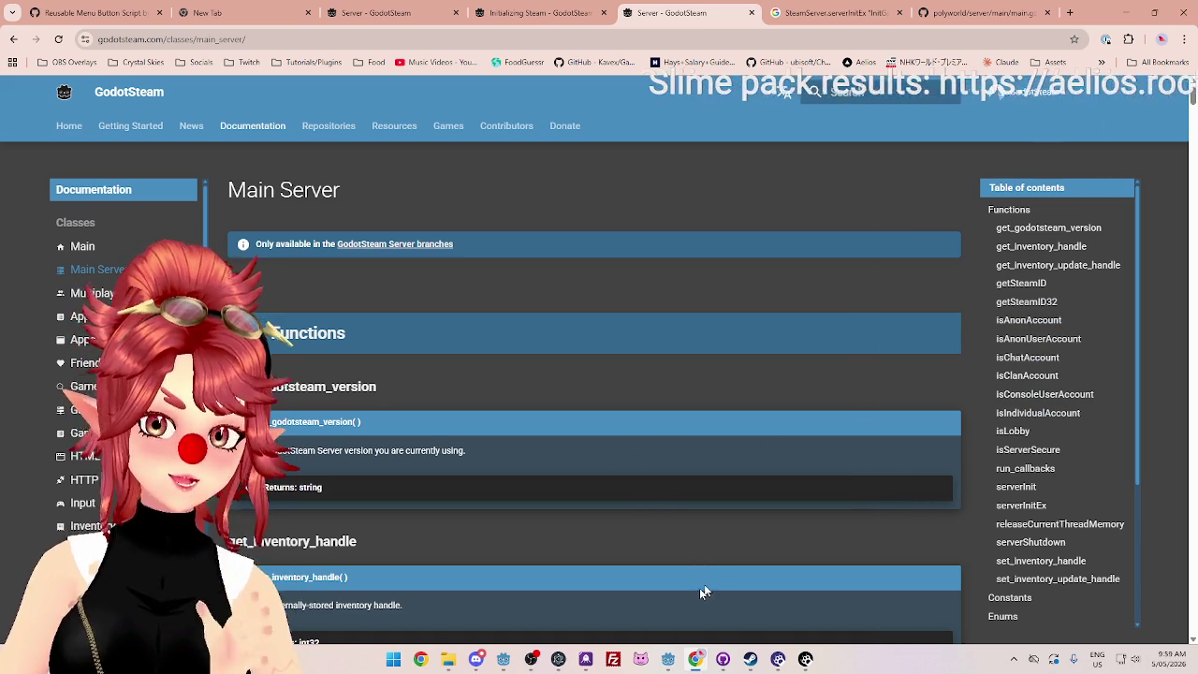
pyautogui.click(668, 662)
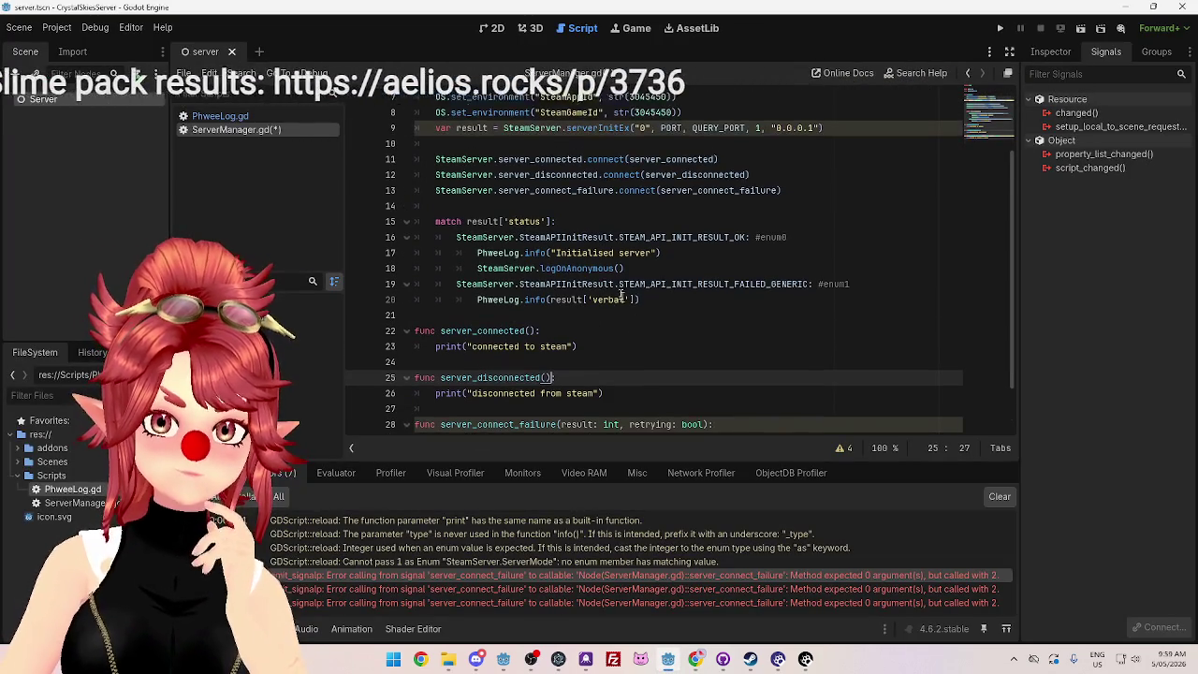
pyautogui.scroll(-2, 615, 289)
pyautogui.scroll(2, 615, 289)
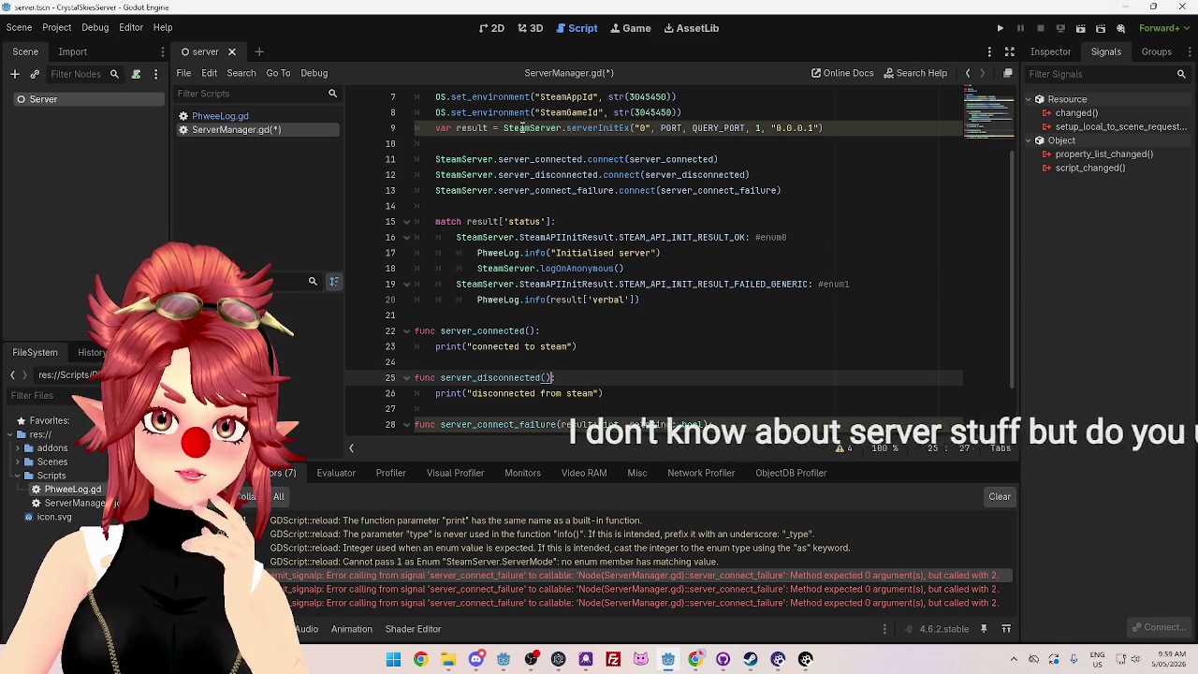
pyautogui.moveTo(522, 131)
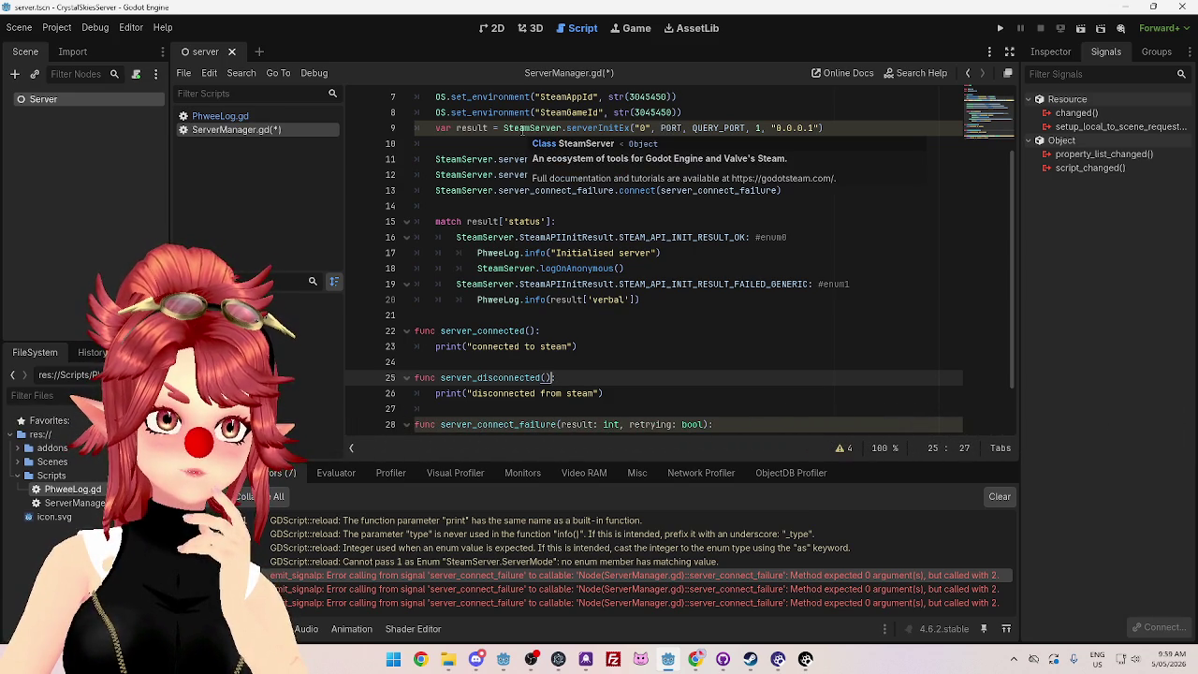
pyautogui.click(695, 659)
# Step: Go to the SteamAPIInitResult enum table listing init result codes 0 to 3
pyautogui.scroll(-2, 1054, 463)
pyautogui.scroll(-2, 1055, 463)
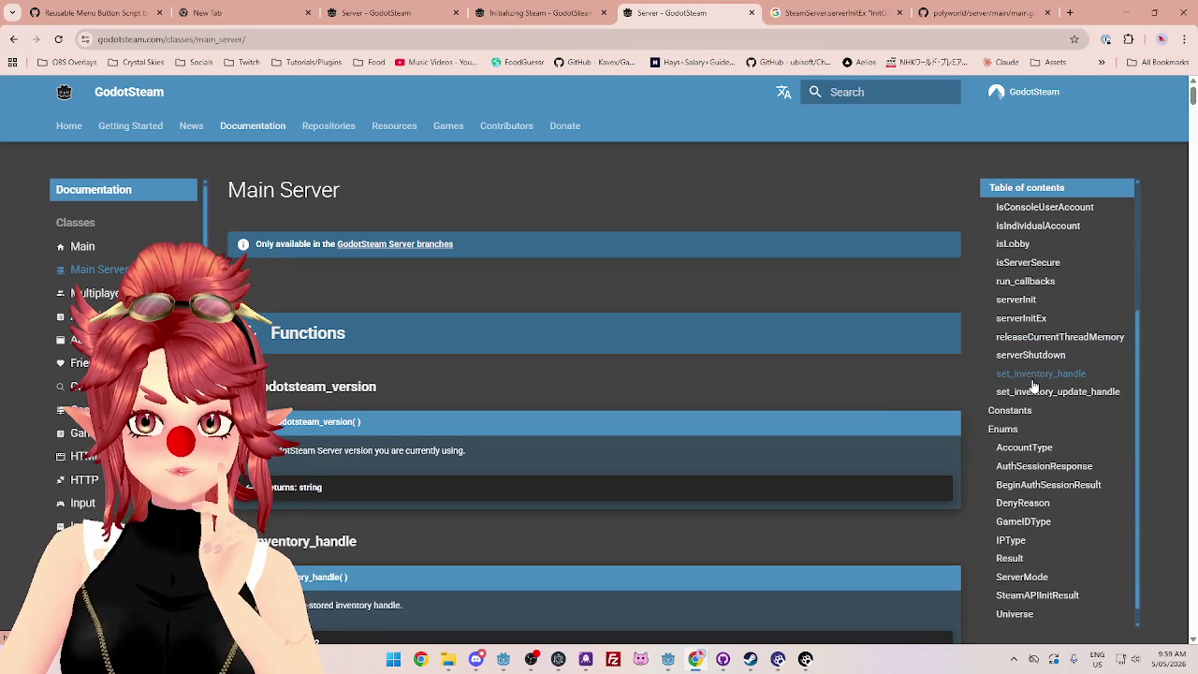
pyautogui.scroll(-1, 1026, 448)
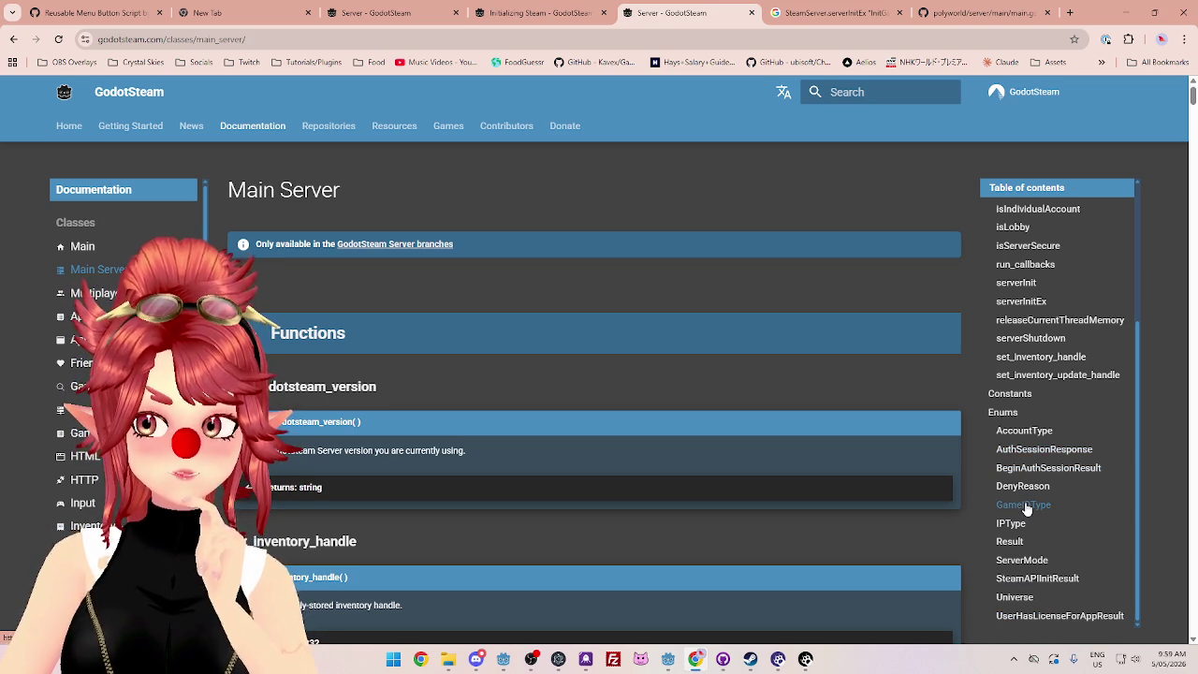
pyautogui.click(1044, 585)
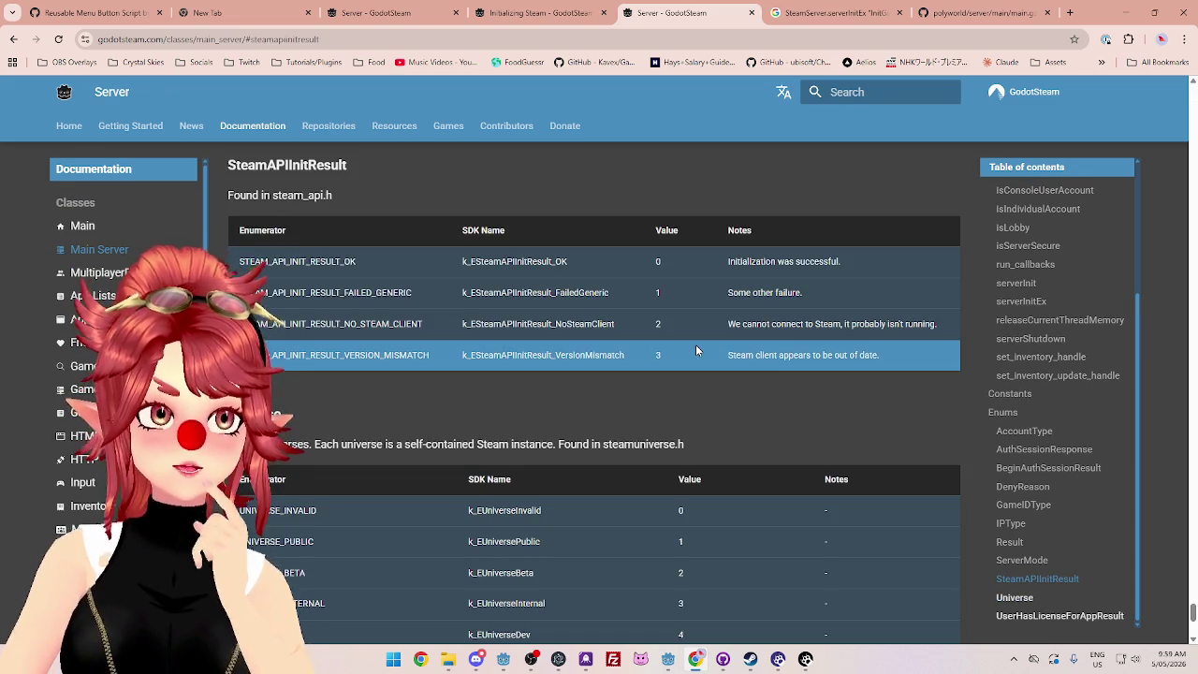
pyautogui.moveTo(667, 661)
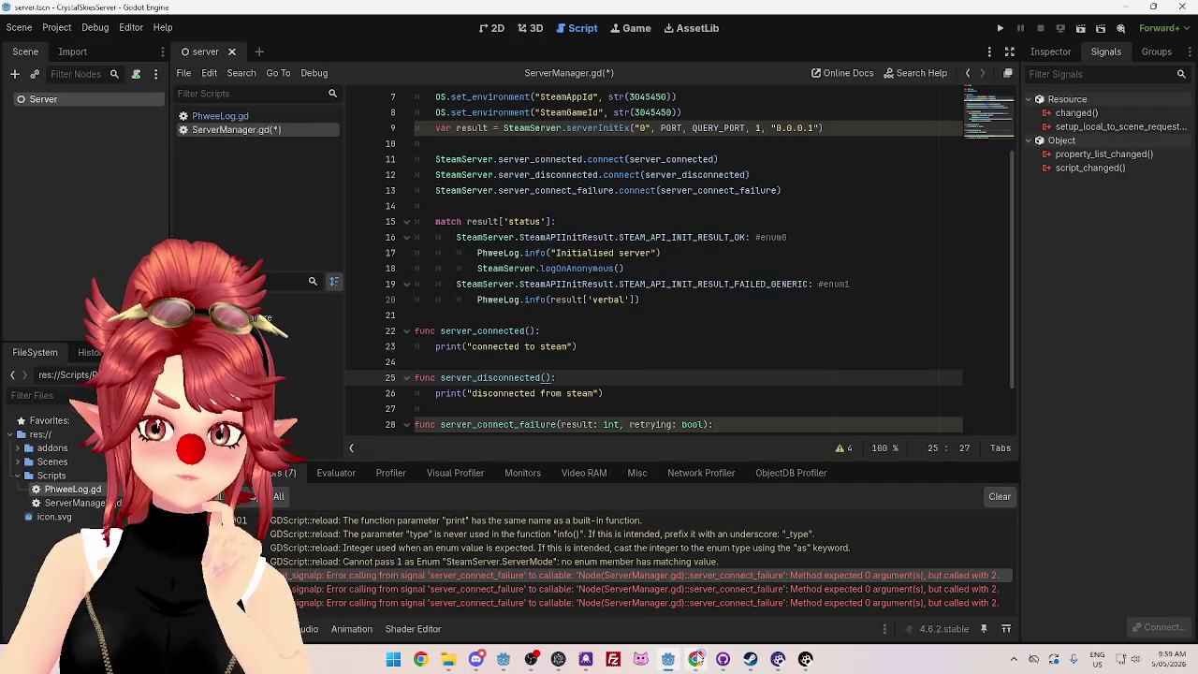
pyautogui.scroll(-4, 456, 400)
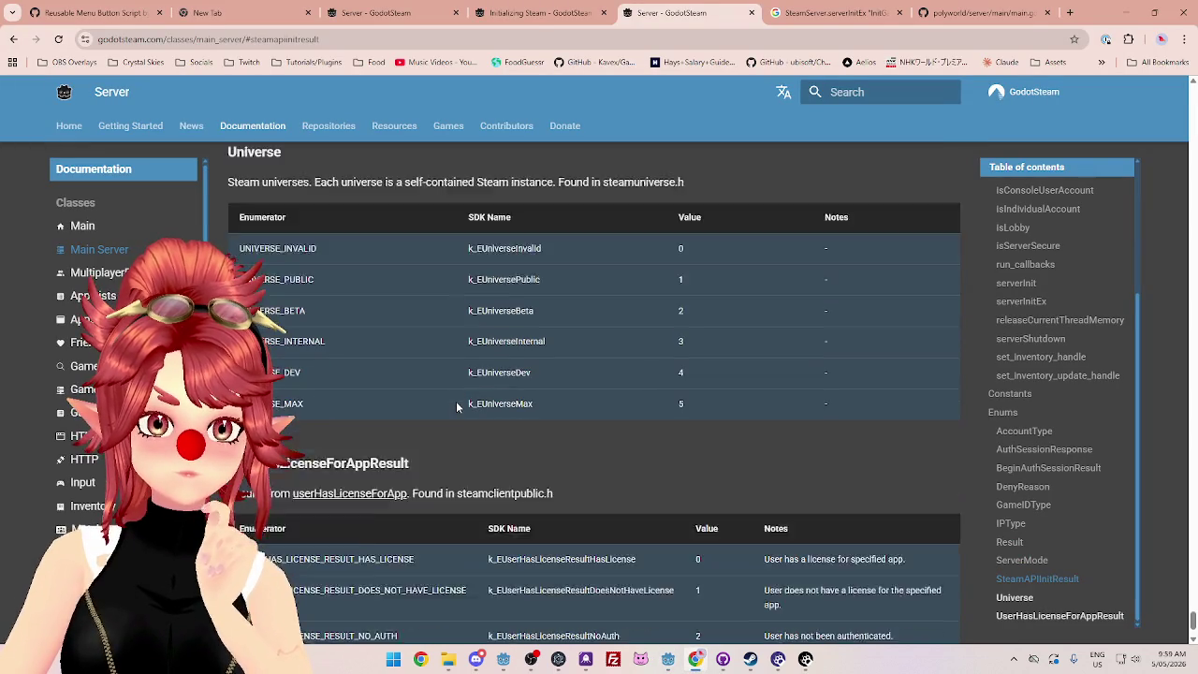
pyautogui.scroll(3, 463, 414)
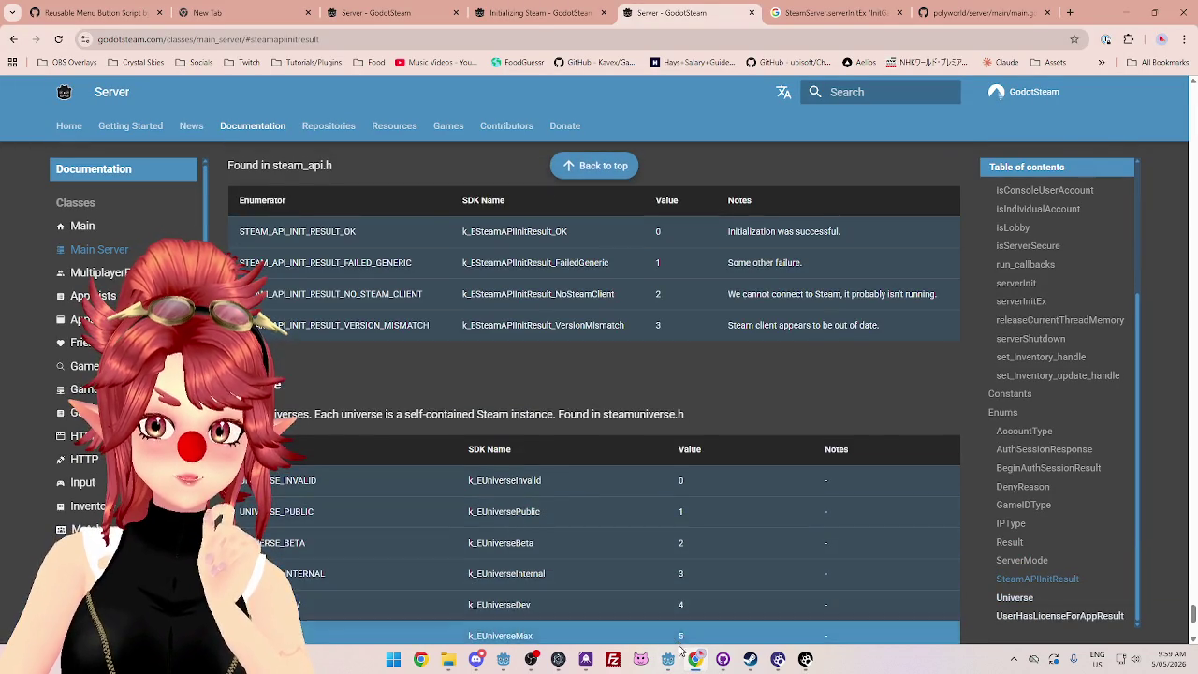
# Step: Return to the Godot script and place the caret in the PORT comment on line 3
pyautogui.hotkey('alt', 'Tab')
pyautogui.scroll(2, 530, 219)
pyautogui.click(558, 127)
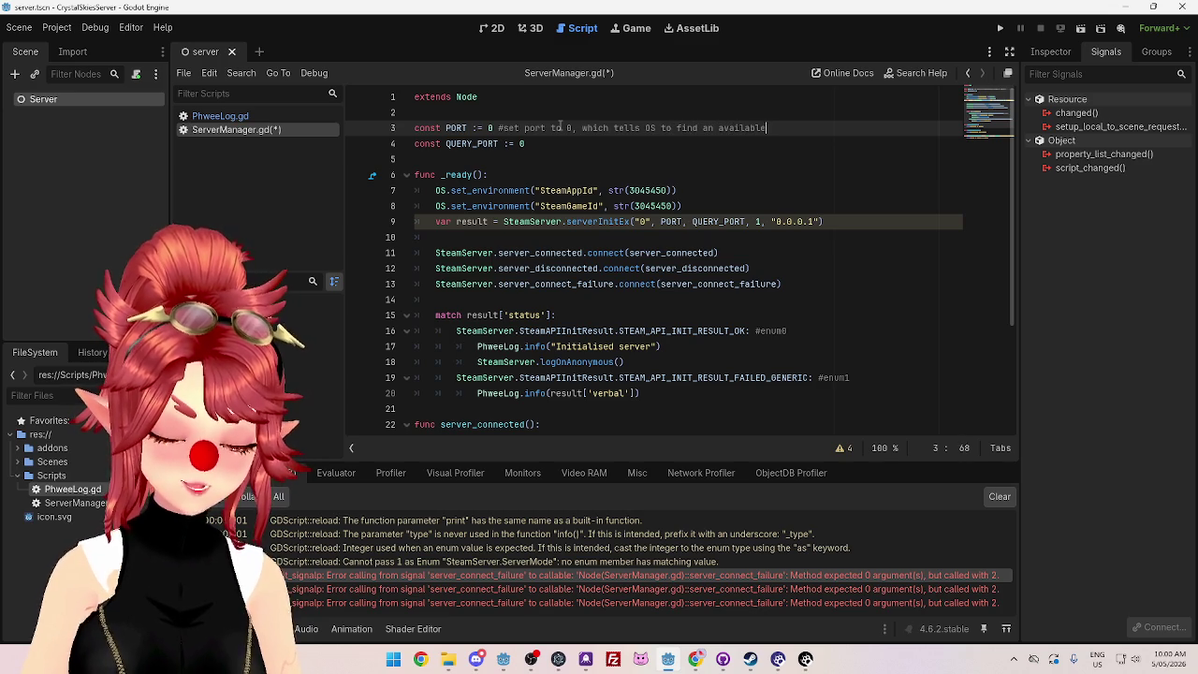
# Step: Finish the PORT comment with 'to this server without knowing what the port is', then select both port lines
pyautogui.write(', it will')
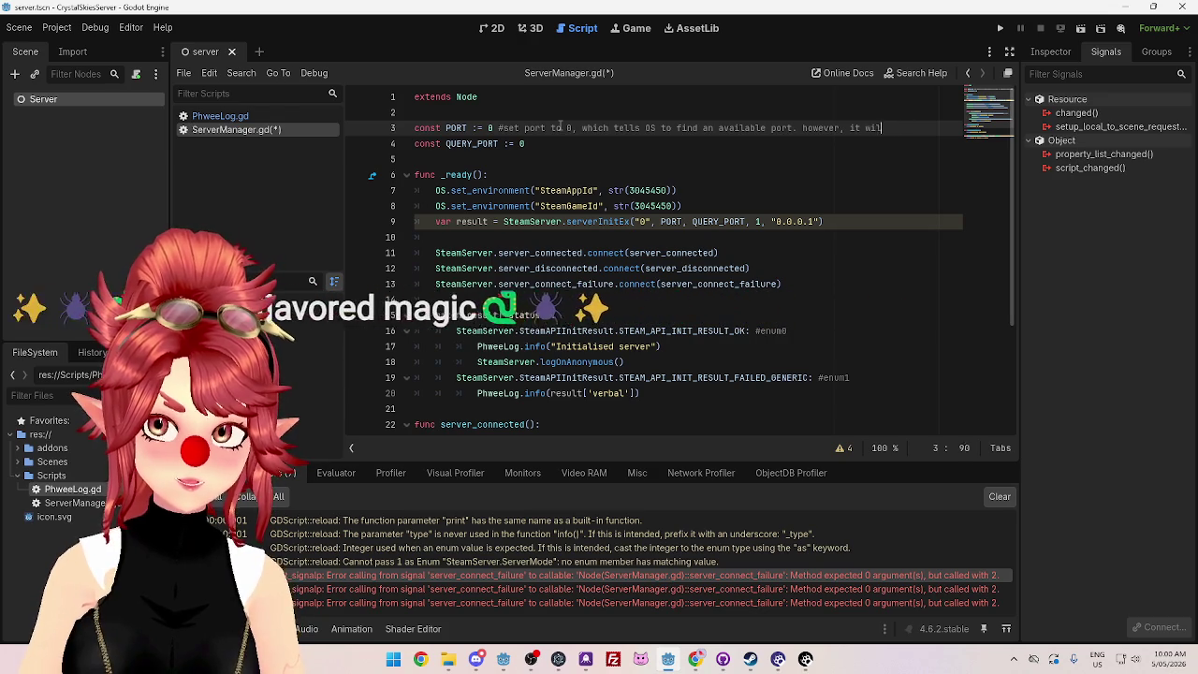
pyautogui.press('BackSpace')
pyautogui.press('BackSpace')
pyautogui.press('BackSpace')
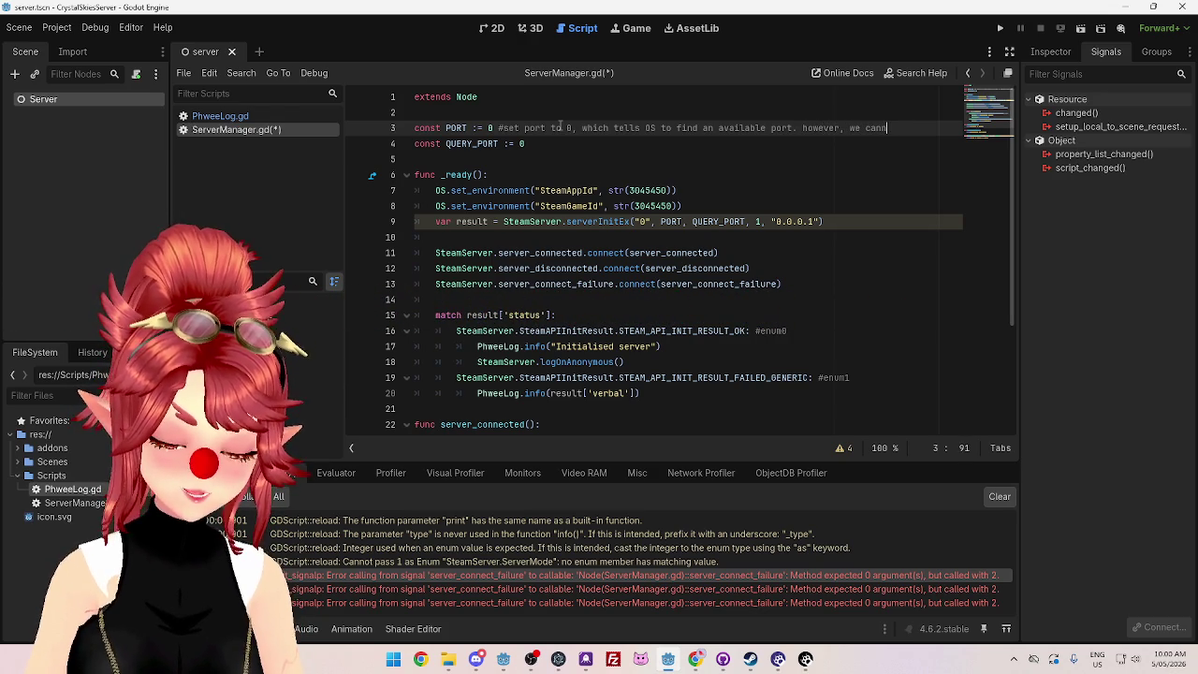
pyautogui.write('to this')
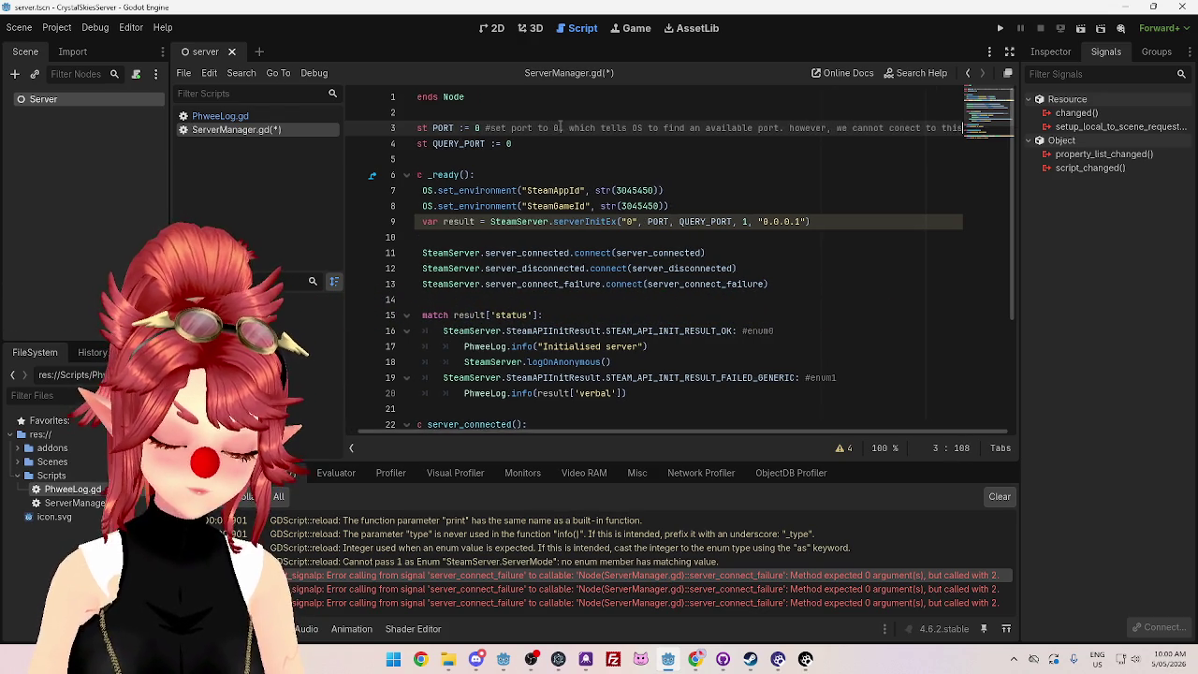
pyautogui.write(' server without knowing')
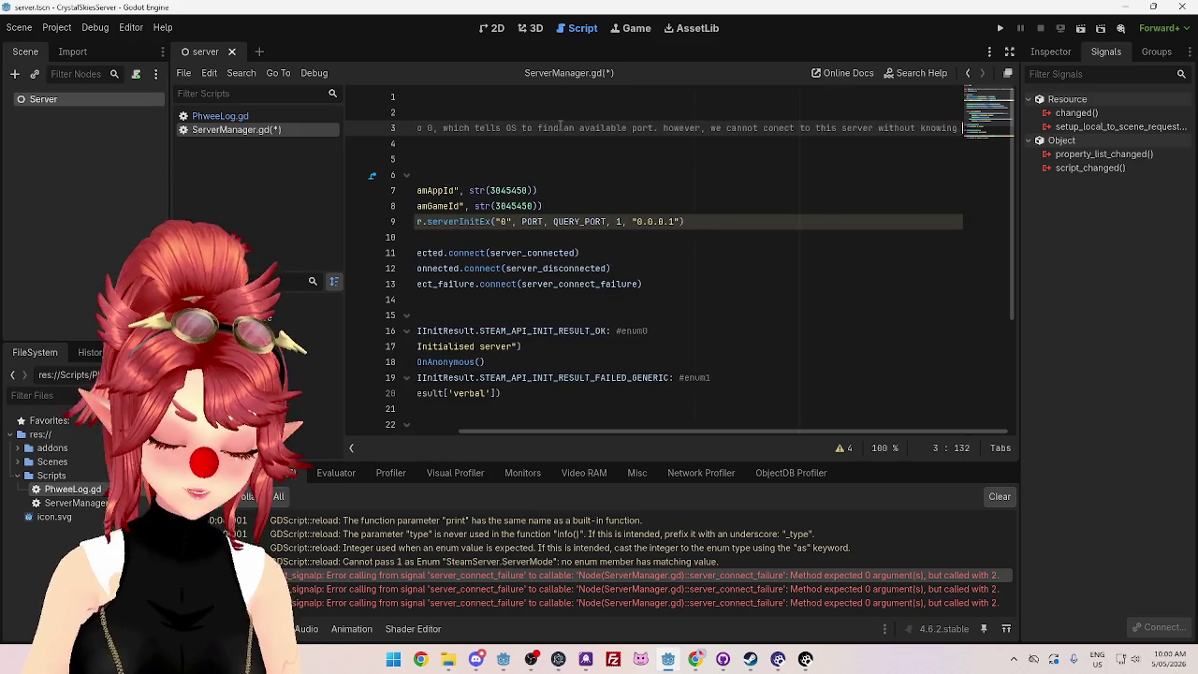
pyautogui.write(' what the port is')
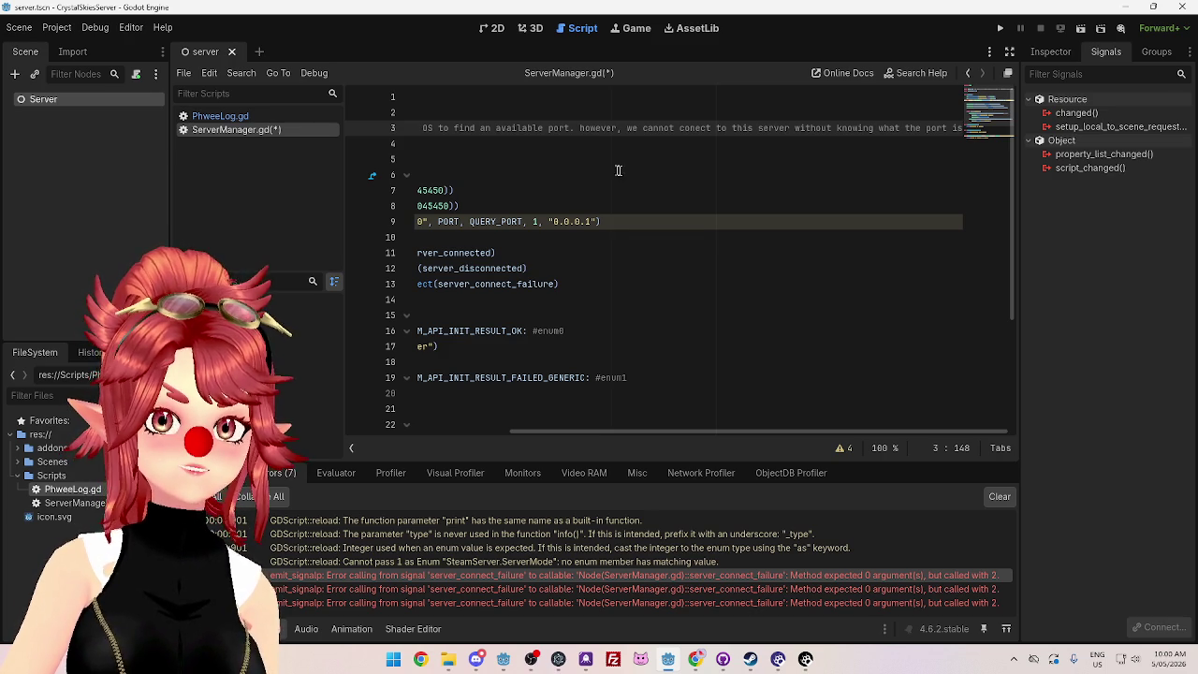
pyautogui.click(772, 326)
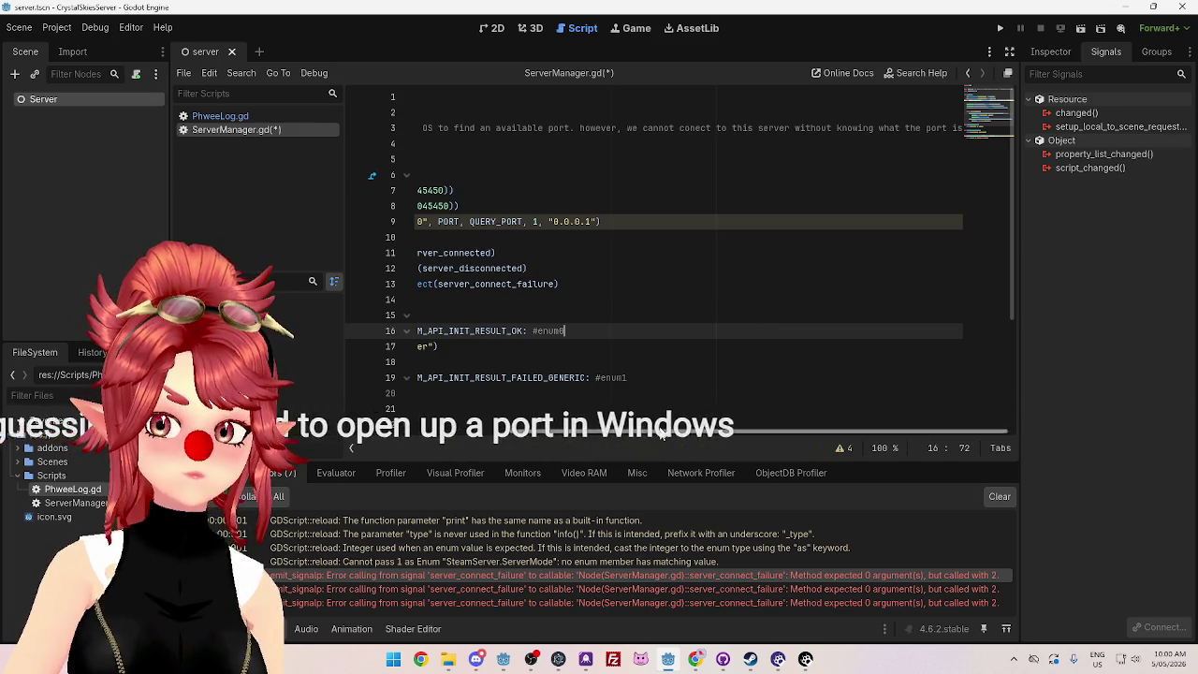
pyautogui.hscroll(-5, 660, 440)
pyautogui.moveTo(525, 143); pyautogui.dragTo(467, 129)
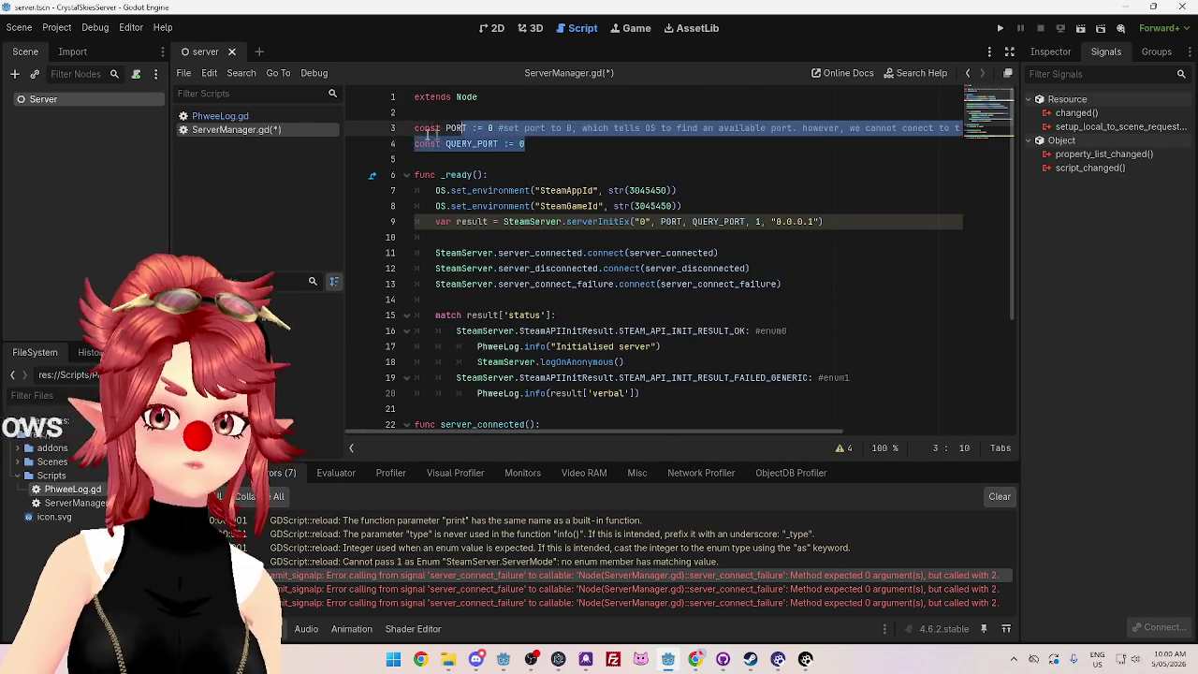
pyautogui.click(634, 177)
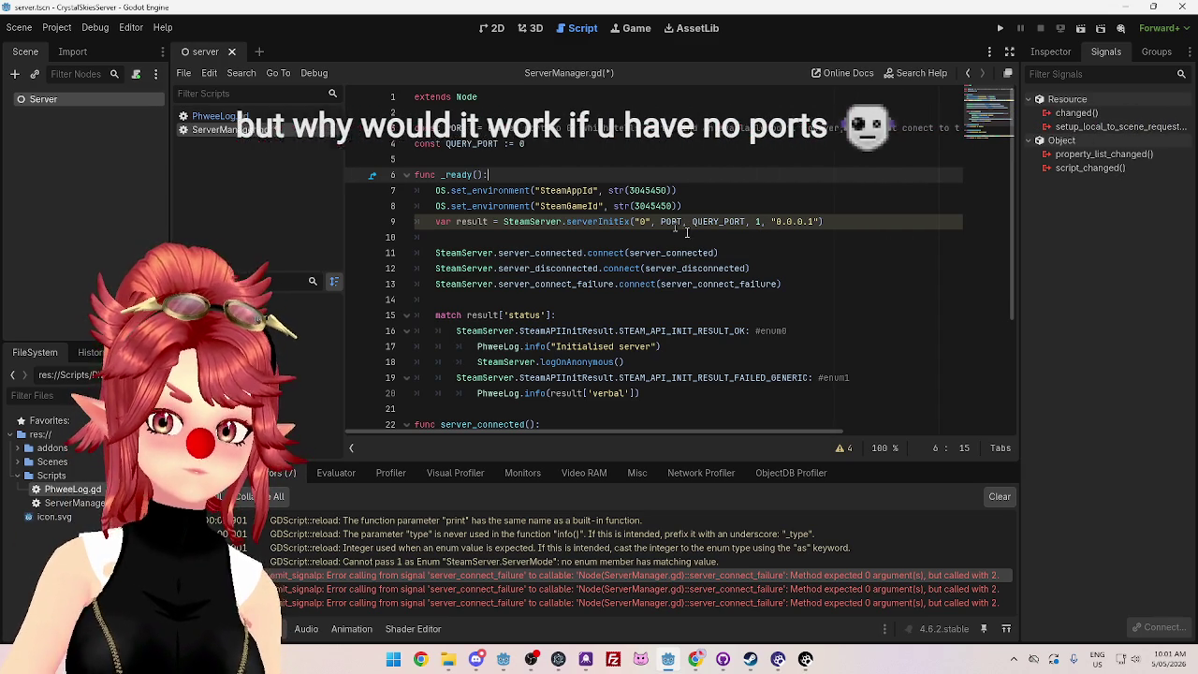
pyautogui.click(592, 152)
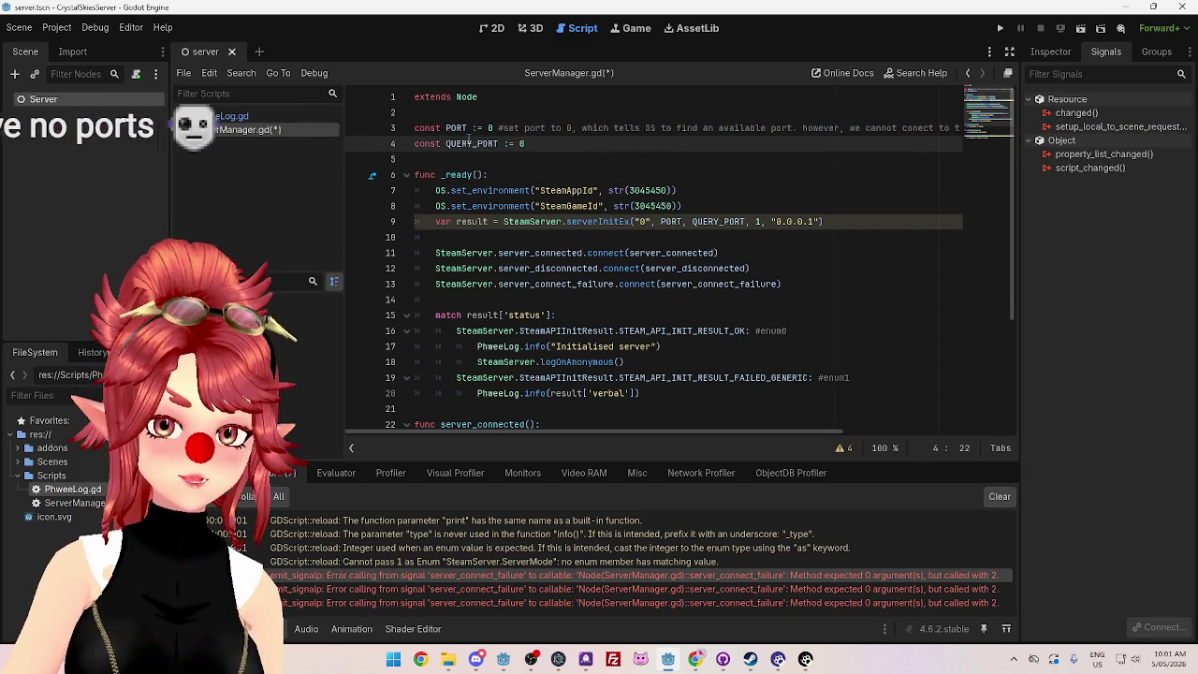
pyautogui.click(517, 143)
pyautogui.doubleClick(491, 128)
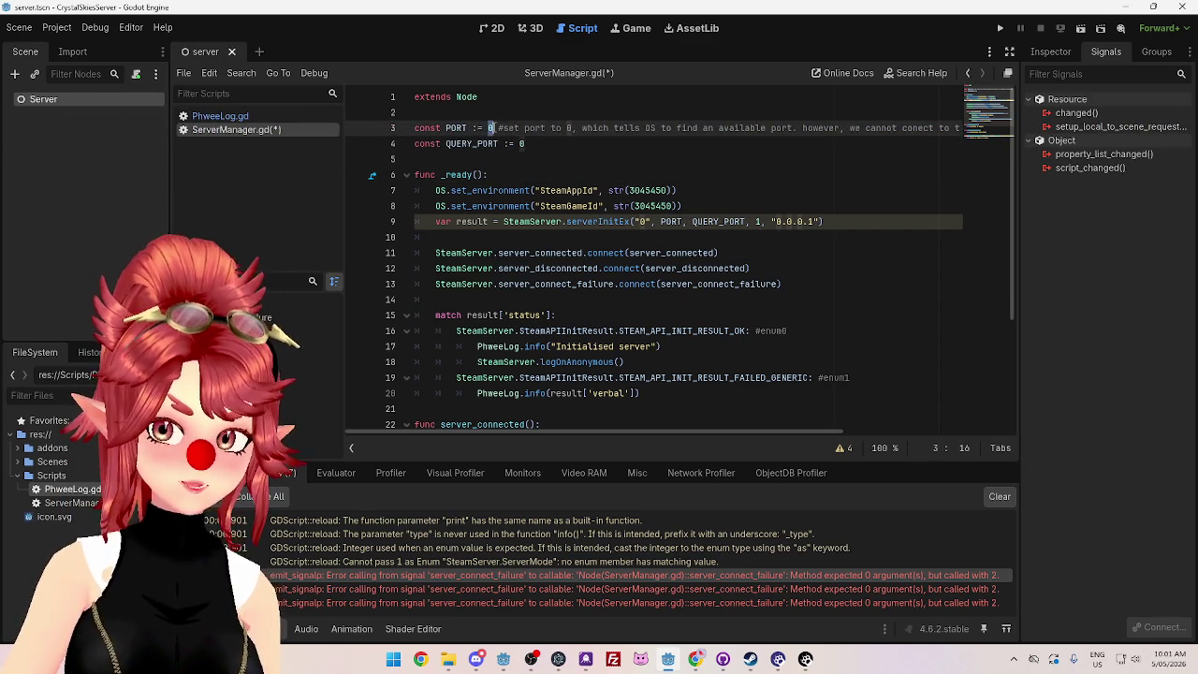
pyautogui.doubleClick(521, 143)
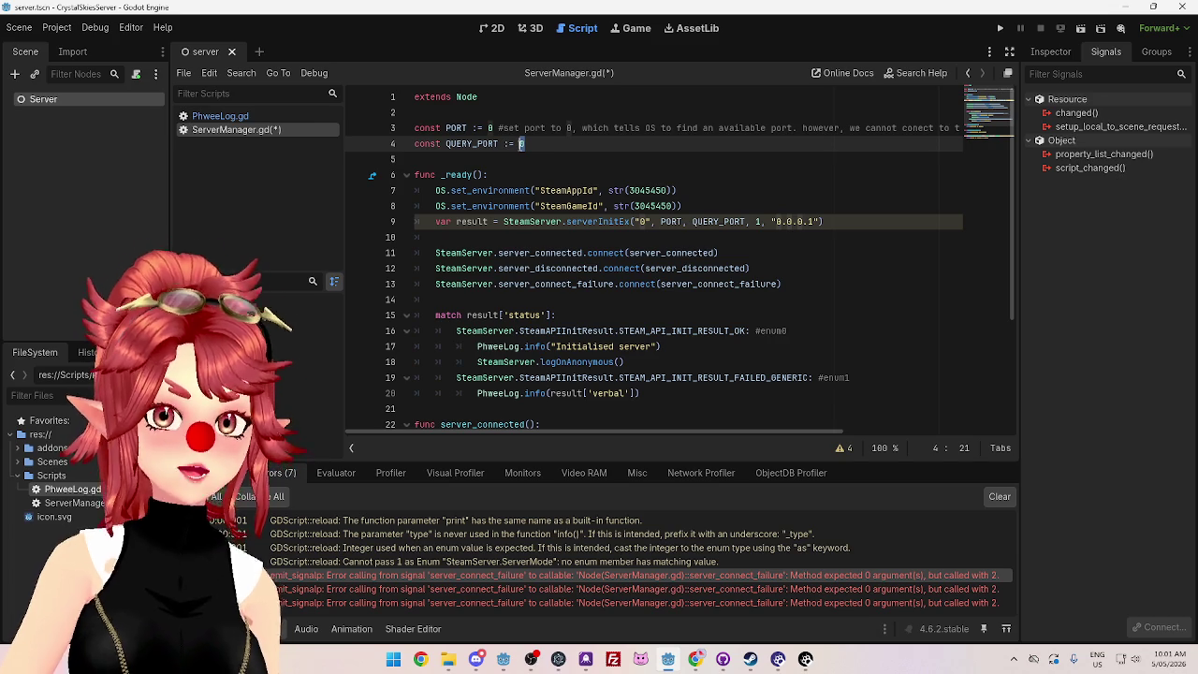
pyautogui.doubleClick(490, 128)
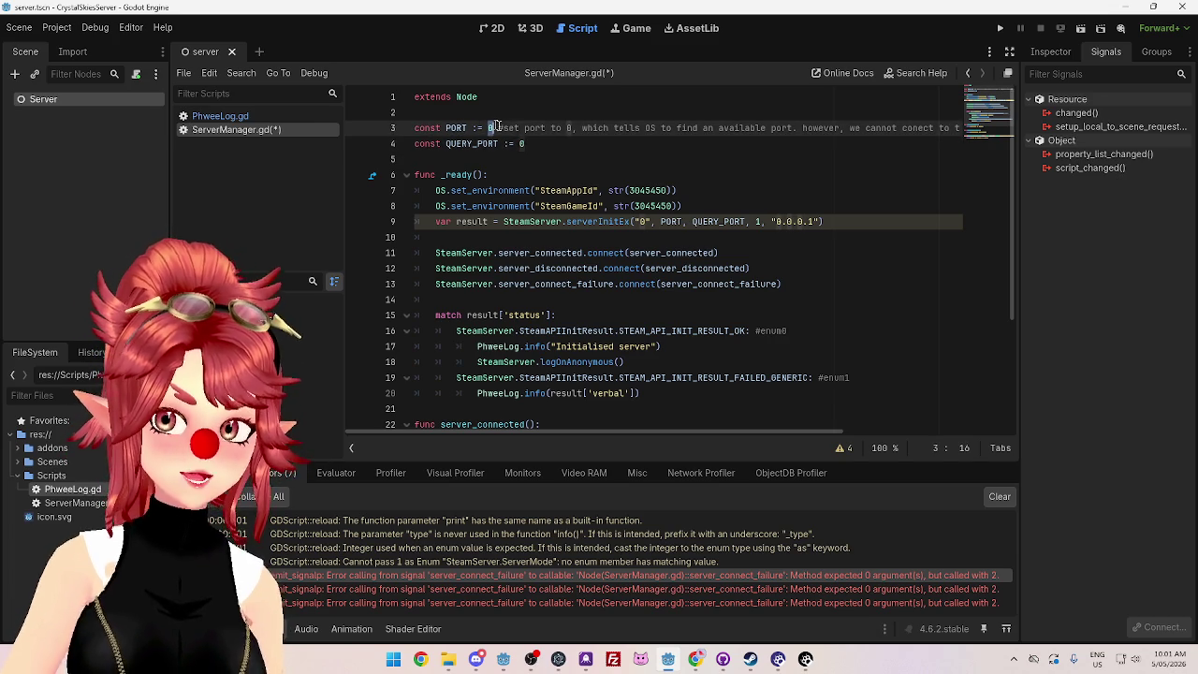
pyautogui.doubleClick(522, 143)
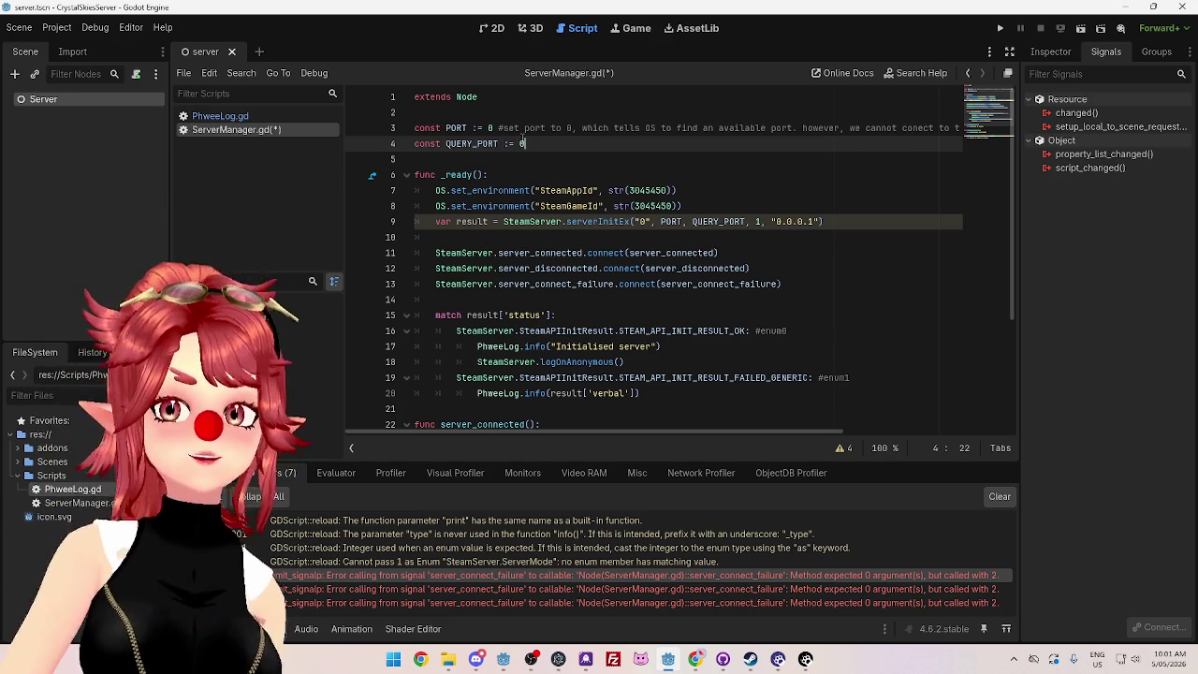
pyautogui.scroll(-2, 675, 302)
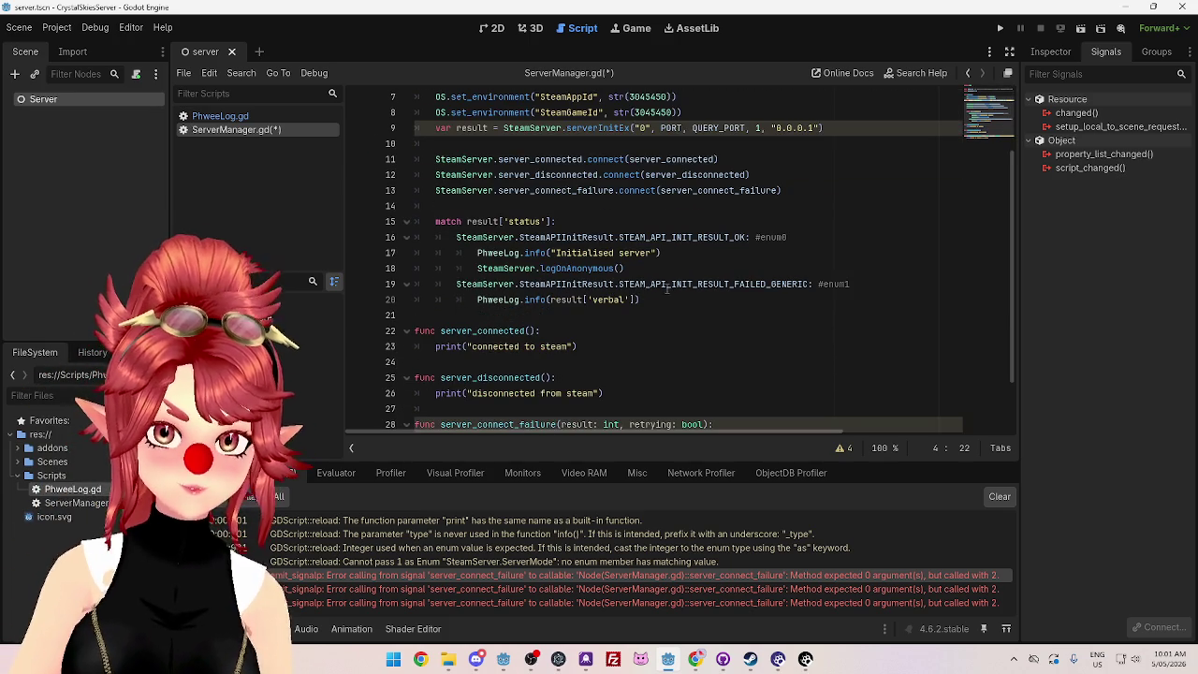
# Step: Run the project with F5, close the game window, and check the output for the Steam connection failure
pyautogui.scroll(-1, 697, 295)
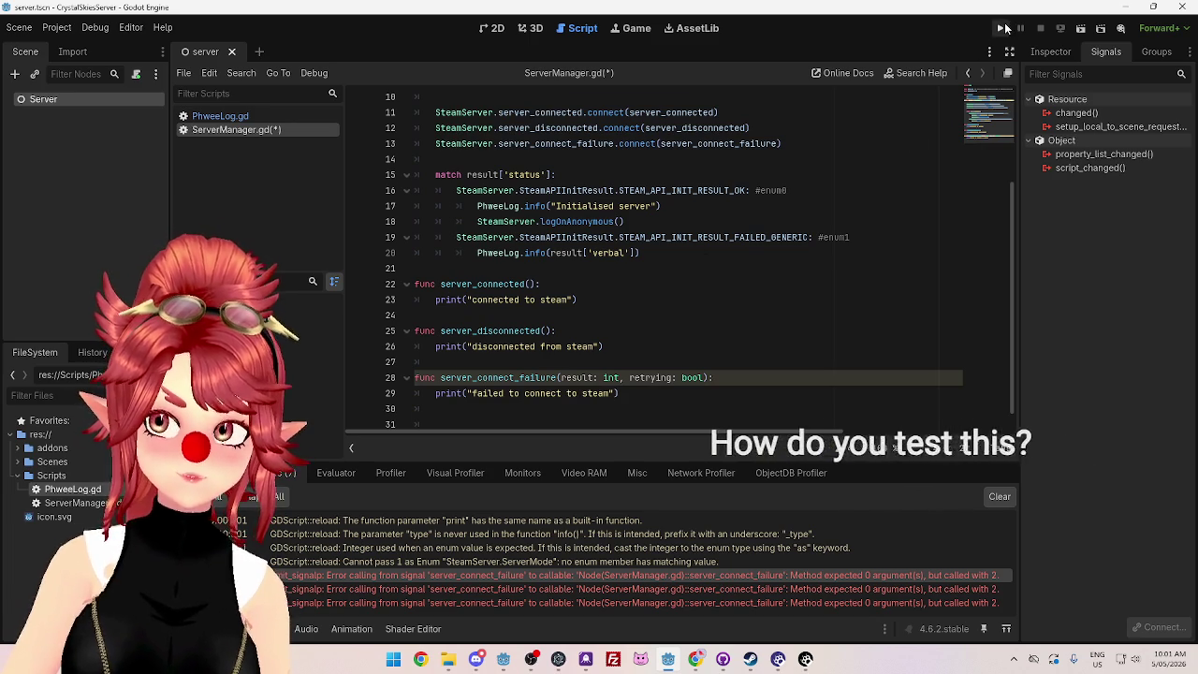
pyautogui.press('F5')
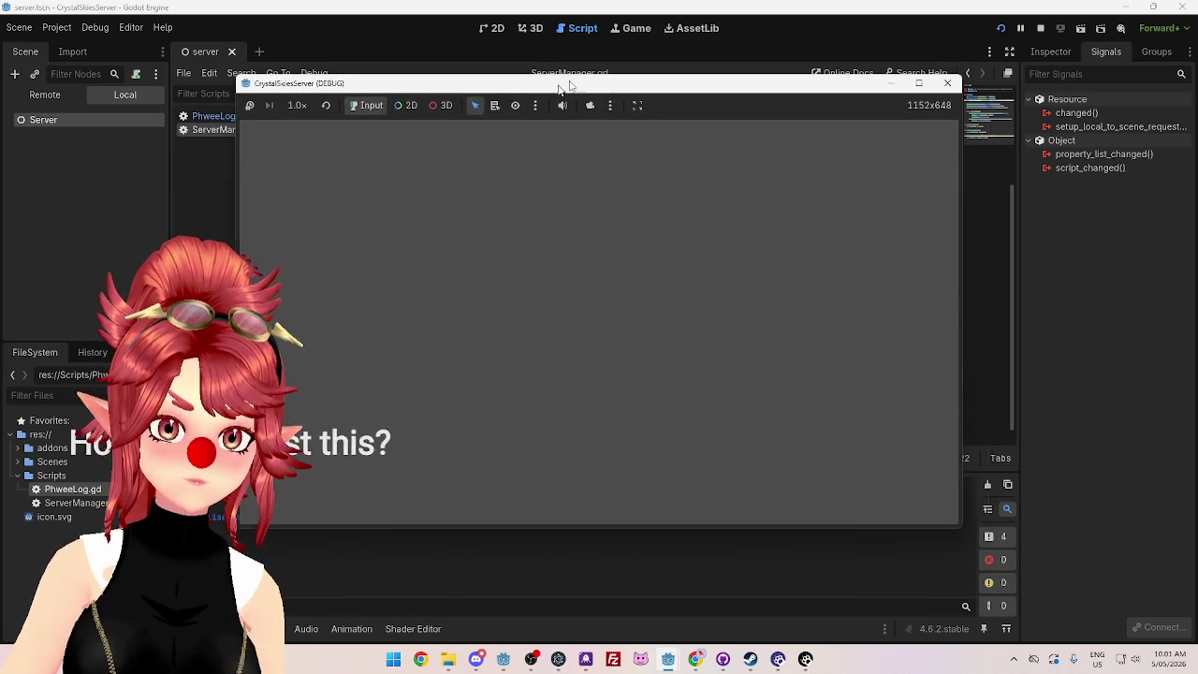
pyautogui.moveTo(462, 93)
pyautogui.mouseDown()
pyautogui.moveTo(488, 81)
pyautogui.moveTo(447, 85)
pyautogui.mouseUp()
pyautogui.click(932, 75)
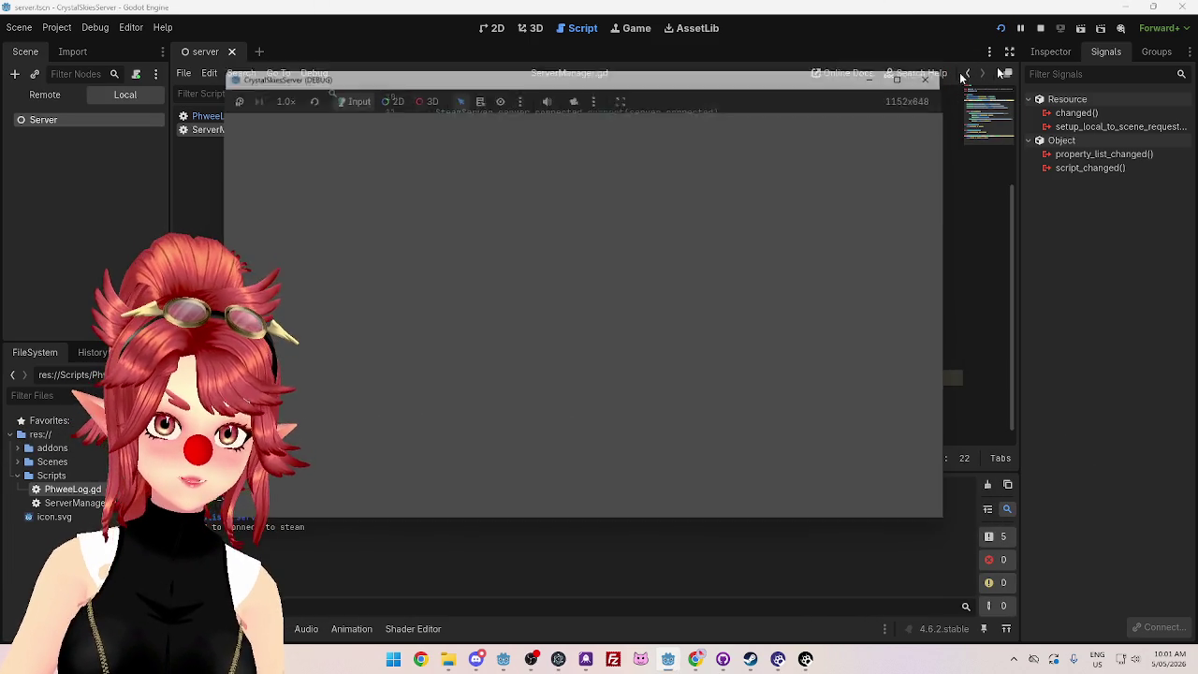
pyautogui.scroll(-1, 568, 412)
pyautogui.moveTo(506, 380); pyautogui.dragTo(569, 380)
pyautogui.press('End')
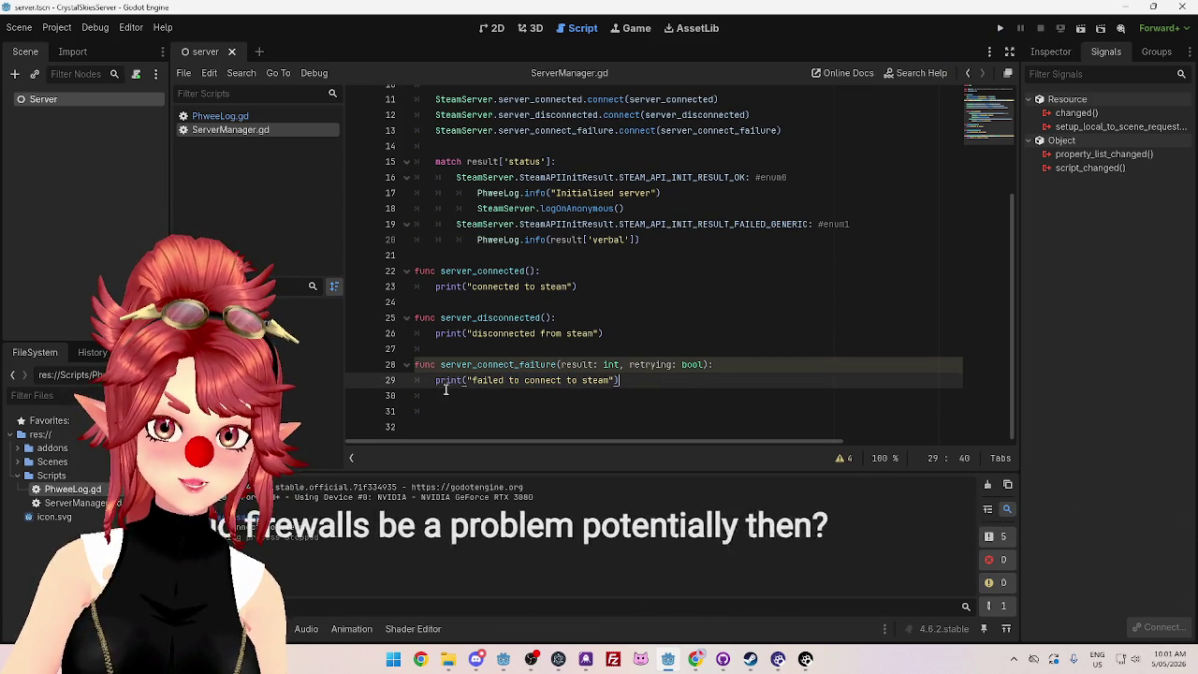
pyautogui.scroll(2, 552, 351)
pyautogui.scroll(-2, 556, 344)
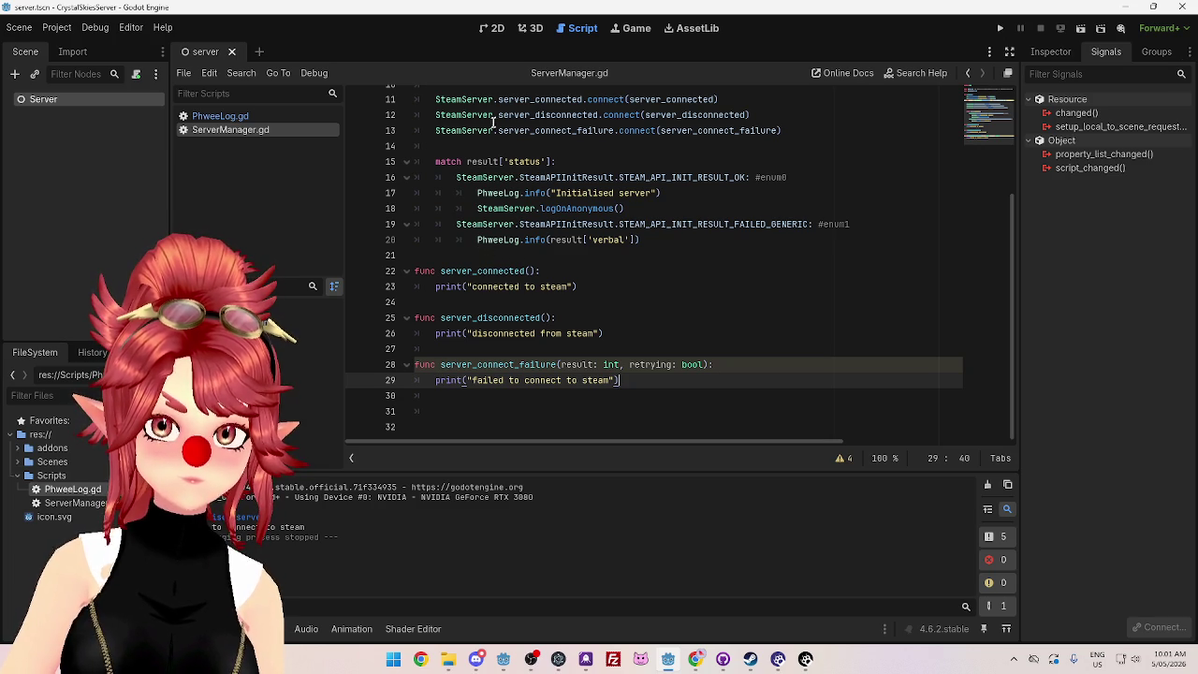
pyautogui.scroll(4, 531, 190)
pyautogui.scroll(-3, 531, 190)
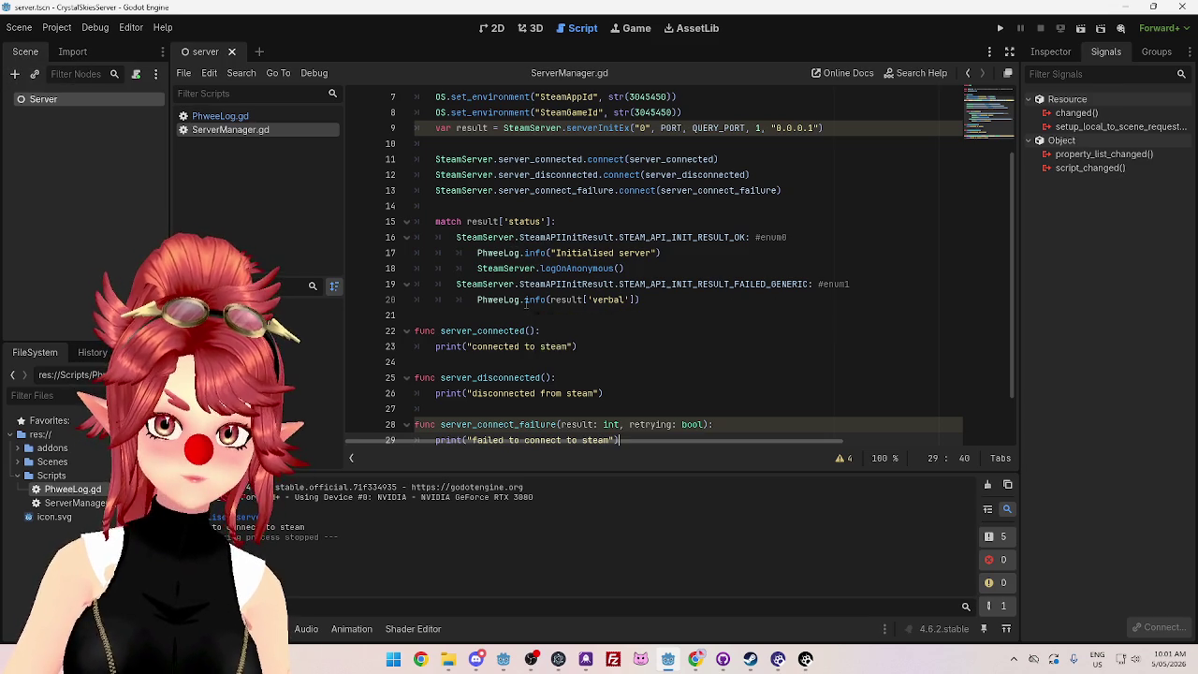
pyautogui.moveTo(525, 302); pyautogui.dragTo(549, 301)
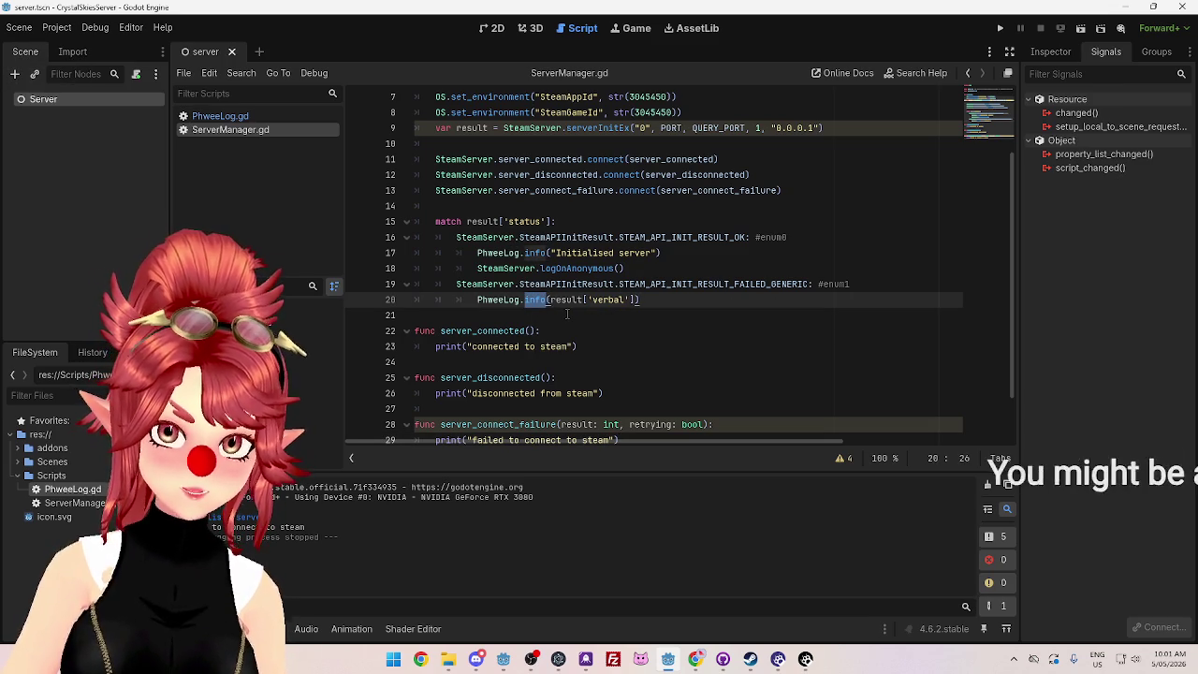
pyautogui.write('error')
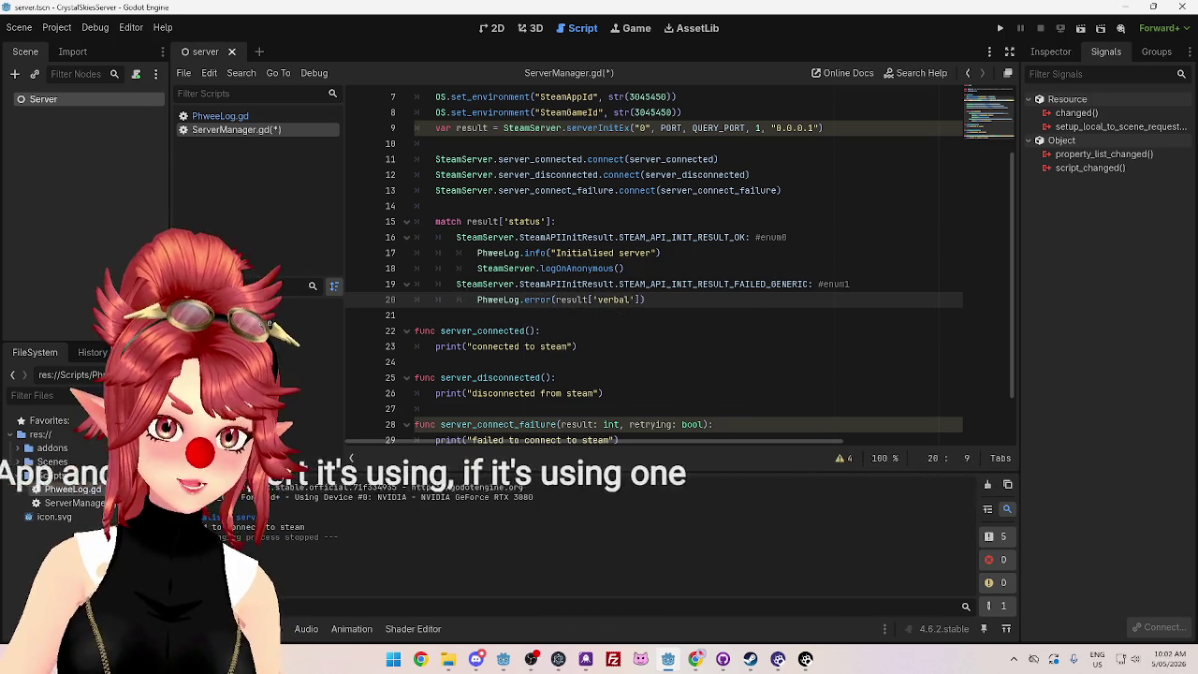
pyautogui.doubleClick(72, 489)
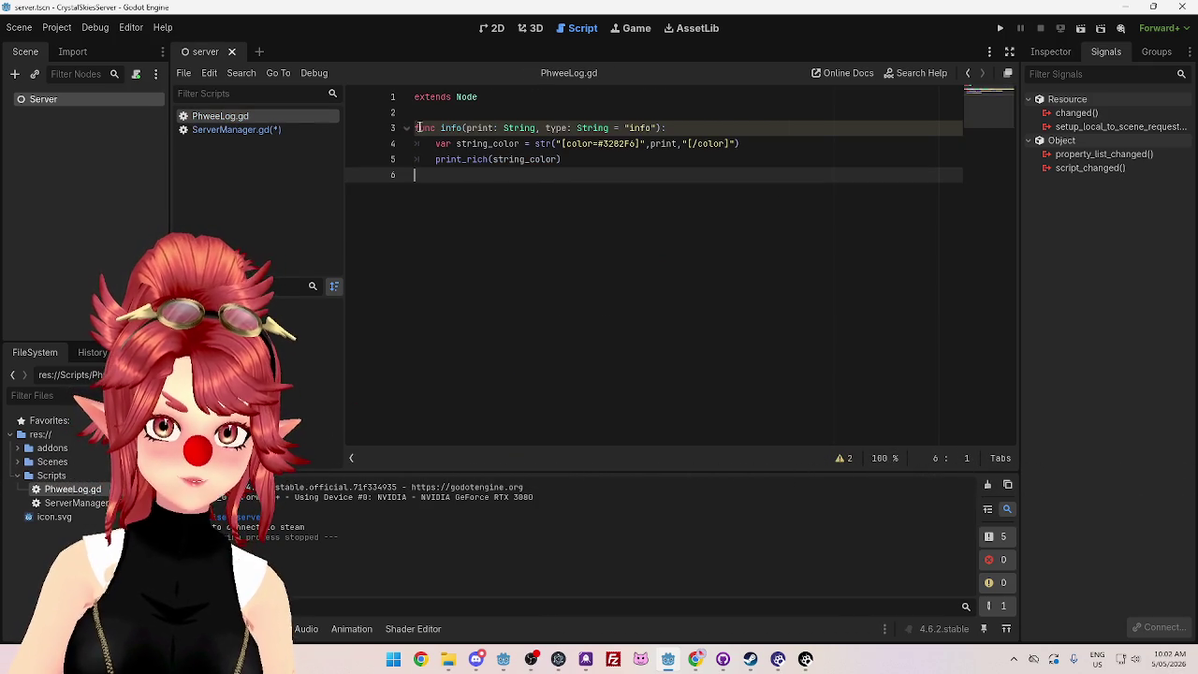
pyautogui.moveTo(416, 127); pyautogui.dragTo(588, 154)
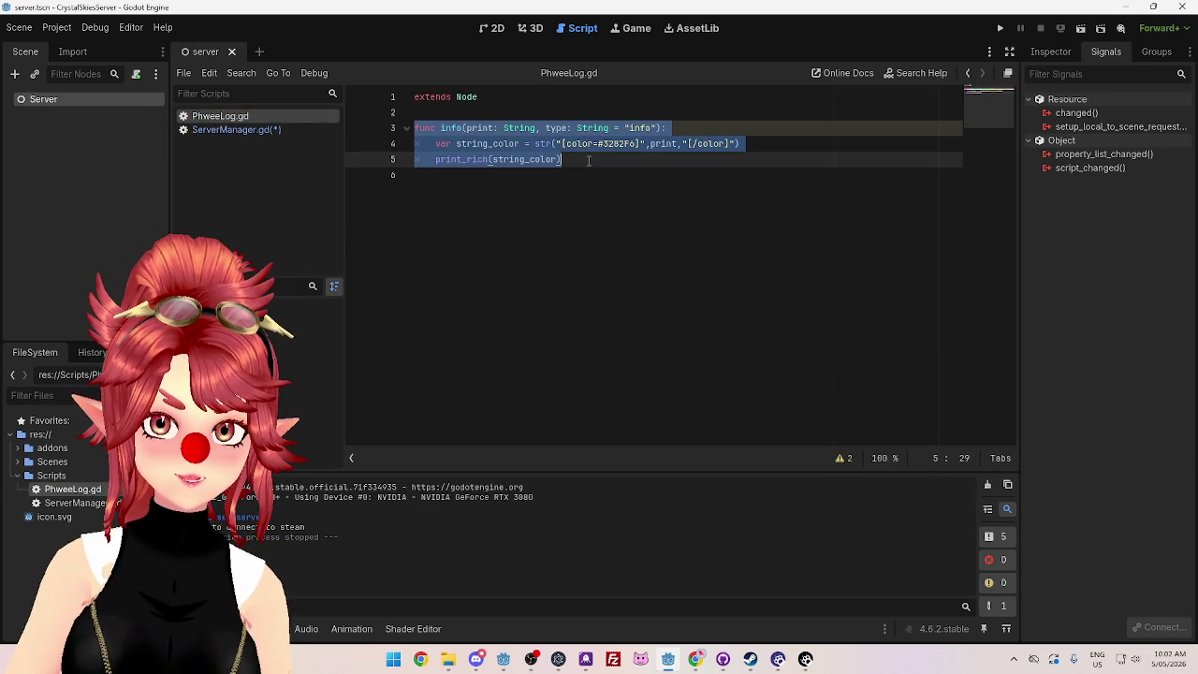
pyautogui.hotkey('ctrl', 'c')
pyautogui.click(588, 160)
pyautogui.press('Return')
pyautogui.press('Return')
pyautogui.hotkey('ctrl', 'v')
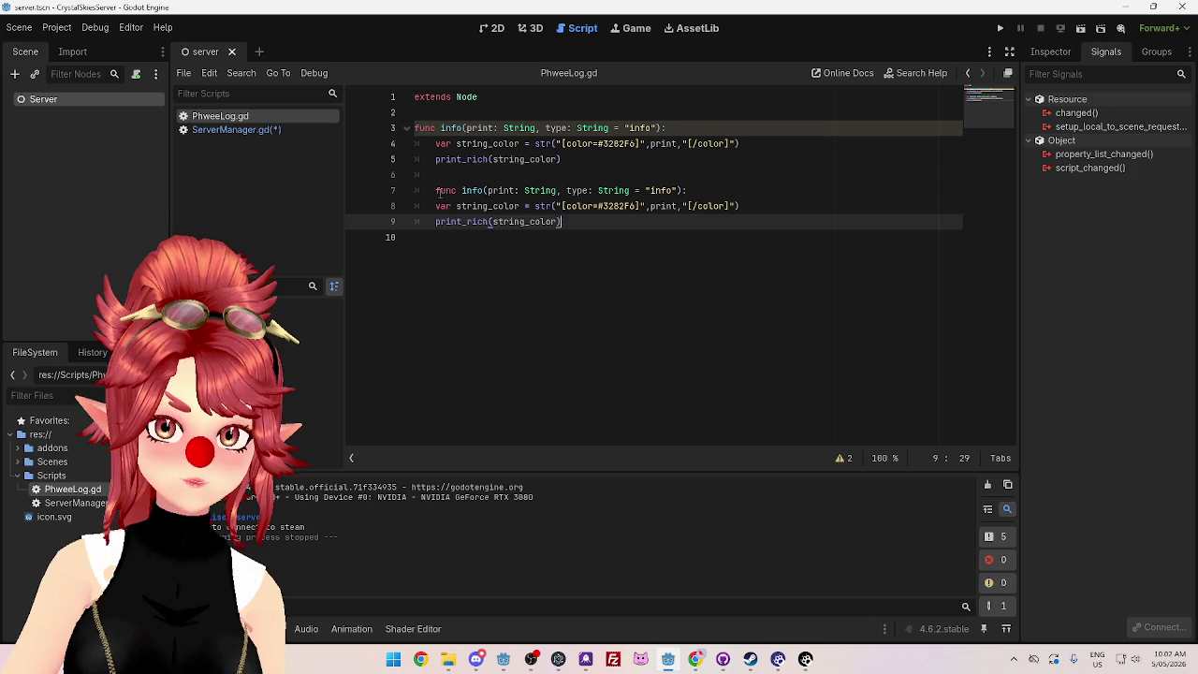
pyautogui.click(436, 190)
pyautogui.press('BackSpace')
pyautogui.click(447, 190)
pyautogui.doubleClick(447, 190)
pyautogui.write('error')
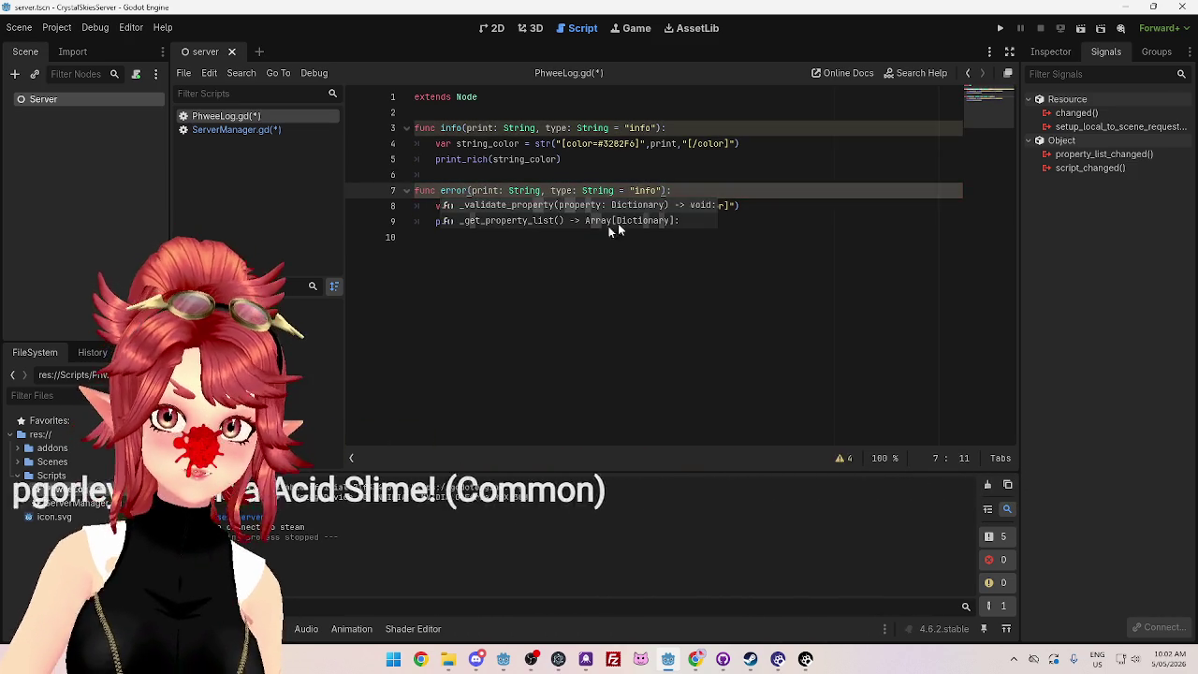
pyautogui.click(589, 280)
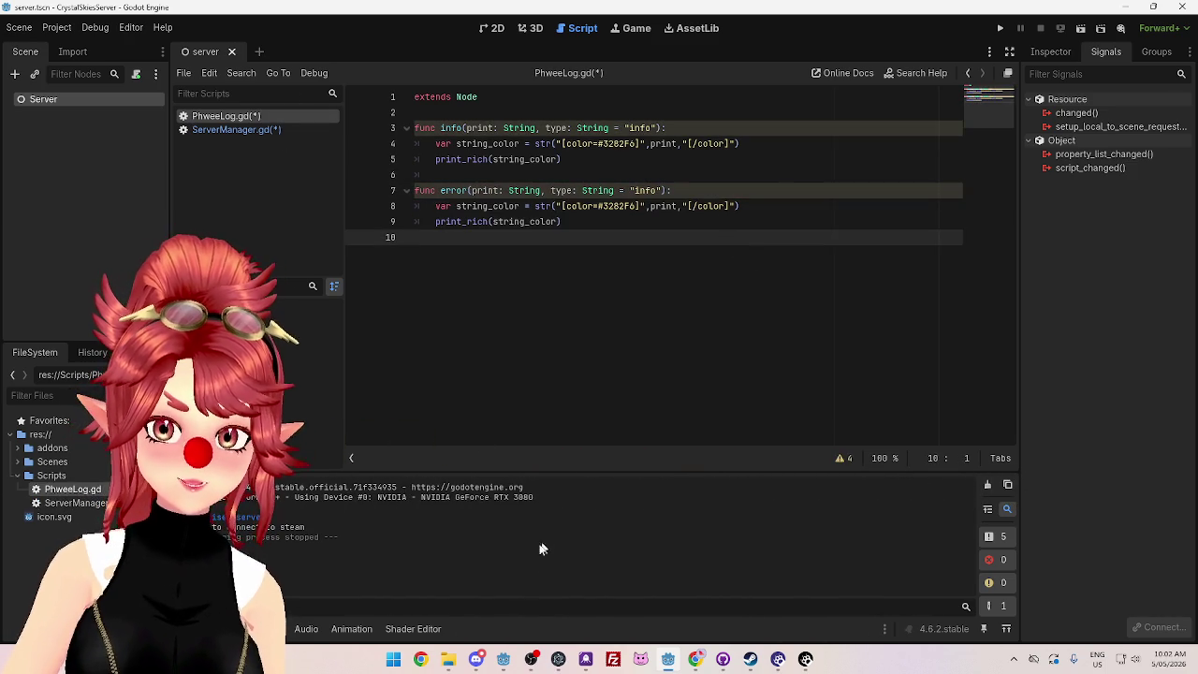
pyautogui.click(503, 659)
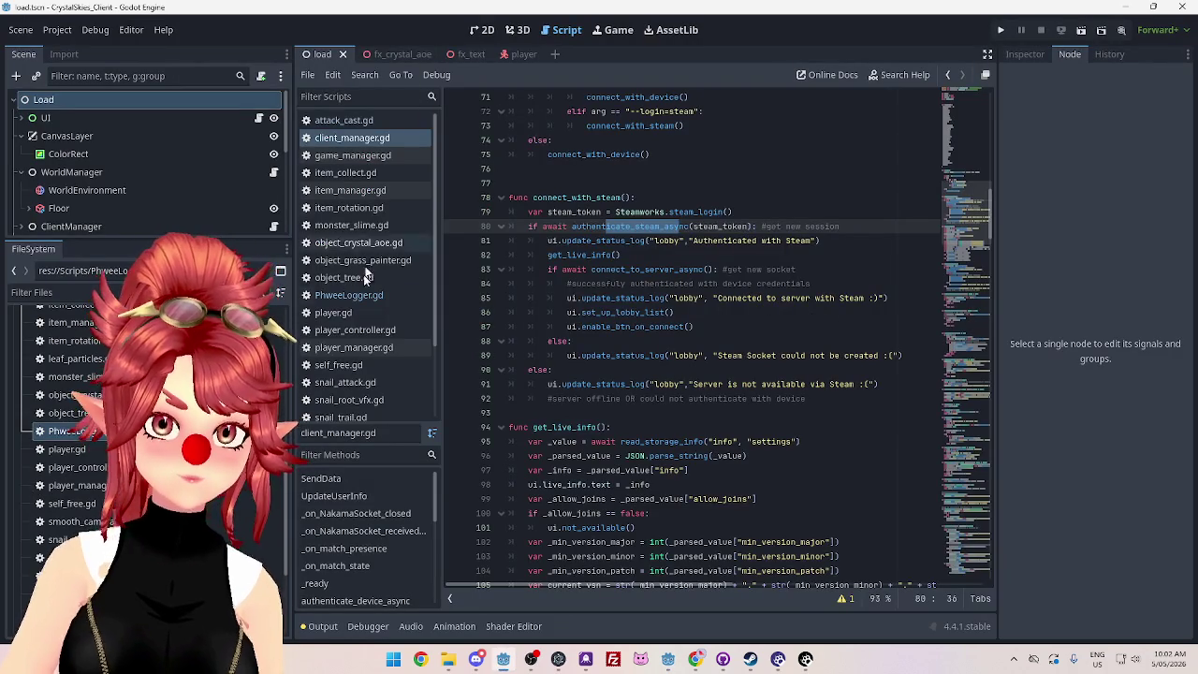
pyautogui.click(348, 295)
pyautogui.scroll(-4, 620, 167)
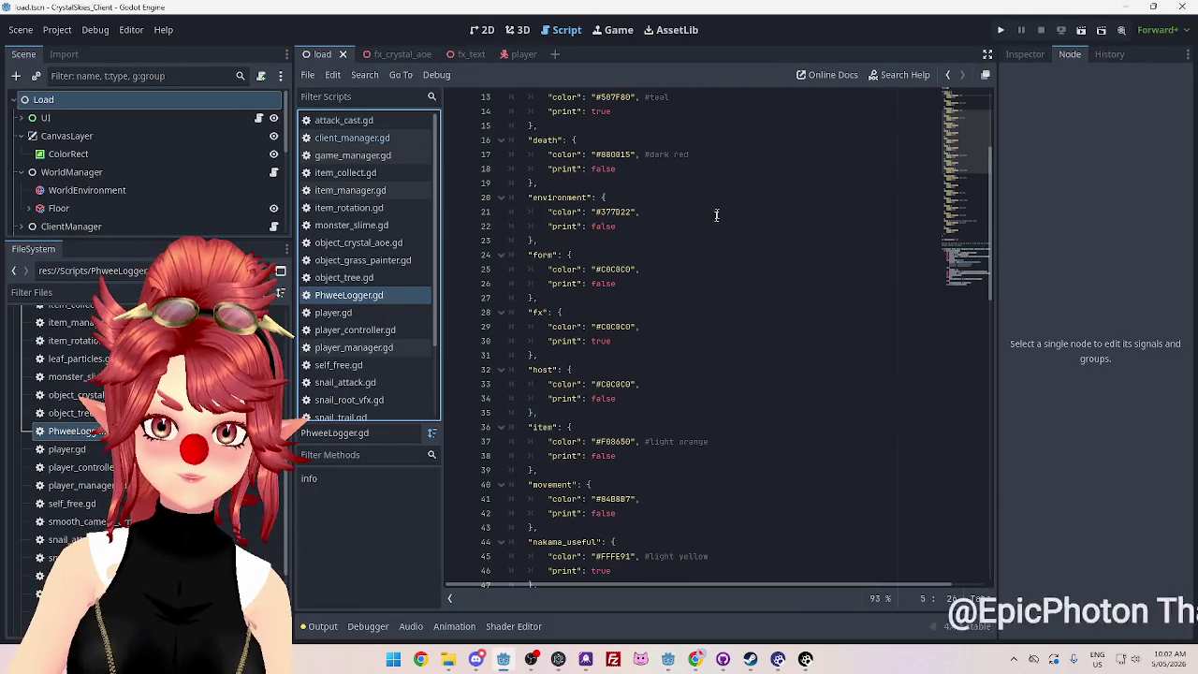
pyautogui.doubleClick(614, 154)
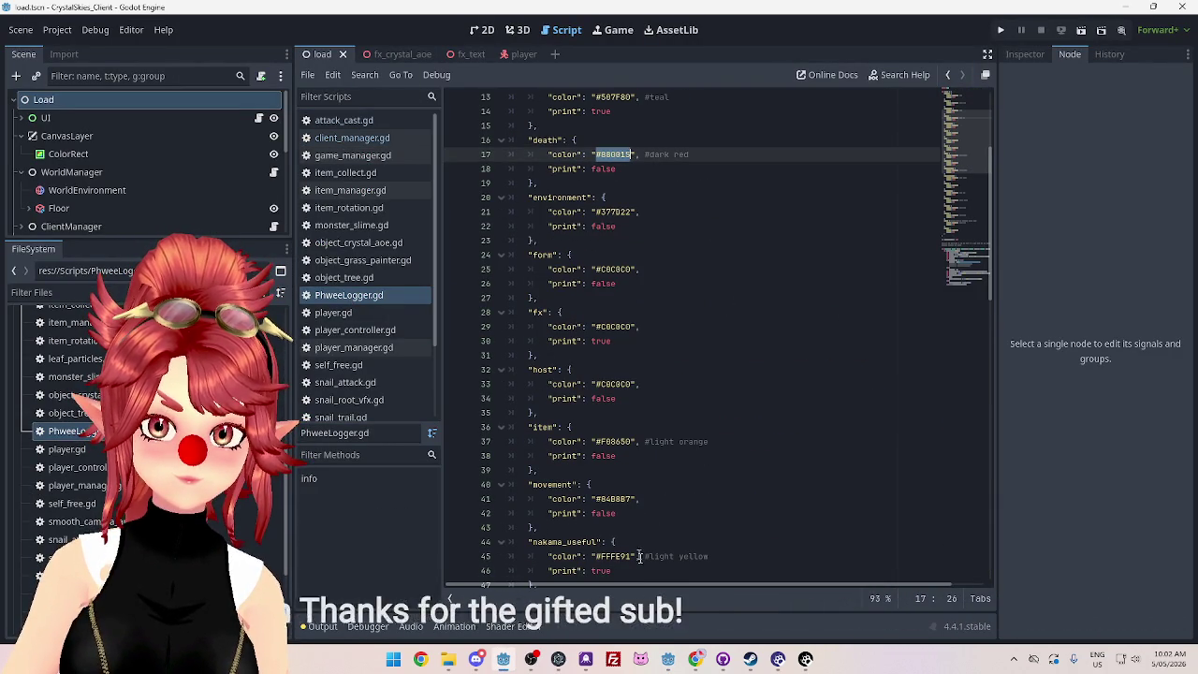
pyautogui.click(668, 659)
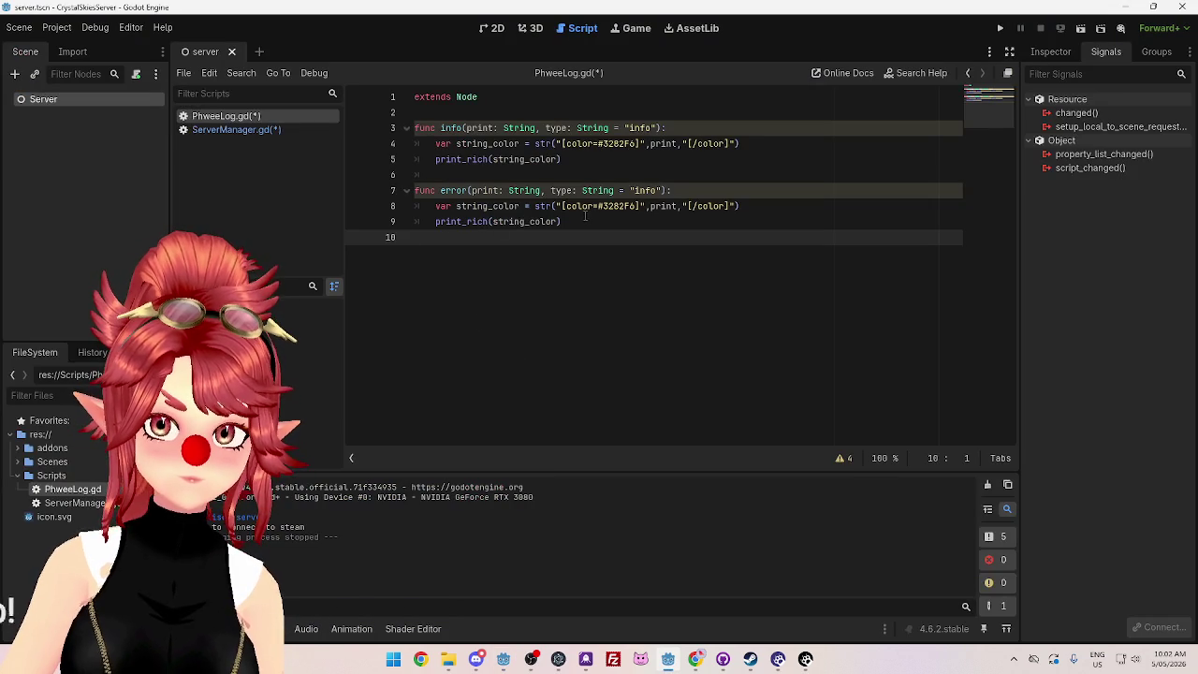
pyautogui.doubleClick(618, 205)
# Step: Paste #880015 as PhweeLog's error colour and save PhweeLog.gd
pyautogui.hotkey('ctrl', 'v')
pyautogui.click(627, 248)
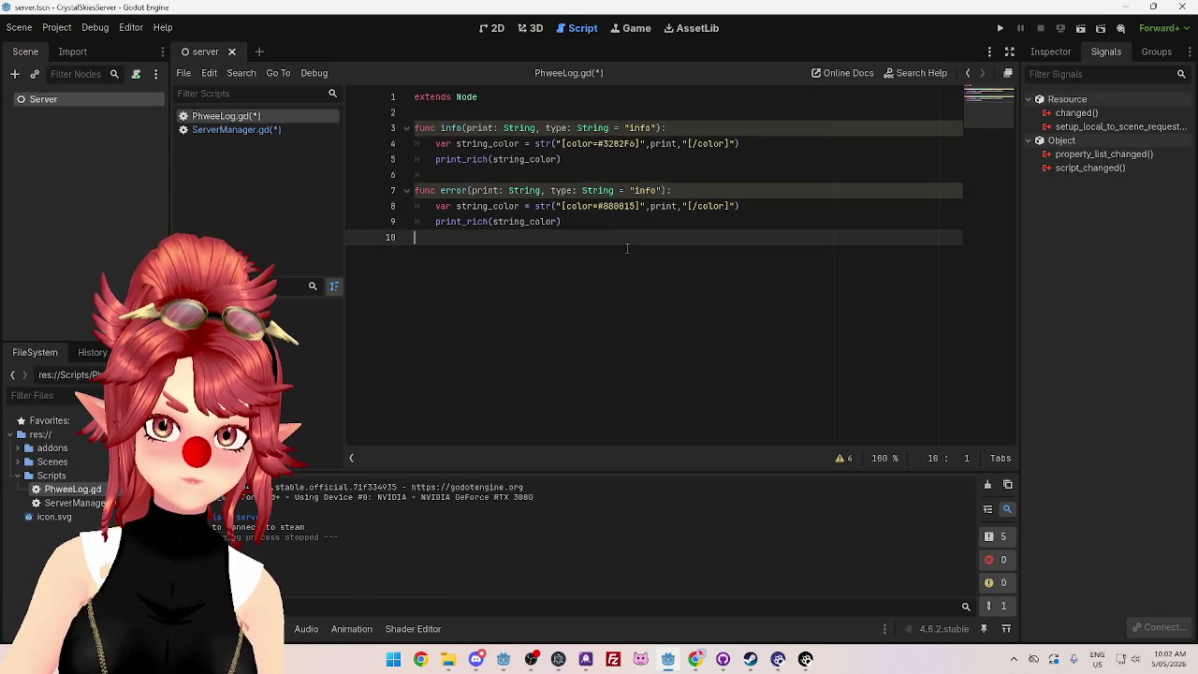
pyautogui.click(620, 222)
pyautogui.hotkey('ctrl', 's')
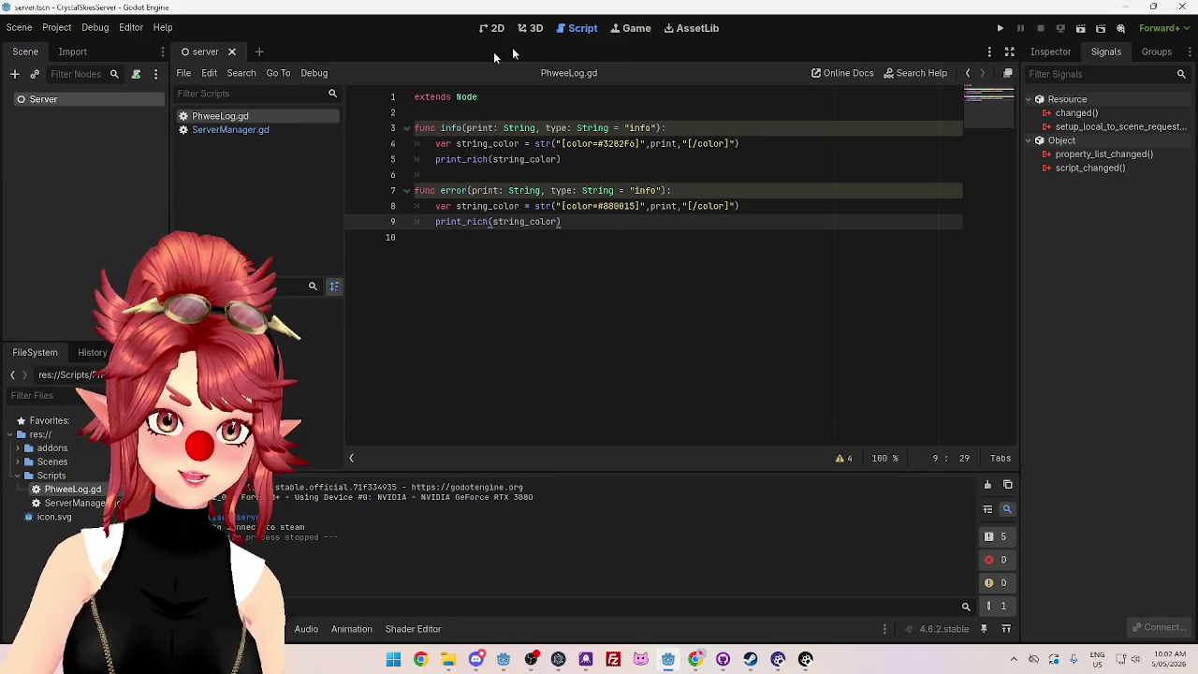
# Step: Test-run the server project, then close the game window
pyautogui.click(999, 28)
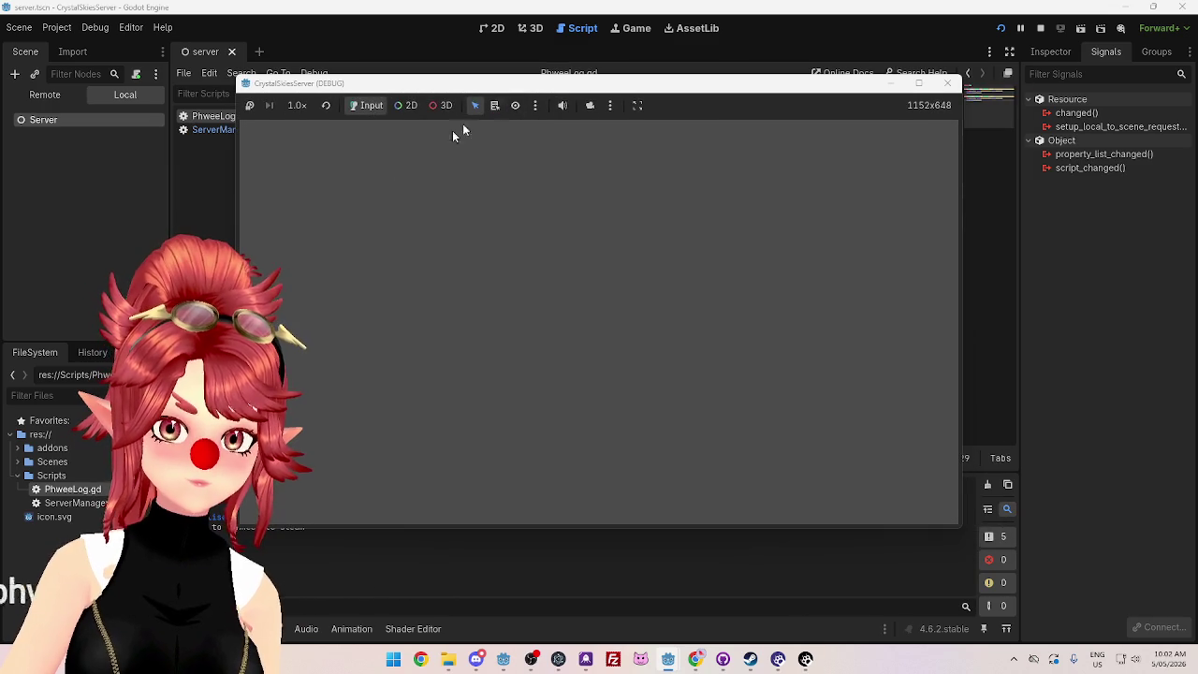
pyautogui.moveTo(487, 82)
pyautogui.mouseDown()
pyautogui.moveTo(533, 64)
pyautogui.moveTo(589, 101)
pyautogui.mouseUp()
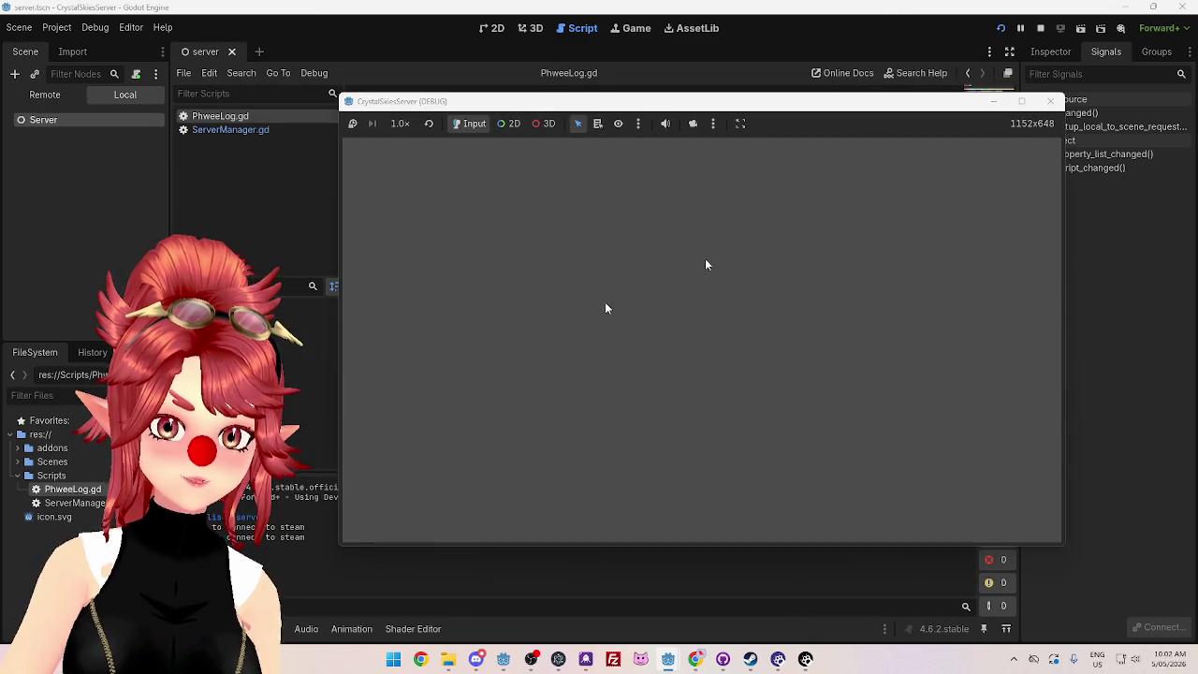
pyautogui.click(1050, 100)
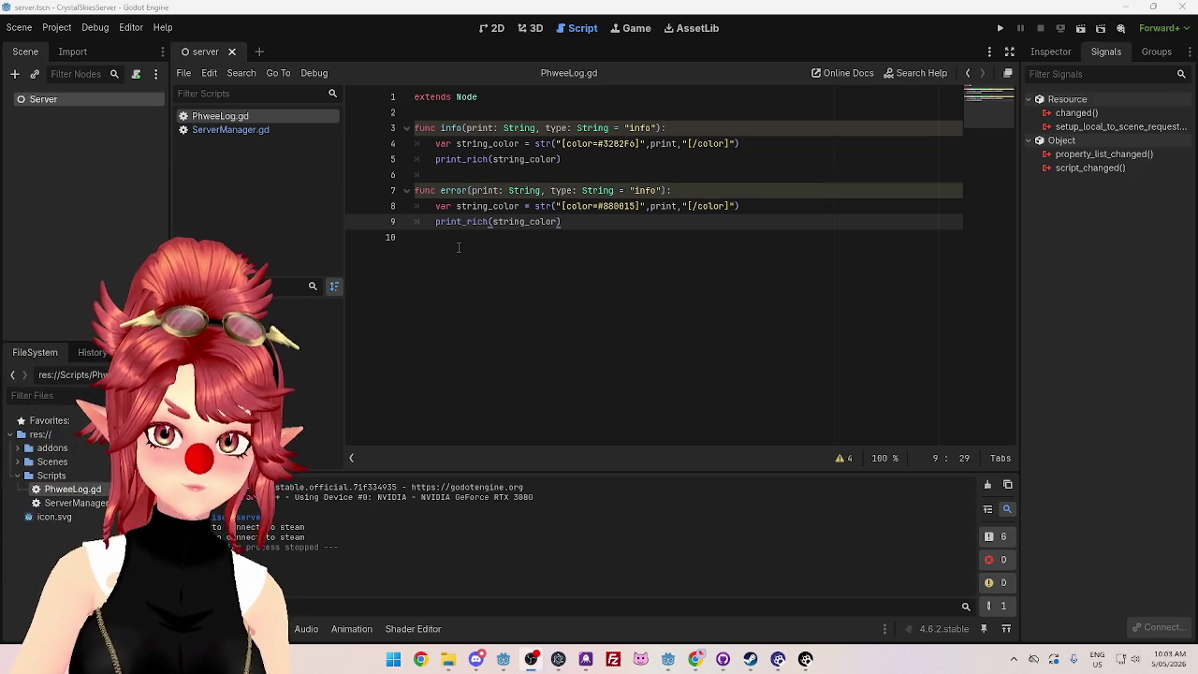
# Step: Open ServerManager.gd and select the PhweeLog.error call on line 20
pyautogui.click(205, 129)
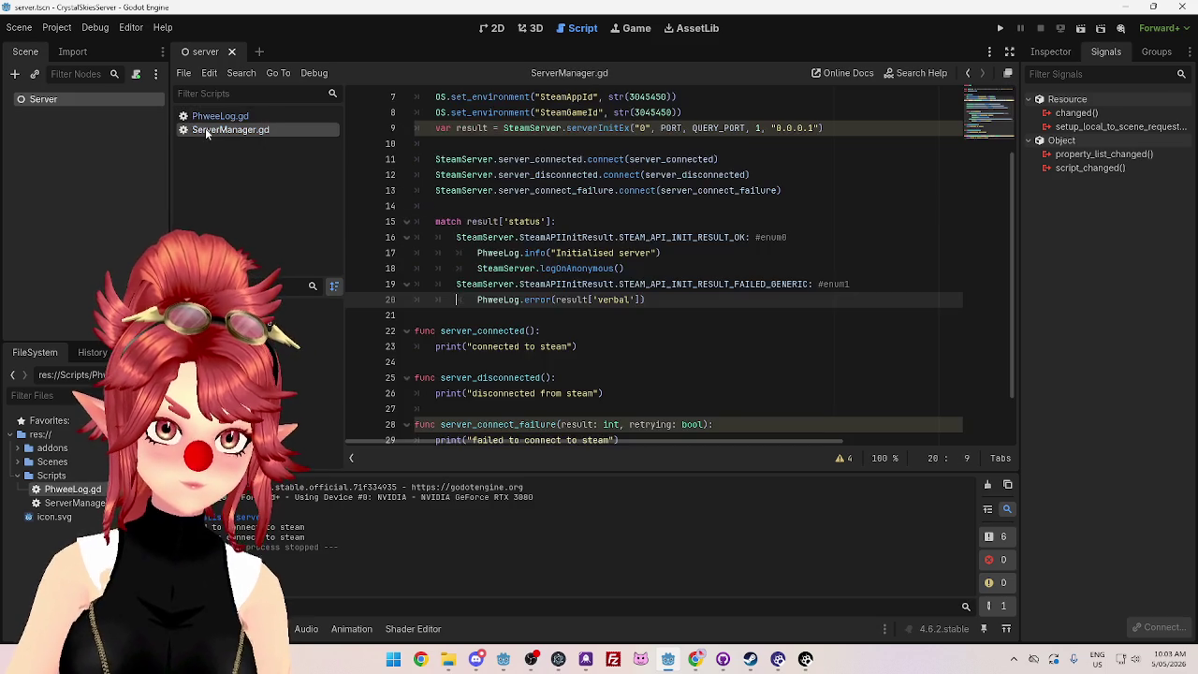
pyautogui.scroll(-2, 687, 373)
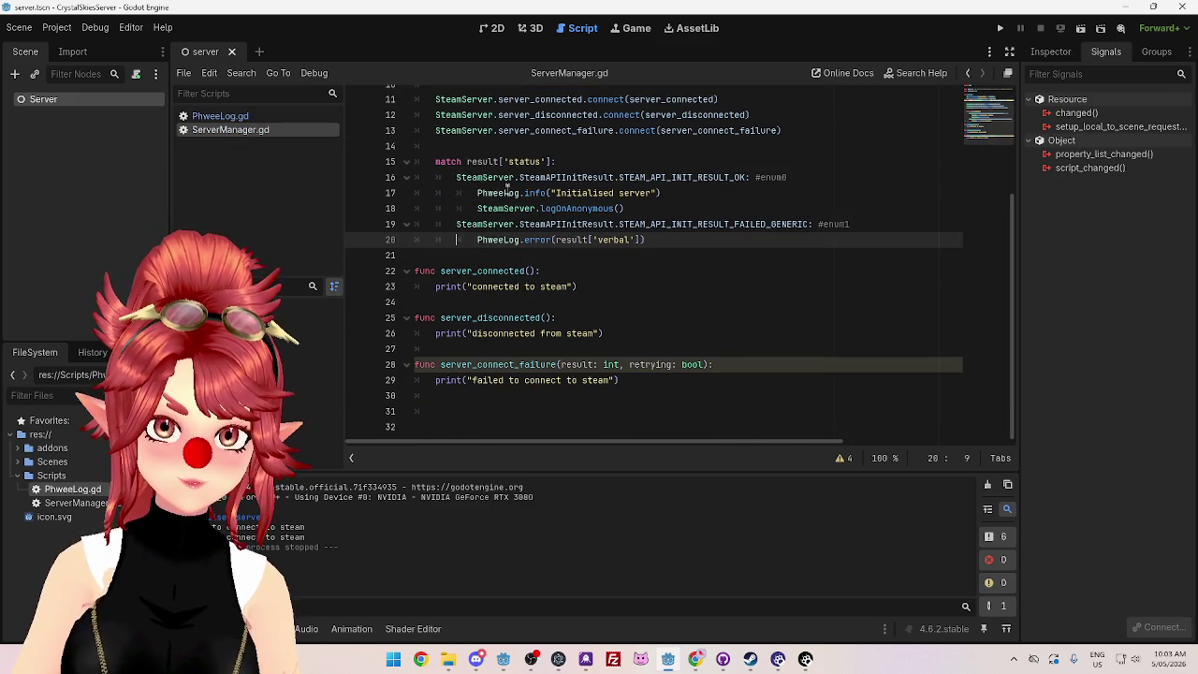
pyautogui.moveTo(478, 240); pyautogui.dragTo(552, 241)
pyautogui.hotkey('ctrl', 'c')
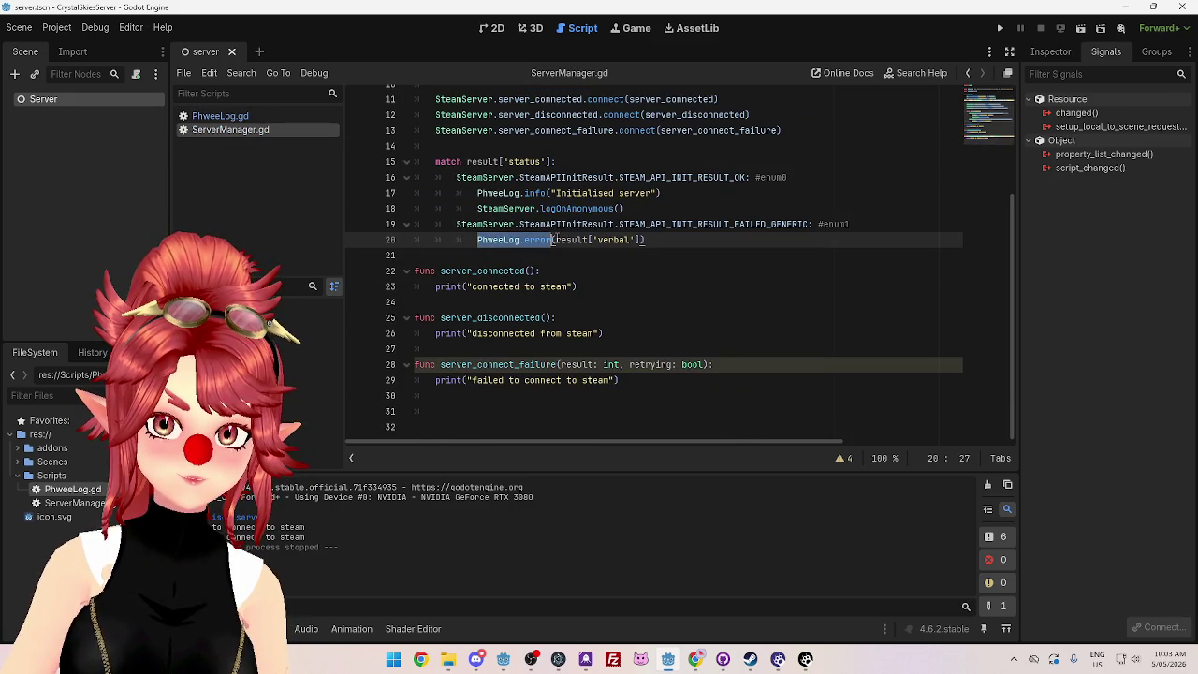
# Step: Replace print with PhweeLog.error for the 'failed to connect to steam' log on line 29 and save
pyautogui.doubleClick(436, 380)
pyautogui.hotkey('ctrl', 'v')
pyautogui.hotkey('ctrl', 's')
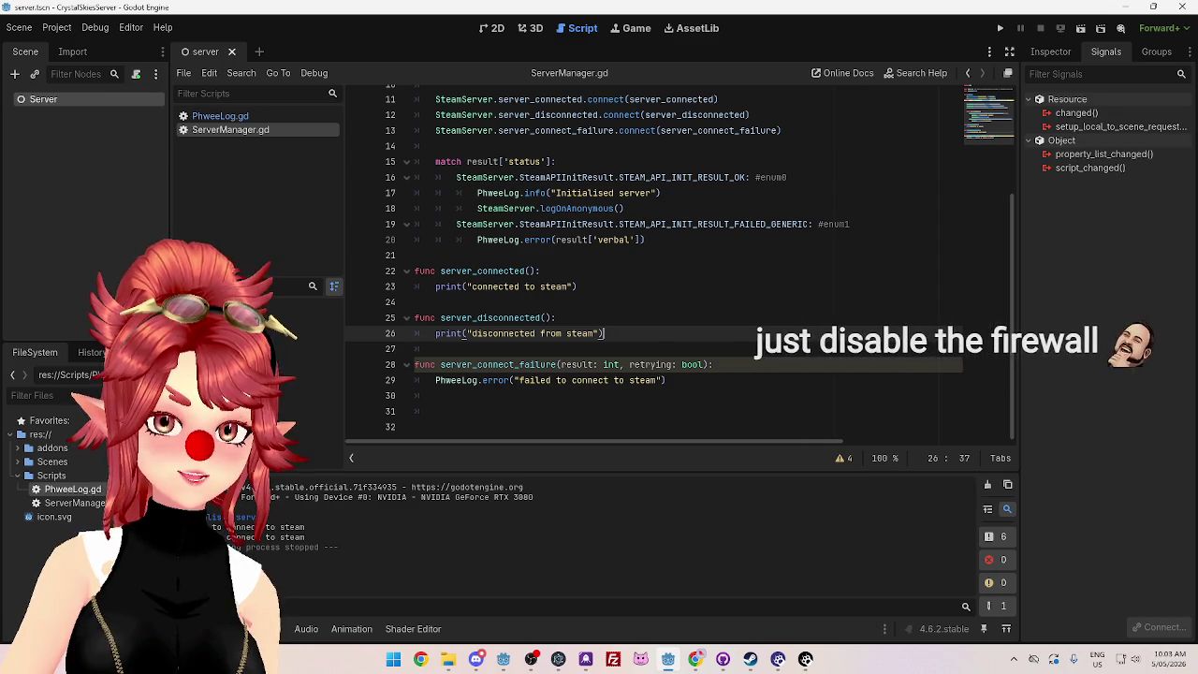
pyautogui.click(640, 291)
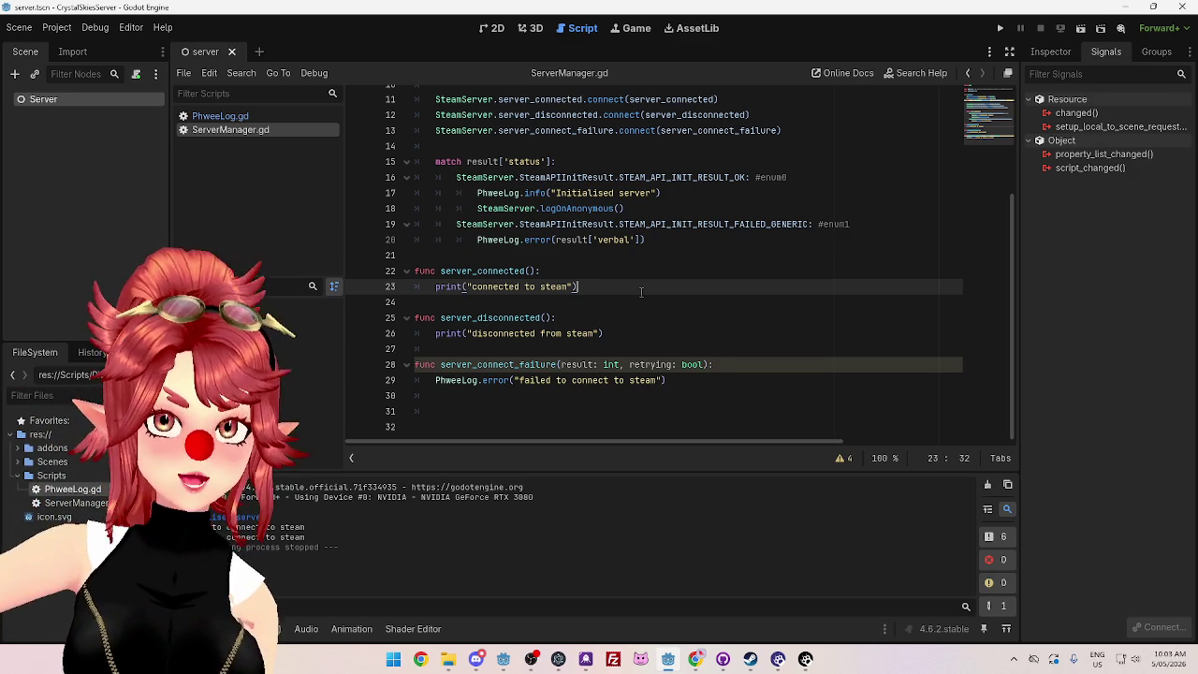
pyautogui.scroll(4, 644, 286)
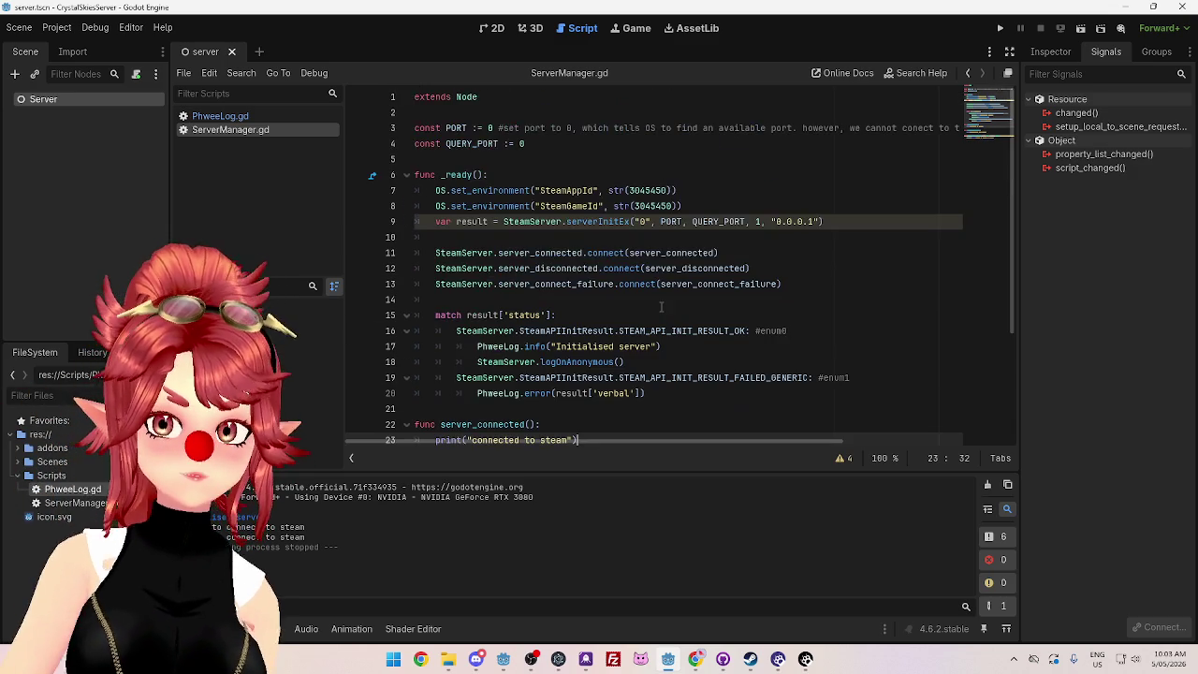
# Step: Check the PORT and QUERY_PORT values, both 0, on lines 3 and 4
pyautogui.doubleClick(489, 128)
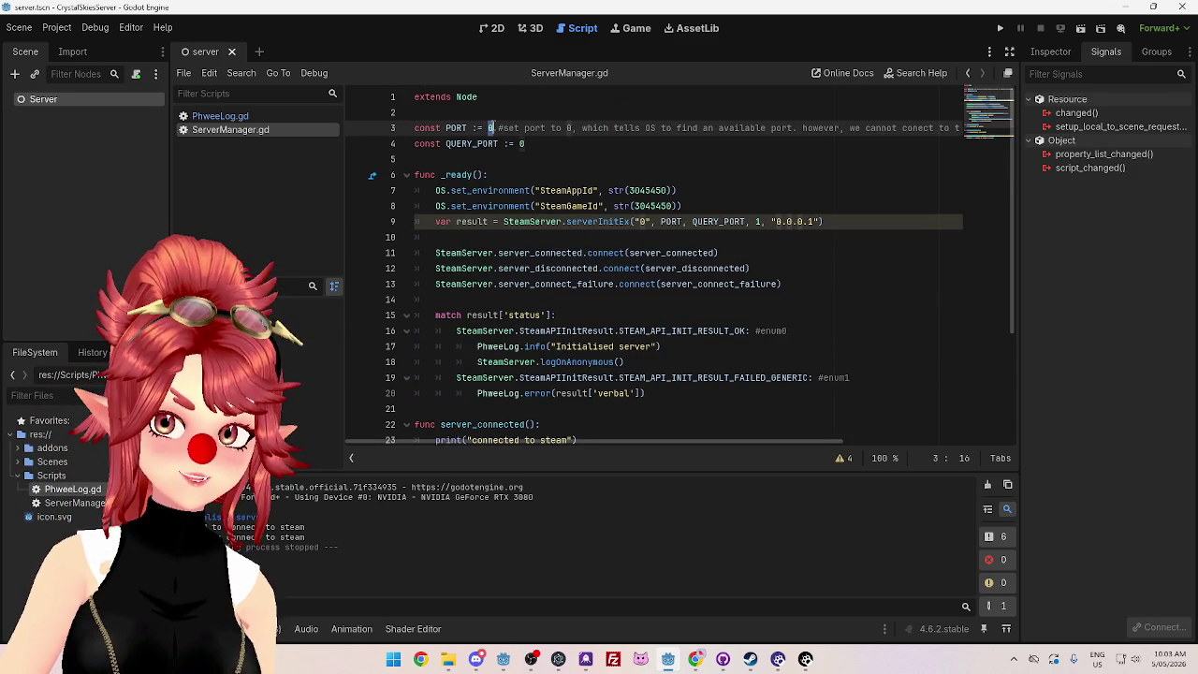
pyautogui.doubleClick(523, 144)
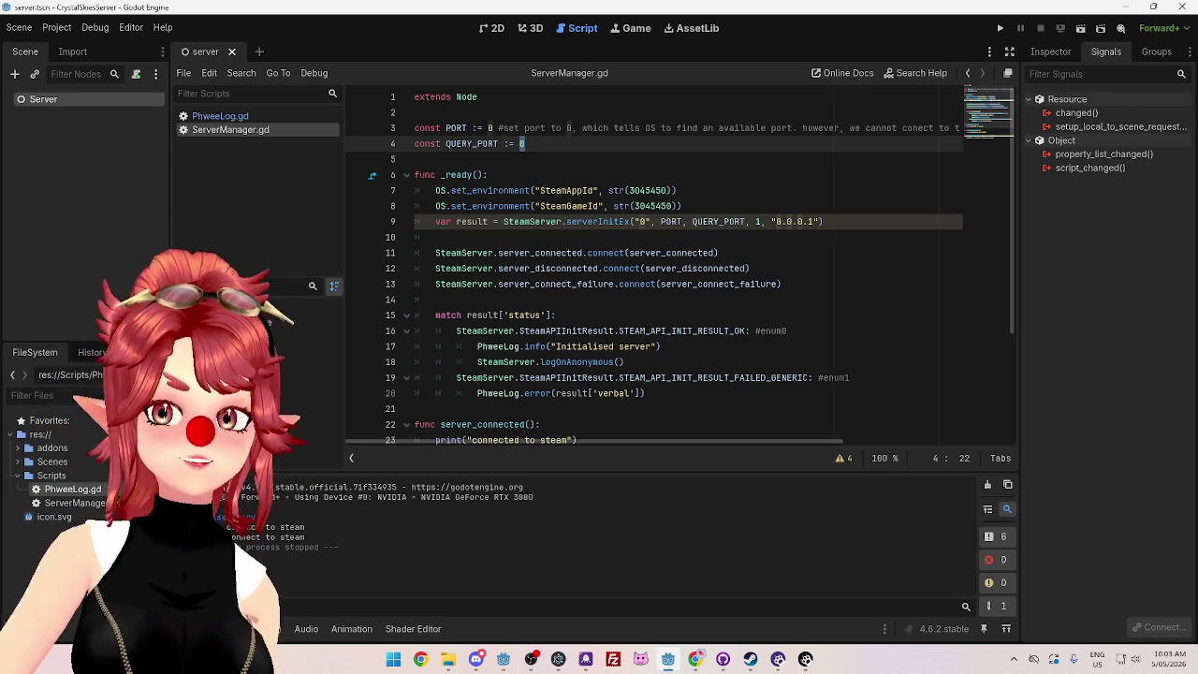
pyautogui.click(691, 193)
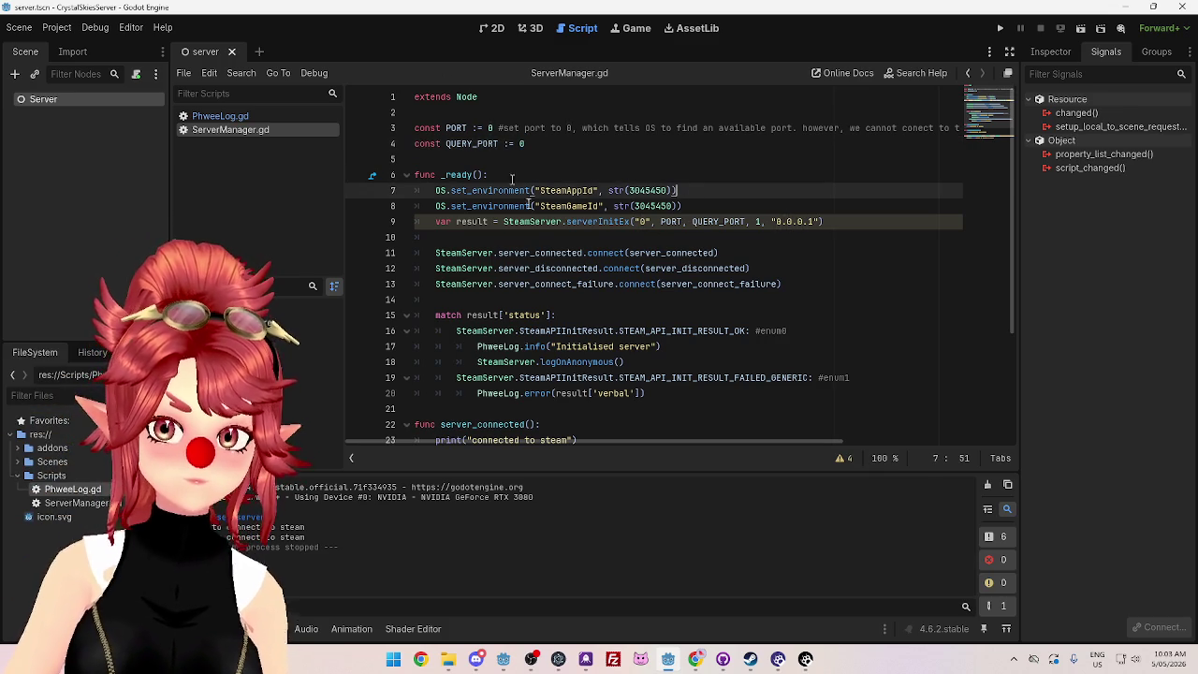
pyautogui.scroll(-3, 561, 197)
# Step: Save and run the server project, then close the running game window
pyautogui.hotkey('ctrl', 's')
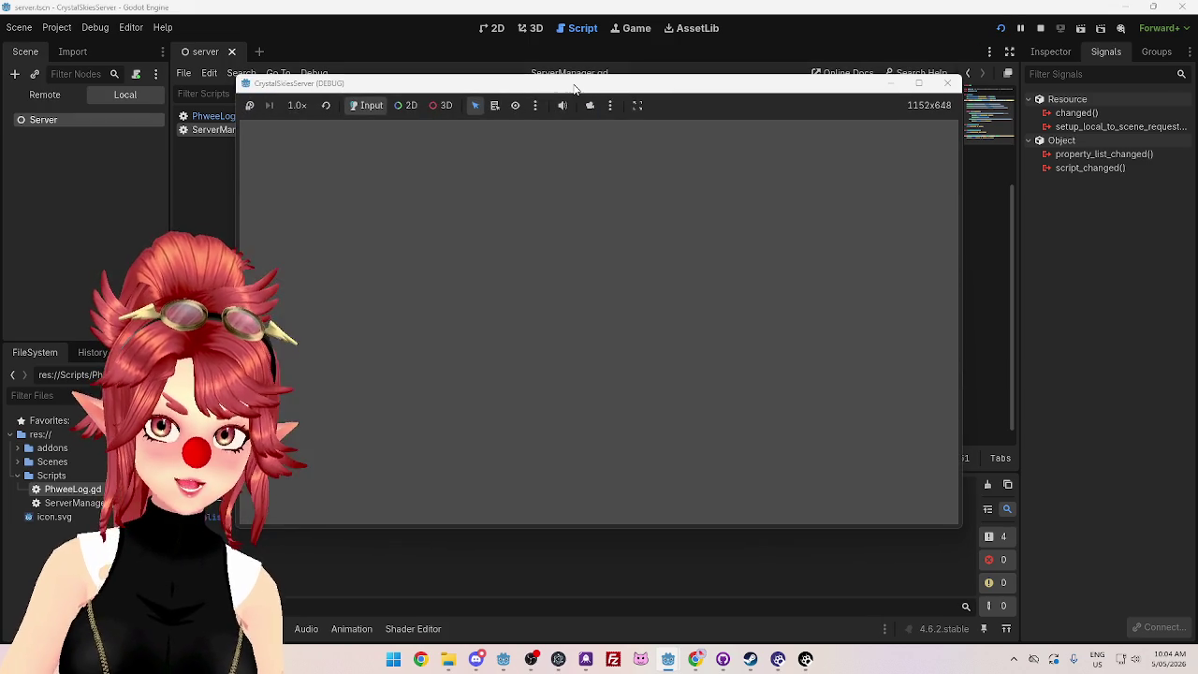
pyautogui.moveTo(551, 86); pyautogui.dragTo(630, 67)
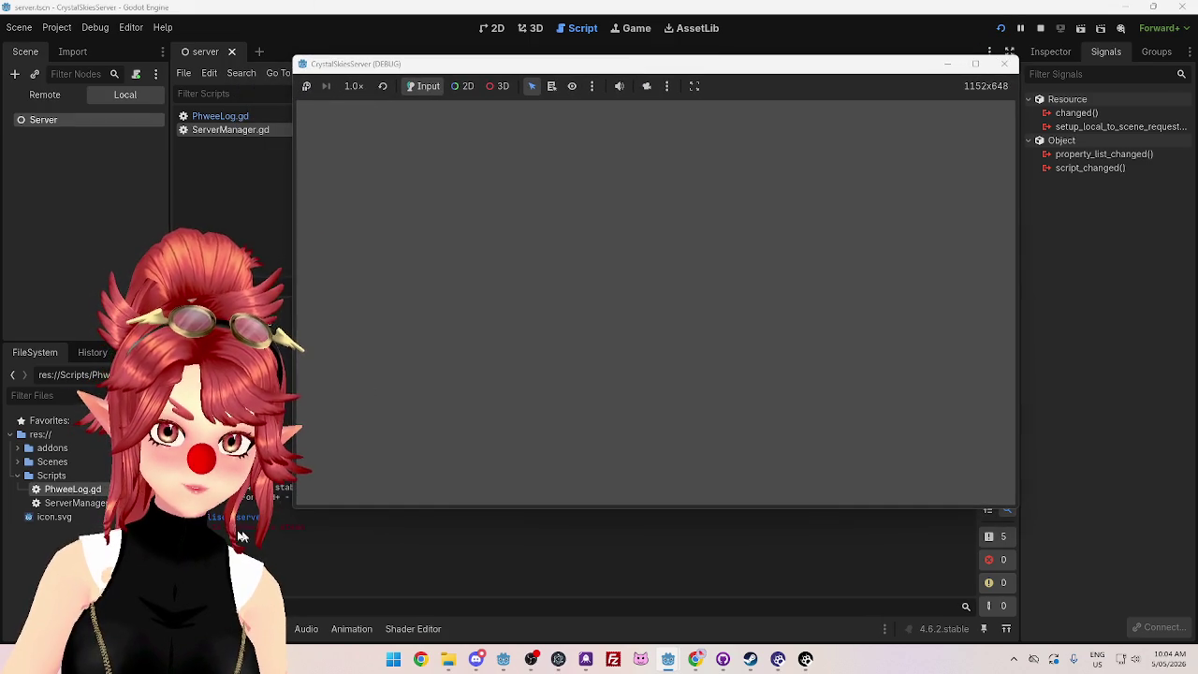
pyautogui.click(1002, 66)
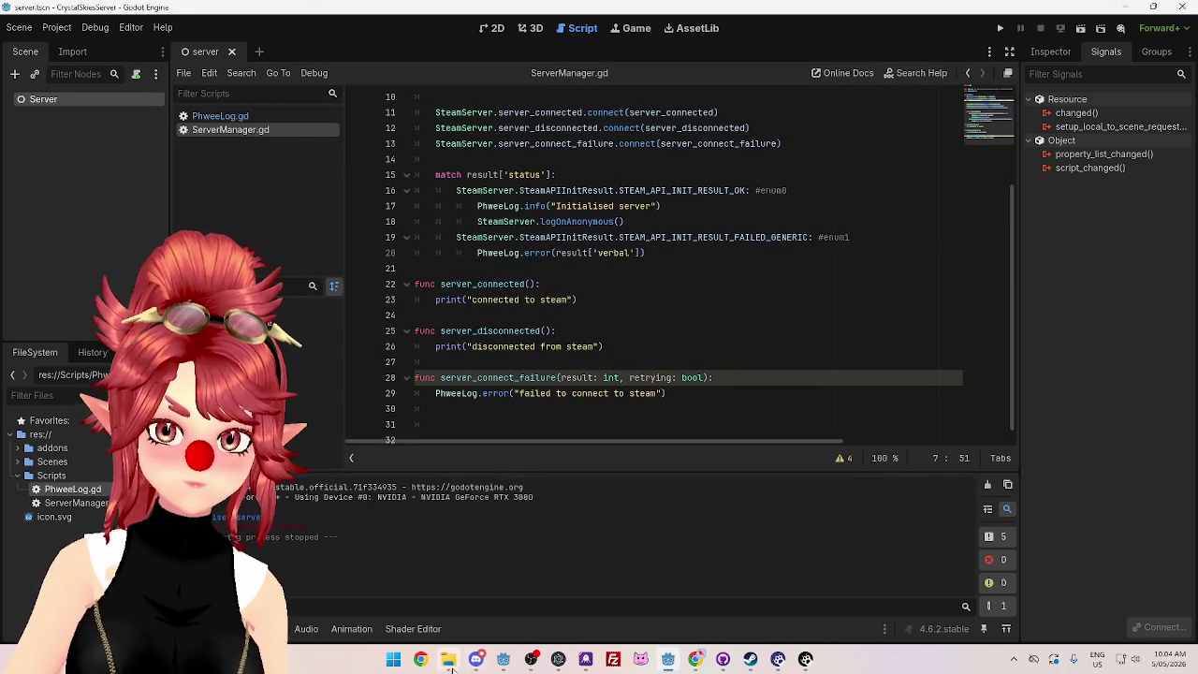
pyautogui.click(667, 659)
pyautogui.scroll(3, 672, 267)
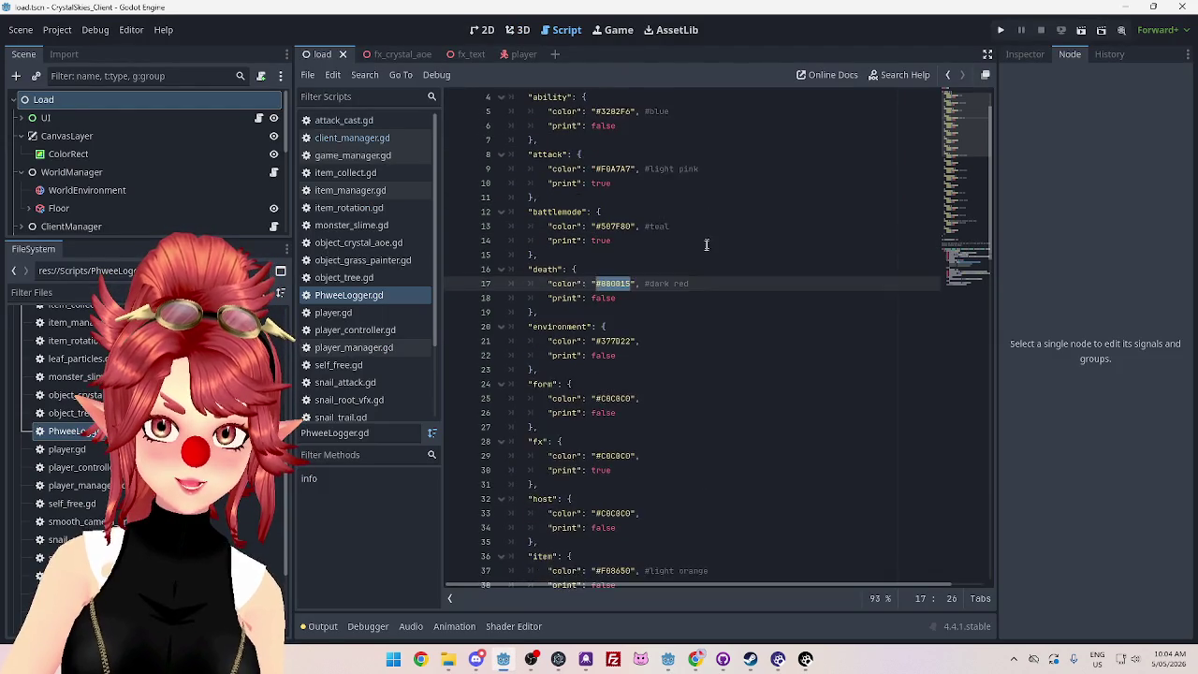
pyautogui.scroll(-10, 692, 300)
pyautogui.scroll(-12, 696, 308)
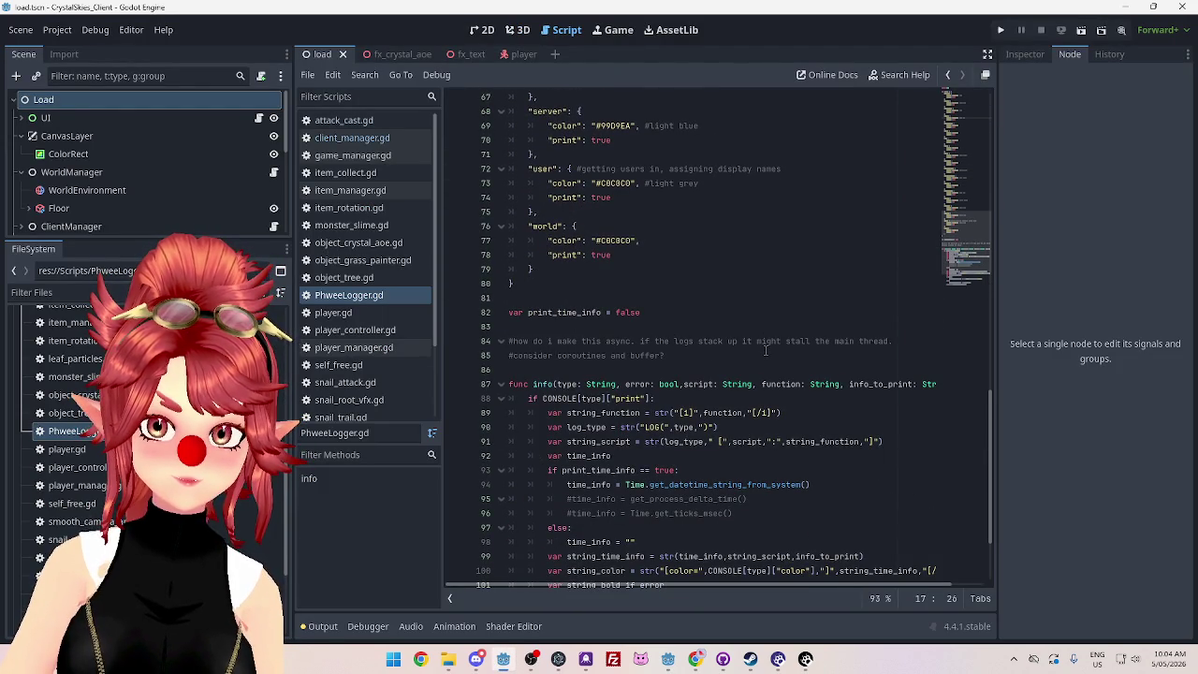
pyautogui.scroll(8, 764, 350)
pyautogui.scroll(14, 763, 350)
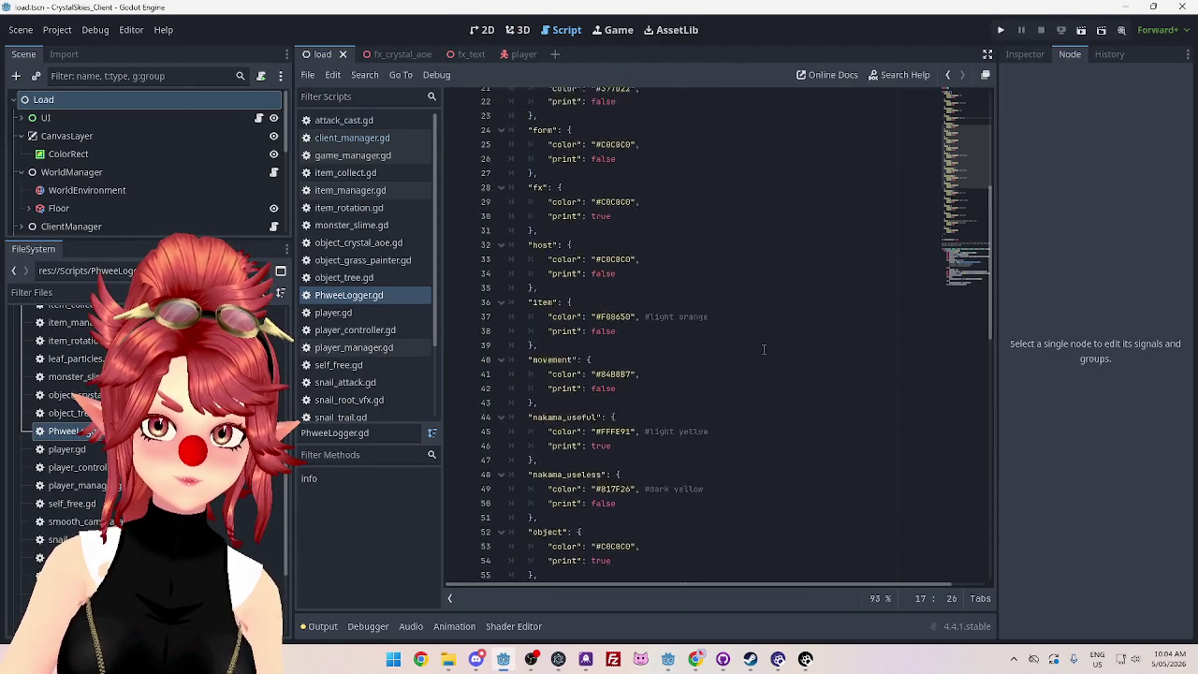
pyautogui.scroll(-7, 764, 350)
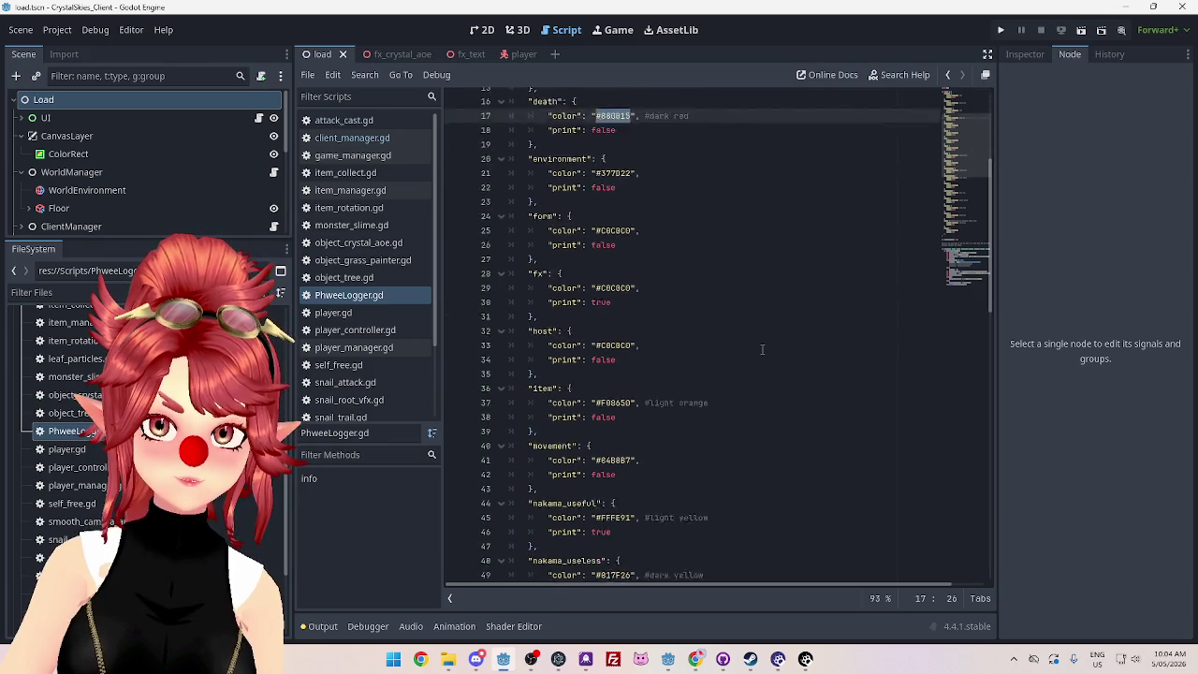
pyautogui.moveTo(595, 312); pyautogui.dragTo(637, 313)
pyautogui.hotkey('ctrl', 'c')
pyautogui.click(667, 659)
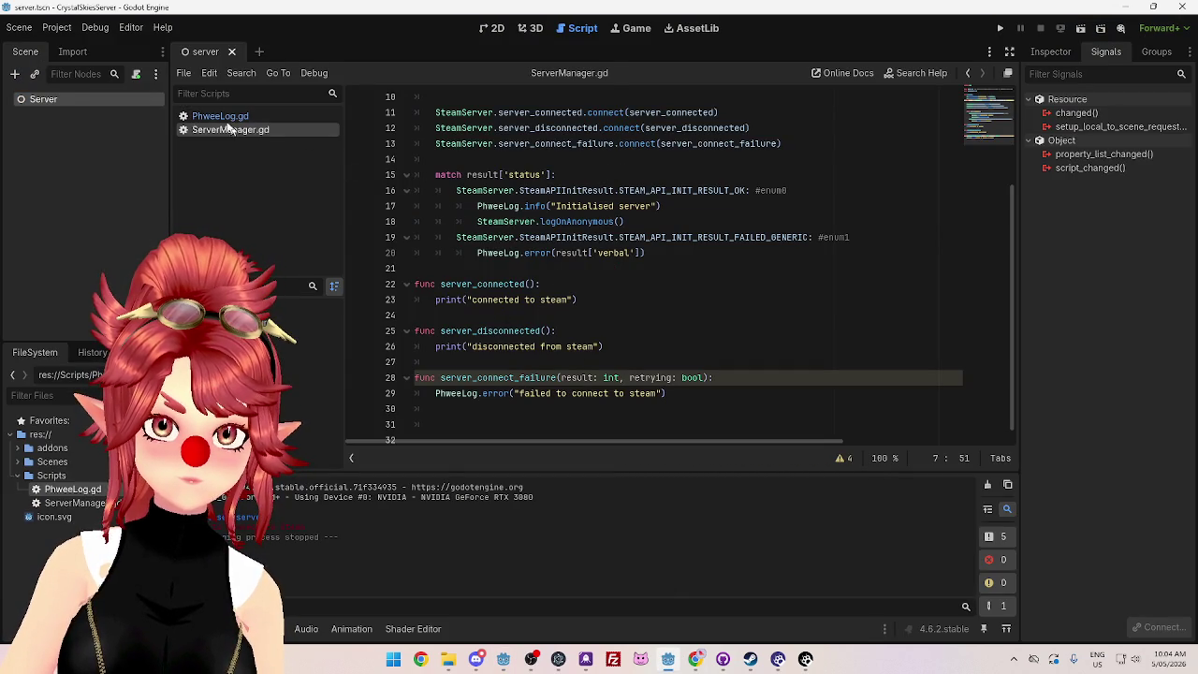
# Step: Set the error colour on line 8 of PhweeLog.gd to F08650
pyautogui.keyDown('ctrl'); pyautogui.click(482, 253); pyautogui.keyUp('ctrl')
pyautogui.doubleClick(598, 206)
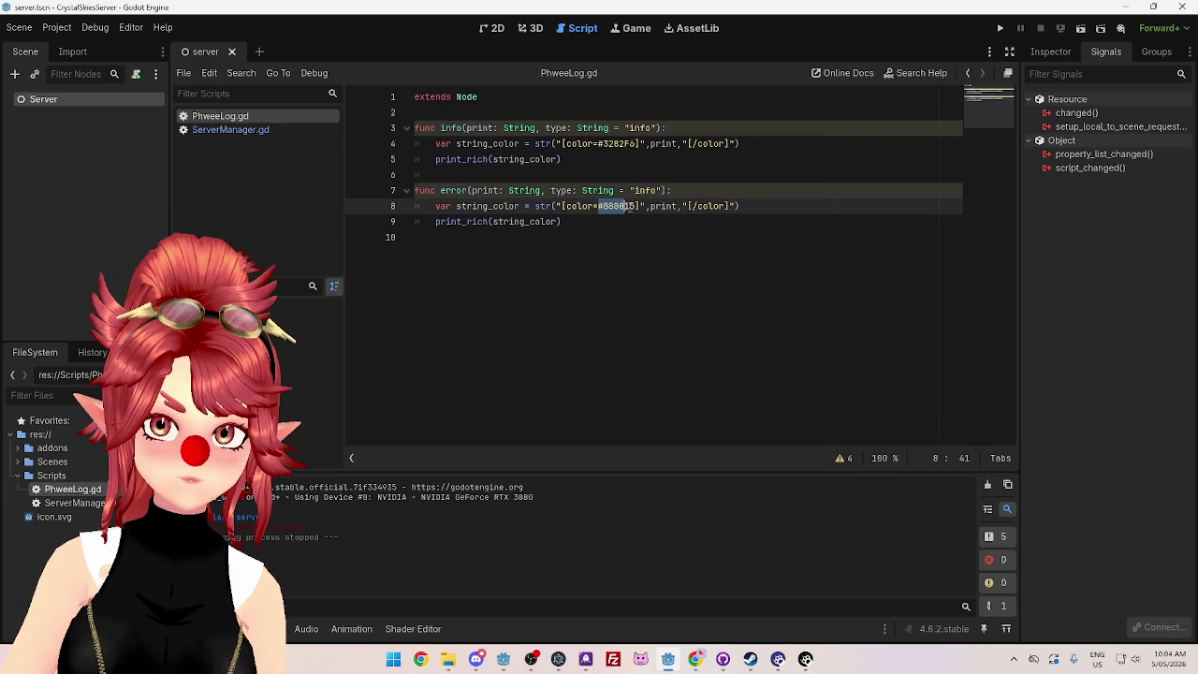
pyautogui.hotkey('ctrl', 'v')
pyautogui.click(659, 279)
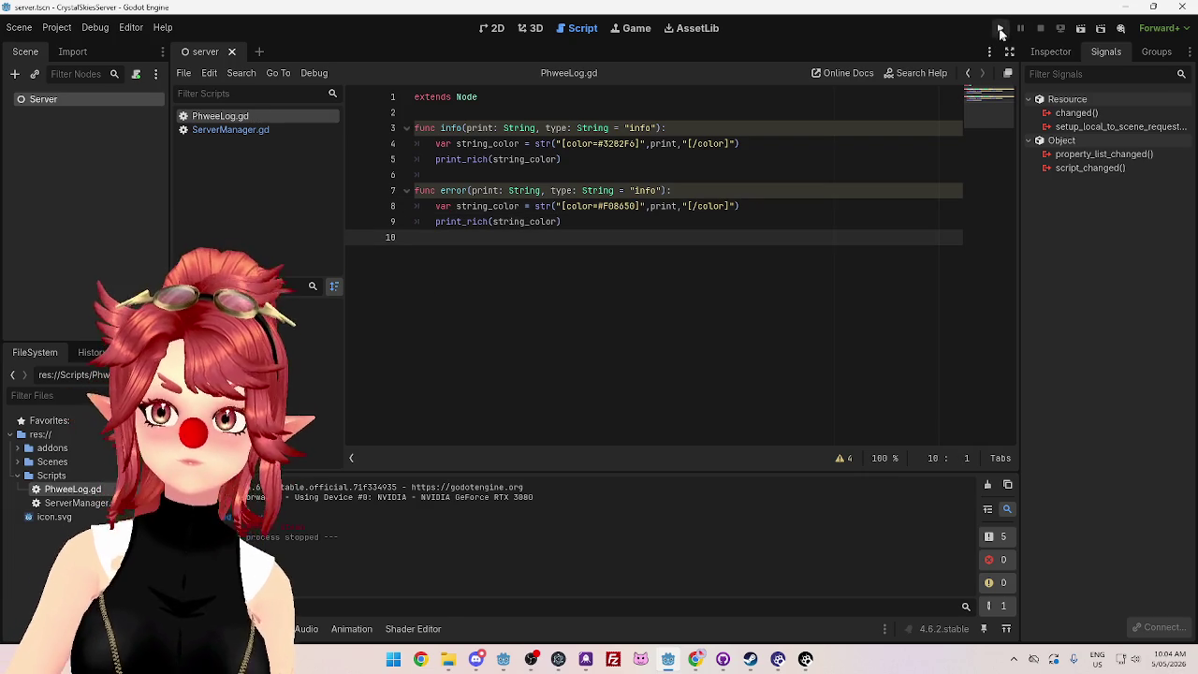
# Step: Test-run the server project and close the game window
pyautogui.click(999, 28)
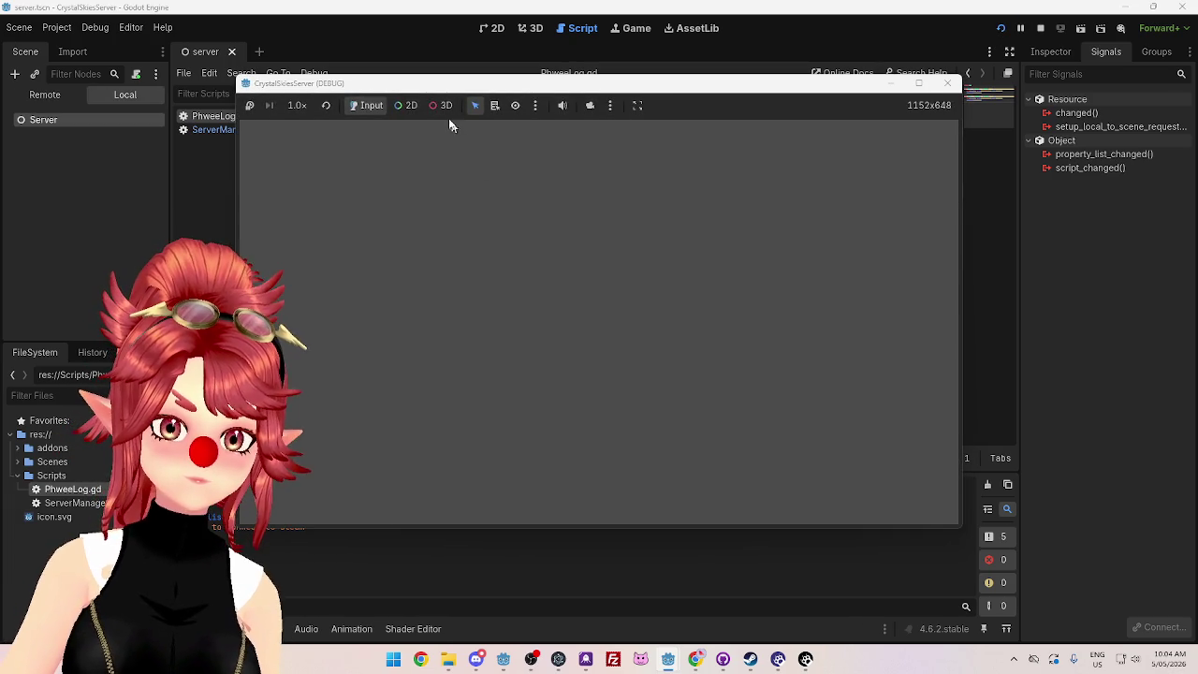
pyautogui.moveTo(436, 85); pyautogui.dragTo(510, 82)
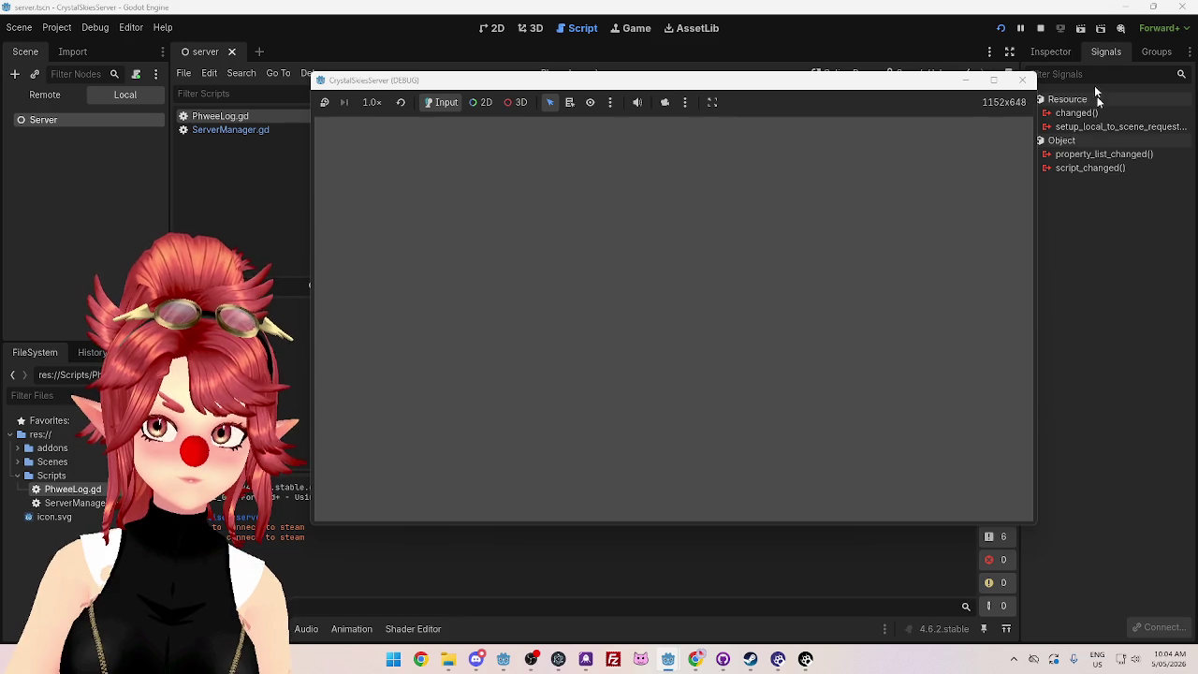
pyautogui.click(1040, 28)
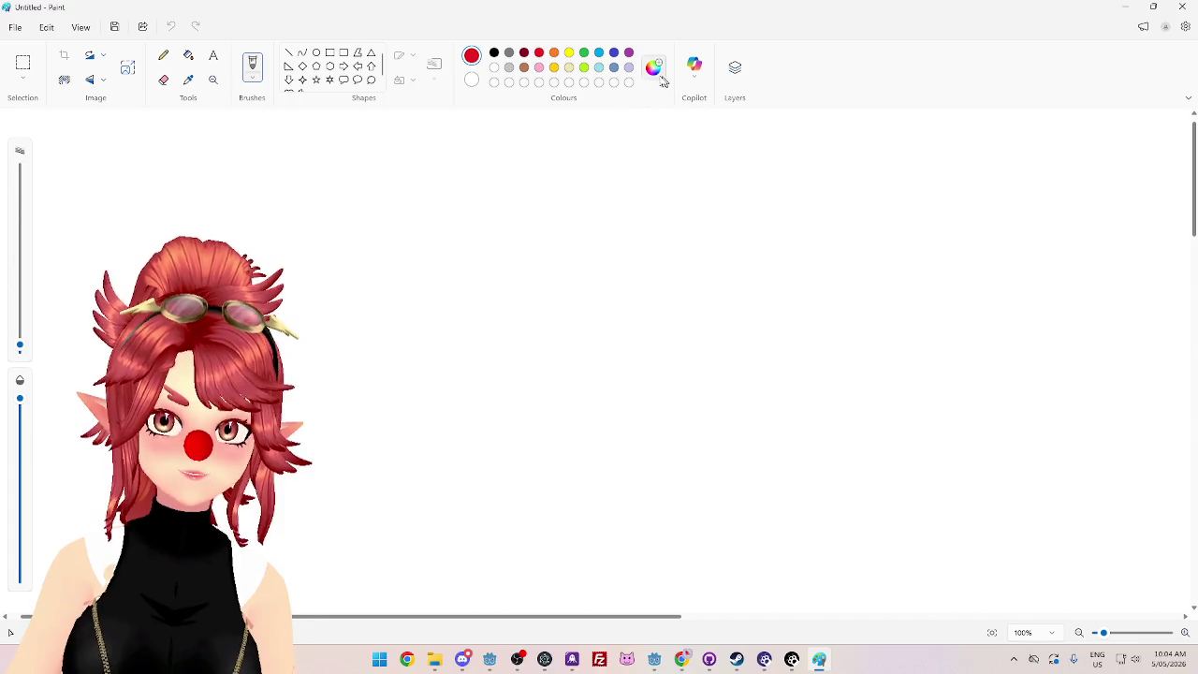
# Step: Select the hex value in Paint's custom colour editor, then return to the Godot editor
pyautogui.click(653, 67)
pyautogui.doubleClick(646, 180)
pyautogui.hotkey('ctrl', 'c')
pyautogui.moveTo(655, 660)
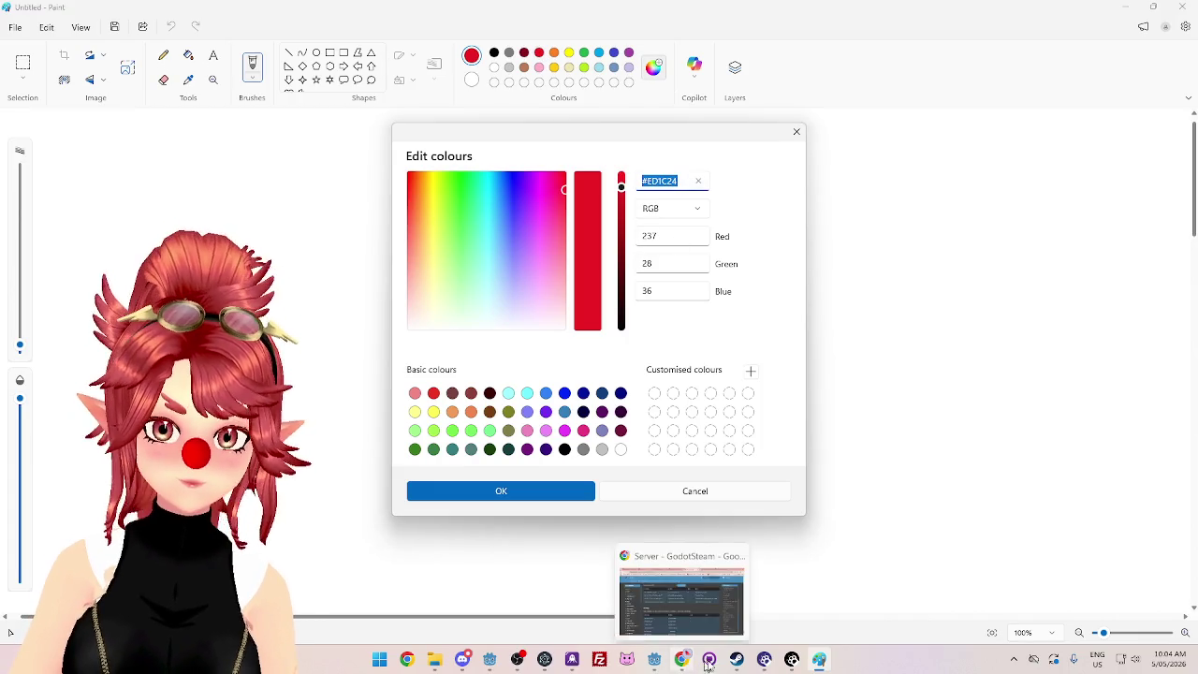
pyautogui.click(650, 588)
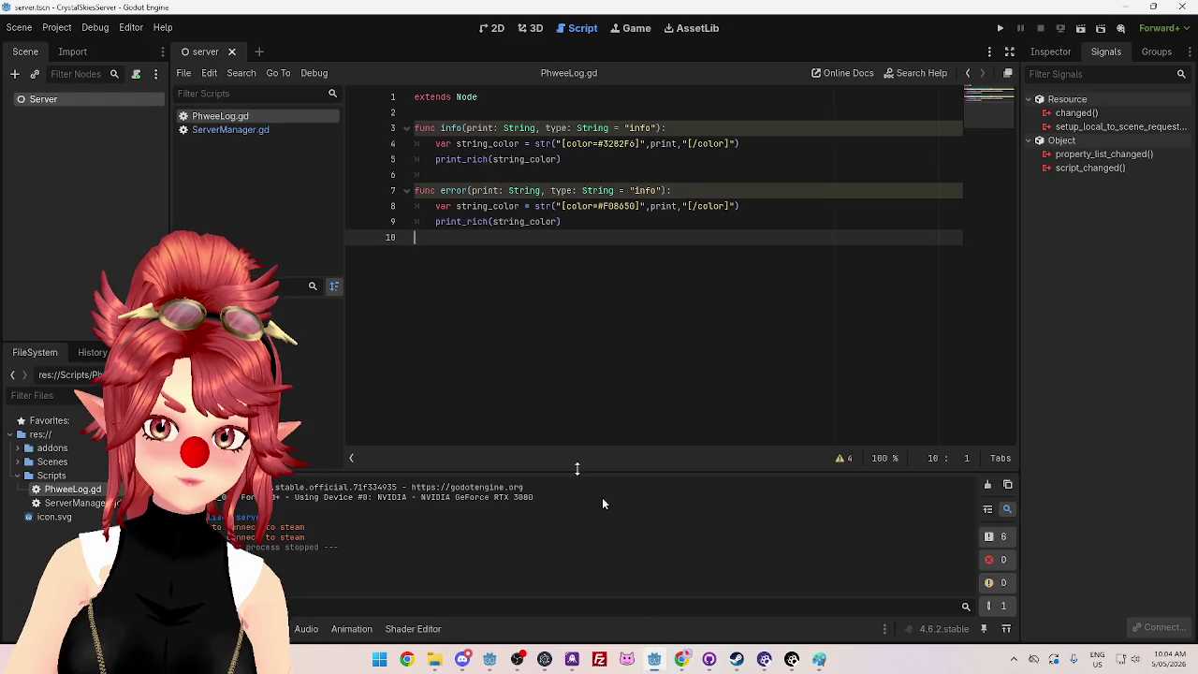
# Step: Paste #ED1C24 as the error colour on line 8 of PhweeLog.gd
pyautogui.doubleClick(603, 205)
pyautogui.hotkey('ctrl', 'v')
pyautogui.click(606, 235)
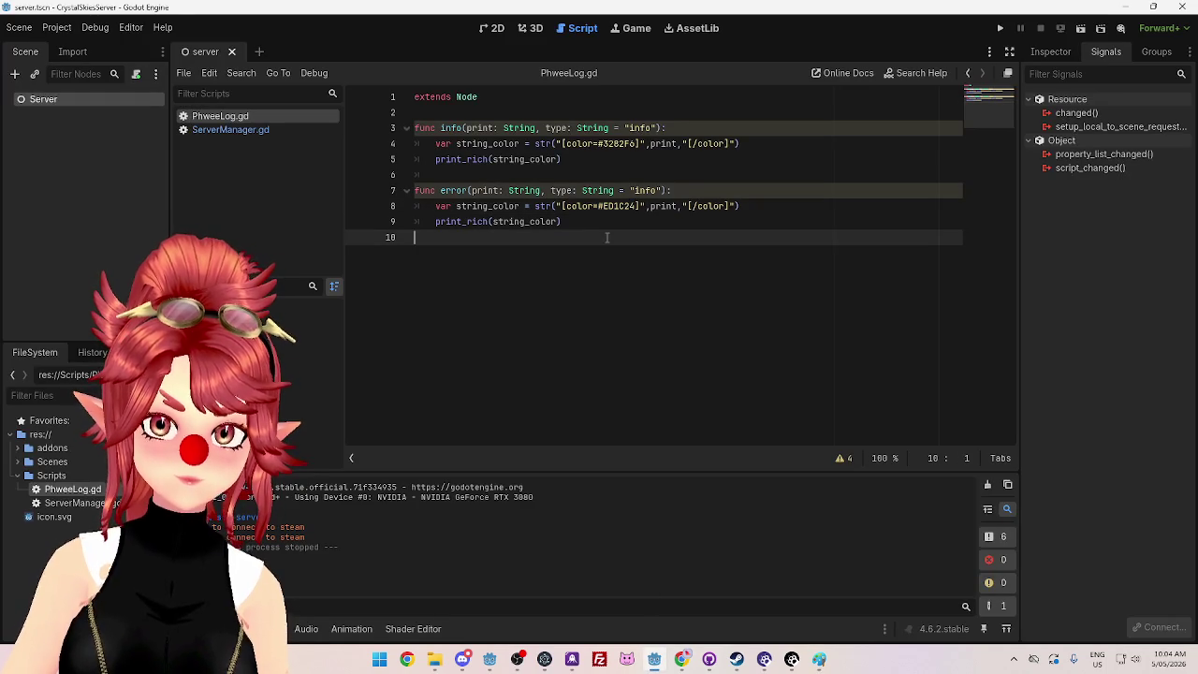
# Step: Run the project to test the red error colour, stop it, and open ServerManager.gd
pyautogui.press('F5')
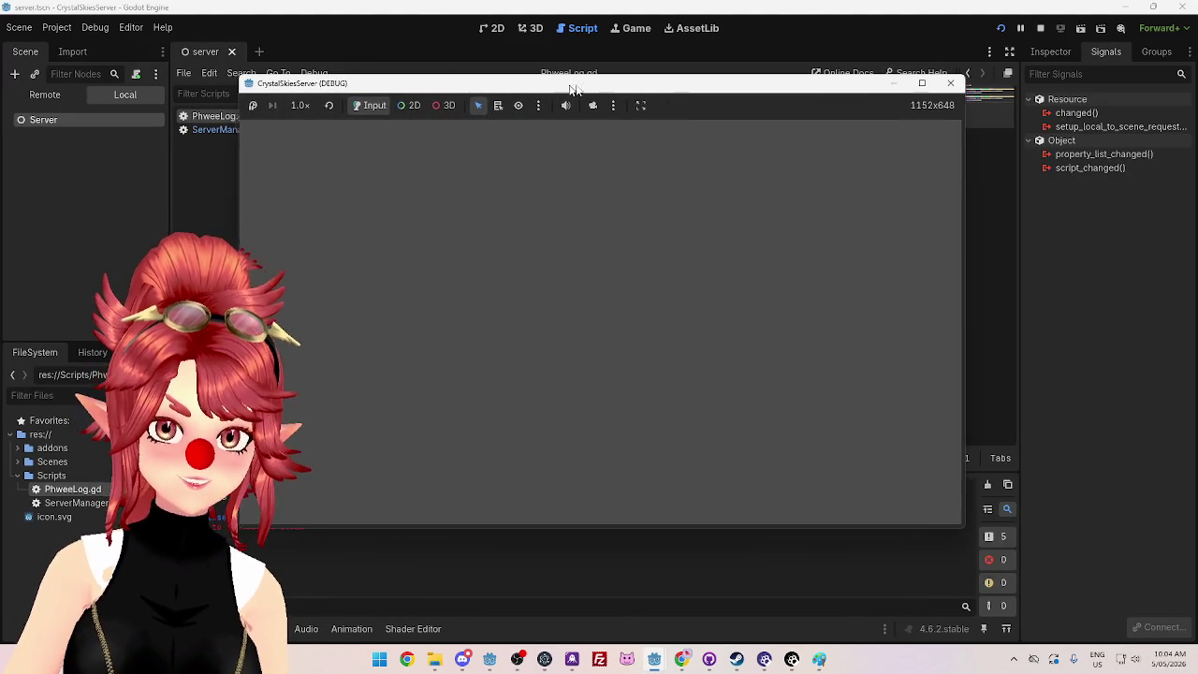
pyautogui.moveTo(564, 84); pyautogui.dragTo(620, 82)
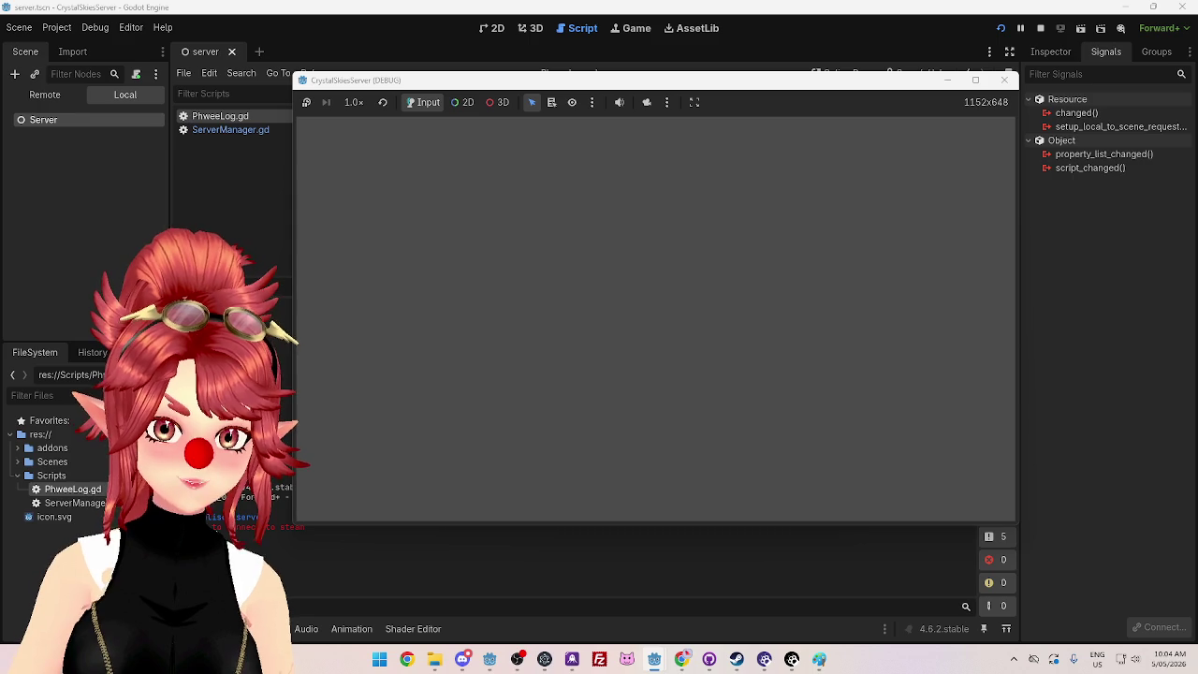
pyautogui.press('F8')
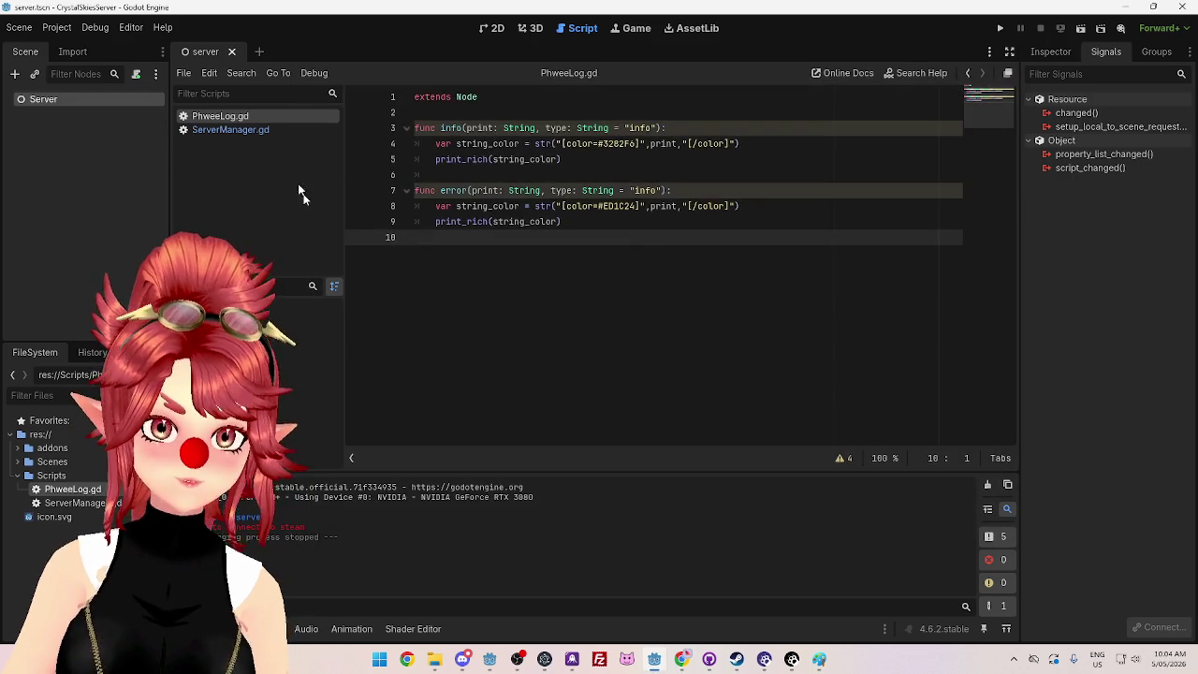
pyautogui.click(230, 130)
pyautogui.click(599, 331)
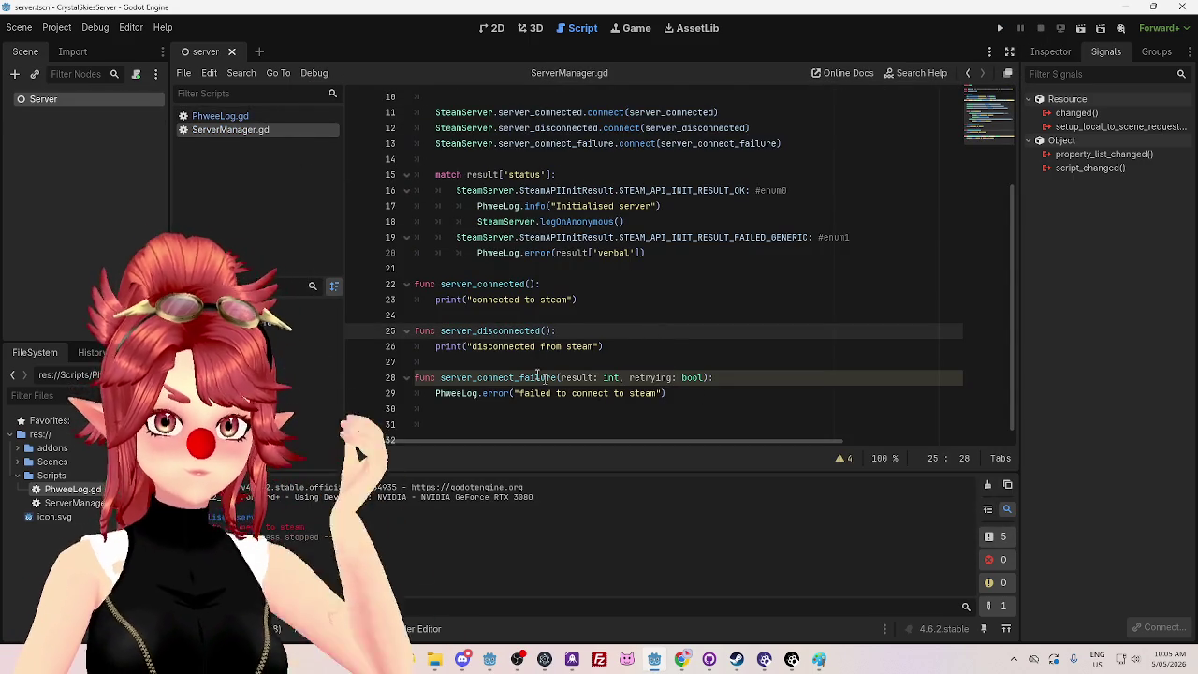
# Step: Capitalise 'Failed' in the line 29 connect-failure message
pyautogui.click(669, 393)
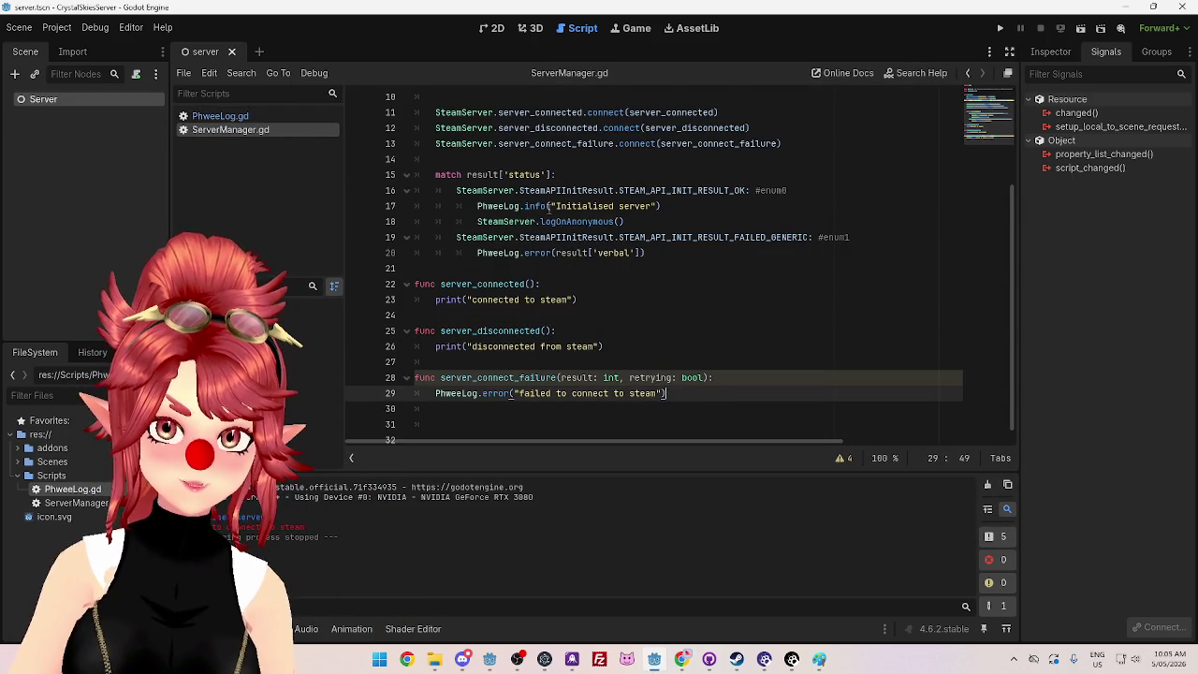
pyautogui.moveTo(548, 208)
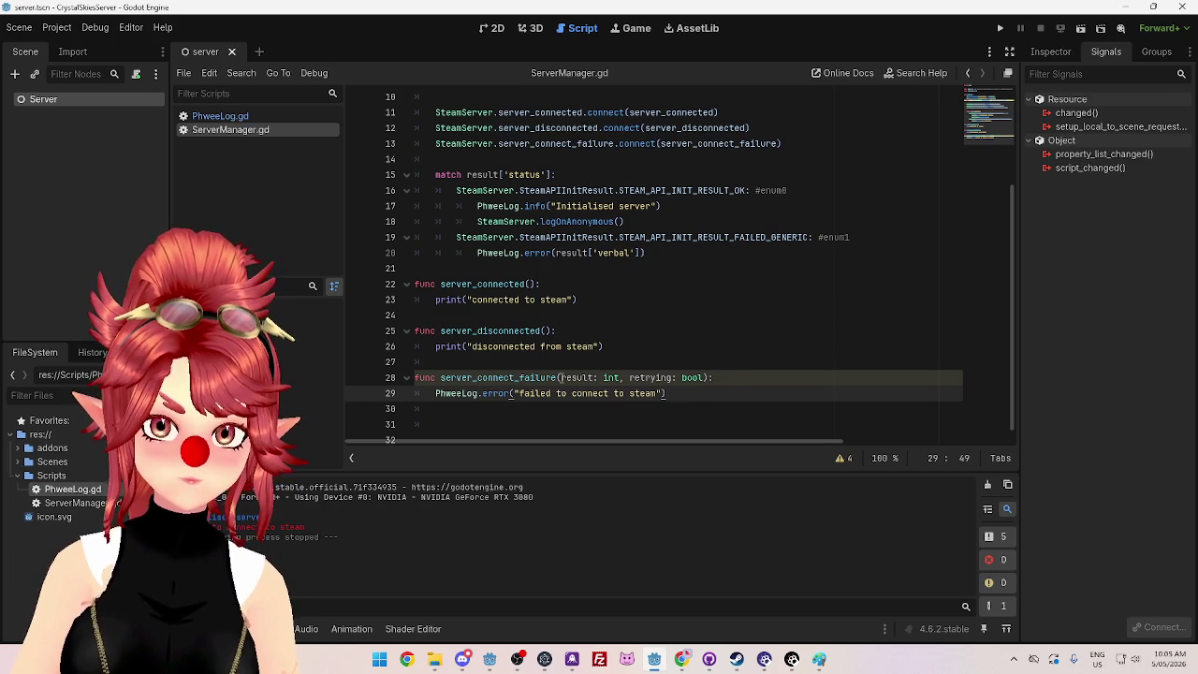
pyautogui.click(522, 393)
pyautogui.write('F')
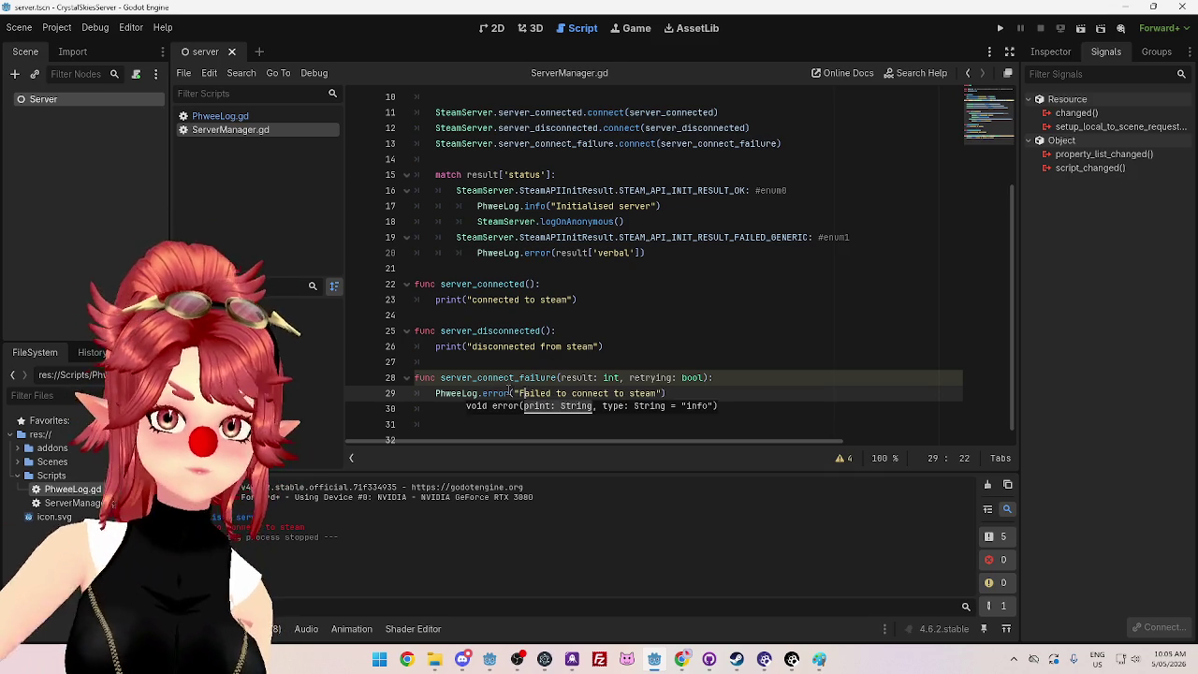
pyautogui.click(619, 334)
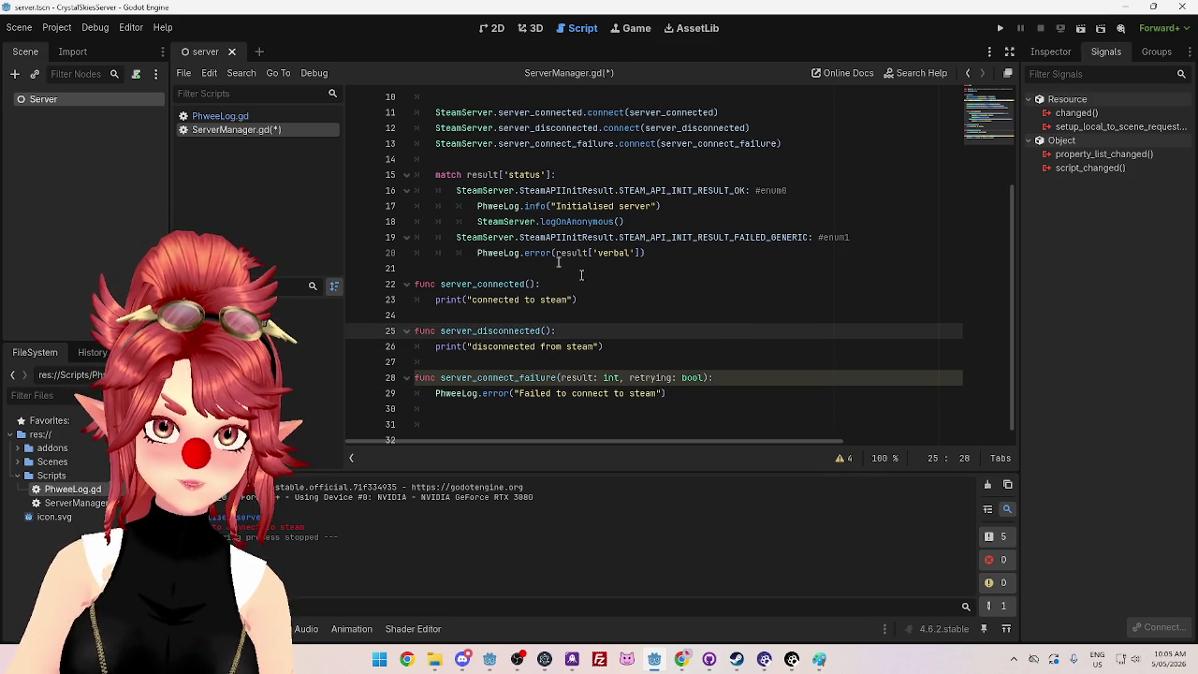
pyautogui.scroll(2, 603, 277)
pyautogui.scroll(-3, 589, 280)
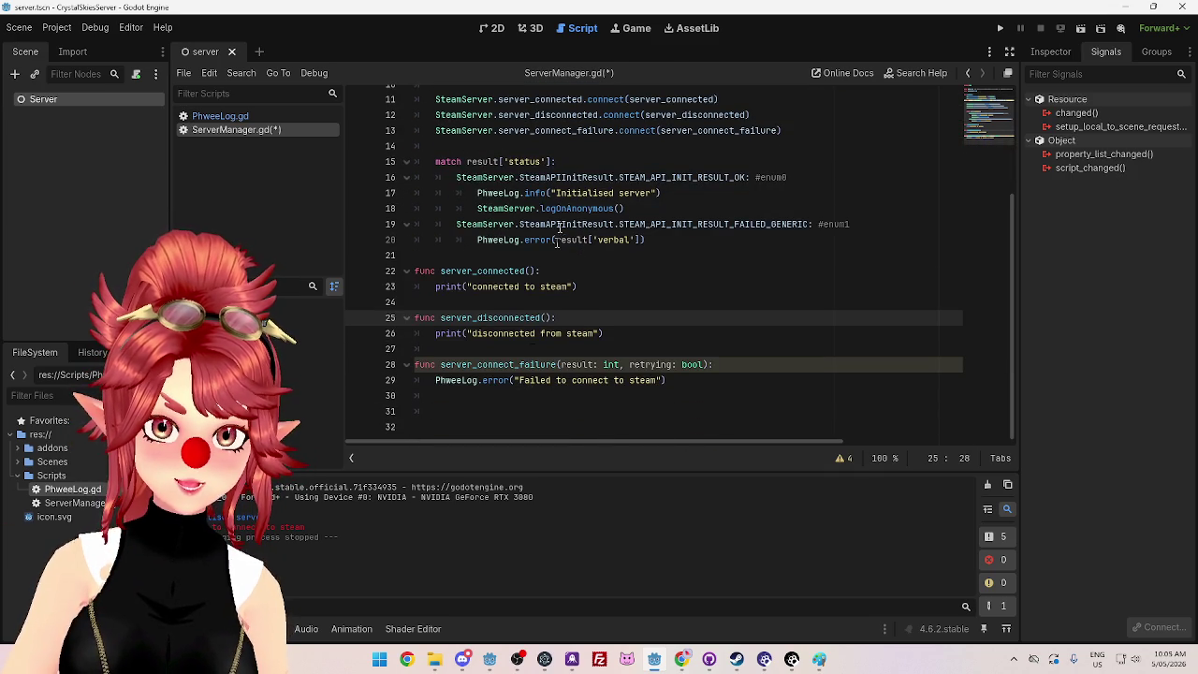
# Step: Copy the 'Failed to connect to steam' message into line 20's init error call
pyautogui.moveTo(515, 380); pyautogui.dragTo(664, 380)
pyautogui.hotkey('ctrl', 'c')
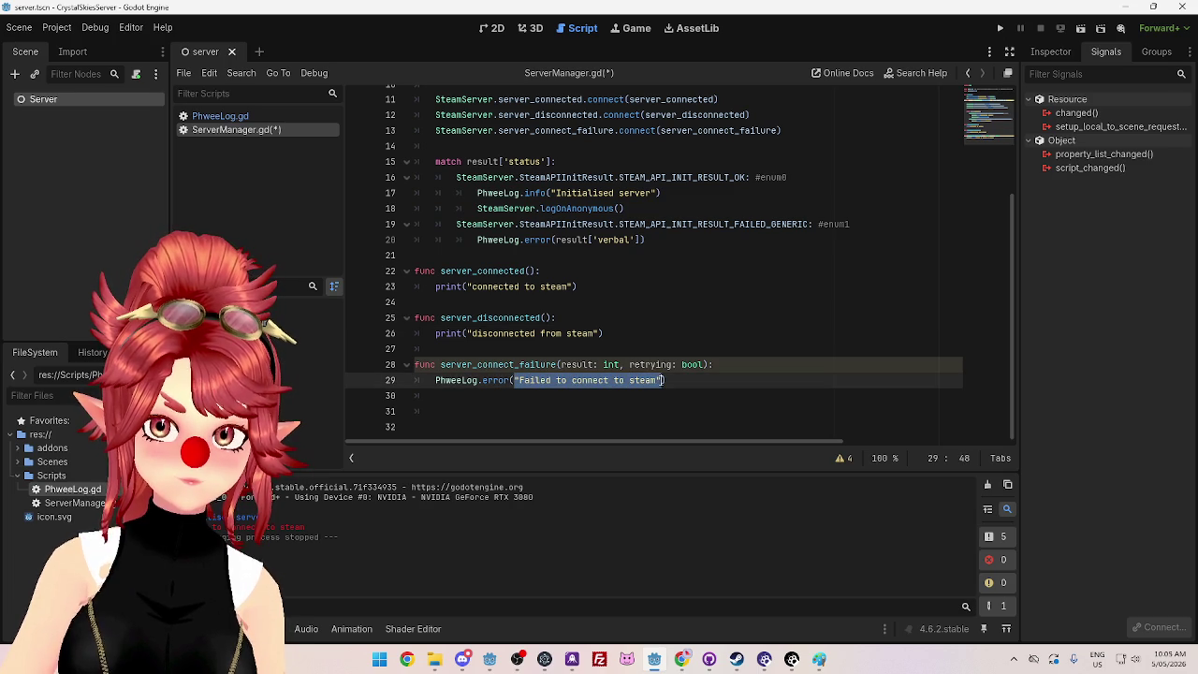
pyautogui.scroll(1, 529, 390)
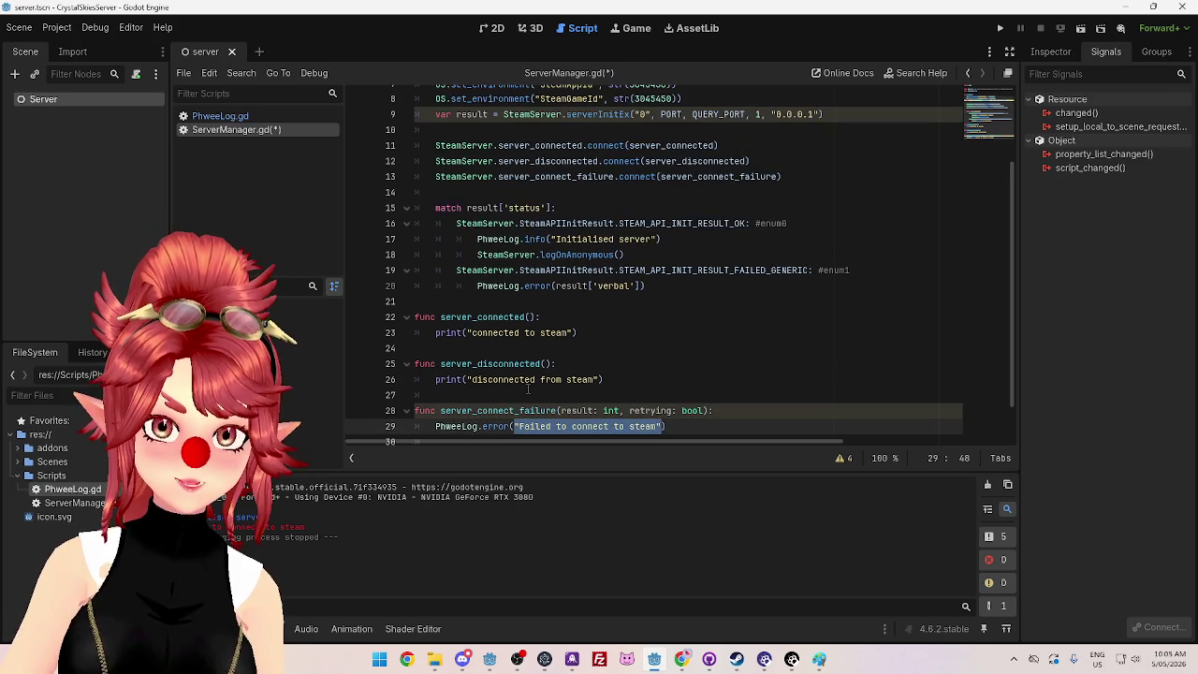
pyautogui.scroll(2, 569, 310)
pyautogui.scroll(-2, 568, 312)
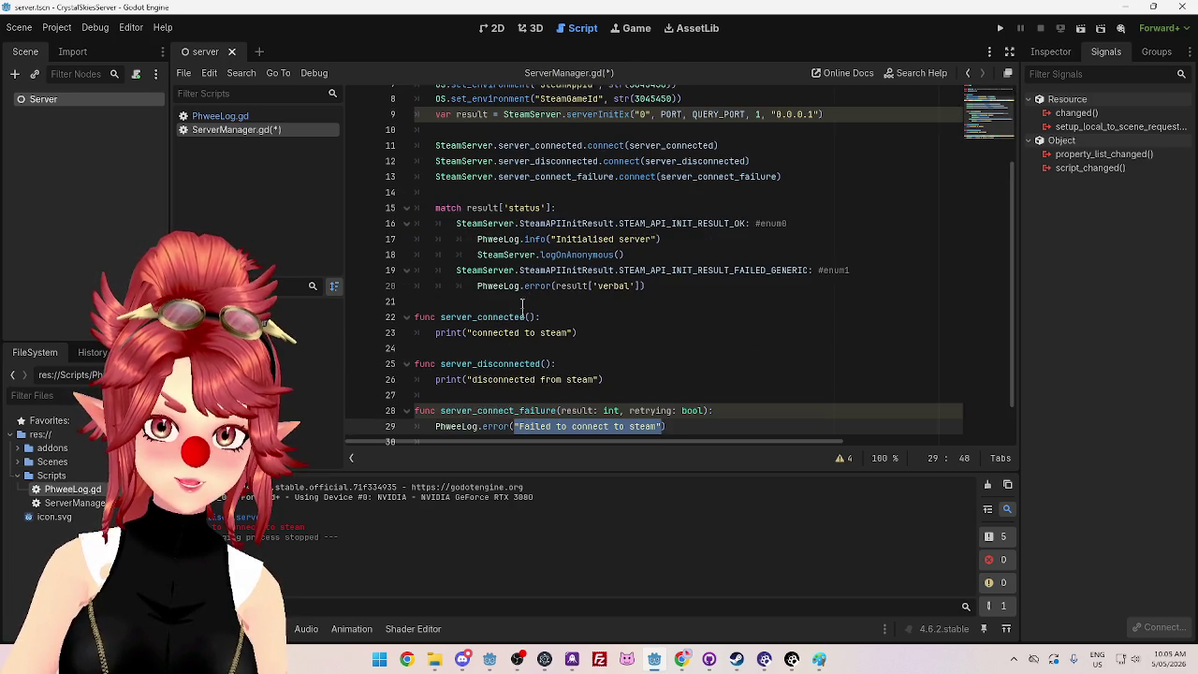
pyautogui.scroll(-1, 569, 311)
pyautogui.click(556, 239)
pyautogui.hotkey('ctrl', 'v')
pyautogui.write(',')
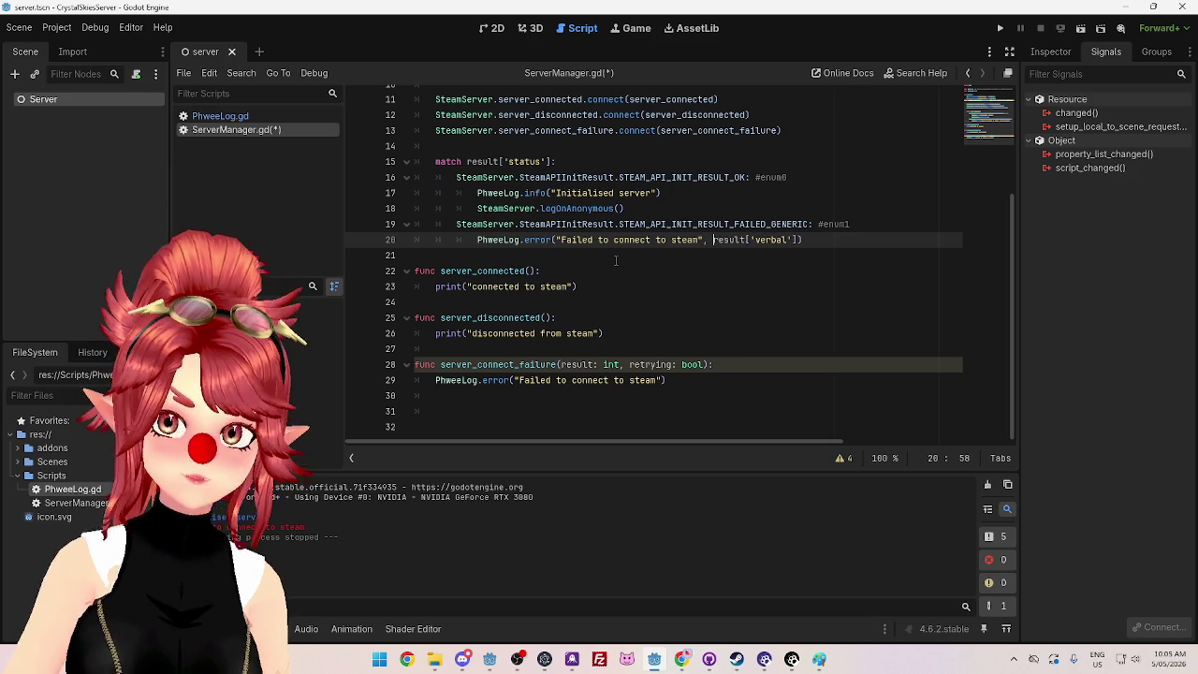
# Step: Reword the pasted init message to 'Failed to initialise: '
pyautogui.moveTo(614, 240); pyautogui.dragTo(700, 241)
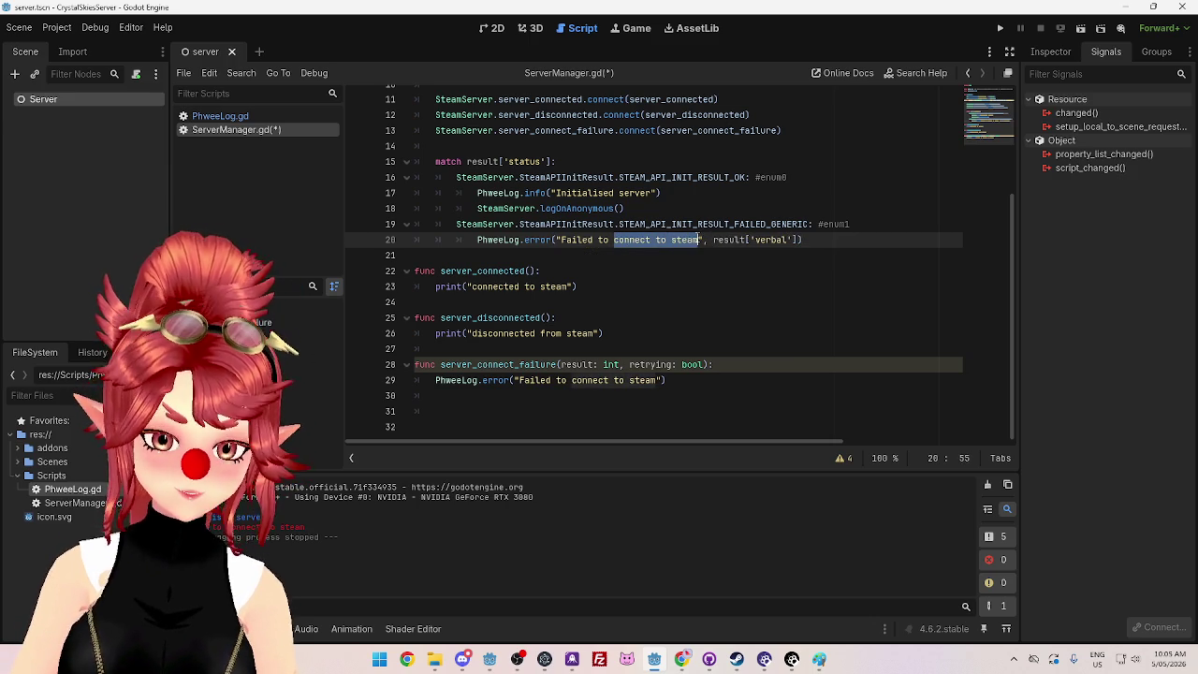
pyautogui.write('initialise')
pyautogui.click(649, 210)
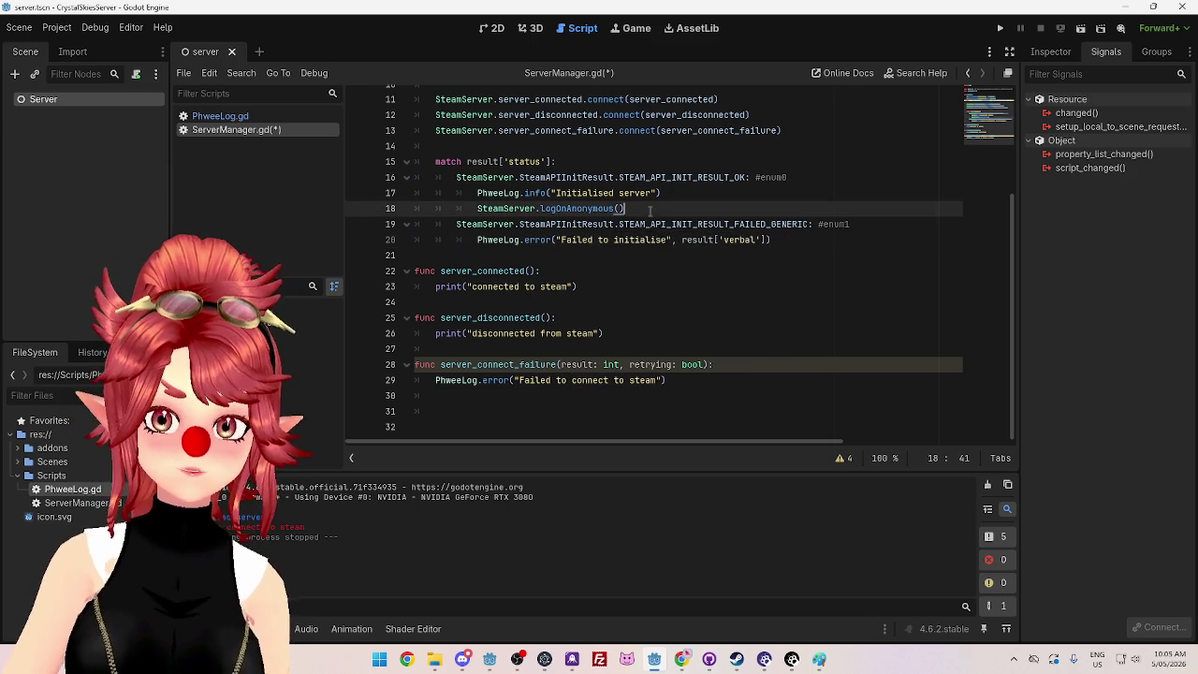
pyautogui.click(634, 303)
pyautogui.click(674, 240)
pyautogui.write(':')
pyautogui.click(707, 302)
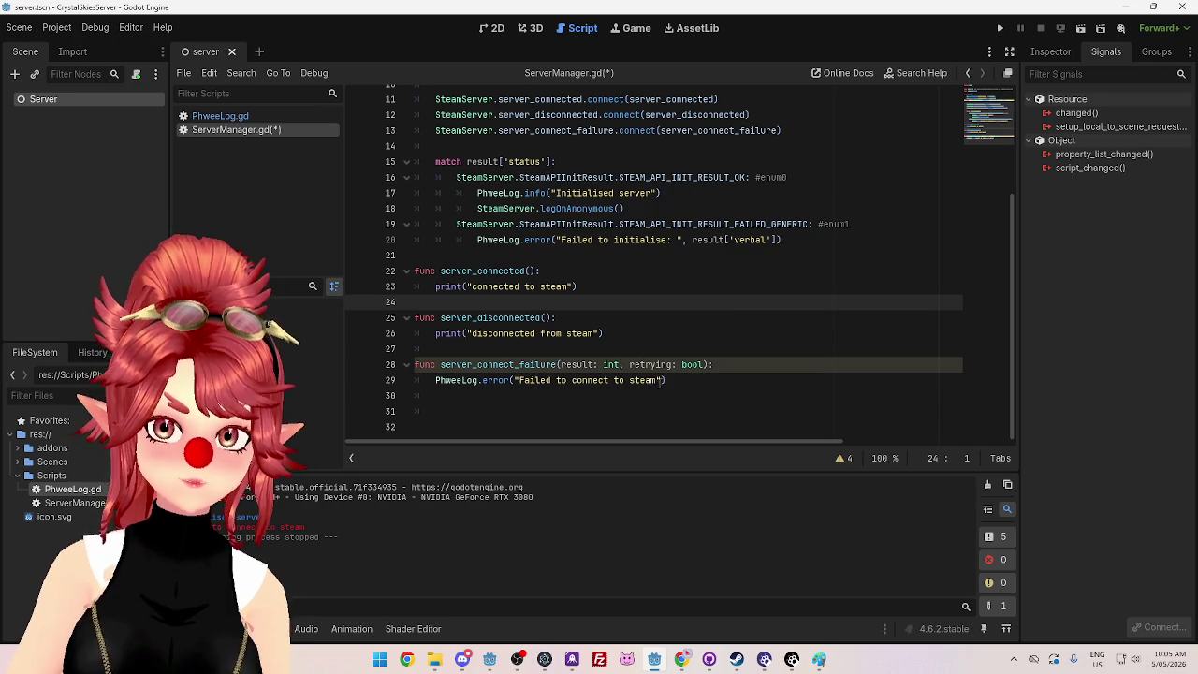
# Step: Close line 29's message string and pass result as a second argument
pyautogui.click(659, 381)
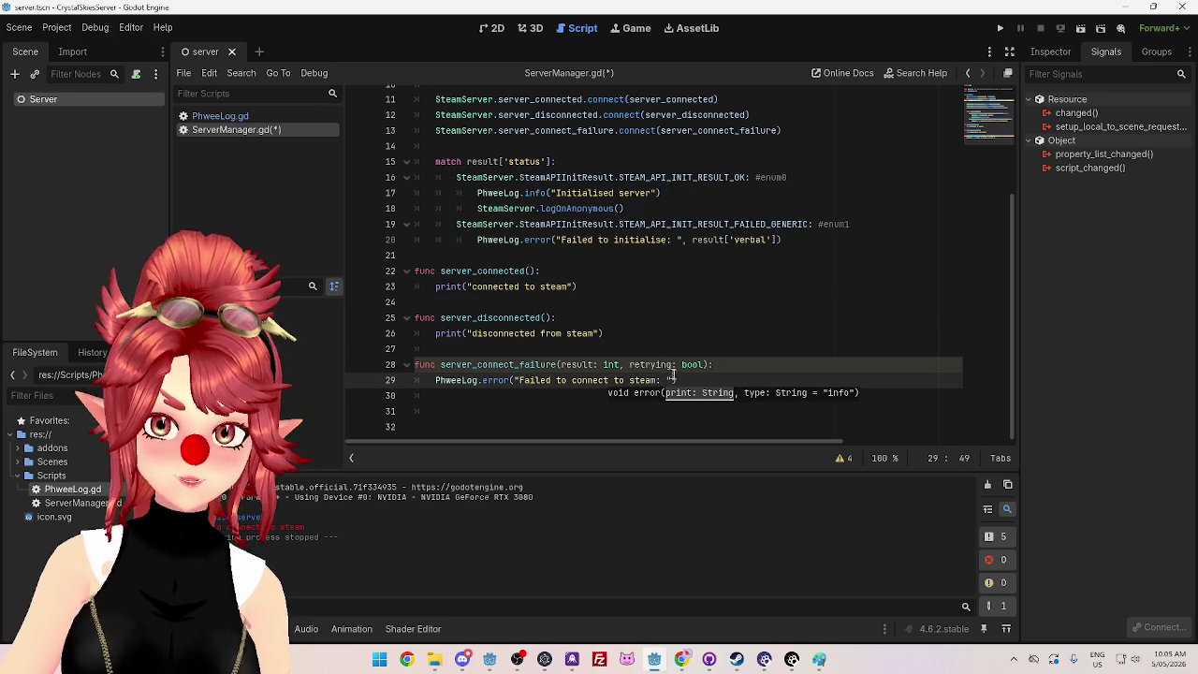
pyautogui.write('"')
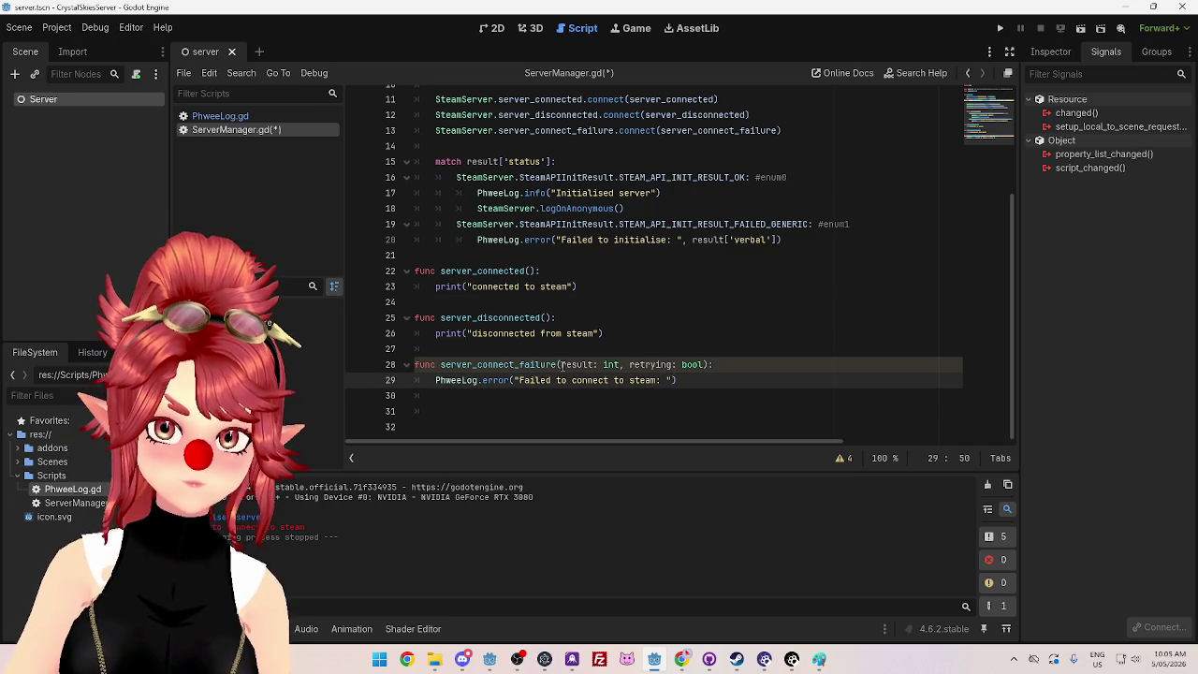
pyautogui.doubleClick(565, 365)
pyautogui.click(672, 380)
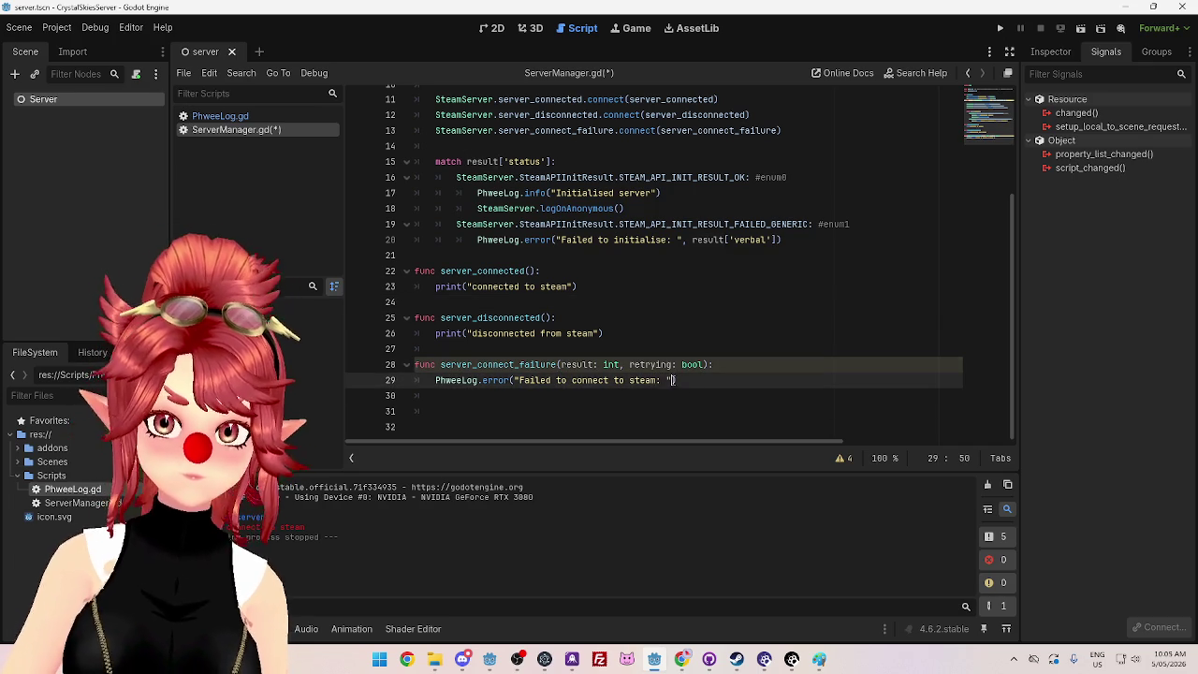
pyautogui.write(', result')
pyautogui.click(680, 659)
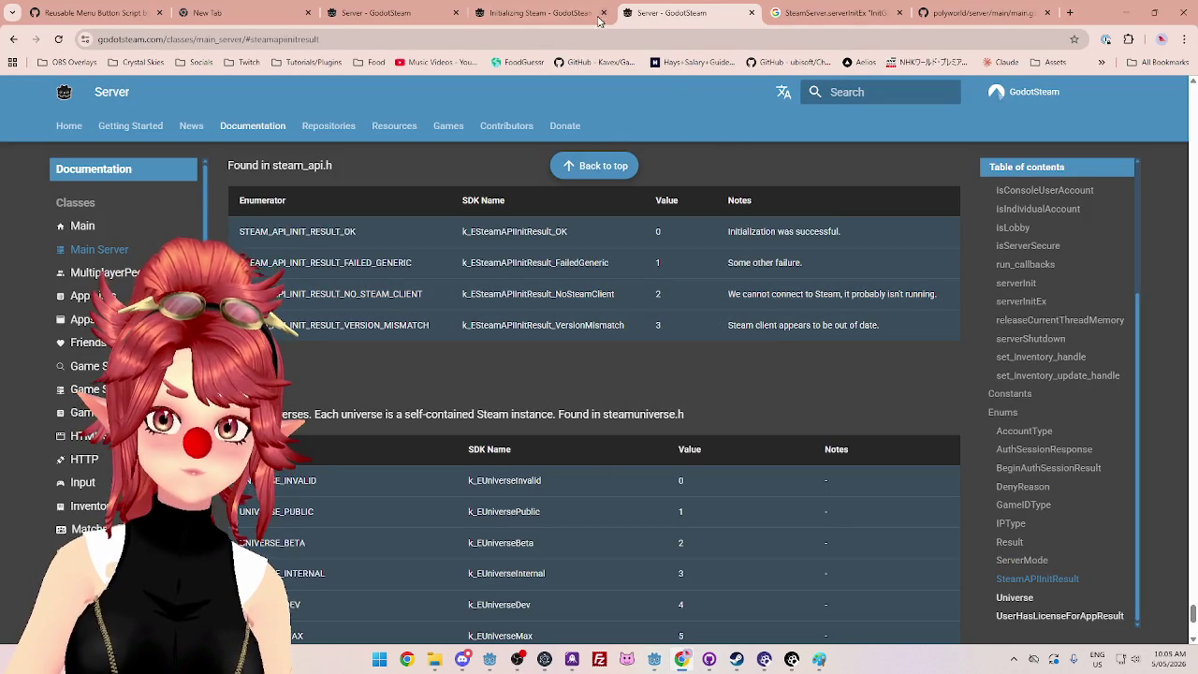
# Step: Look over the Initializing Steam and Server docs tabs and the Godot script
pyautogui.click(548, 13)
pyautogui.click(673, 13)
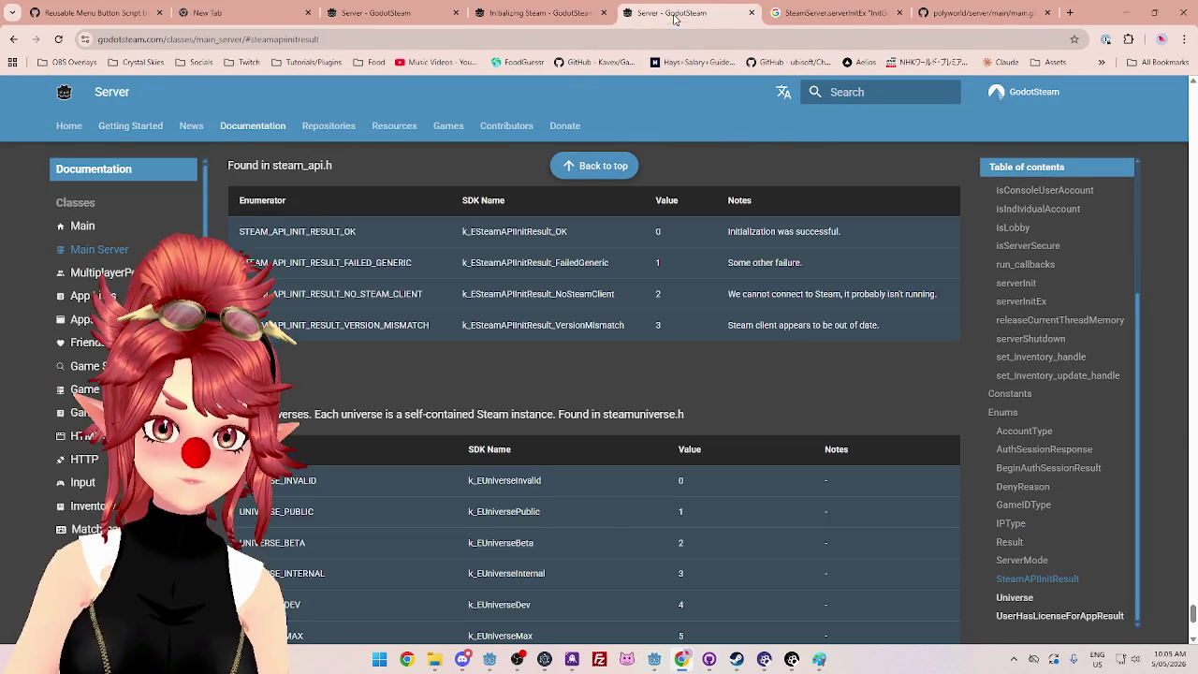
pyautogui.scroll(-1, 1046, 582)
pyautogui.scroll(-1, 1045, 582)
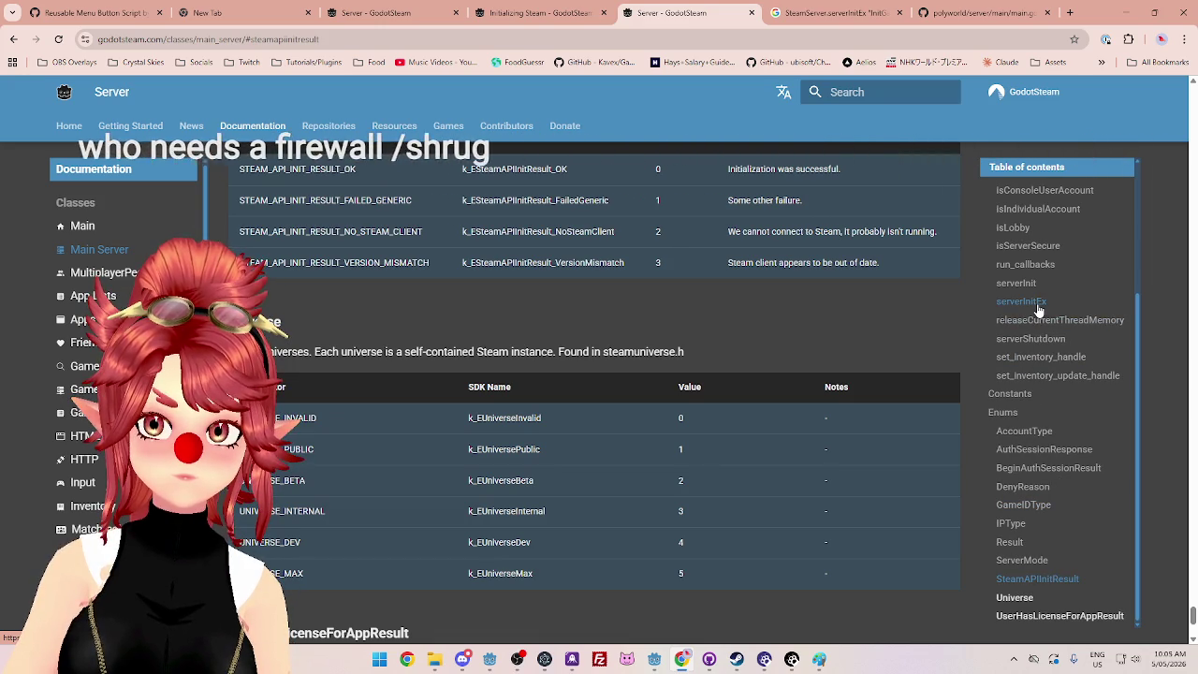
pyautogui.scroll(1, 1034, 337)
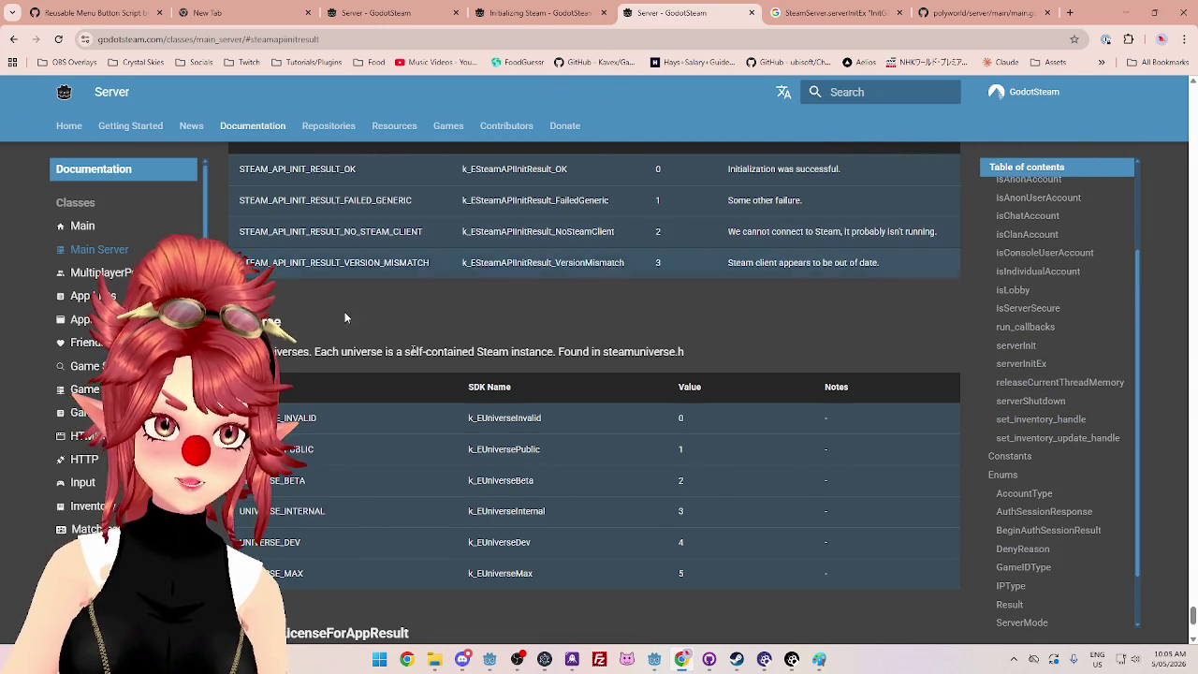
pyautogui.click(668, 665)
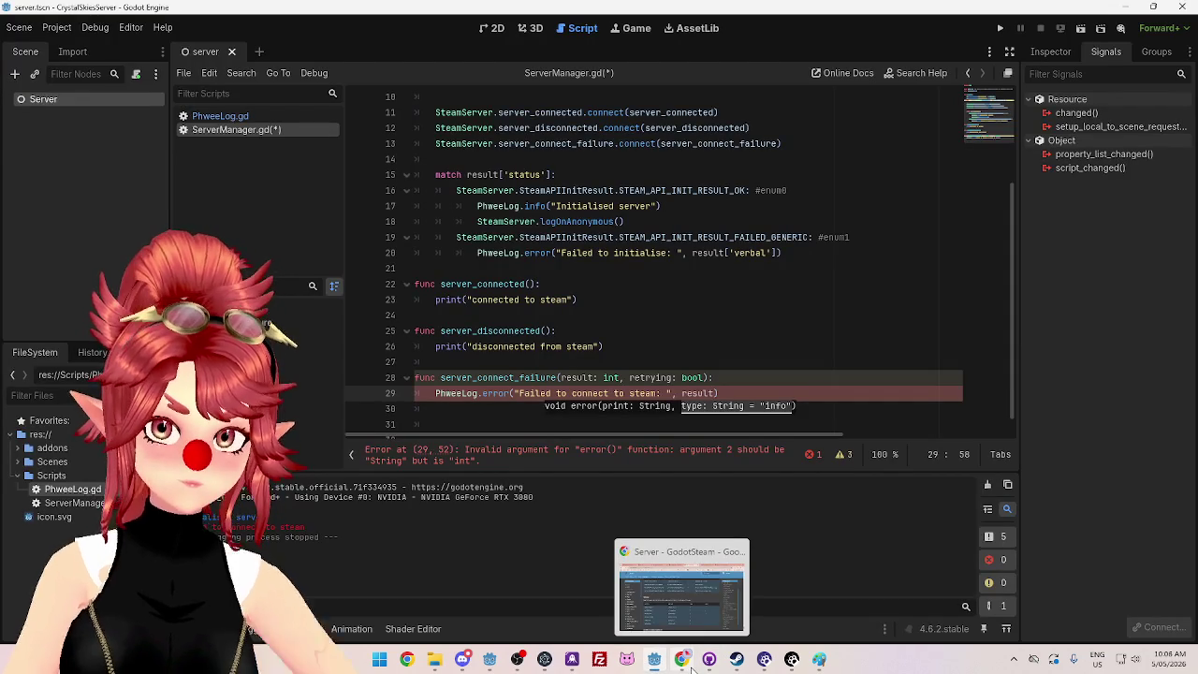
pyautogui.click(682, 658)
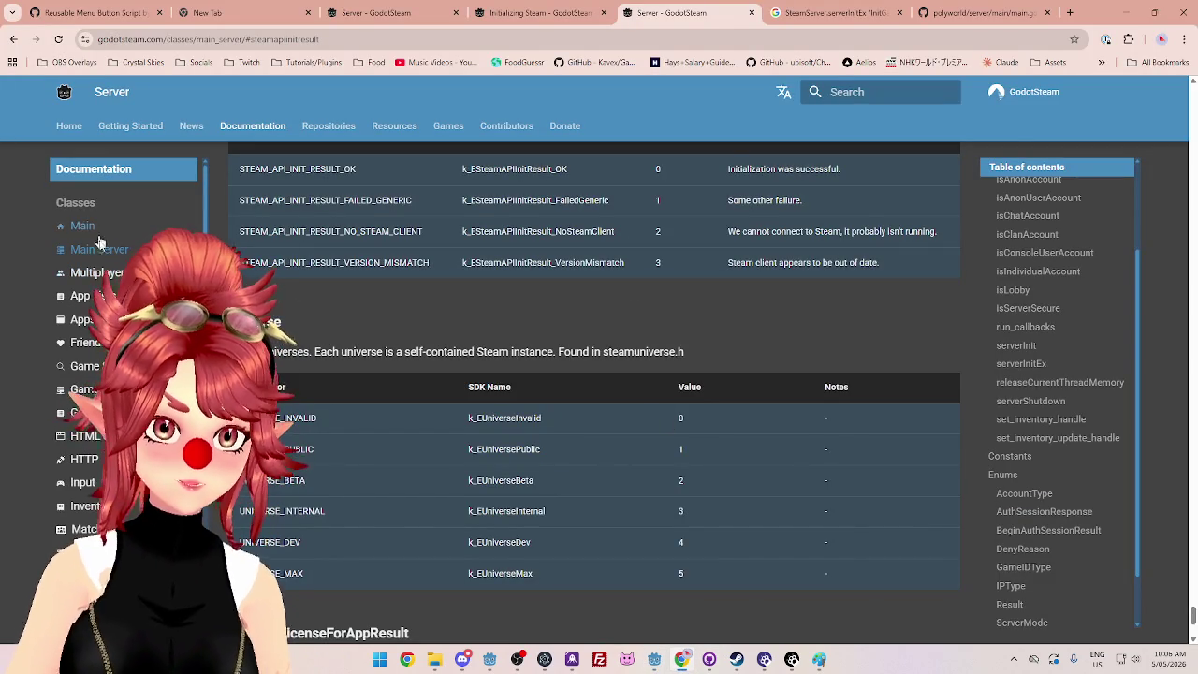
# Step: Follow the Game Server, logOnAnonymous and server_connect_failure links to the Result enum table
pyautogui.click(82, 389)
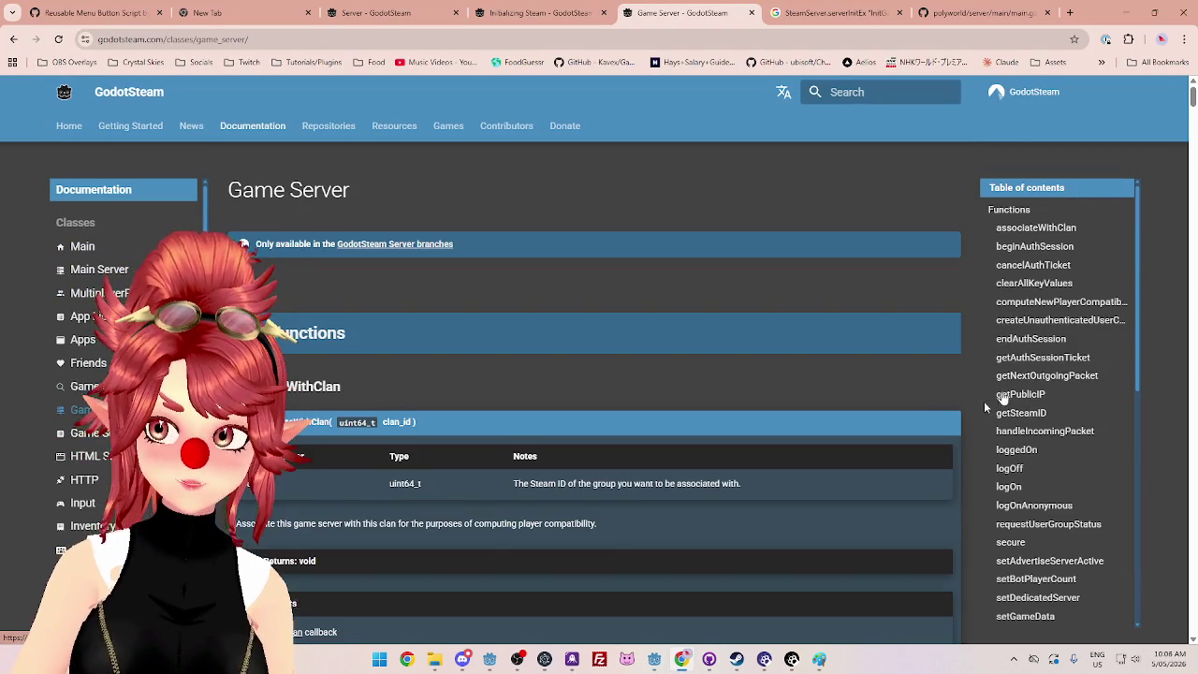
pyautogui.click(1030, 502)
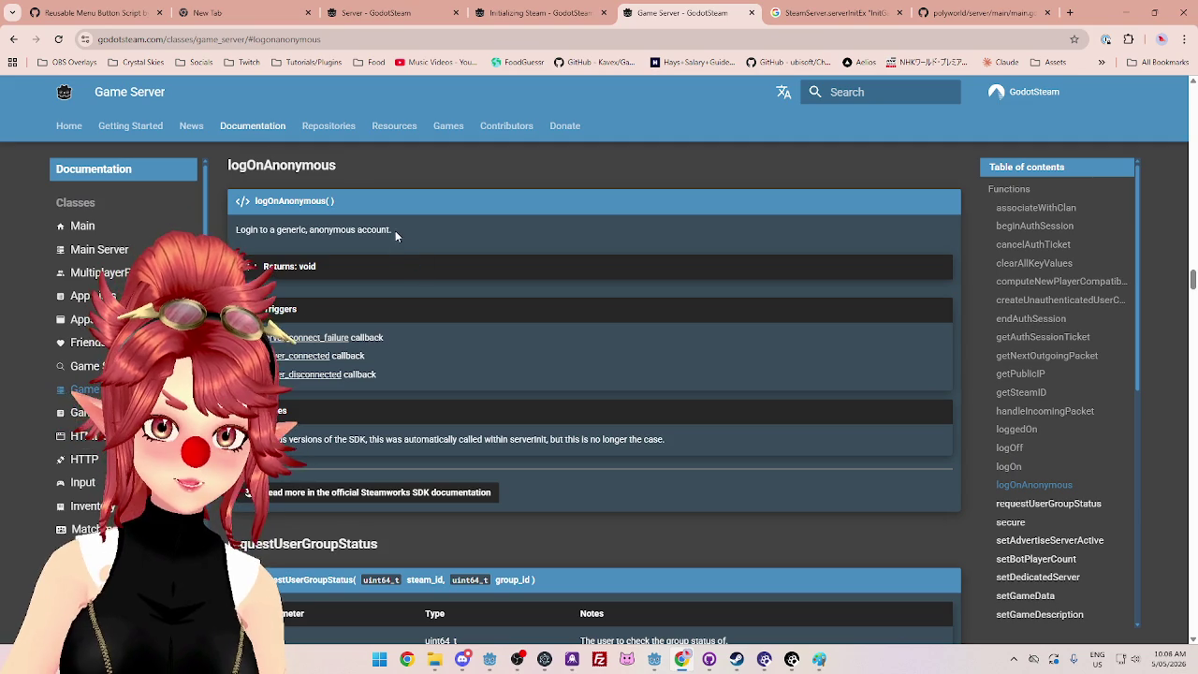
pyautogui.click(299, 338)
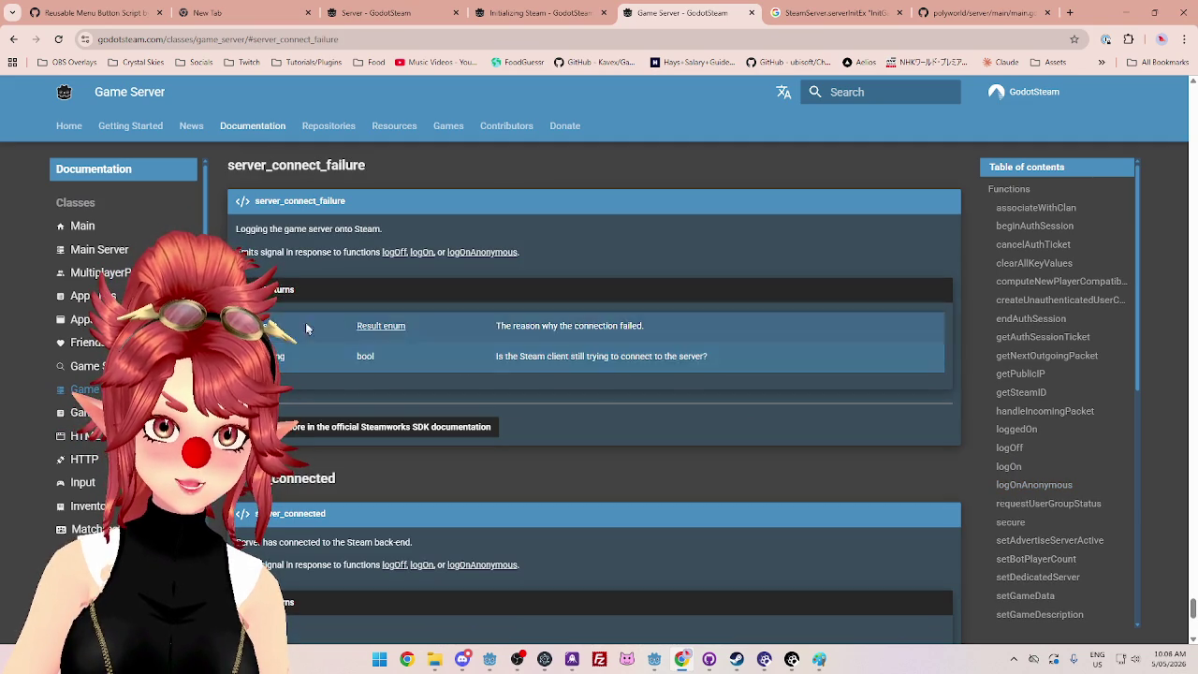
pyautogui.click(378, 327)
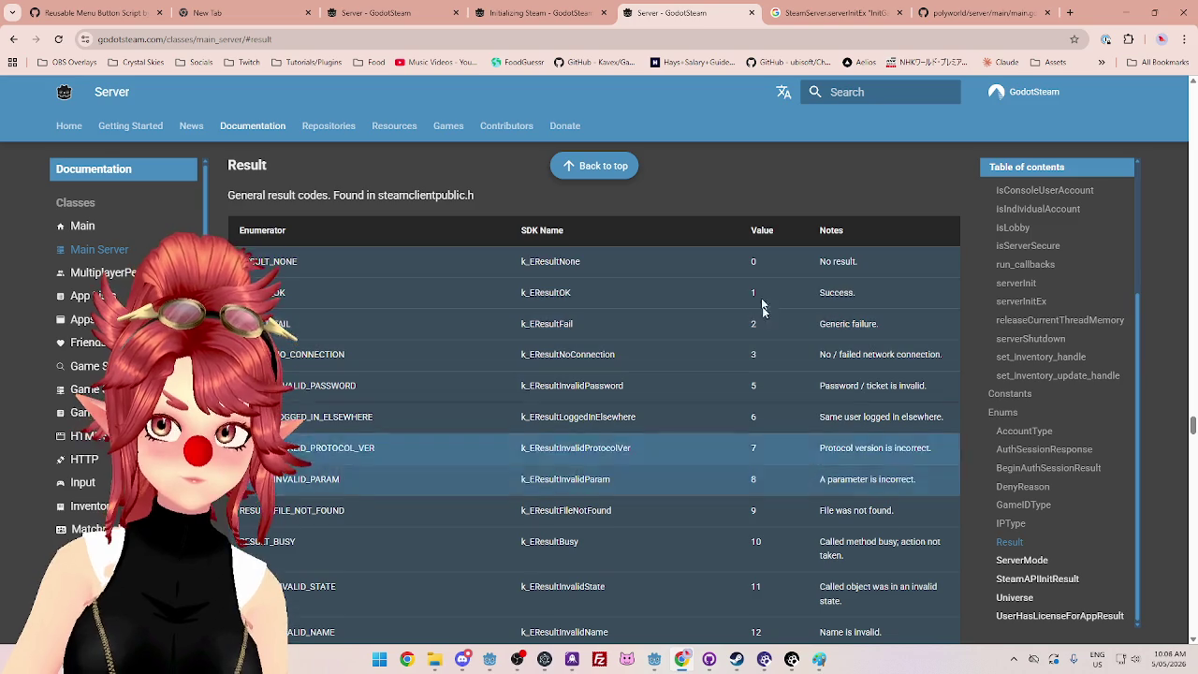
# Step: Scan the Result enum table, checking the NONE, OK and no-connection rows
pyautogui.scroll(-4, 845, 475)
pyautogui.scroll(-15, 831, 555)
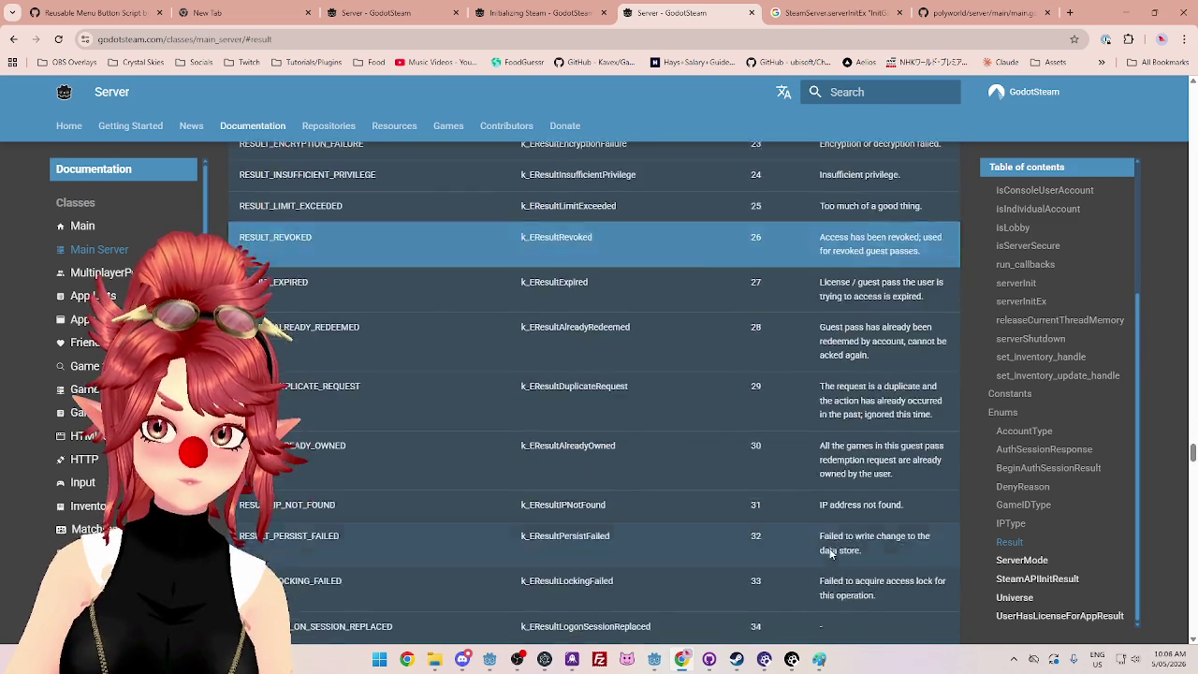
pyautogui.scroll(-8, 824, 550)
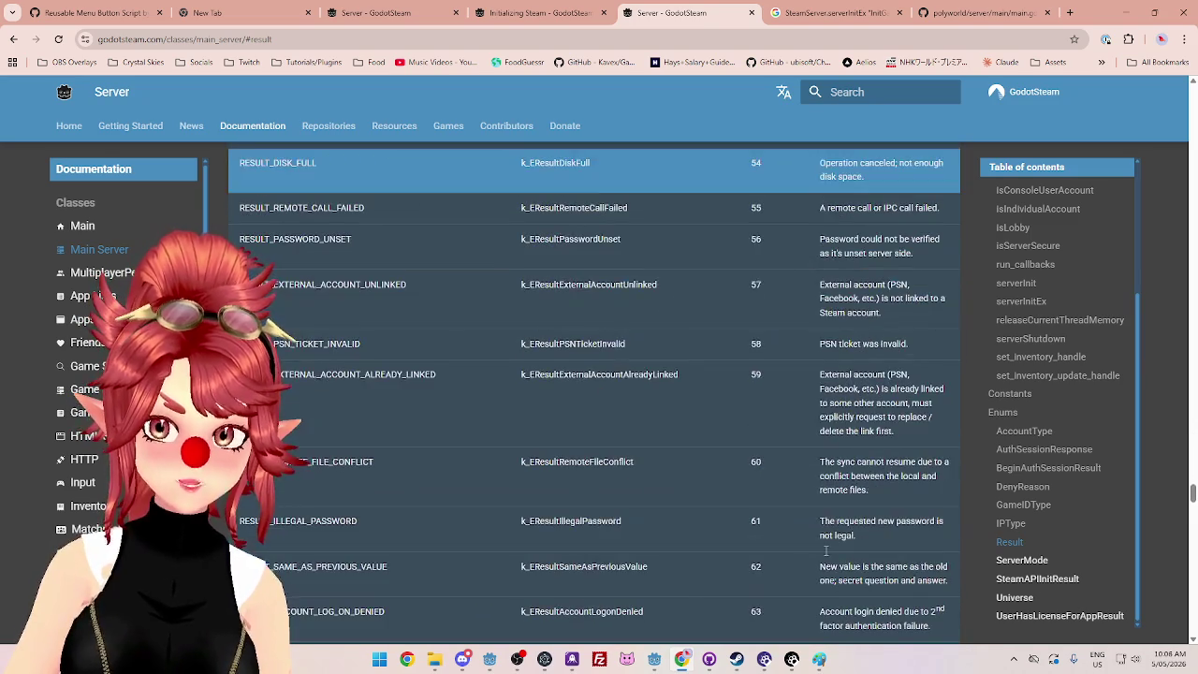
pyautogui.scroll(20, 827, 556)
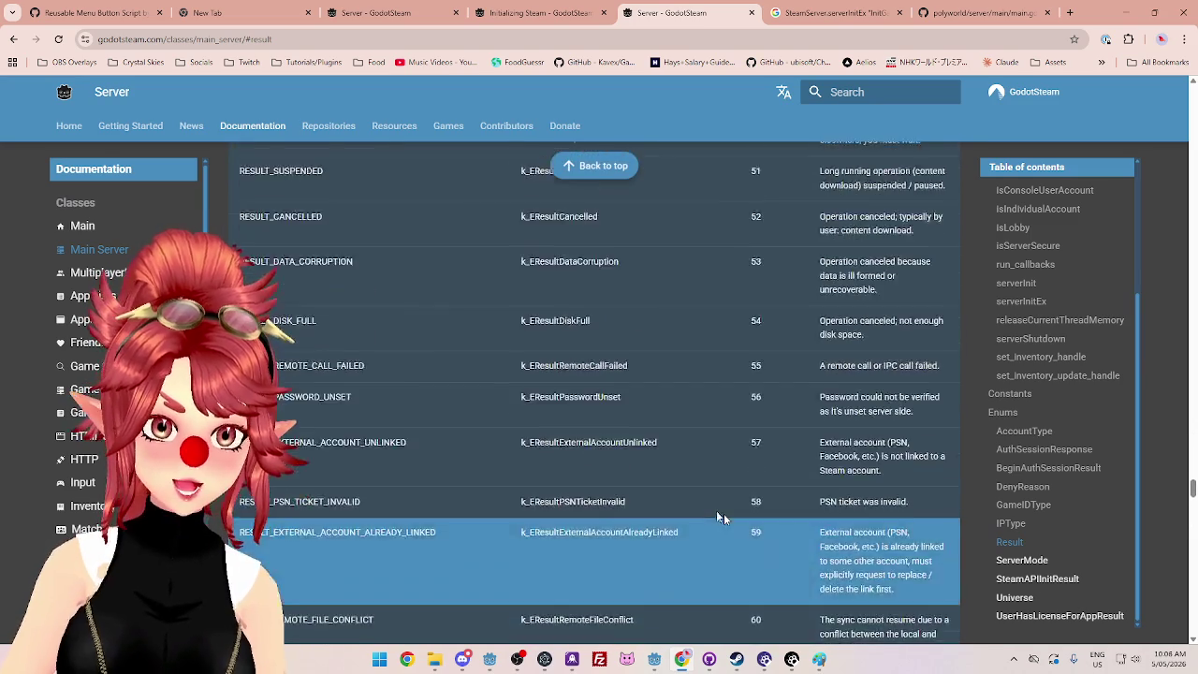
pyautogui.scroll(-4, 665, 530)
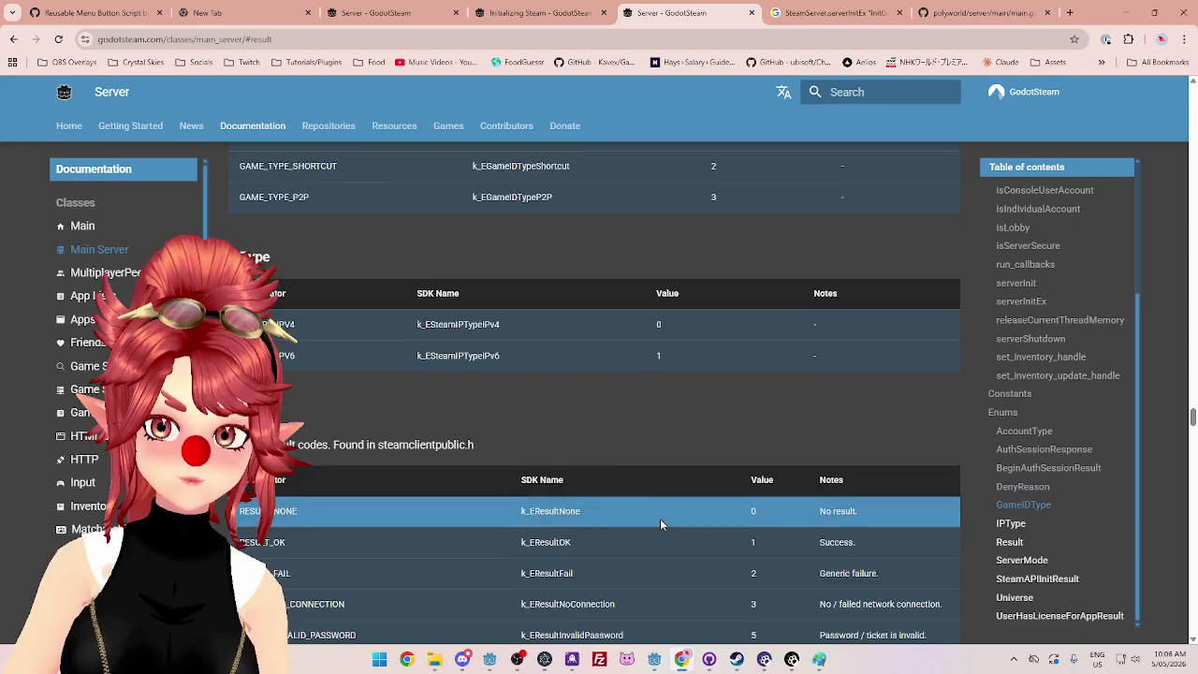
pyautogui.scroll(1, 388, 346)
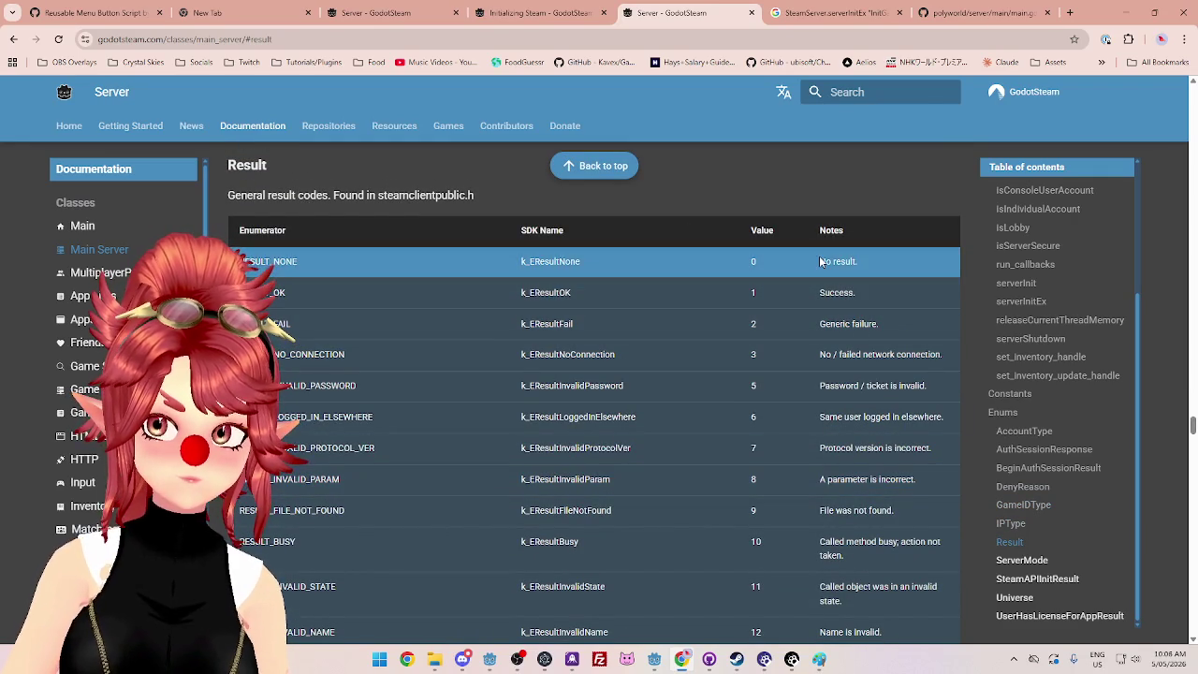
pyautogui.doubleClick(758, 262)
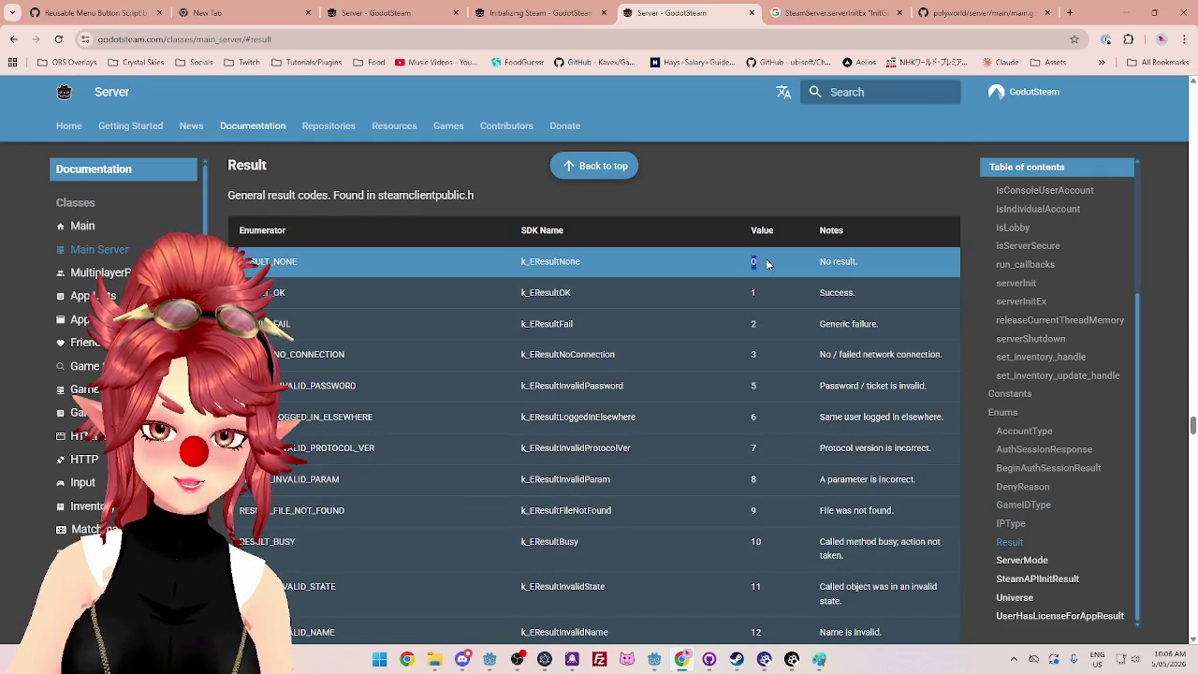
pyautogui.doubleClick(753, 292)
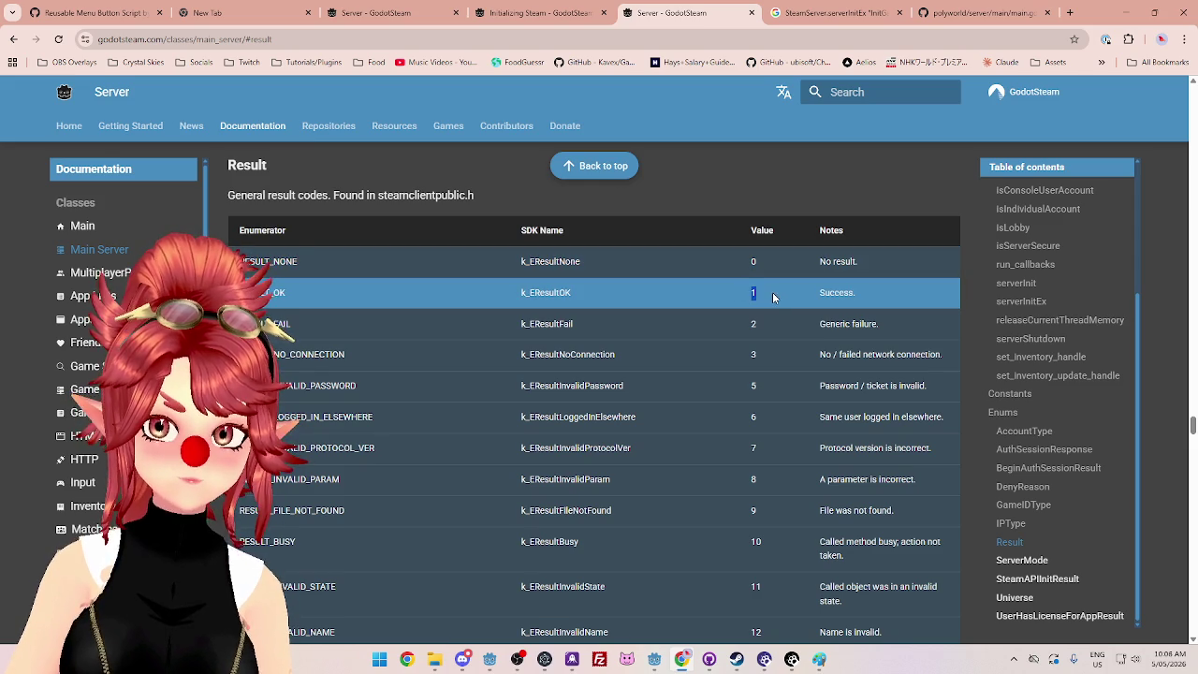
pyautogui.doubleClick(613, 356)
pyautogui.moveTo(430, 253)
pyautogui.mouseDown()
pyautogui.moveTo(487, 254)
pyautogui.moveTo(851, 353)
pyautogui.moveTo(847, 385)
pyautogui.moveTo(839, 314)
pyautogui.mouseUp()
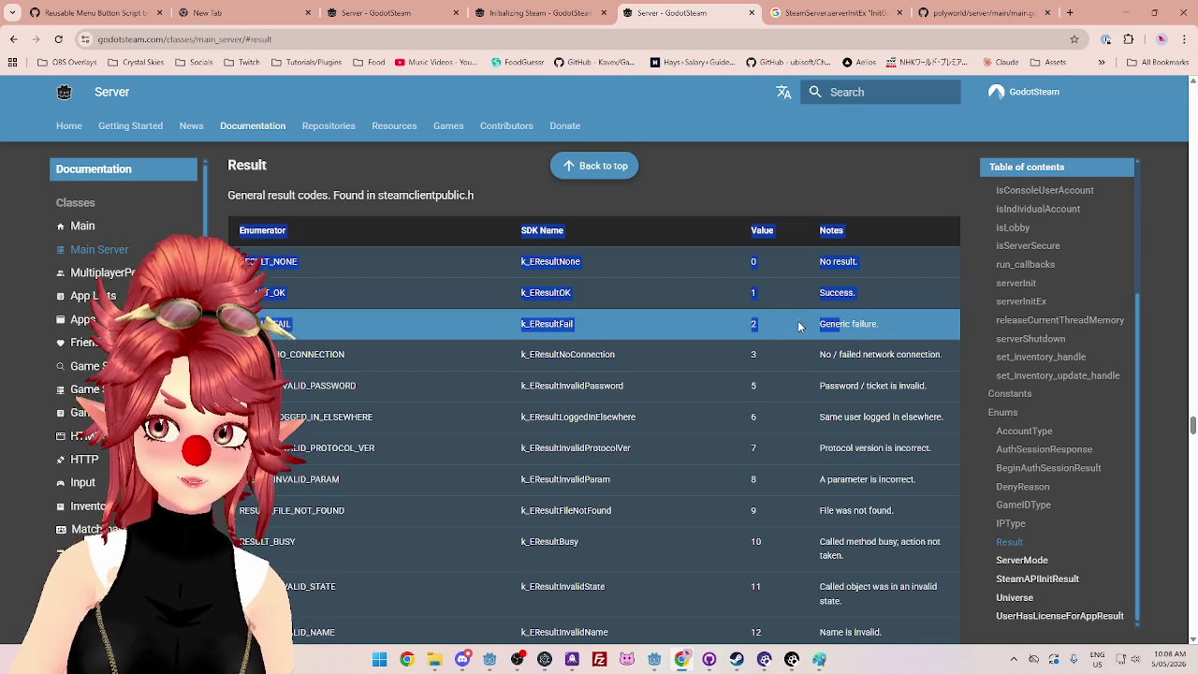
pyautogui.click(800, 325)
# Step: Return to ServerManager.gd in Godot with the caret on line 29
pyautogui.moveTo(654, 659)
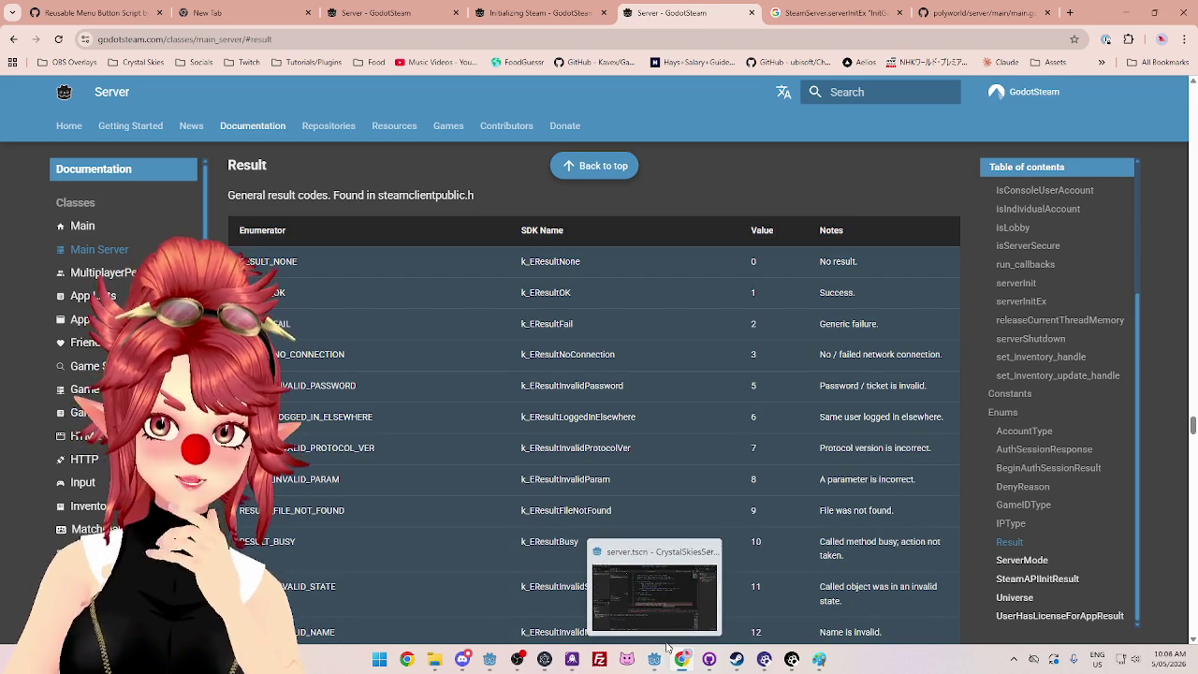
pyautogui.click(659, 668)
pyautogui.click(704, 321)
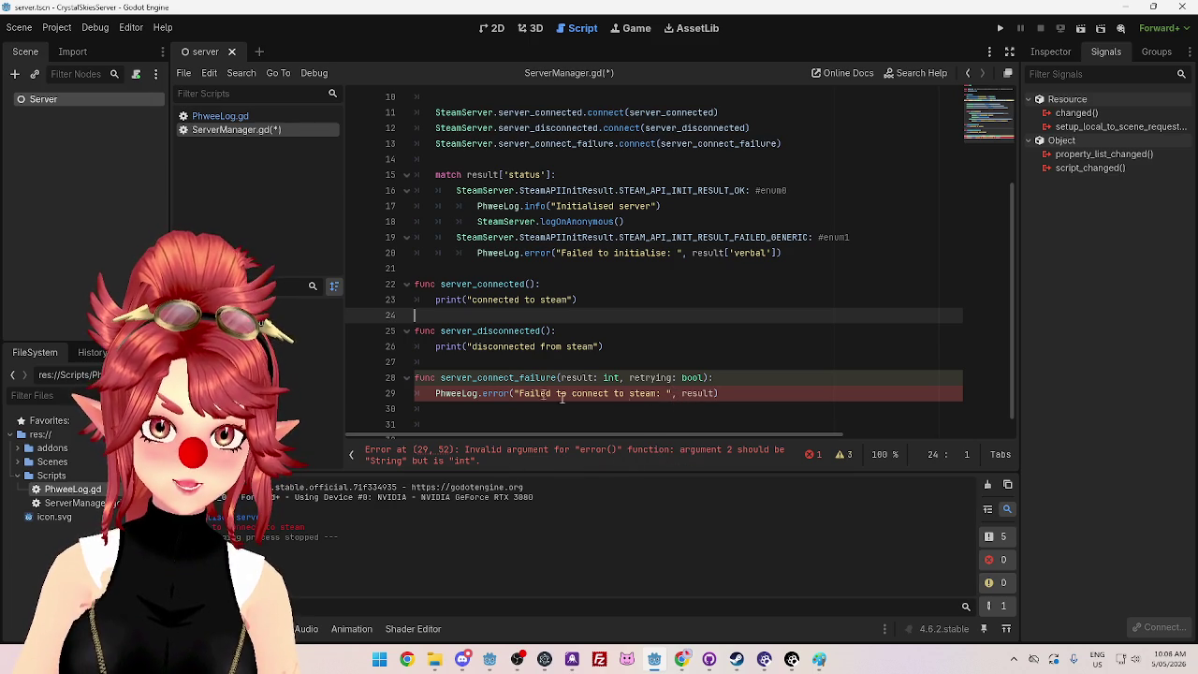
pyautogui.click(675, 393)
# Step: Make line 29 append str(result) to the connect-failure message with +
pyautogui.press('BackSpace')
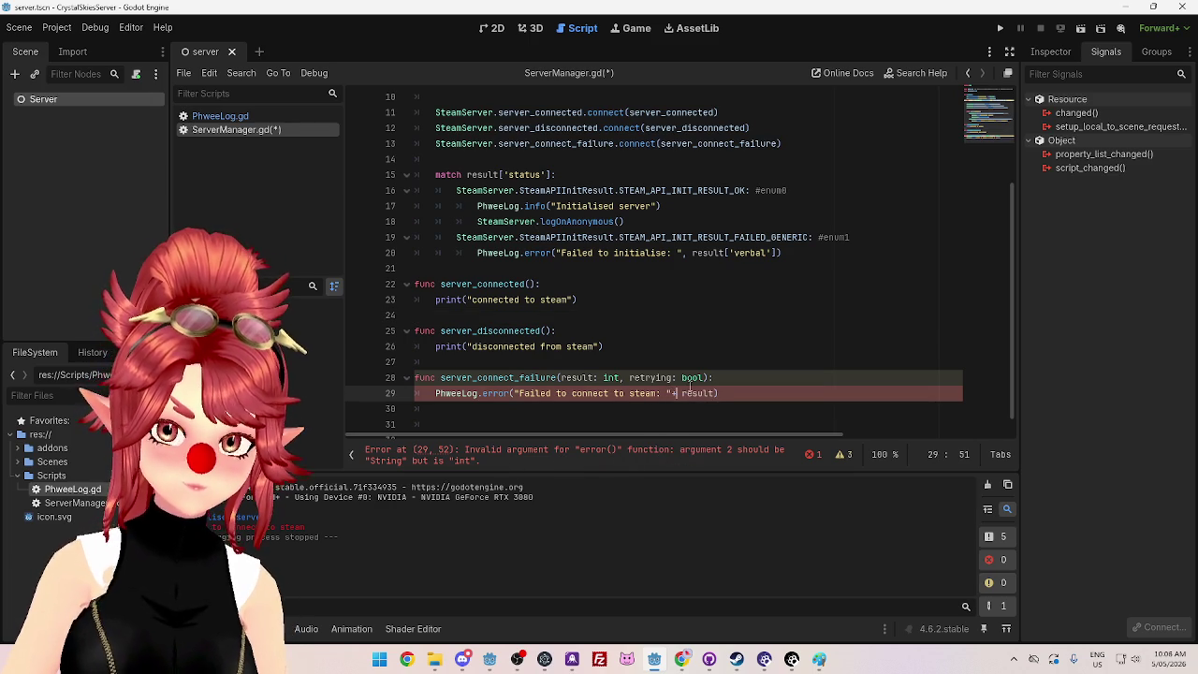
pyautogui.write('+')
pyautogui.click(722, 334)
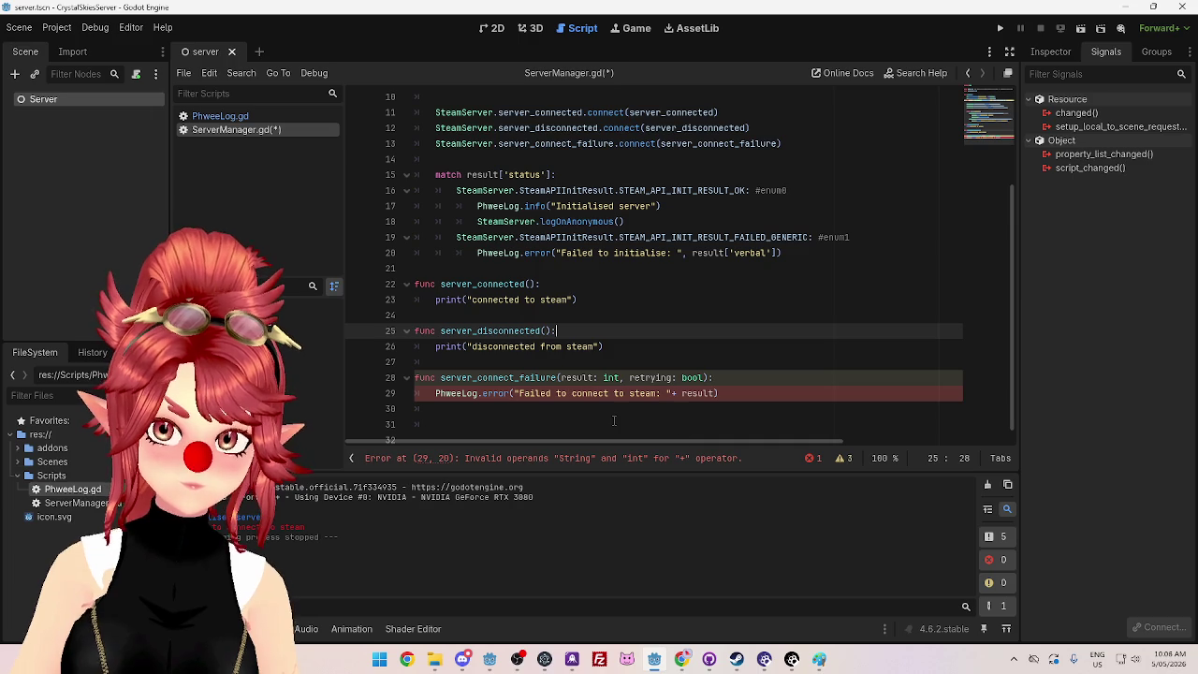
pyautogui.click(682, 393)
pyautogui.write('String(')
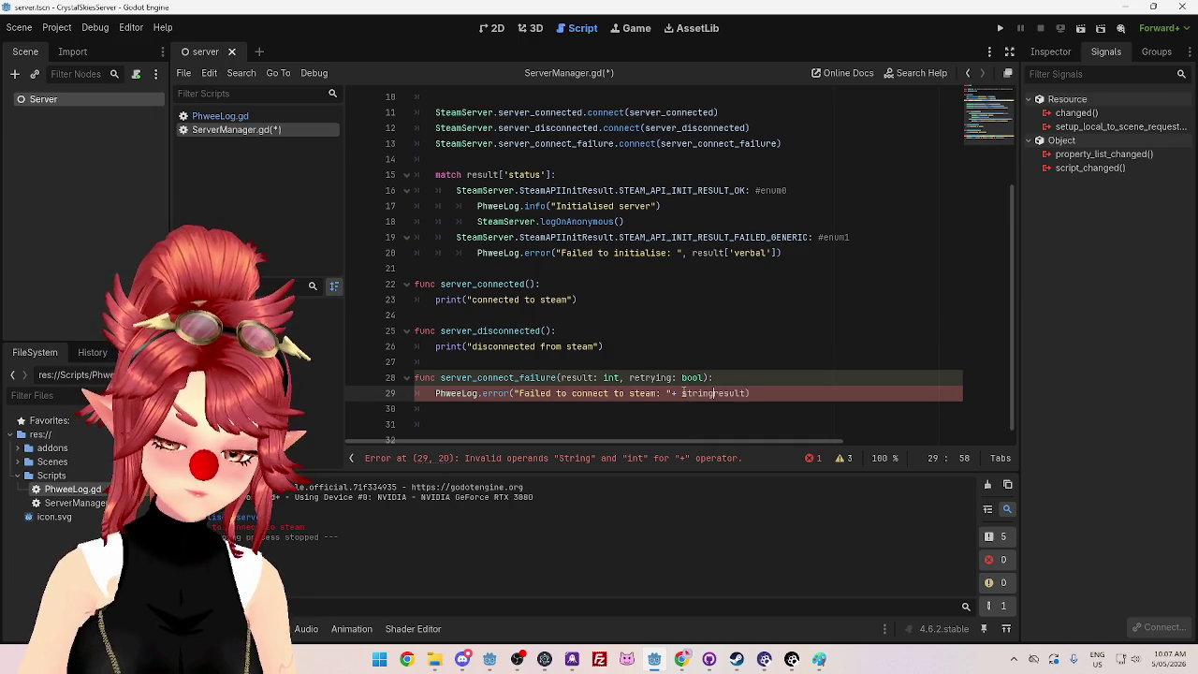
pyautogui.click(765, 393)
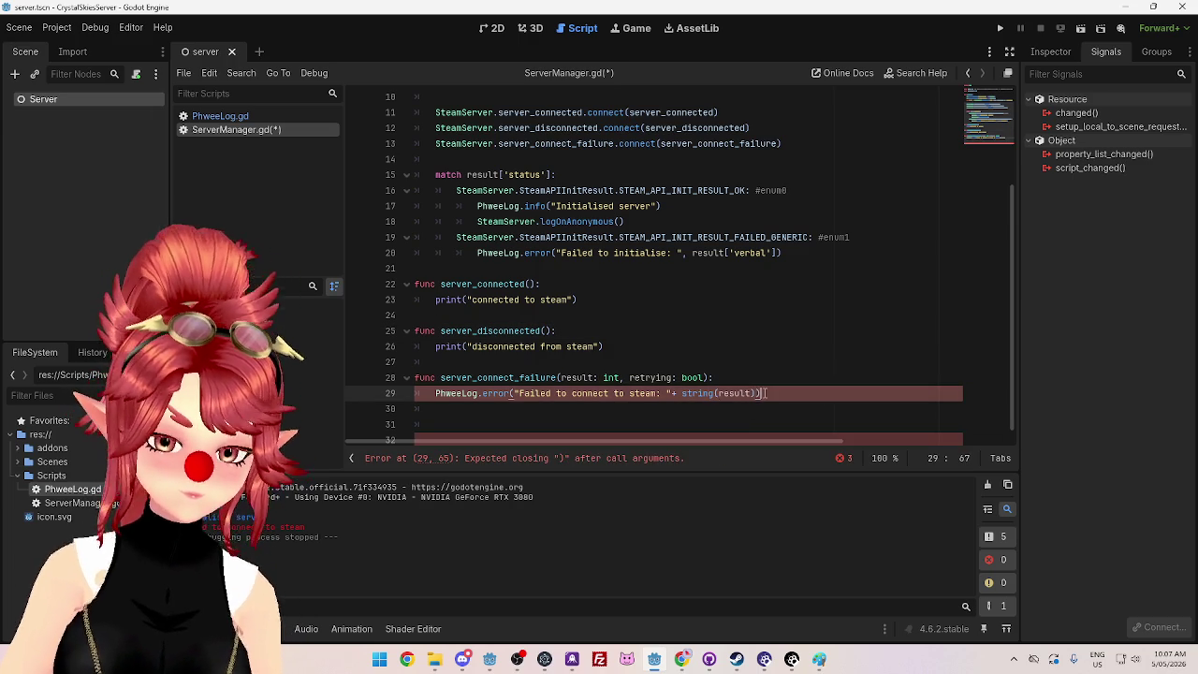
pyautogui.click(698, 393)
pyautogui.press('Delete')
pyautogui.press('Delete')
pyautogui.press('Delete')
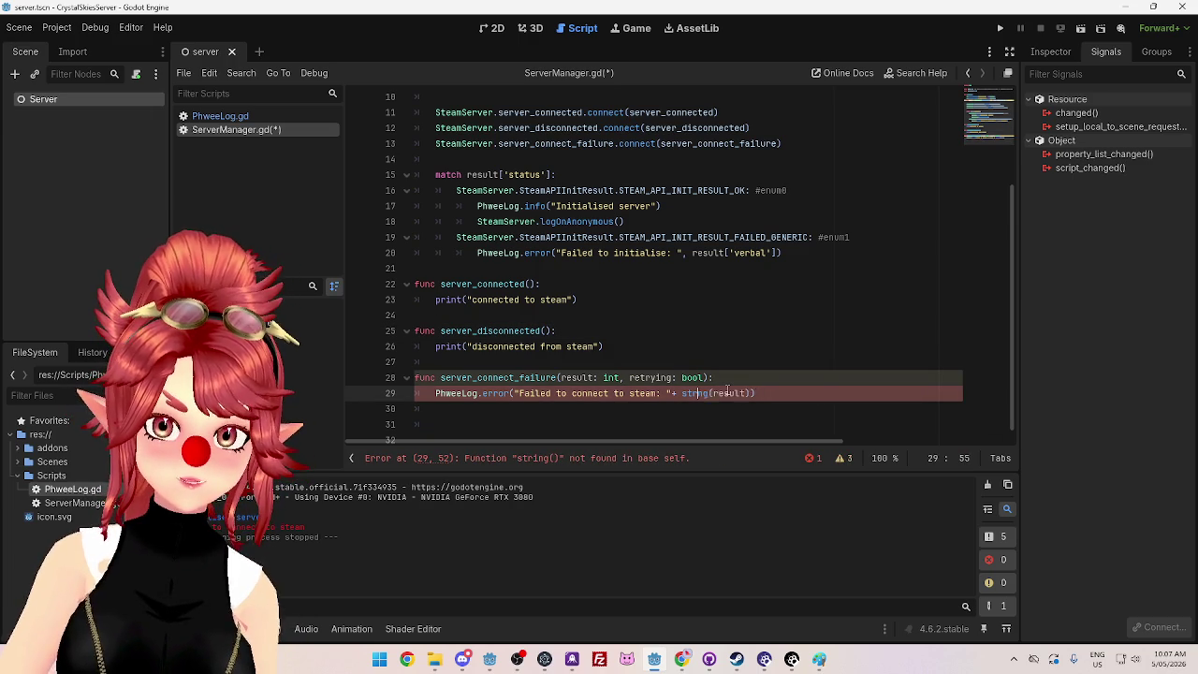
pyautogui.click(726, 361)
# Step: Save, run the server to log code 3, stop it, and switch to the docs
pyautogui.hotkey('ctrl', 's')
pyautogui.click(999, 28)
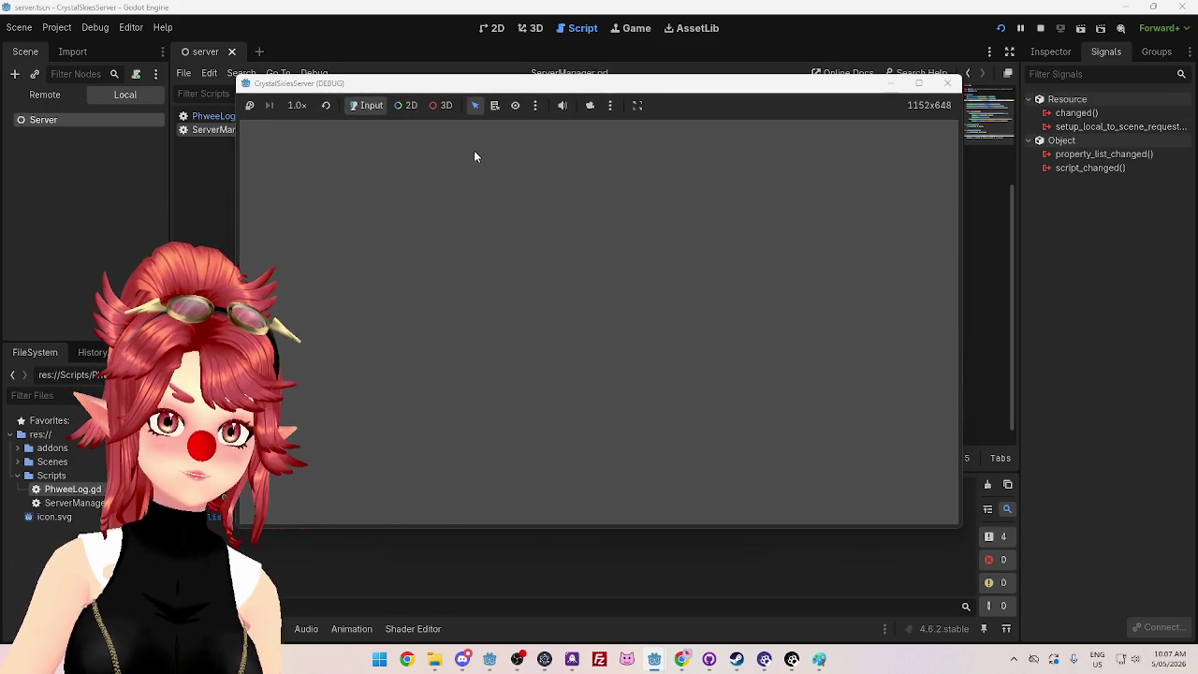
pyautogui.moveTo(428, 84); pyautogui.dragTo(454, 73)
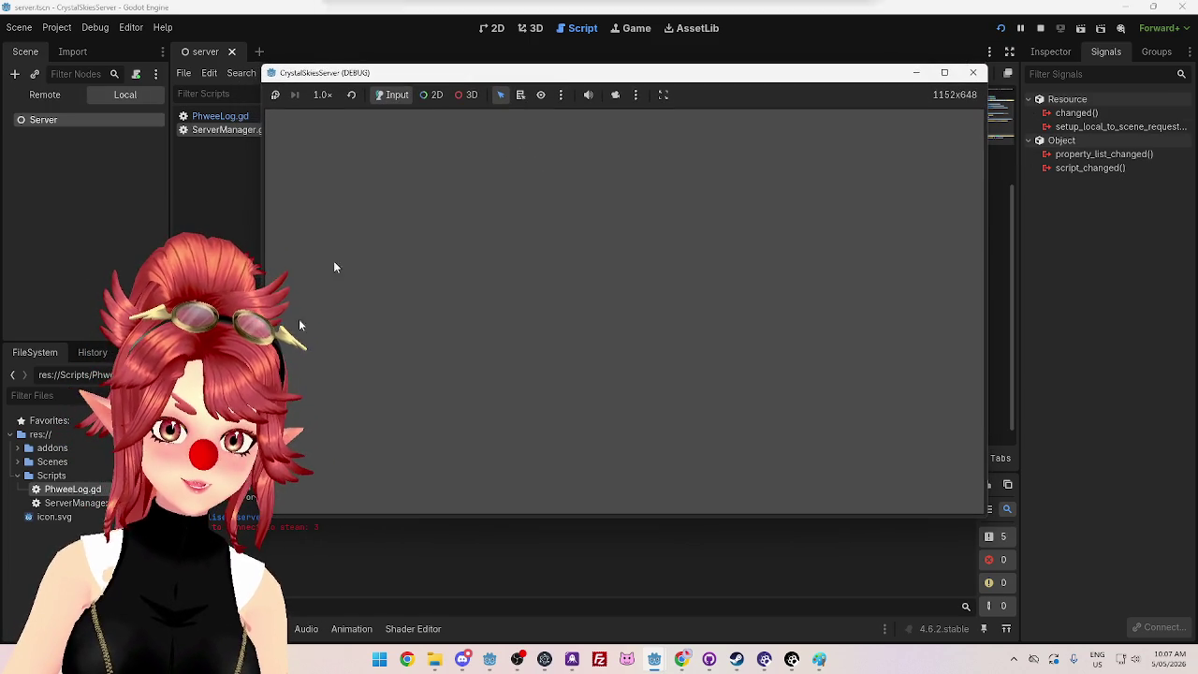
pyautogui.click(973, 72)
pyautogui.click(681, 659)
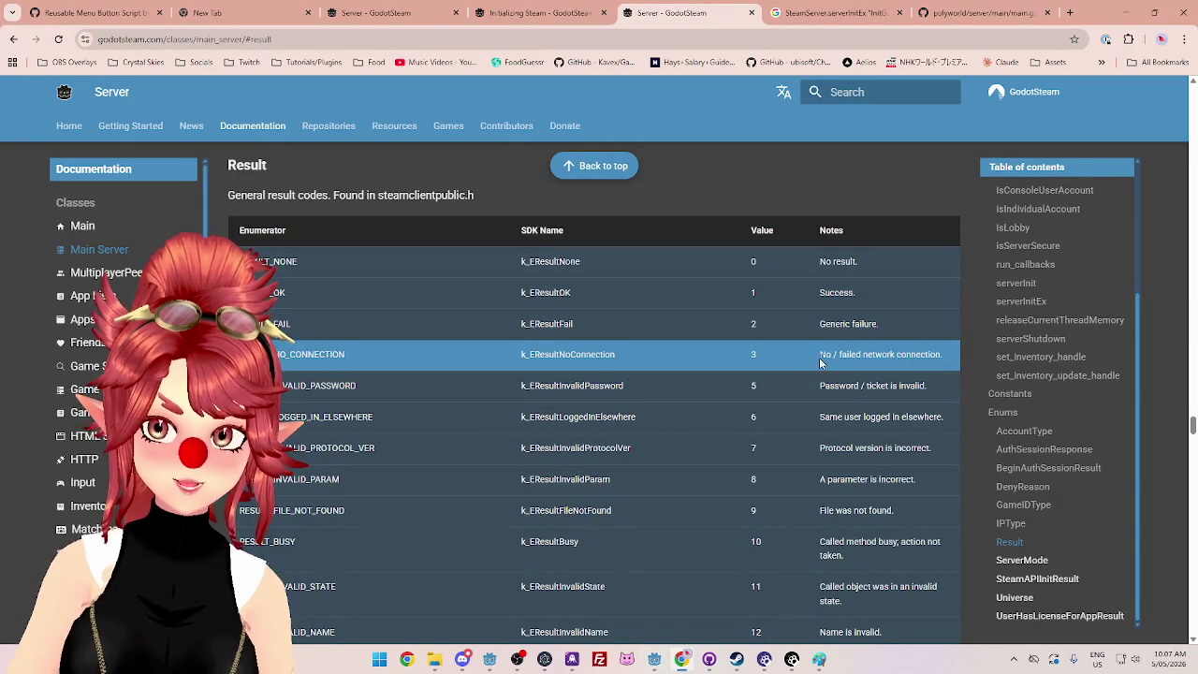
# Step: Highlight the 'No / failed network connection' note for result code 3, then revisit Godot
pyautogui.moveTo(939, 353); pyautogui.dragTo(819, 354)
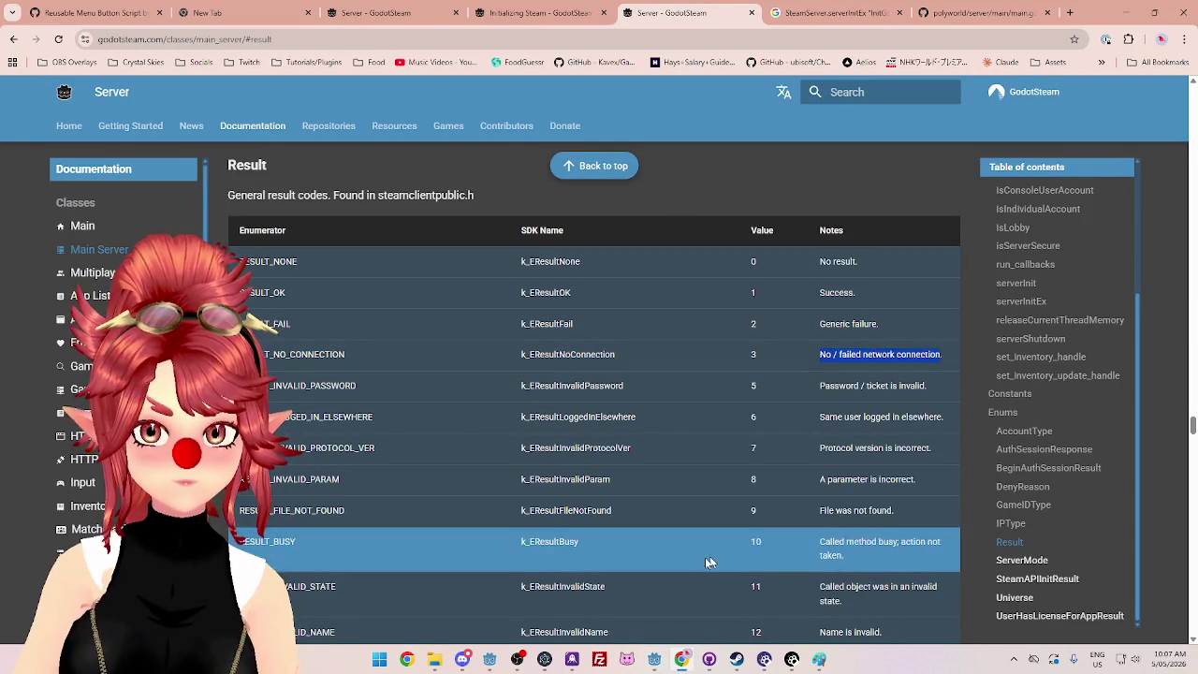
pyautogui.moveTo(658, 662)
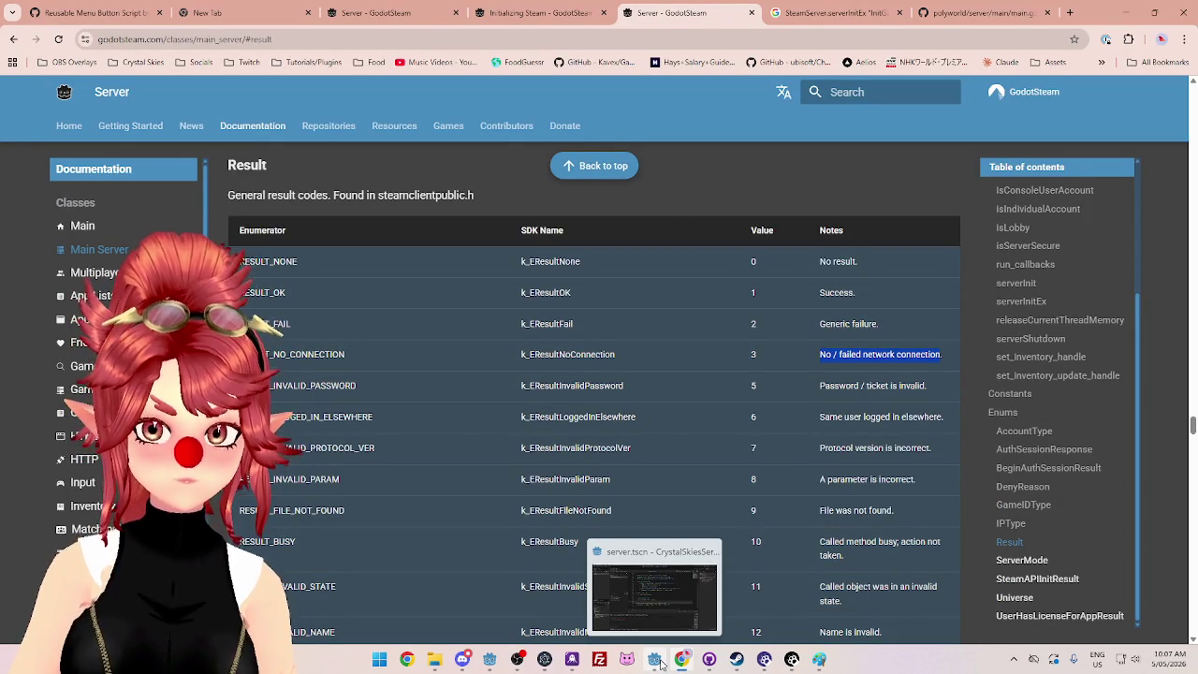
pyautogui.click(660, 663)
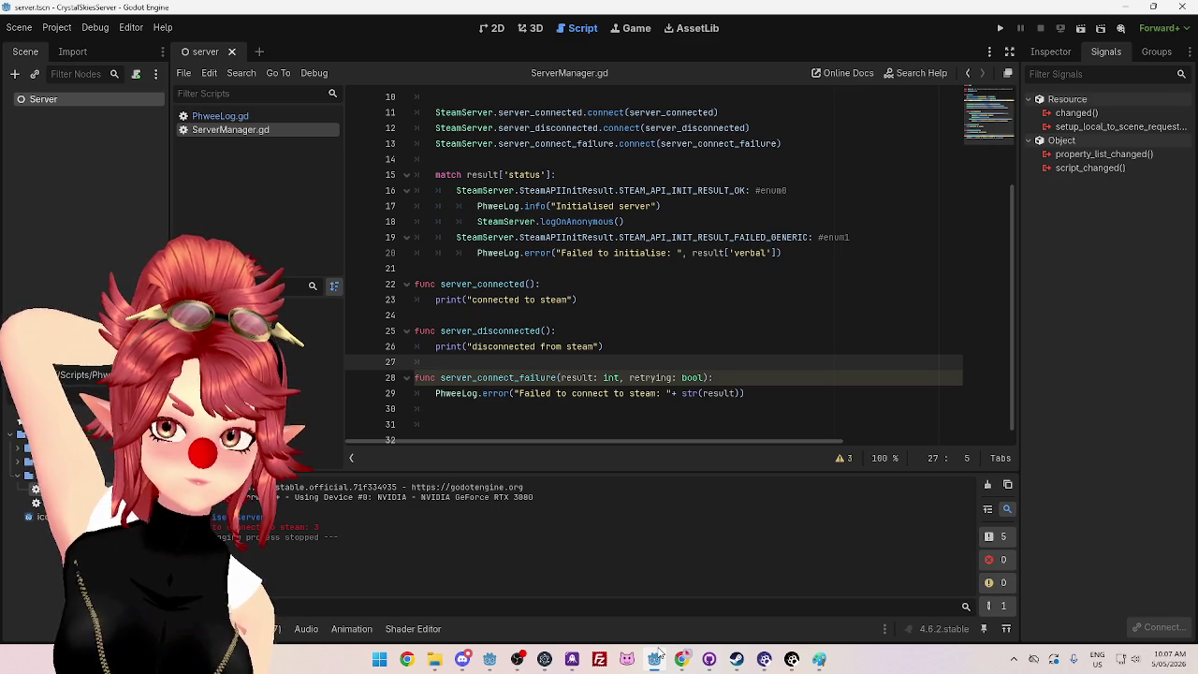
pyautogui.click(681, 659)
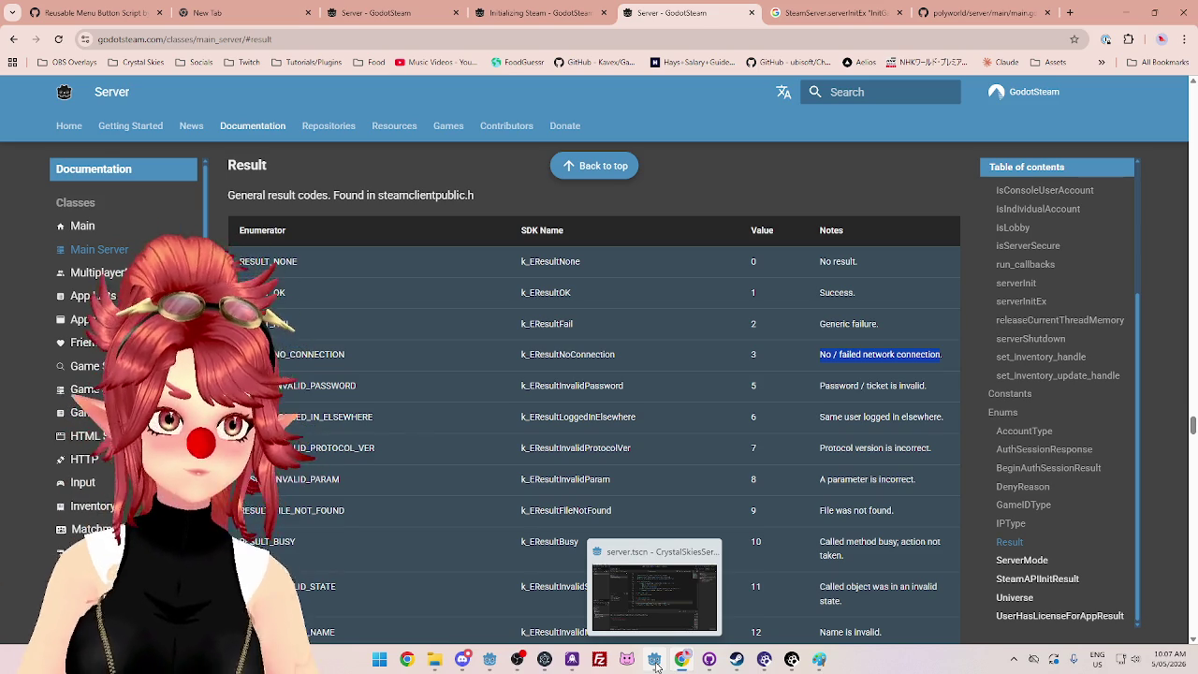
pyautogui.click(654, 662)
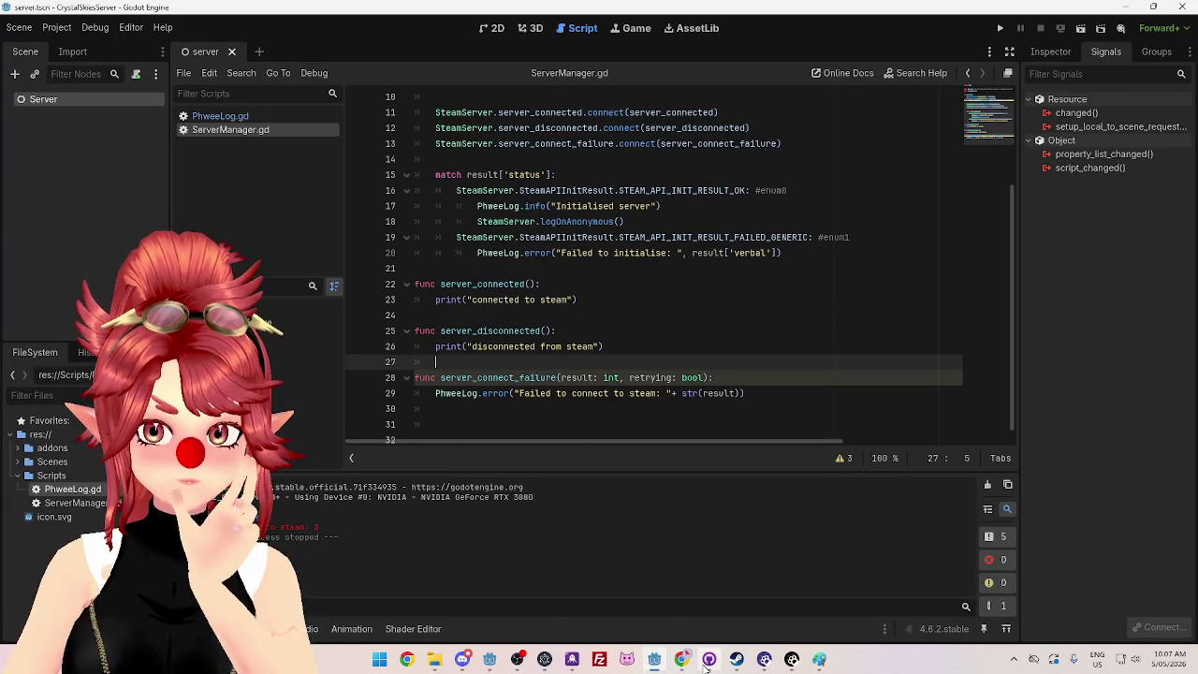
pyautogui.moveTo(705, 667)
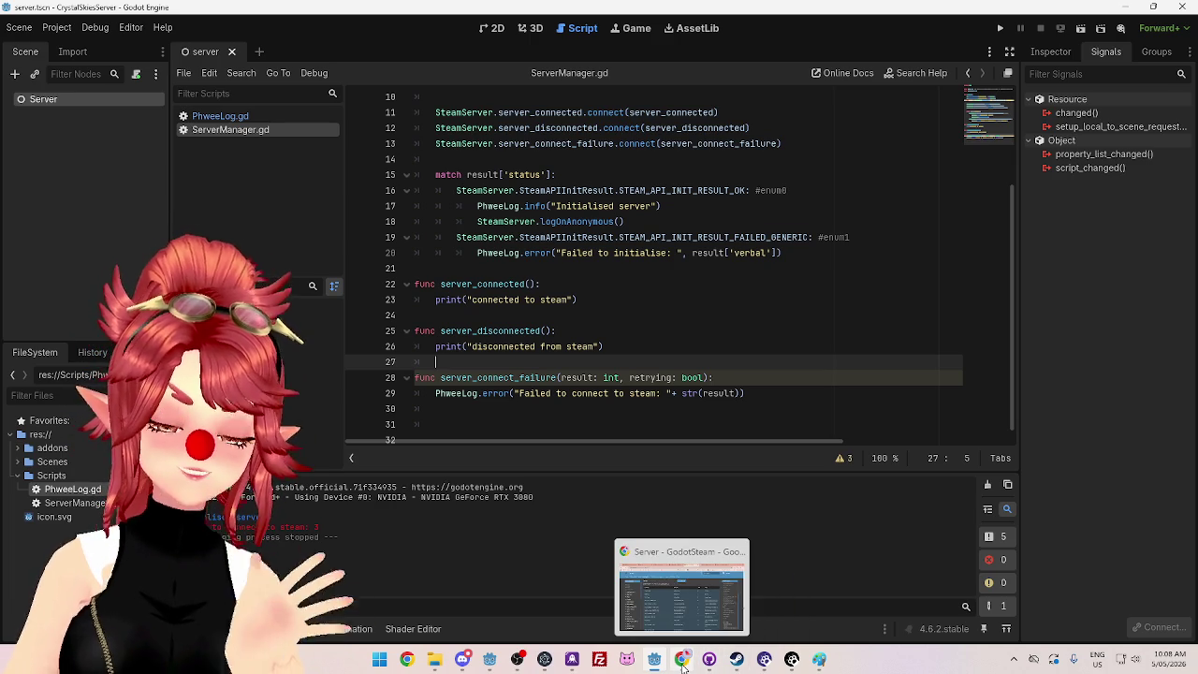
pyautogui.click(1015, 660)
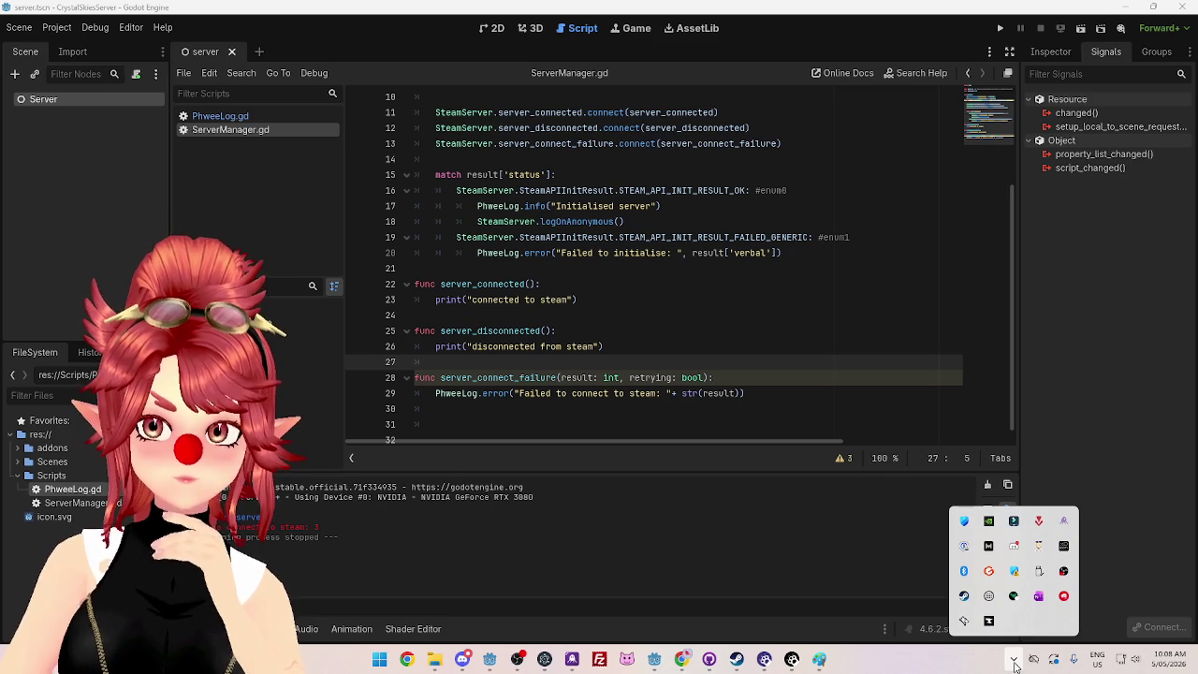
pyautogui.rightClick(966, 521)
pyautogui.click(966, 521)
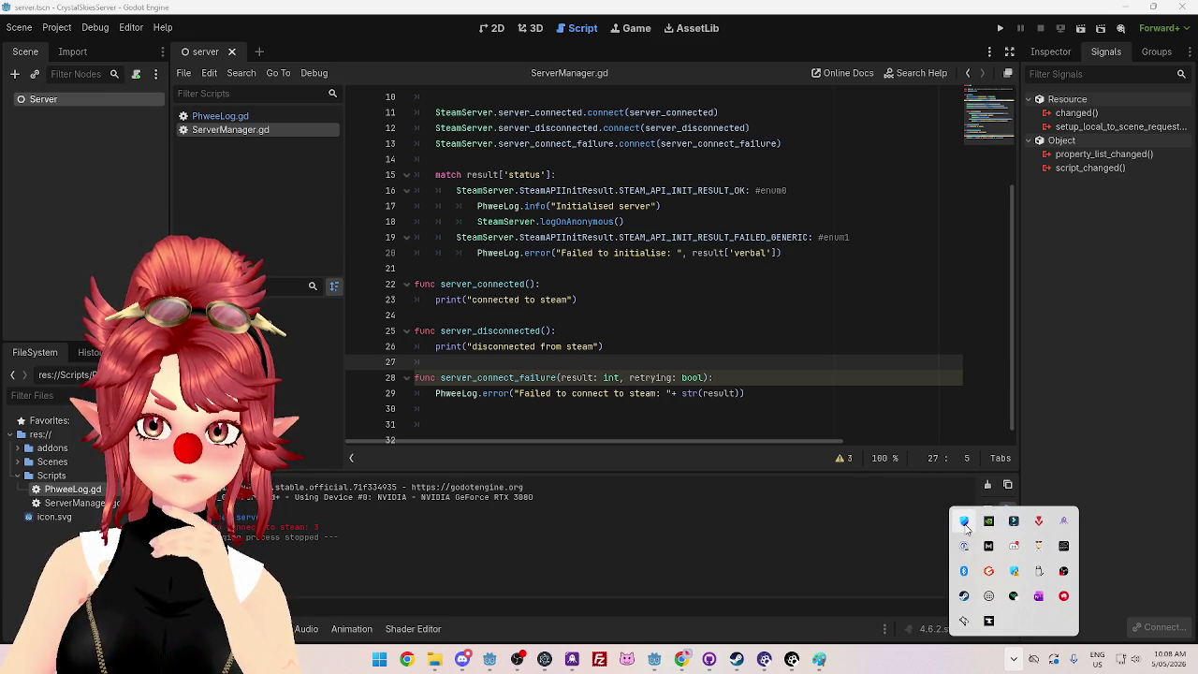
pyautogui.moveTo(427, 106); pyautogui.dragTo(436, 112)
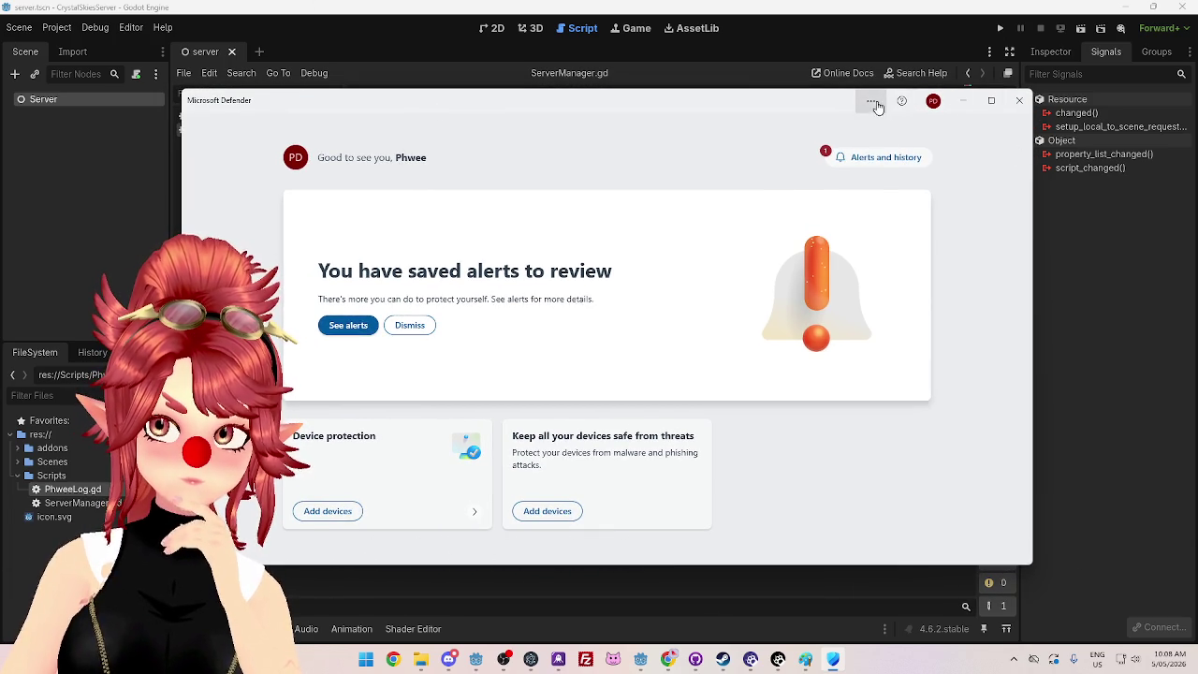
pyautogui.click(871, 101)
pyautogui.click(714, 134)
pyautogui.moveTo(640, 105); pyautogui.dragTo(634, 105)
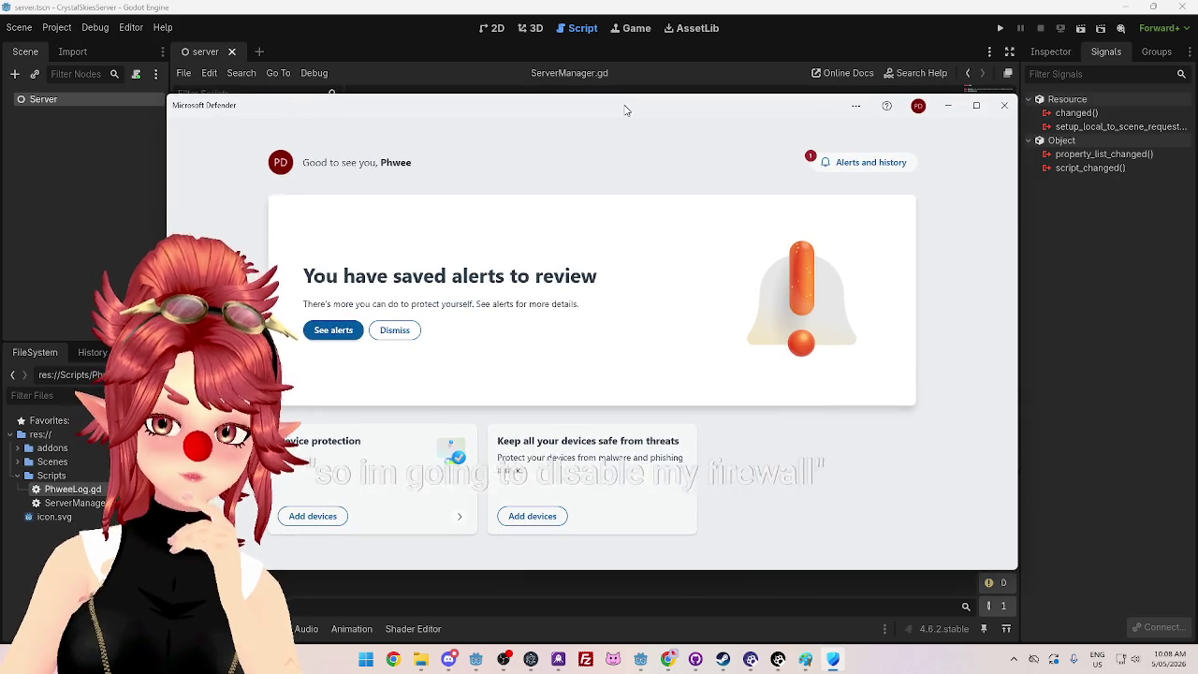
pyautogui.click(1014, 100)
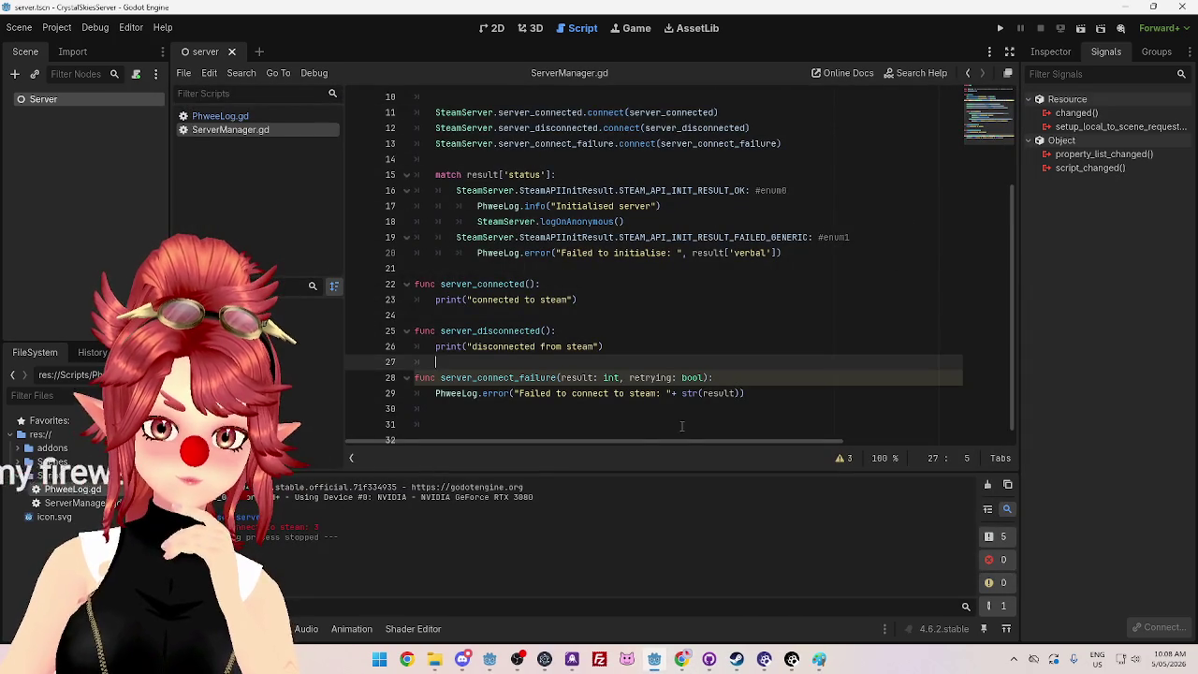
pyautogui.click(461, 659)
pyautogui.press('Escape')
pyautogui.hotkey('alt', 'Tab')
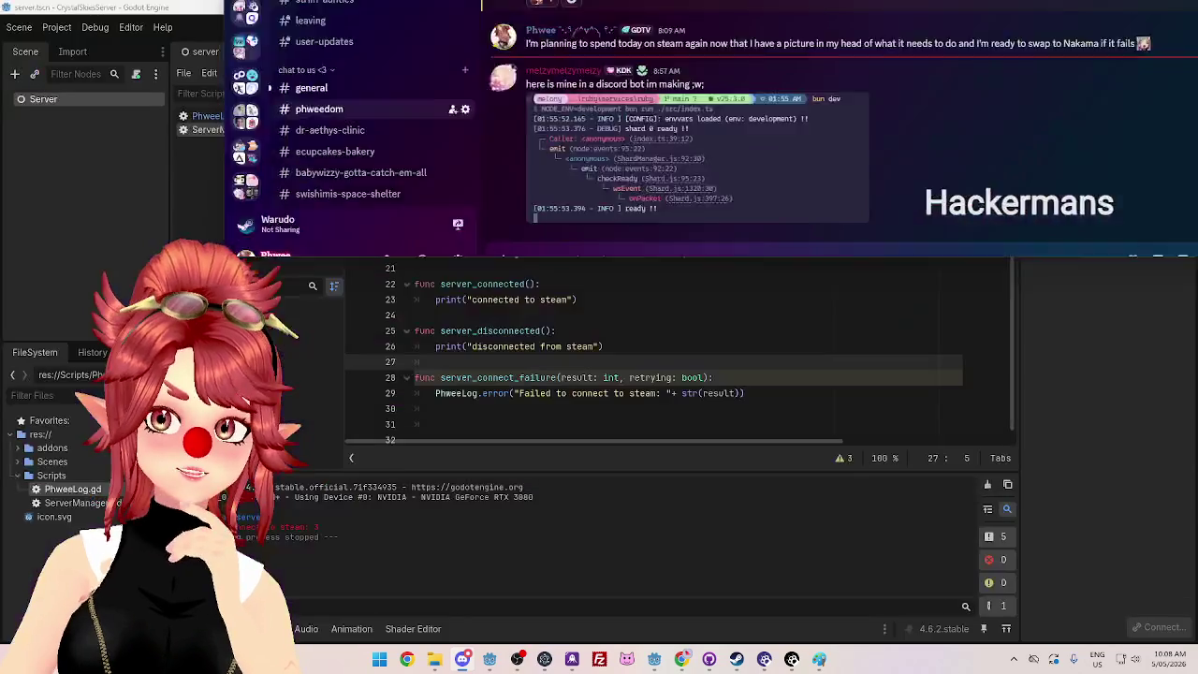
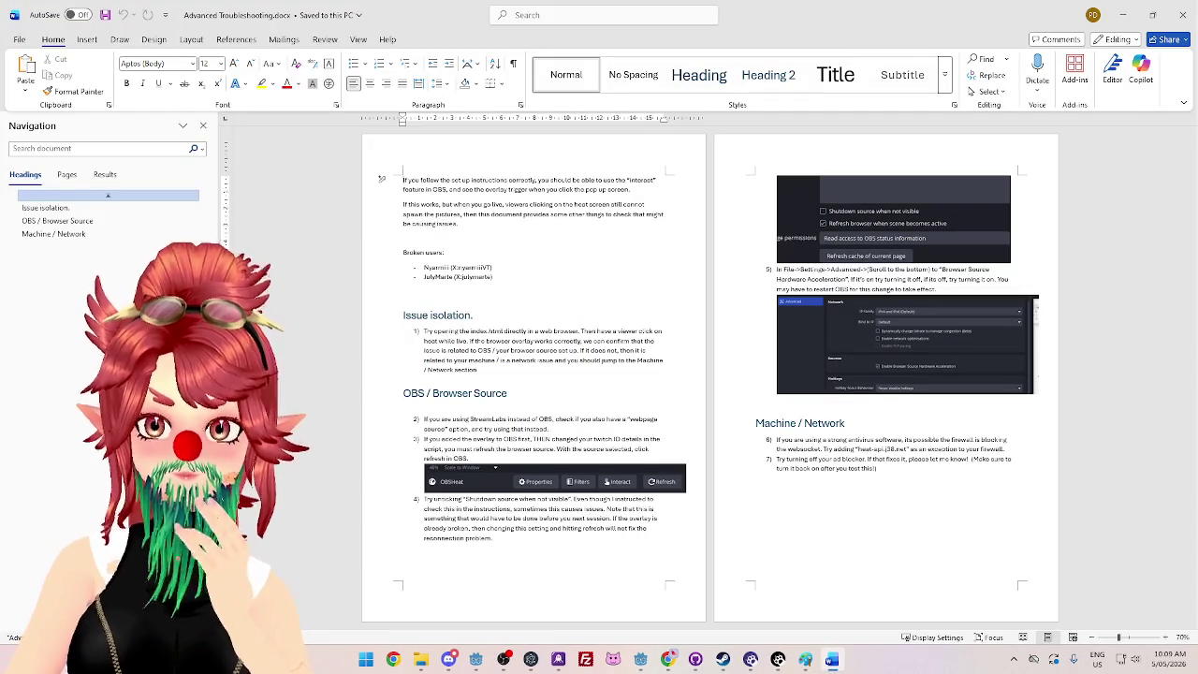
# Step: Highlight the Issue isolation passage and the step 4 warning, then close the Word document
pyautogui.moveTo(515, 342); pyautogui.dragTo(608, 331)
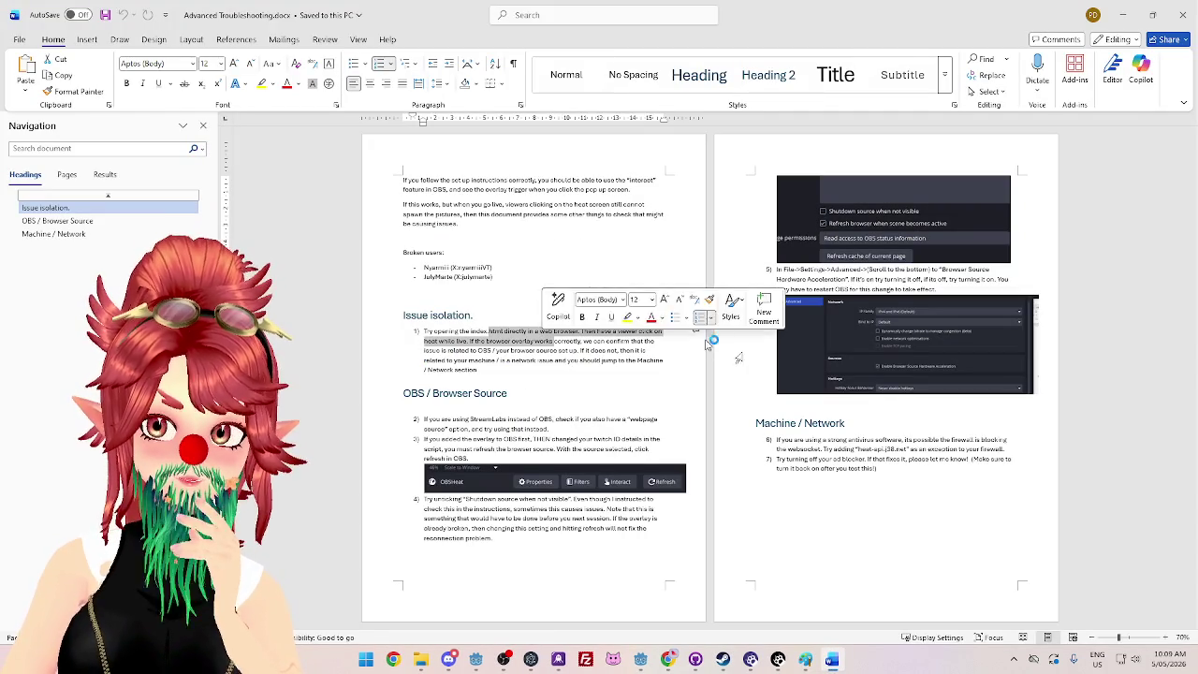
pyautogui.click(733, 277)
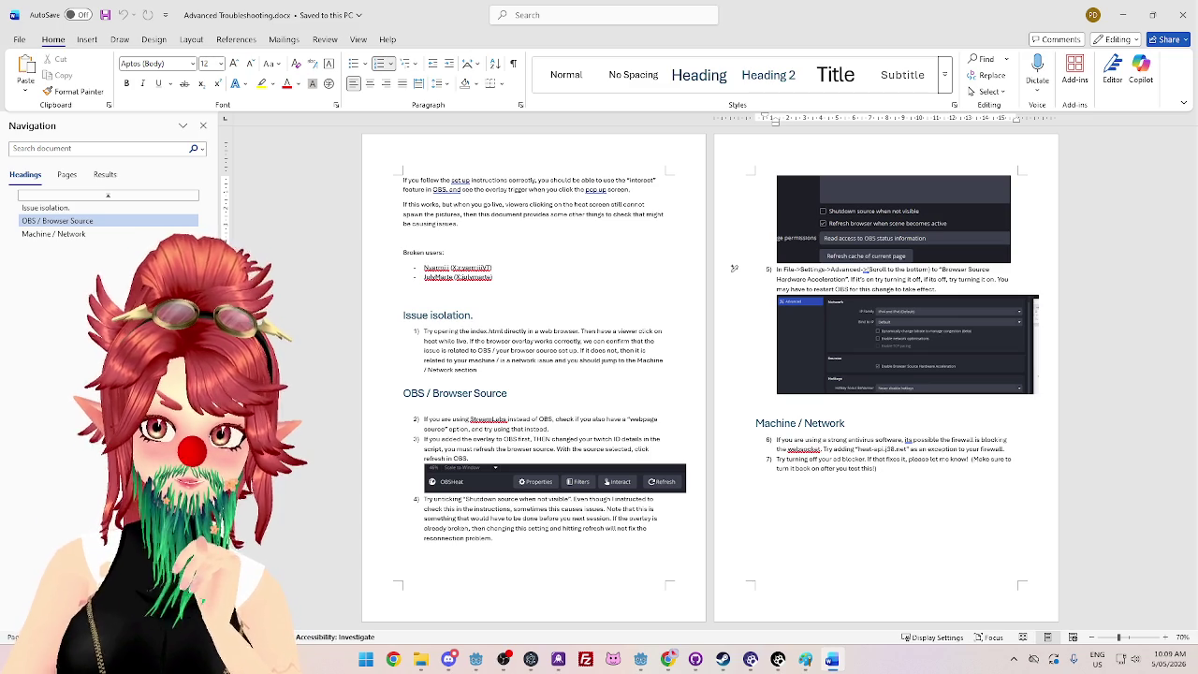
pyautogui.moveTo(513, 508); pyautogui.dragTo(549, 528)
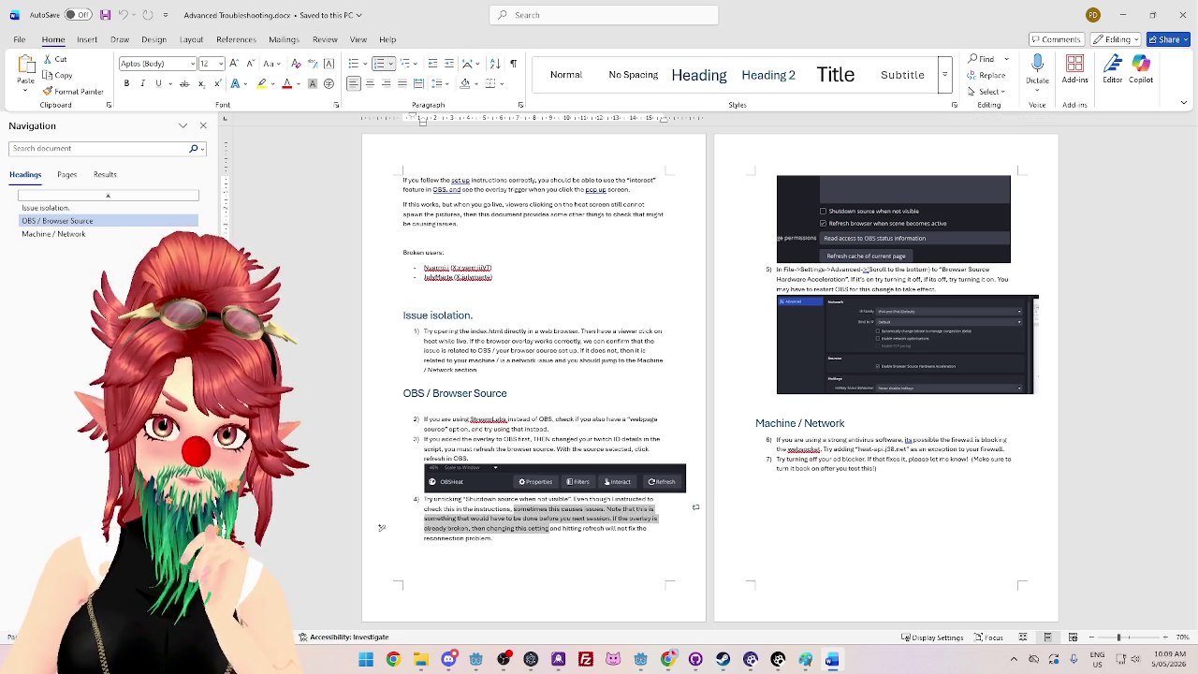
pyautogui.click(1181, 14)
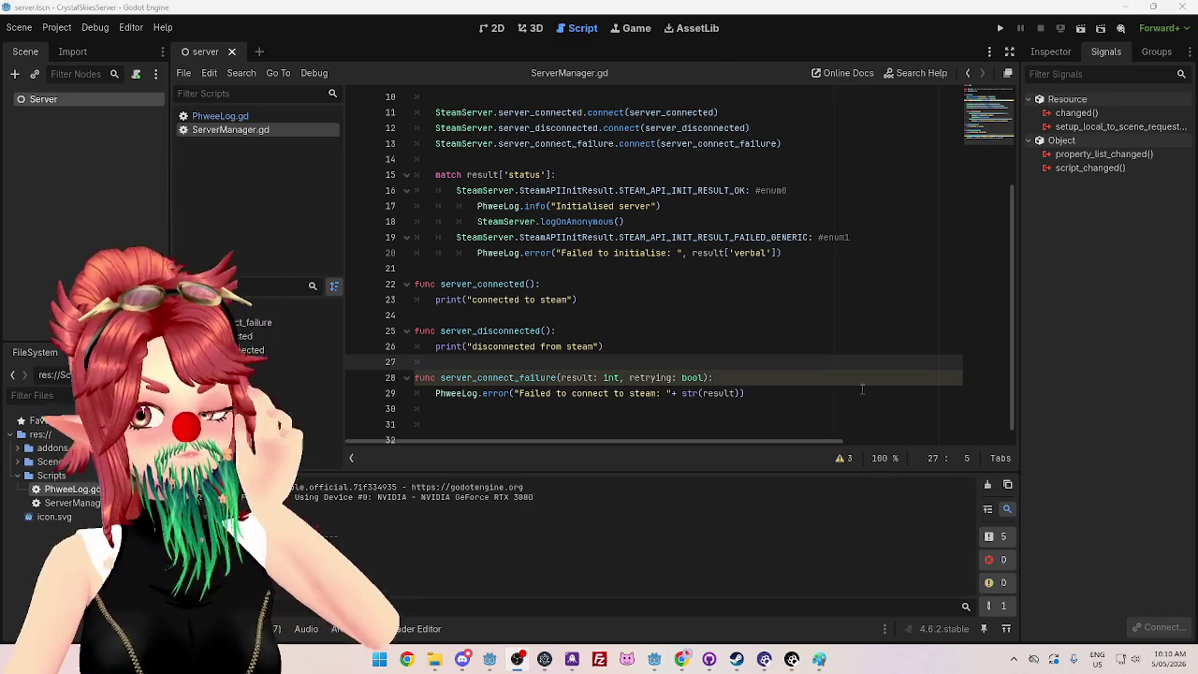
# Step: Open Microsoft Defender from the system tray's background apps
pyautogui.click(1013, 659)
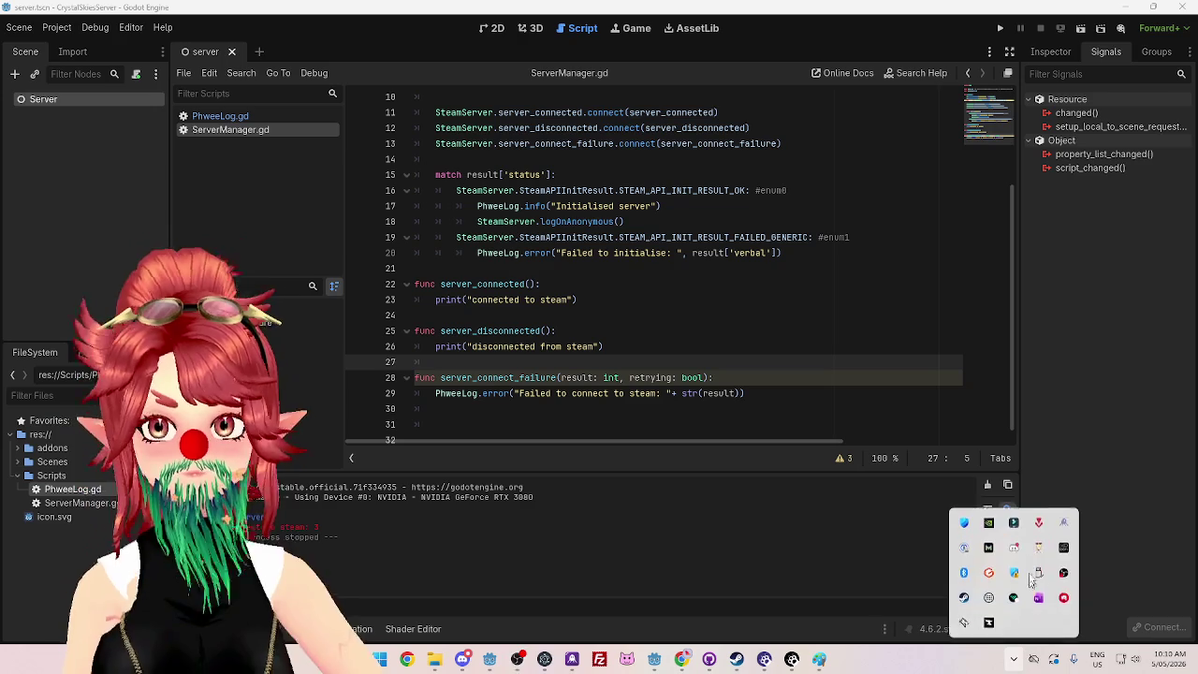
pyautogui.click(964, 522)
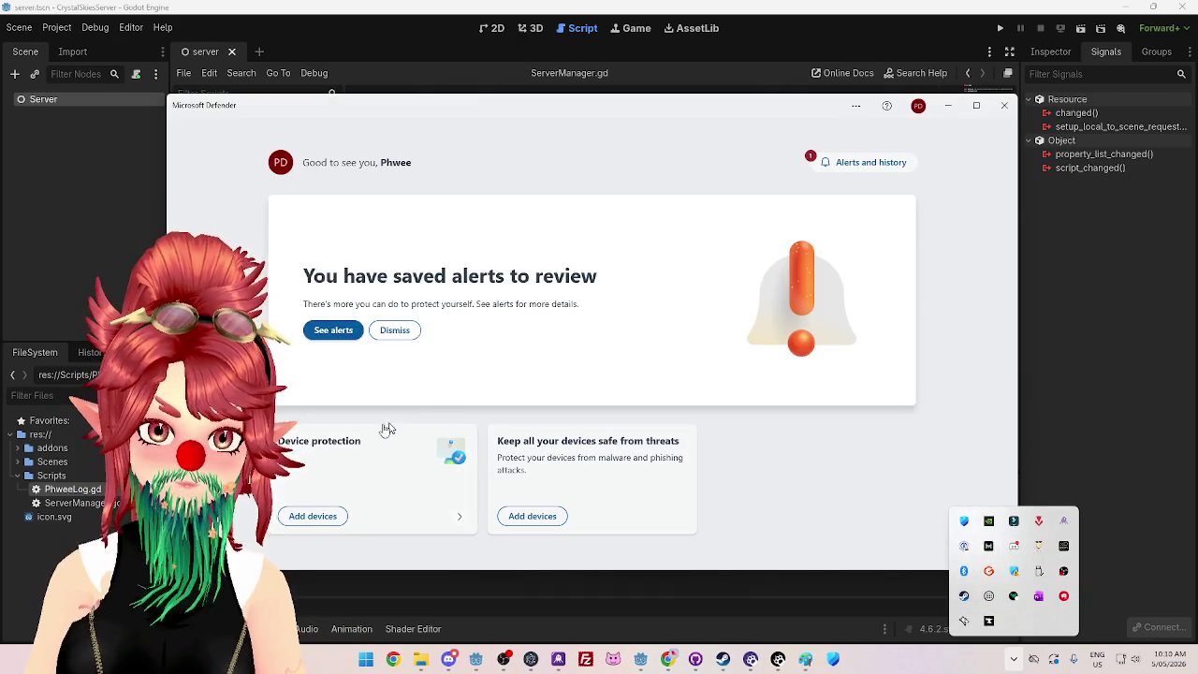
pyautogui.hotkey('alt', 'F4')
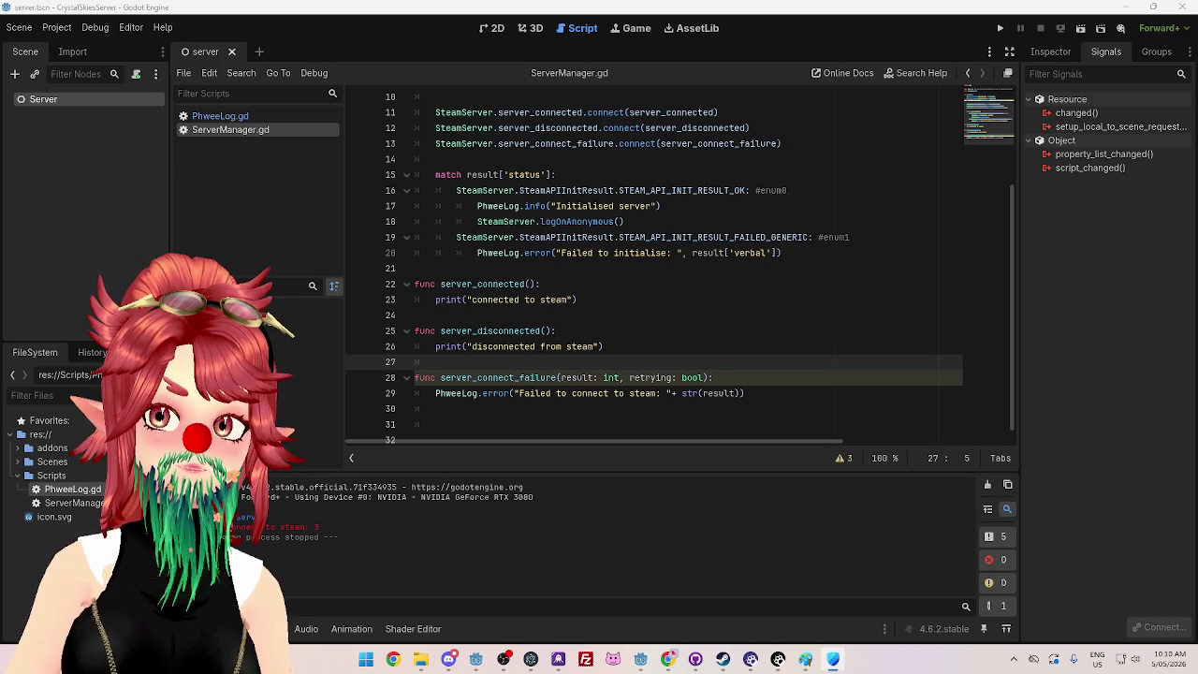
pyautogui.hotkey('alt', 'Tab')
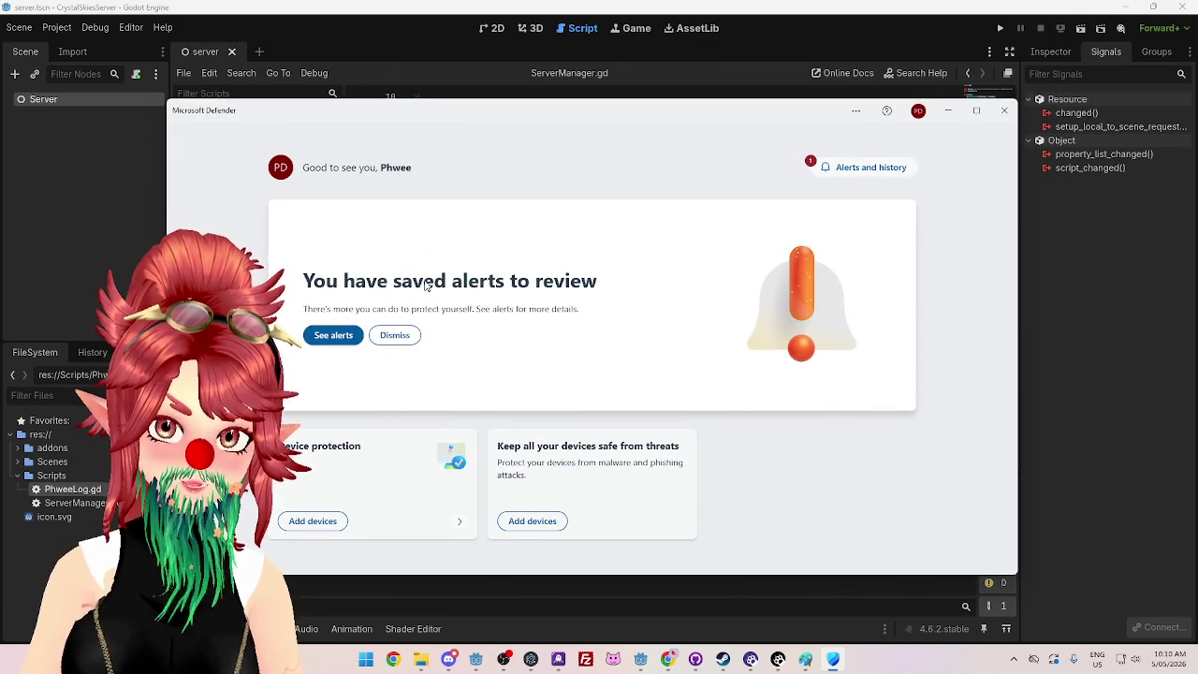
# Step: Dismiss each home recommendation card until all caught up, then go to Alerts and history
pyautogui.click(410, 337)
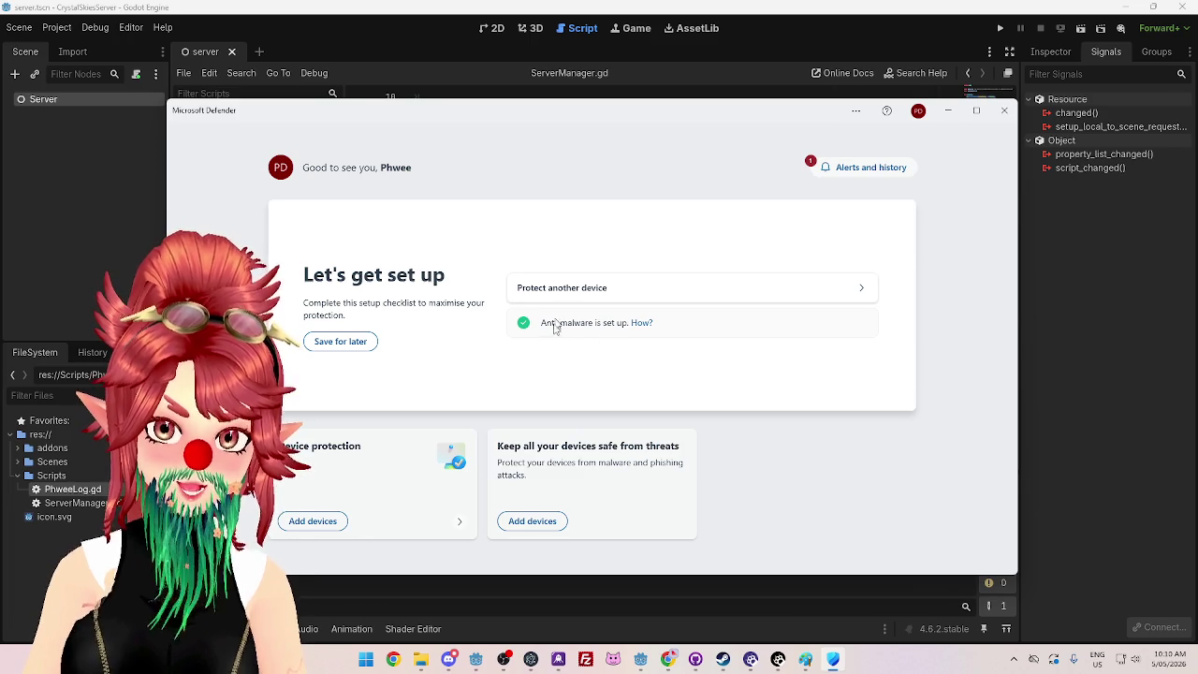
pyautogui.click(342, 348)
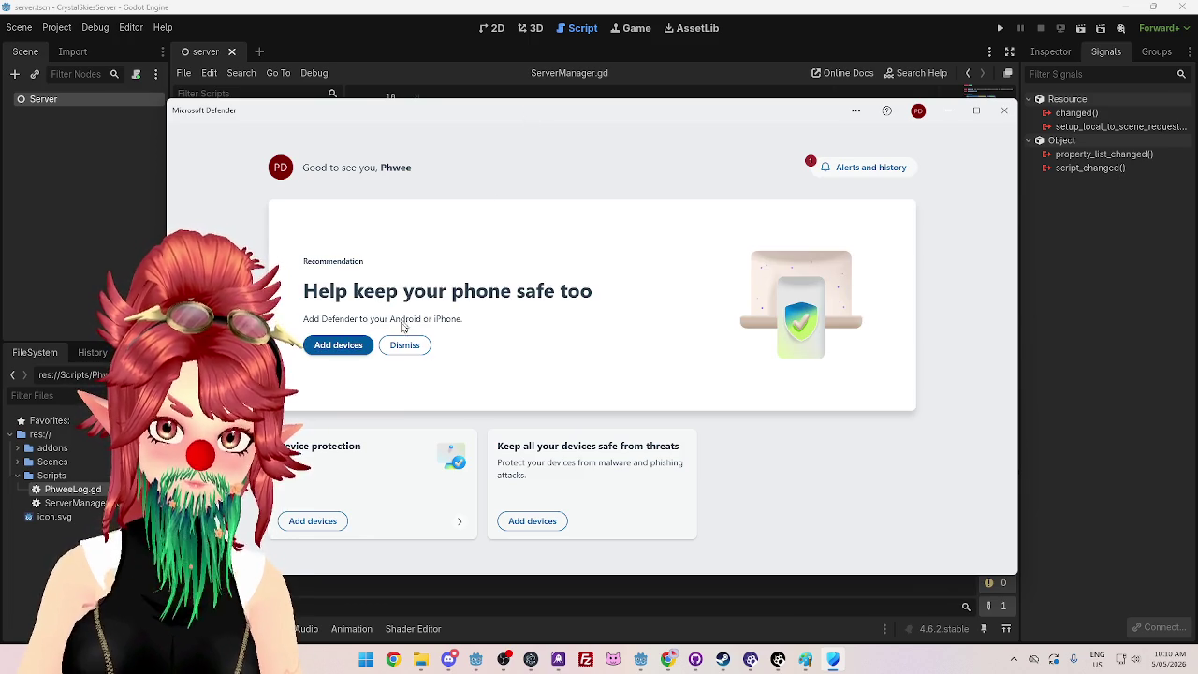
pyautogui.click(399, 346)
pyautogui.click(393, 364)
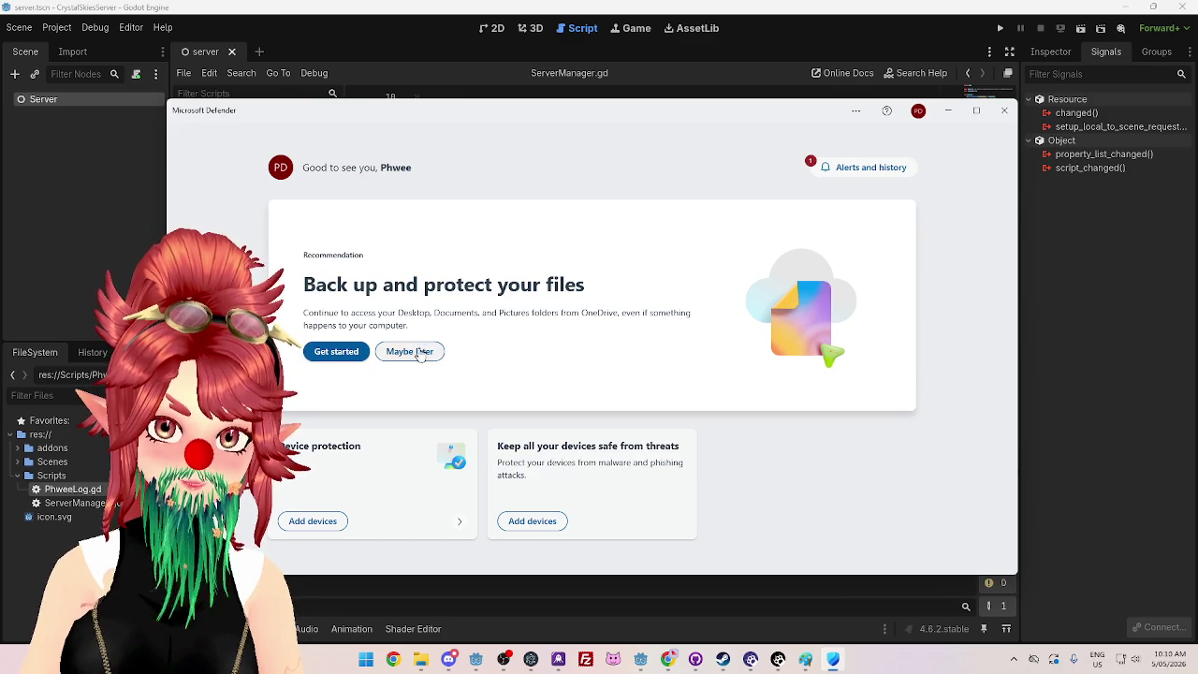
pyautogui.click(409, 350)
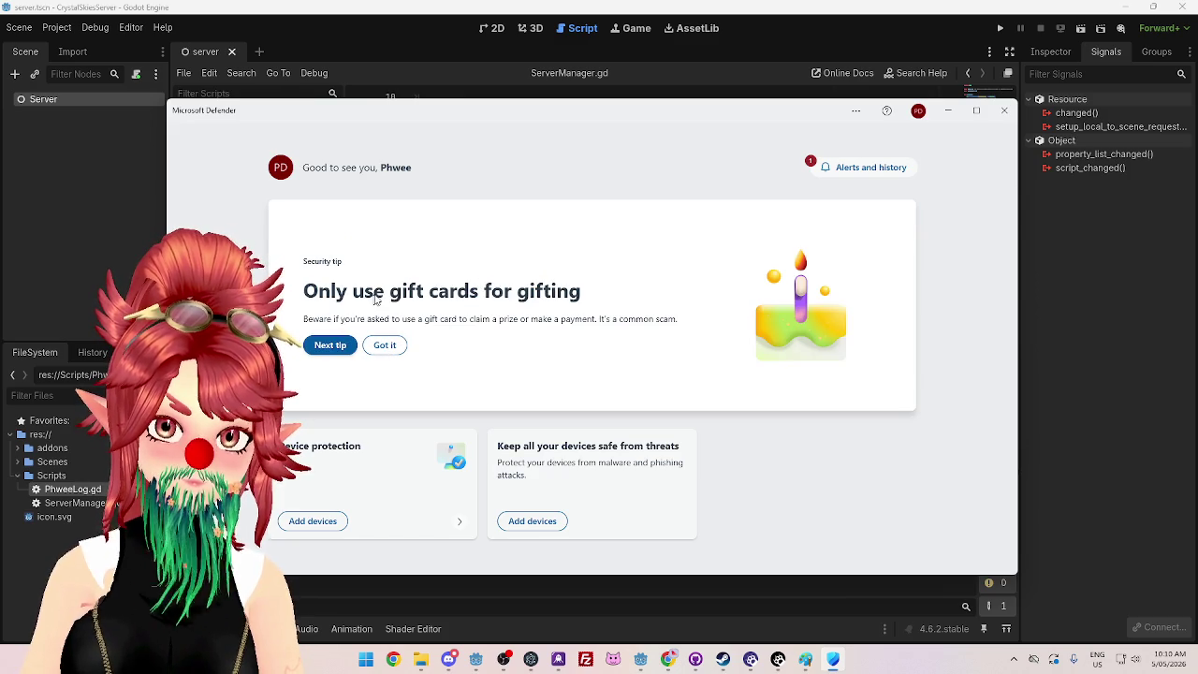
pyautogui.click(376, 346)
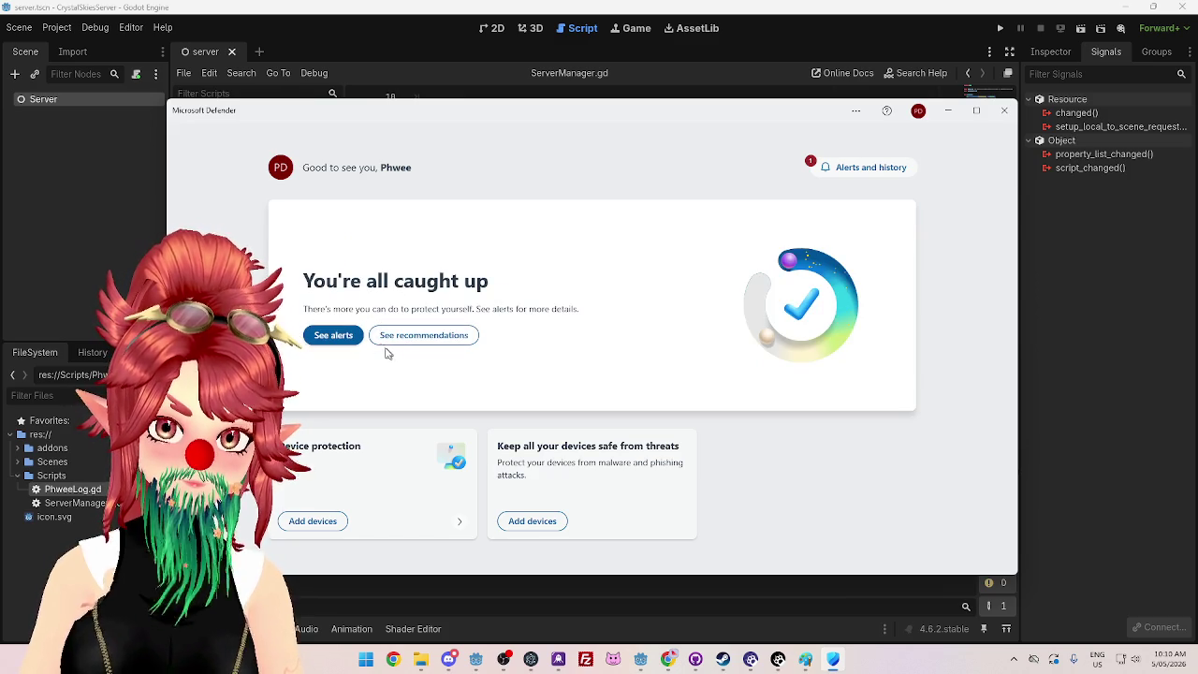
pyautogui.click(335, 335)
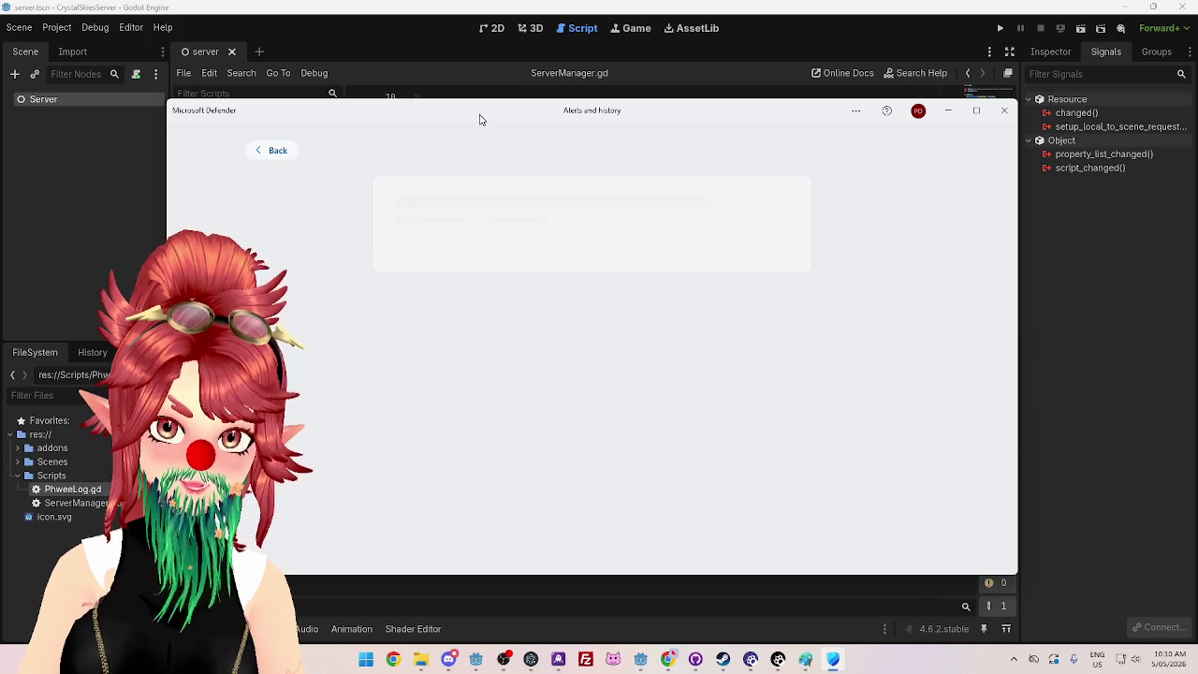
# Step: Close the Defender Alerts and history window with Alt+F4
pyautogui.hotkey('alt', 'F4')
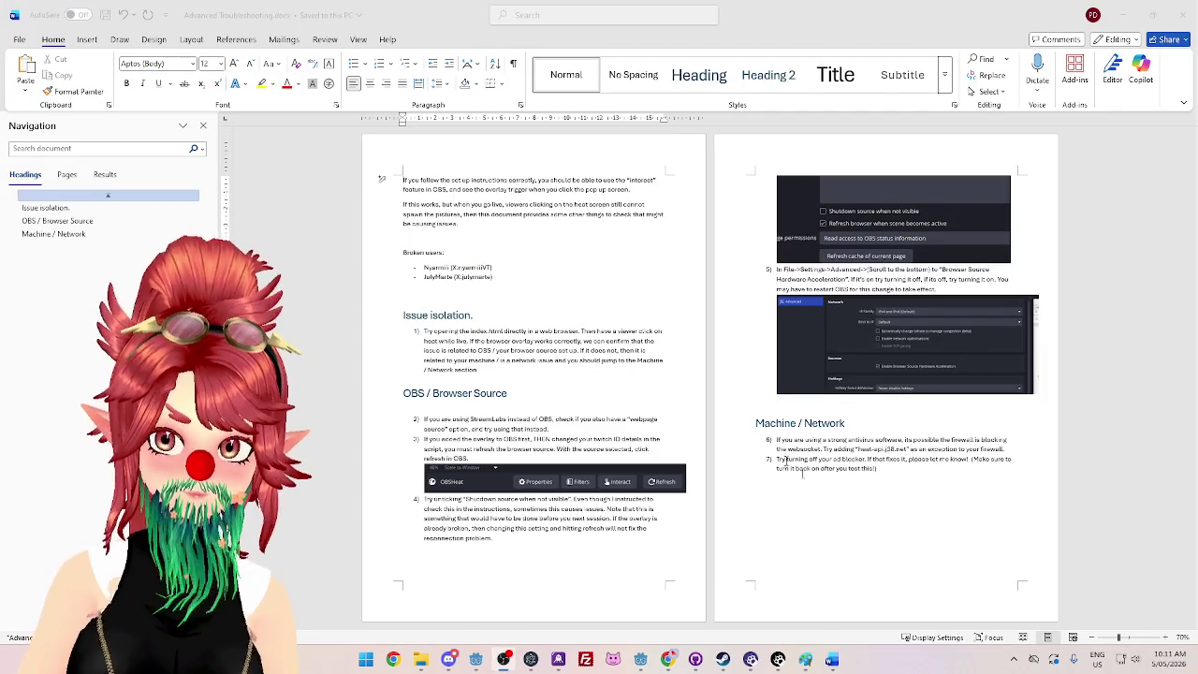
# Step: Paste the Windows Security steps after the Machine / Network list and delete empty item 11
pyautogui.click(734, 466)
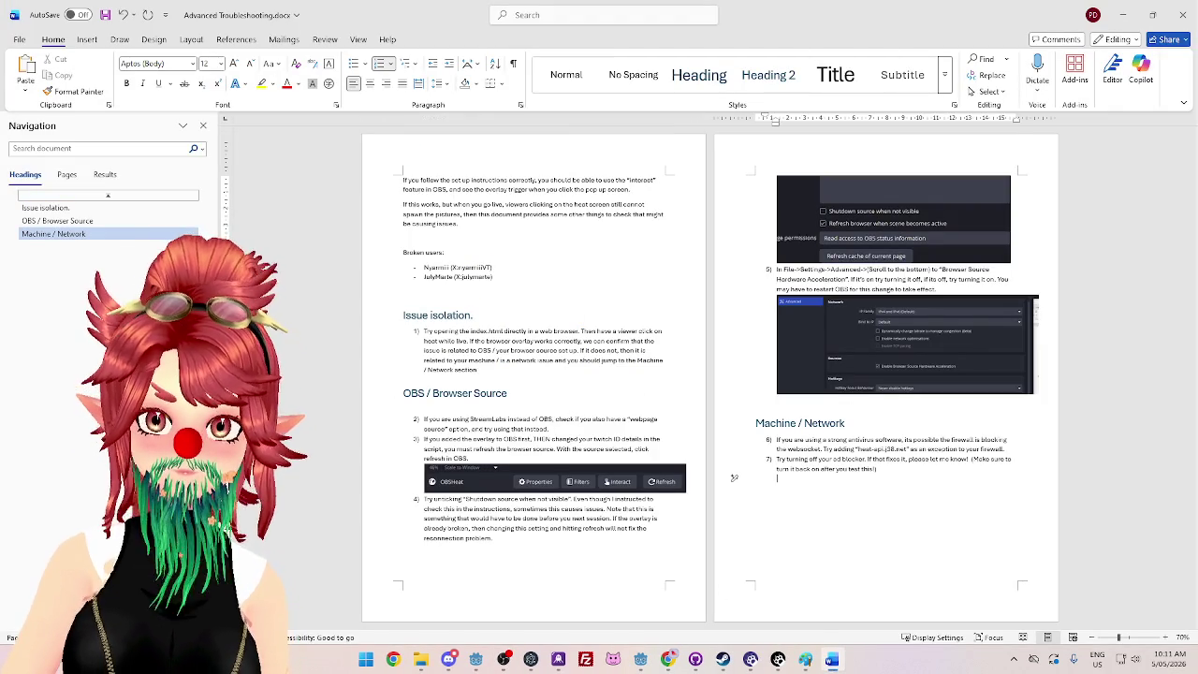
pyautogui.hotkey('ctrl', 'v')
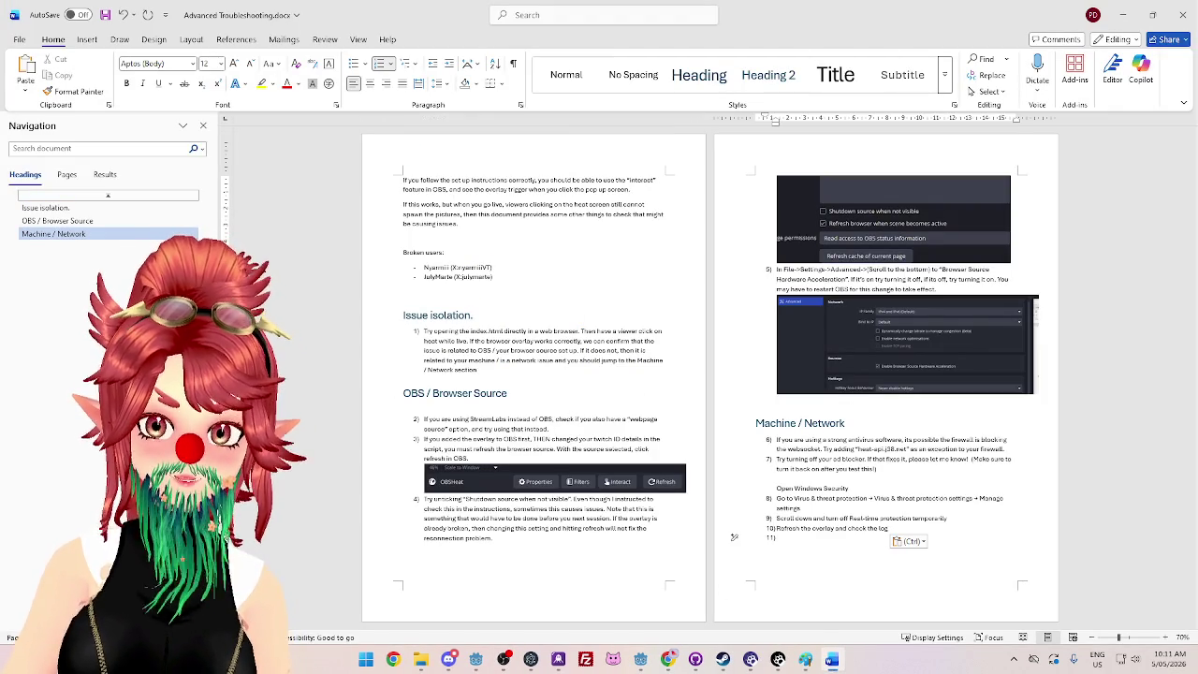
pyautogui.click(734, 488)
pyautogui.moveTo(787, 498); pyautogui.dragTo(969, 503)
pyautogui.moveTo(776, 518); pyautogui.dragTo(921, 518)
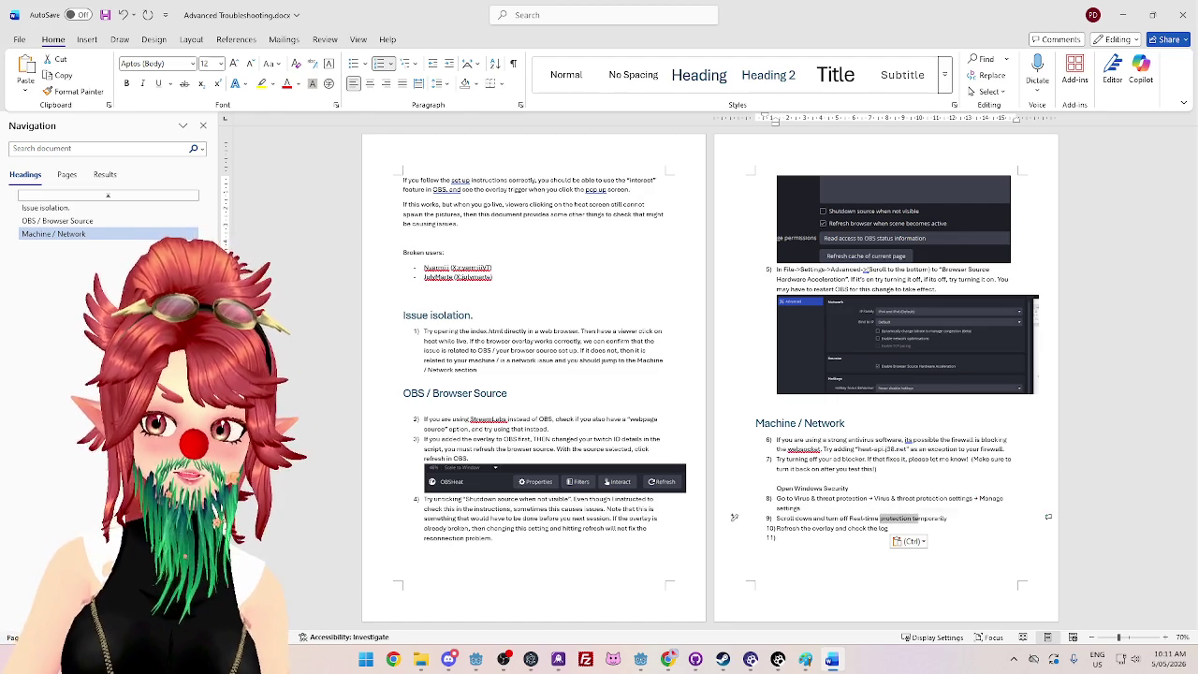
pyautogui.click(798, 531)
pyautogui.press('BackSpace')
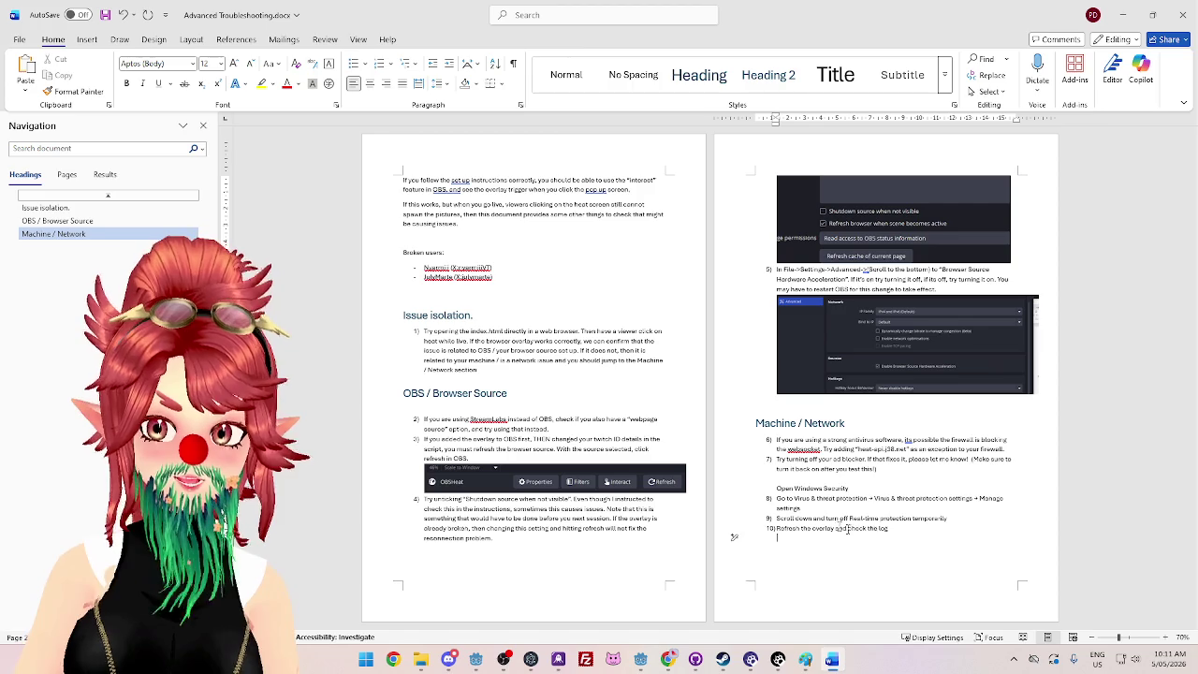
pyautogui.press('BackSpace')
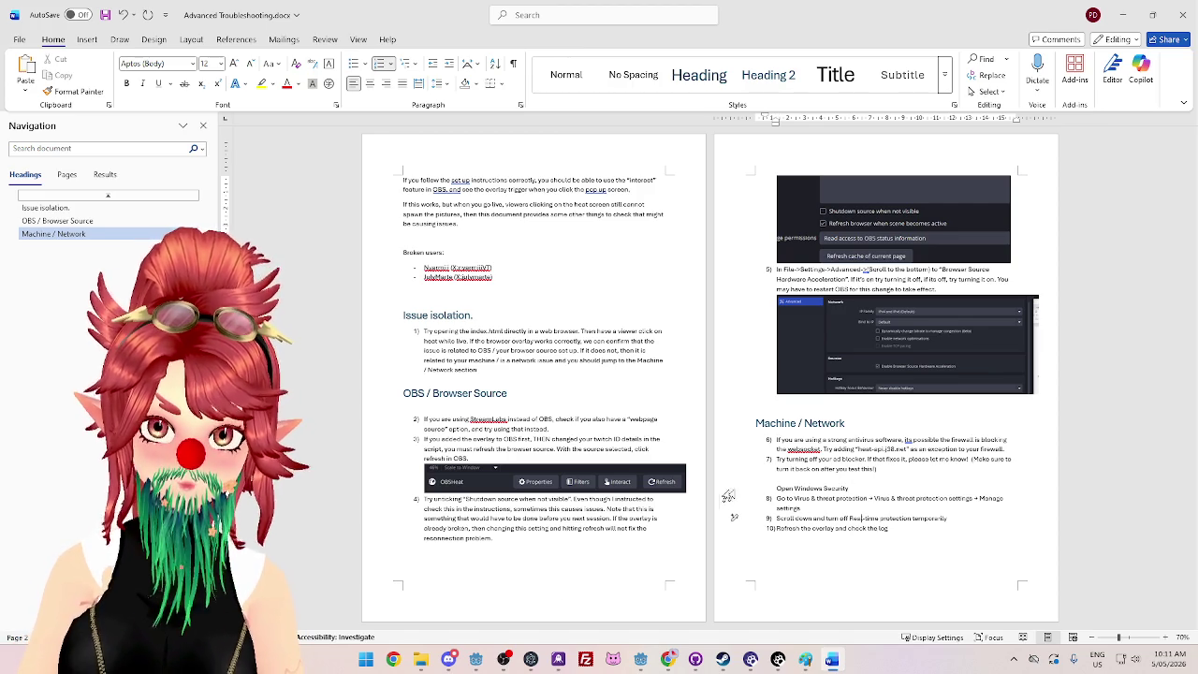
# Step: Find Windows Security through the Start search and open it on the left side
pyautogui.click(371, 659)
pyautogui.write('windo')
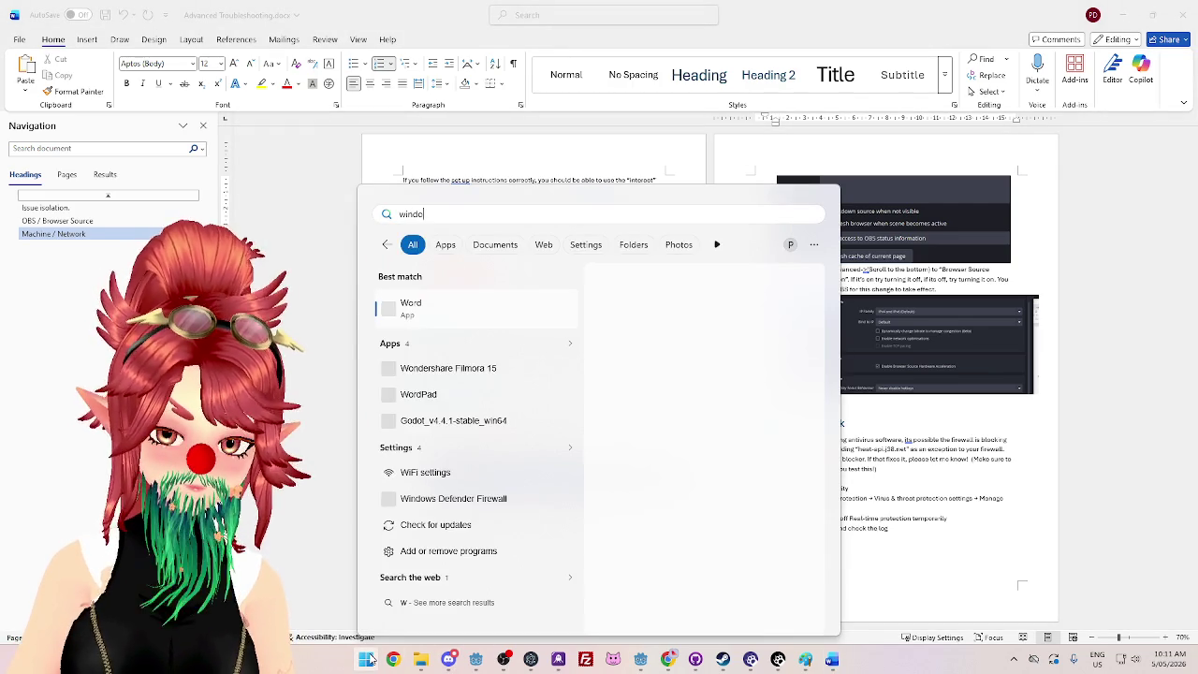
pyautogui.write('ws Security')
pyautogui.press('BackSpace')
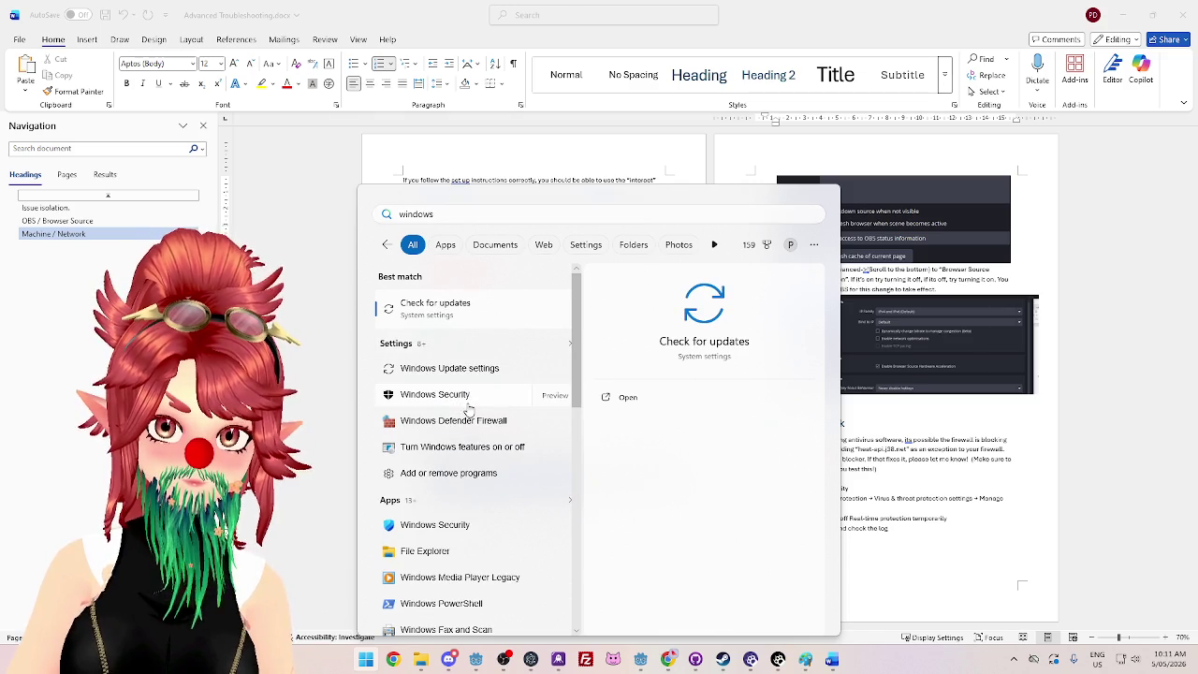
pyautogui.click(468, 407)
pyautogui.moveTo(468, 53)
pyautogui.mouseDown()
pyautogui.moveTo(334, 65)
pyautogui.moveTo(408, 78)
pyautogui.moveTo(374, 75)
pyautogui.moveTo(389, 69)
pyautogui.mouseUp()
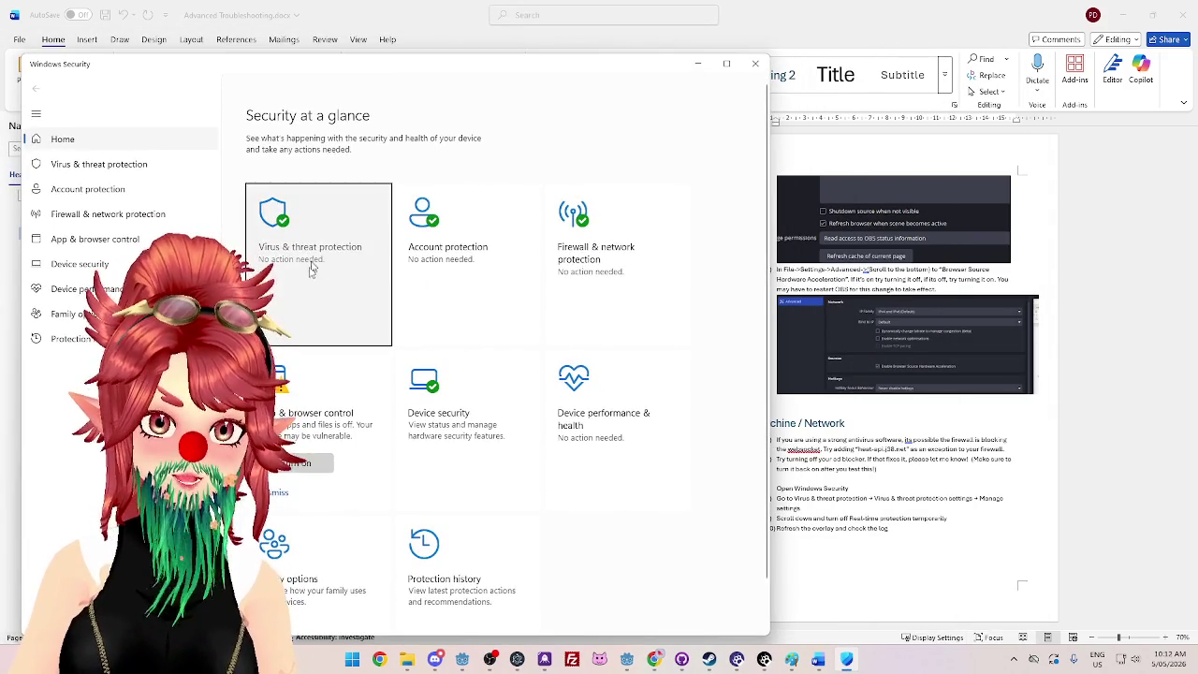
# Step: Turn off Real-time protection in Virus & threat protection settings, then return to Godot
pyautogui.click(312, 268)
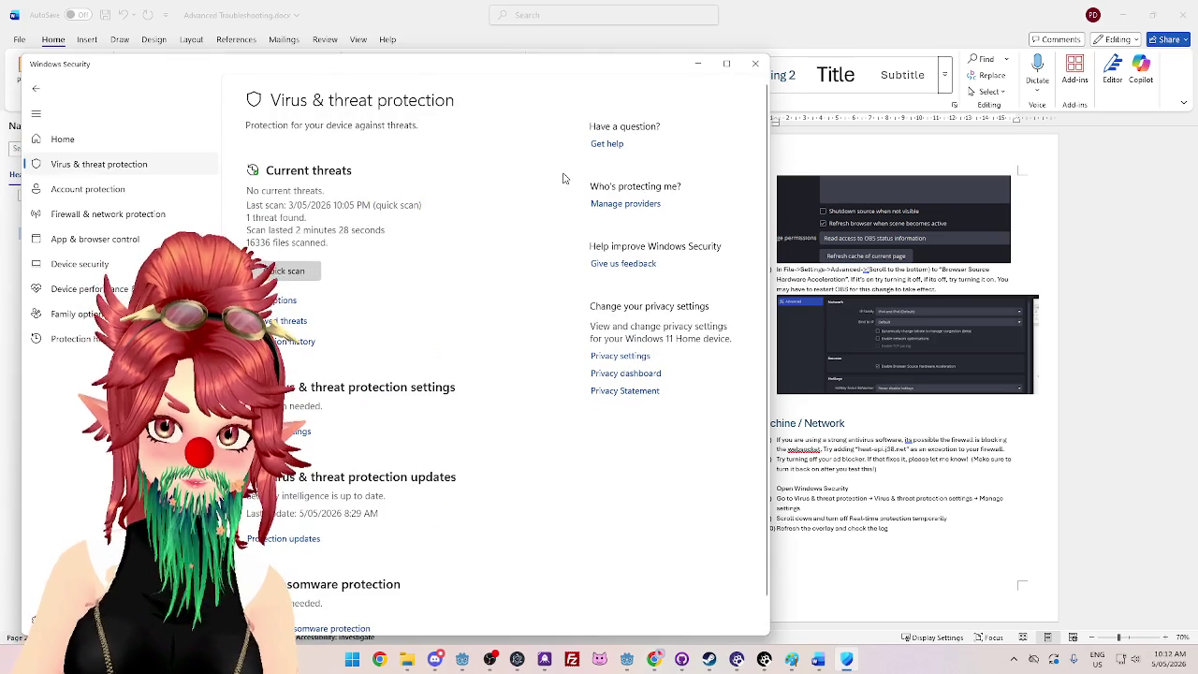
pyautogui.scroll(-1, 459, 303)
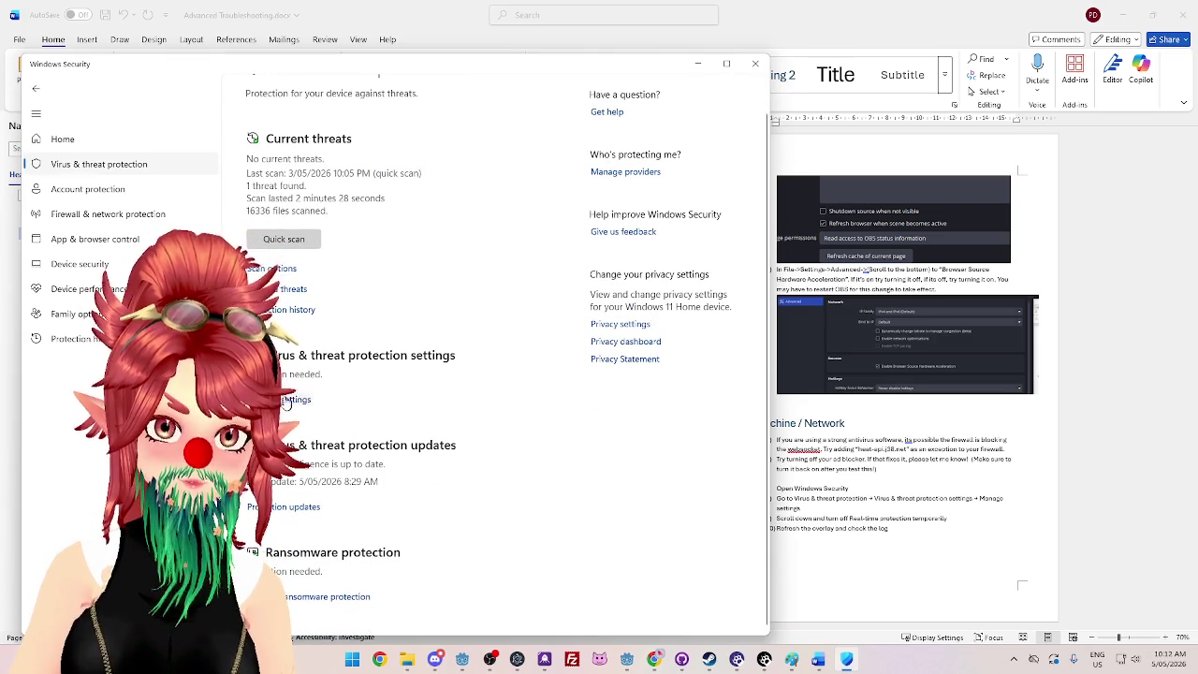
pyautogui.click(284, 403)
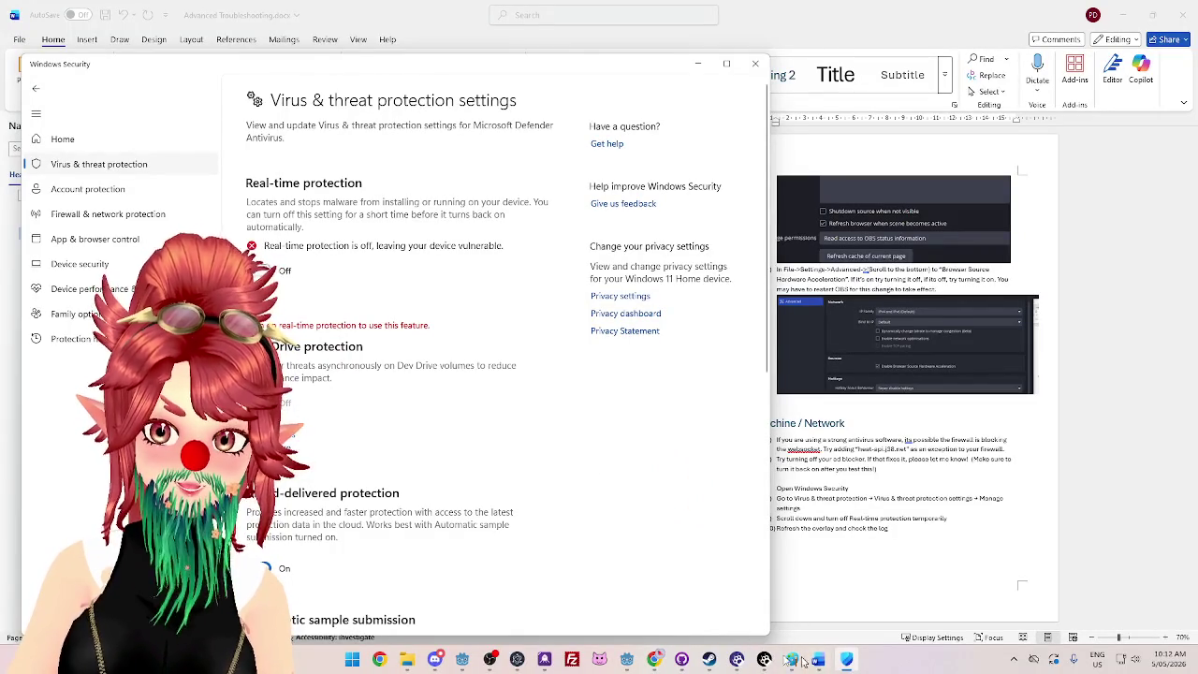
pyautogui.moveTo(716, 664)
pyautogui.click(626, 659)
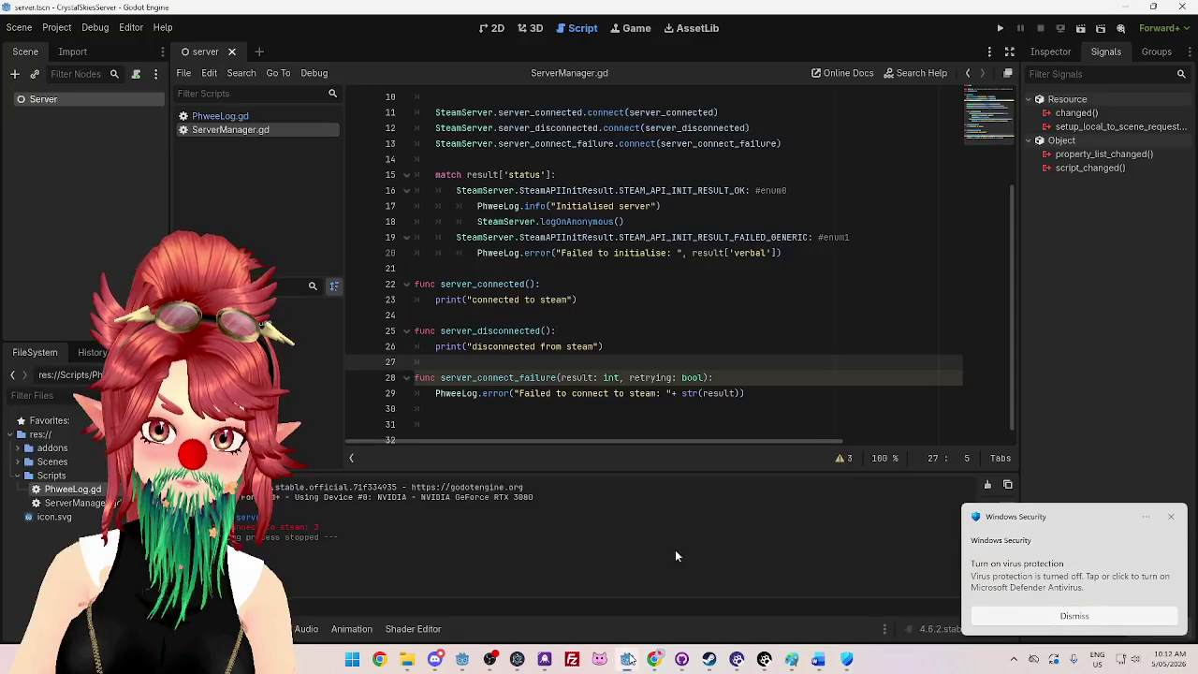
# Step: Run the server project, then turn Real-time protection back on and close Windows Security
pyautogui.click(1000, 29)
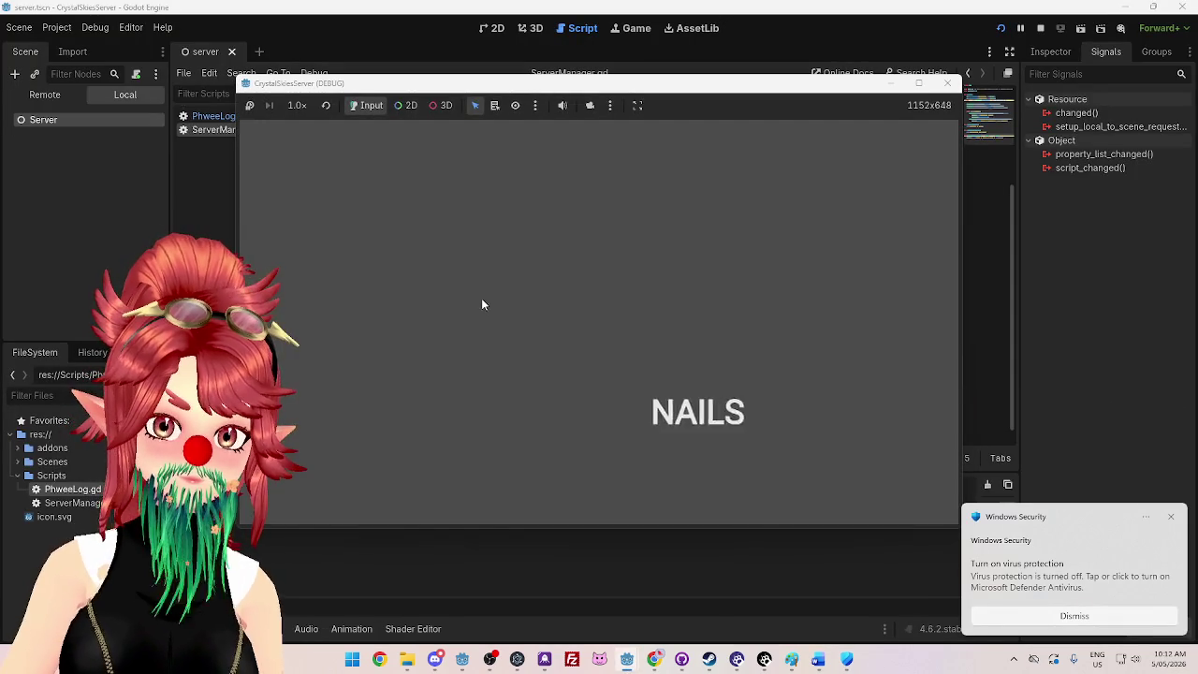
pyautogui.moveTo(449, 89); pyautogui.dragTo(502, 92)
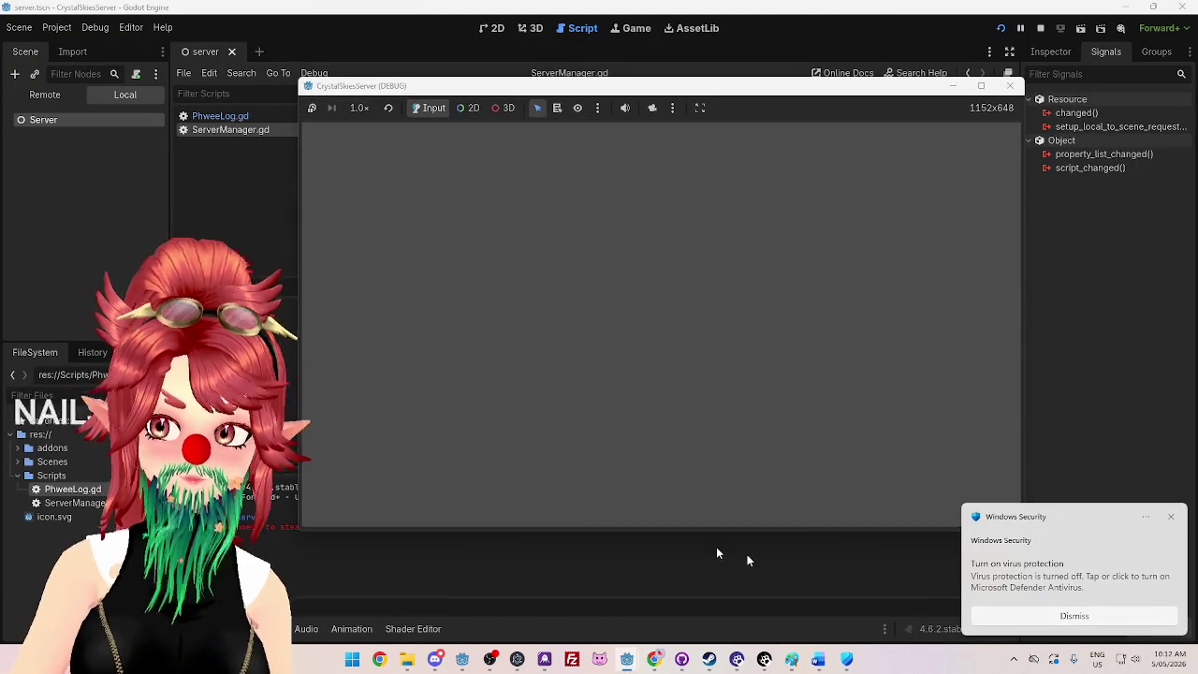
pyautogui.click(843, 658)
pyautogui.click(260, 270)
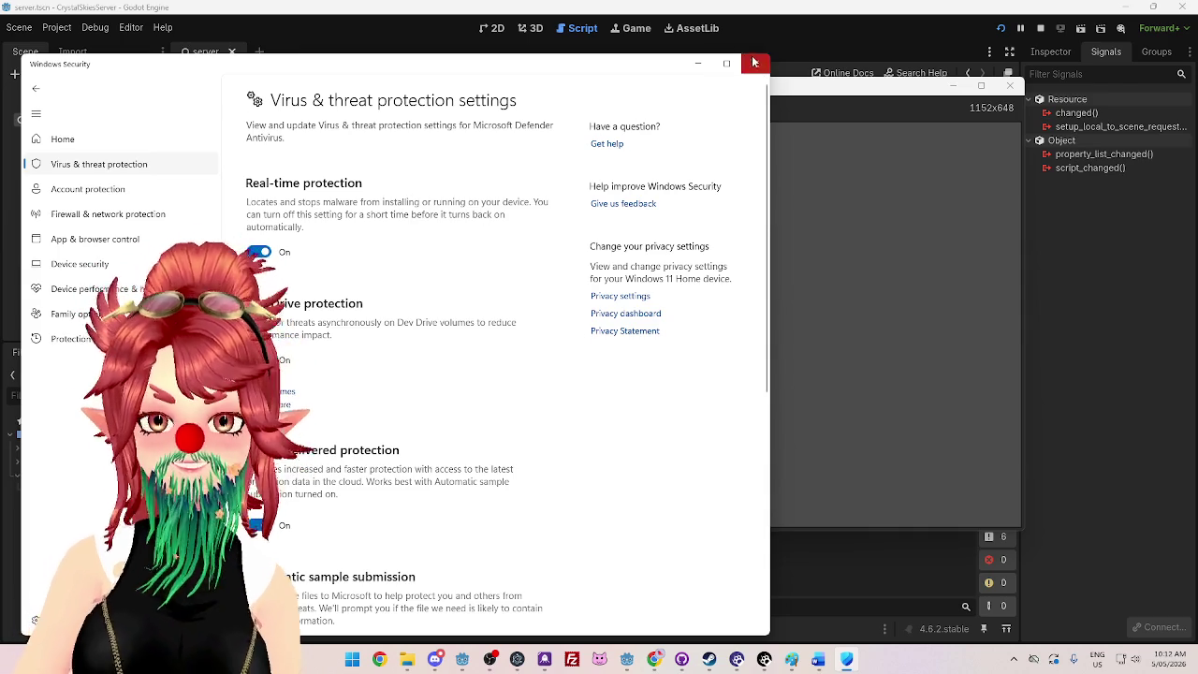
pyautogui.click(755, 63)
# Step: Stop the running server and close the Advanced Troubleshooting document
pyautogui.click(1039, 28)
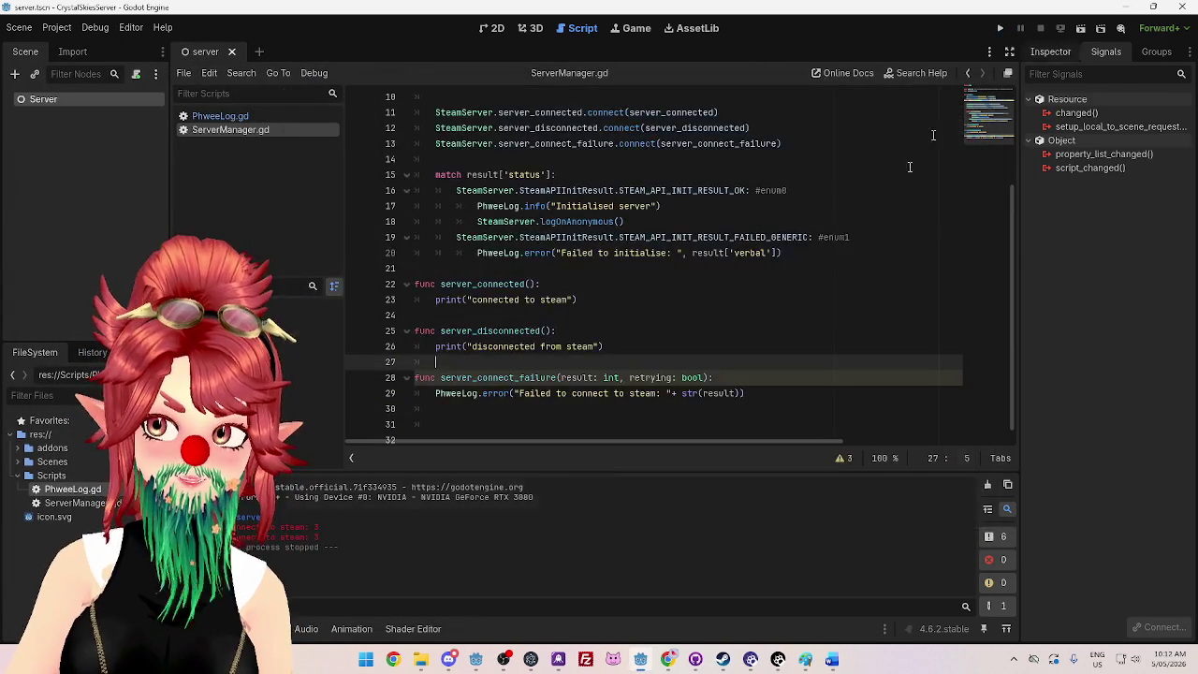
pyautogui.click(831, 659)
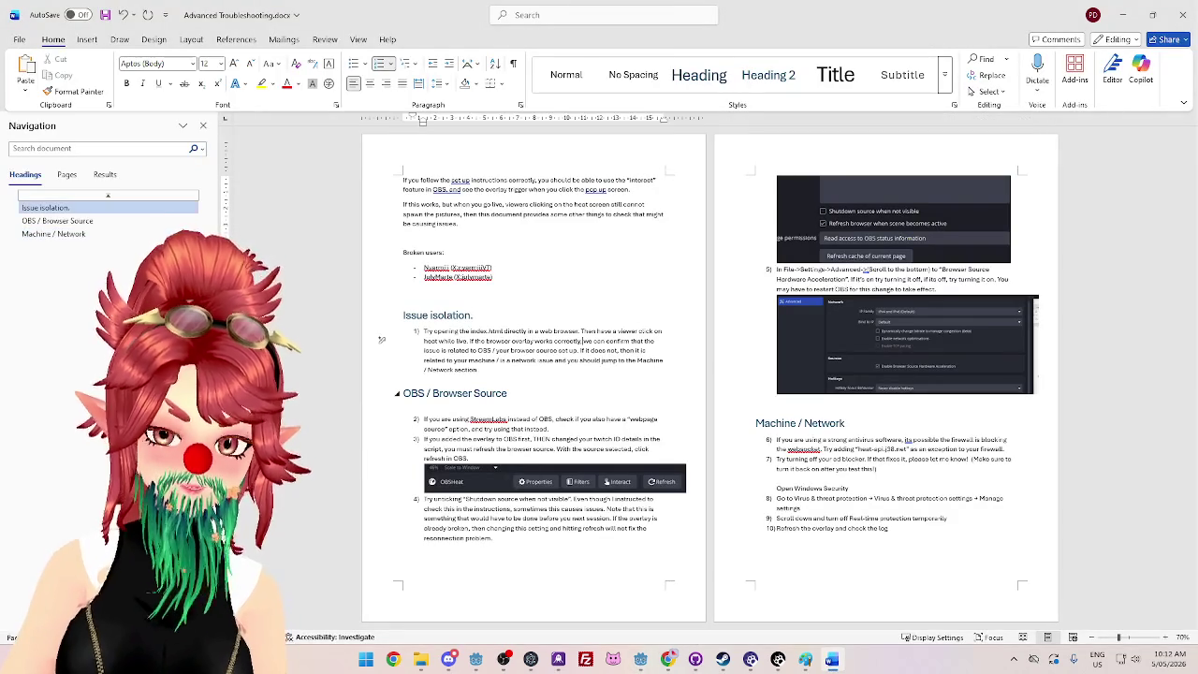
pyautogui.click(1175, 15)
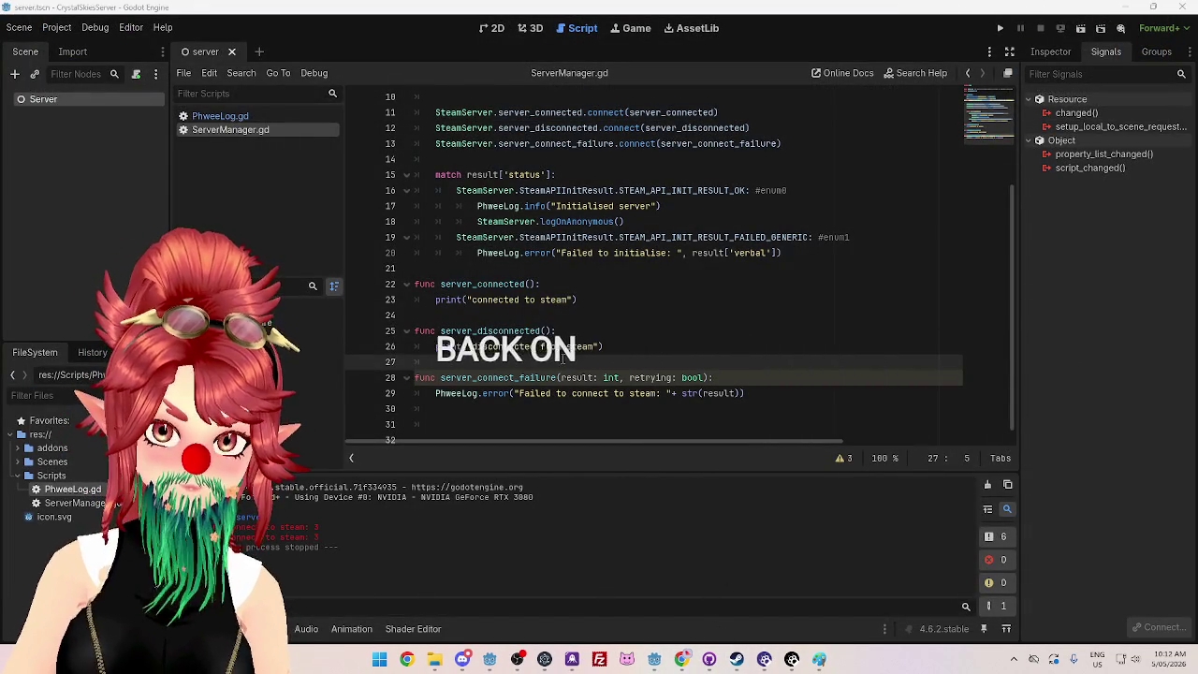
pyautogui.click(1014, 661)
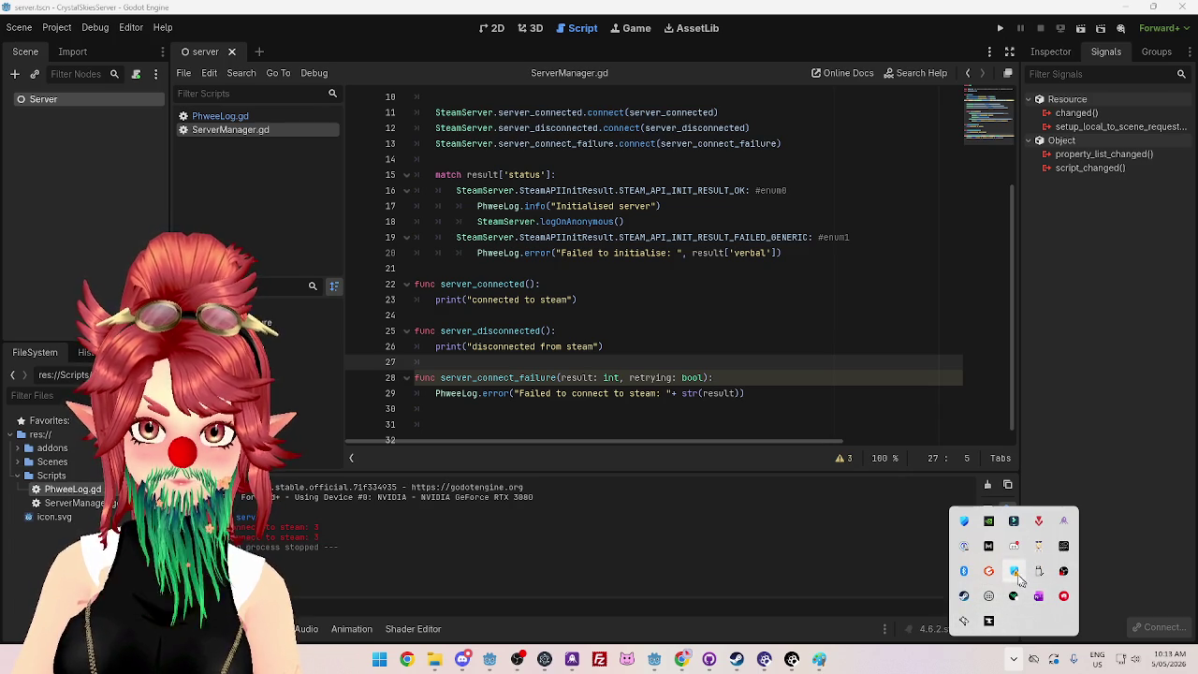
# Step: Open Windows Security from the tray at its Firewall & network protection page
pyautogui.click(1015, 574)
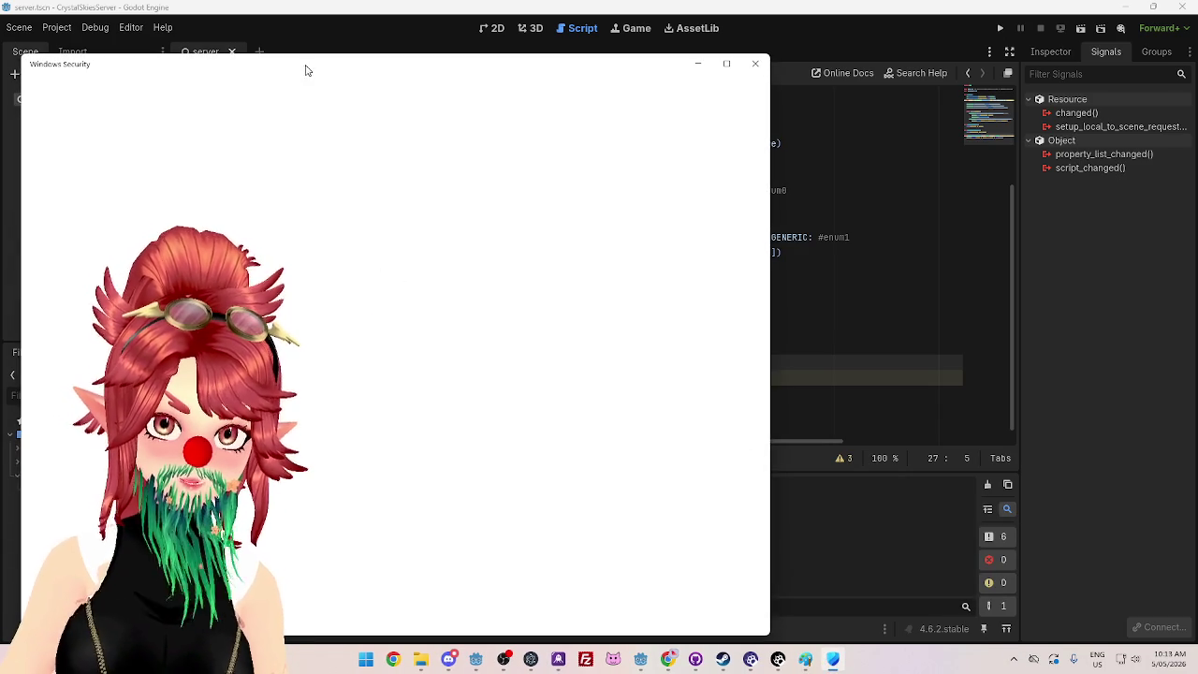
pyautogui.moveTo(304, 71); pyautogui.dragTo(477, 54)
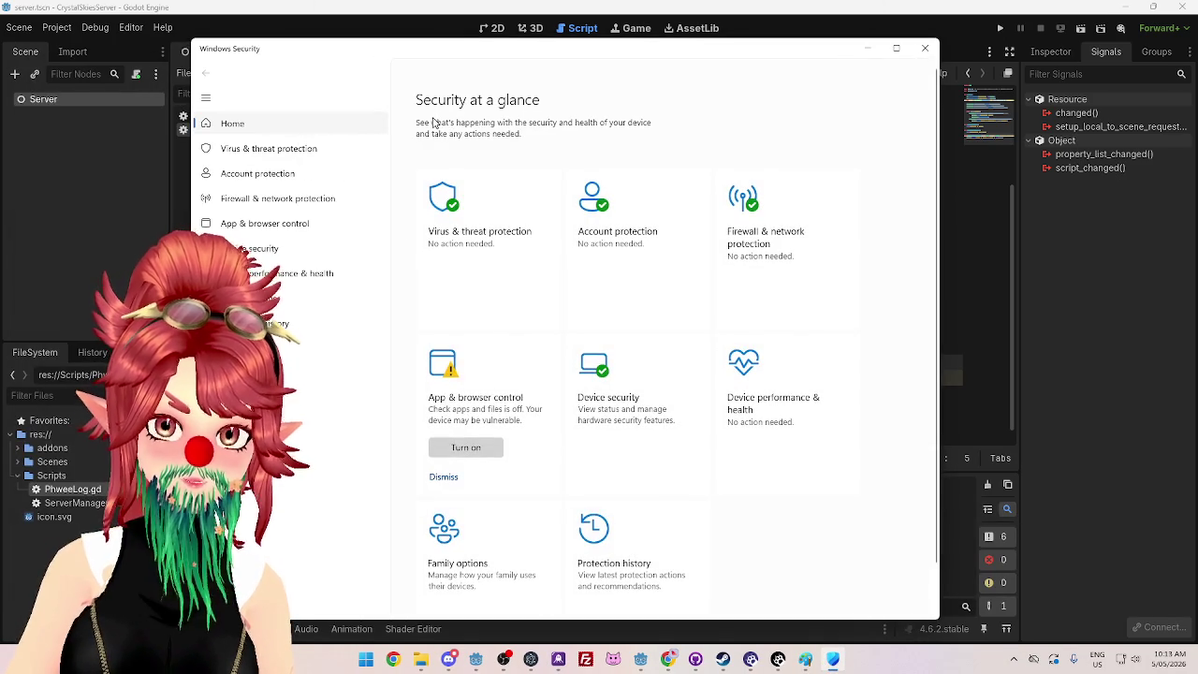
pyautogui.click(775, 239)
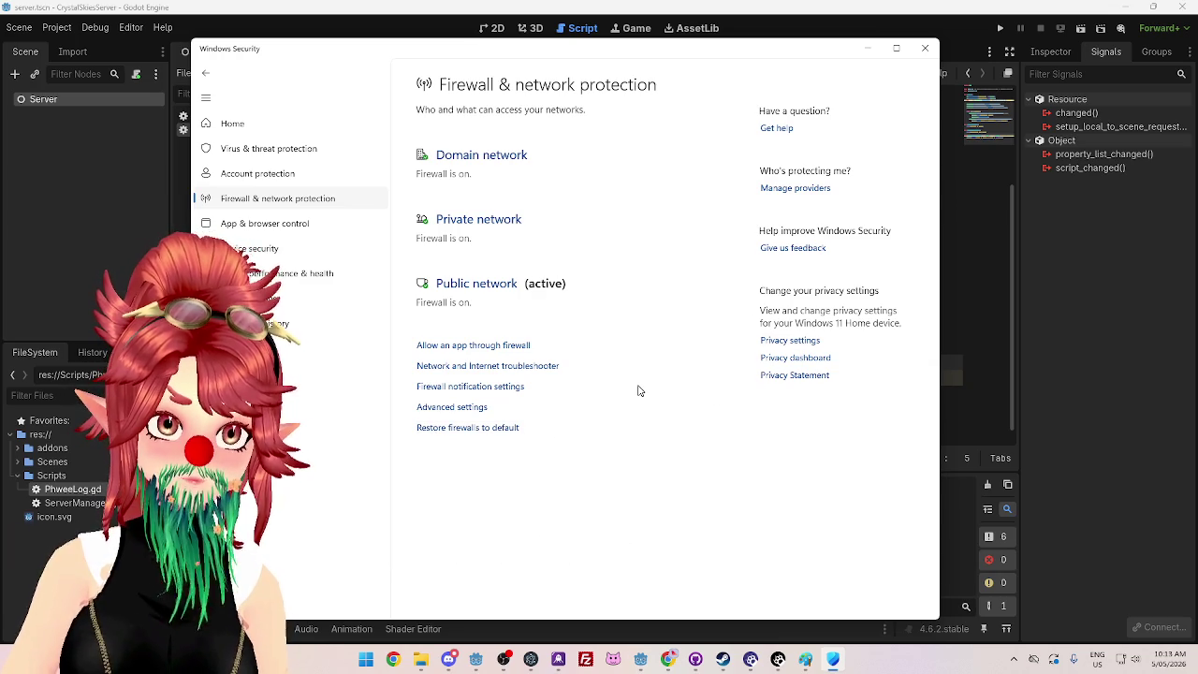
pyautogui.moveTo(603, 54)
pyautogui.mouseDown()
pyautogui.moveTo(623, 37)
pyautogui.moveTo(585, 52)
pyautogui.mouseUp()
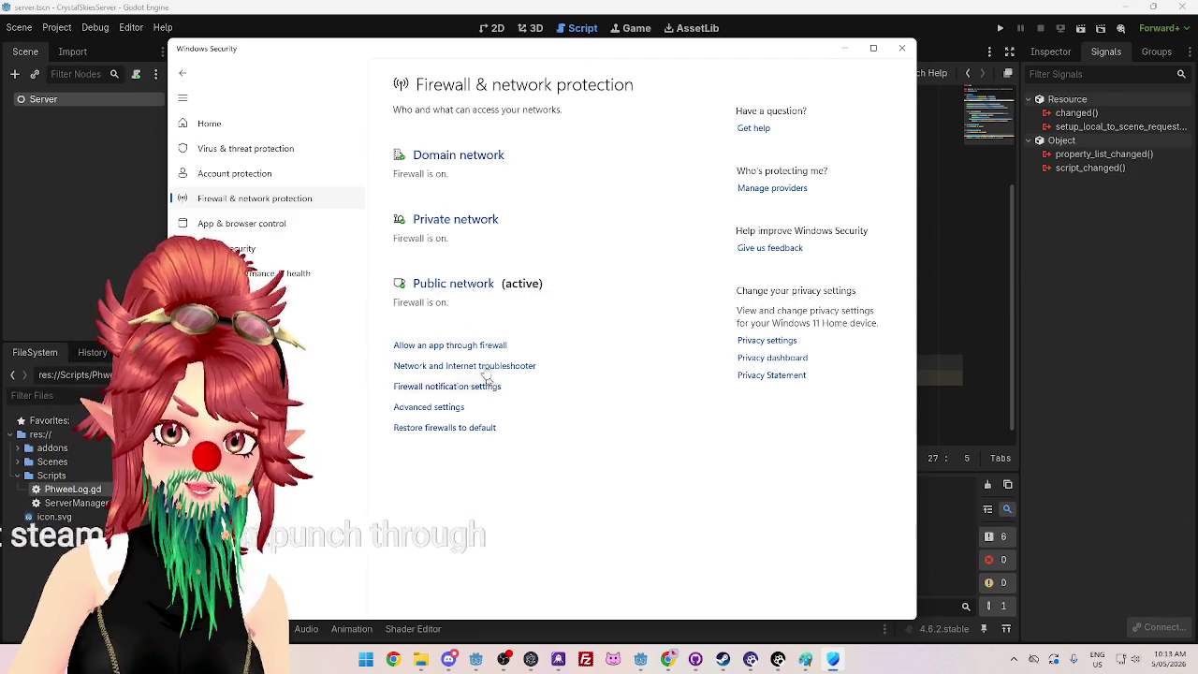
# Step: Review the apps allowed through the firewall, cancel without changes, and return to Godot
pyautogui.click(457, 346)
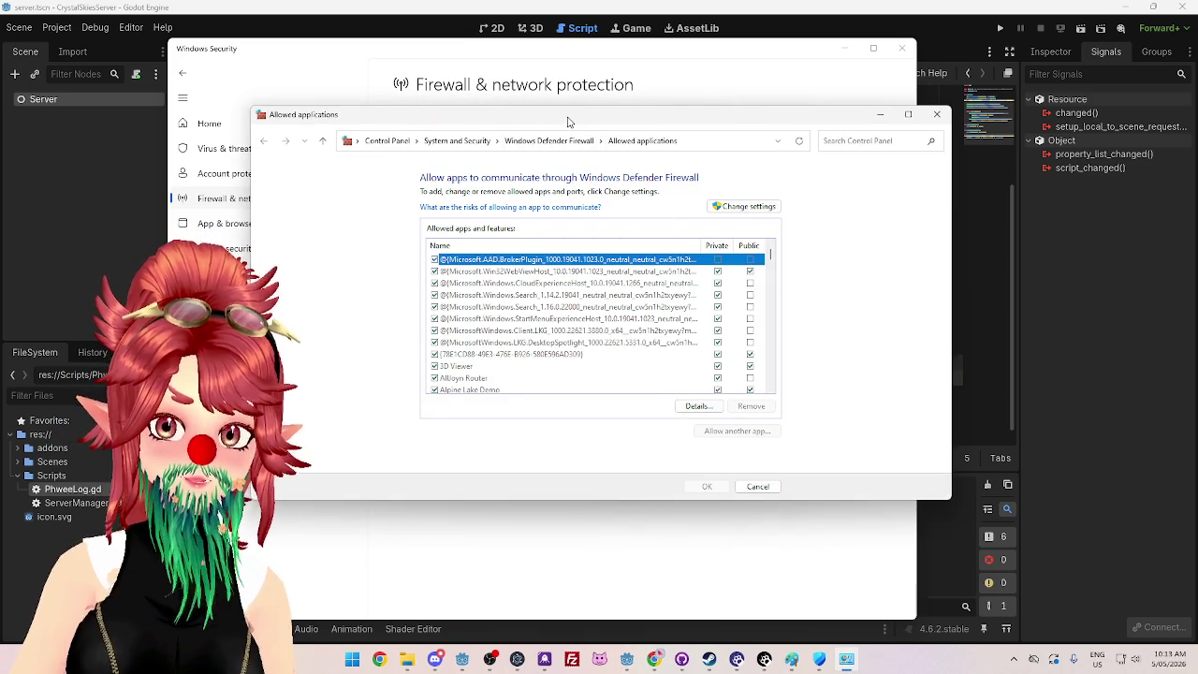
pyautogui.moveTo(567, 122); pyautogui.dragTo(552, 135)
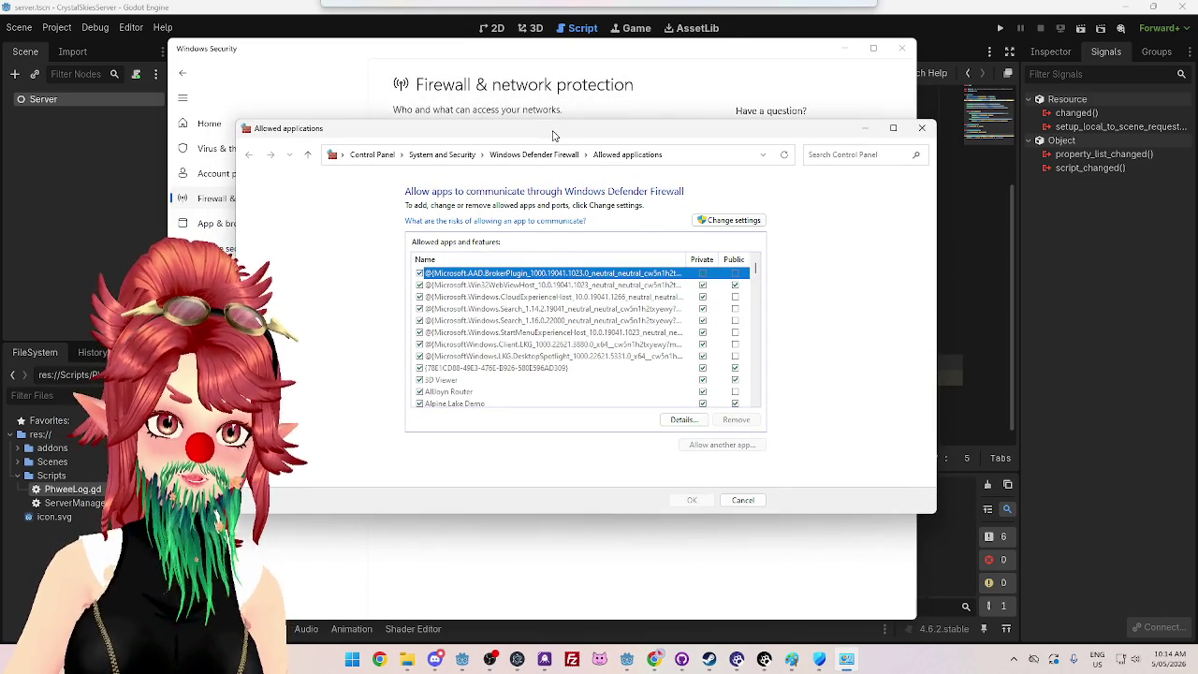
pyautogui.moveTo(552, 136); pyautogui.dragTo(549, 132)
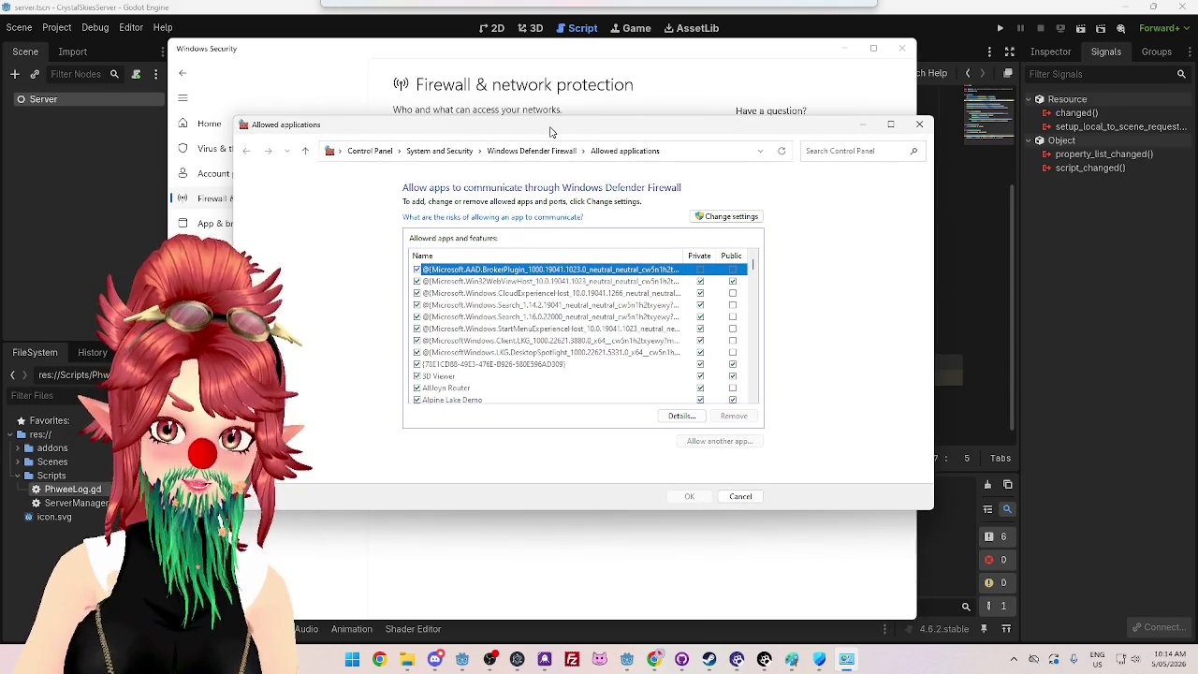
pyautogui.click(740, 497)
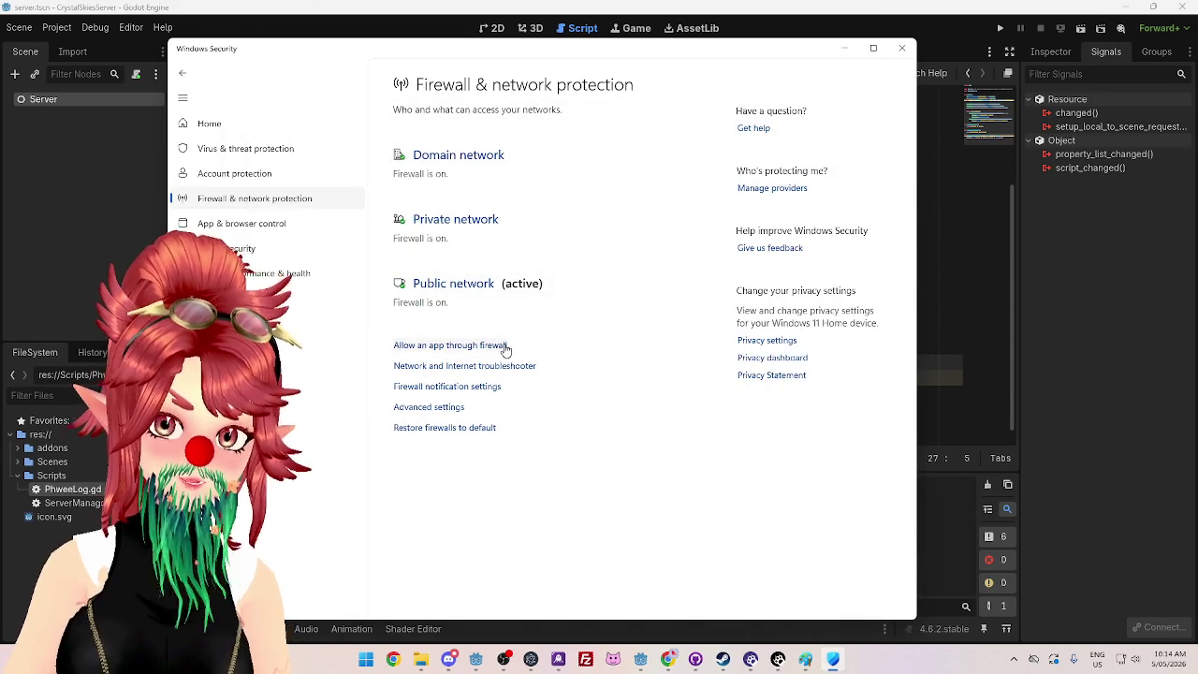
pyautogui.click(655, 58)
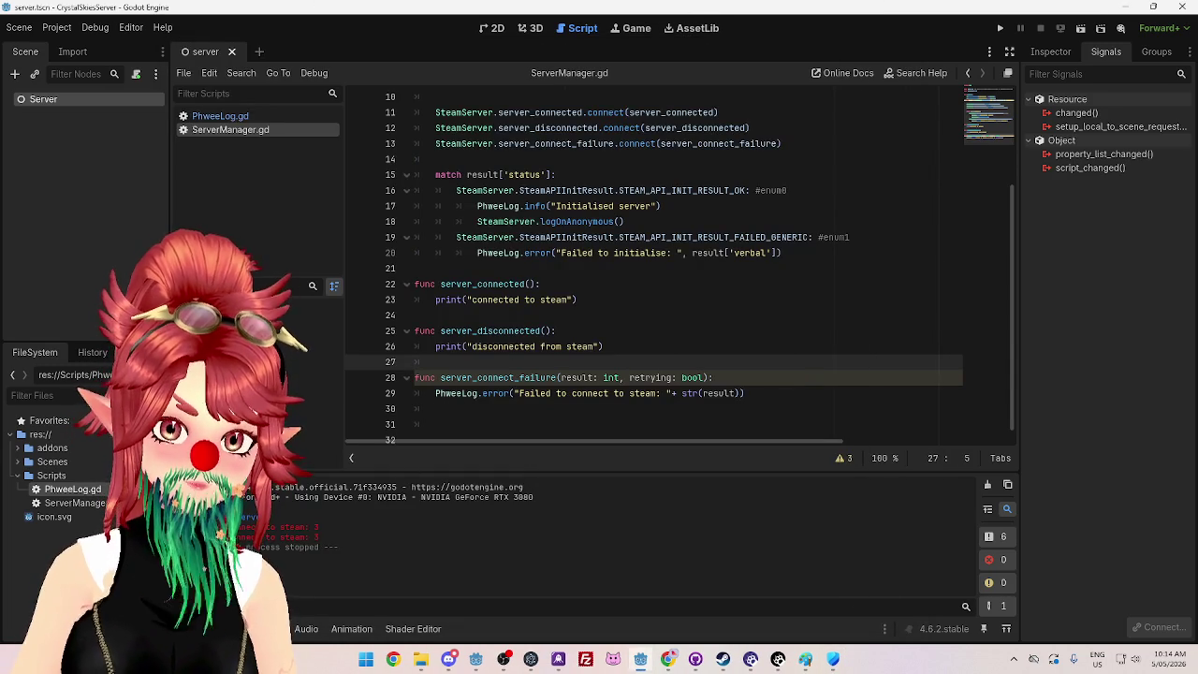
# Step: Highlight the 'No / failed network connection' note for result code 3 in the GodotSteam docs
pyautogui.click(668, 659)
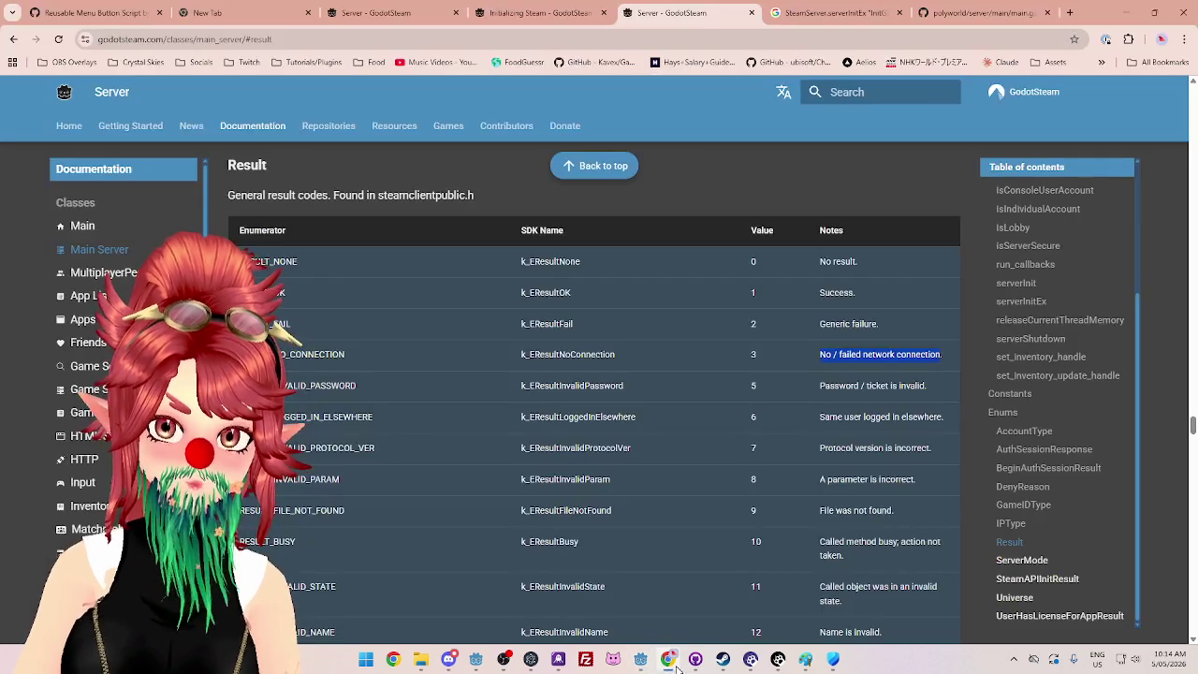
pyautogui.click(842, 355)
pyautogui.moveTo(820, 353)
pyautogui.mouseDown()
pyautogui.moveTo(938, 354)
pyautogui.moveTo(823, 370)
pyautogui.mouseUp()
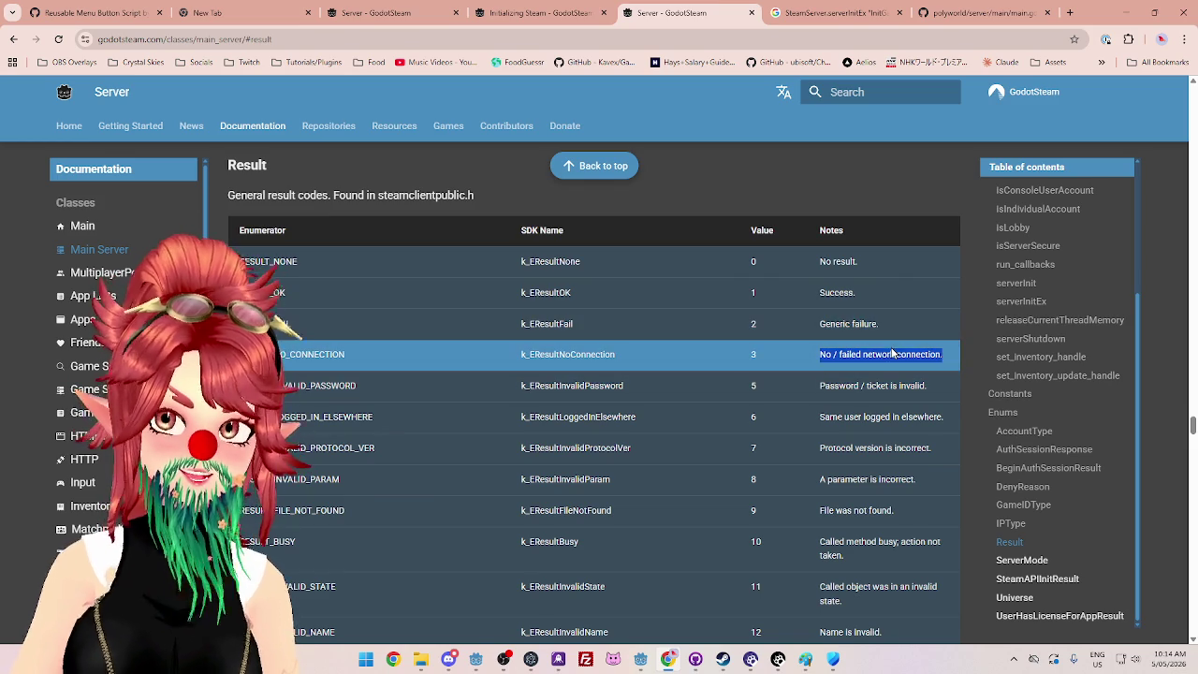
pyautogui.click(836, 354)
pyautogui.moveTo(821, 354); pyautogui.dragTo(945, 355)
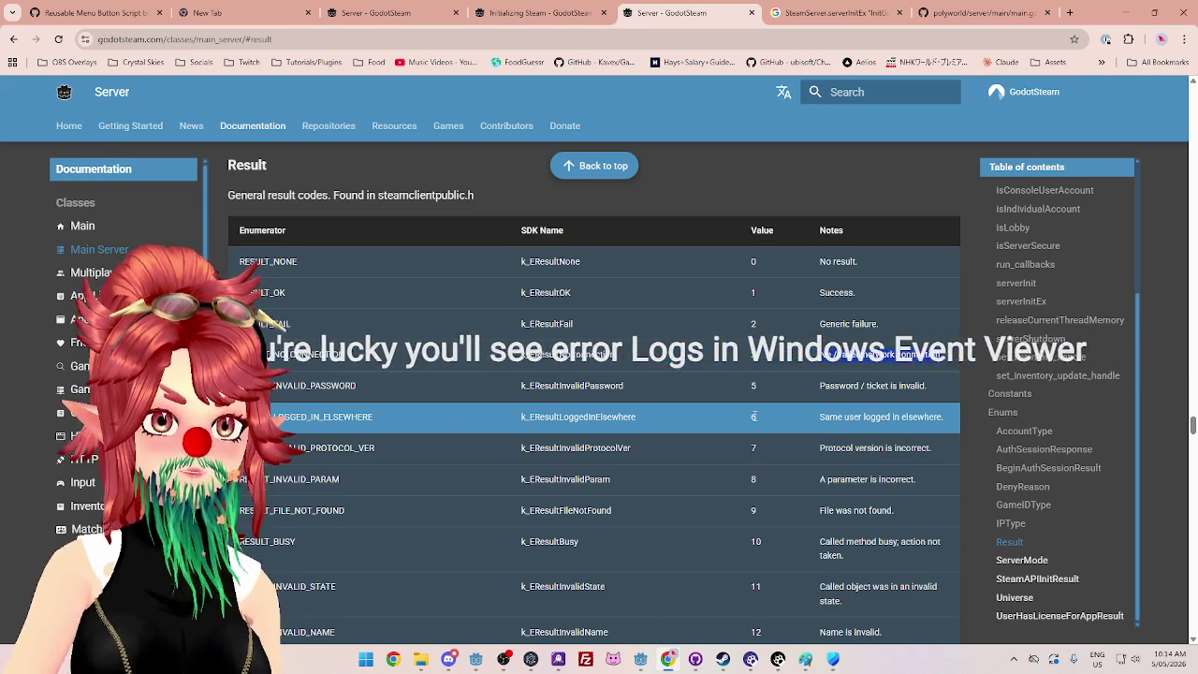
pyautogui.click(366, 659)
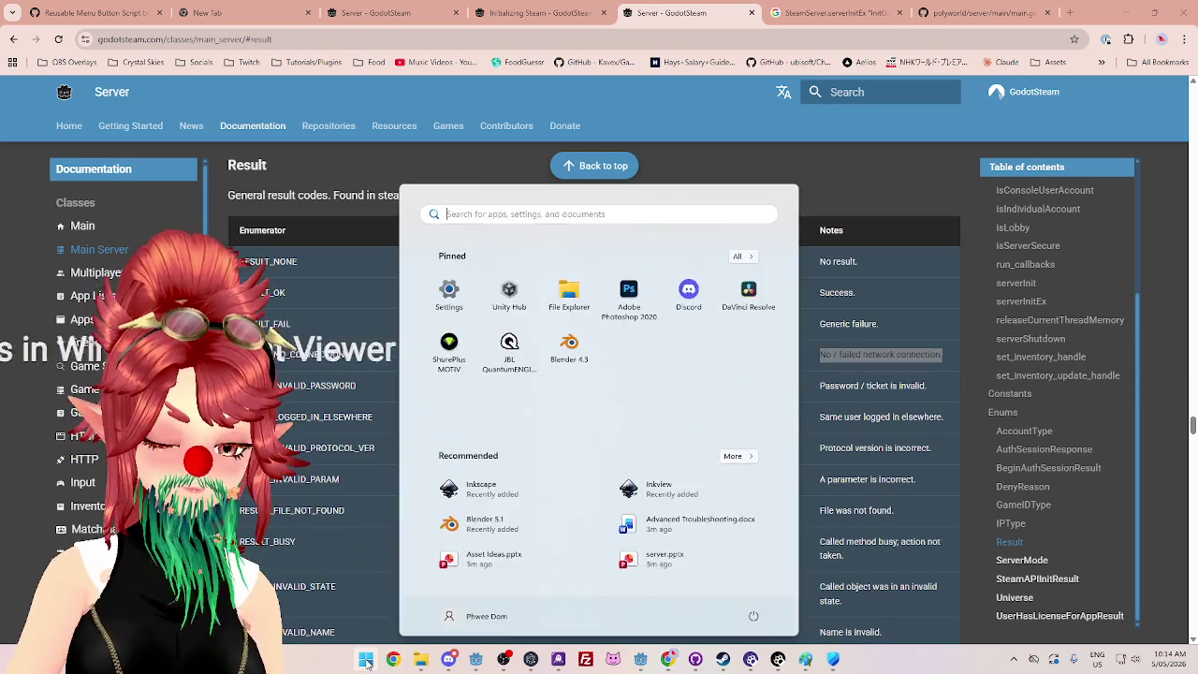
# Step: Search the Start menu for 'event' and launch Event Viewer
pyautogui.write('windows ev')
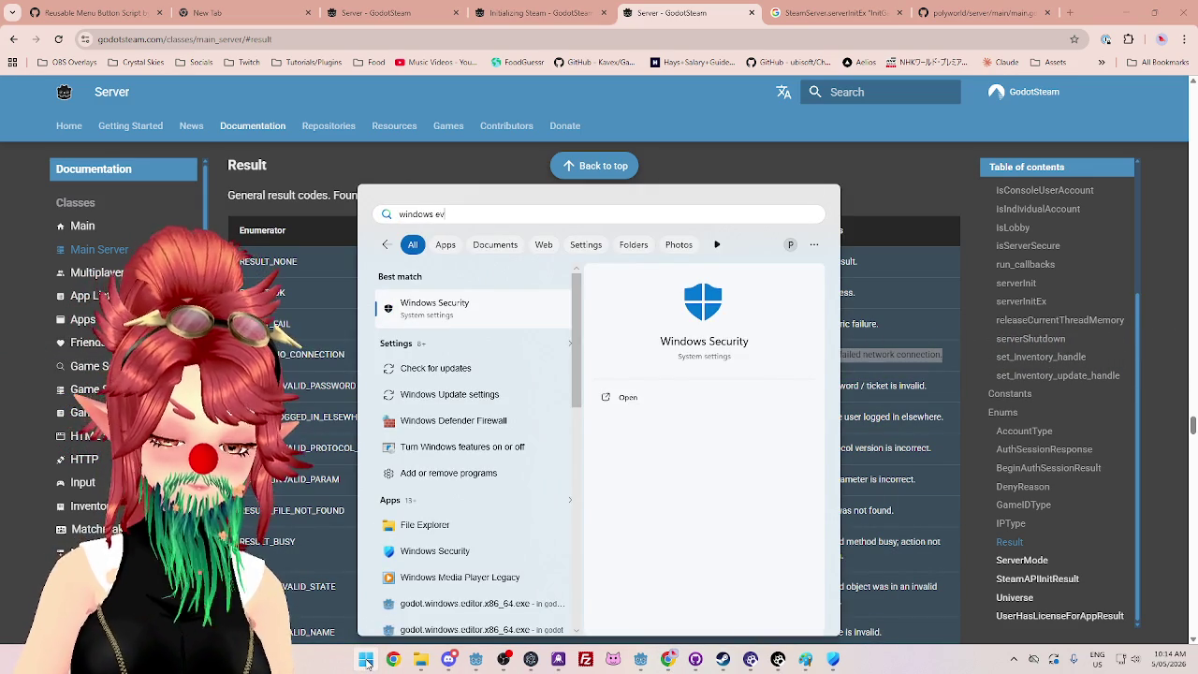
pyautogui.write('ent viewer')
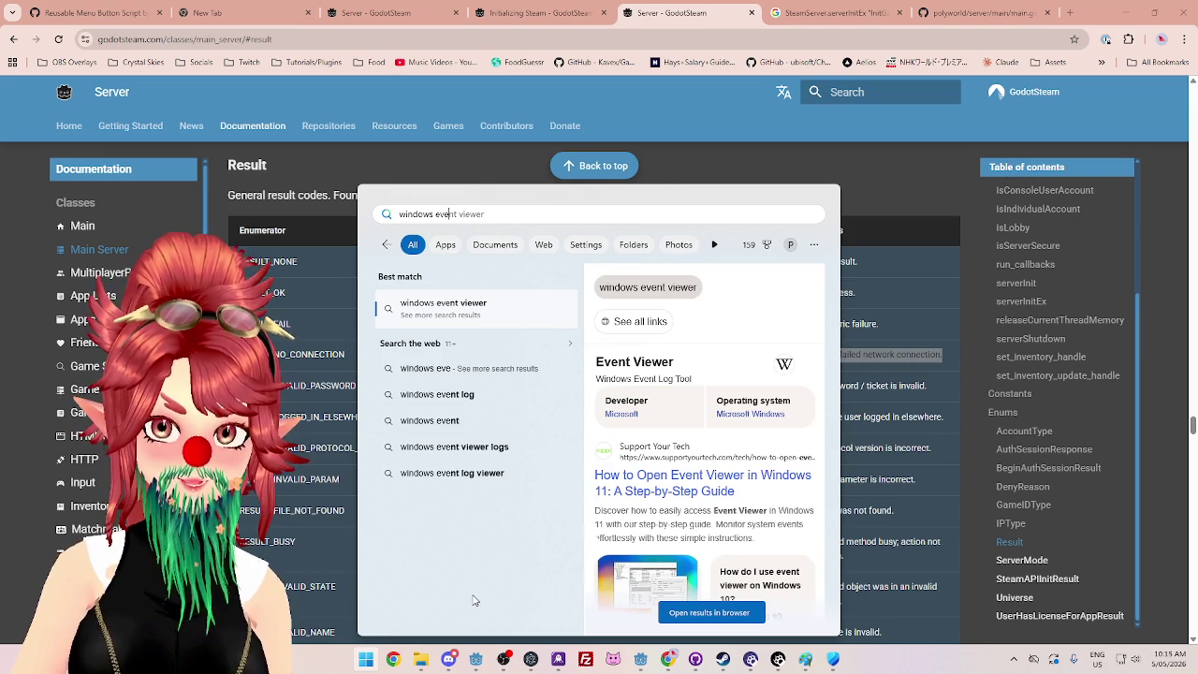
pyautogui.write('nt viewer')
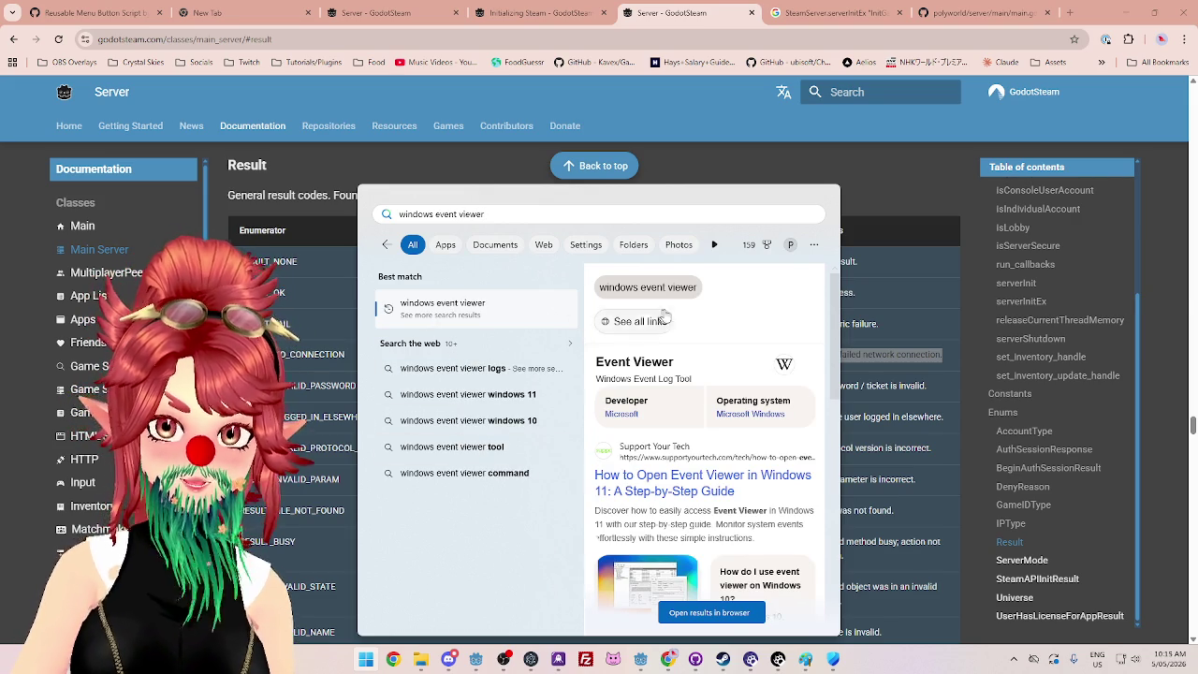
pyautogui.scroll(-1, 717, 554)
pyautogui.scroll(-1, 717, 555)
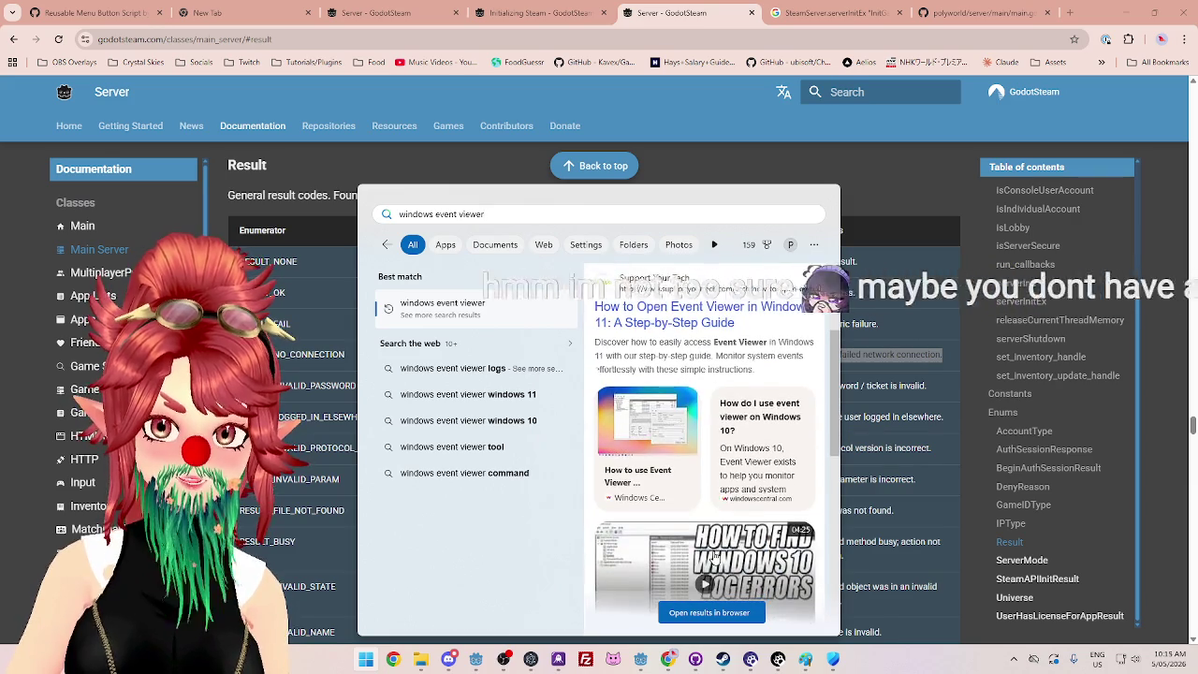
pyautogui.scroll(-1, 653, 360)
pyautogui.scroll(-1, 653, 361)
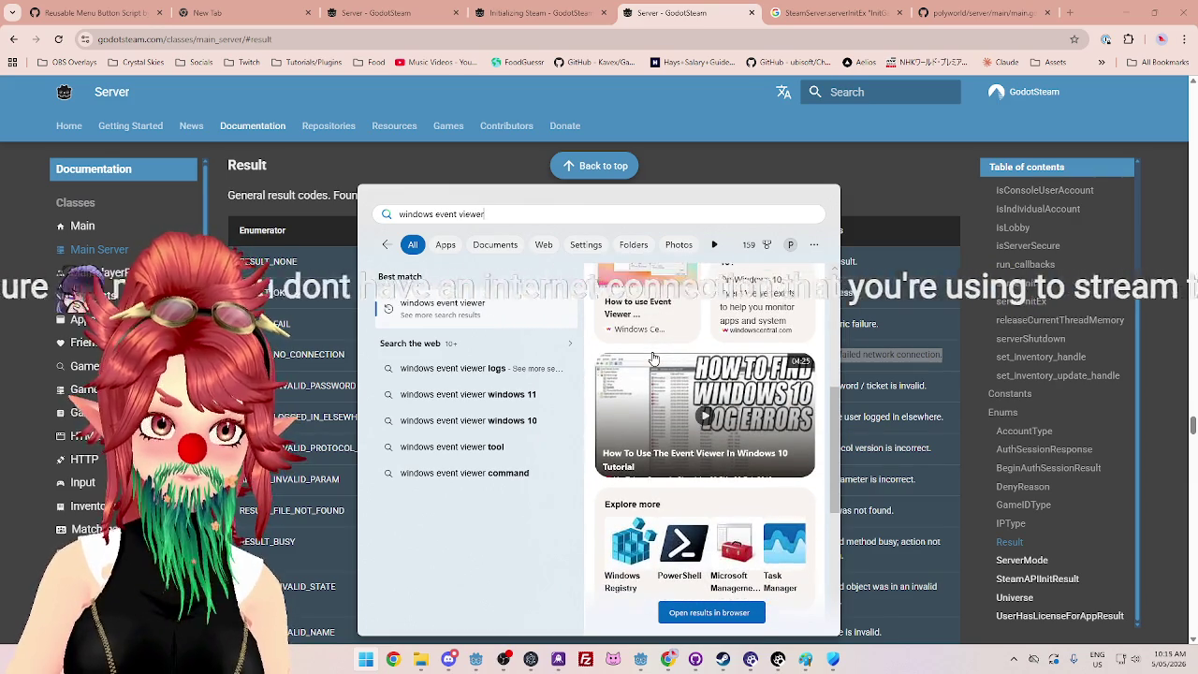
pyautogui.click(674, 23)
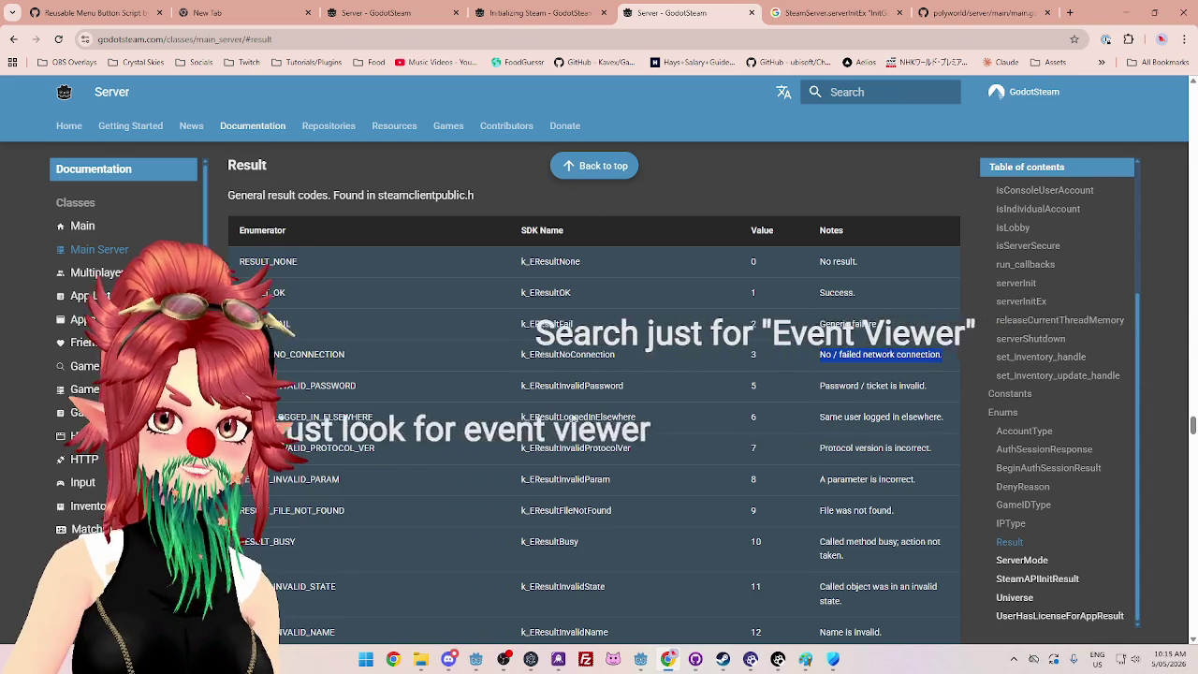
pyautogui.click(366, 658)
pyautogui.write('event')
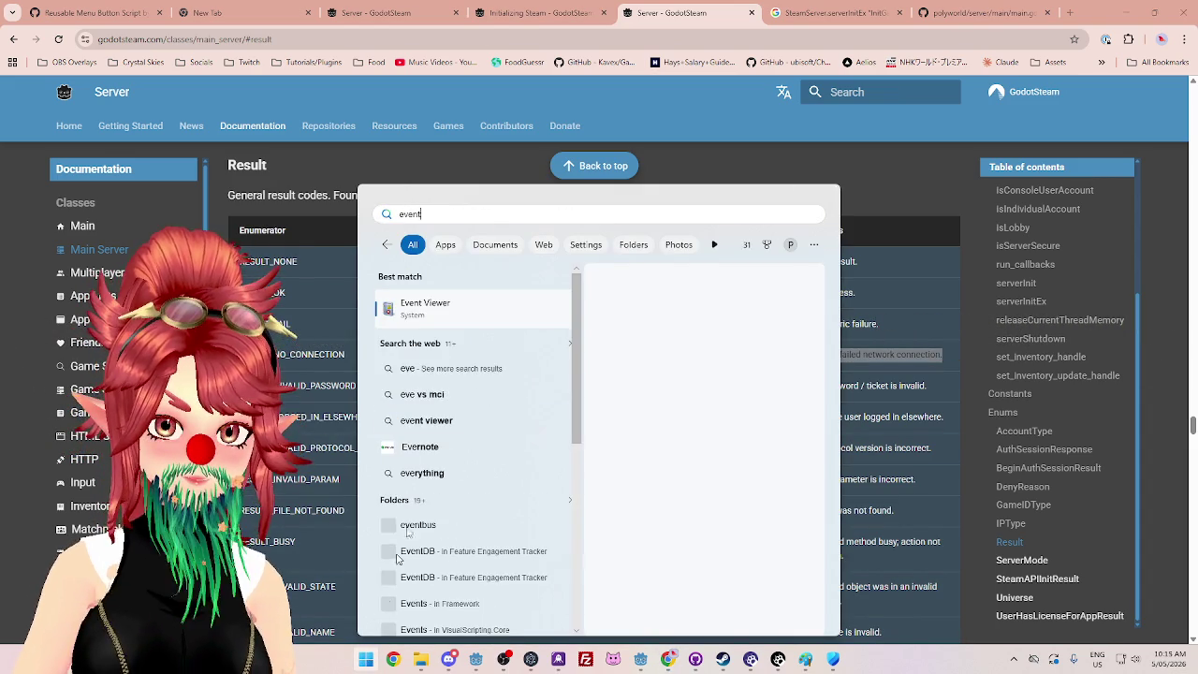
pyautogui.click(434, 316)
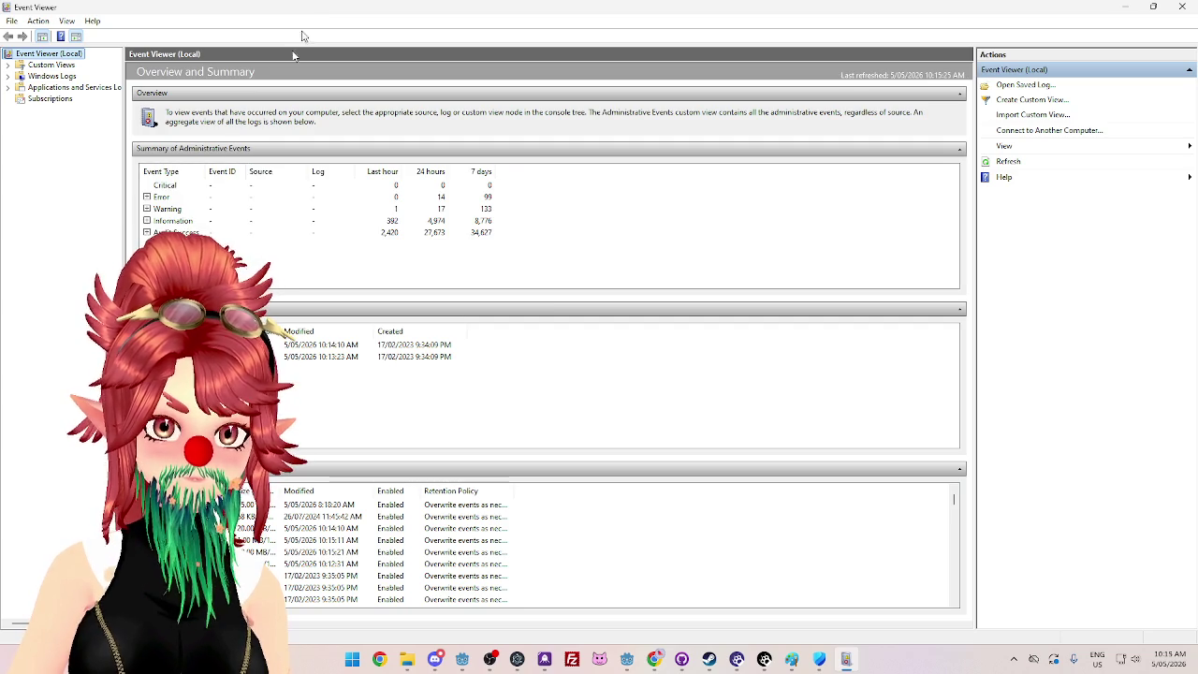
# Step: Expand Error in the administrative events summary, then the Applications and Services Logs folder
pyautogui.click(146, 197)
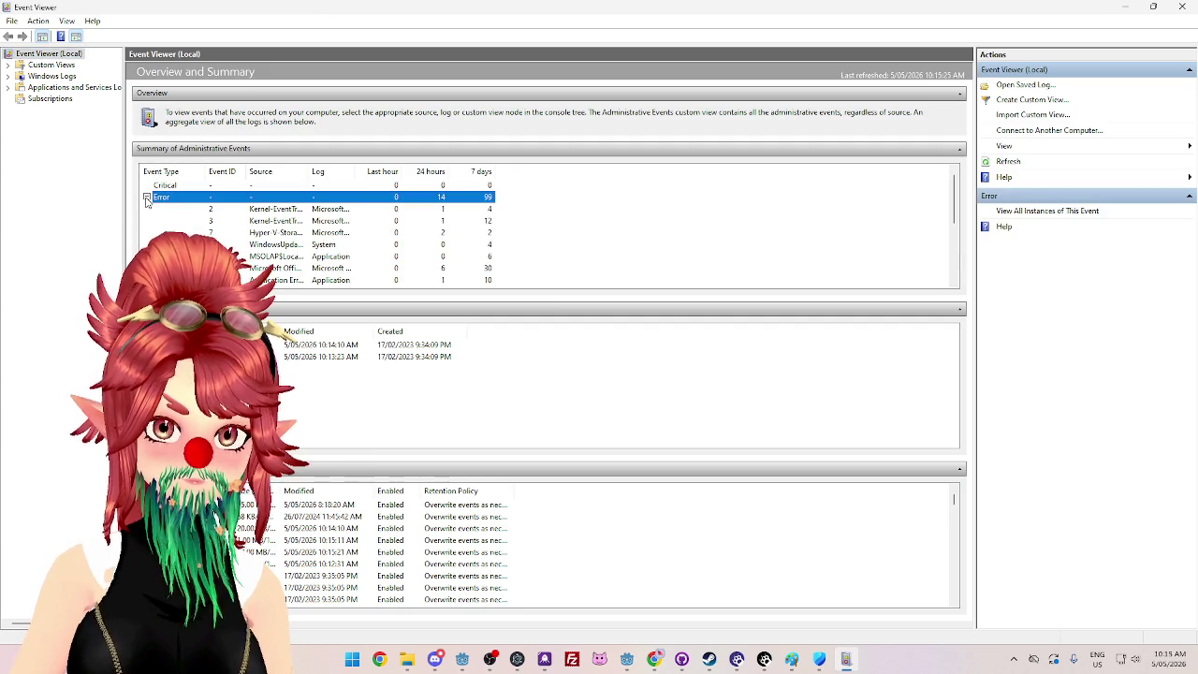
pyautogui.scroll(-1, 216, 228)
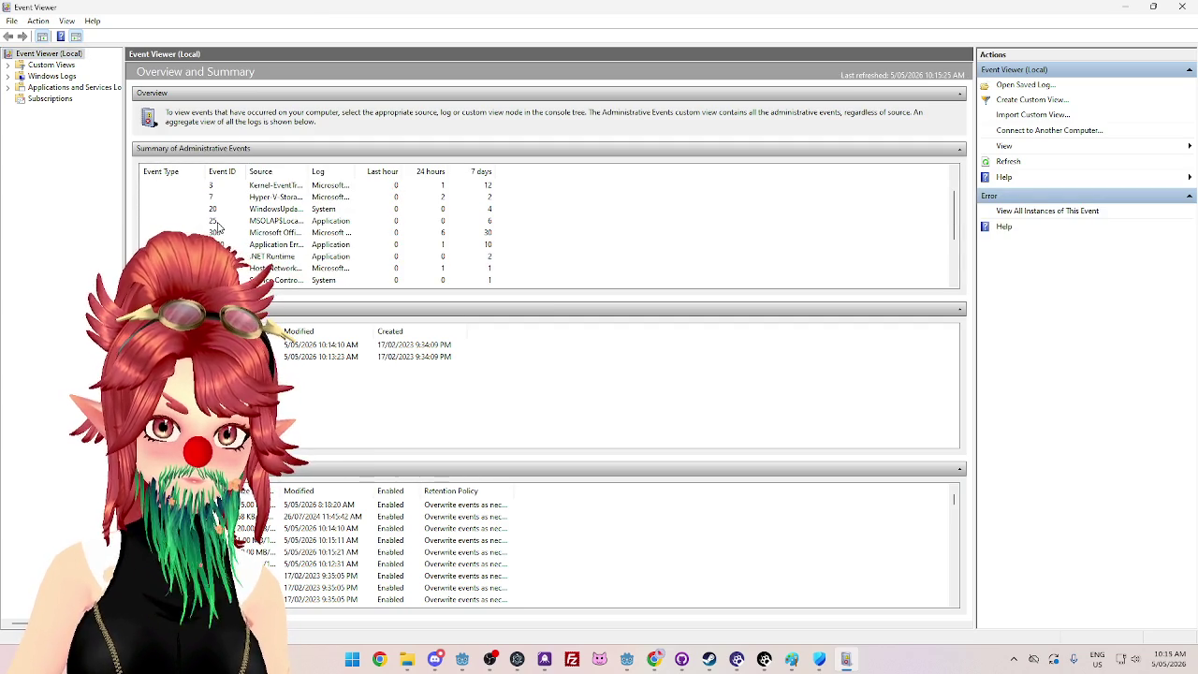
pyautogui.scroll(-2, 217, 227)
pyautogui.scroll(3, 217, 227)
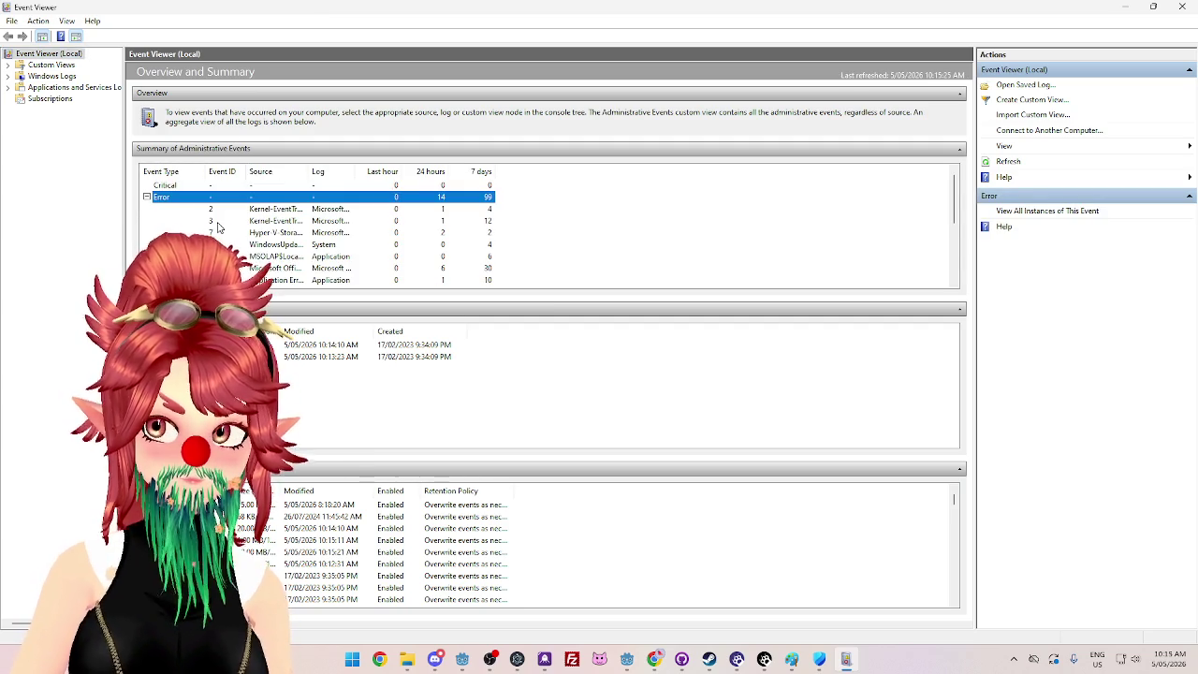
pyautogui.scroll(-3, 217, 228)
pyautogui.scroll(3, 217, 227)
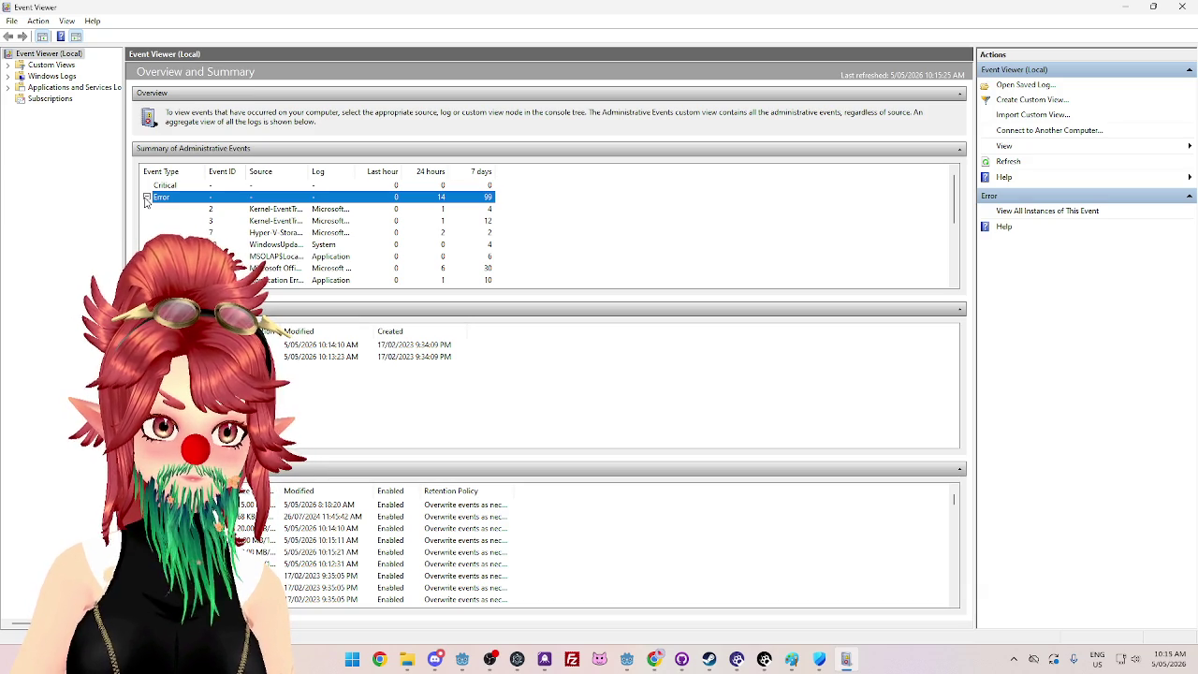
pyautogui.click(8, 87)
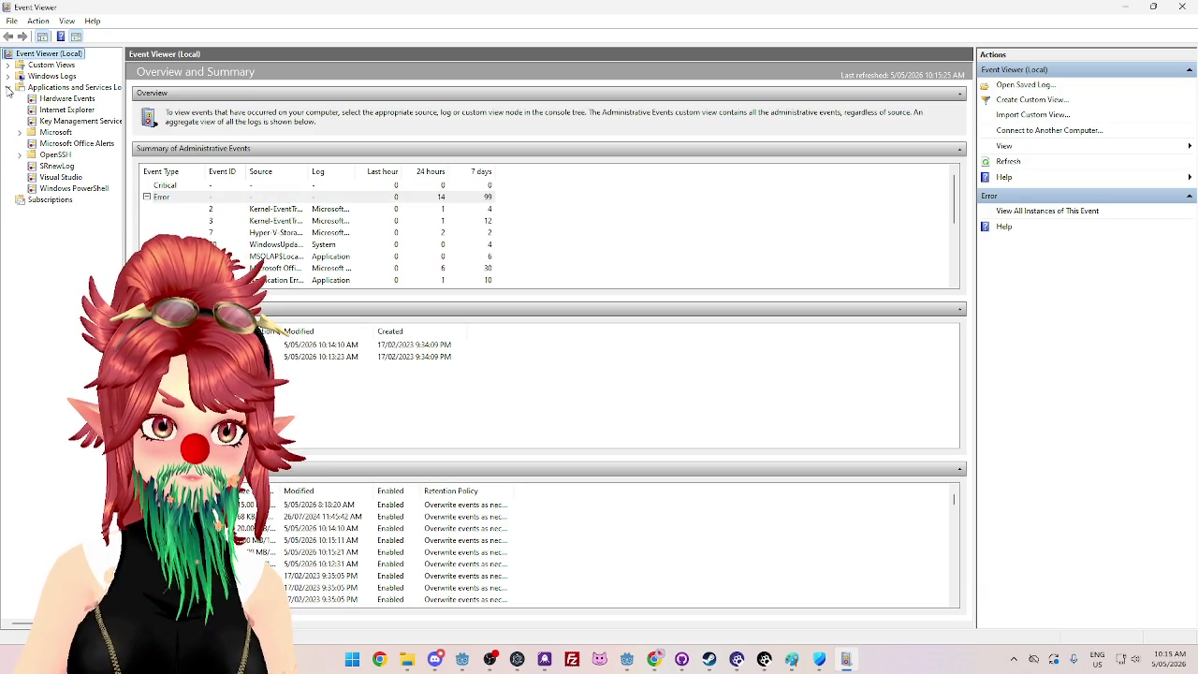
# Step: Browse the Application, Security, Setup and System logs under Windows Logs
pyautogui.click(8, 87)
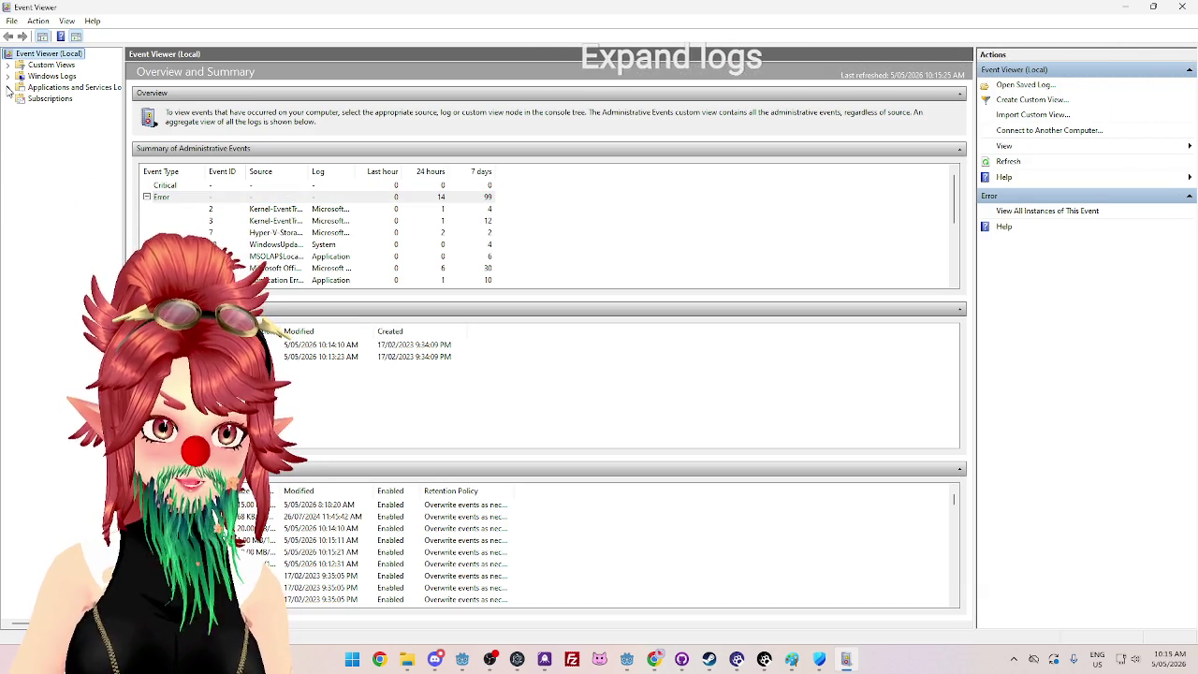
pyautogui.click(9, 77)
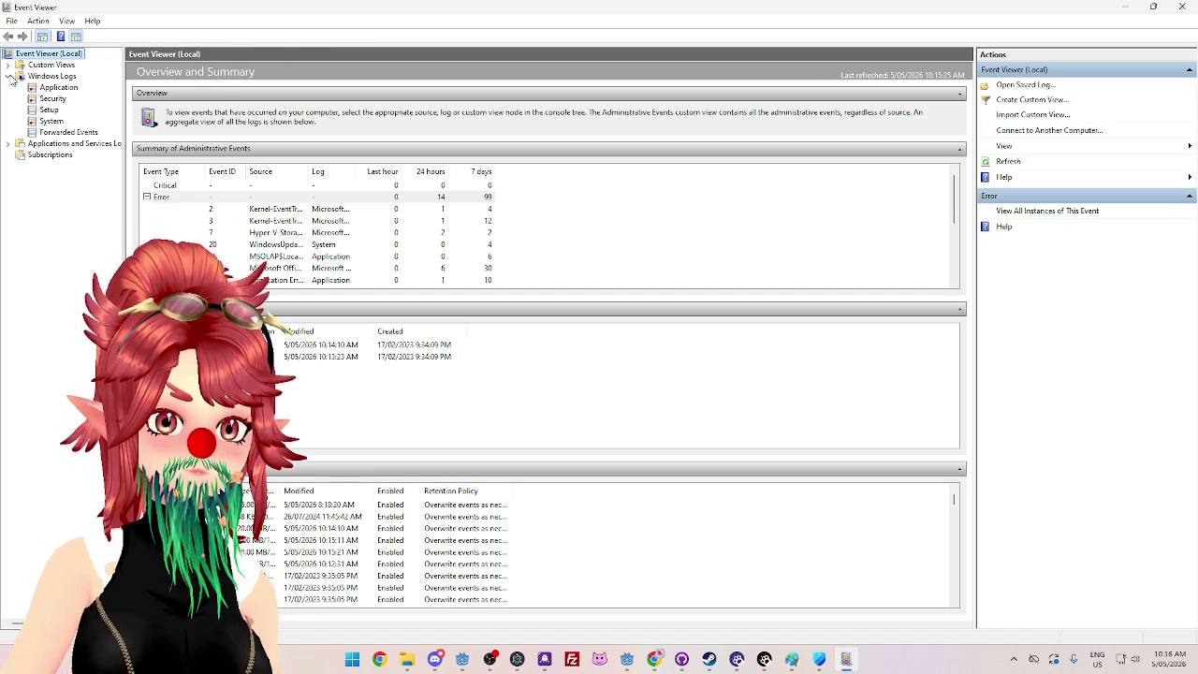
pyautogui.click(58, 89)
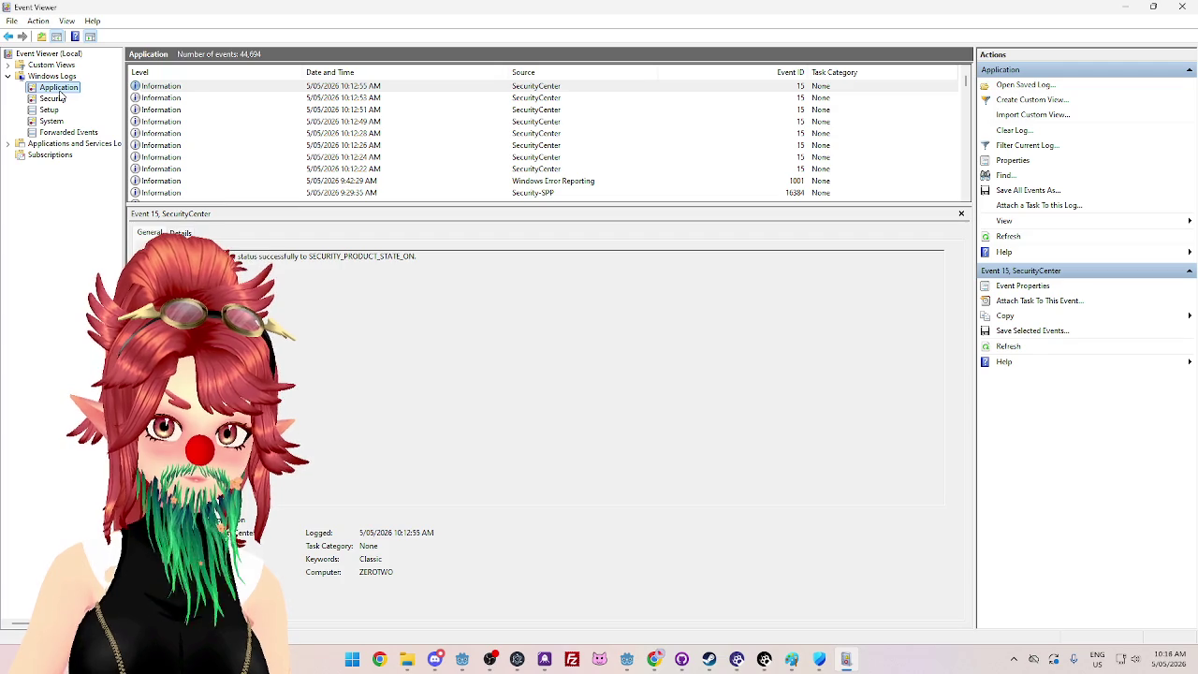
pyautogui.click(53, 99)
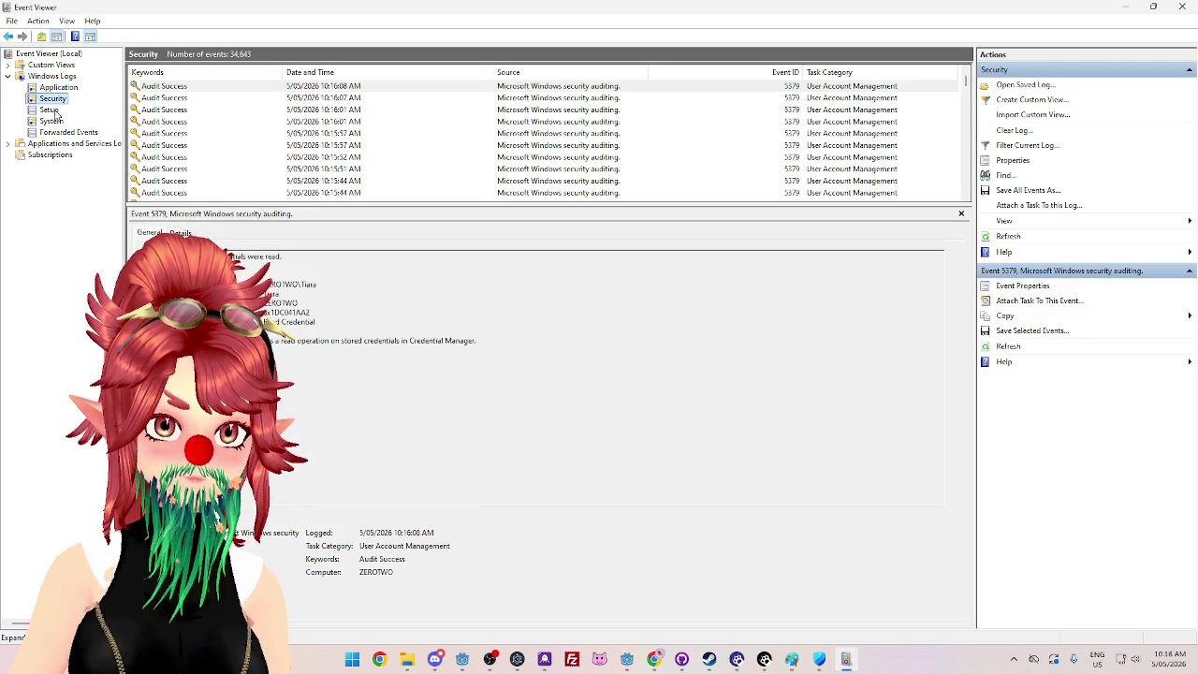
pyautogui.click(52, 110)
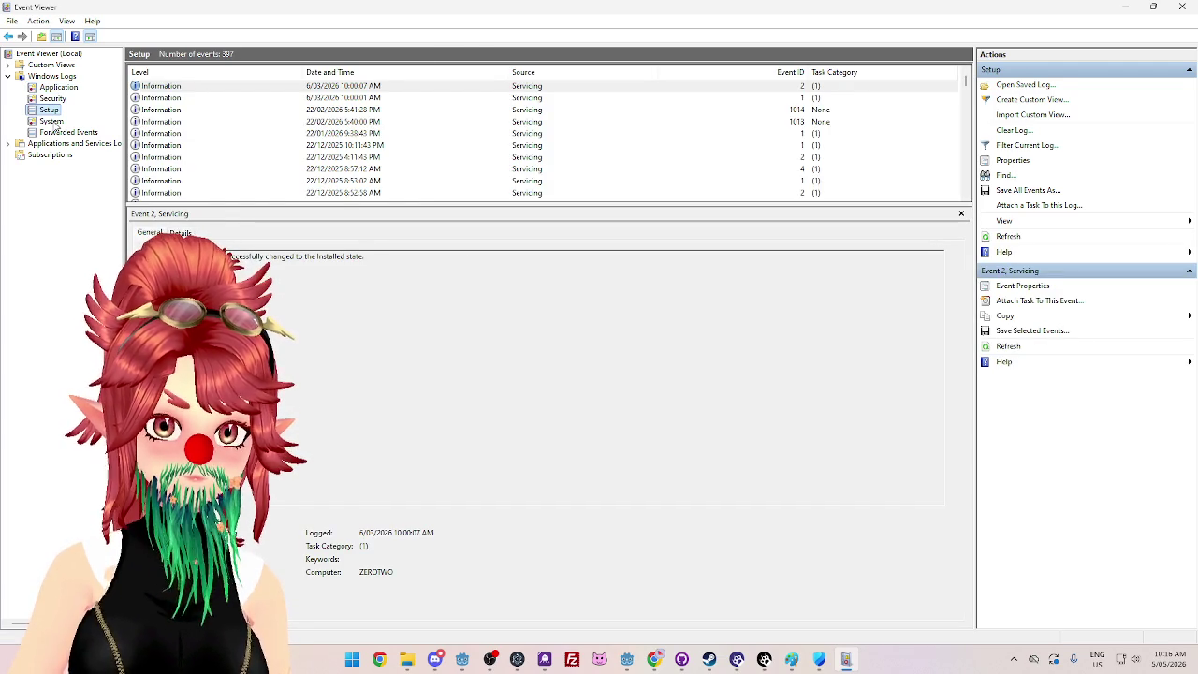
pyautogui.click(54, 123)
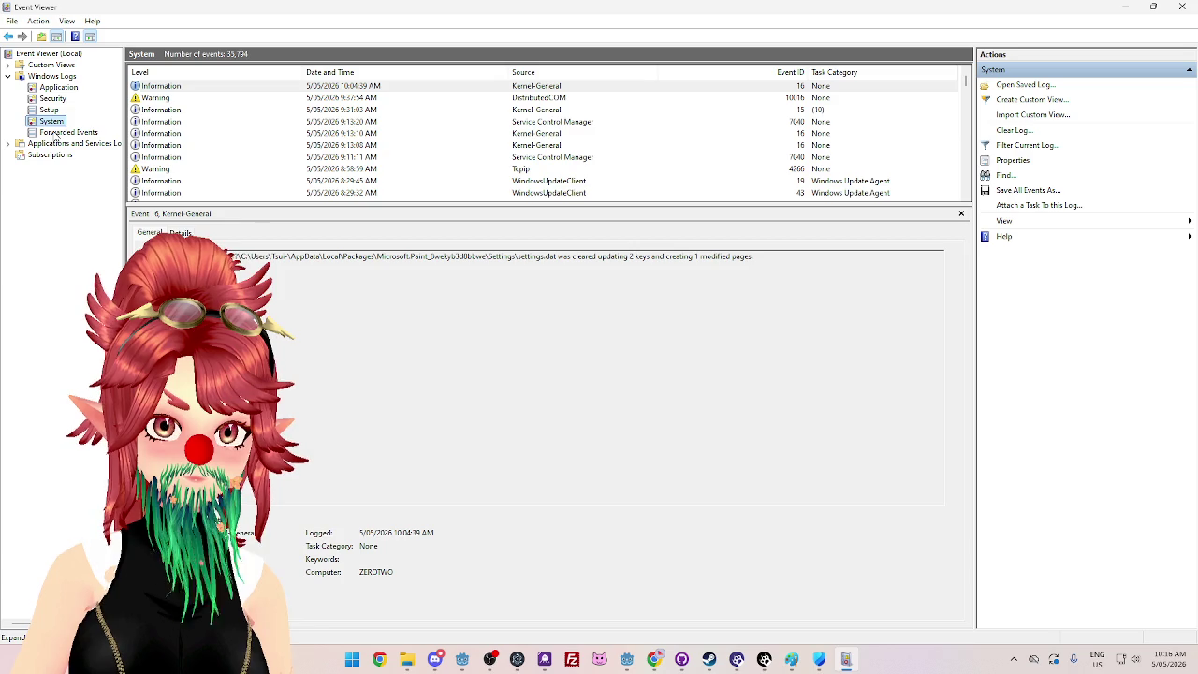
# Step: Inspect the DistributedCOM warning's details, then bring back the GodotSteam result codes page
pyautogui.click(187, 99)
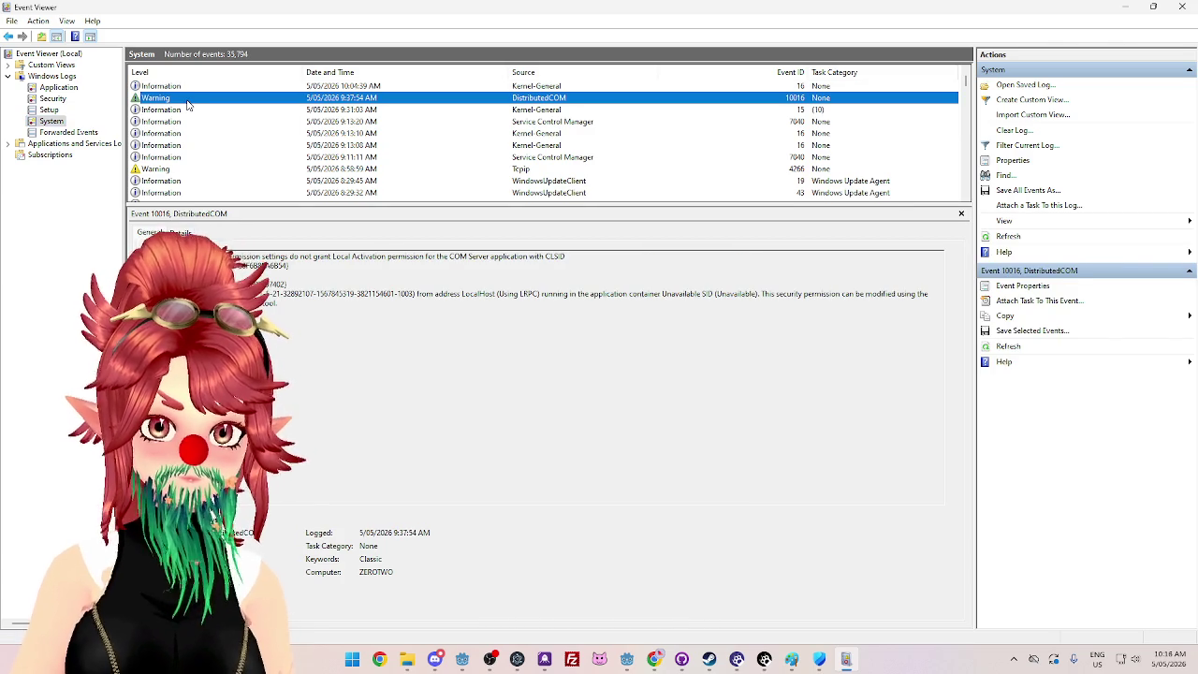
pyautogui.click(198, 85)
pyautogui.hotkey('alt', 'Tab')
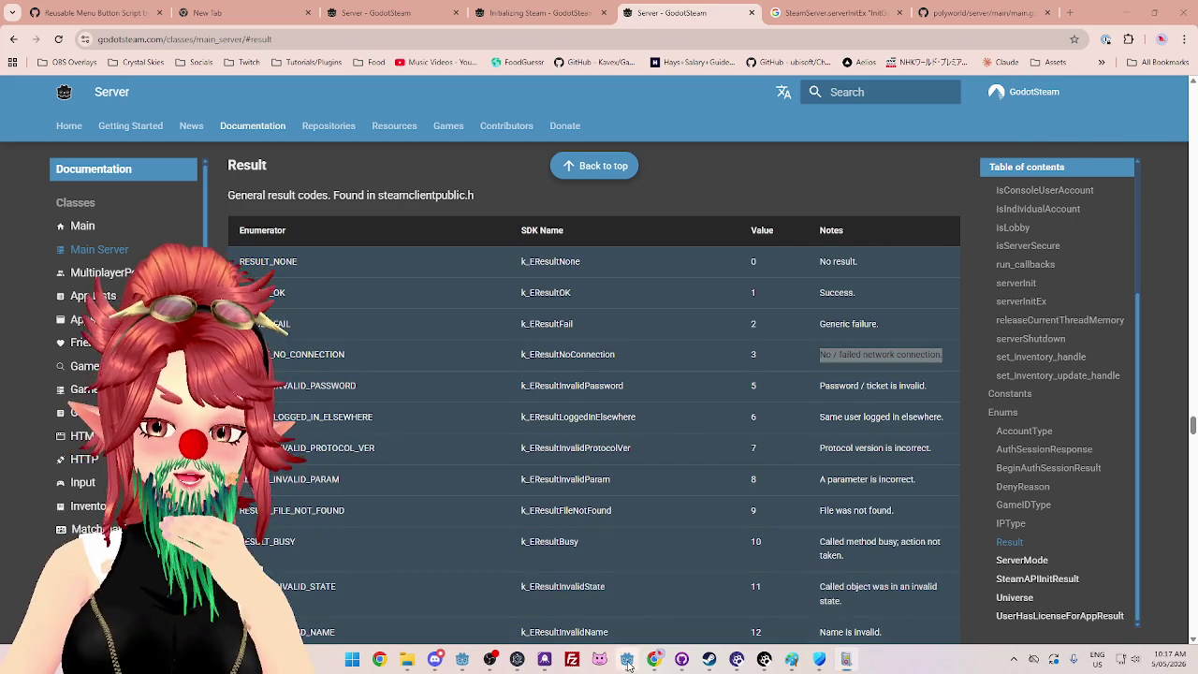
# Step: Switch from the GodotSteam docs back to ServerManager.gd in the Godot editor
pyautogui.click(626, 659)
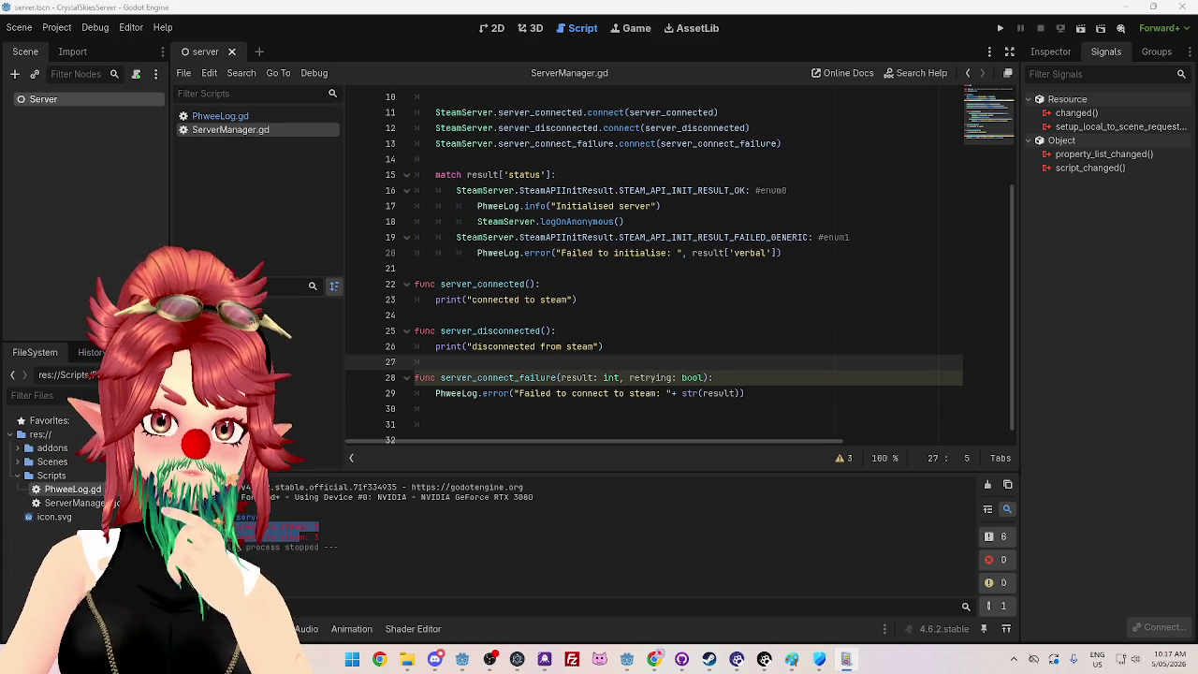
pyautogui.click(667, 330)
pyautogui.scroll(1, 660, 278)
pyautogui.scroll(1, 660, 278)
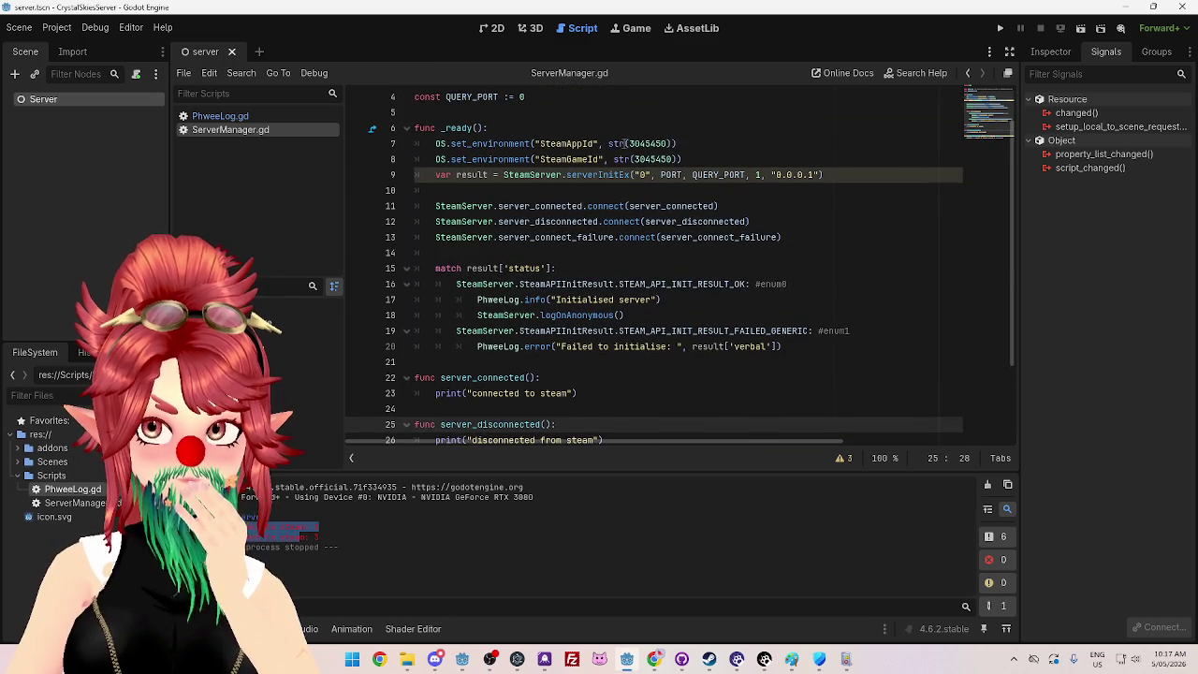
pyautogui.moveTo(624, 143)
pyautogui.click(824, 349)
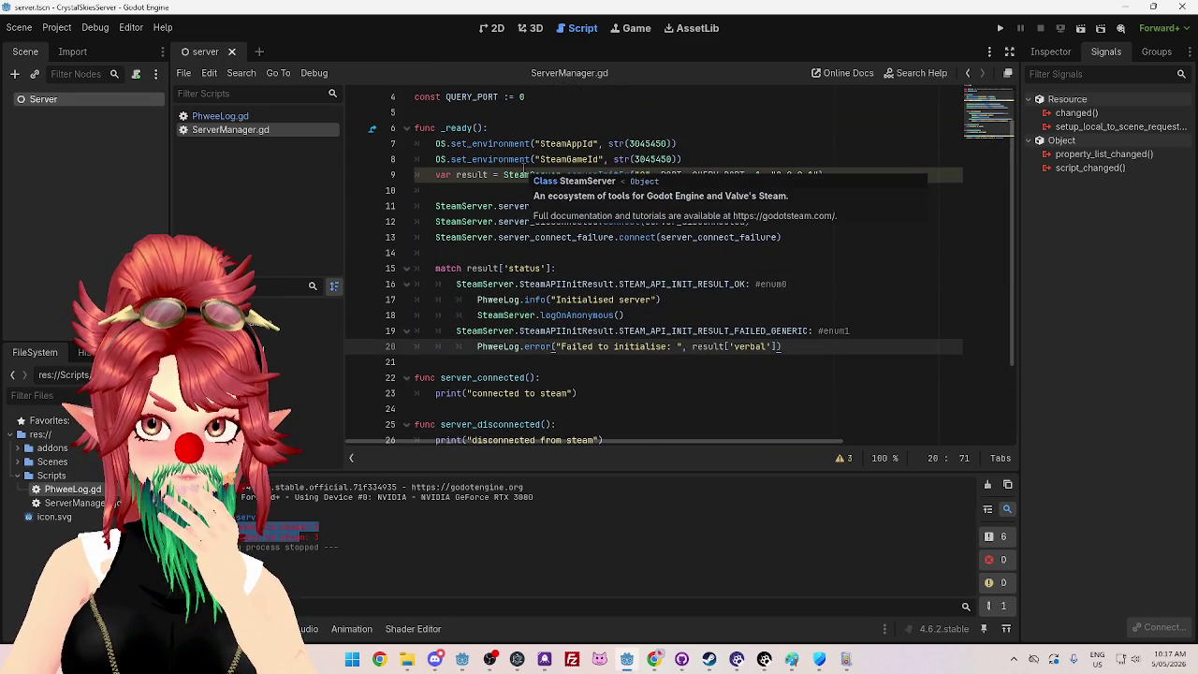
pyautogui.scroll(-2, 579, 288)
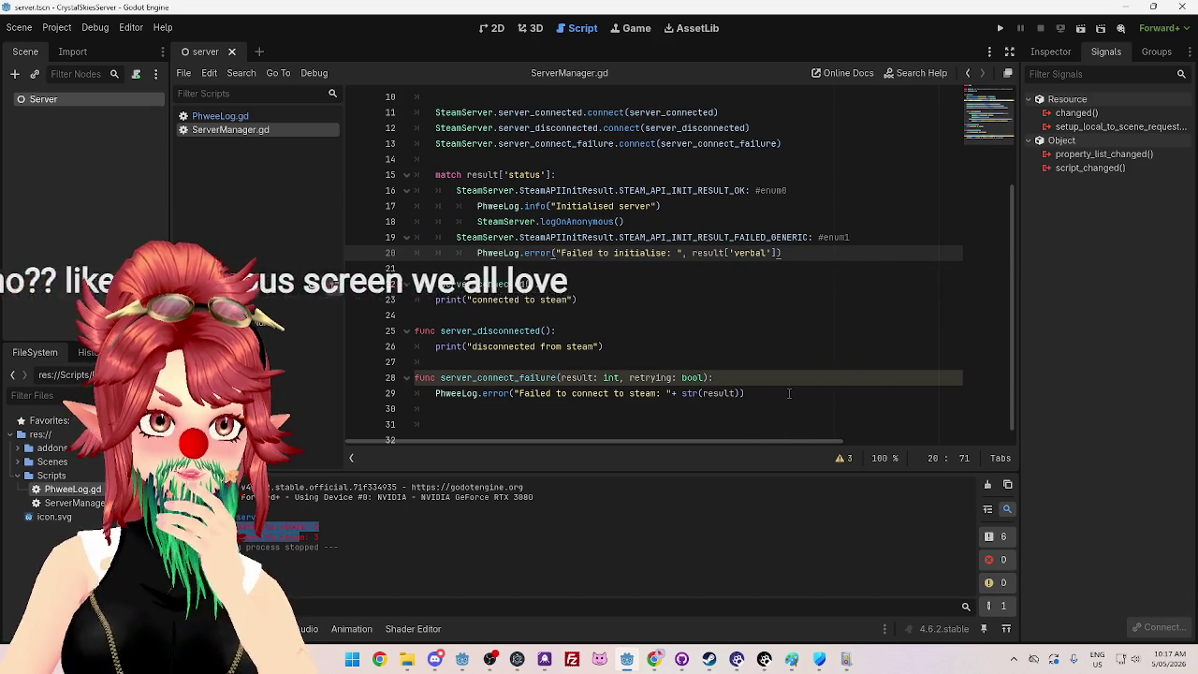
pyautogui.click(720, 348)
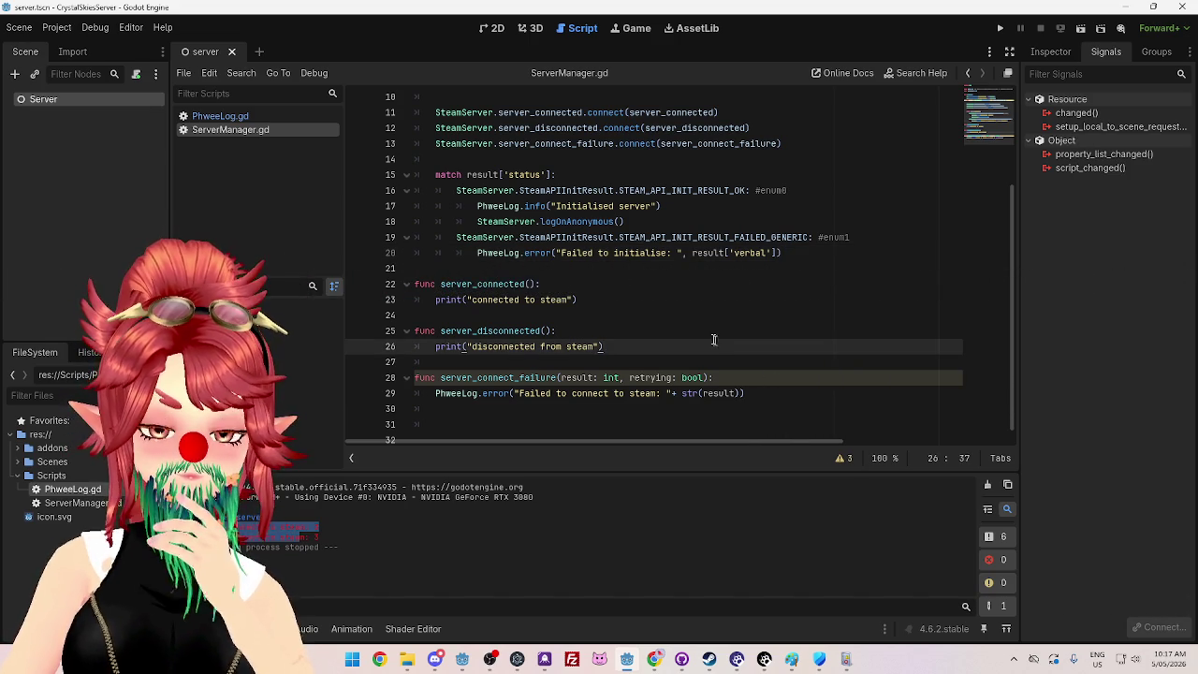
pyautogui.scroll(2, 636, 254)
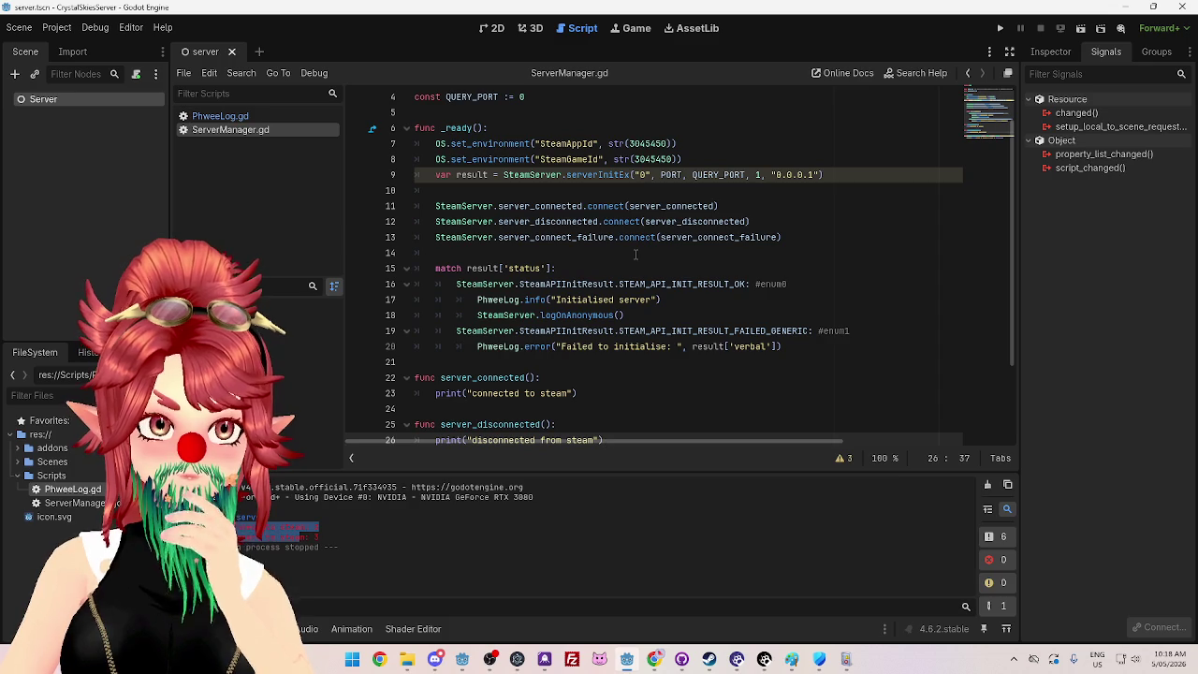
pyautogui.scroll(-2, 635, 254)
pyautogui.scroll(2, 635, 254)
pyautogui.scroll(-2, 636, 254)
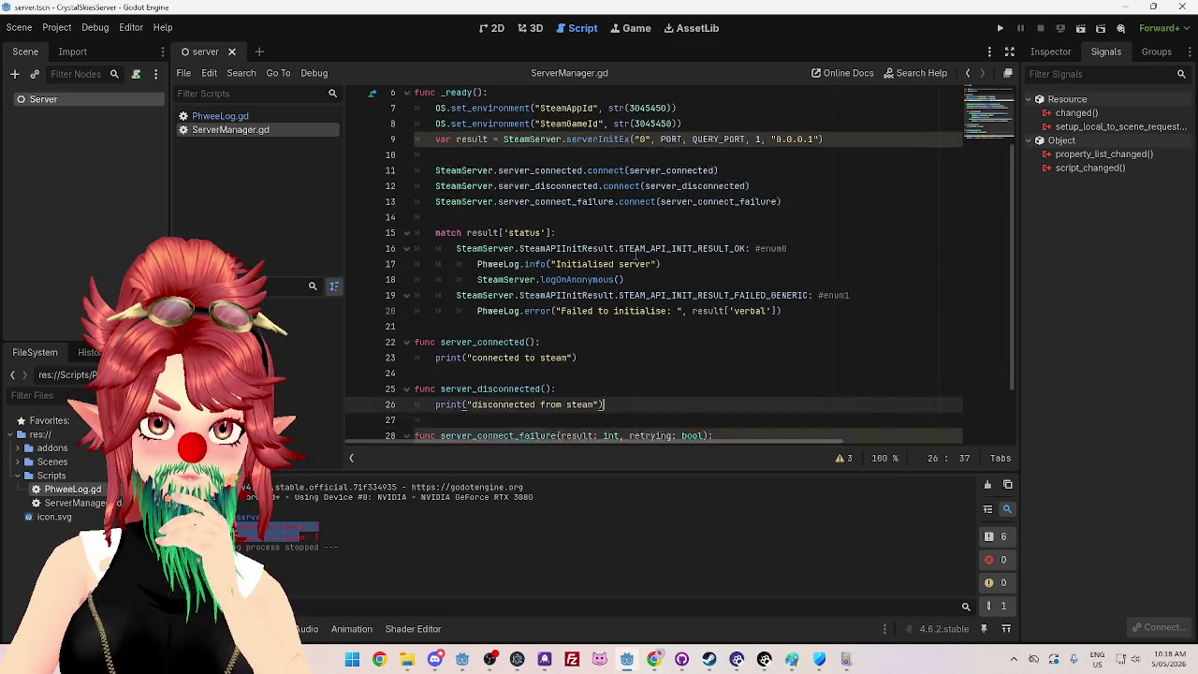
pyautogui.scroll(3, 635, 255)
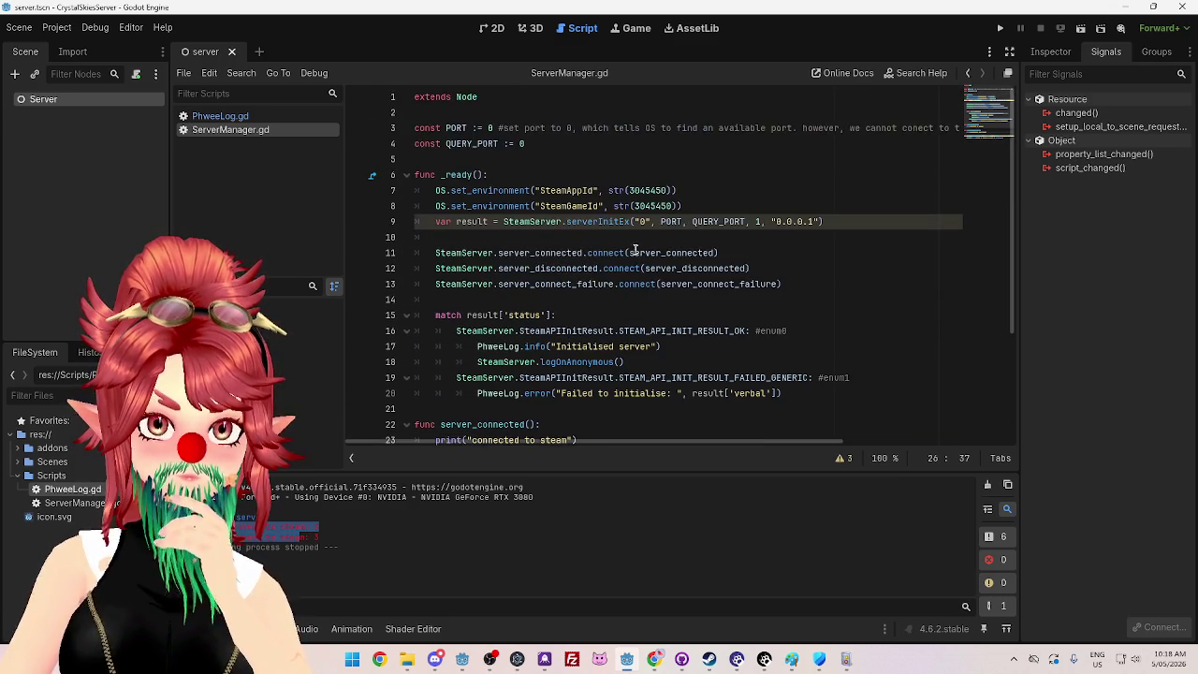
# Step: Change PORT on line 3 to 6969 and QUERY_PORT on line 4 to 6767
pyautogui.click(489, 128)
pyautogui.write('6969')
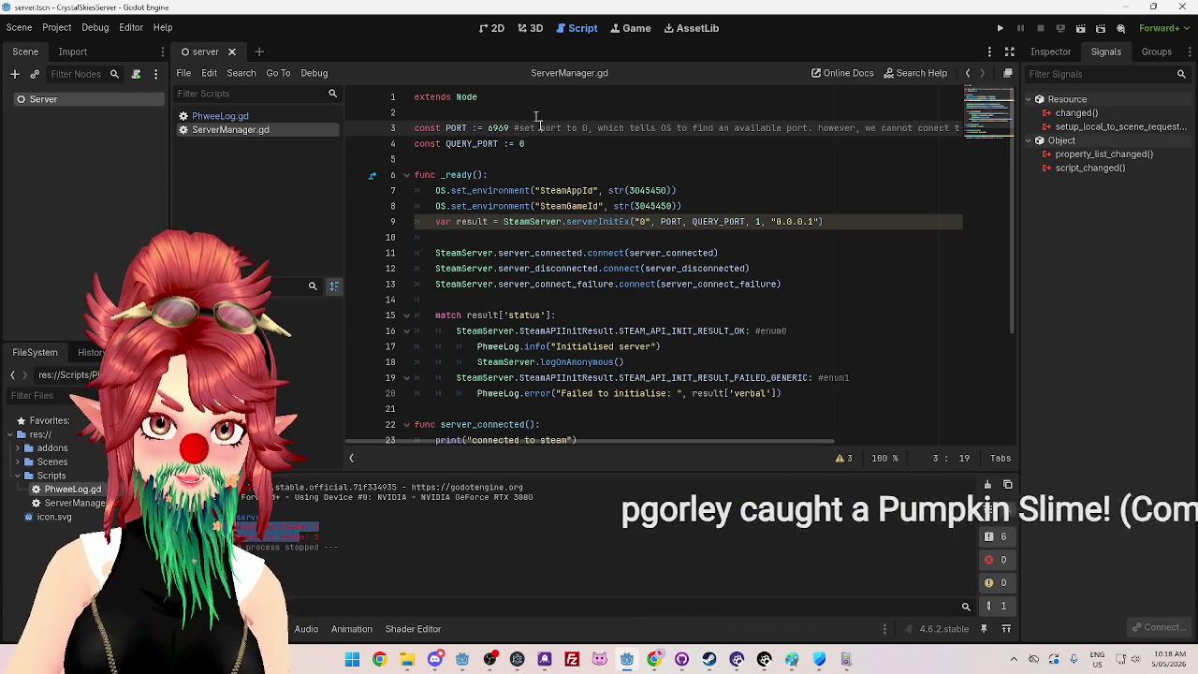
pyautogui.click(526, 144)
pyautogui.press('BackSpace')
pyautogui.write('6767')
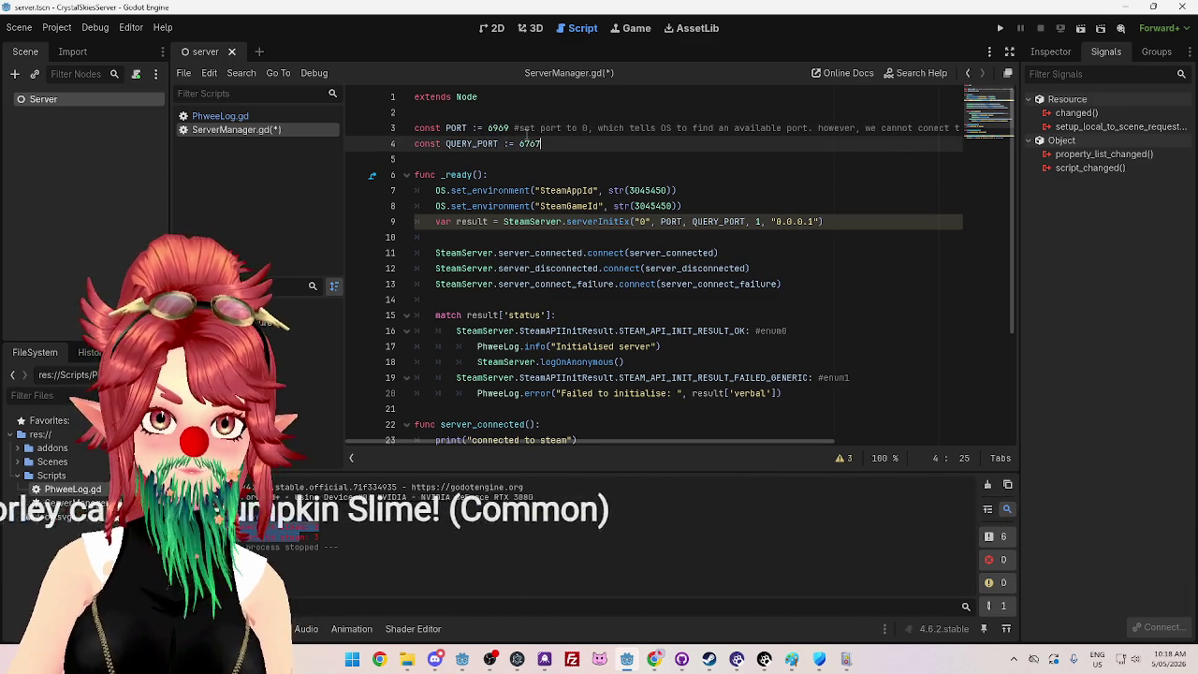
pyautogui.click(600, 205)
# Step: Save ServerManager.gd, run the server project, and close its debug window
pyautogui.hotkey('ctrl', 's')
pyautogui.click(999, 28)
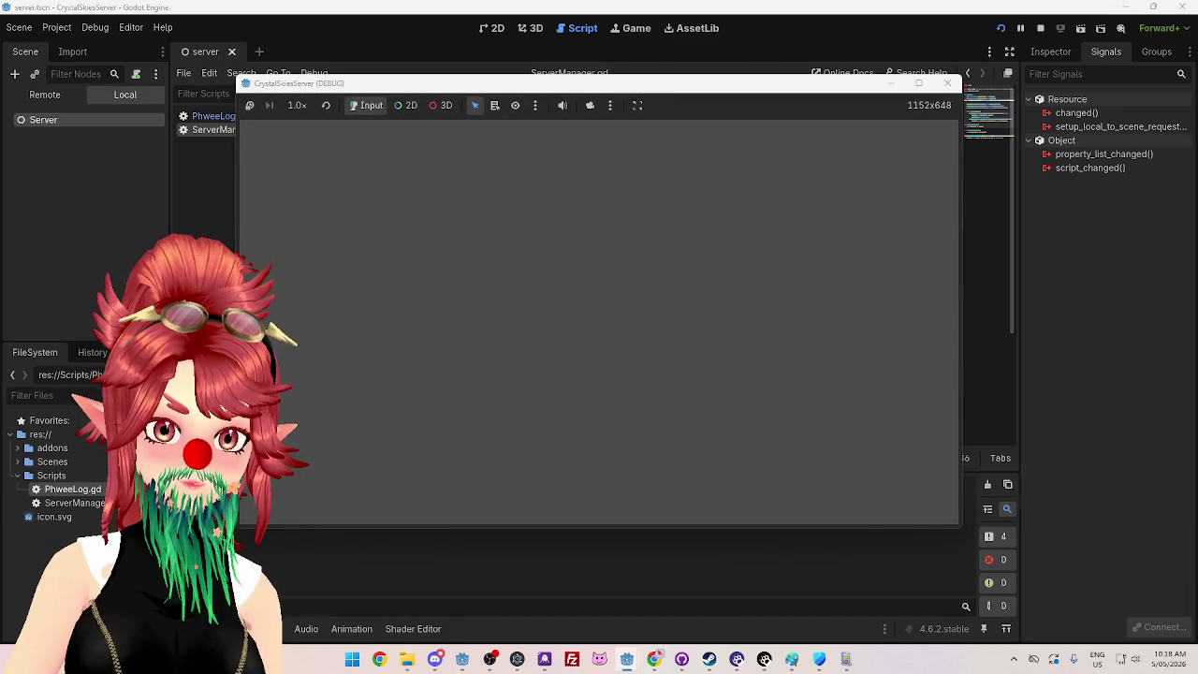
pyautogui.click(948, 84)
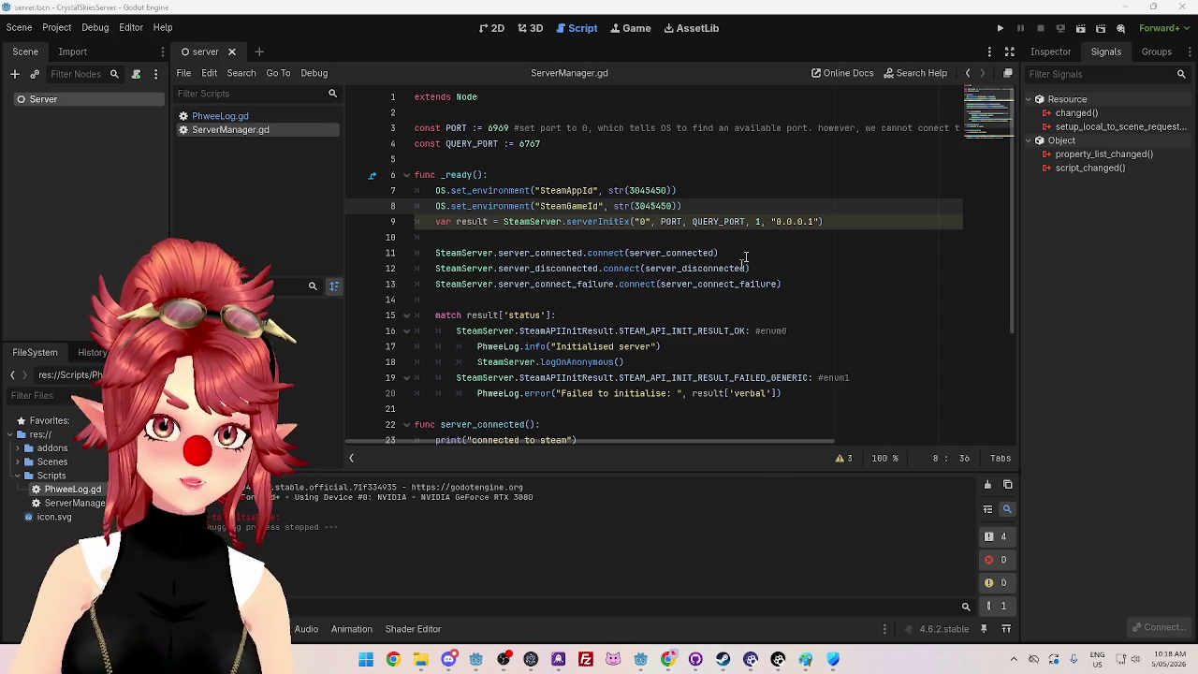
# Step: Review ServerManager.gd and select PORT's value 6969 on line 3
pyautogui.click(780, 242)
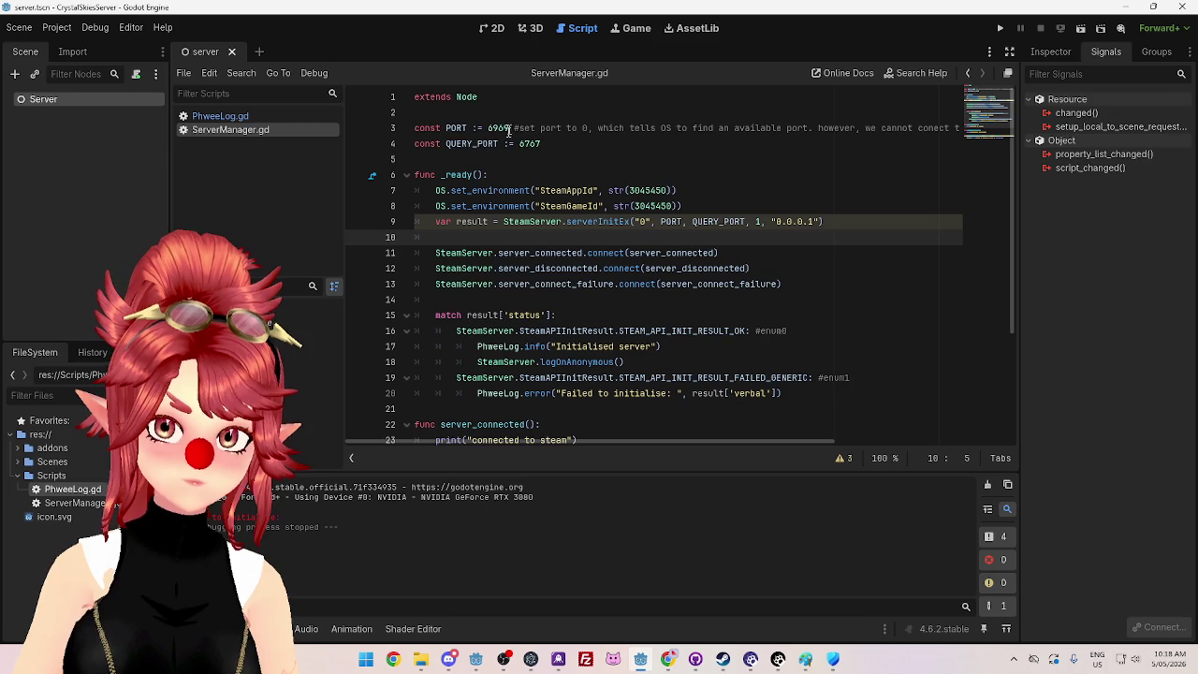
pyautogui.scroll(-2, 505, 127)
pyautogui.scroll(2, 486, 128)
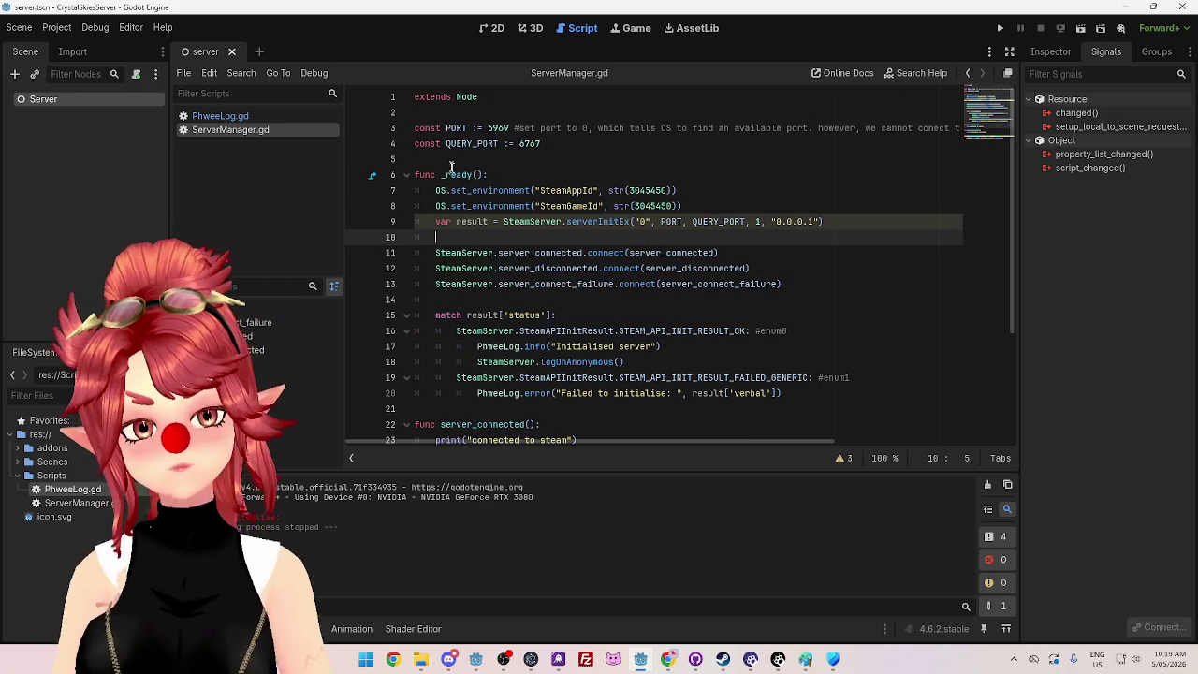
pyautogui.doubleClick(498, 127)
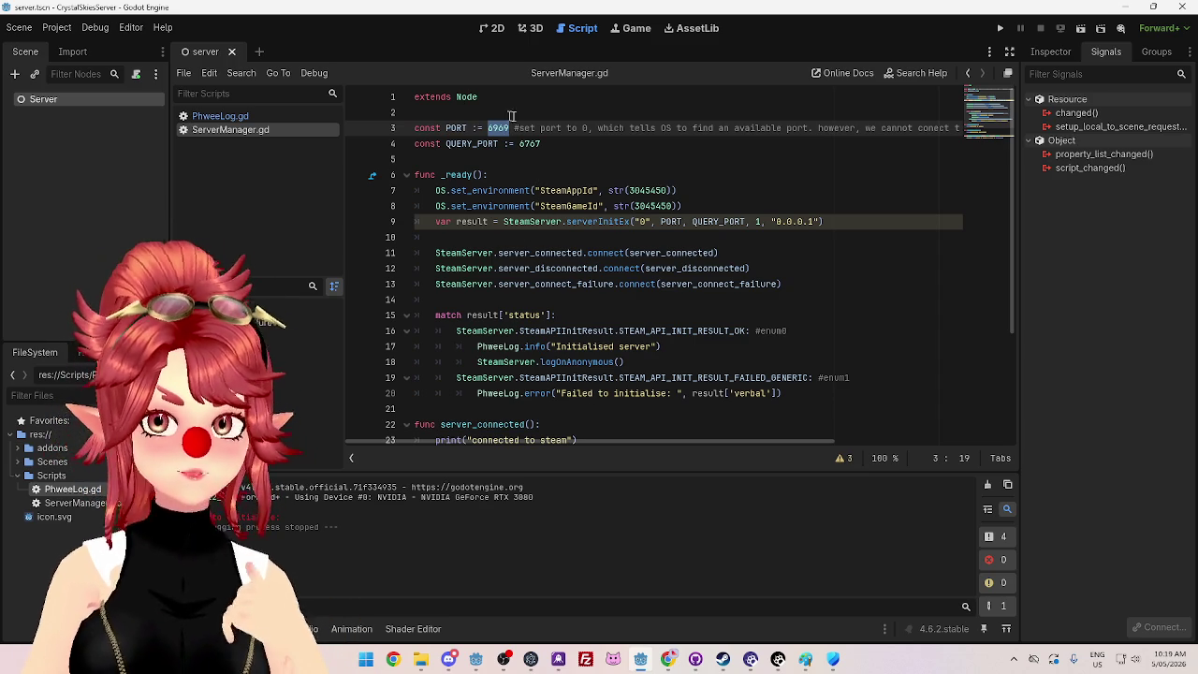
pyautogui.click(545, 143)
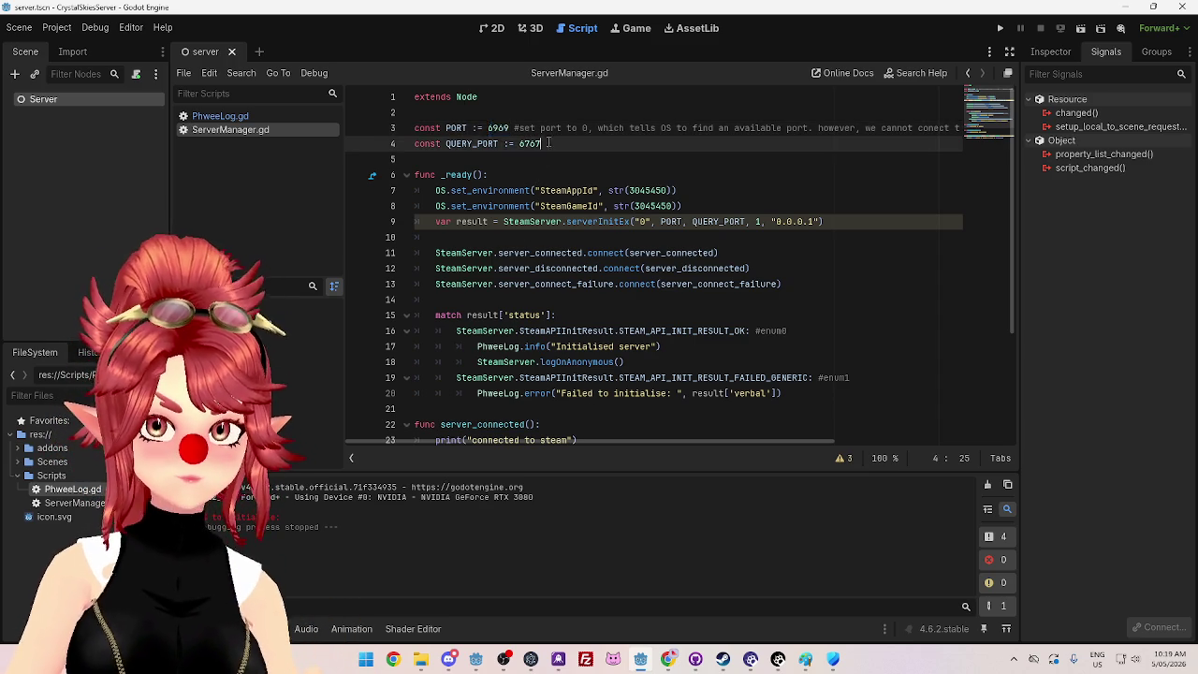
pyautogui.doubleClick(497, 127)
pyautogui.hotkey('ctrl', 'c')
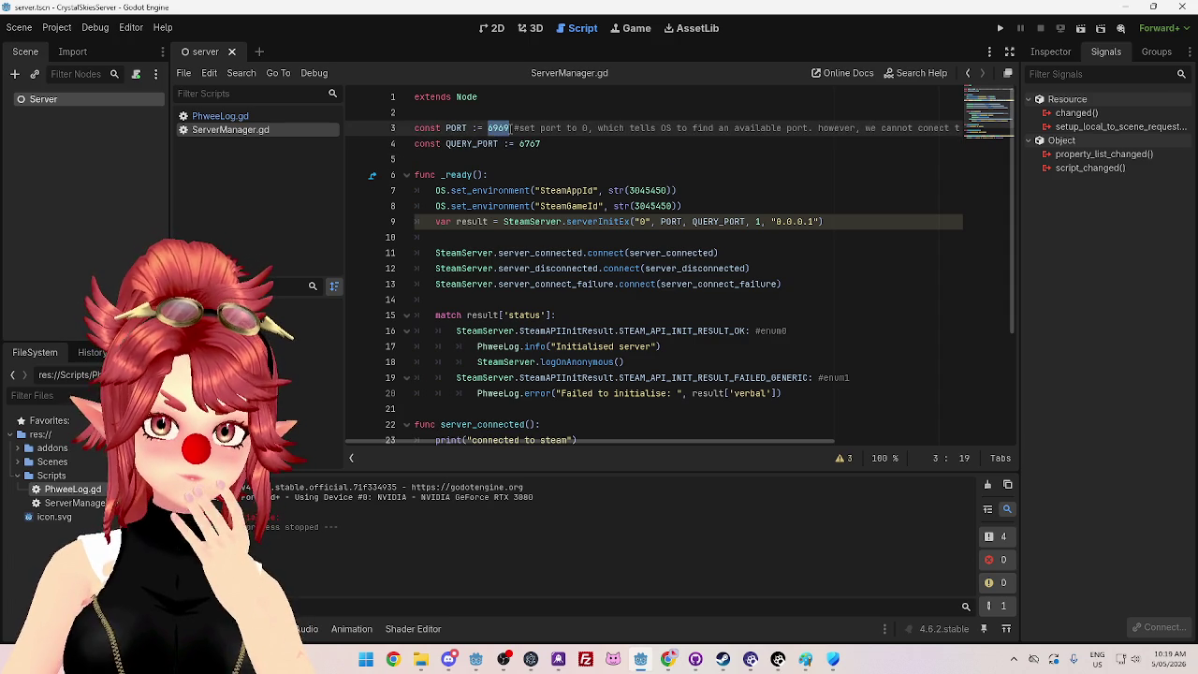
pyautogui.scroll(-3, 614, 244)
pyautogui.scroll(3, 561, 257)
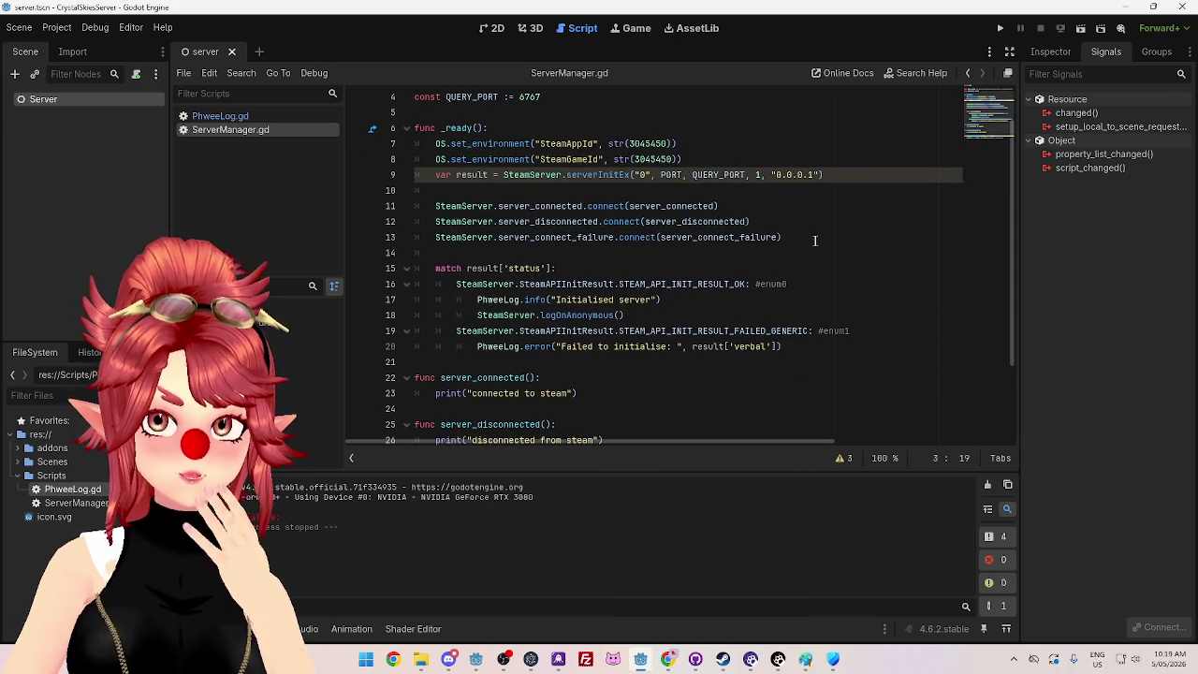
# Step: Comment out the signal connections on lines 11–13 and handler functions on lines 22–29
pyautogui.moveTo(812, 240); pyautogui.dragTo(358, 209)
pyautogui.hotkey('ctrl', 'k')
pyautogui.scroll(-3, 722, 380)
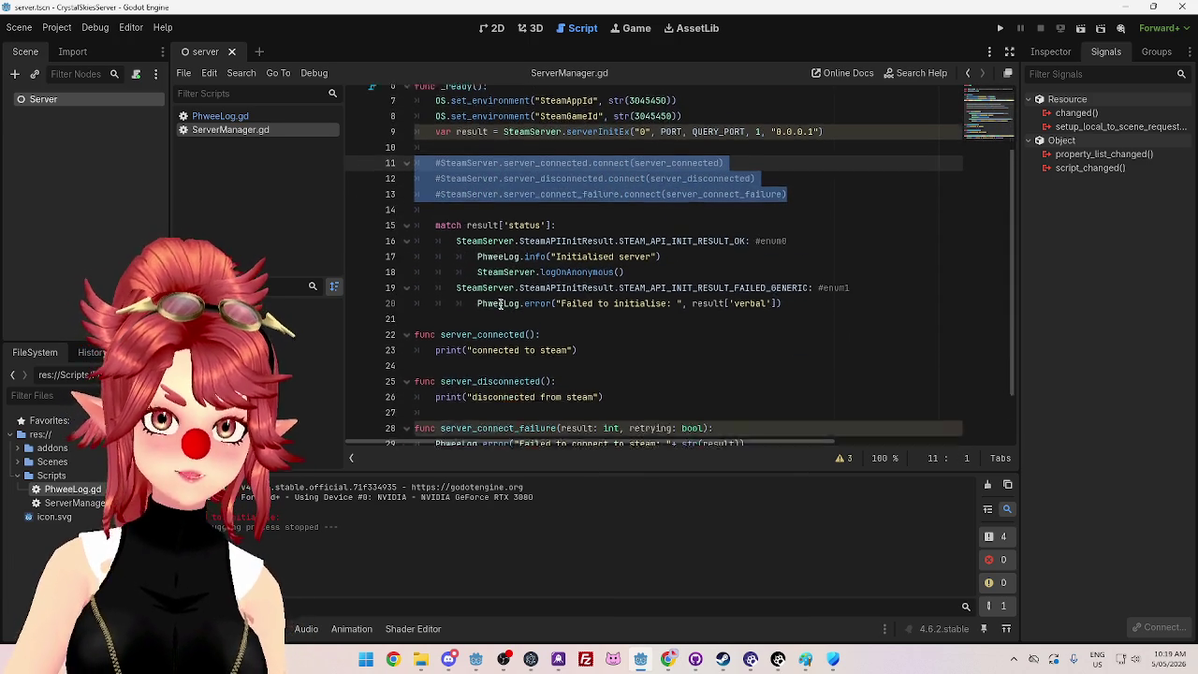
pyautogui.moveTo(752, 380)
pyautogui.mouseDown()
pyautogui.moveTo(425, 366)
pyautogui.moveTo(435, 286)
pyautogui.moveTo(355, 269)
pyautogui.mouseUp()
pyautogui.hotkey('ctrl', 'k')
pyautogui.scroll(4, 655, 281)
# Step: Replace QUERY_PORT's 6767 with 6969 and save the script
pyautogui.click(421, 299)
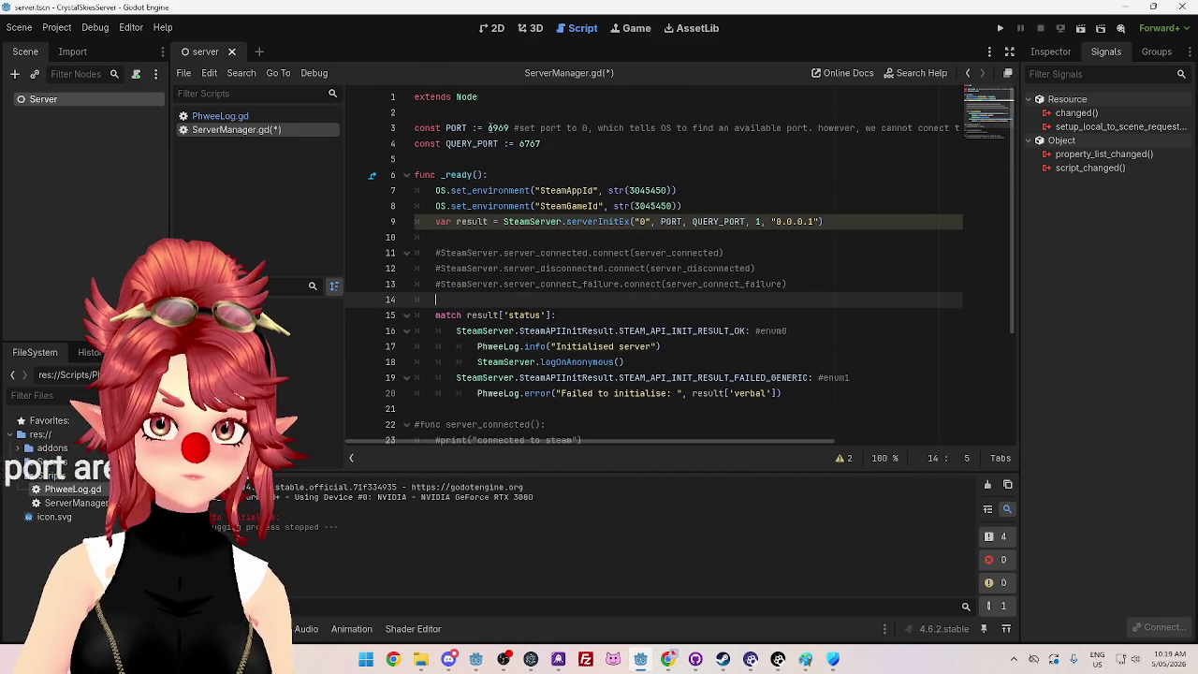
pyautogui.click(487, 128)
pyautogui.doubleClick(530, 143)
pyautogui.hotkey('ctrl', 'v')
pyautogui.hotkey('ctrl', 's')
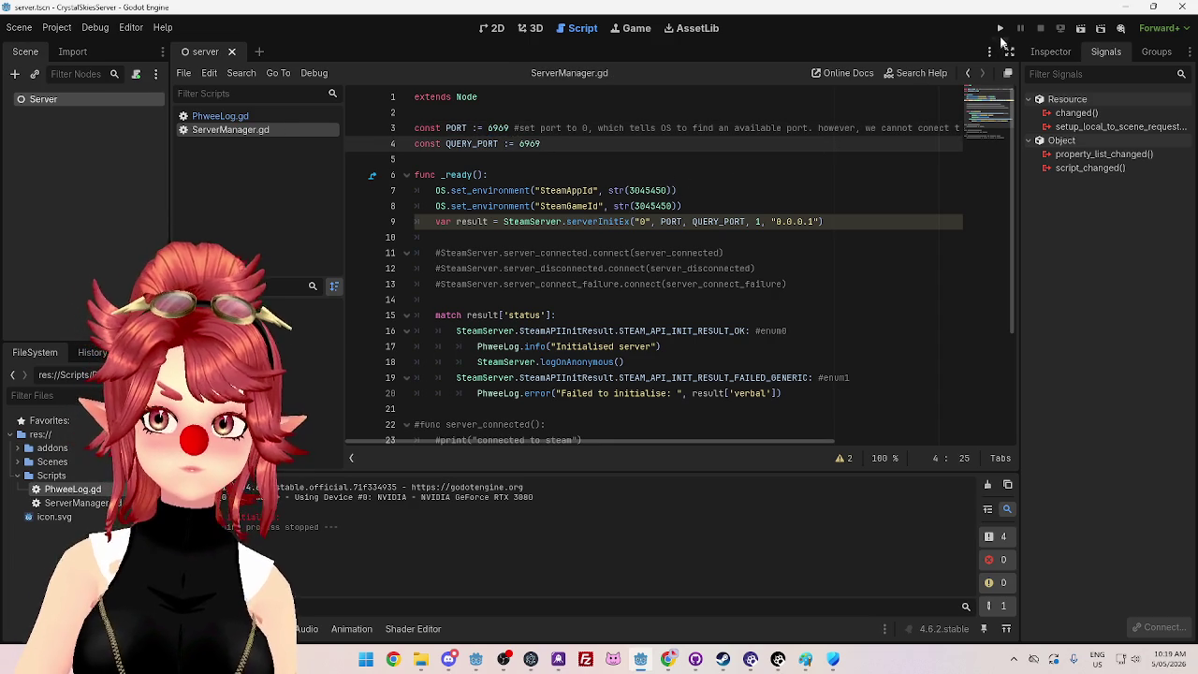
# Step: Test-run the server project again and close its debug window
pyautogui.click(999, 28)
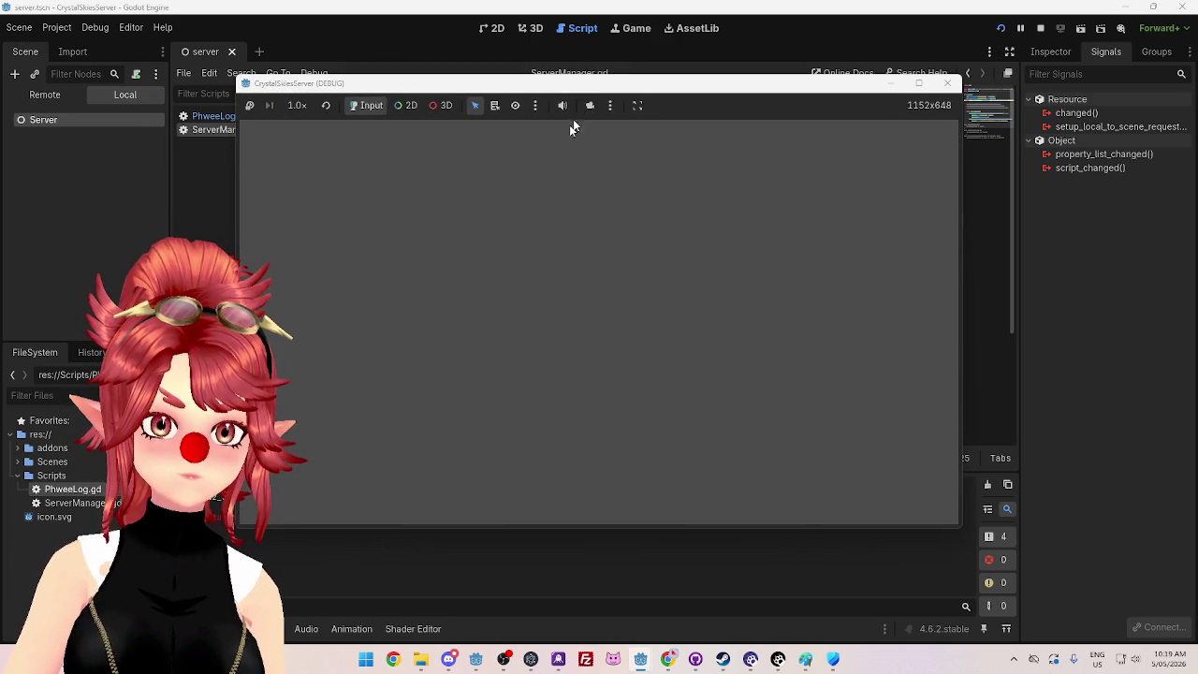
pyautogui.moveTo(604, 82); pyautogui.dragTo(636, 79)
pyautogui.click(977, 78)
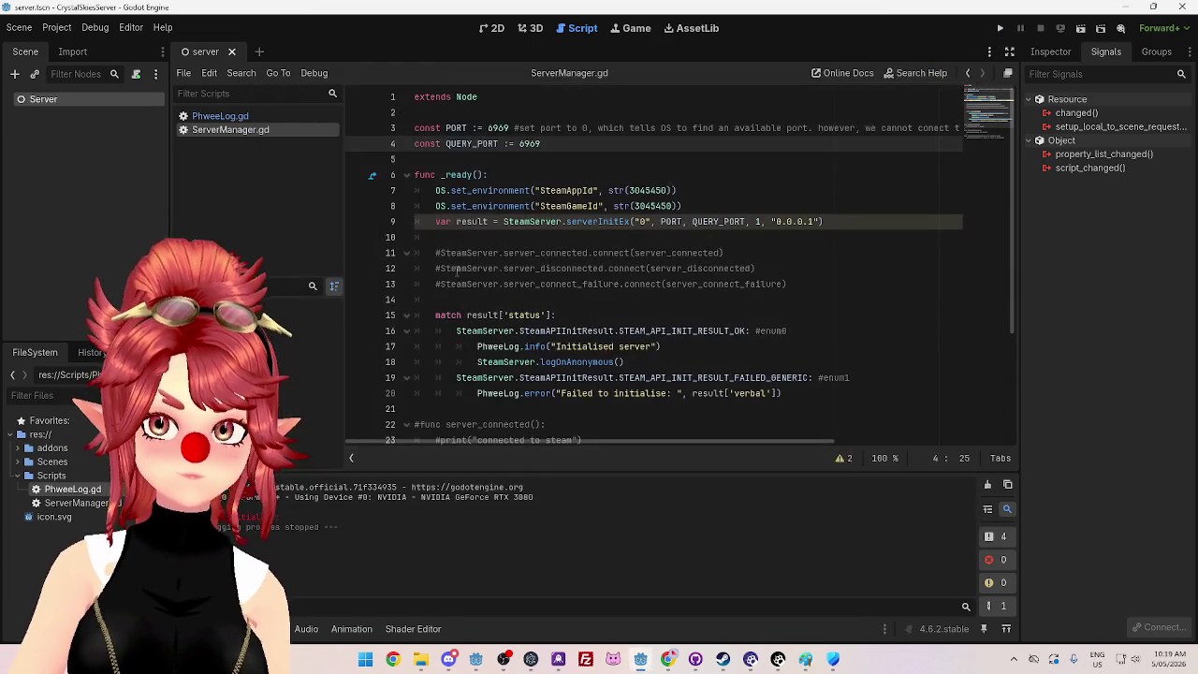
# Step: Select result['verbal'] on line 20, then bring the Steam store window forward
pyautogui.scroll(-2, 589, 365)
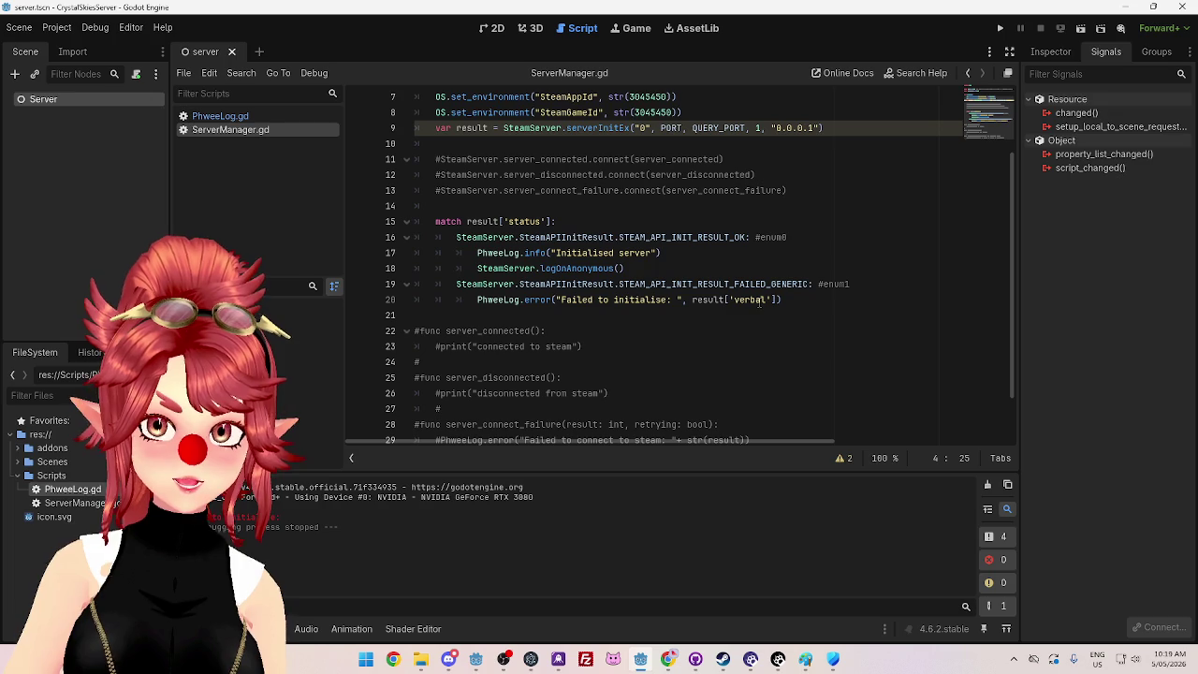
pyautogui.moveTo(693, 300); pyautogui.dragTo(760, 299)
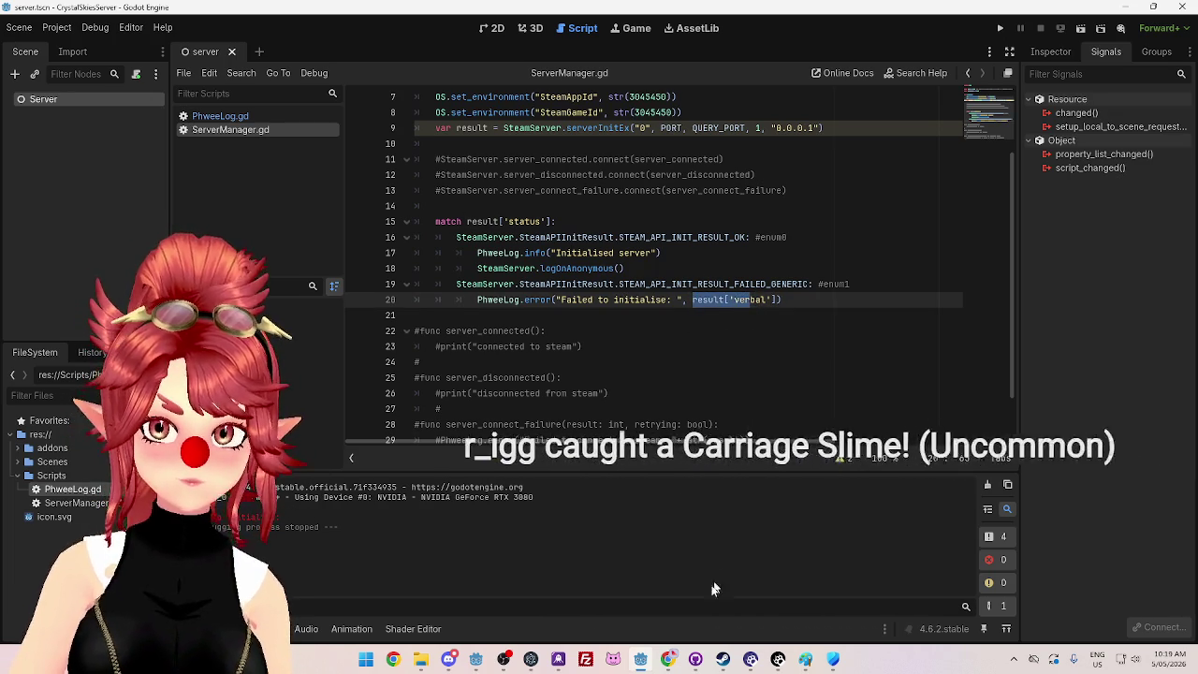
pyautogui.moveTo(723, 658)
pyautogui.click(701, 622)
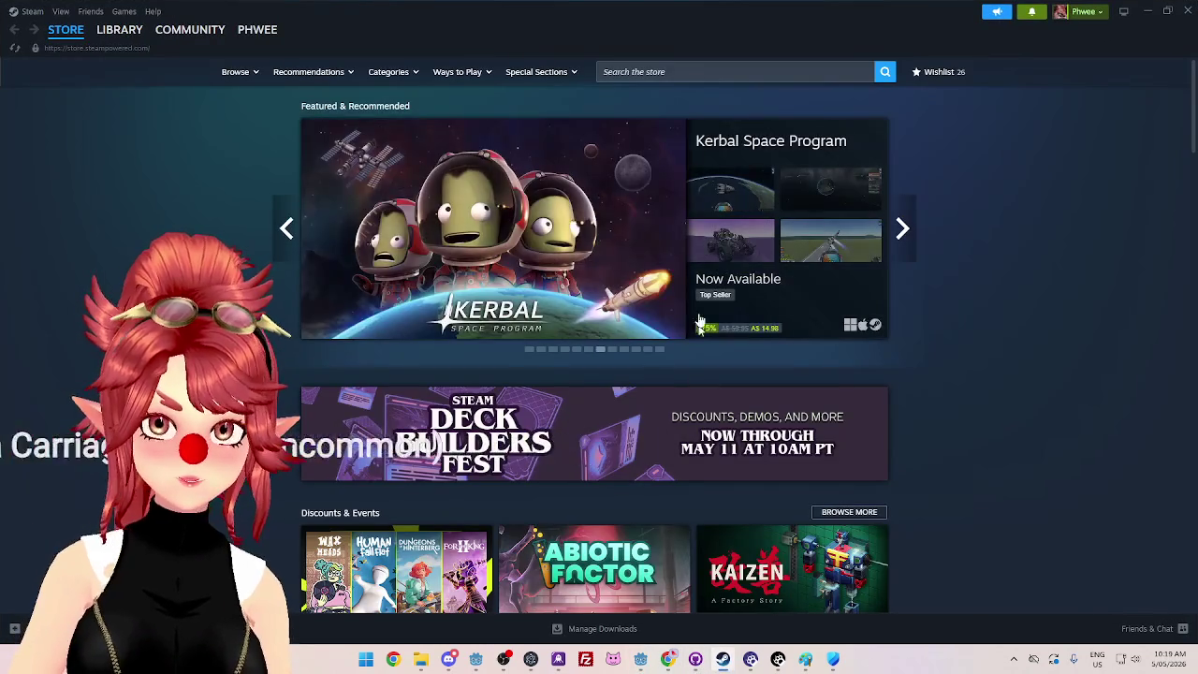
# Step: Read the serverInitEx Returns section about the failure error message, then return to ServerManager.gd
pyautogui.click(709, 655)
pyautogui.click(668, 659)
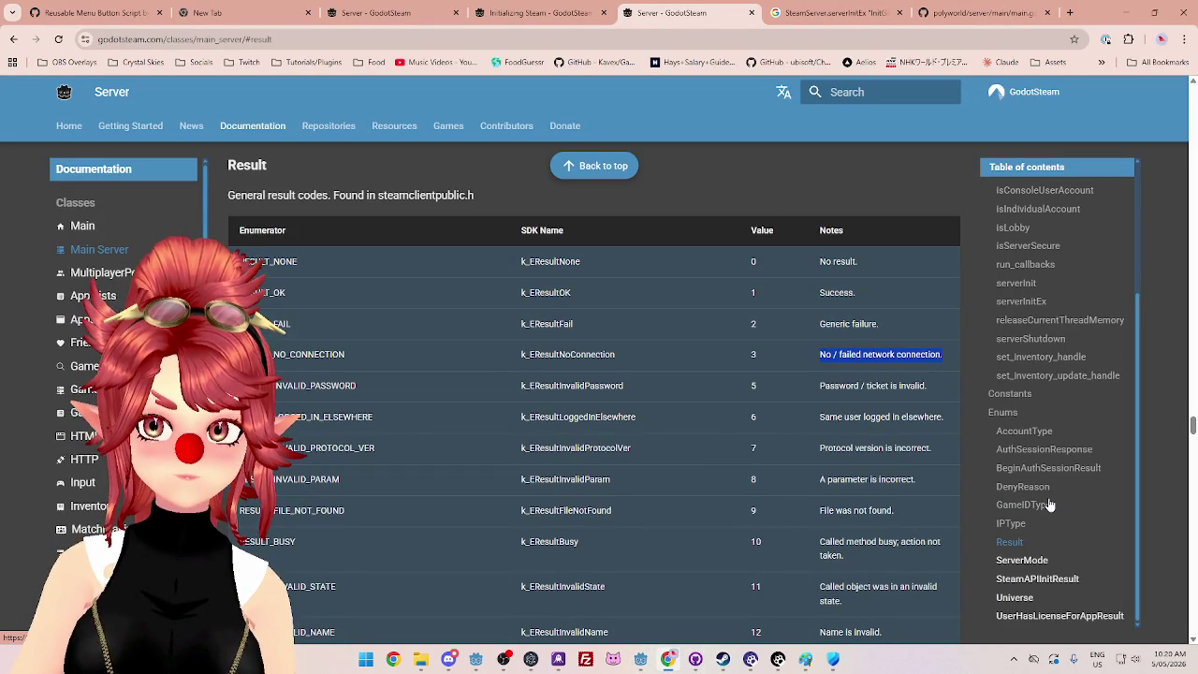
pyautogui.scroll(1, 1080, 340)
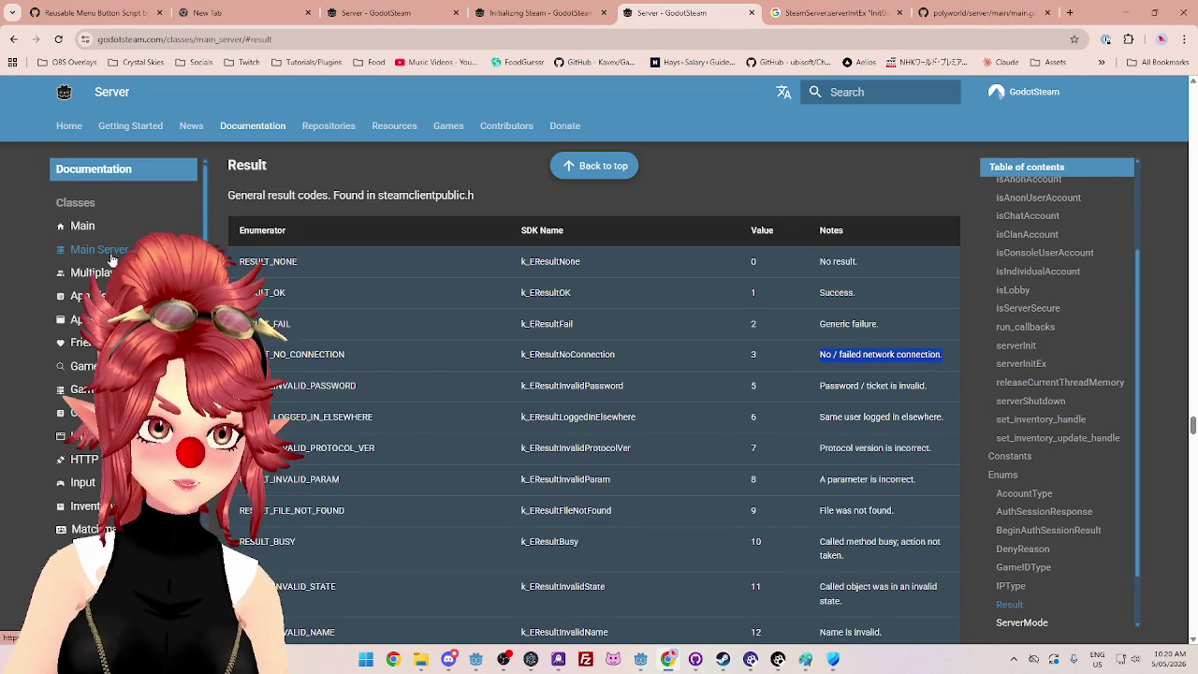
pyautogui.scroll(1, 1067, 468)
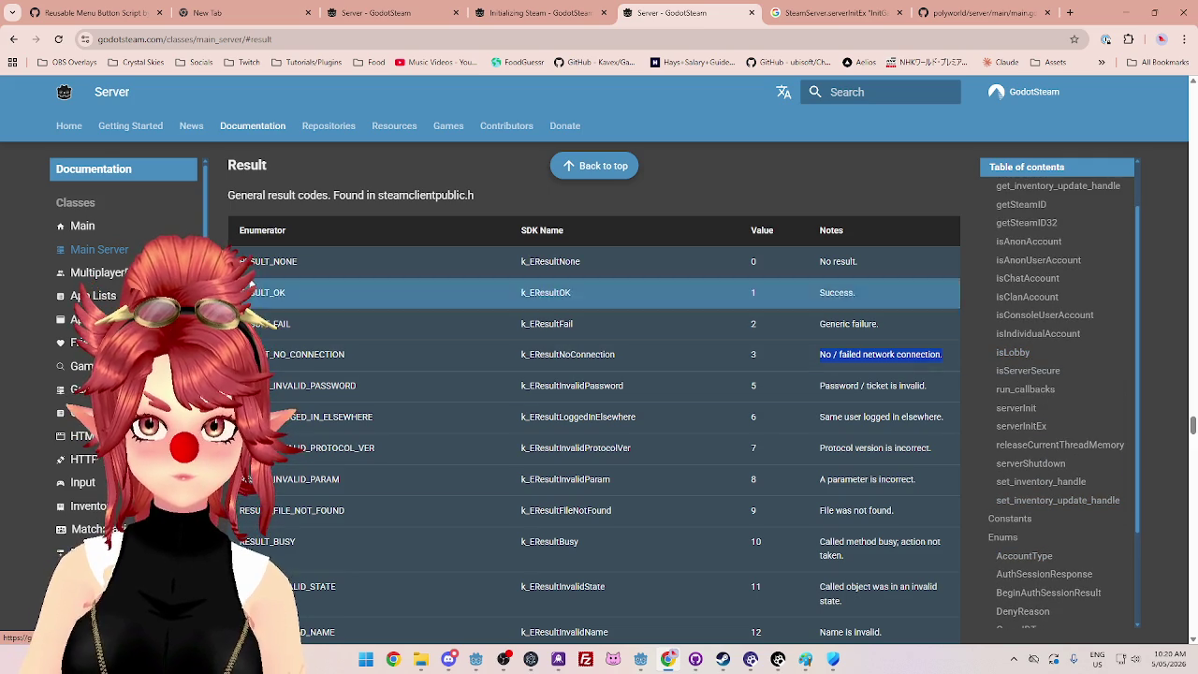
pyautogui.scroll(1, 1050, 384)
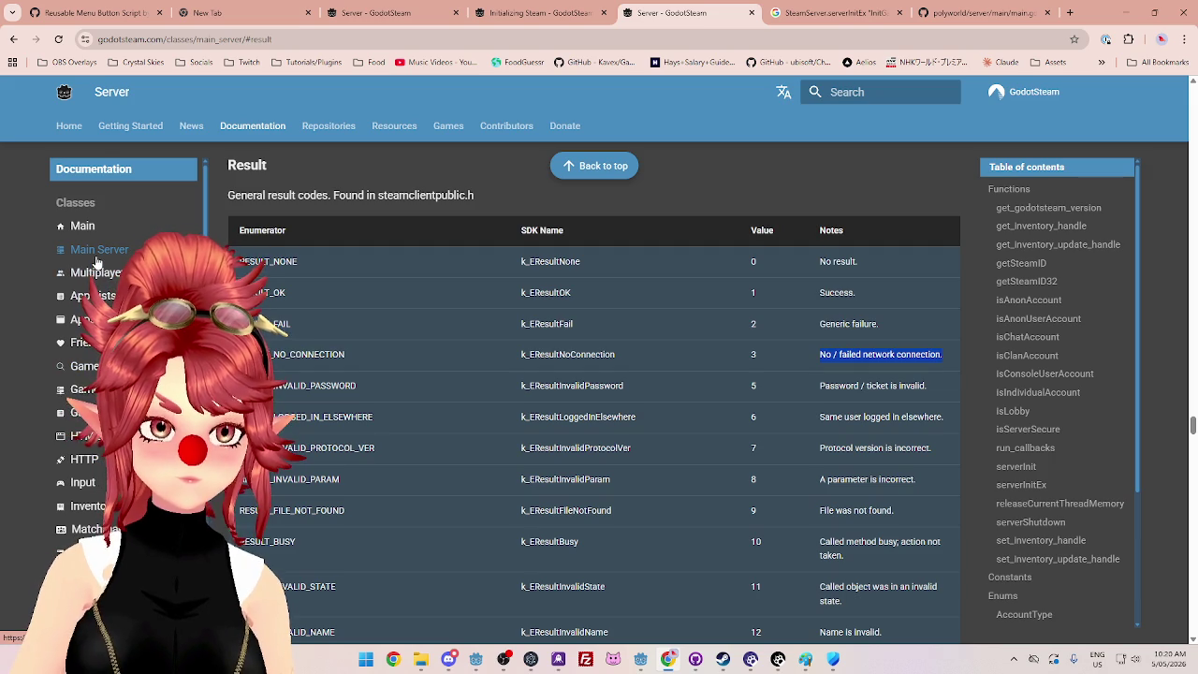
pyautogui.click(1021, 483)
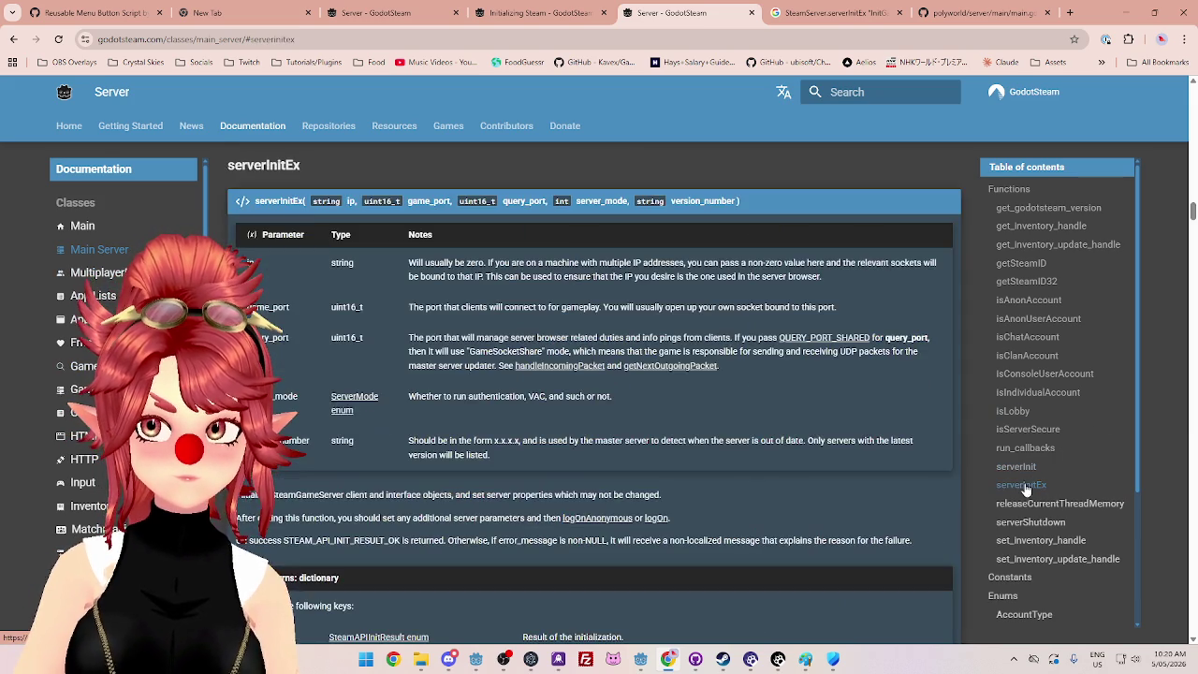
pyautogui.scroll(-1, 426, 418)
pyautogui.scroll(-2, 427, 415)
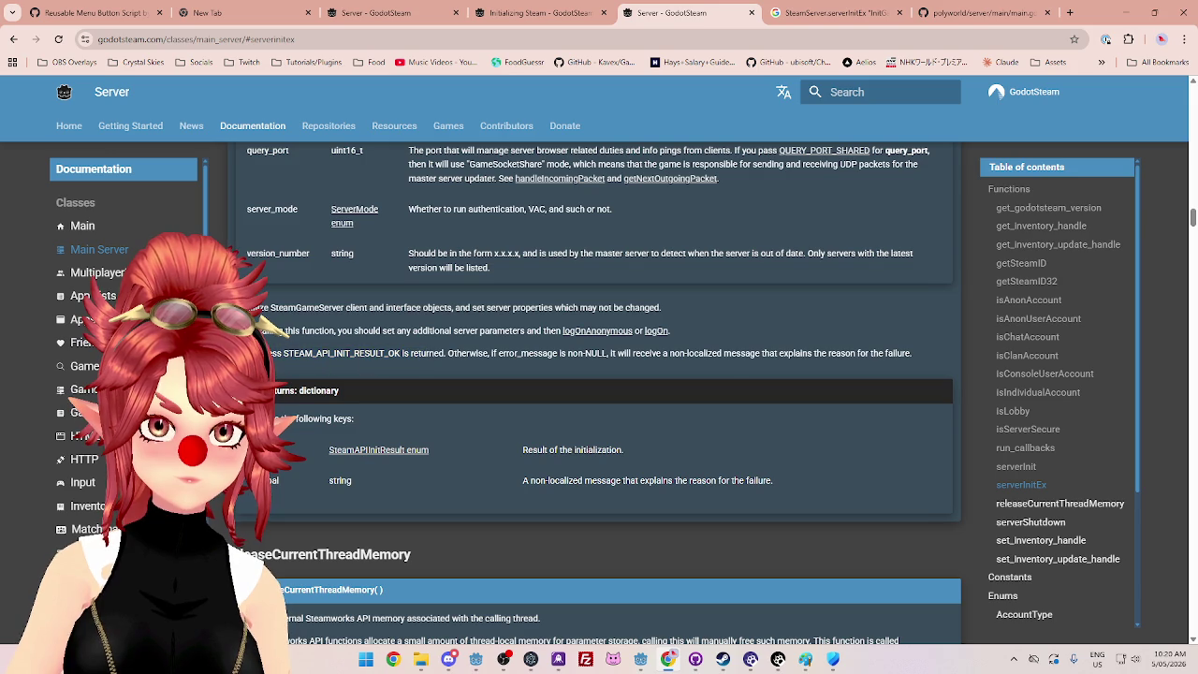
pyautogui.moveTo(449, 353); pyautogui.dragTo(828, 353)
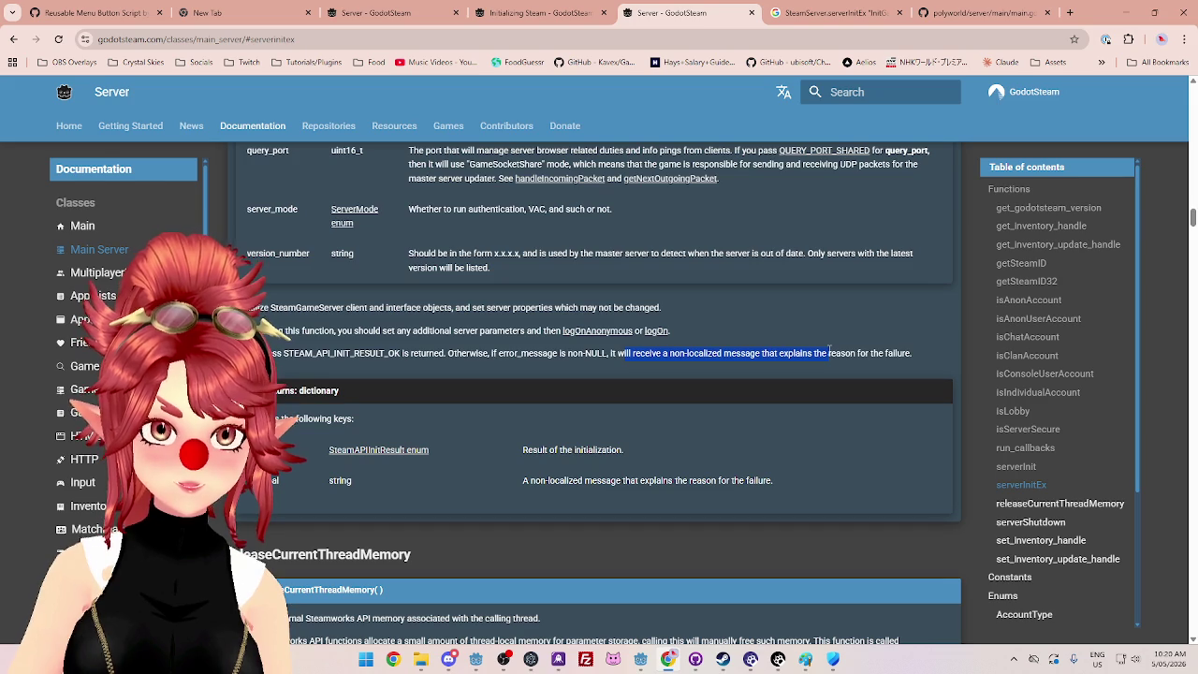
pyautogui.click(451, 354)
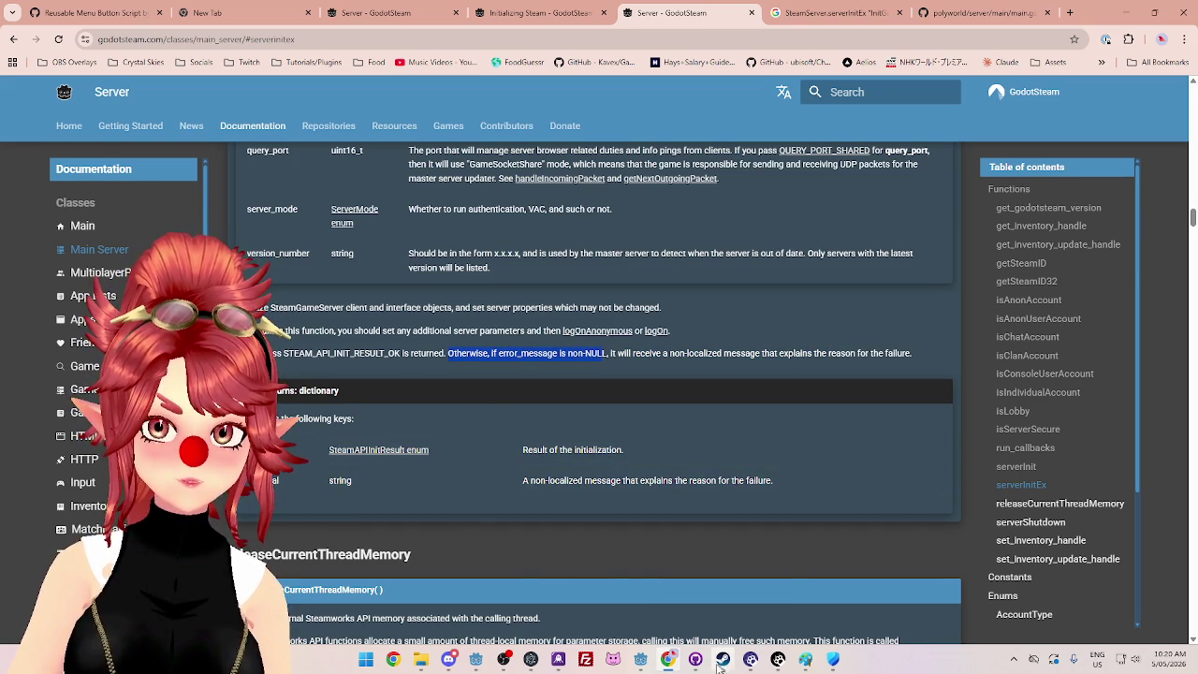
pyautogui.click(642, 661)
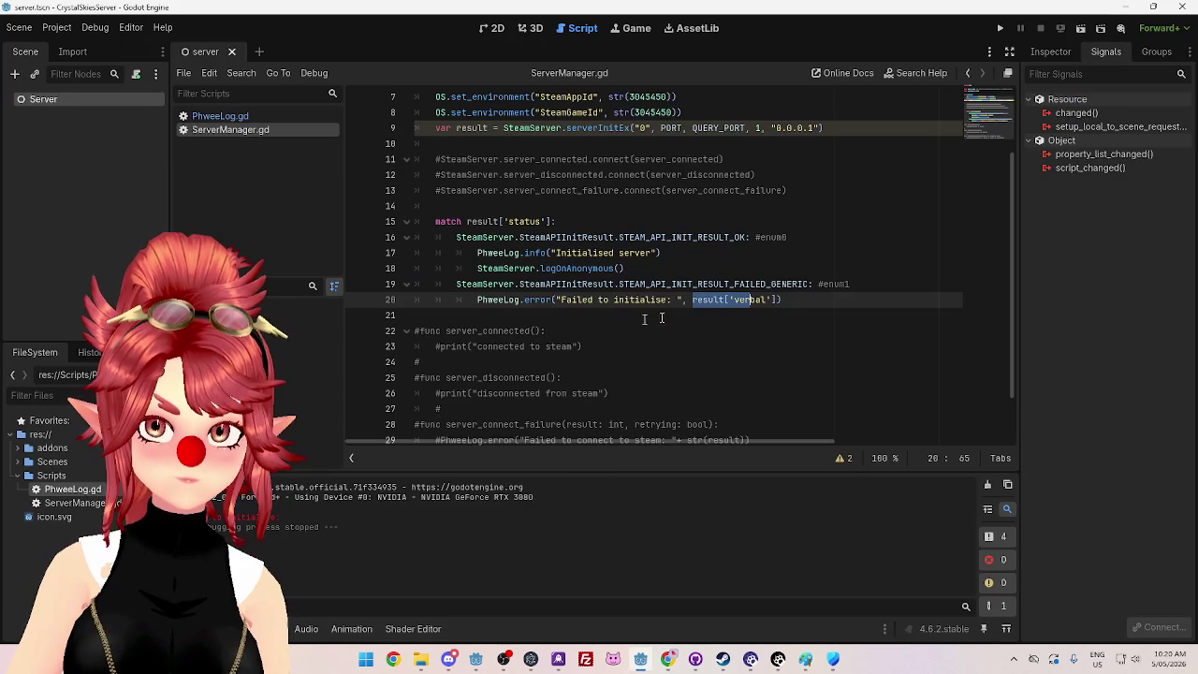
# Step: Replace the comma before result['verbal'] on line 20 with +
pyautogui.click(798, 301)
pyautogui.moveTo(692, 299); pyautogui.dragTo(749, 300)
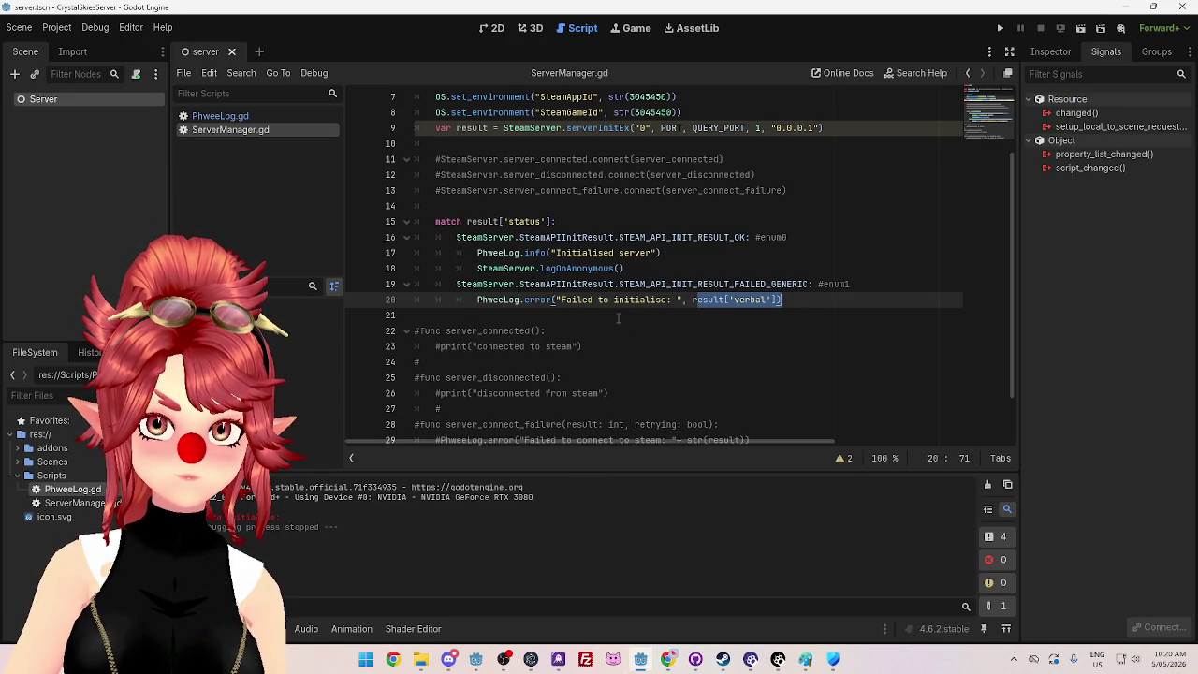
pyautogui.click(694, 300)
pyautogui.doubleClick(694, 300)
pyautogui.click(686, 300)
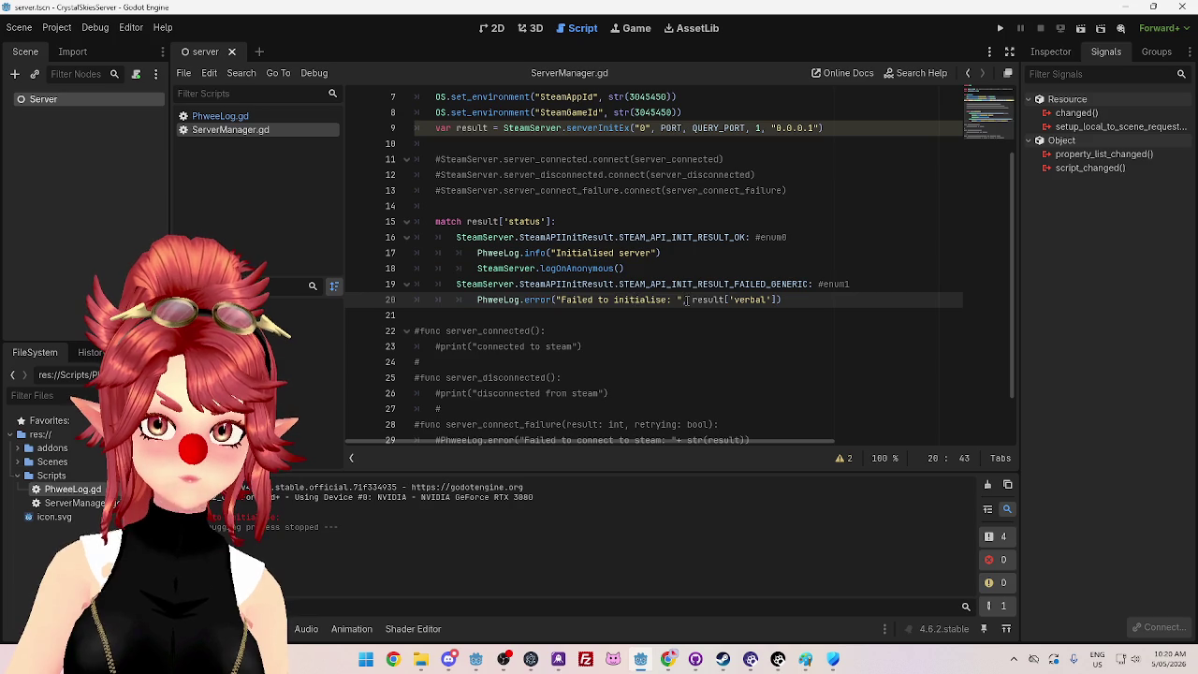
pyautogui.write('+')
# Step: Save, run the server, and close its debug window after the InitGameServer failure
pyautogui.hotkey('ctrl', 's')
pyautogui.press('F5')
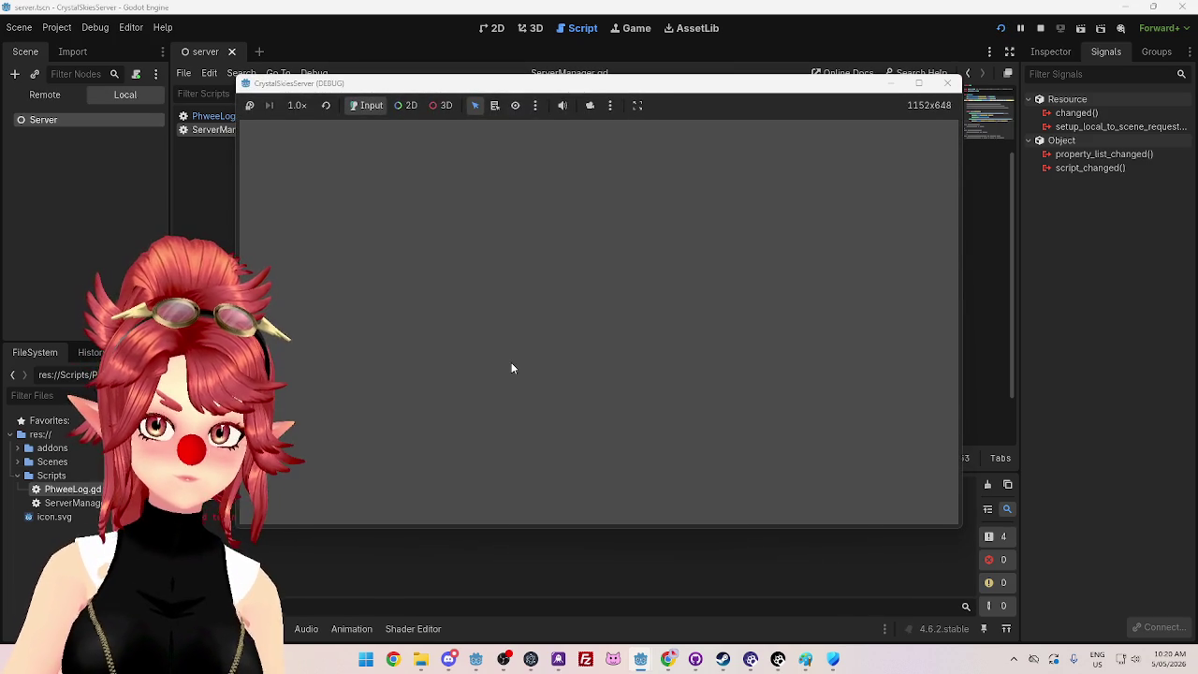
pyautogui.moveTo(457, 91)
pyautogui.mouseDown()
pyautogui.moveTo(612, 131)
pyautogui.moveTo(644, 103)
pyautogui.moveTo(599, 105)
pyautogui.mouseUp()
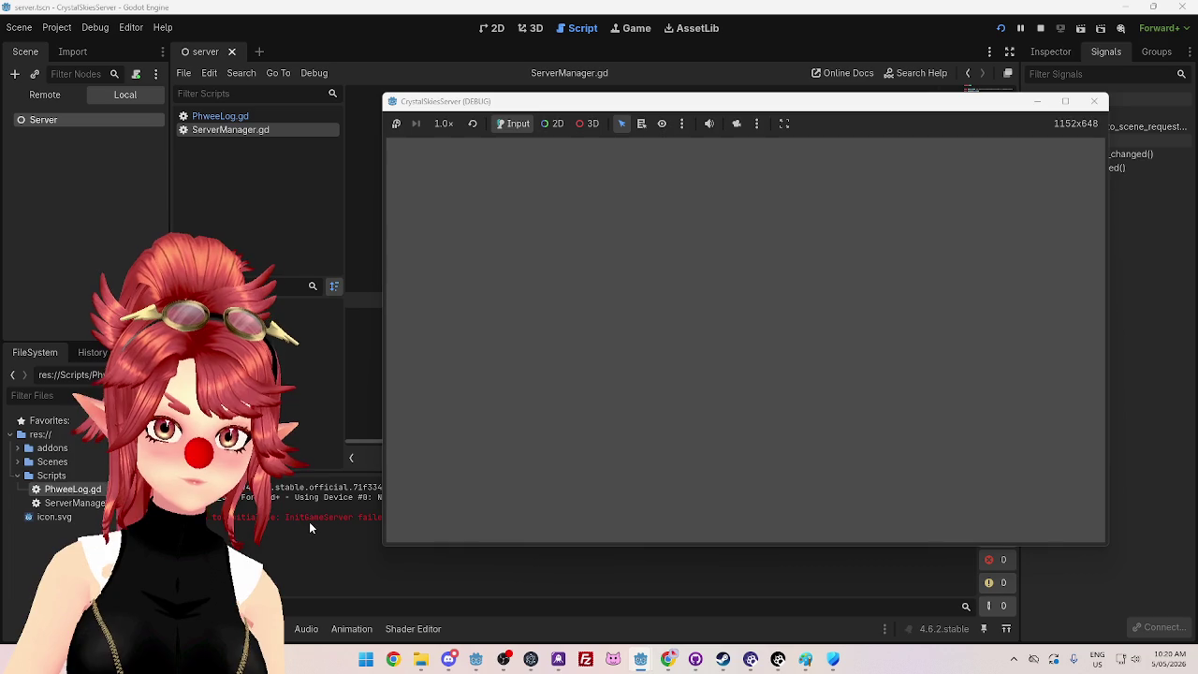
pyautogui.click(1093, 101)
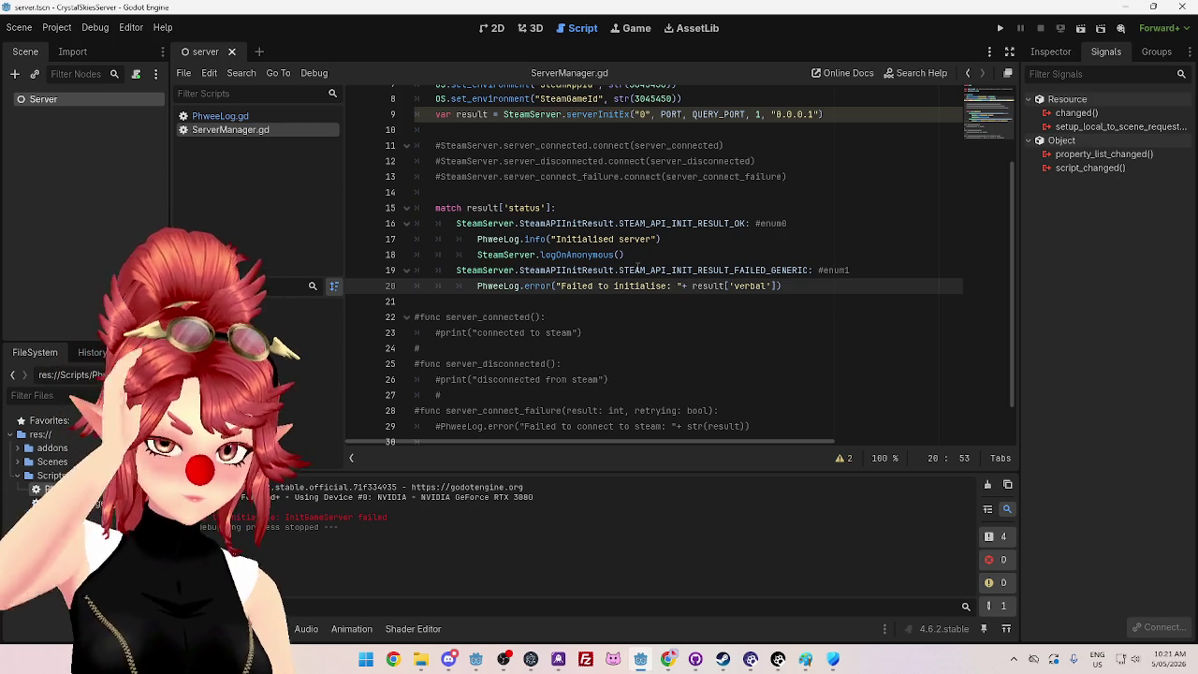
# Step: Set the port values to 0, run the server, and close its debug window
pyautogui.scroll(3, 823, 238)
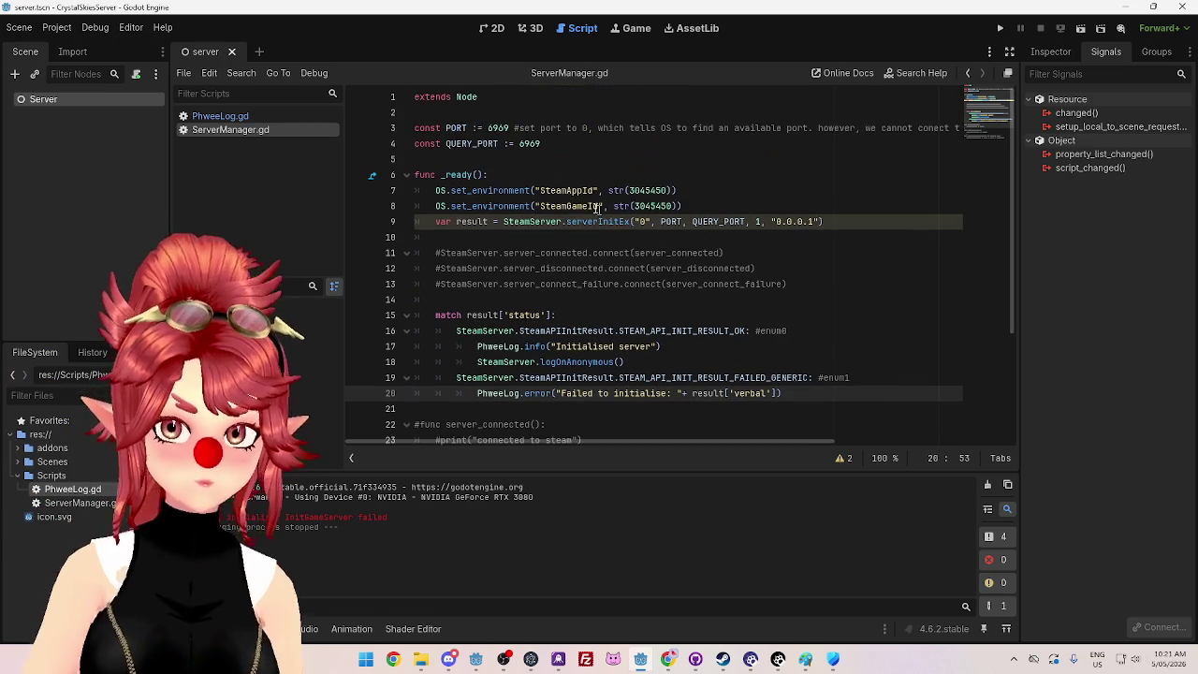
pyautogui.moveTo(487, 128); pyautogui.dragTo(500, 129)
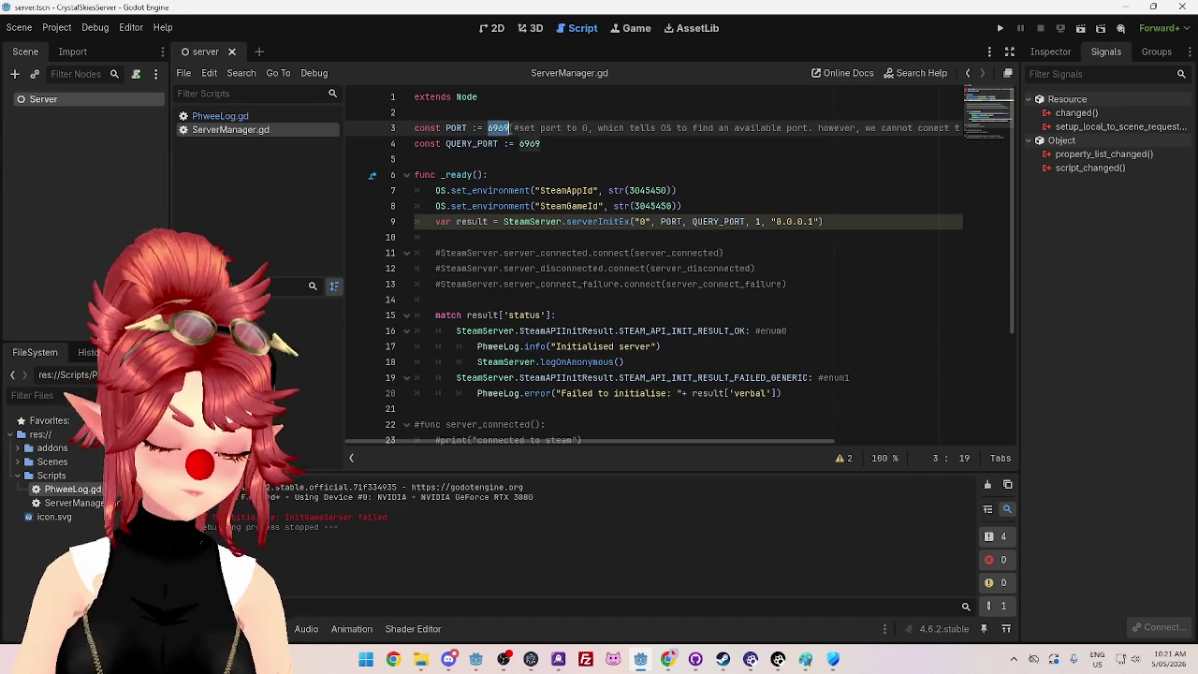
pyautogui.write('0')
pyautogui.moveTo(520, 144); pyautogui.dragTo(545, 144)
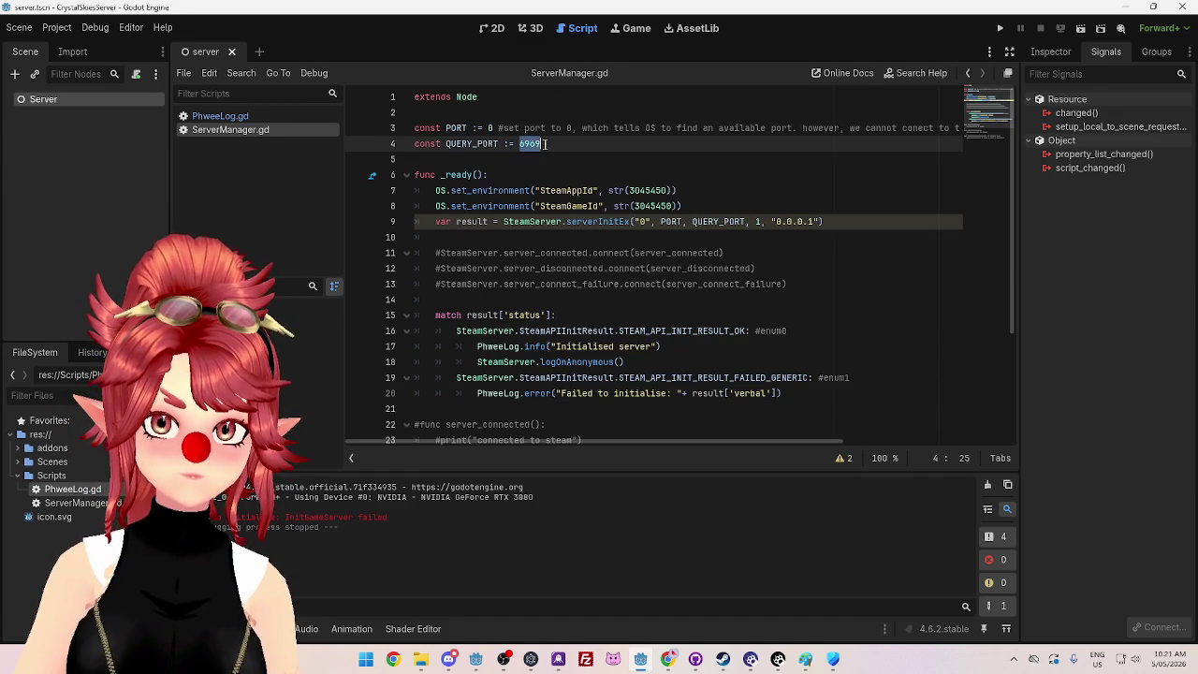
pyautogui.write('0')
pyautogui.press('F5')
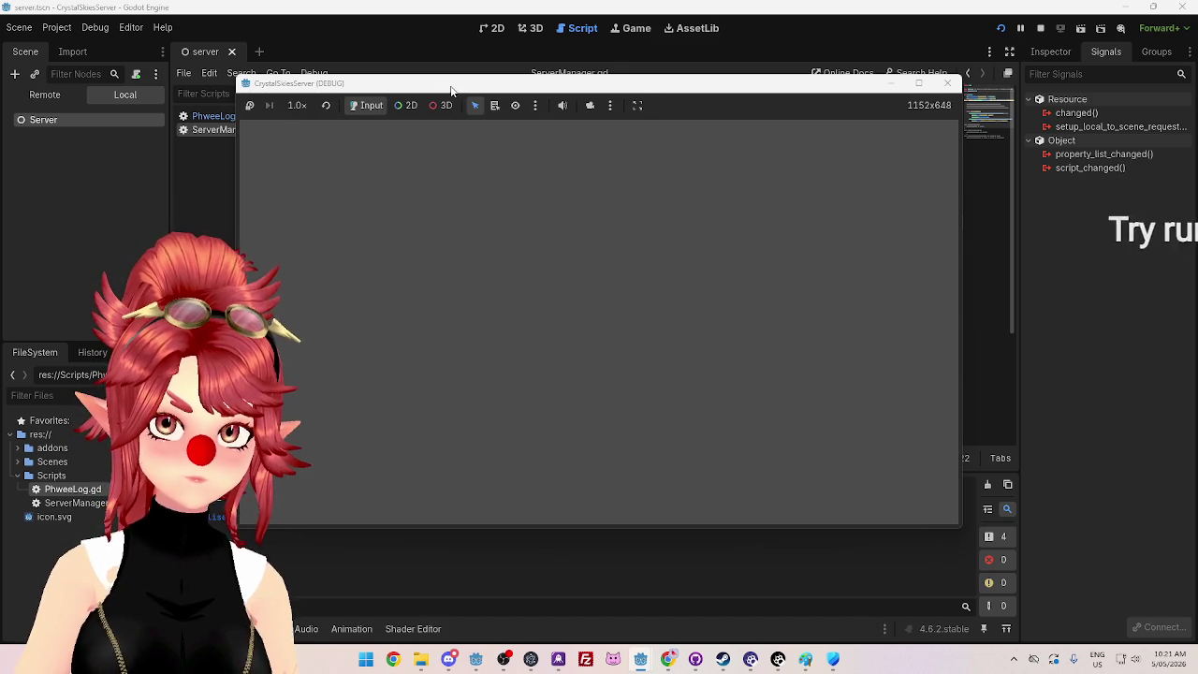
pyautogui.moveTo(450, 90); pyautogui.dragTo(525, 99)
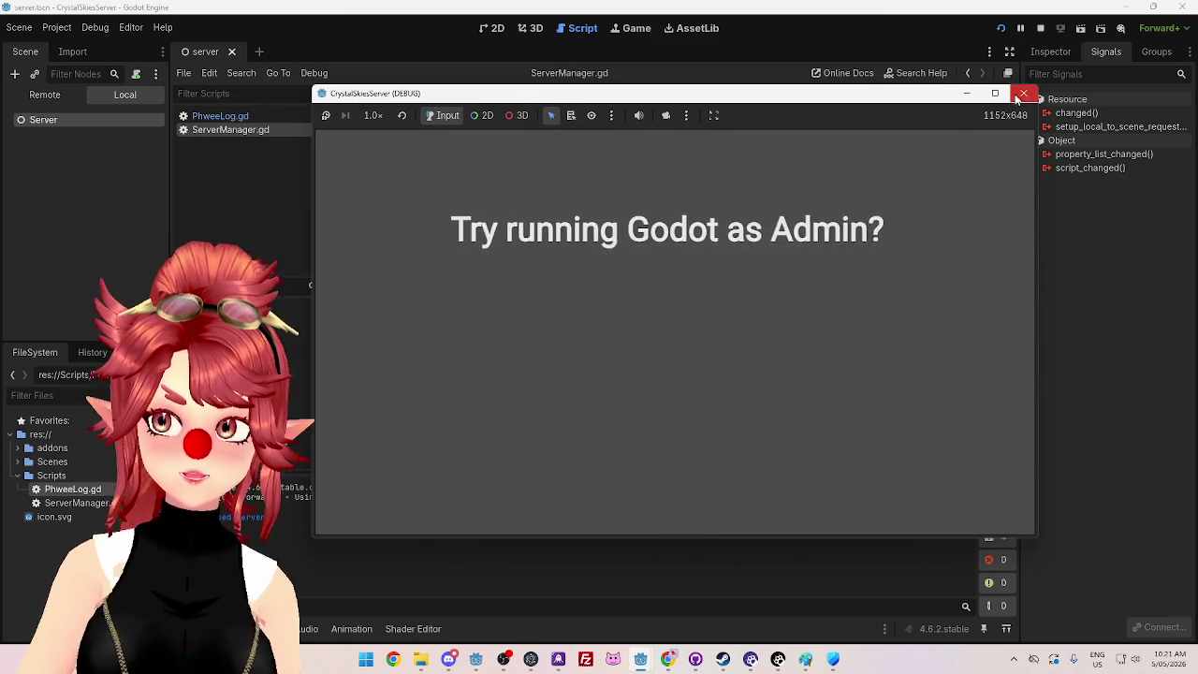
pyautogui.click(1017, 96)
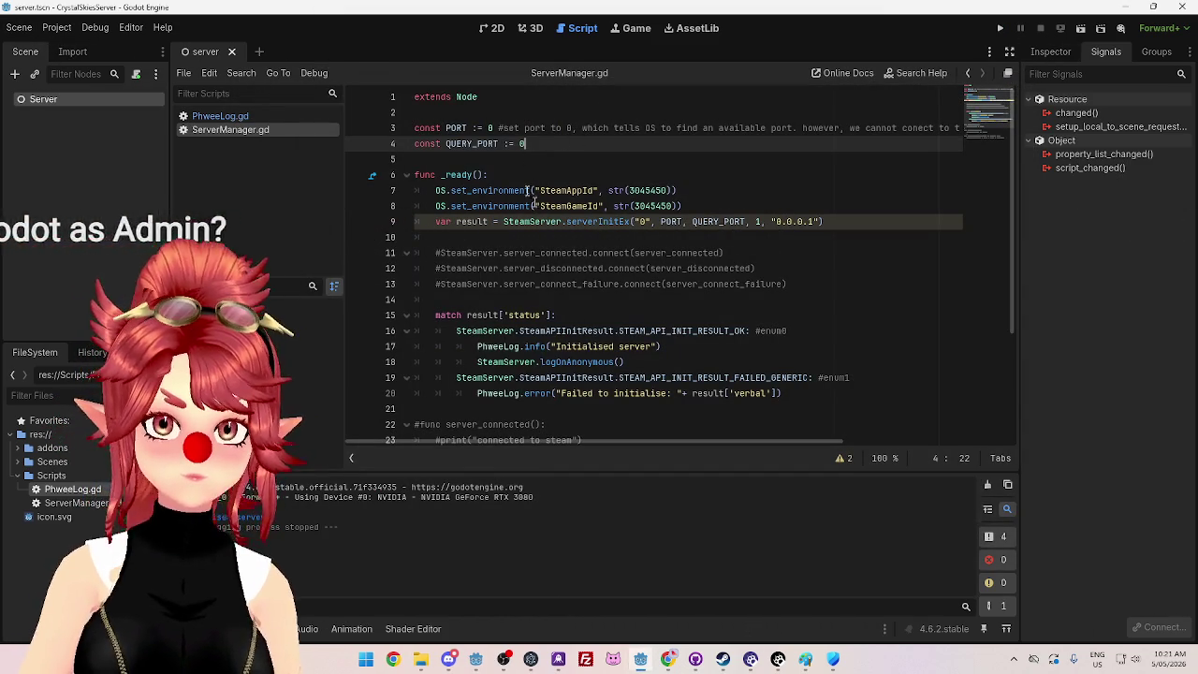
# Step: Retype PORT's value (typed 6069), save ServerManager.gd, and close the Godot editor
pyautogui.doubleClick(489, 128)
pyautogui.write('60')
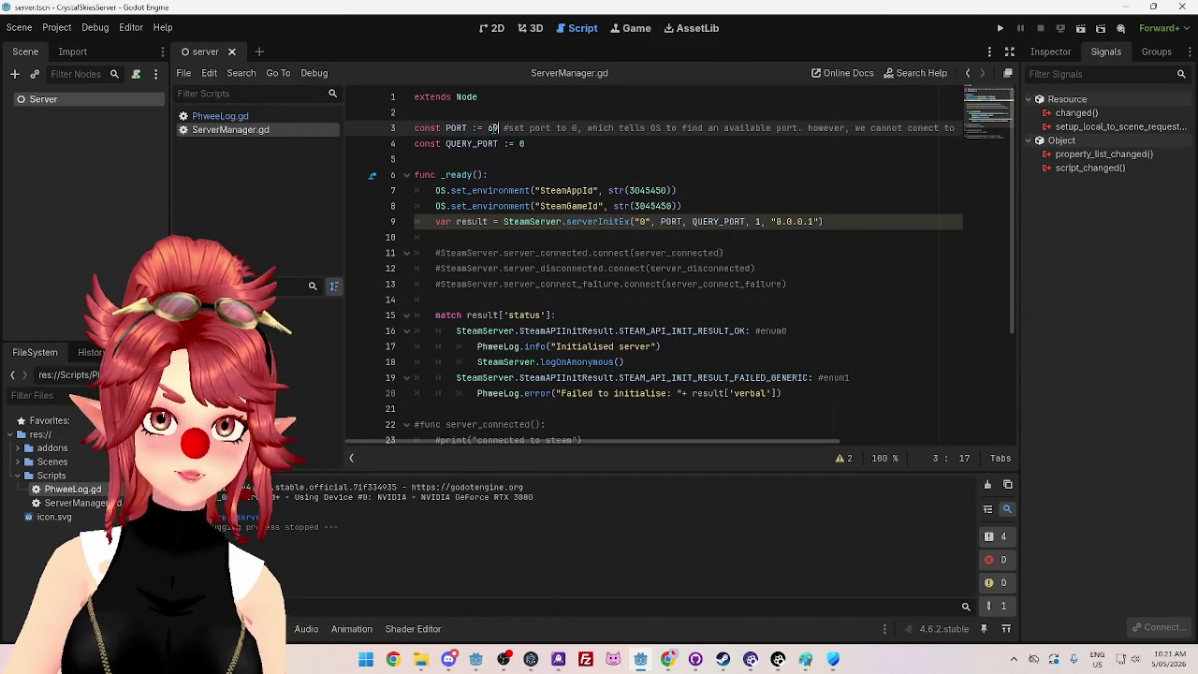
pyautogui.write('69')
pyautogui.click(522, 144)
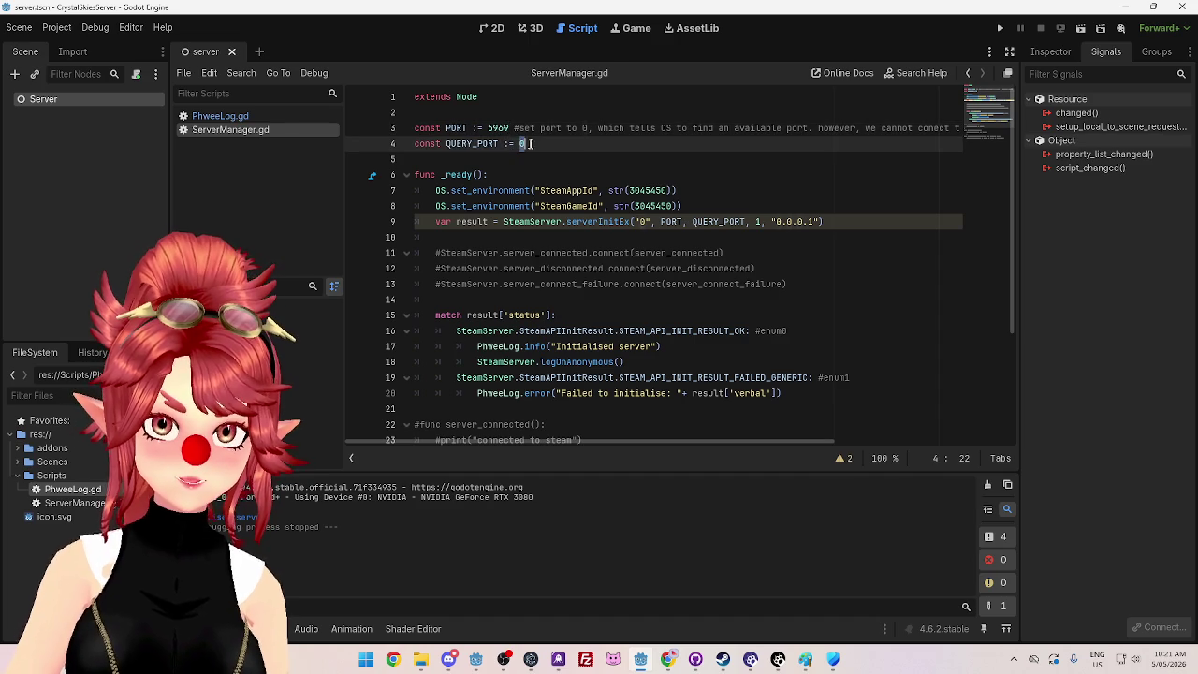
pyautogui.write('6767')
pyautogui.click(542, 178)
pyautogui.hotkey('ctrl', 's')
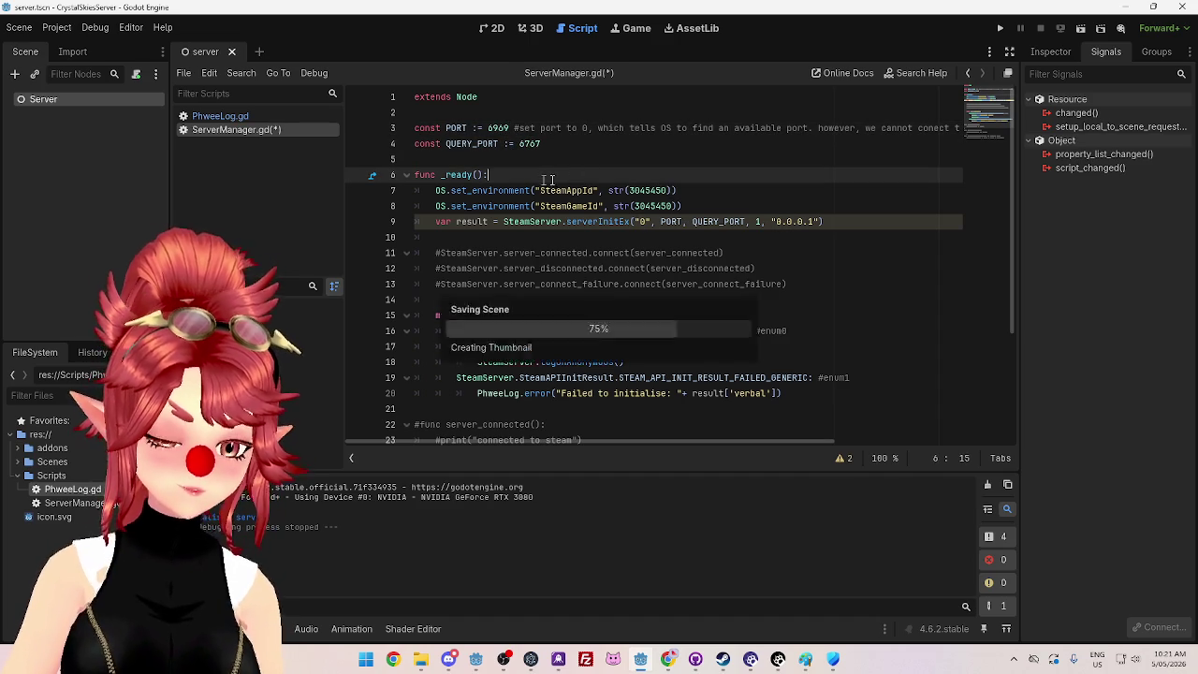
pyautogui.click(1177, 10)
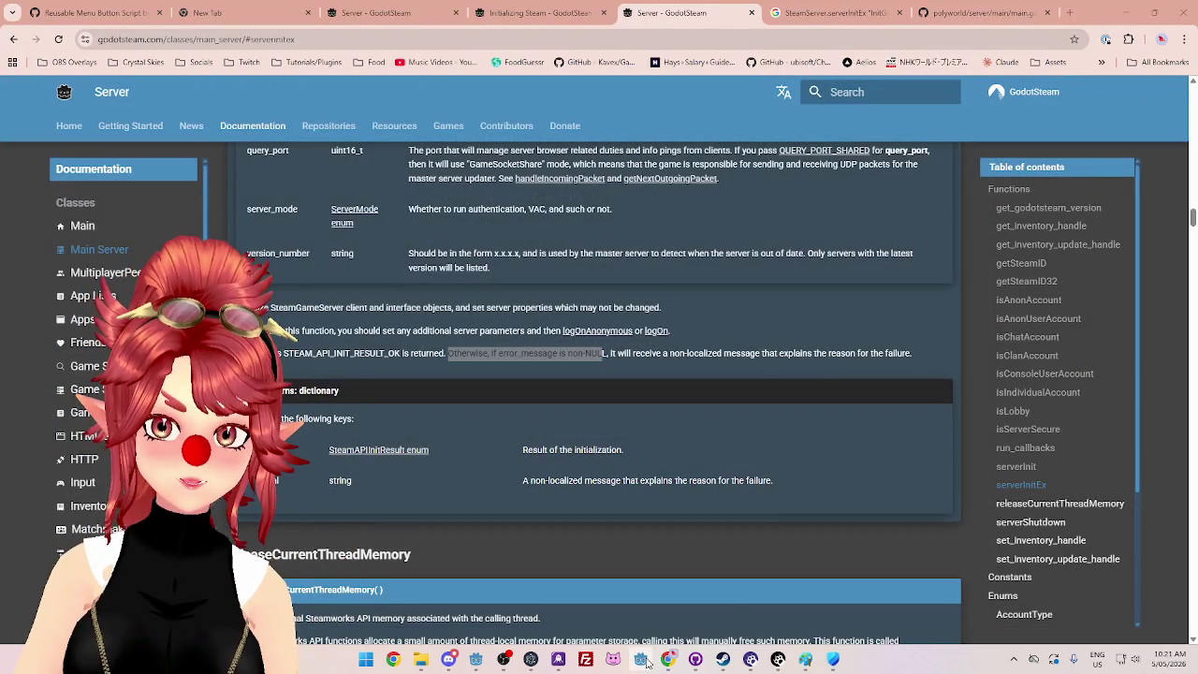
pyautogui.rightClick(645, 660)
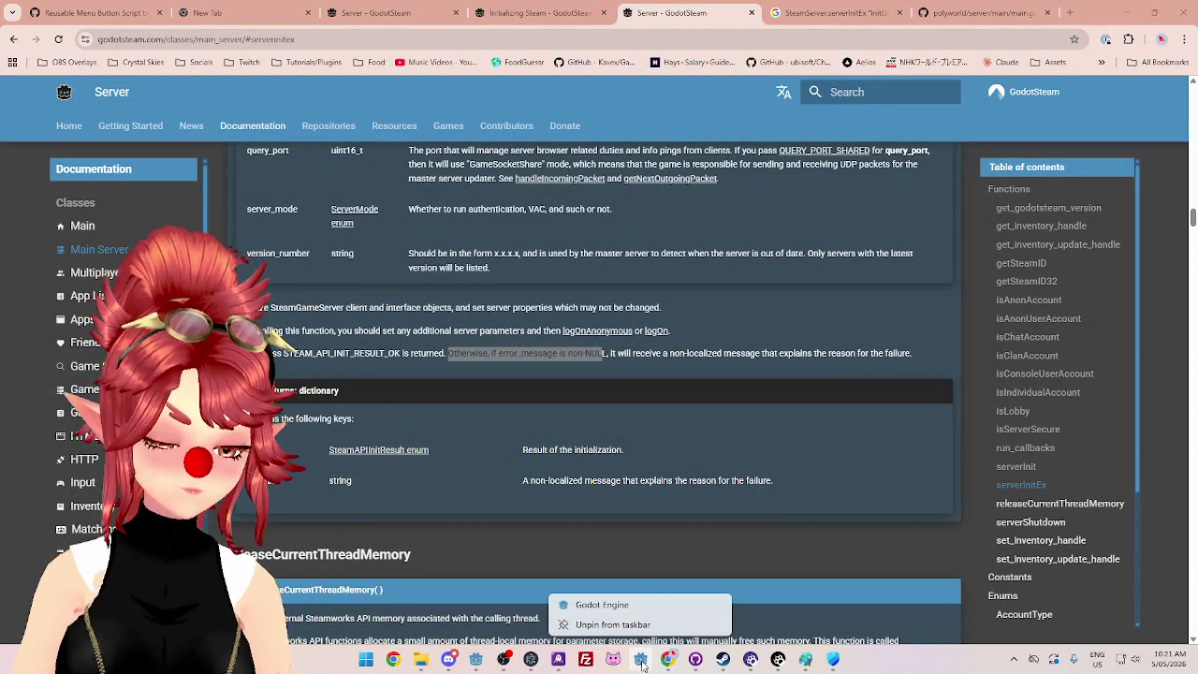
# Step: Try launching Godot from the taskbar, cancelling the security warning and launch options
pyautogui.click(643, 663)
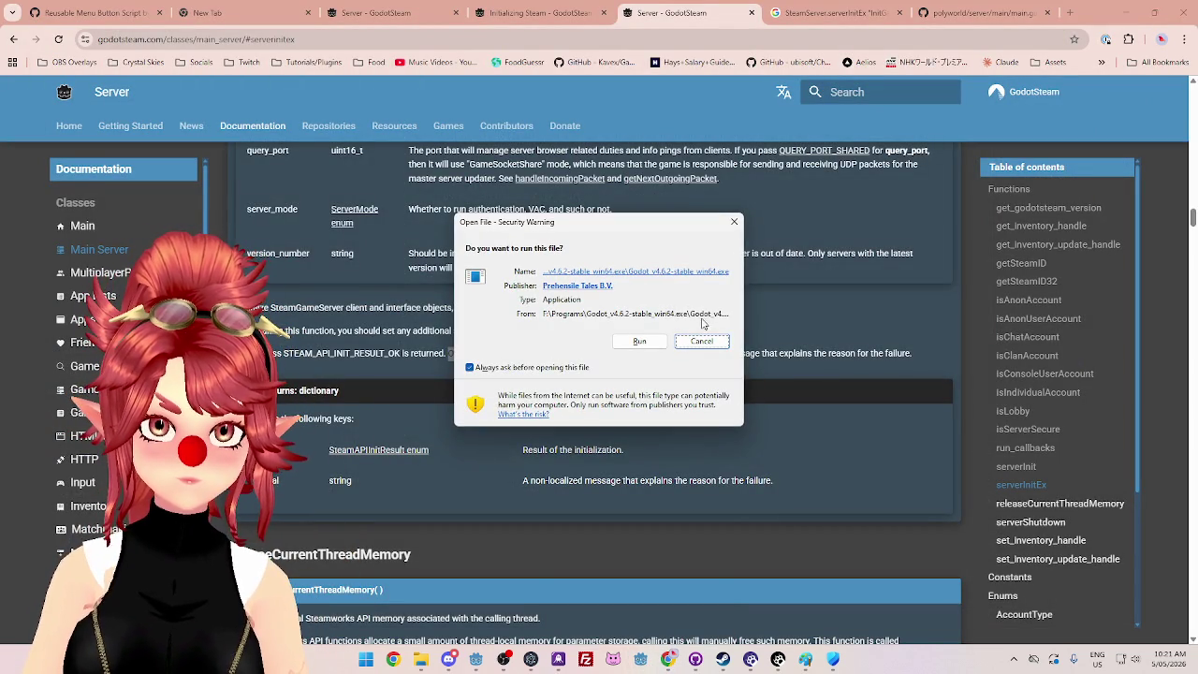
pyautogui.click(704, 342)
pyautogui.rightClick(643, 666)
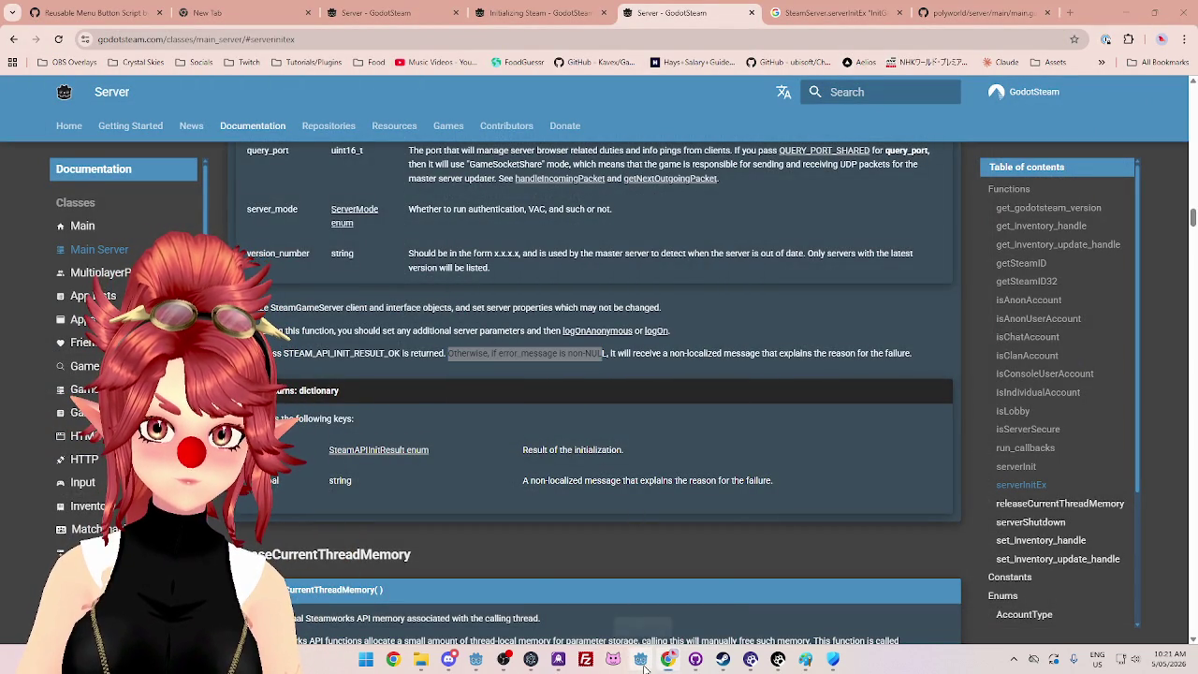
pyautogui.click(911, 661)
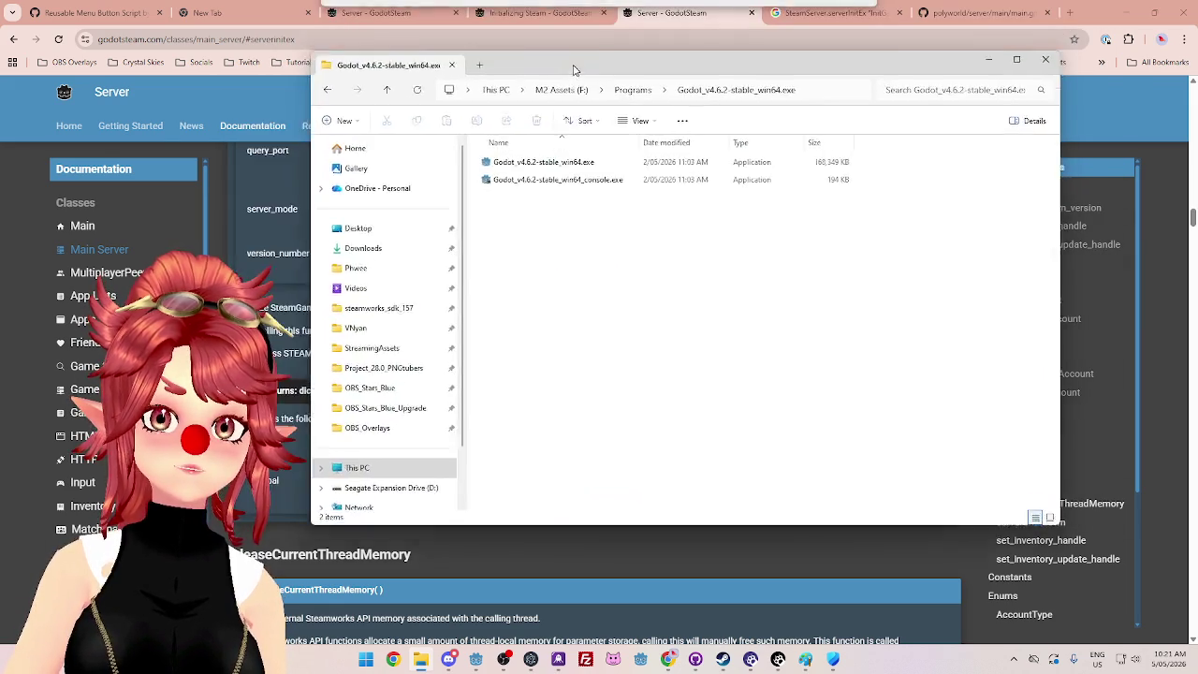
# Step: Run Godot_v4.6.2-stable_win64.exe as administrator from its install folder
pyautogui.moveTo(569, 72); pyautogui.dragTo(530, 125)
pyautogui.rightClick(505, 234)
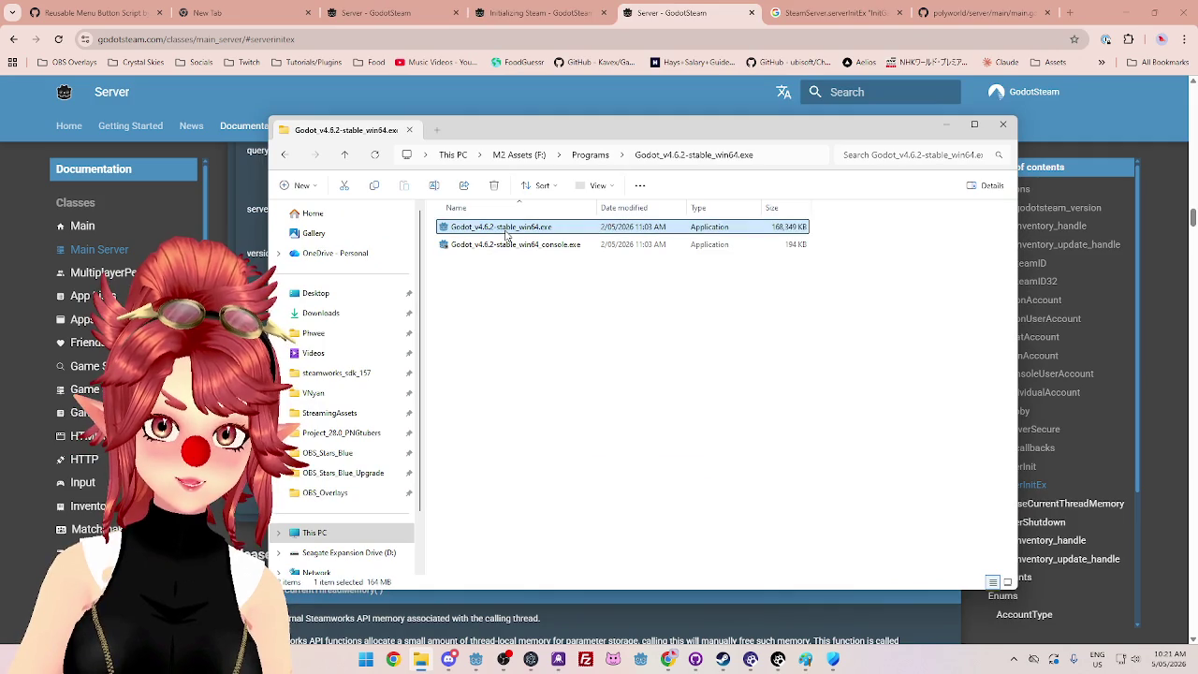
pyautogui.click(544, 333)
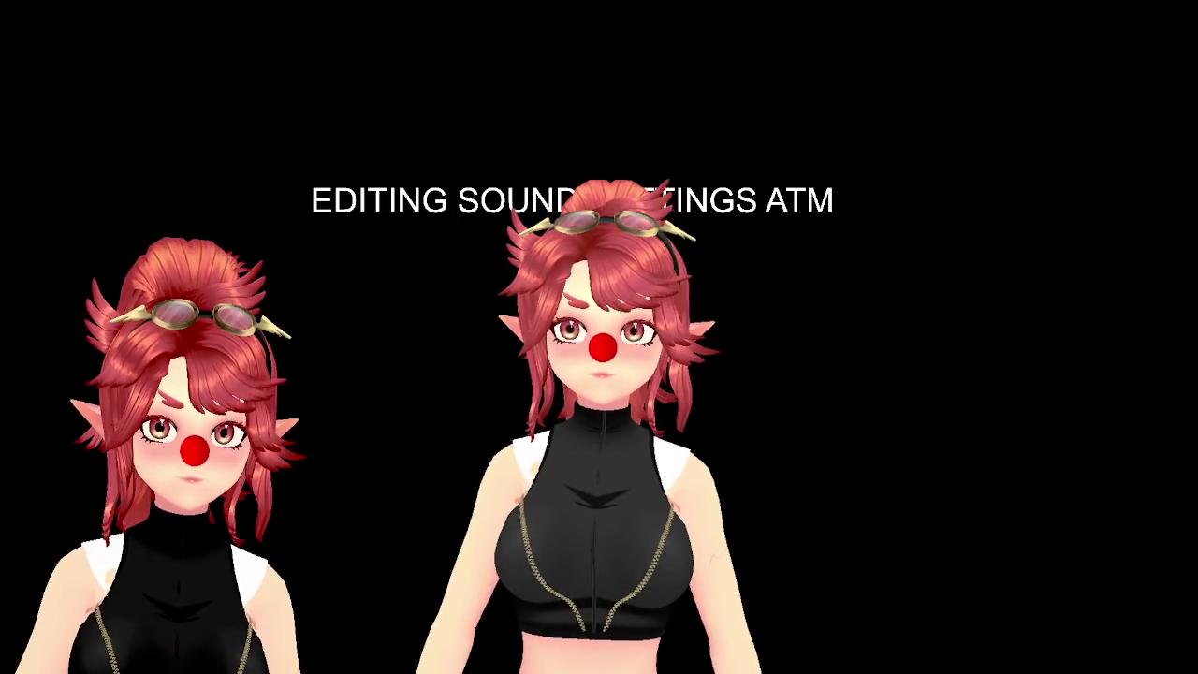
# Step: Approve the permission prompt and open the CrystalSkiesServer project in the editor
pyautogui.click(719, 354)
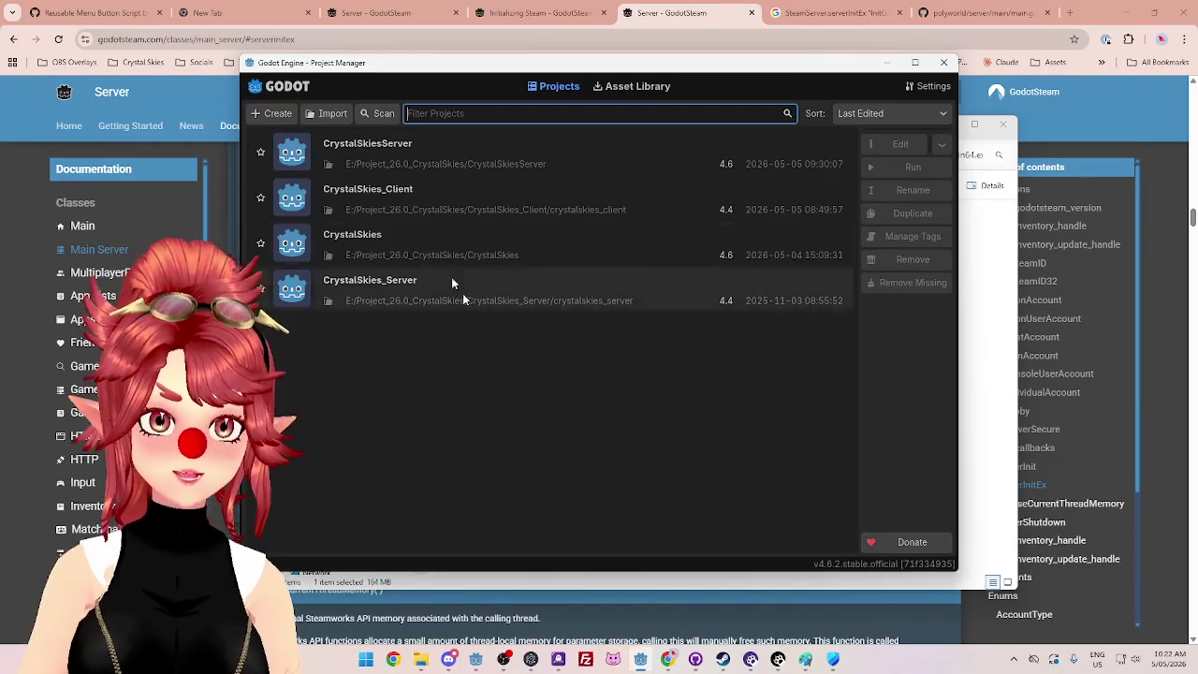
pyautogui.click(455, 161)
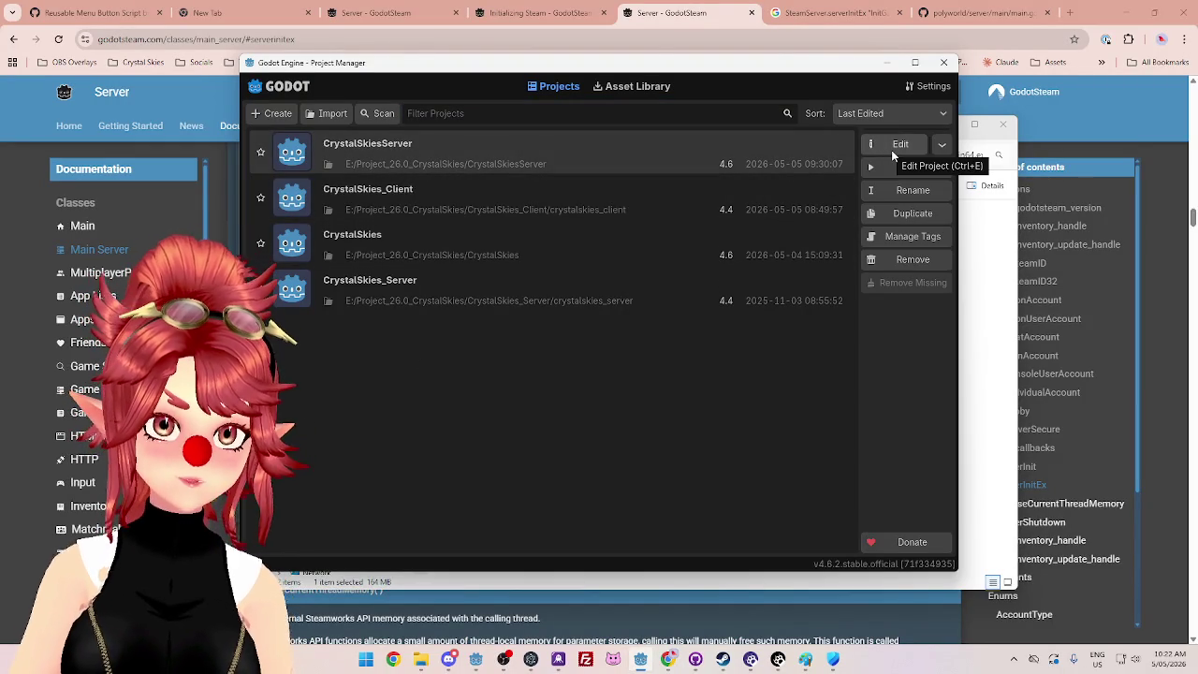
pyautogui.click(891, 149)
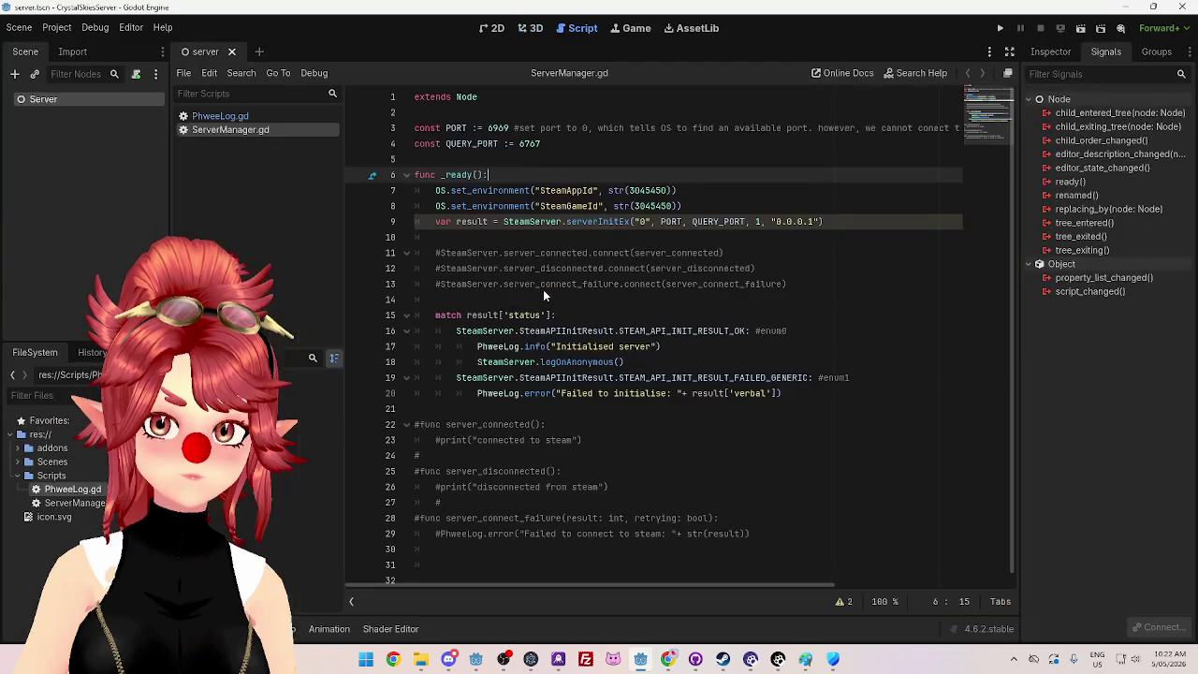
# Step: Run the server, close it after the initialisation failure, and return to the GodotSteam docs
pyautogui.click(999, 30)
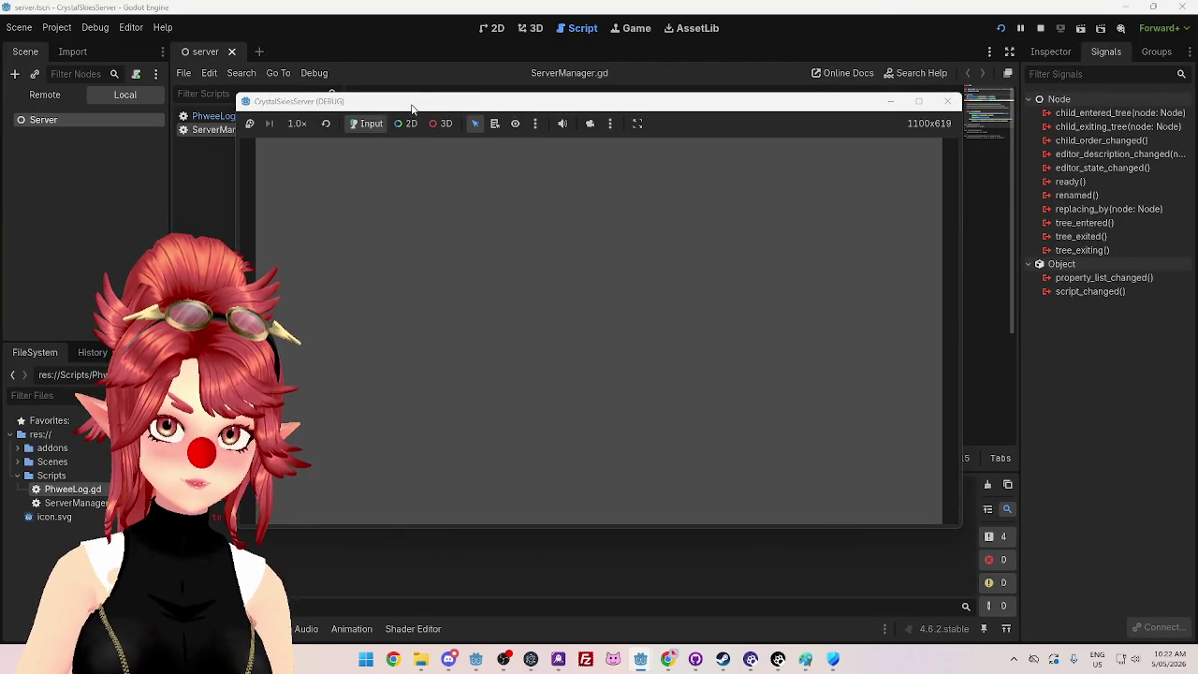
pyautogui.moveTo(412, 110)
pyautogui.mouseDown()
pyautogui.moveTo(547, 96)
pyautogui.moveTo(430, 75)
pyautogui.mouseUp()
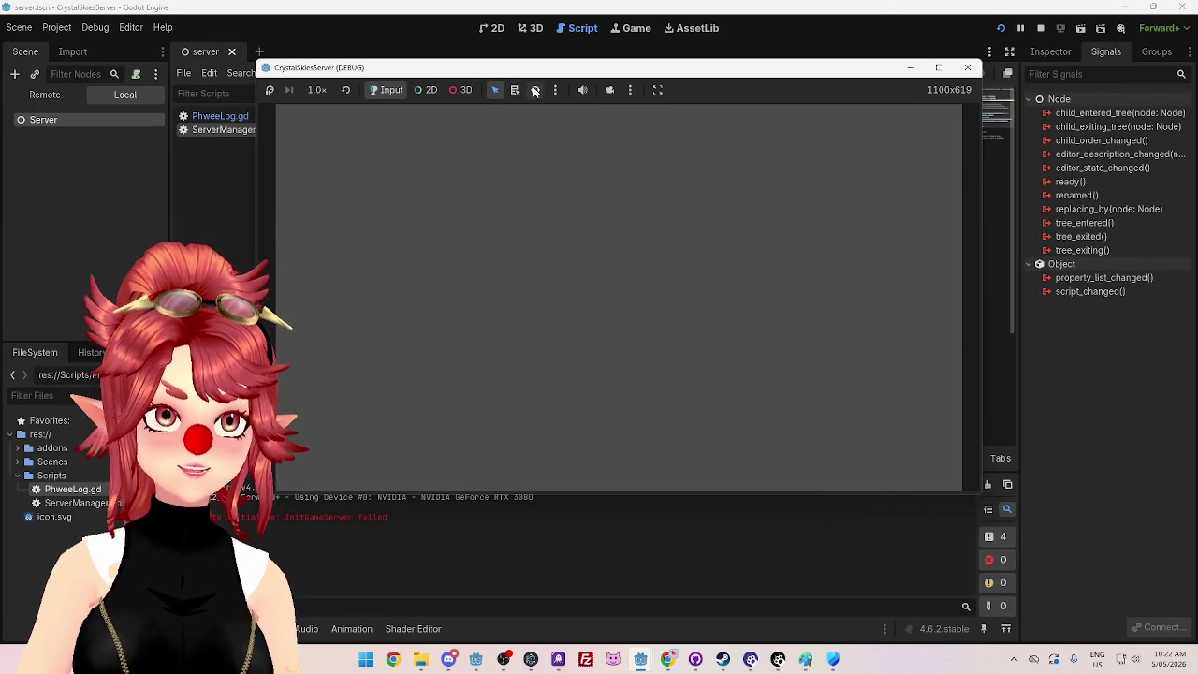
pyautogui.click(968, 68)
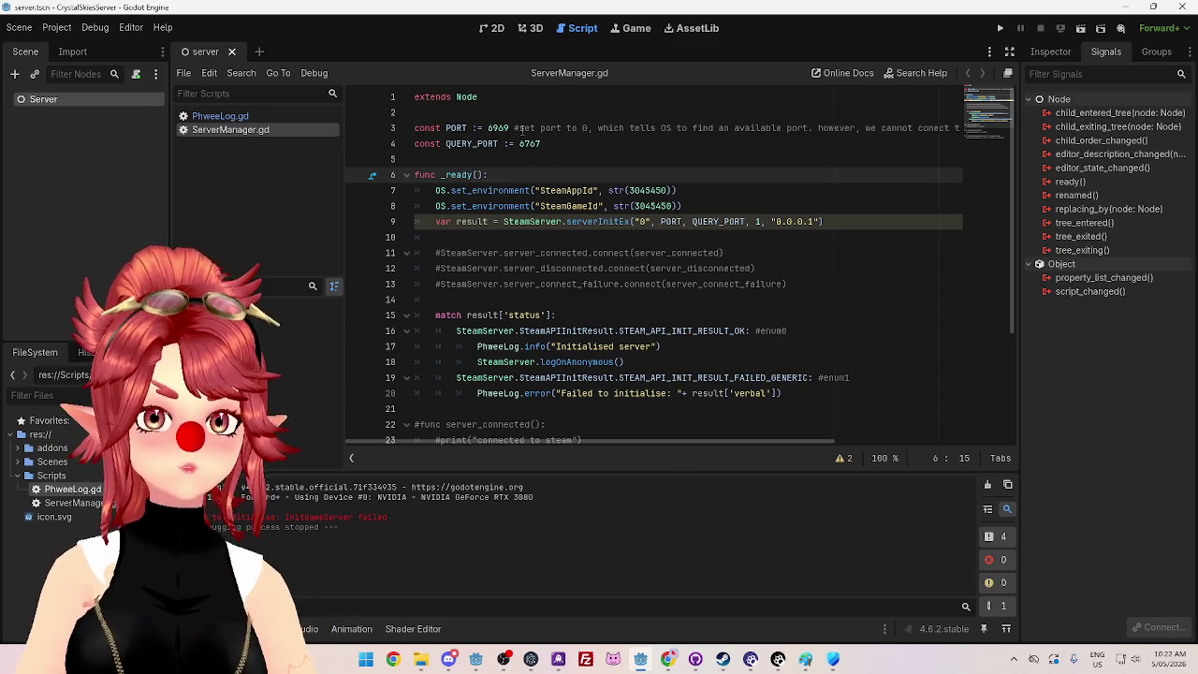
pyautogui.hotkey('alt', 'Tab')
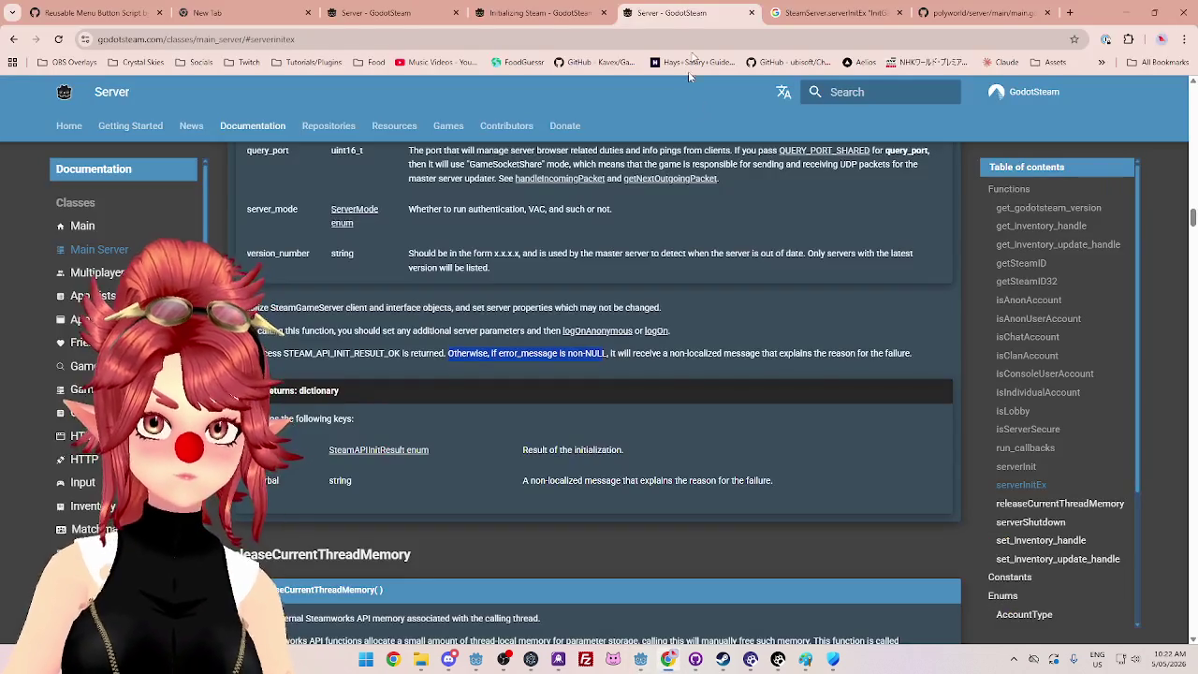
# Step: Search Google in a new tab for 'game server set port to 0'
pyautogui.click(1069, 14)
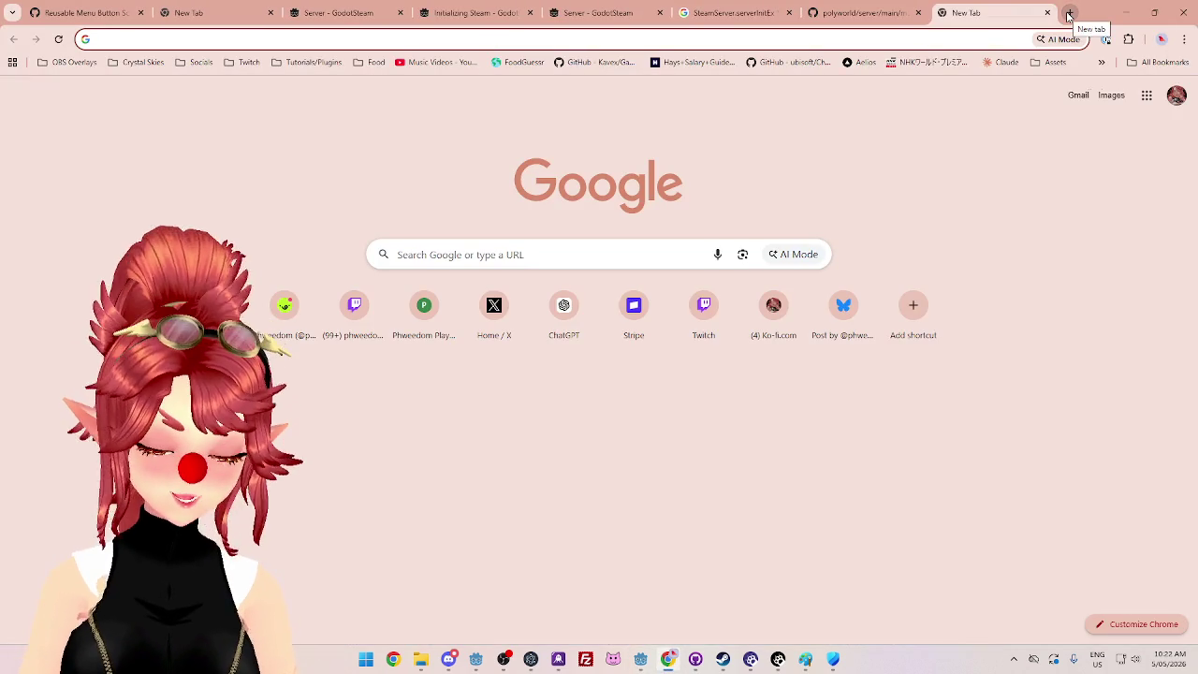
pyautogui.write('set')
pyautogui.press('BackSpace')
pyautogui.press('BackSpace')
pyautogui.press('BackSpace')
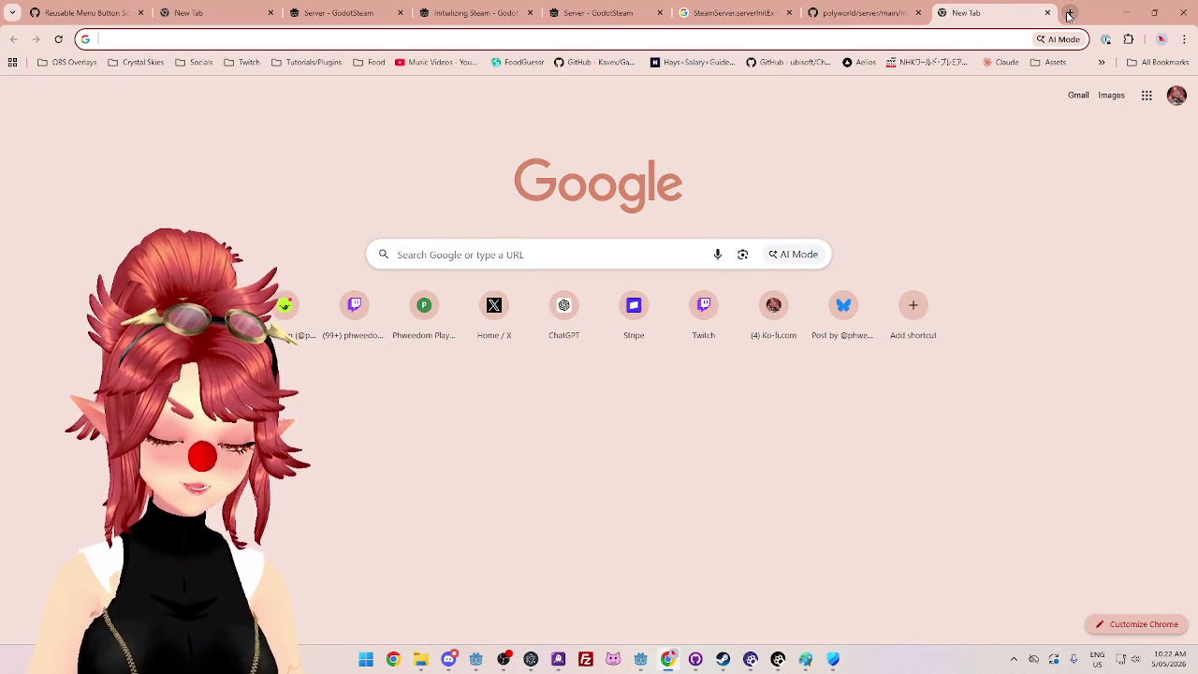
pyautogui.write('game server set port to 0')
pyautogui.press('Return')
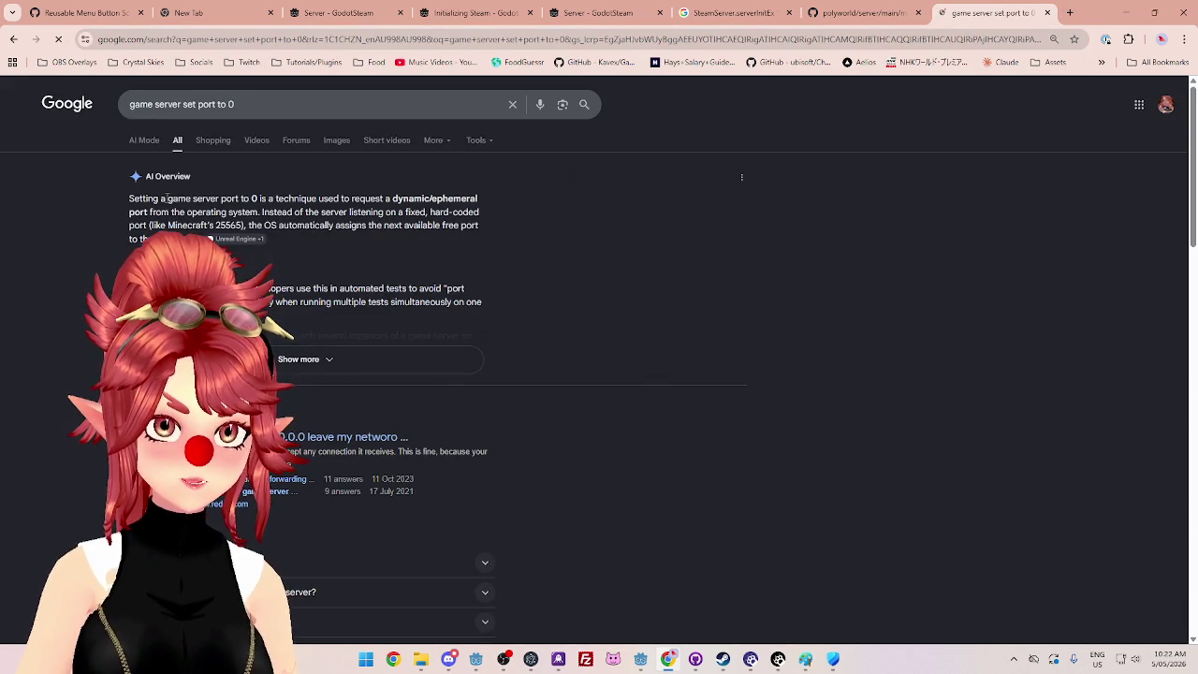
# Step: Read the AI overview, expanded, on OS-assigned ports, automated tests, multiple instances and ports above 1024
pyautogui.moveTo(318, 198); pyautogui.dragTo(451, 198)
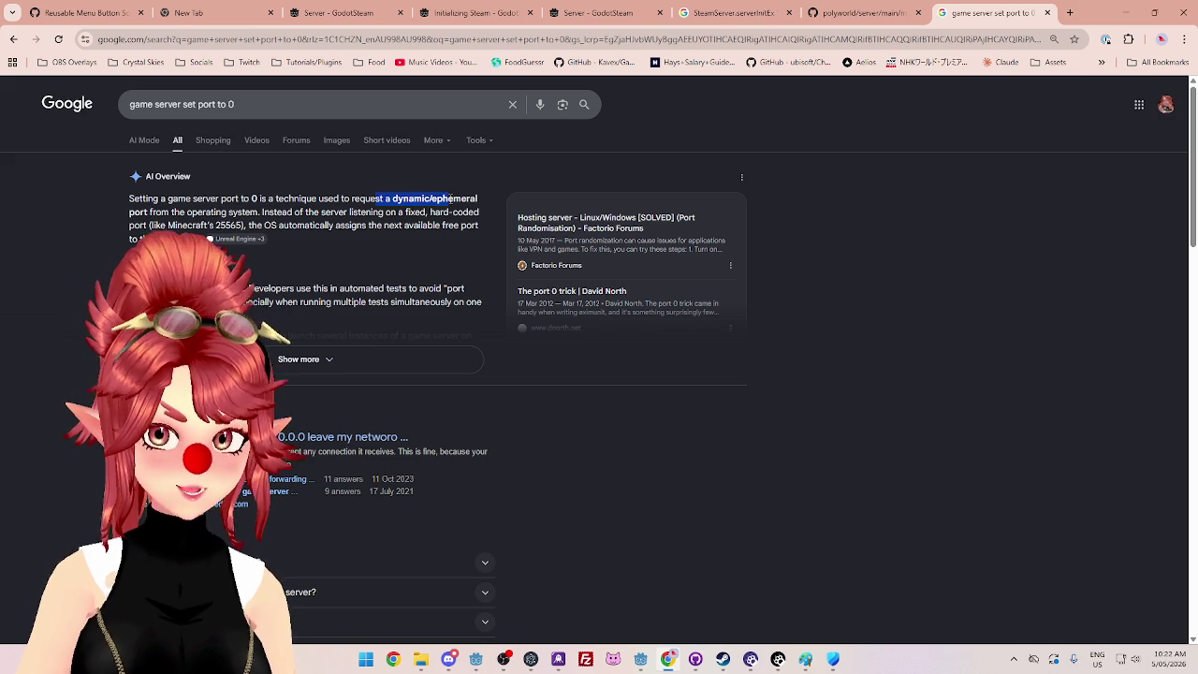
pyautogui.moveTo(129, 212); pyautogui.dragTo(357, 206)
pyautogui.click(264, 212)
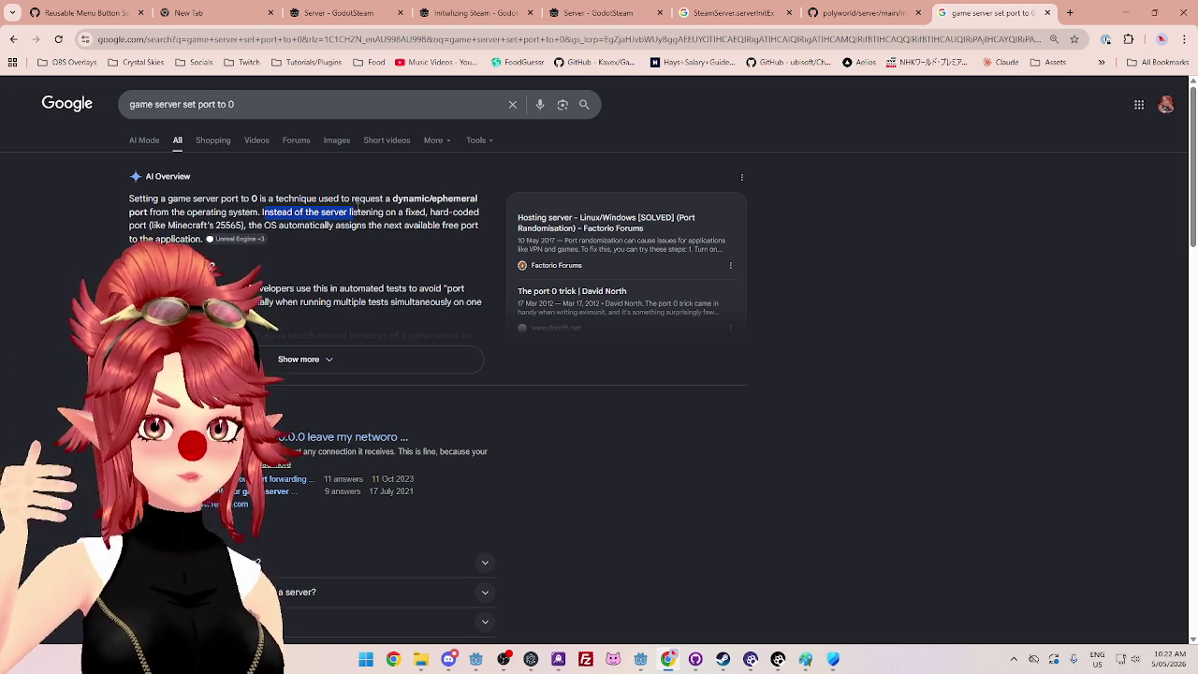
pyautogui.click(266, 360)
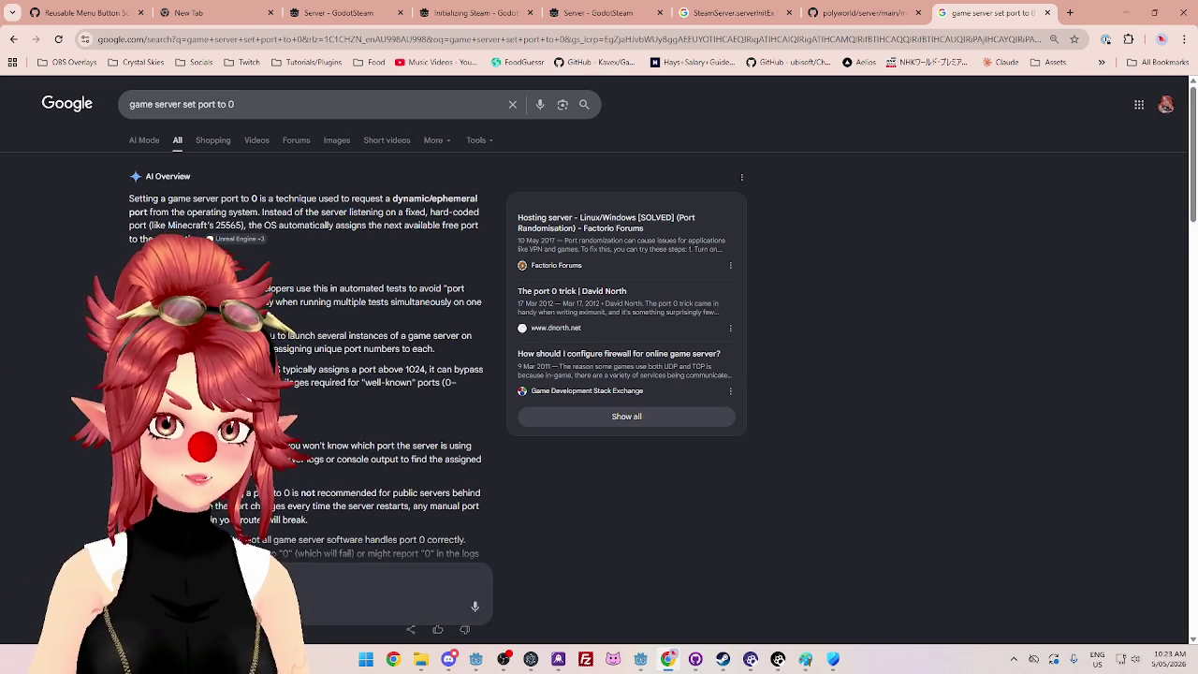
pyautogui.moveTo(316, 290); pyautogui.dragTo(445, 298)
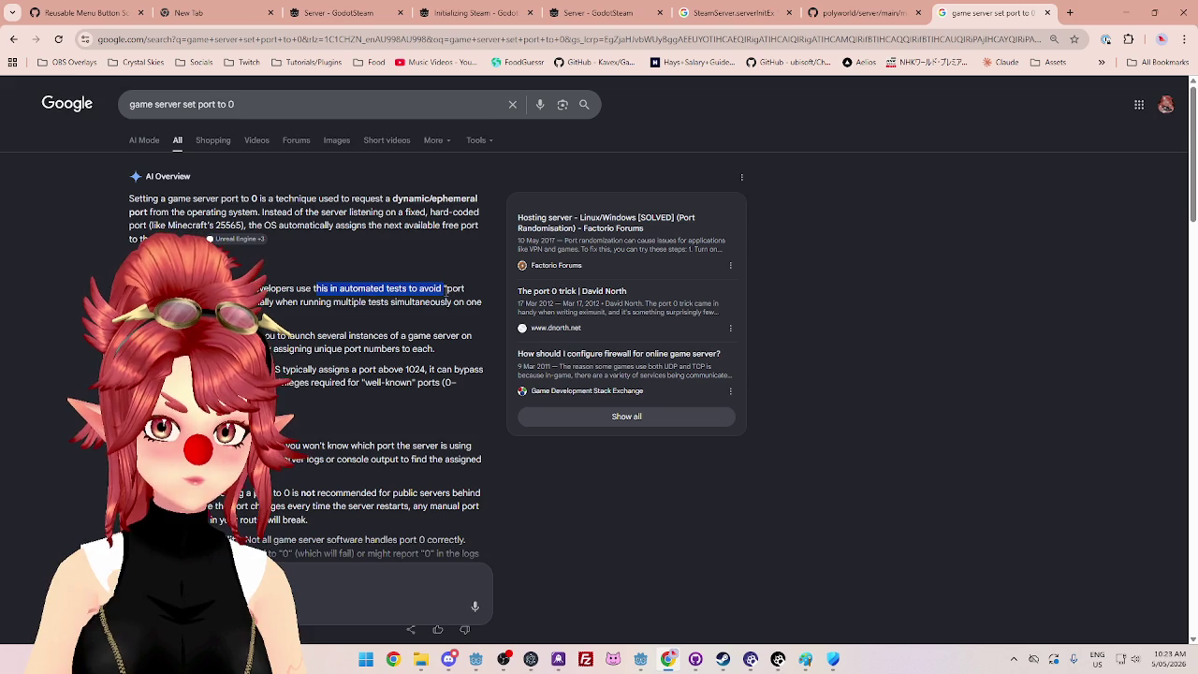
pyautogui.click(288, 336)
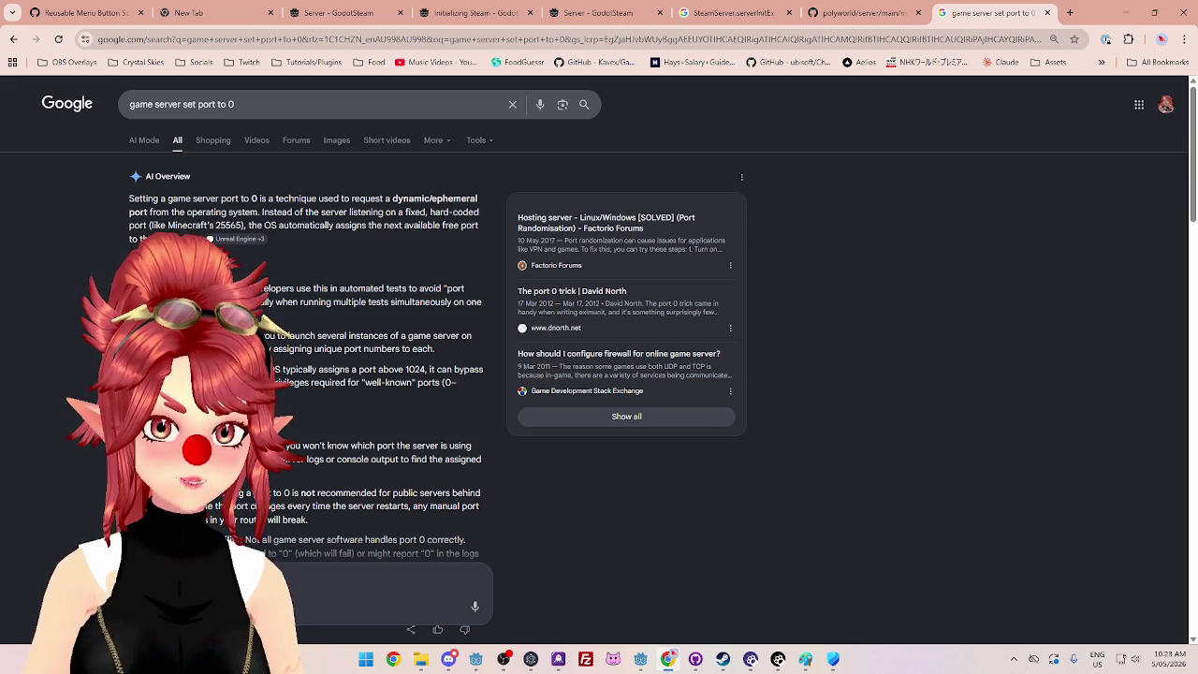
pyautogui.moveTo(265, 337); pyautogui.dragTo(454, 338)
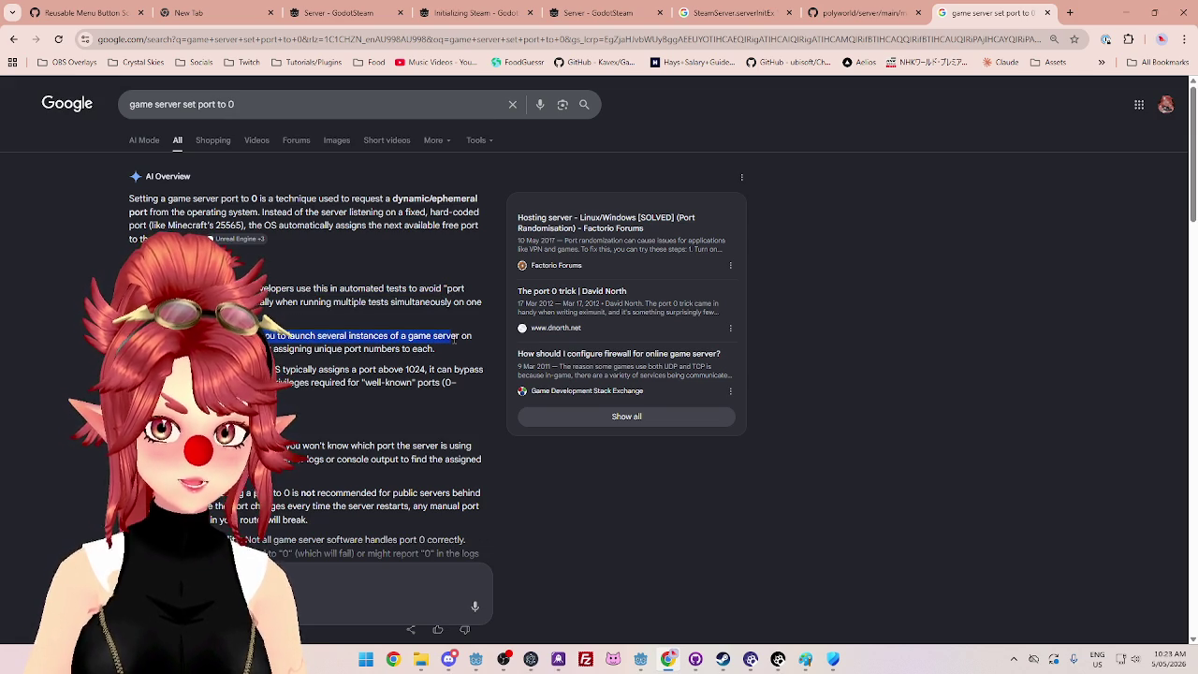
pyautogui.moveTo(272, 349); pyautogui.dragTo(433, 350)
pyautogui.click(281, 348)
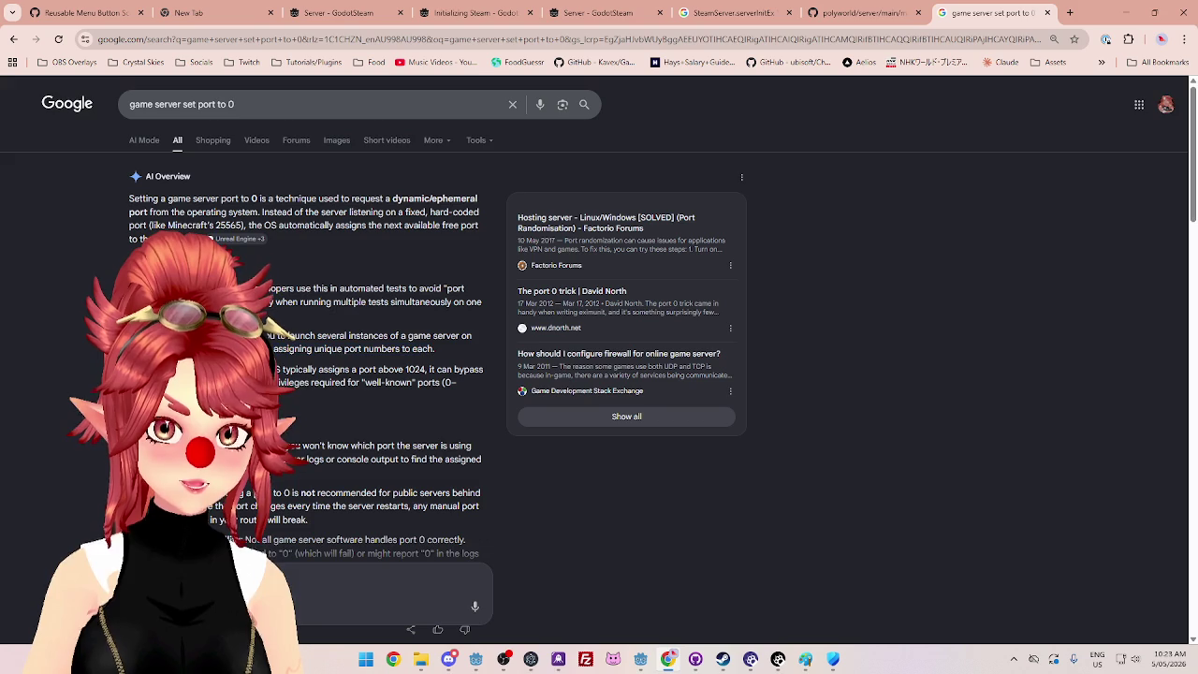
pyautogui.moveTo(325, 370); pyautogui.dragTo(427, 370)
pyautogui.moveTo(281, 383); pyautogui.dragTo(360, 383)
pyautogui.scroll(-2, 359, 383)
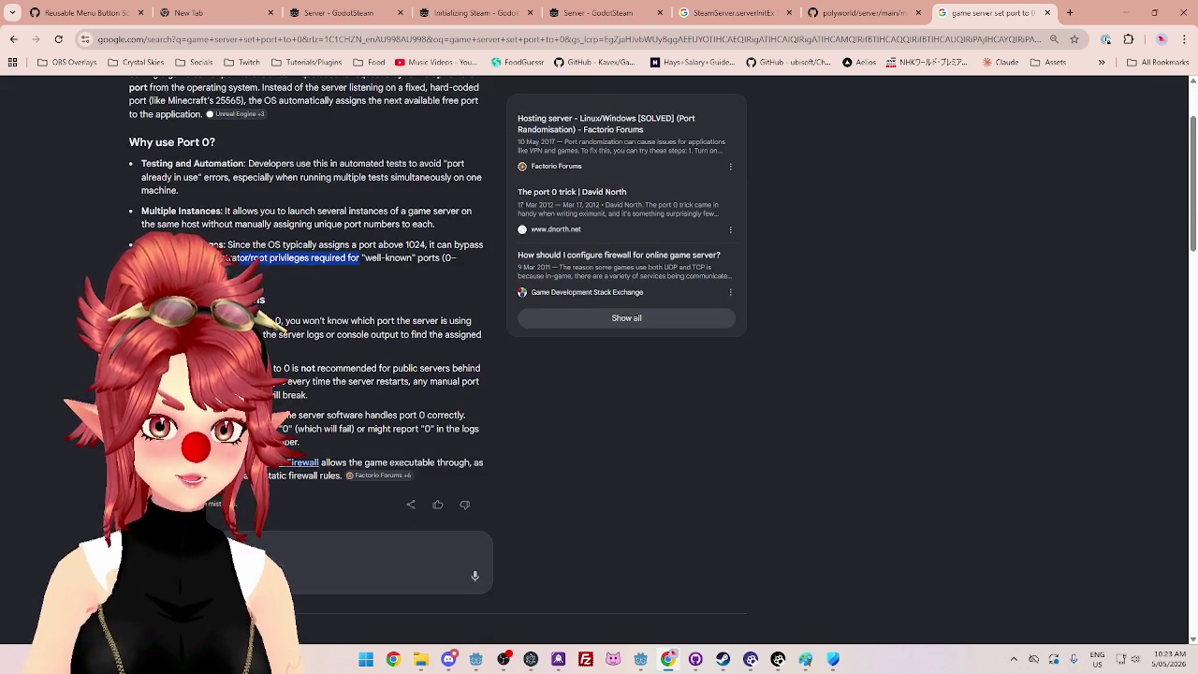
pyautogui.click(359, 382)
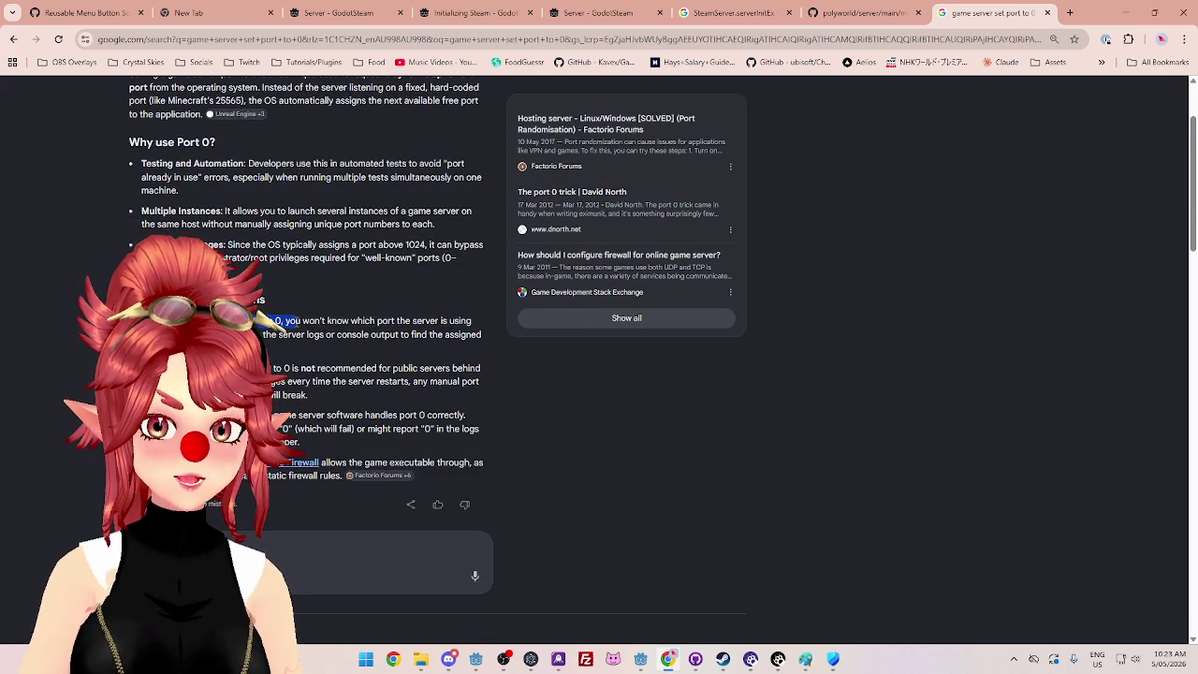
# Step: Read the port 0 caveats: unknown port, server logs, public servers, restarts and firewall access
pyautogui.moveTo(309, 322); pyautogui.dragTo(441, 321)
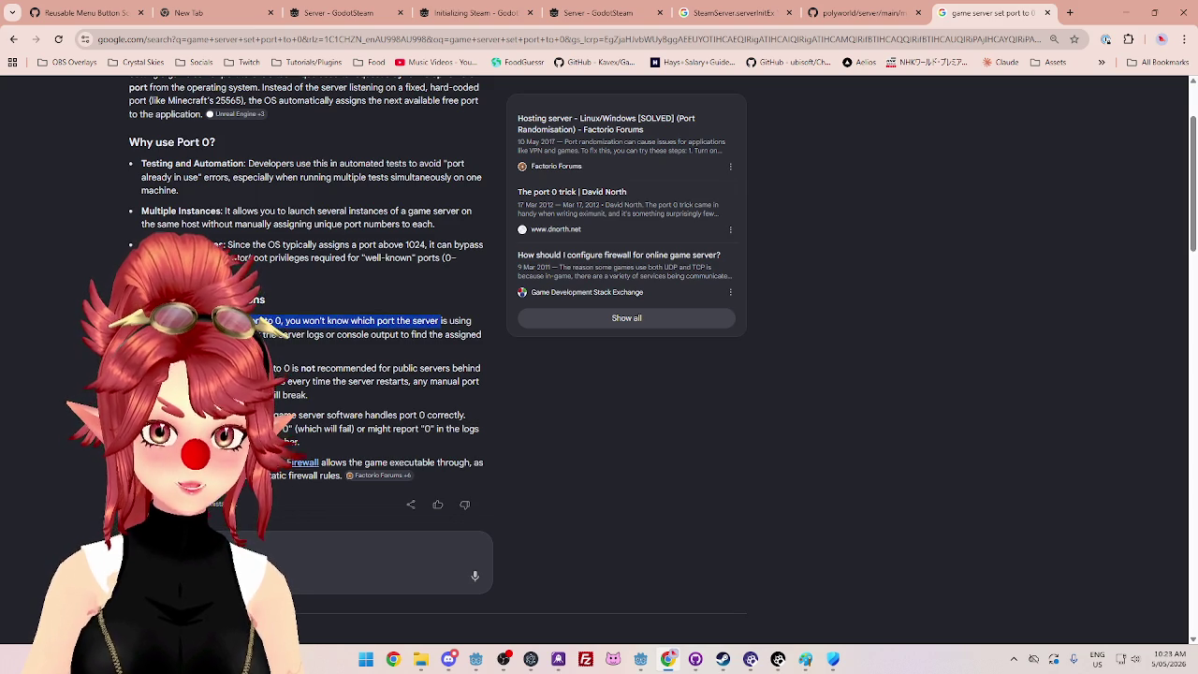
pyautogui.click(264, 316)
pyautogui.moveTo(314, 334)
pyautogui.mouseDown()
pyautogui.moveTo(350, 335)
pyautogui.moveTo(332, 323)
pyautogui.moveTo(352, 336)
pyautogui.moveTo(323, 339)
pyautogui.moveTo(400, 336)
pyautogui.moveTo(309, 348)
pyautogui.moveTo(264, 326)
pyautogui.mouseUp()
pyautogui.click(270, 356)
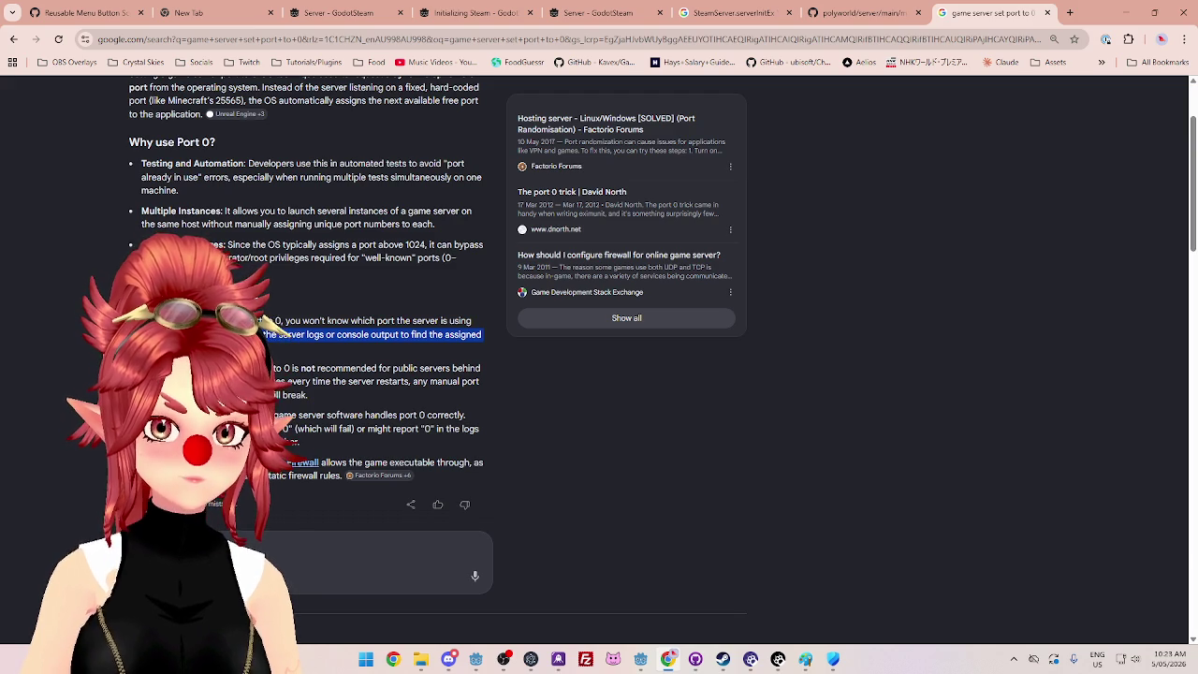
pyautogui.click(264, 320)
pyautogui.moveTo(323, 373)
pyautogui.mouseDown()
pyautogui.moveTo(461, 373)
pyautogui.moveTo(410, 379)
pyautogui.mouseUp()
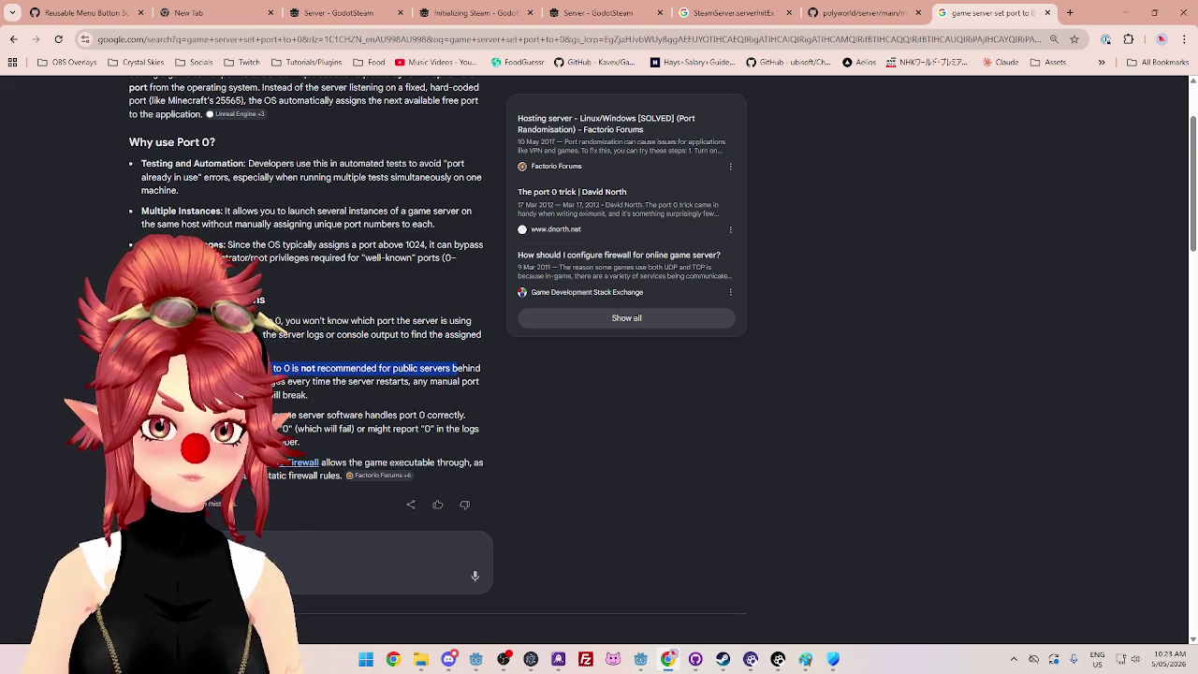
pyautogui.click(263, 301)
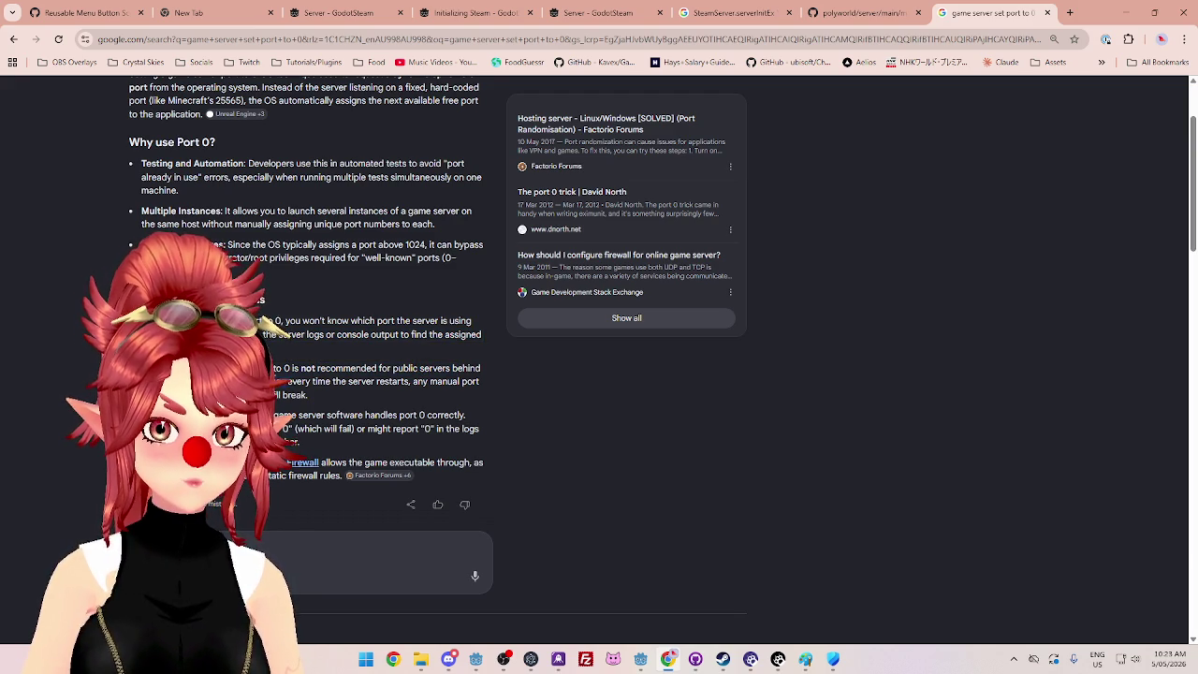
pyautogui.moveTo(329, 381); pyautogui.dragTo(445, 382)
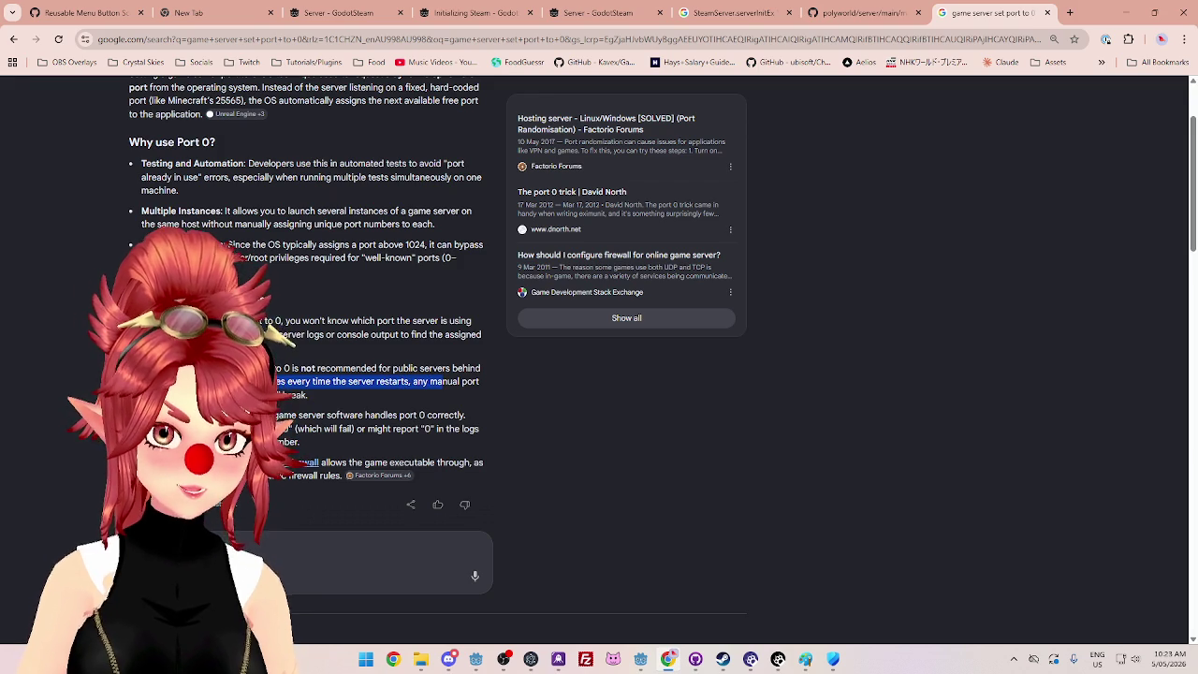
pyautogui.click(279, 410)
pyautogui.moveTo(277, 415)
pyautogui.mouseDown()
pyautogui.moveTo(448, 414)
pyautogui.moveTo(425, 416)
pyautogui.mouseUp()
pyautogui.click(264, 320)
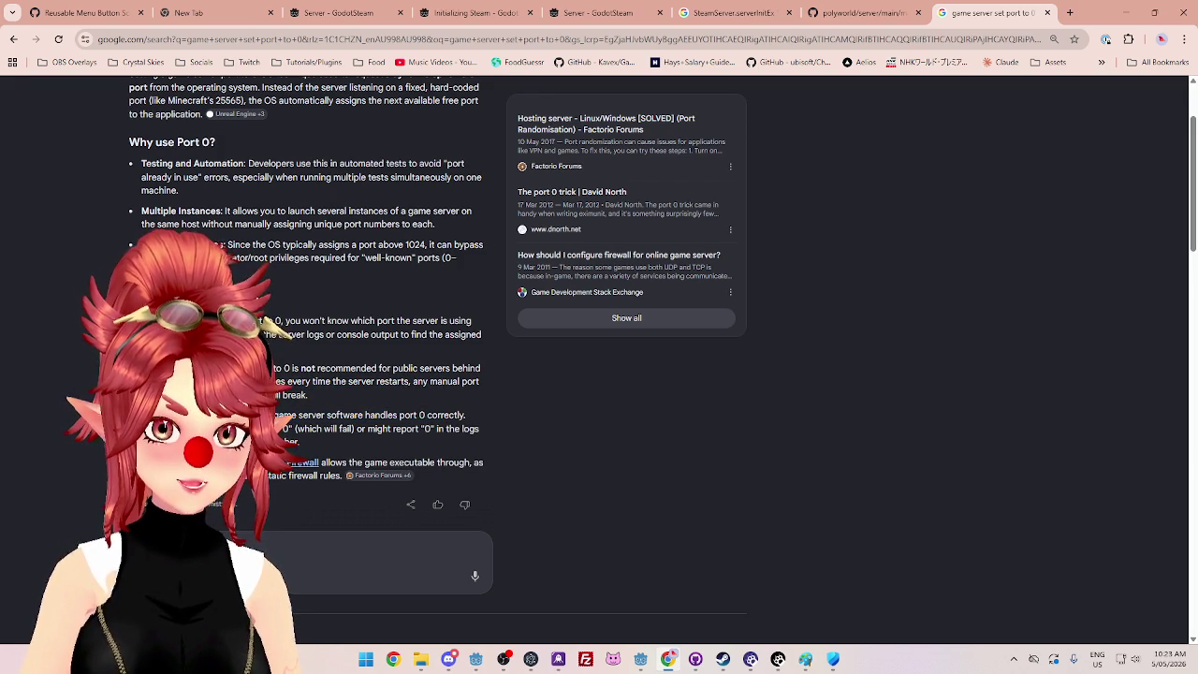
pyautogui.moveTo(418, 414); pyautogui.dragTo(343, 462)
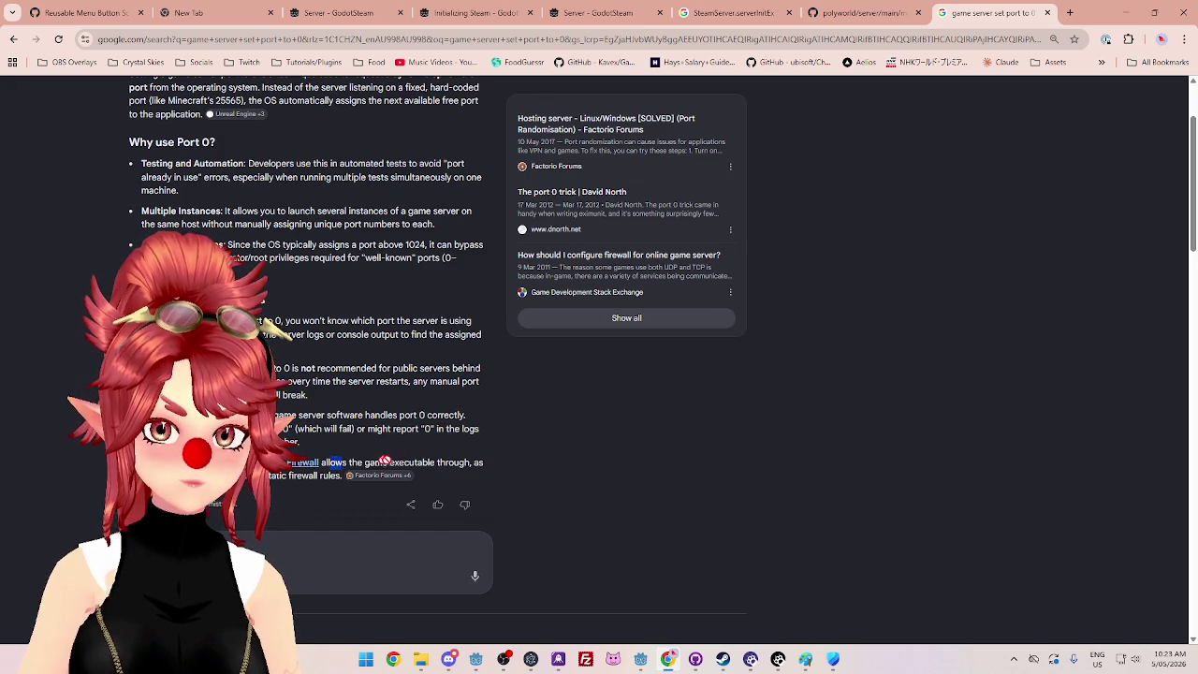
pyautogui.moveTo(450, 462); pyautogui.dragTo(348, 462)
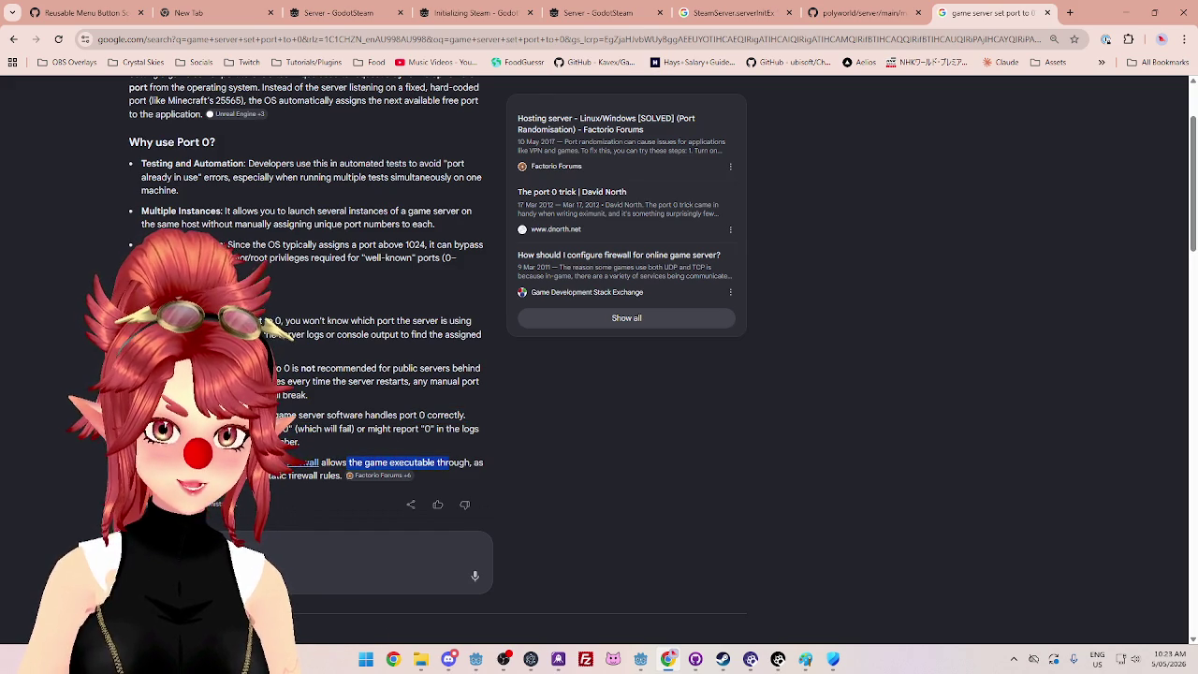
pyautogui.click(266, 321)
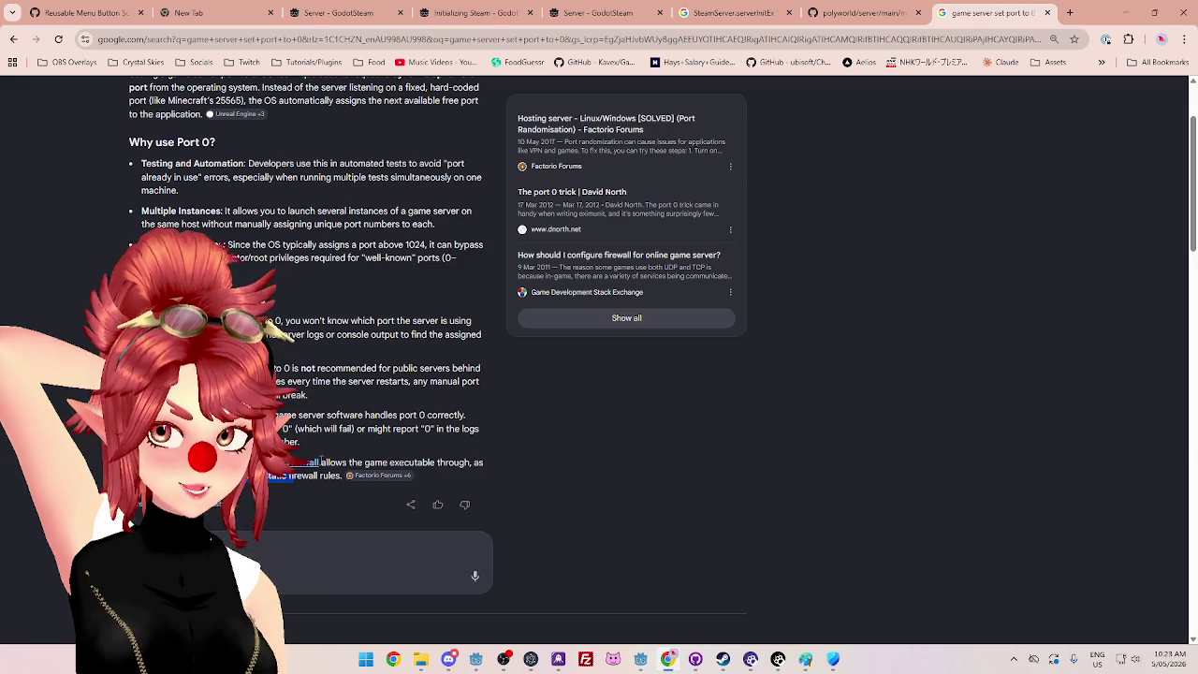
pyautogui.hotkey('alt', 'Tab')
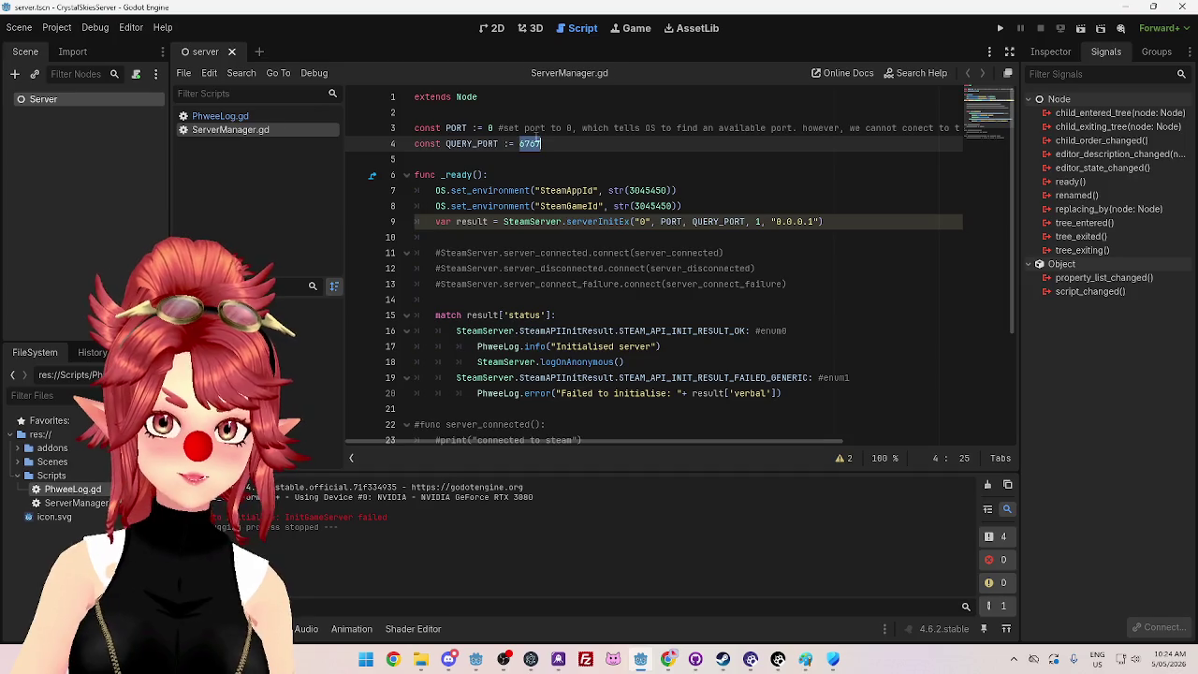
# Step: Set QUERY_PORT to 0 and save ServerManager.gd
pyautogui.write('0')
pyautogui.click(529, 159)
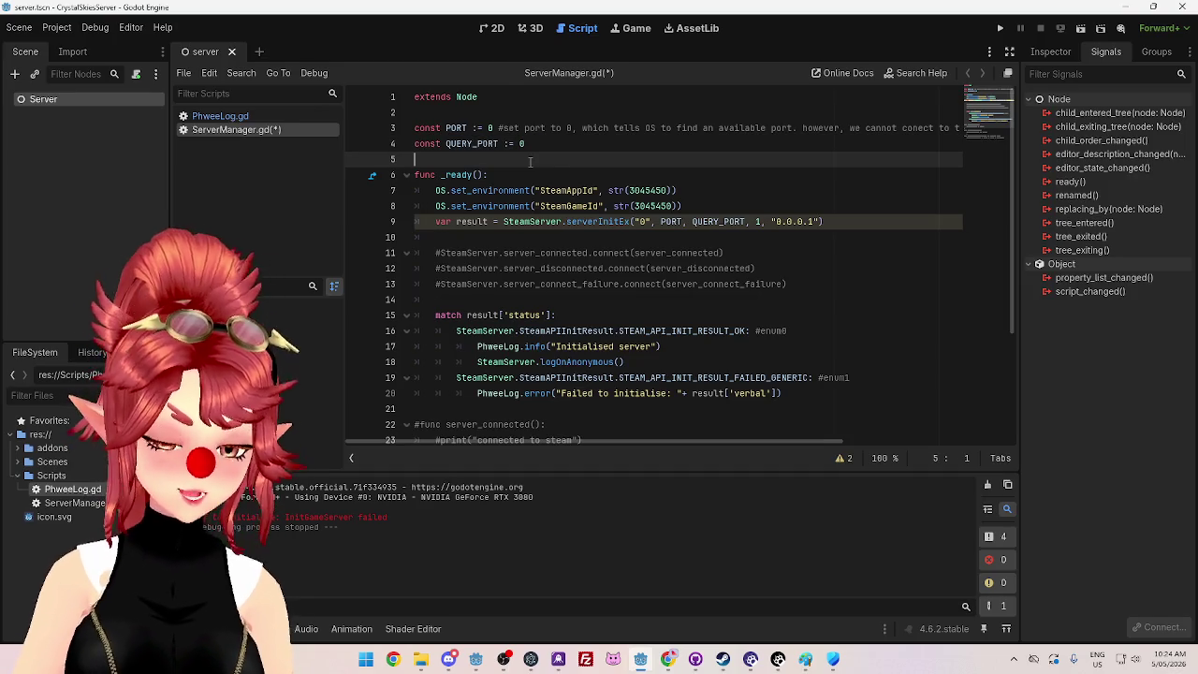
pyautogui.hotkey('ctrl', 's')
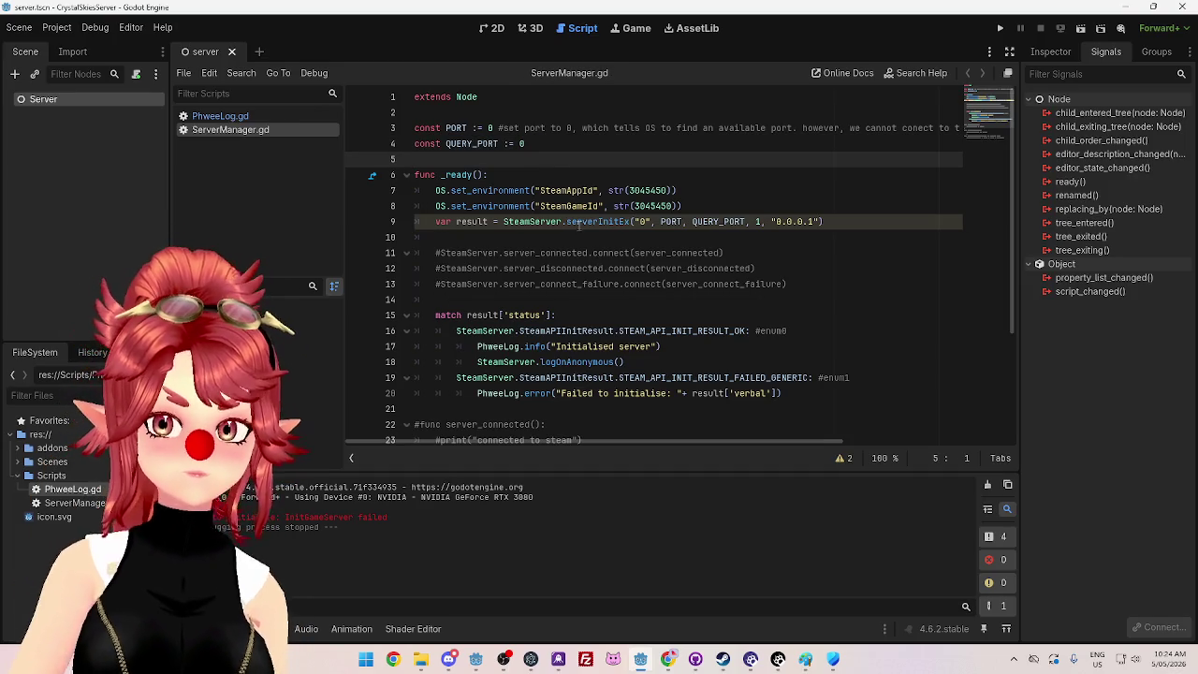
# Step: Add a SteamServer.port line below line 17 and browse its autocomplete suggestions
pyautogui.moveTo(623, 223)
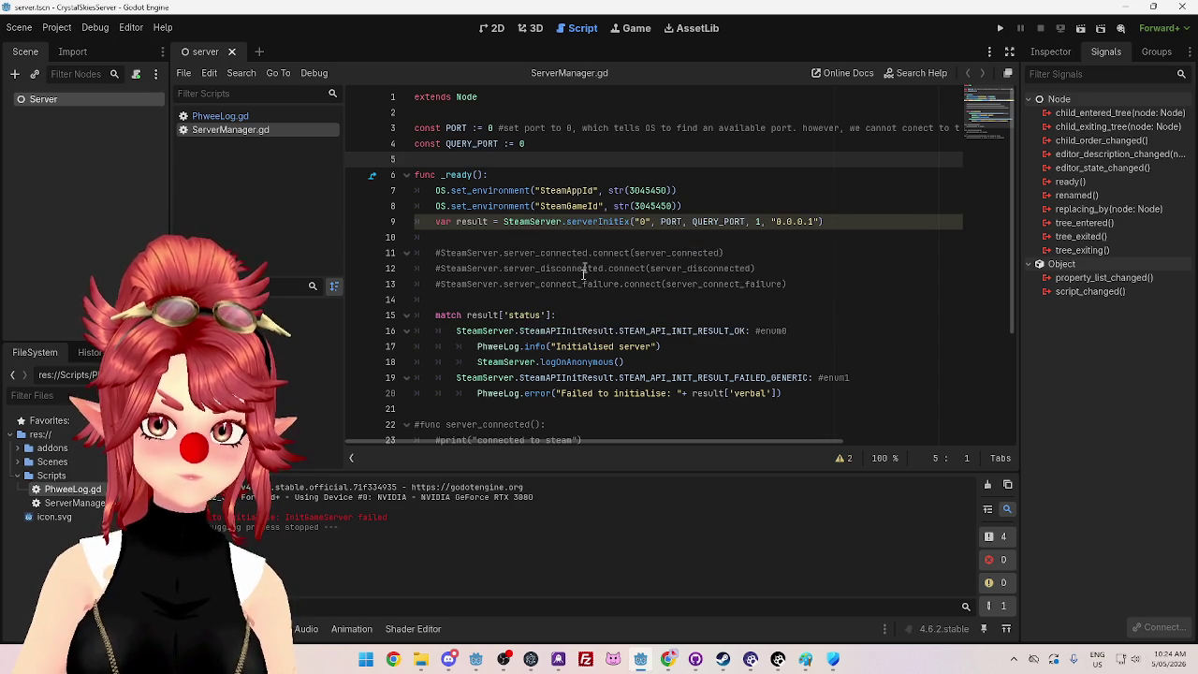
pyautogui.click(711, 347)
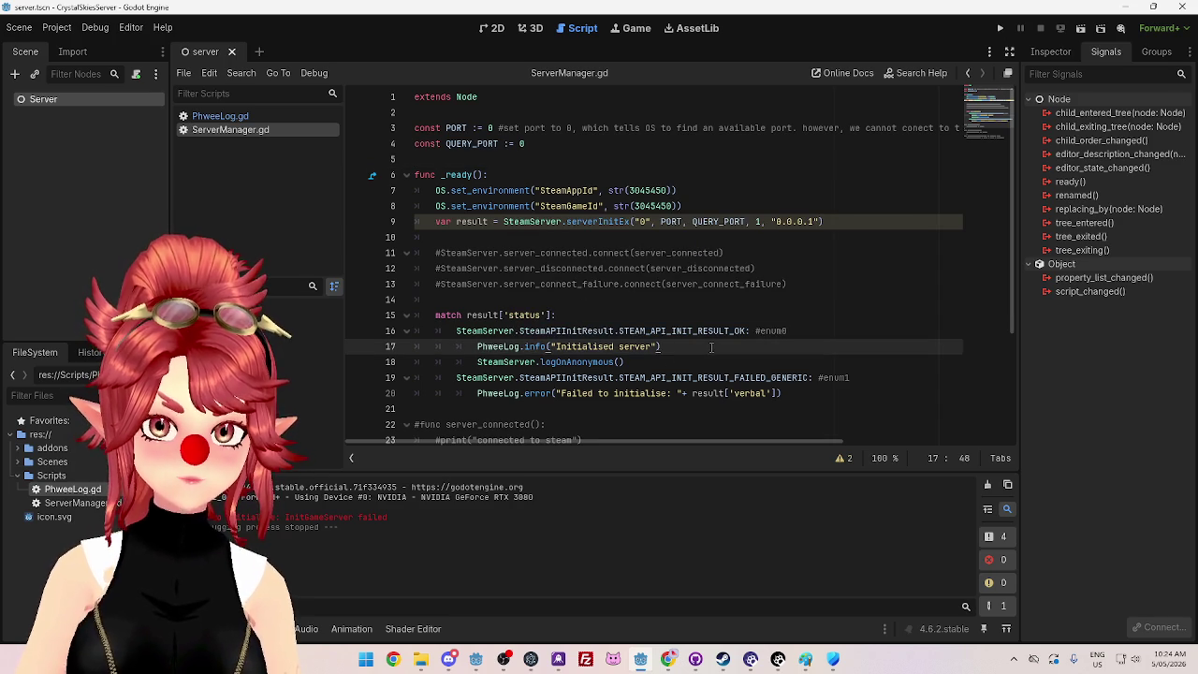
pyautogui.press('Return')
pyautogui.write('team')
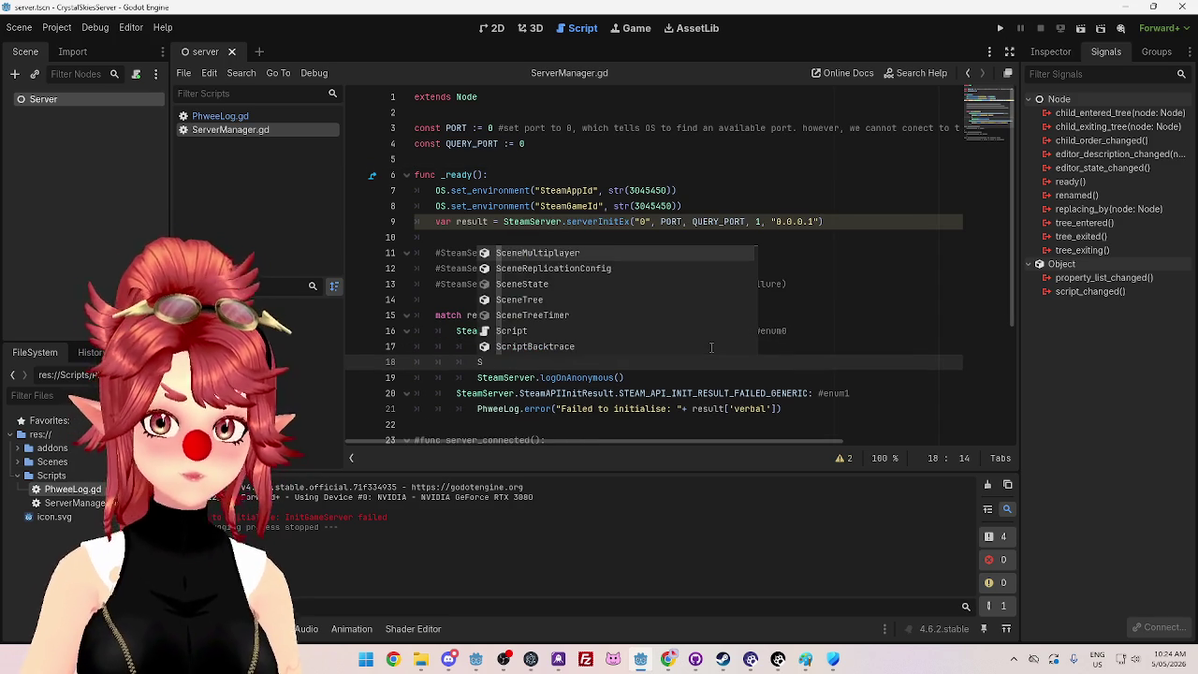
pyautogui.write('Server.')
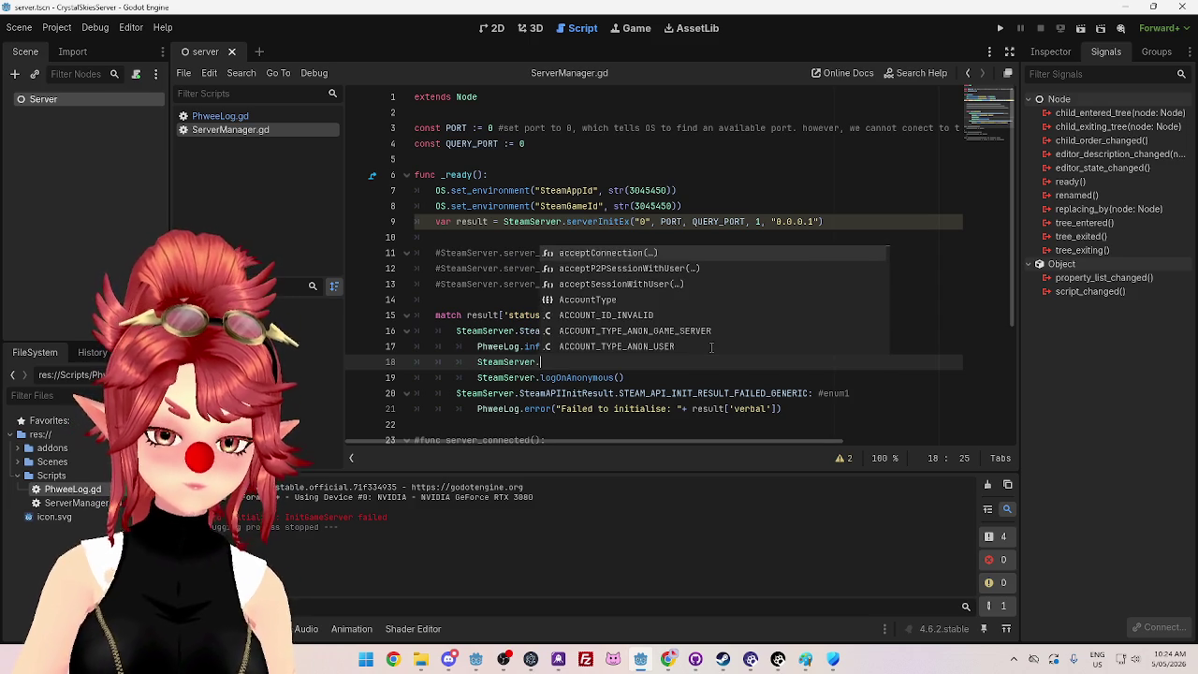
pyautogui.write('port')
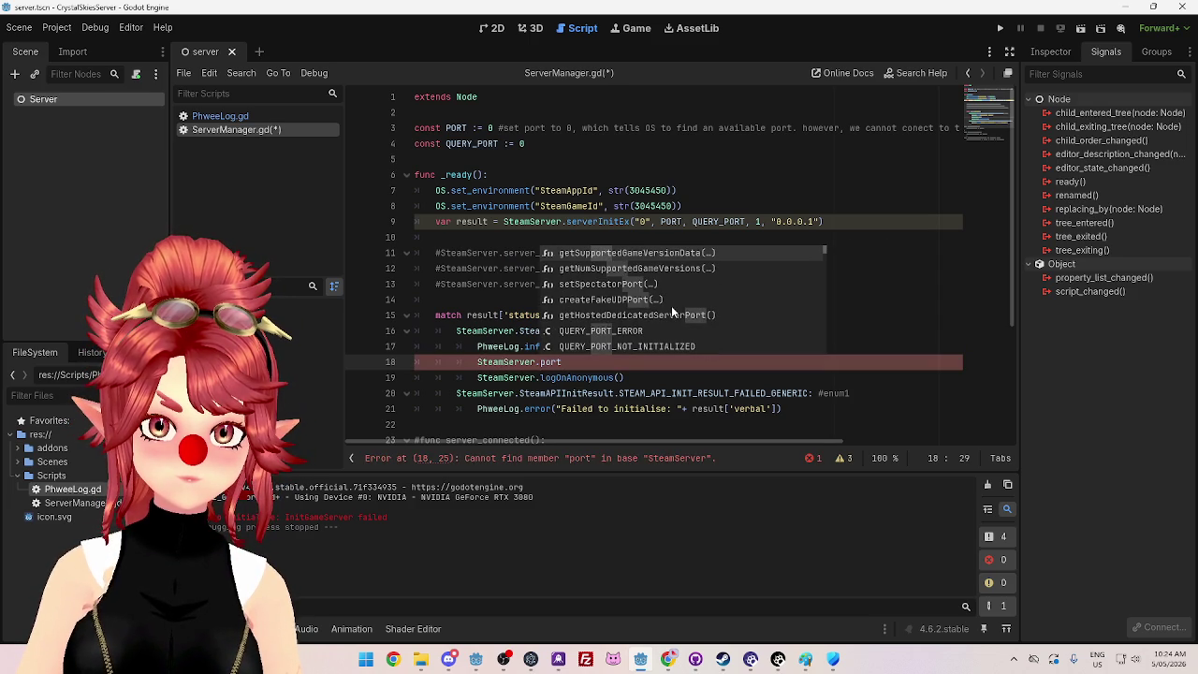
pyautogui.scroll(-3, 671, 307)
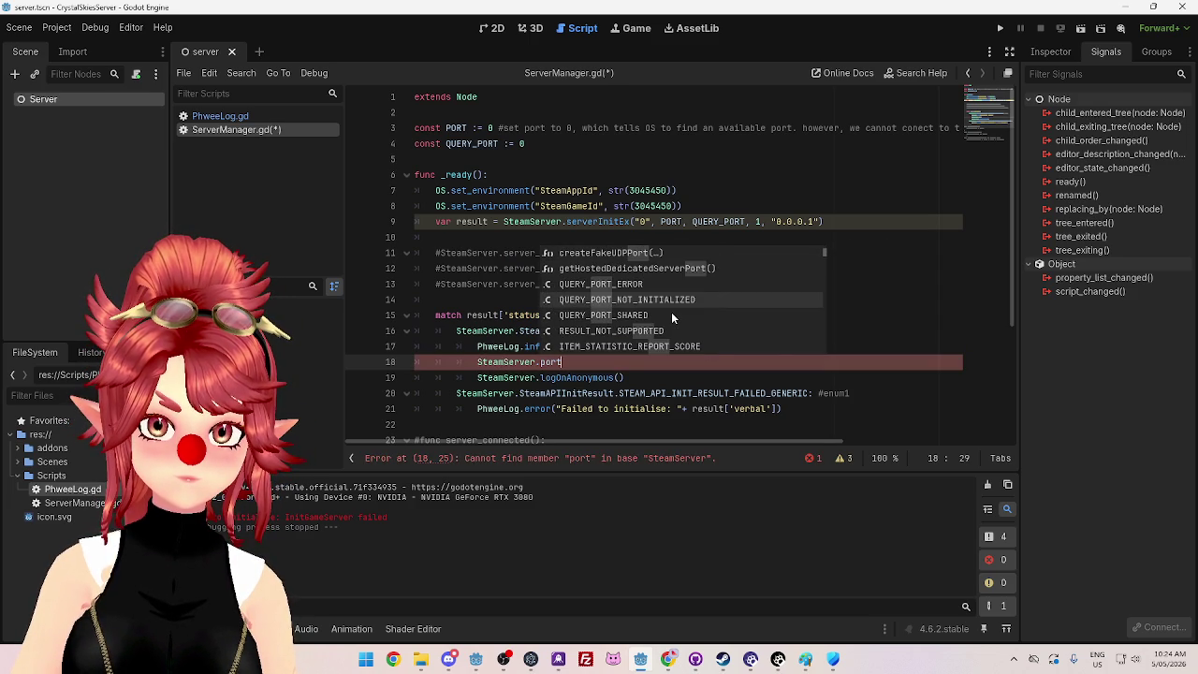
pyautogui.scroll(-1, 671, 314)
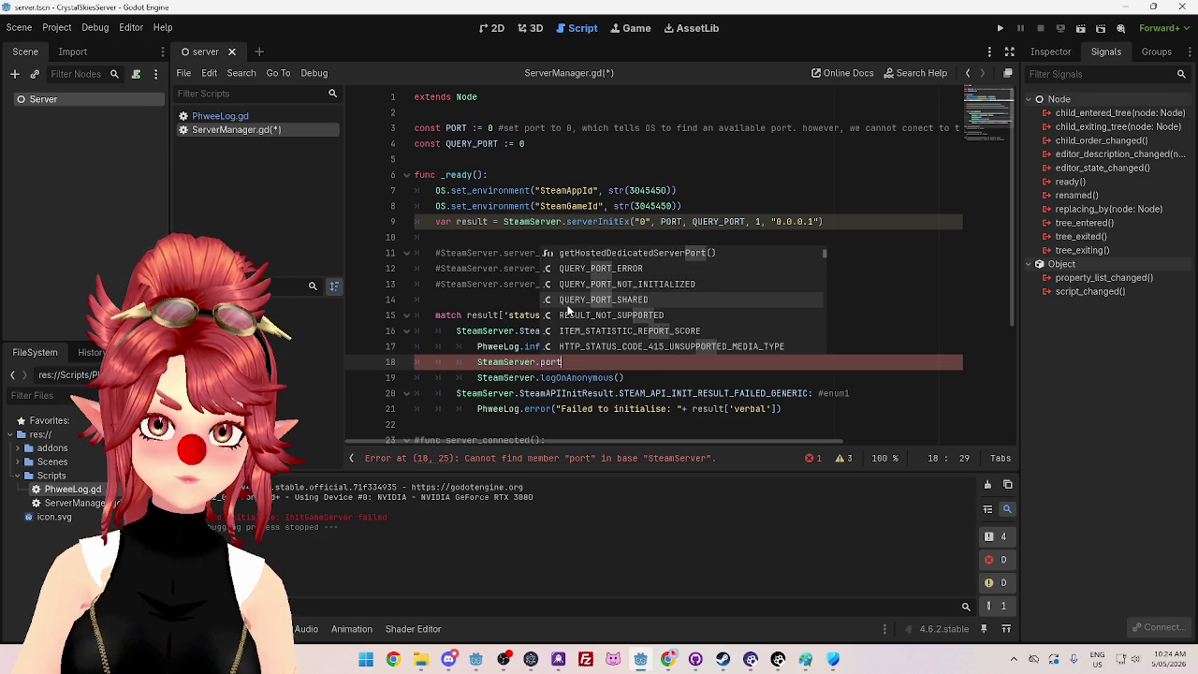
pyautogui.scroll(-1, 606, 307)
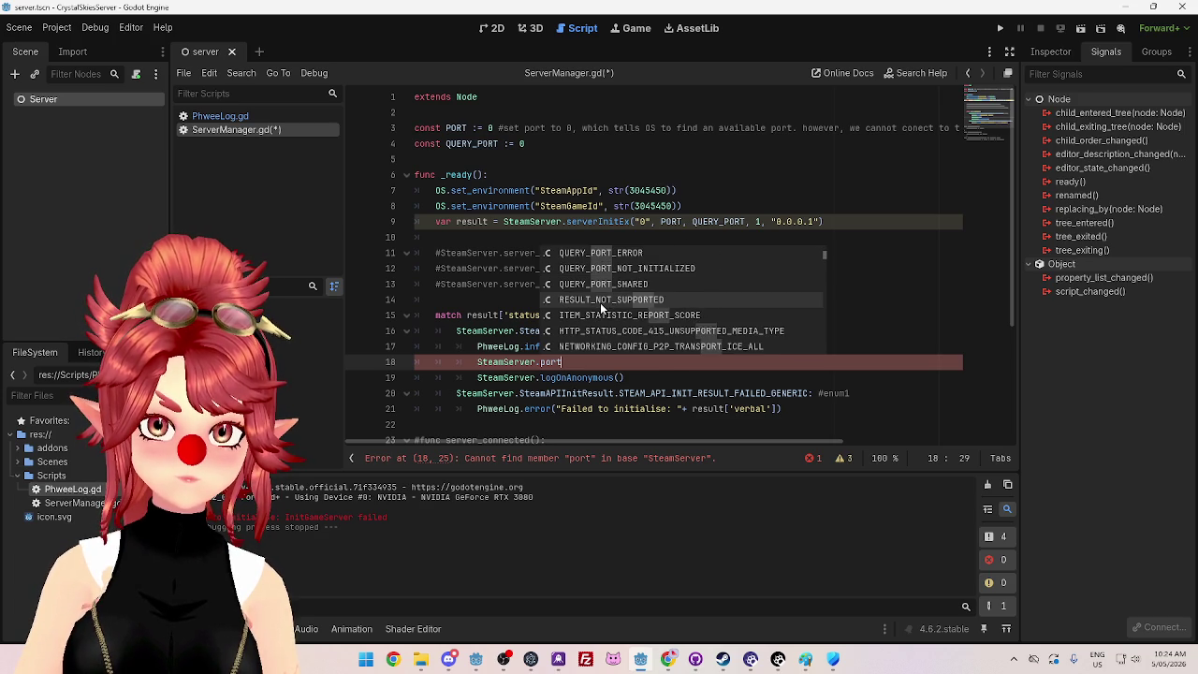
pyautogui.scroll(1, 614, 293)
pyautogui.scroll(-1, 637, 300)
pyautogui.scroll(-4, 640, 301)
pyautogui.scroll(-8, 661, 323)
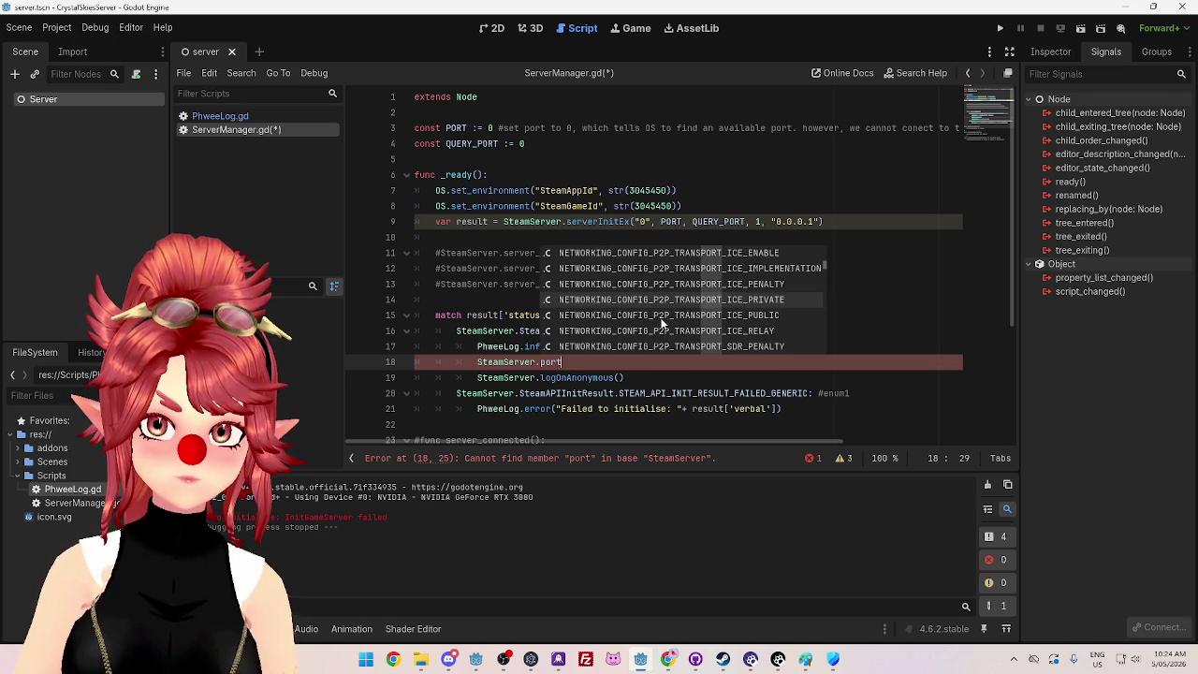
pyautogui.scroll(-4, 726, 312)
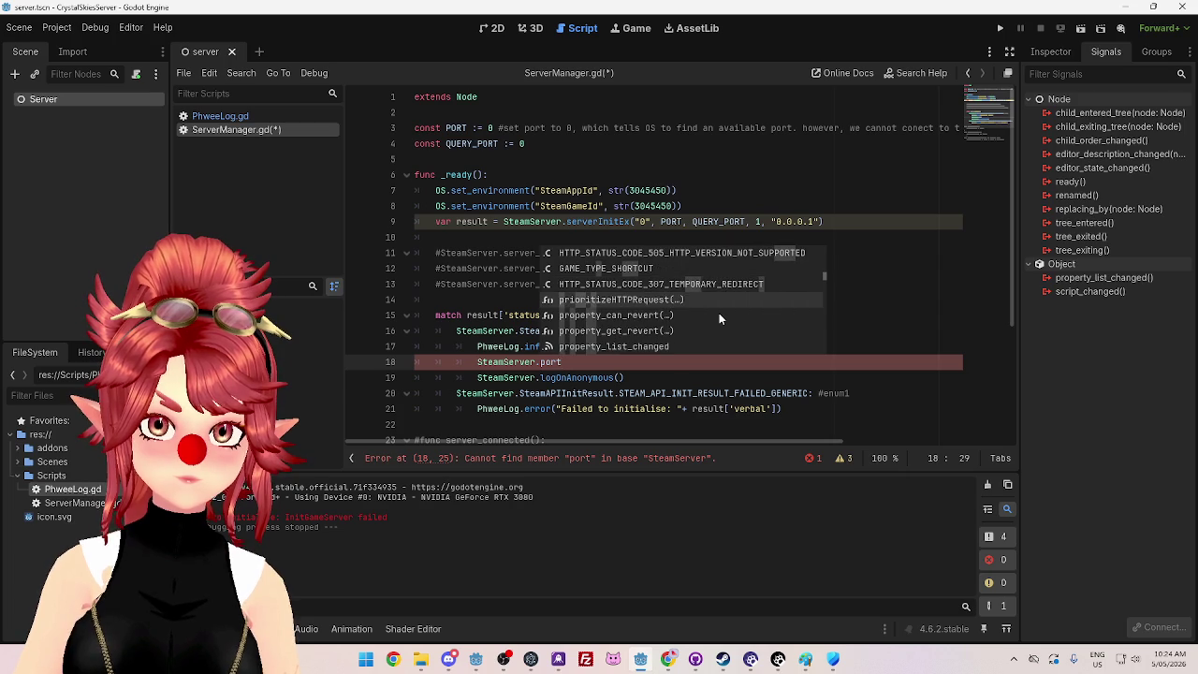
pyautogui.scroll(-6, 720, 316)
pyautogui.scroll(-5, 719, 317)
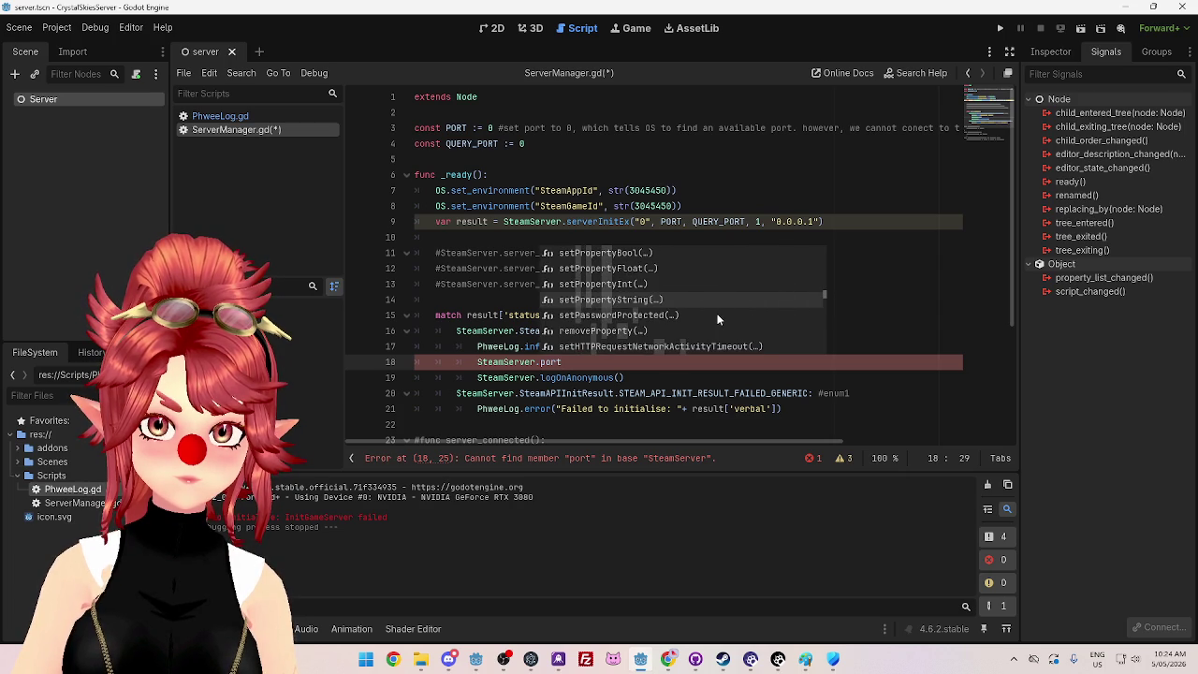
pyautogui.scroll(-3, 716, 319)
pyautogui.scroll(-10, 717, 319)
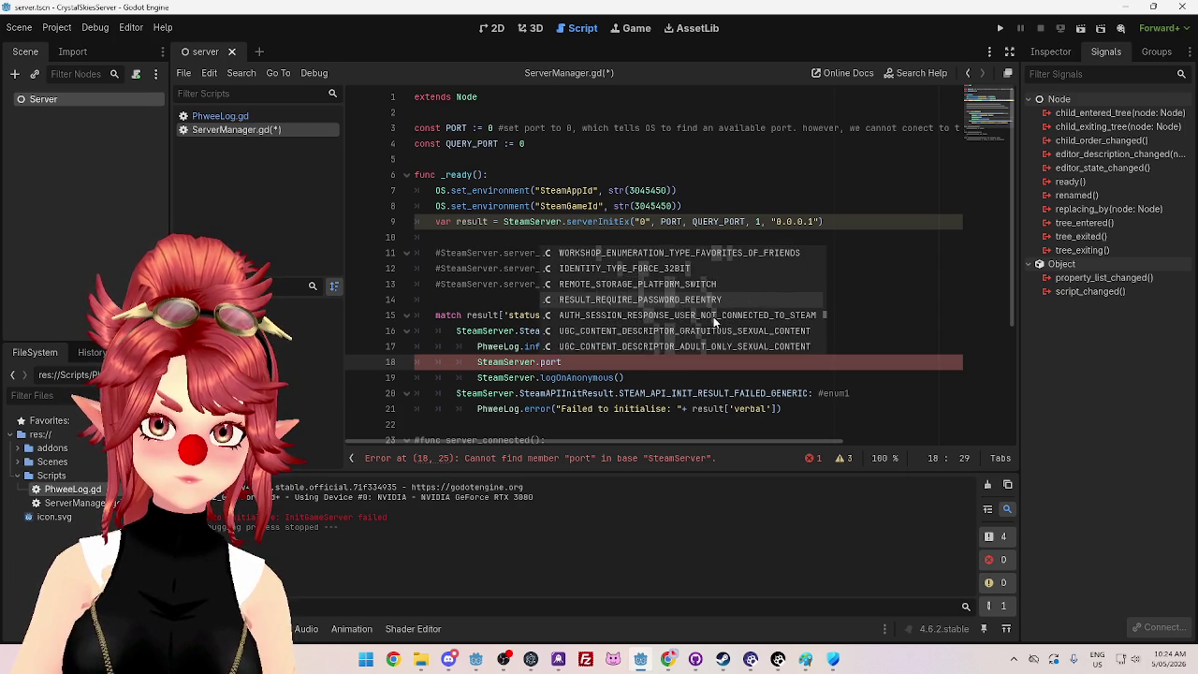
pyautogui.press('Escape')
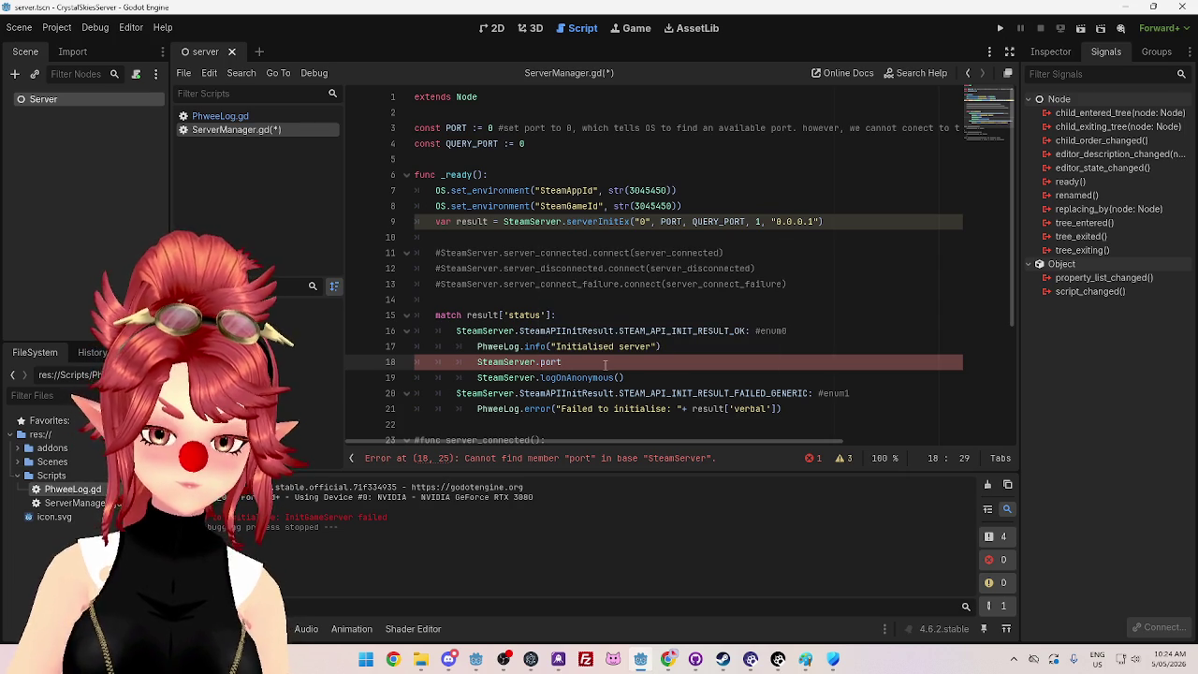
pyautogui.click(669, 666)
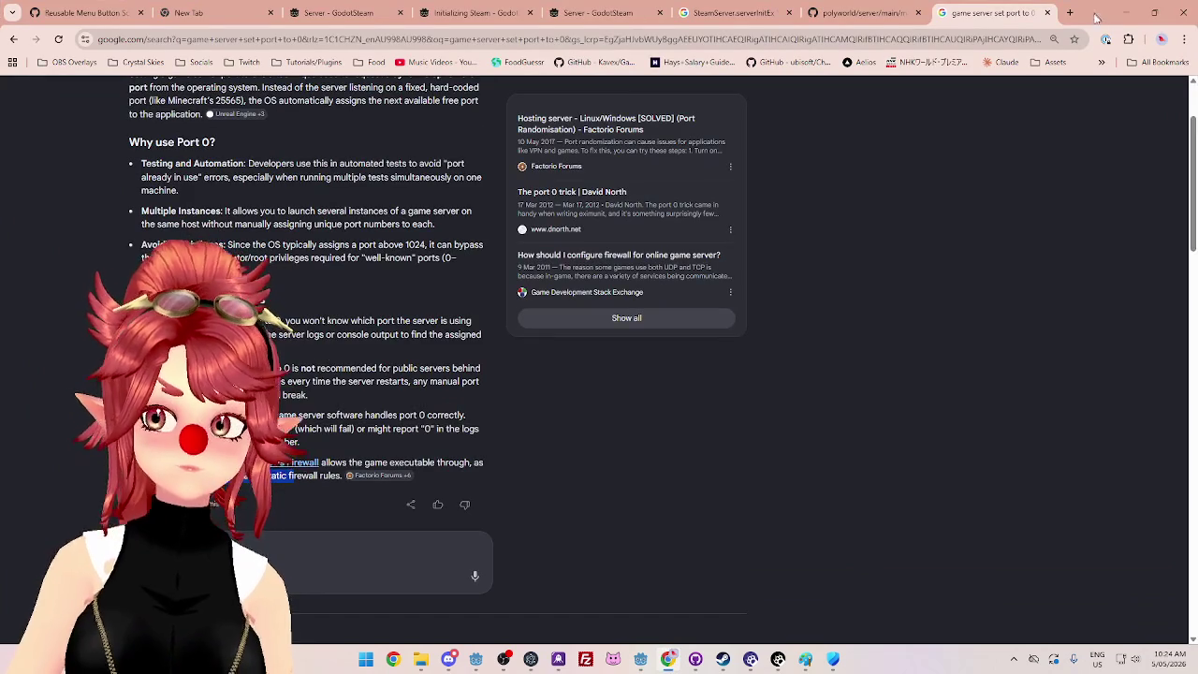
# Step: Search Google in a new tab for 'godot get game server port'
pyautogui.click(1066, 15)
pyautogui.write('gf')
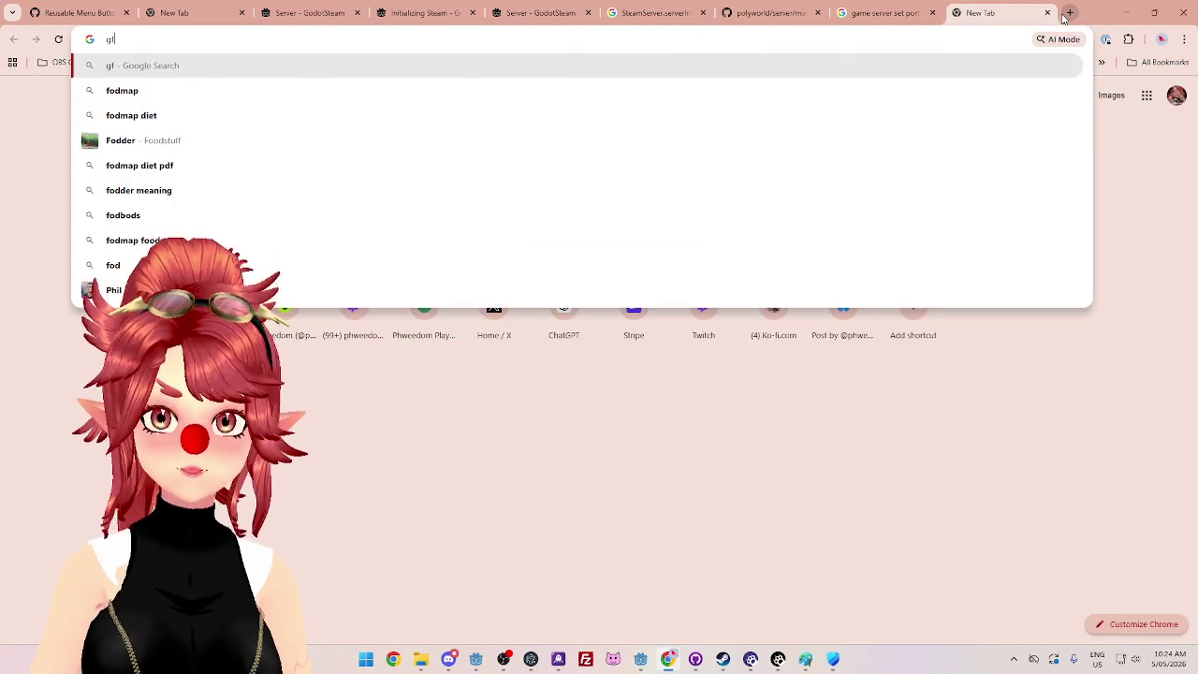
pyautogui.press('BackSpace')
pyautogui.write('dot')
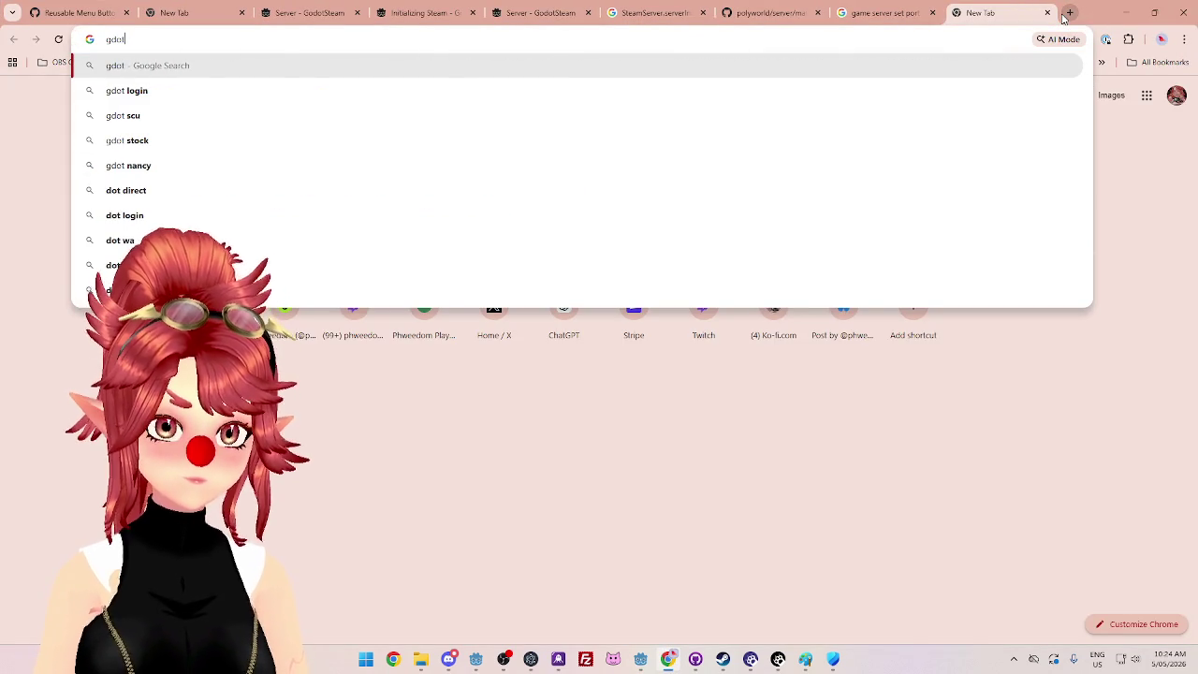
pyautogui.press('BackSpace')
pyautogui.press('BackSpace')
pyautogui.press('BackSpace')
pyautogui.write('godot get ')
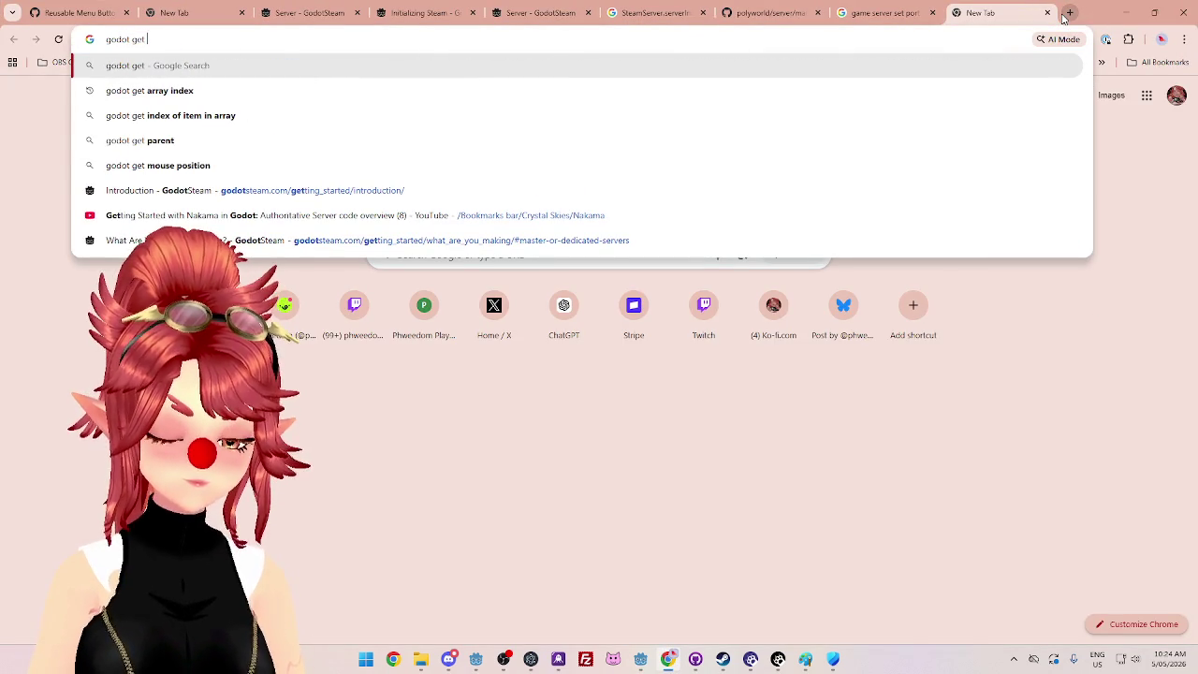
pyautogui.write('game ser')
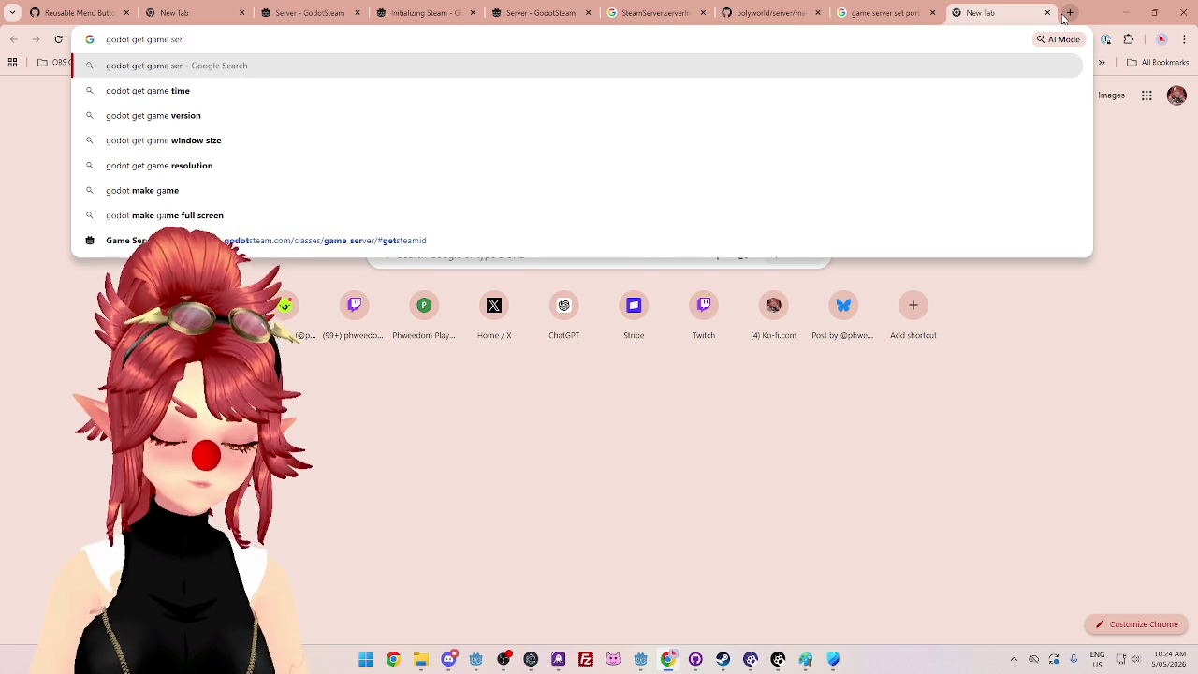
pyautogui.write('ver port')
pyautogui.press('Return')
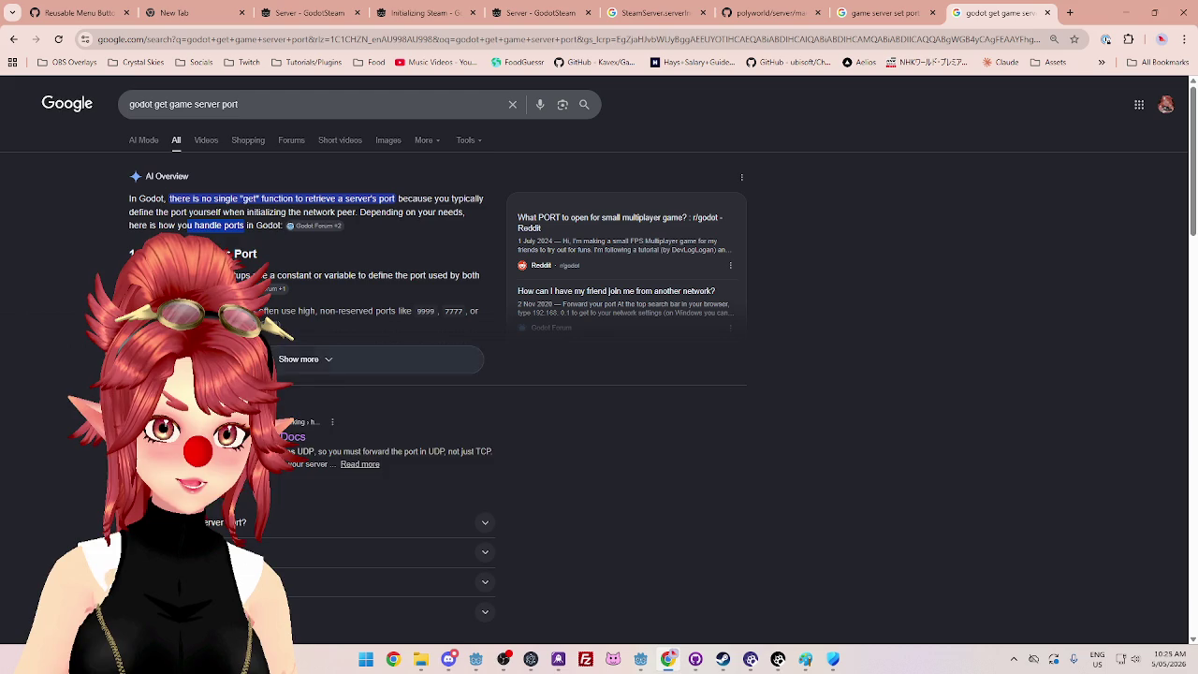
# Step: Read the expanded AI overview and pick out the netstat -a command
pyautogui.click(393, 359)
pyautogui.scroll(-5, 599, 374)
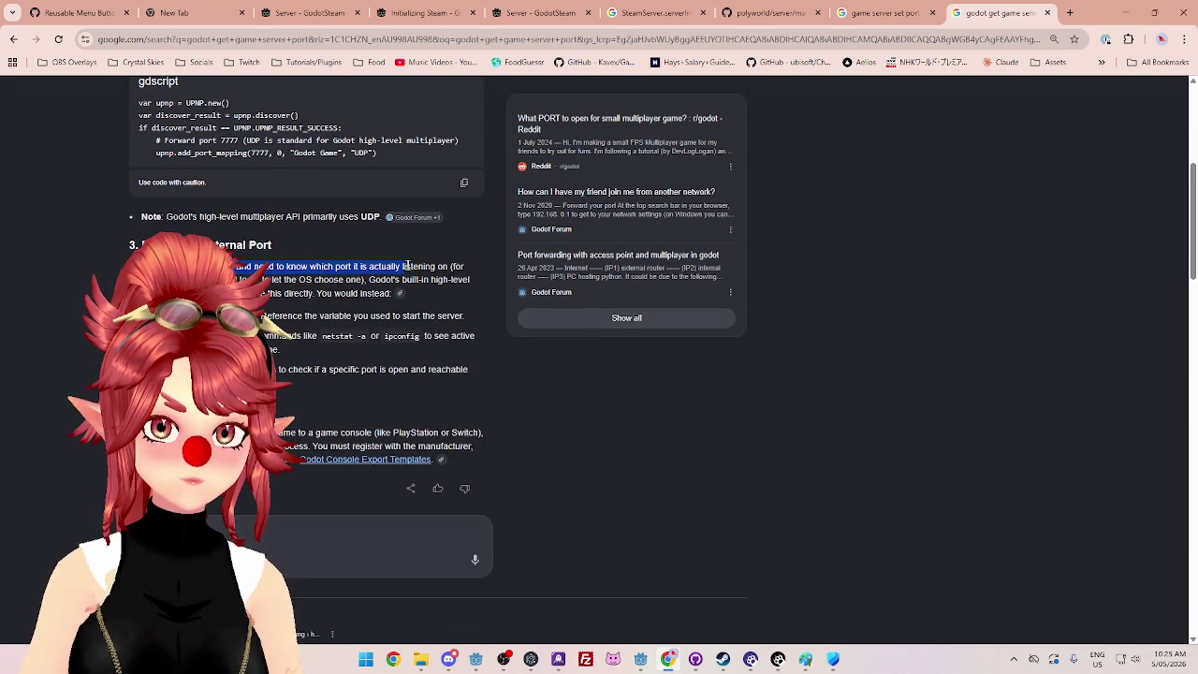
pyautogui.click(281, 278)
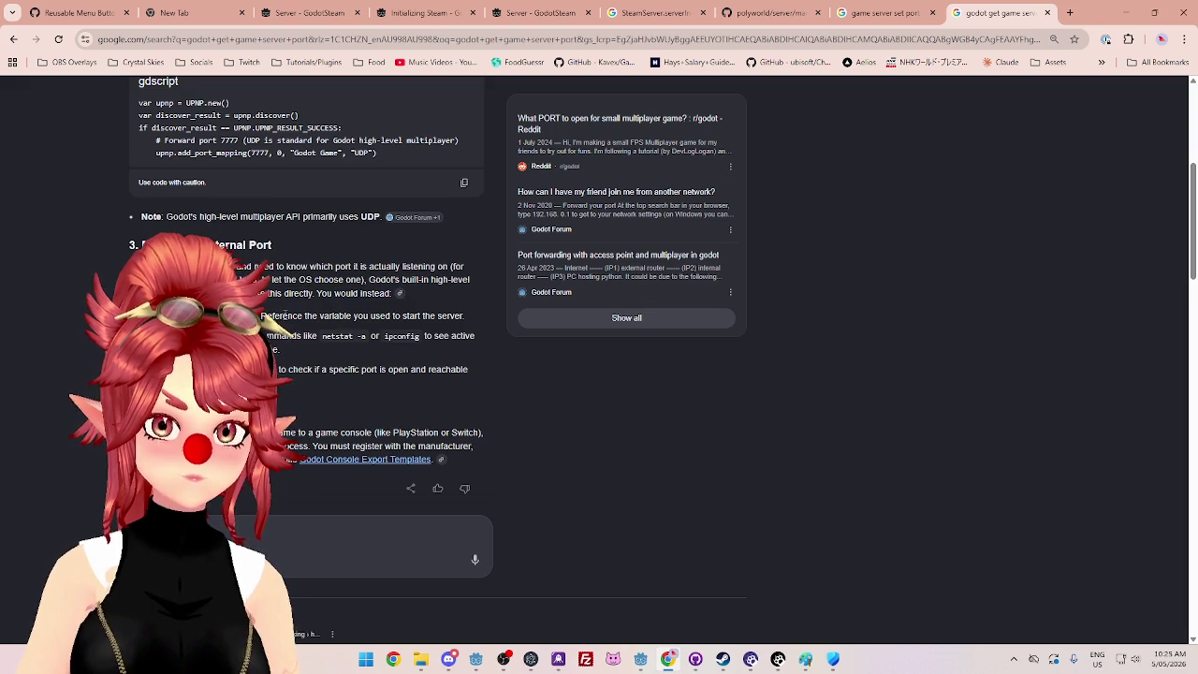
pyautogui.moveTo(273, 315); pyautogui.dragTo(426, 317)
pyautogui.click(426, 316)
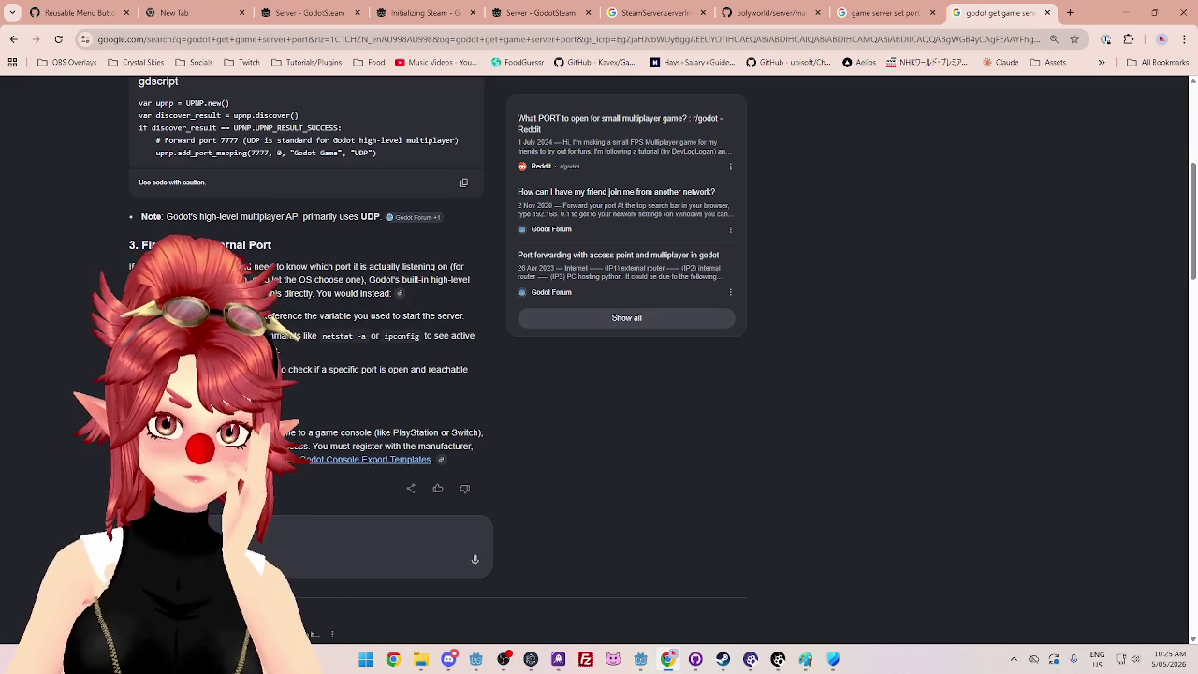
pyautogui.click(331, 359)
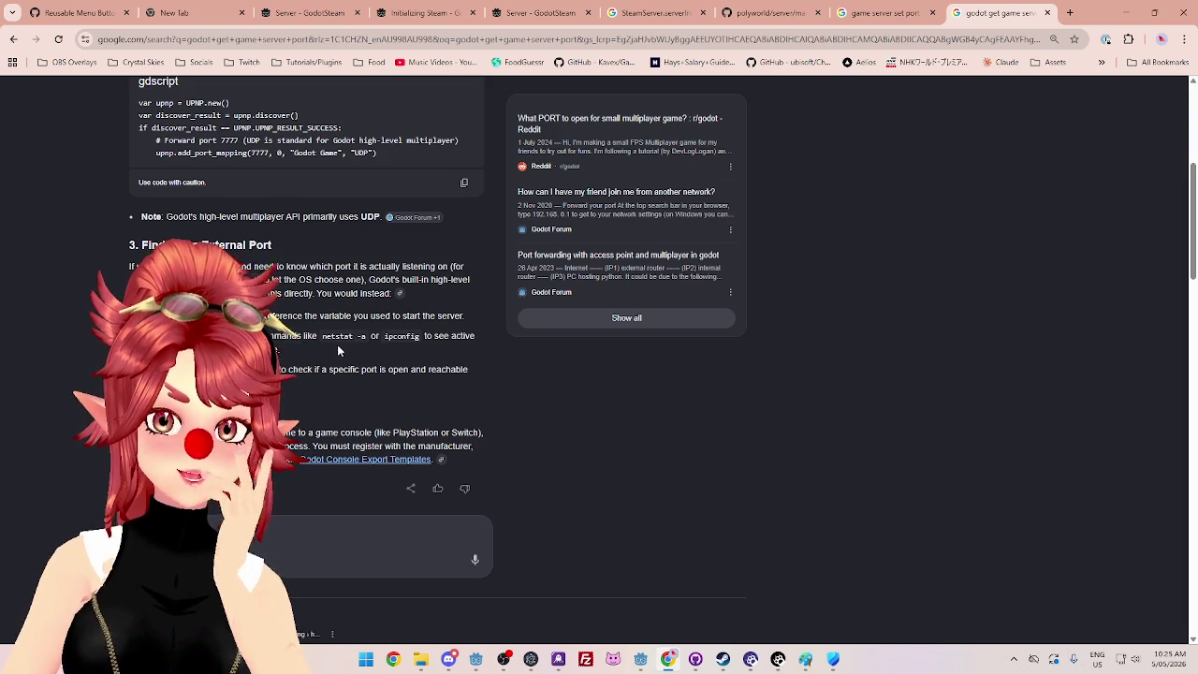
pyautogui.moveTo(433, 337); pyautogui.dragTo(471, 337)
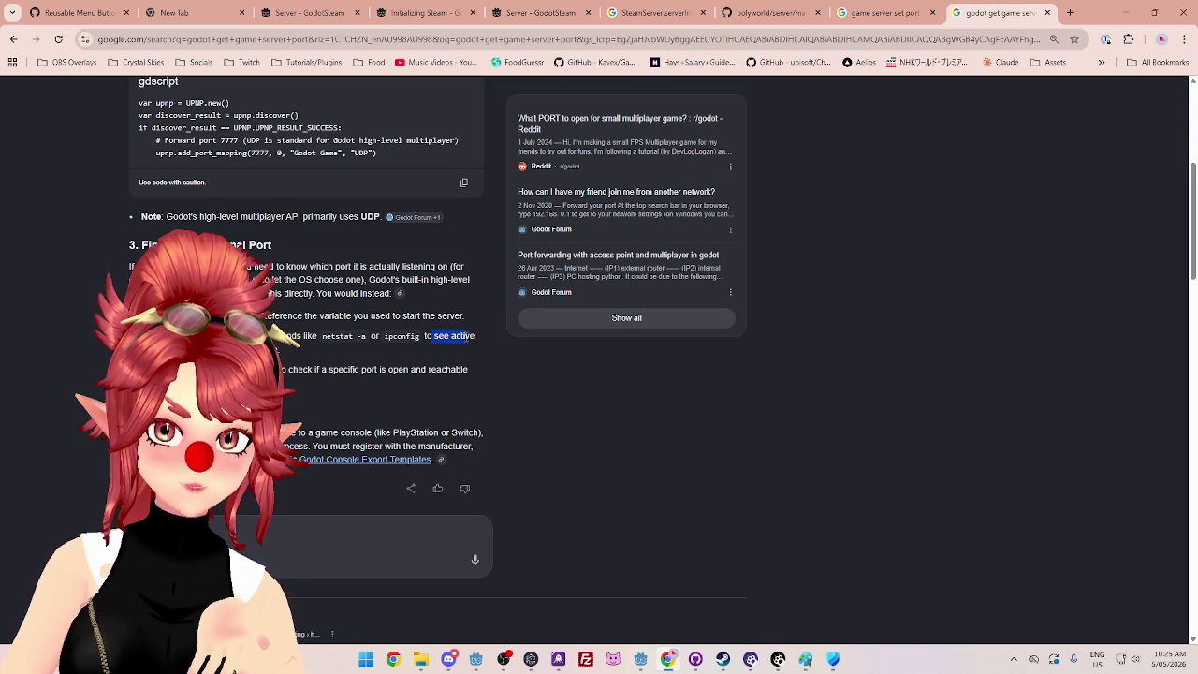
pyautogui.click(468, 336)
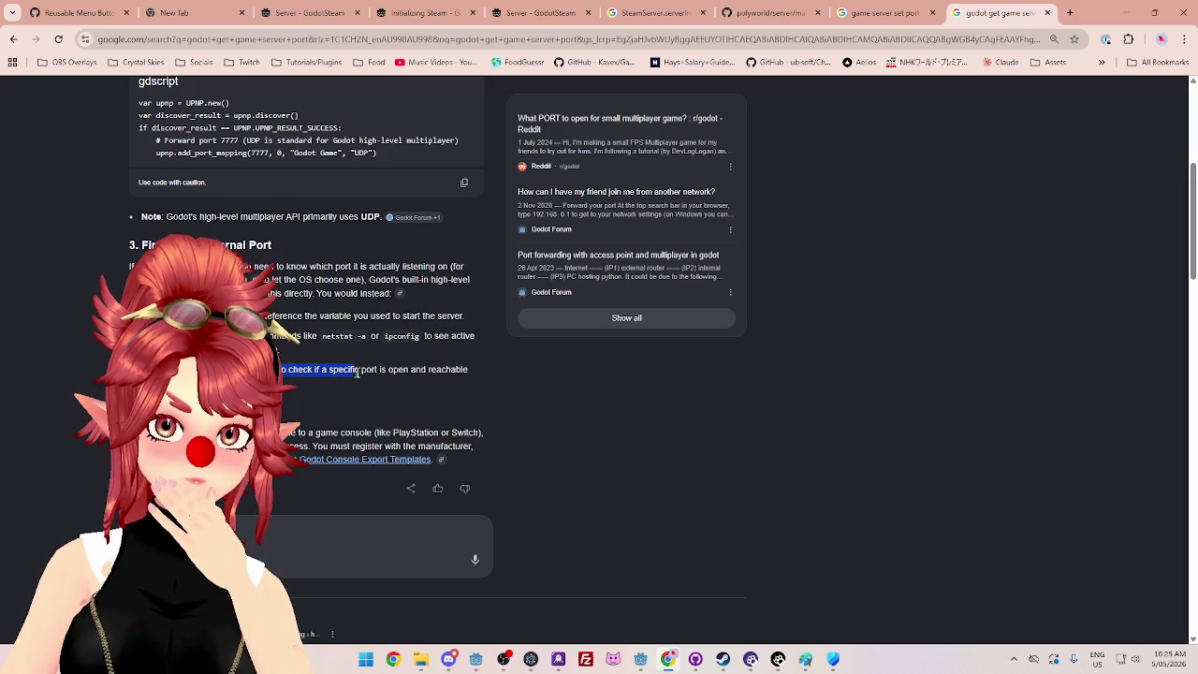
pyautogui.moveTo(320, 339); pyautogui.dragTo(369, 343)
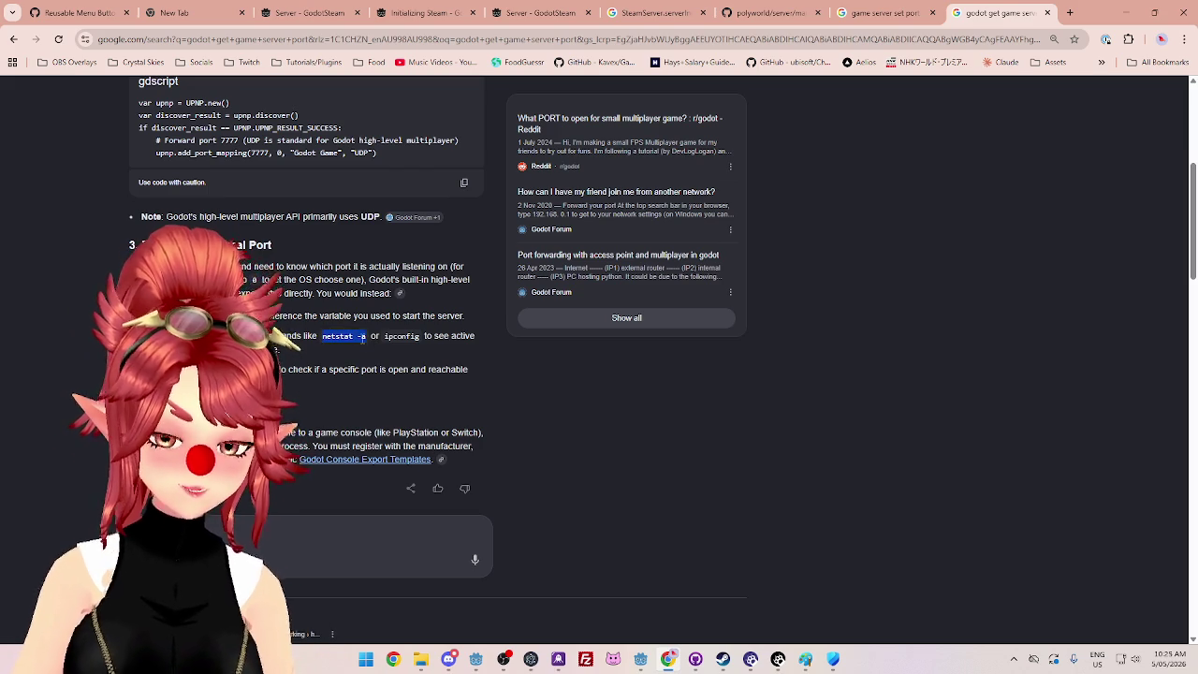
# Step: Launch the Windows Terminal and move its PowerShell window to the right
pyautogui.press('super')
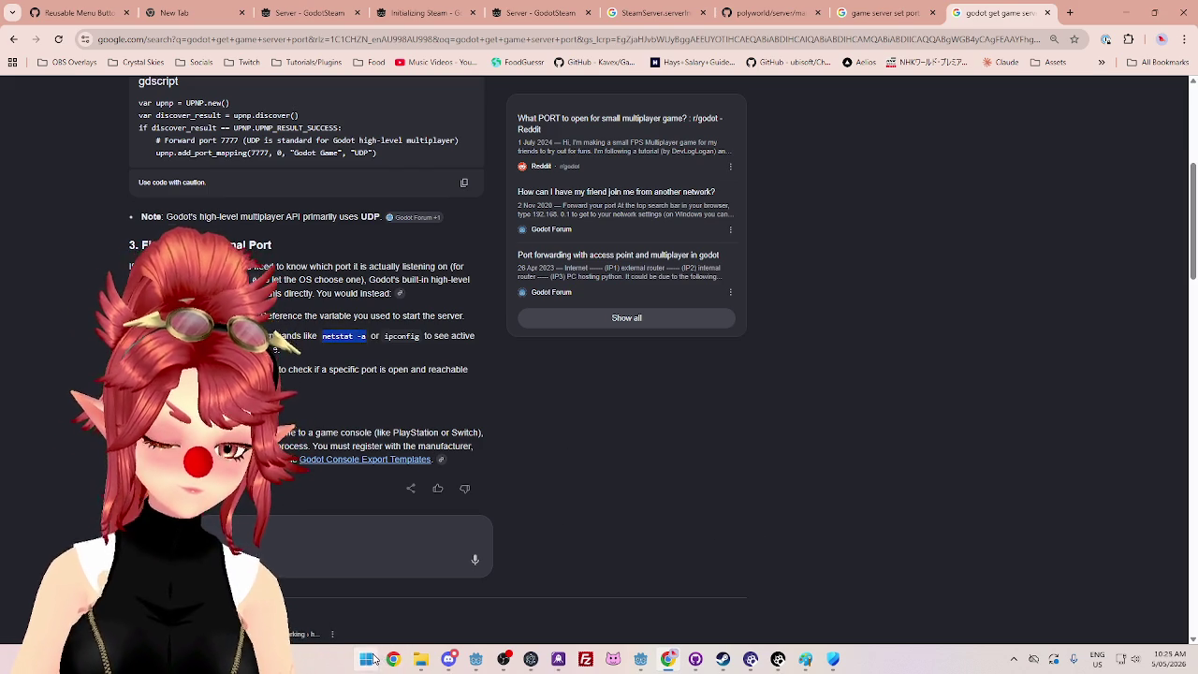
pyautogui.write('terminal')
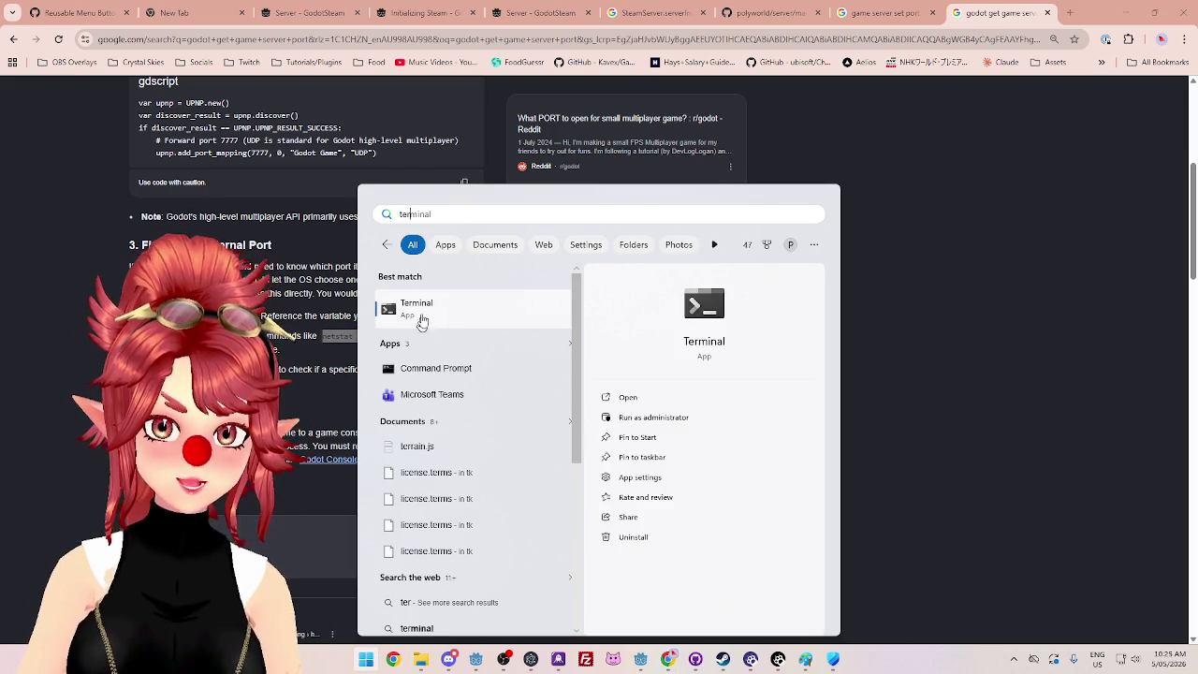
pyautogui.click(380, 323)
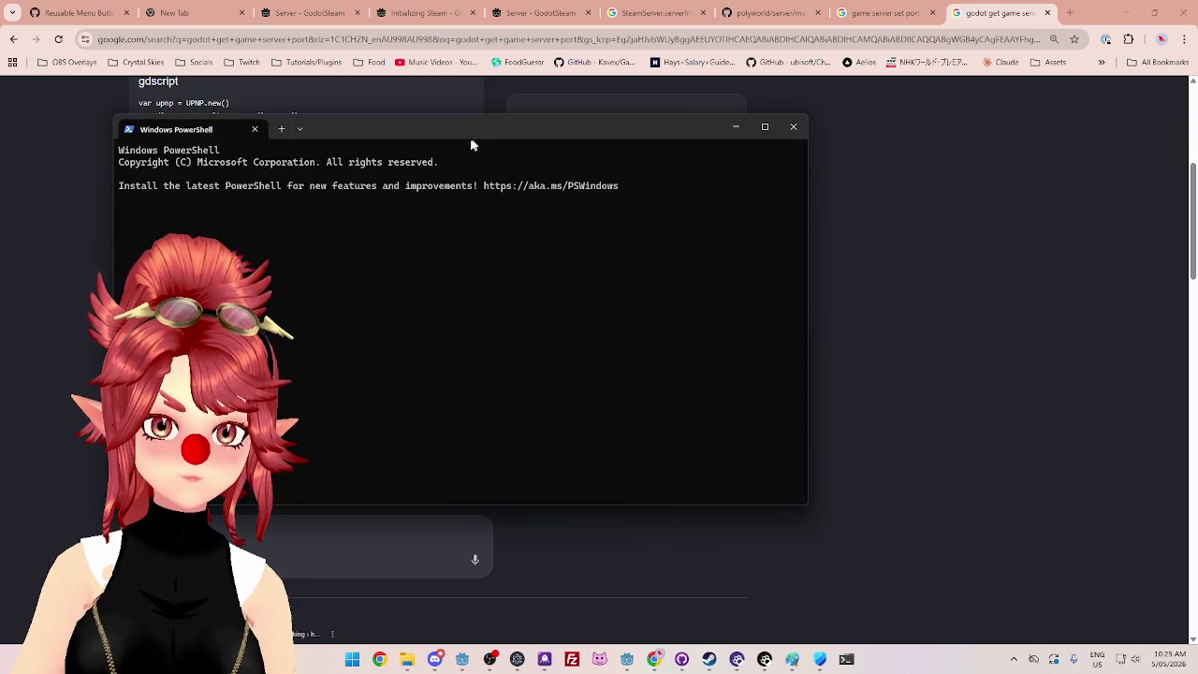
pyautogui.moveTo(467, 139)
pyautogui.mouseDown()
pyautogui.moveTo(821, 105)
pyautogui.moveTo(833, 124)
pyautogui.moveTo(811, 108)
pyautogui.moveTo(773, 115)
pyautogui.moveTo(760, 136)
pyautogui.mouseUp()
# Step: Run netstat -a in PowerShell and scroll through the Active Connections list to the end
pyautogui.write('netstat -a')
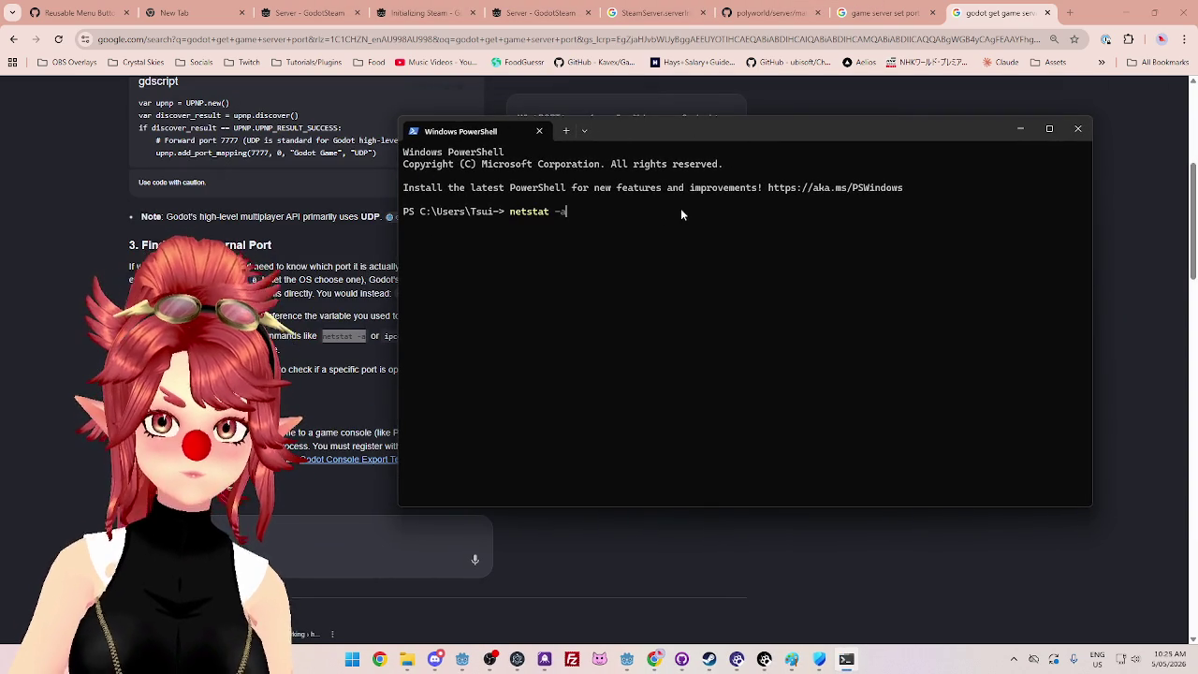
pyautogui.press('Return')
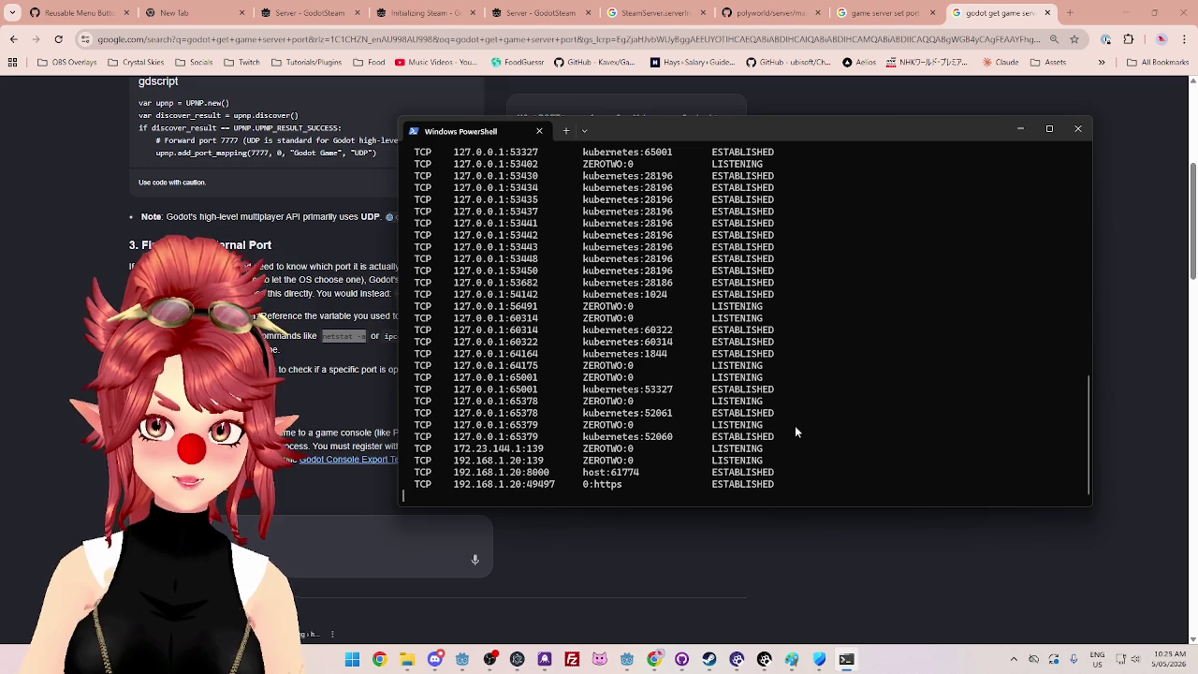
pyautogui.scroll(15, 795, 426)
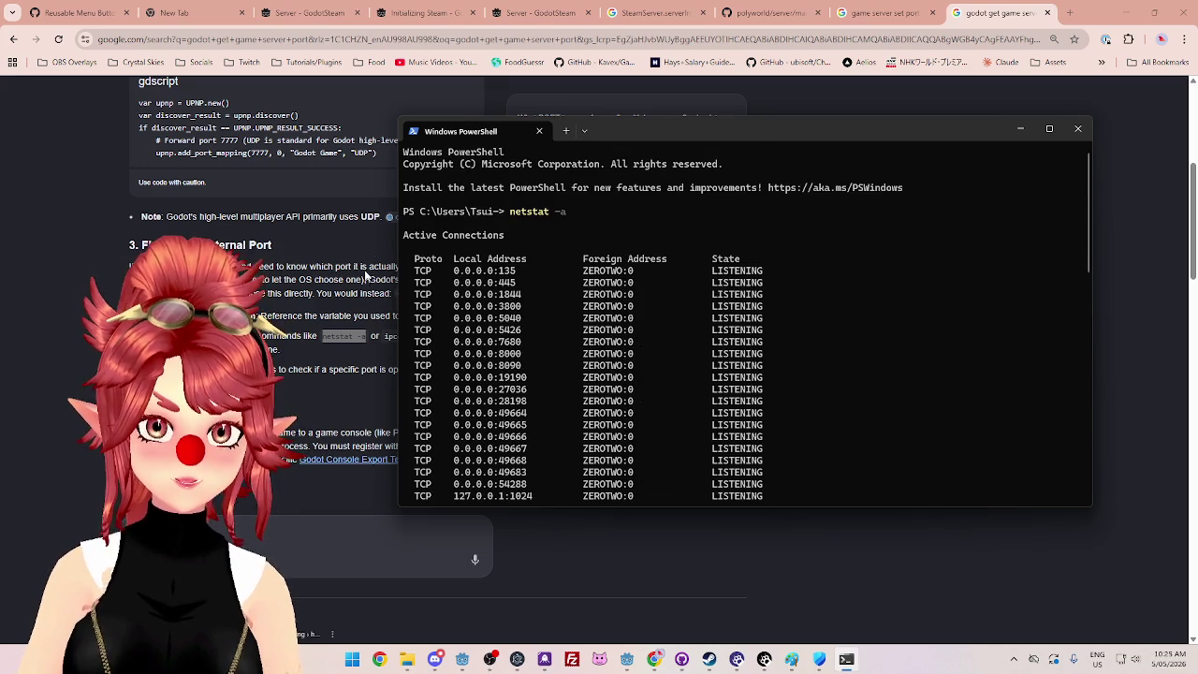
pyautogui.scroll(-2, 477, 256)
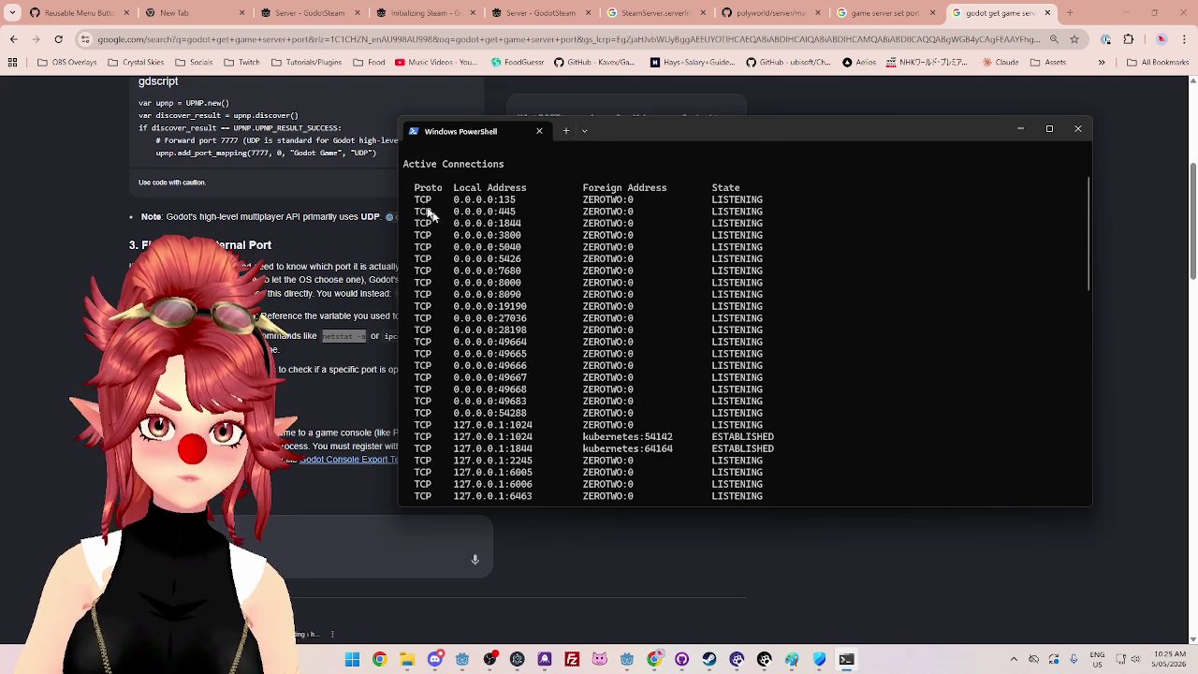
pyautogui.scroll(-9, 515, 244)
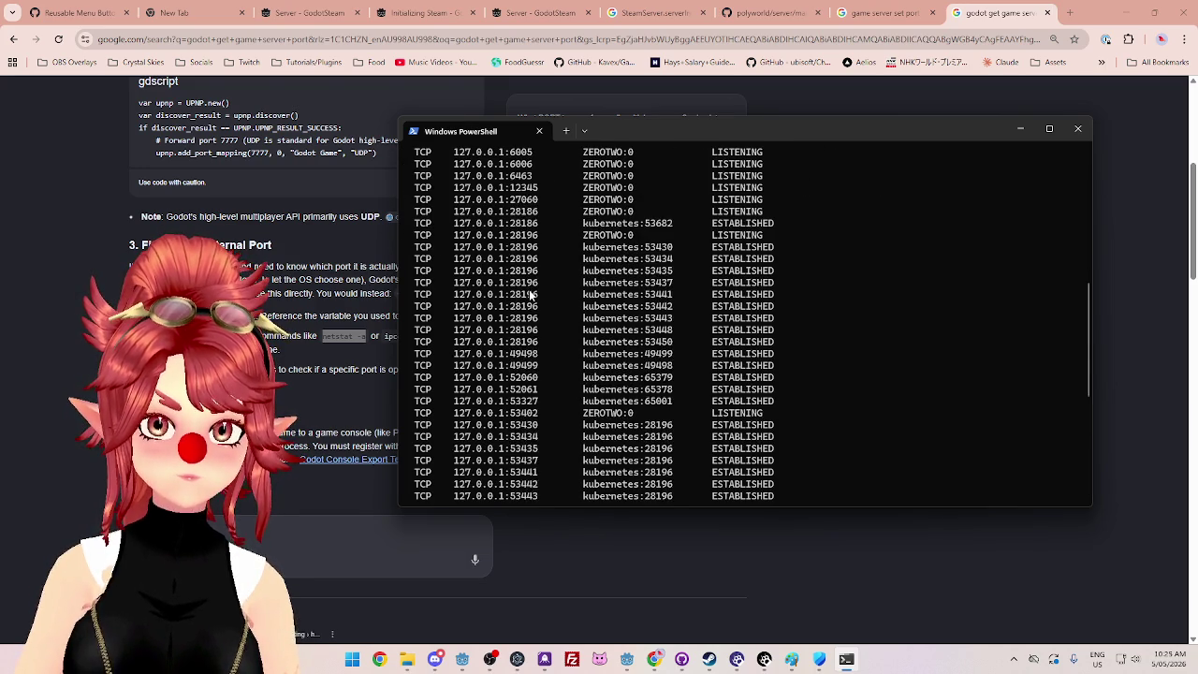
pyautogui.scroll(-8, 534, 375)
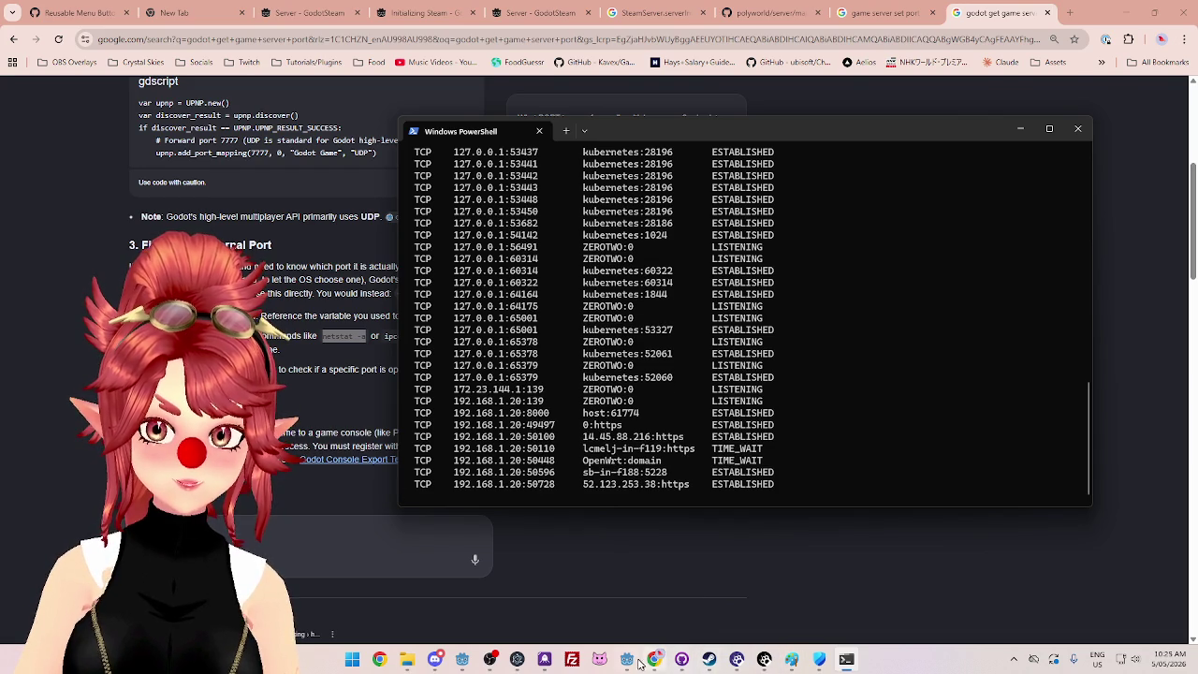
pyautogui.click(627, 658)
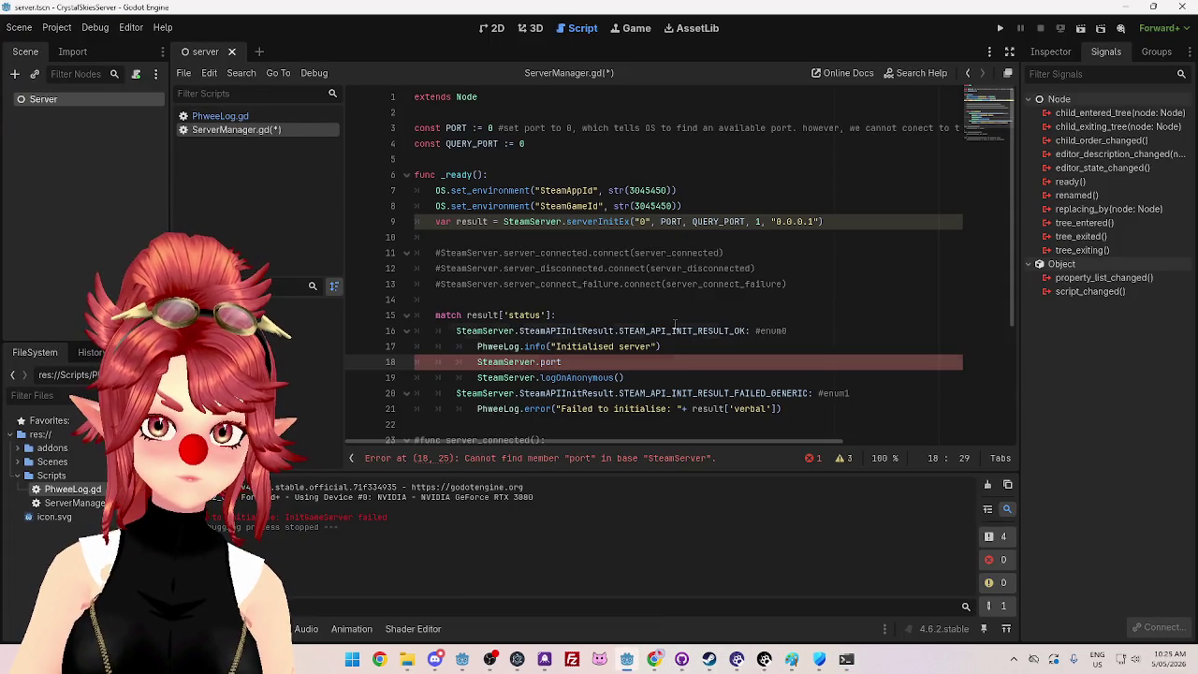
# Step: Delete the SteamServer.port text on line 18, save, and run the project
pyautogui.moveTo(570, 362); pyautogui.dragTo(362, 362)
pyautogui.press('BackSpace')
pyautogui.hotkey('ctrl', 's')
pyautogui.click(998, 28)
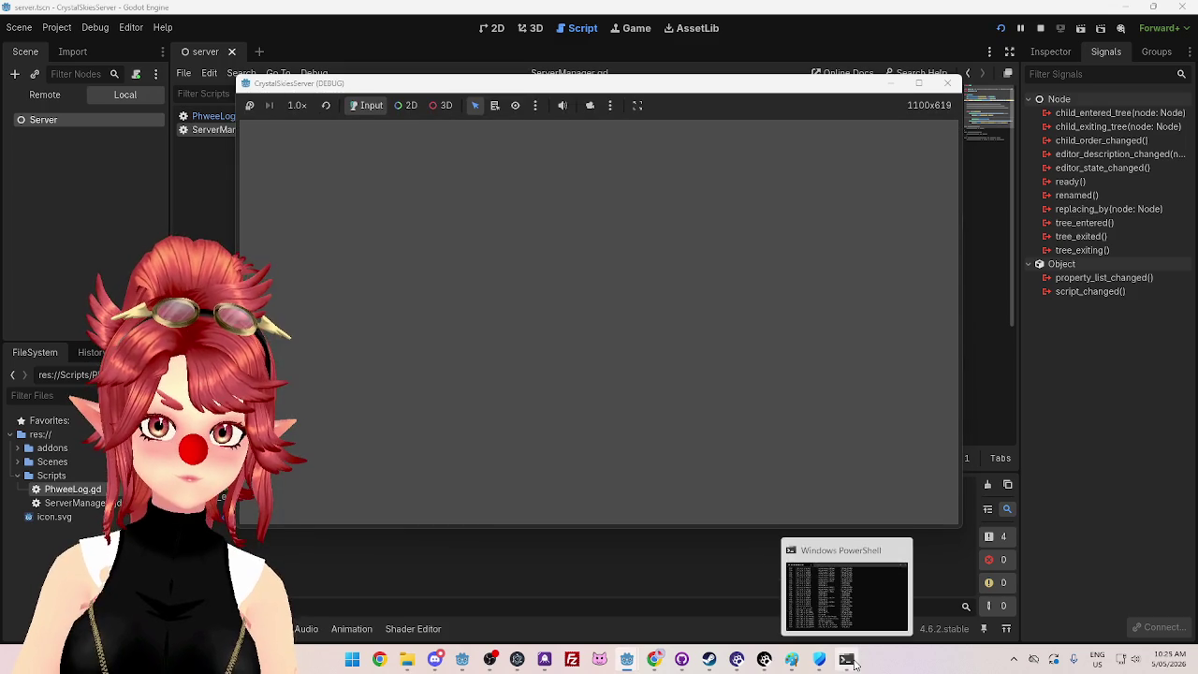
# Step: Check netstat for new ports such as 52541, then close PowerShell and the debug window
pyautogui.click(849, 661)
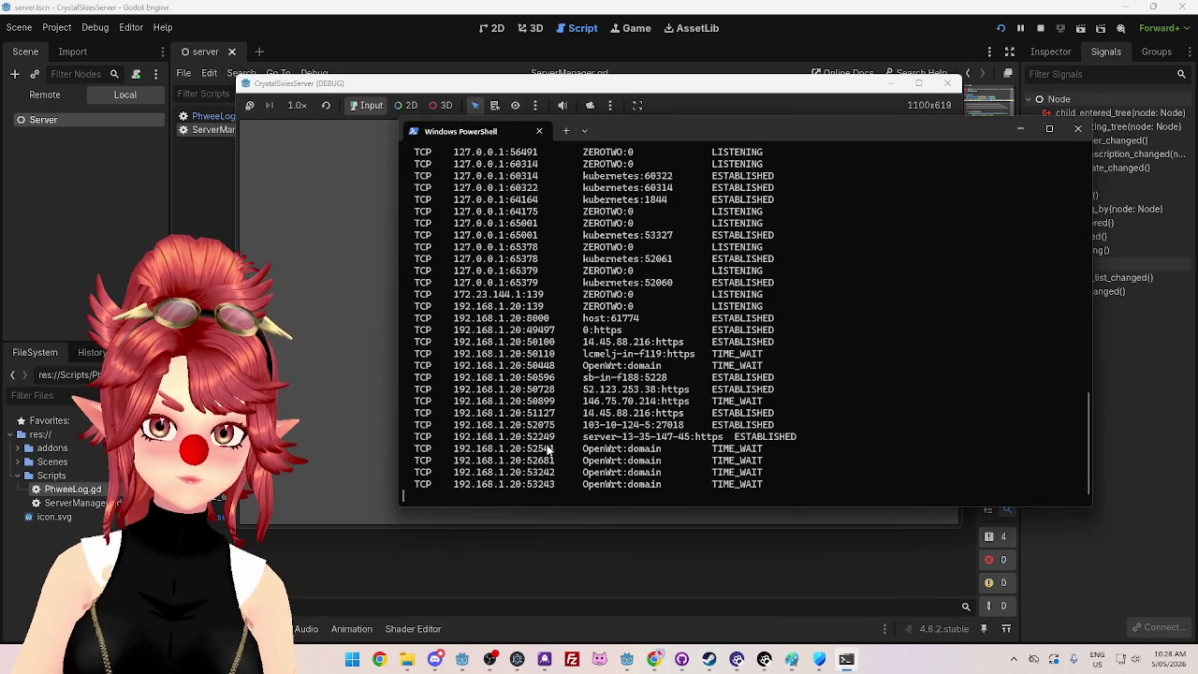
pyautogui.moveTo(522, 451); pyautogui.dragTo(554, 453)
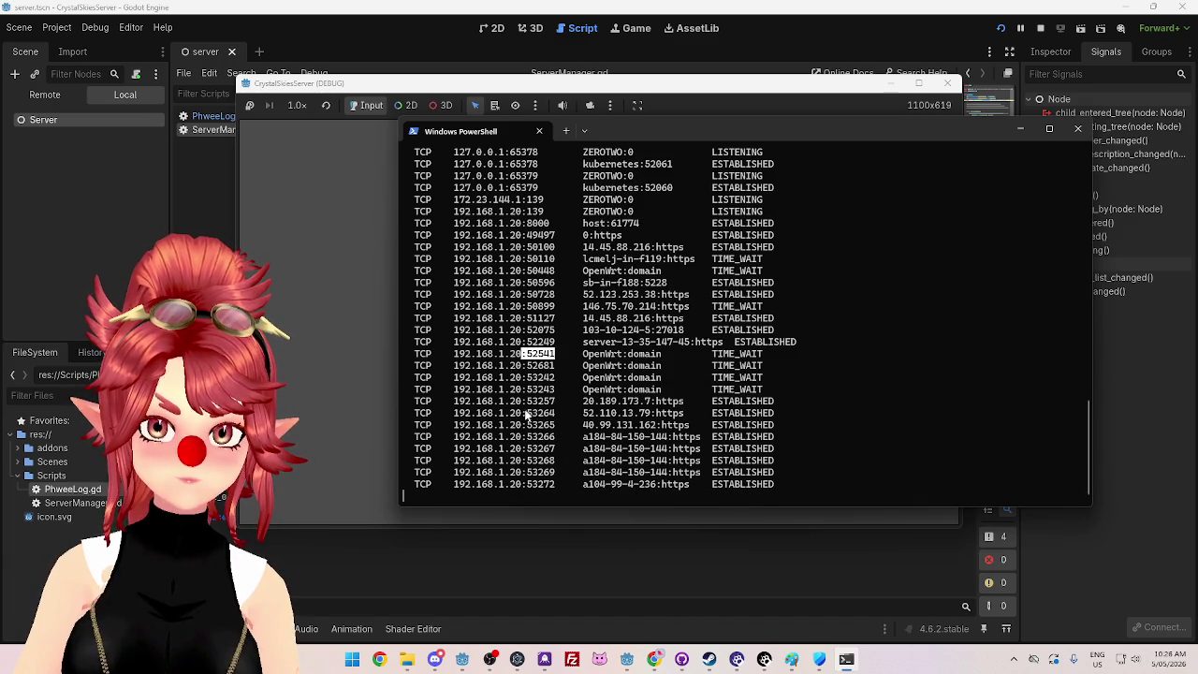
pyautogui.moveTo(527, 402); pyautogui.dragTo(552, 402)
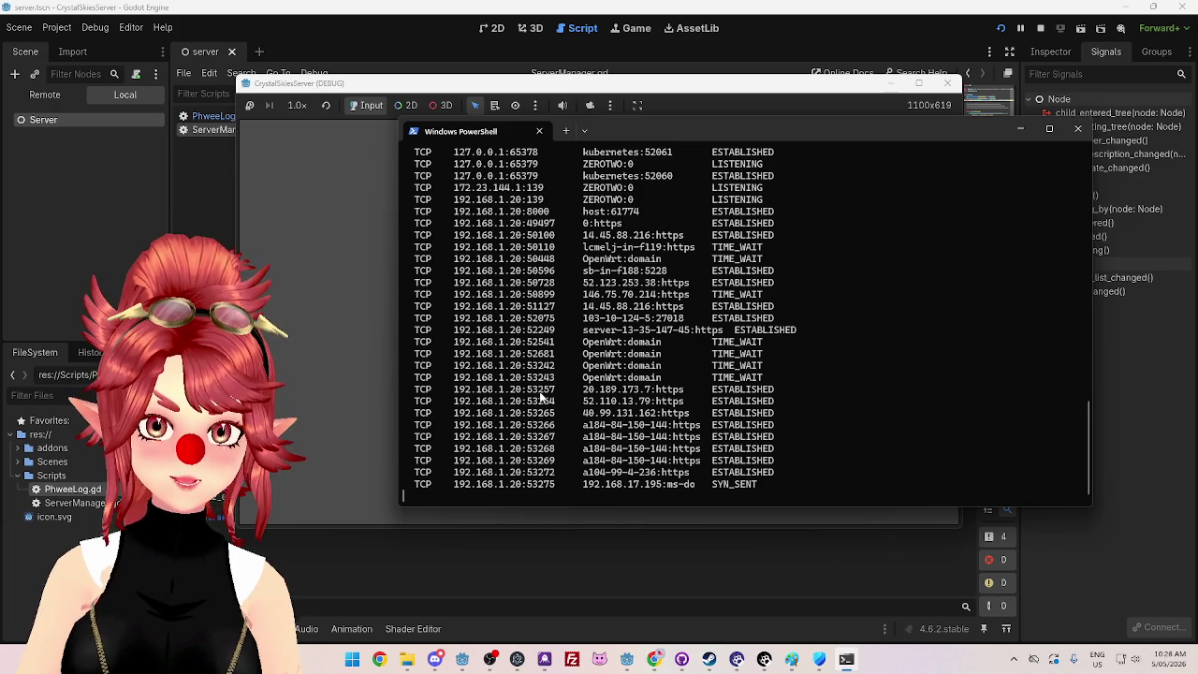
pyautogui.click(1077, 128)
pyautogui.click(947, 83)
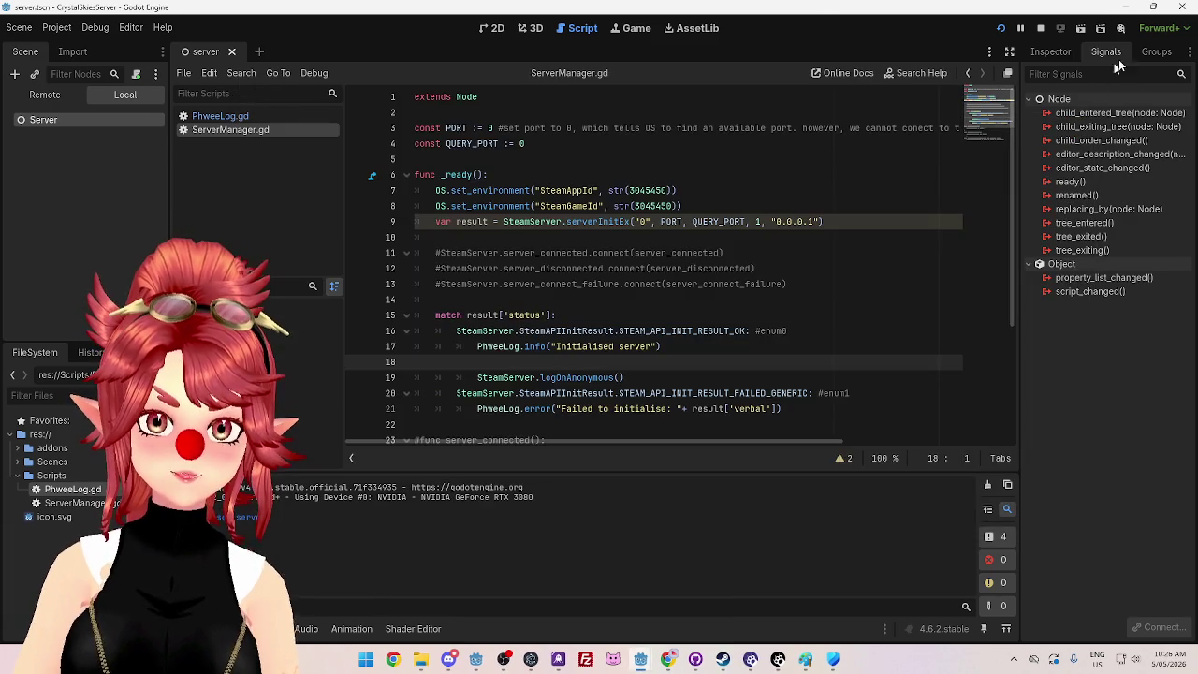
# Step: Stop the project, set PORT to 53257 and QUERY_PORT to 53258, save and rerun
pyautogui.click(1040, 29)
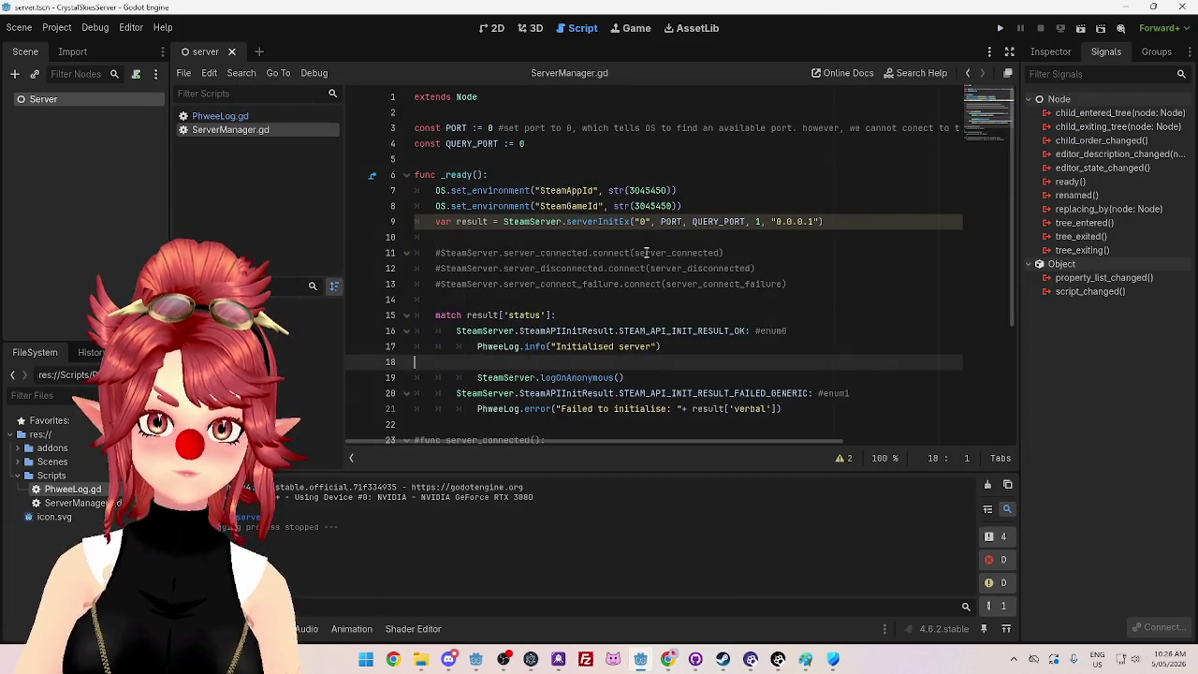
pyautogui.doubleClick(489, 127)
pyautogui.write('53257')
pyautogui.doubleClick(523, 144)
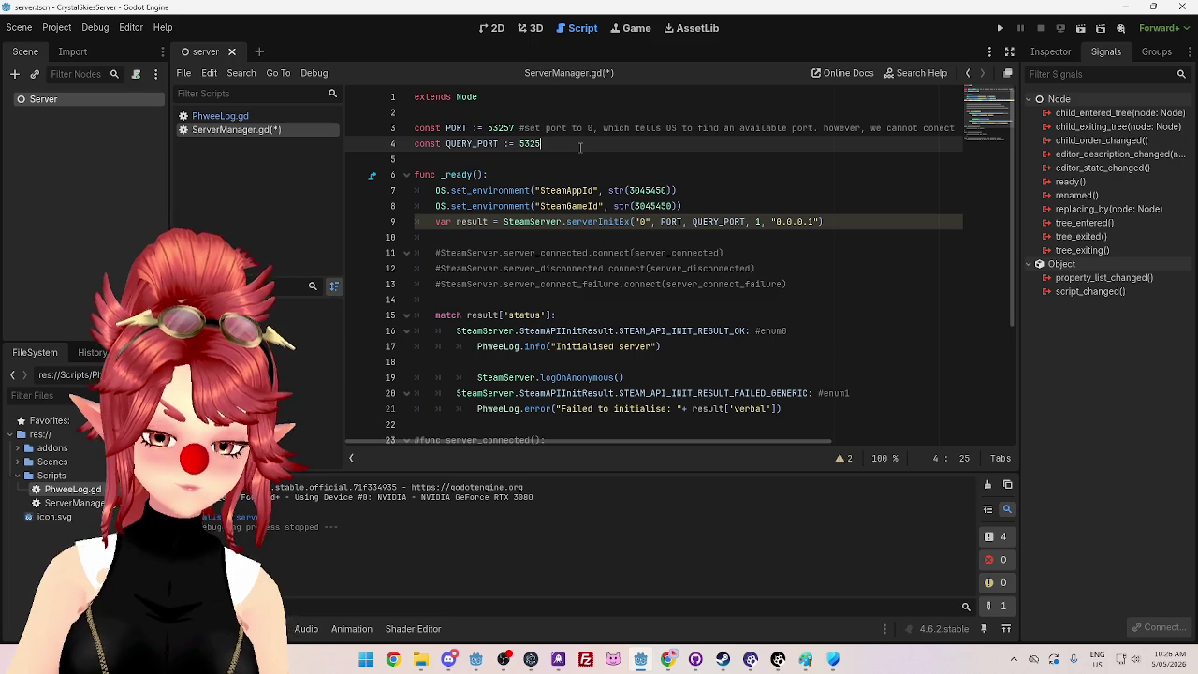
pyautogui.hotkey('ctrl', 's')
pyautogui.click(1000, 28)
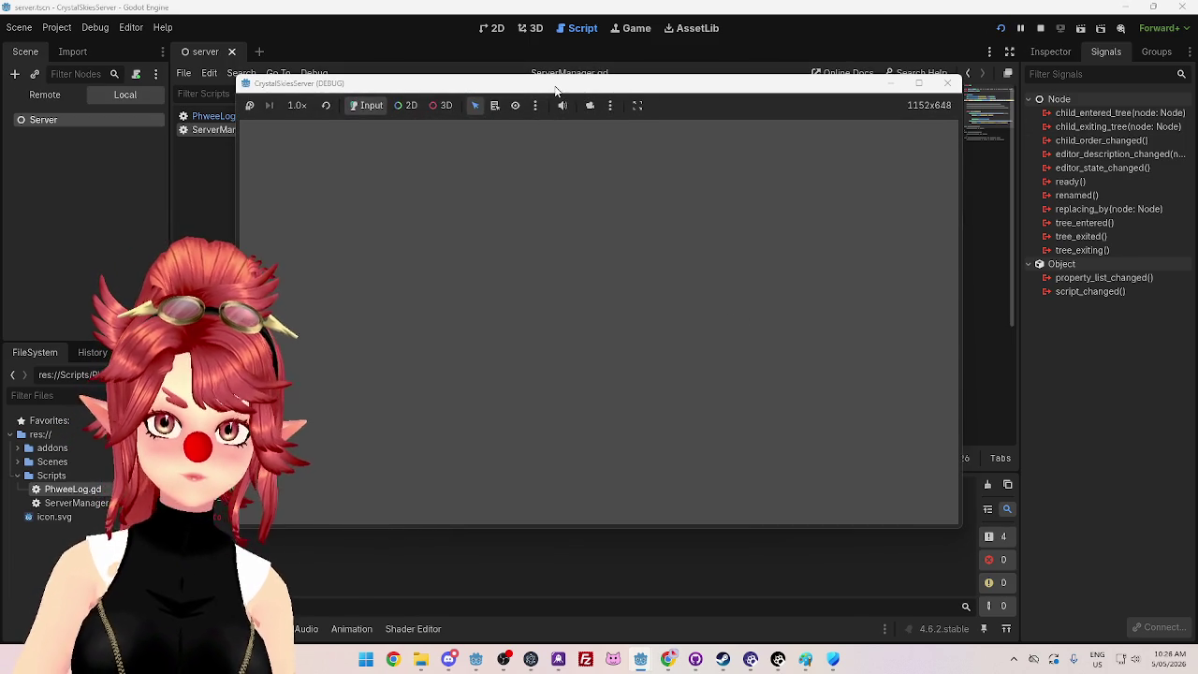
# Step: Close the server debug window and the Windows Security window
pyautogui.moveTo(554, 91); pyautogui.dragTo(676, 99)
pyautogui.click(983, 93)
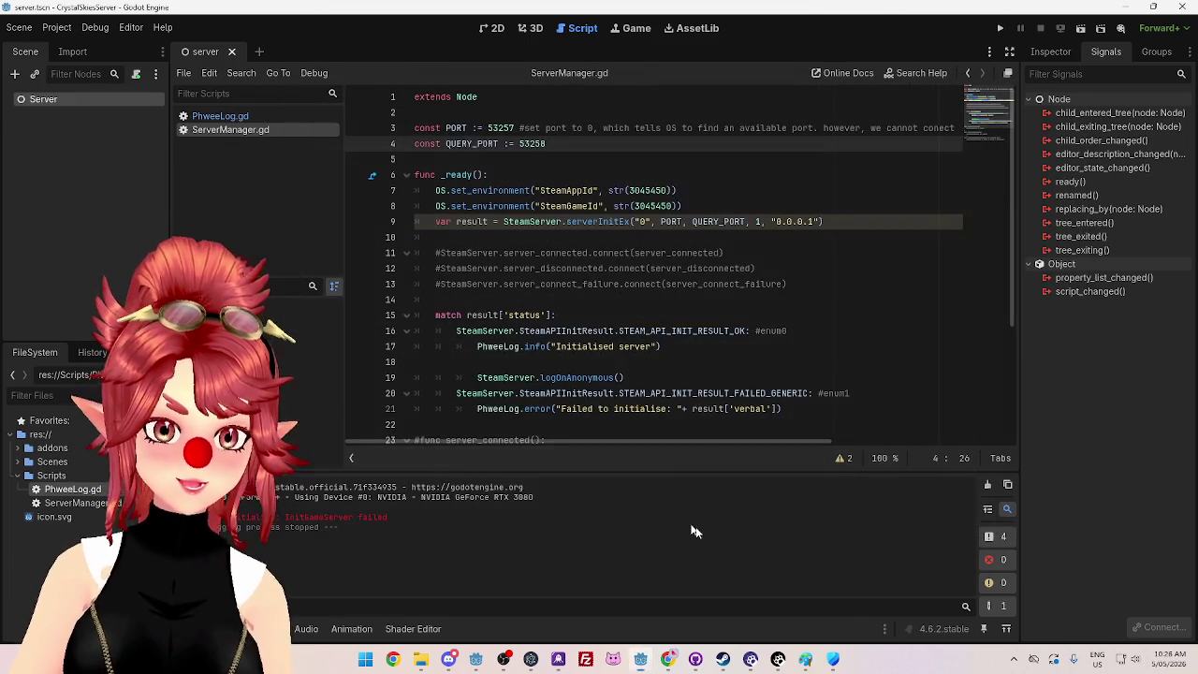
pyautogui.click(833, 659)
pyautogui.hotkey('alt', 'F4')
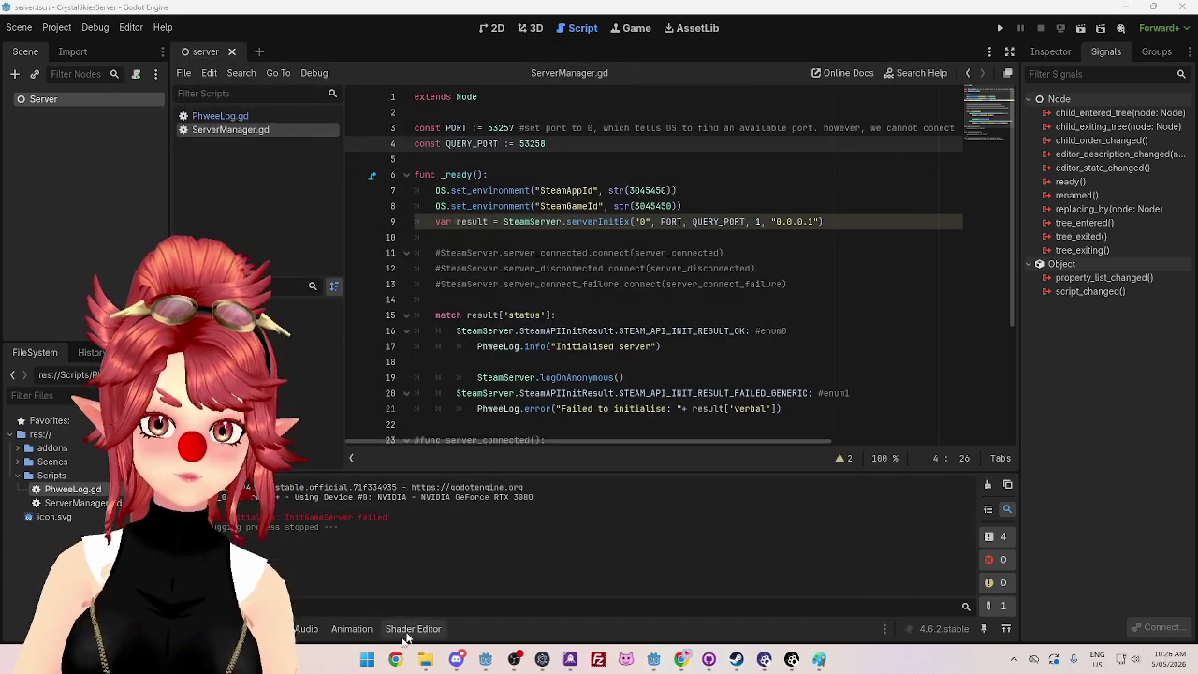
pyautogui.press('super')
# Step: Launch Terminal via 'ter', run netstat -a, review the listing, then minimize it
pyautogui.write('ter')
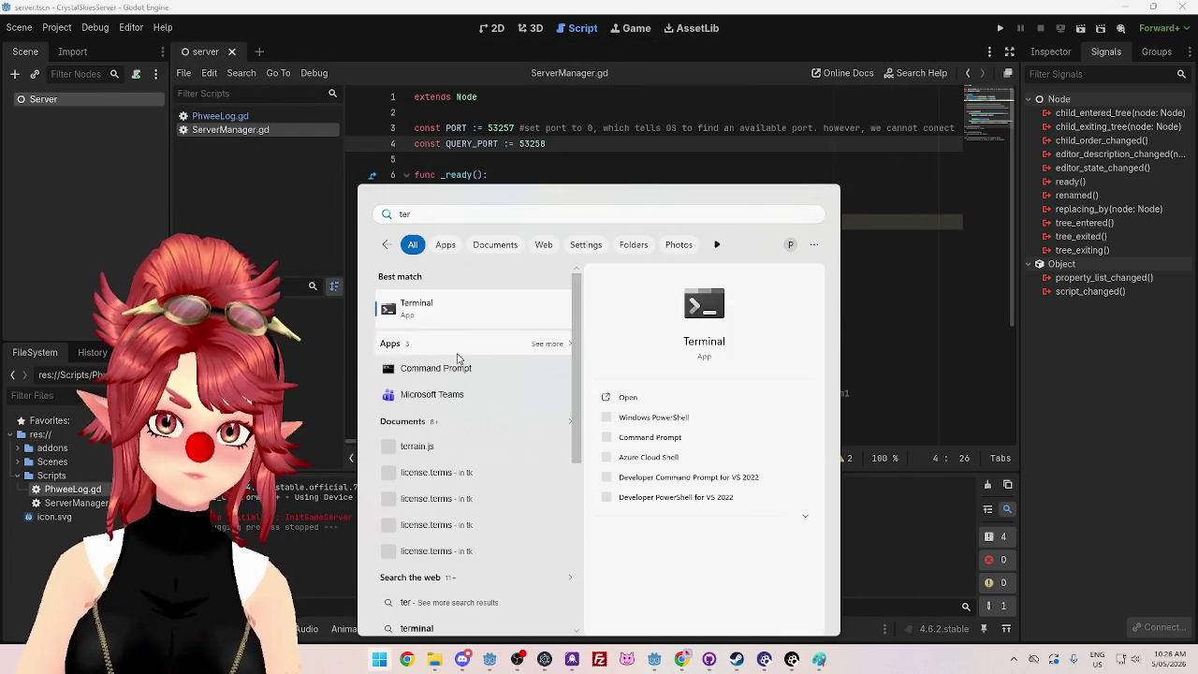
pyautogui.press('Return')
pyautogui.moveTo(670, 662)
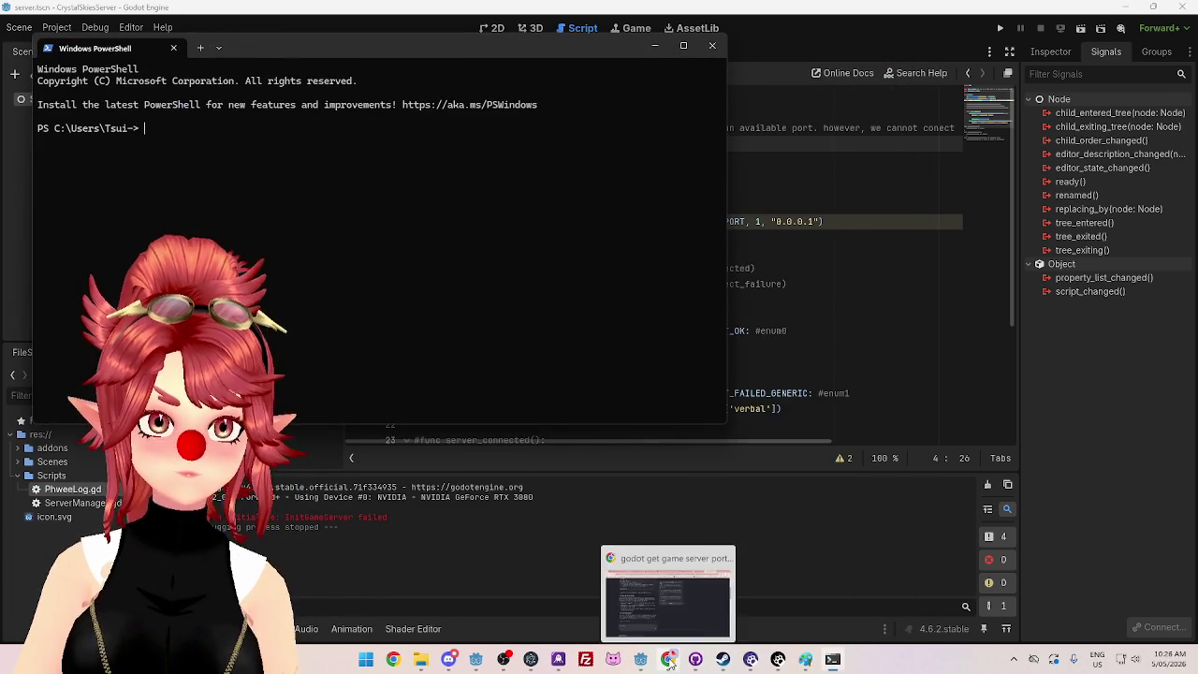
pyautogui.click(668, 606)
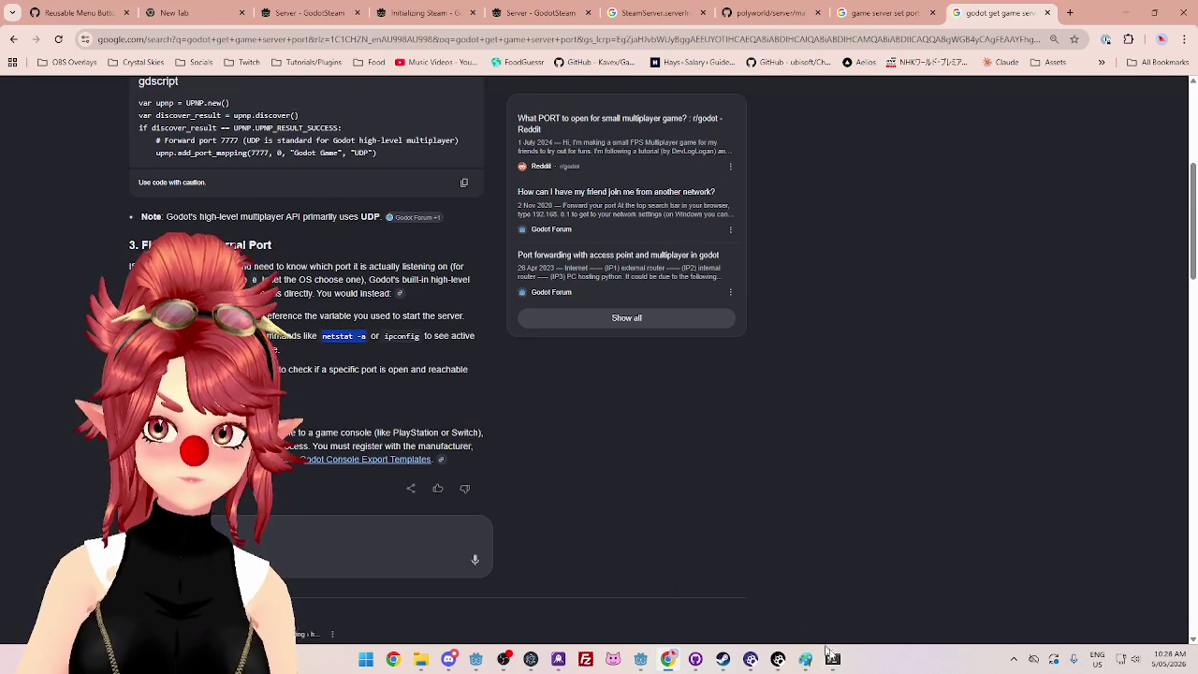
pyautogui.click(832, 659)
pyautogui.write('netstat -a')
pyautogui.press('Return')
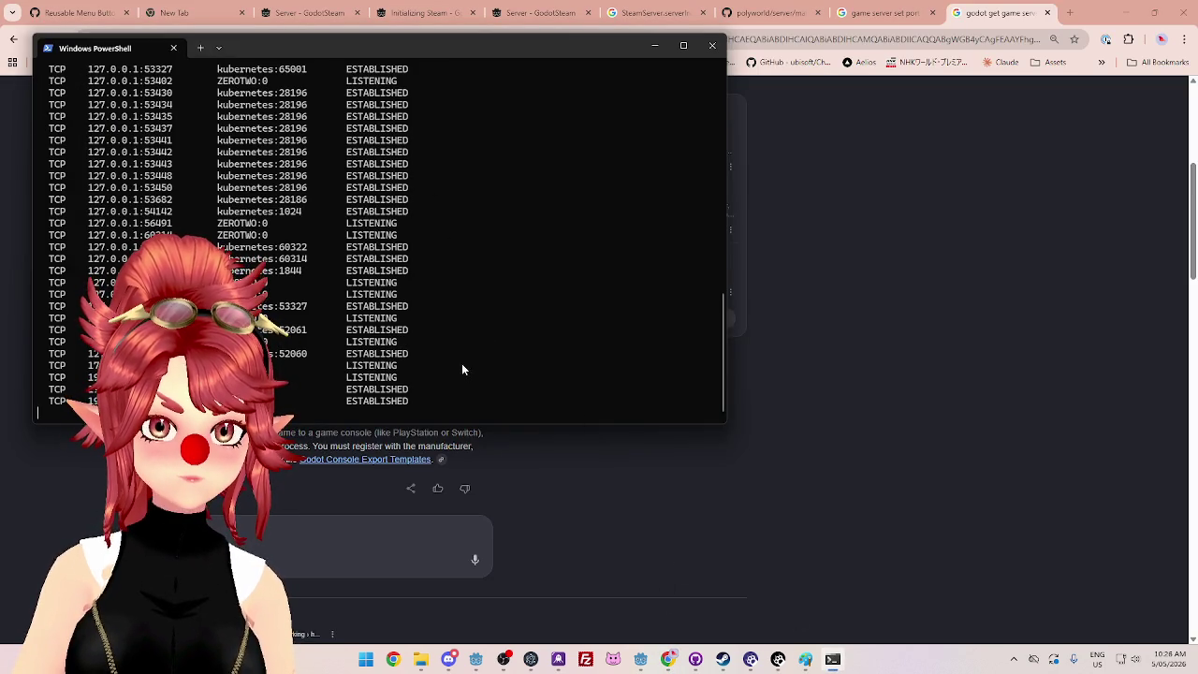
pyautogui.moveTo(411, 43); pyautogui.dragTo(649, 54)
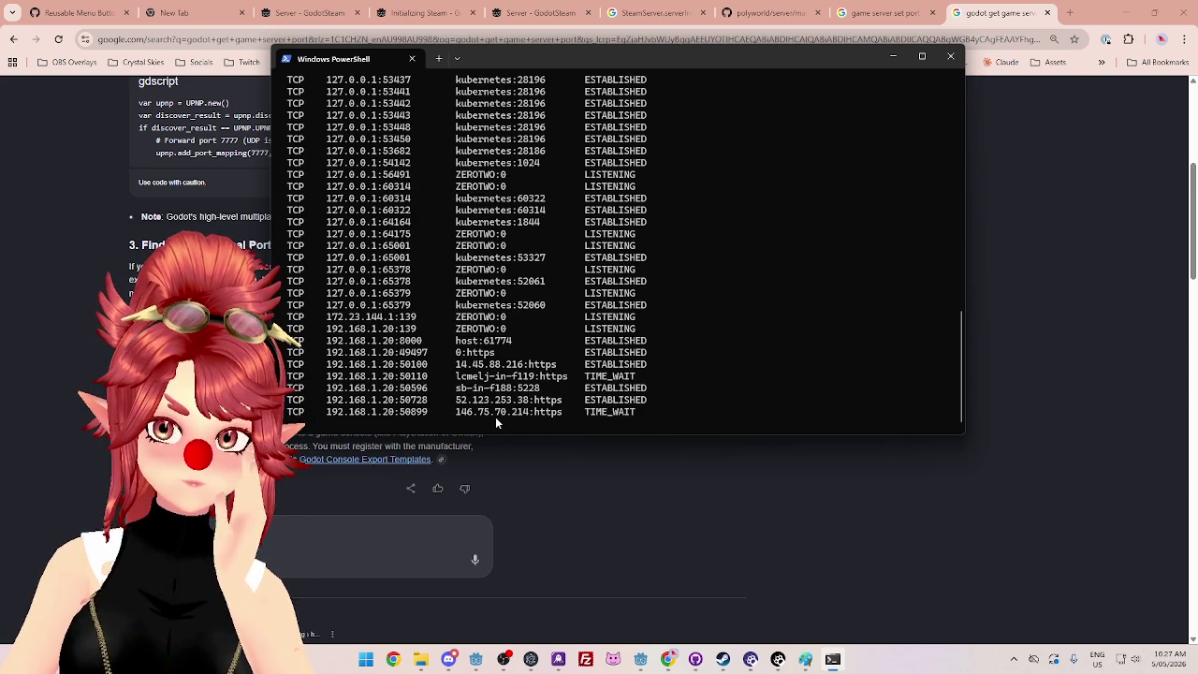
pyautogui.click(892, 56)
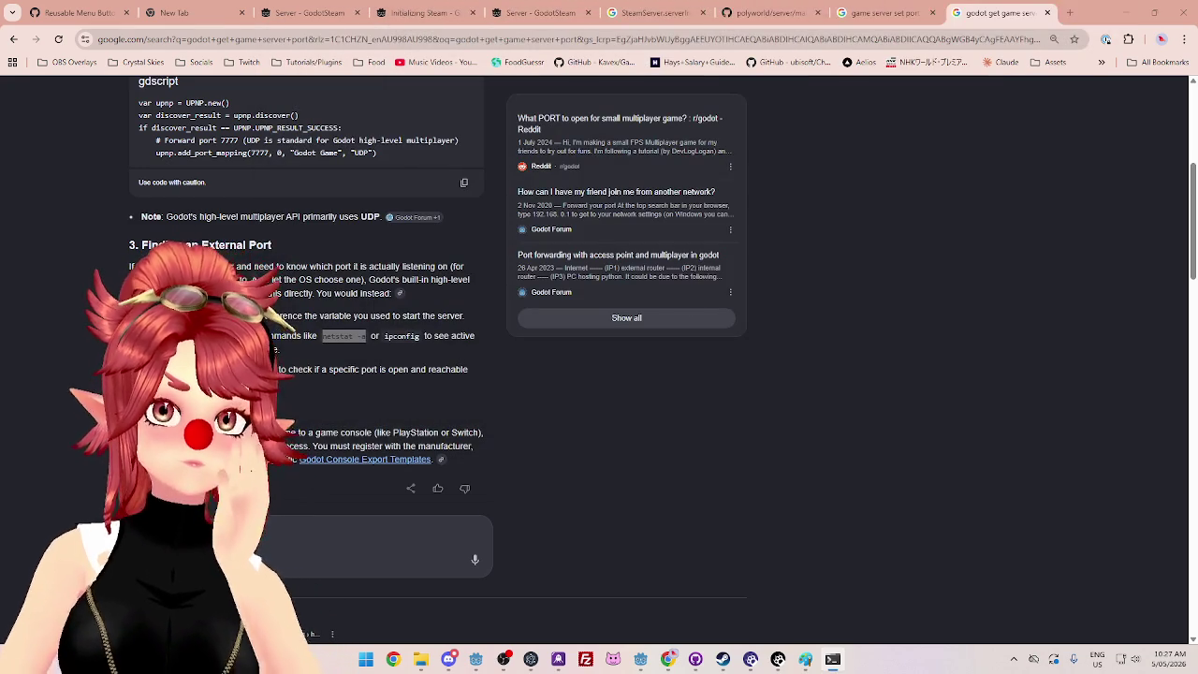
pyautogui.click(640, 659)
pyautogui.click(661, 284)
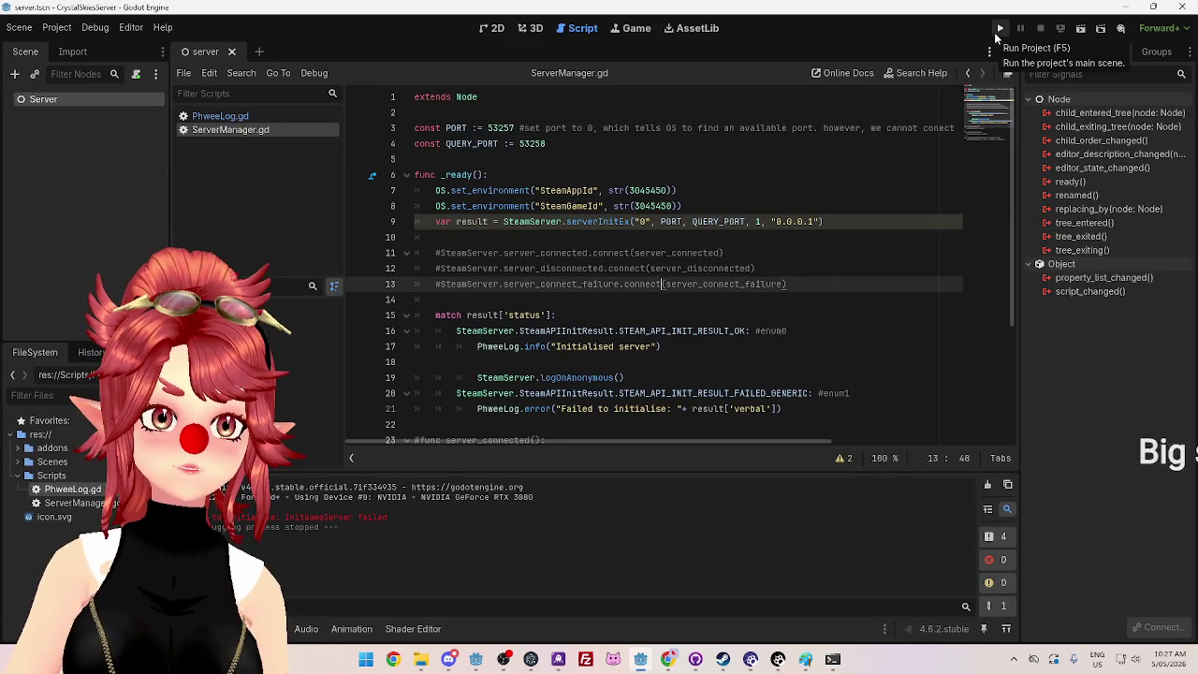
# Step: Rerun the server, then change PORT to 51971 and QUERY_PORT to 51976 and save
pyautogui.click(998, 29)
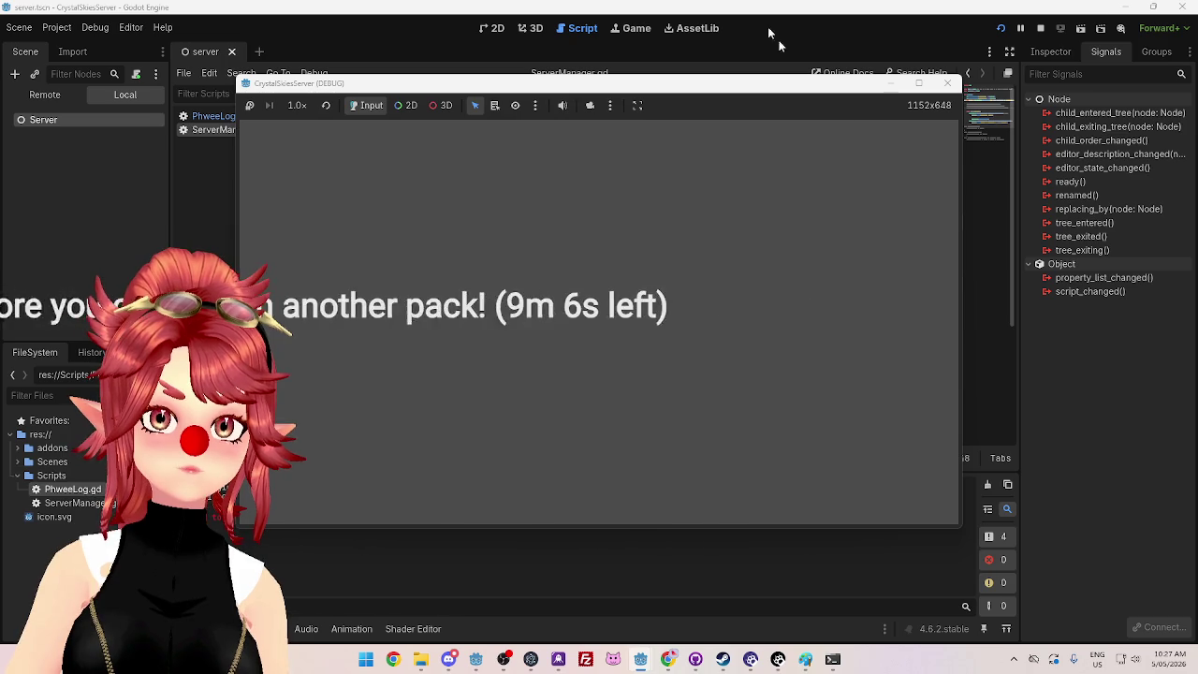
pyautogui.click(947, 83)
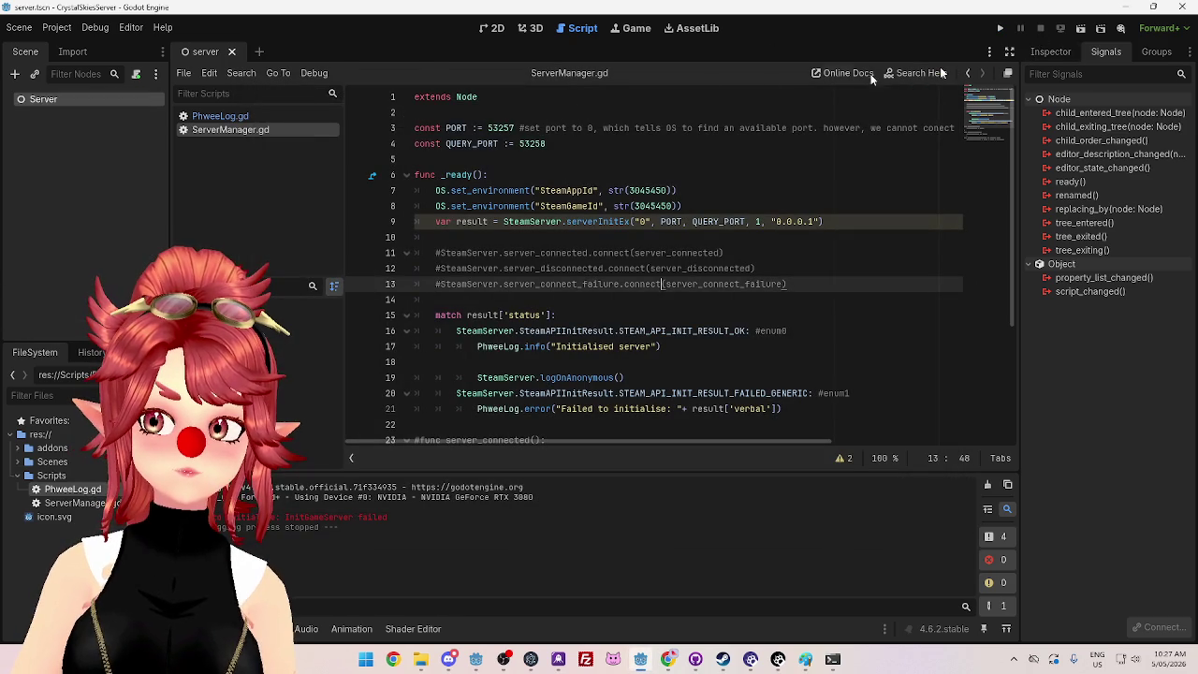
pyautogui.moveTo(487, 127); pyautogui.dragTo(513, 128)
pyautogui.write('51971')
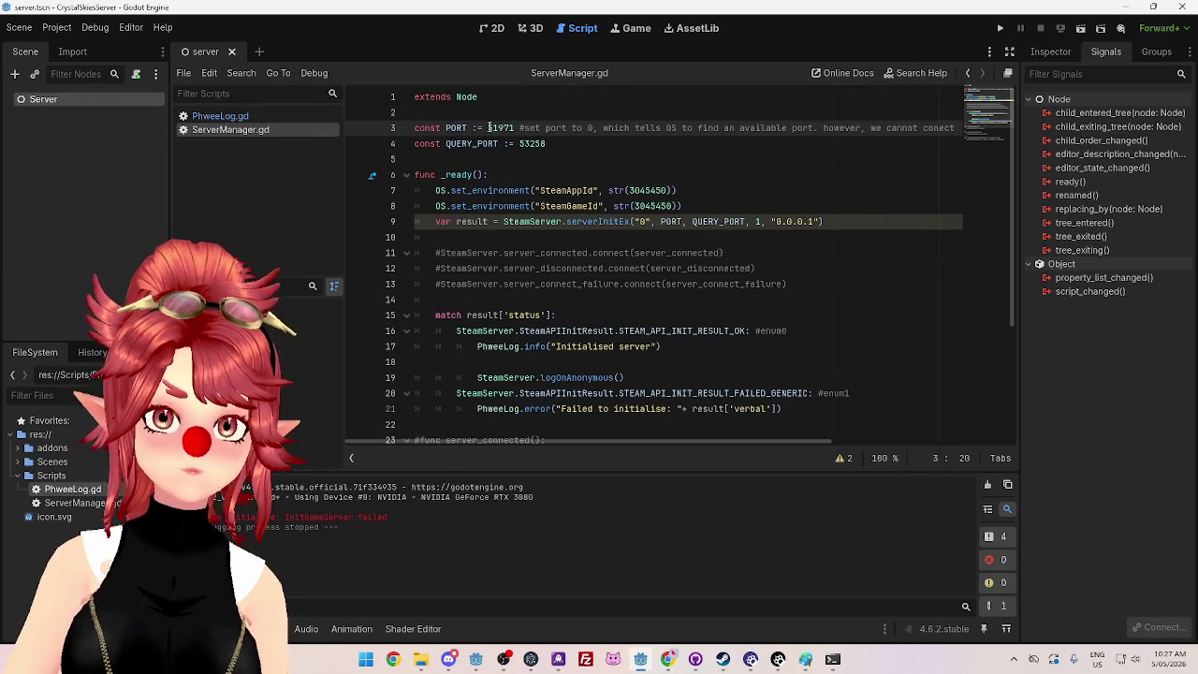
pyautogui.moveTo(519, 143); pyautogui.dragTo(560, 144)
pyautogui.write('51976')
pyautogui.click(589, 160)
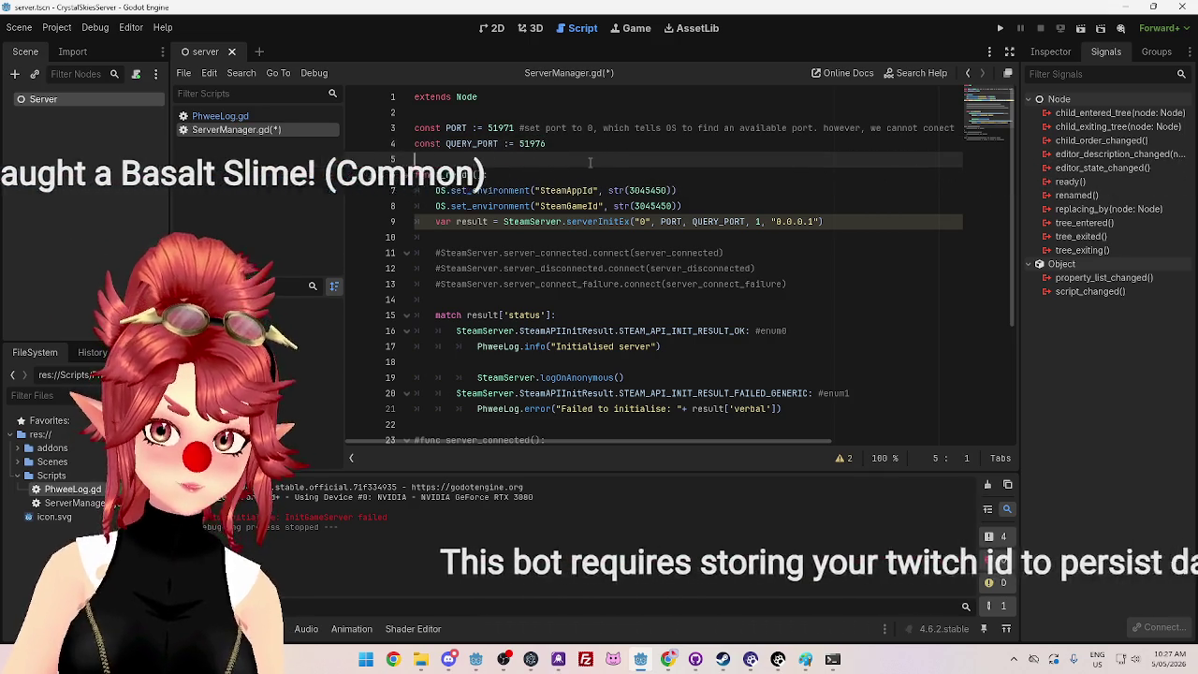
pyautogui.hotkey('ctrl', 's')
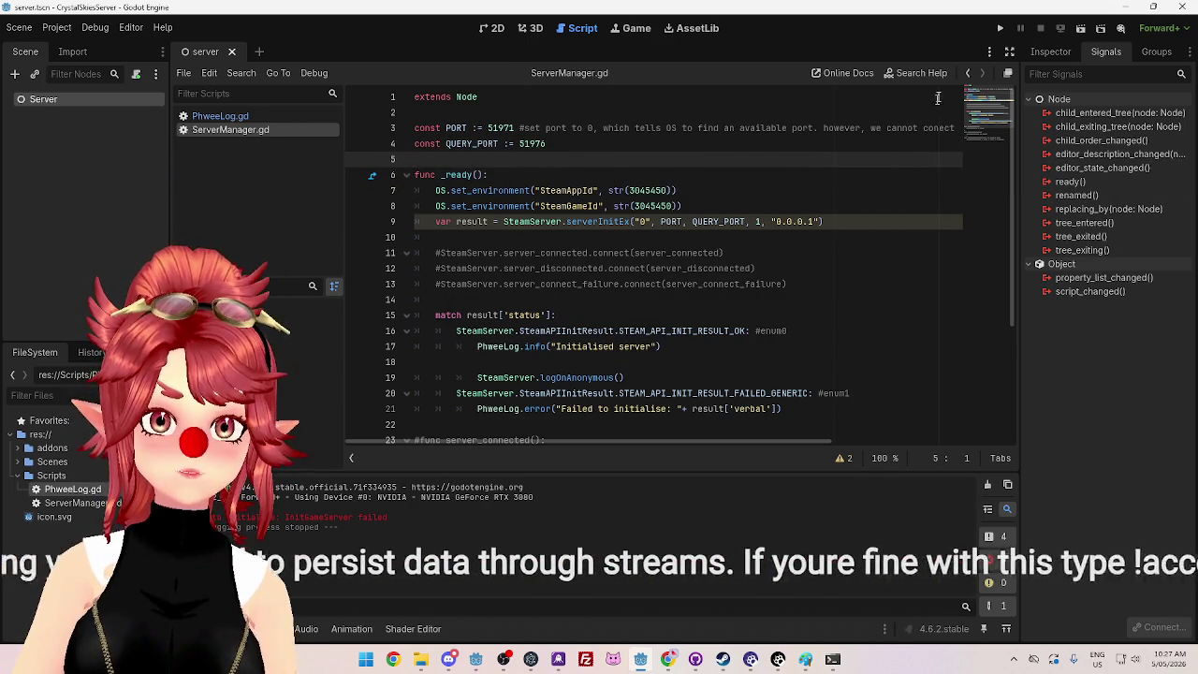
# Step: Run the project with the new ports and bring the netstat output over the editor
pyautogui.click(999, 28)
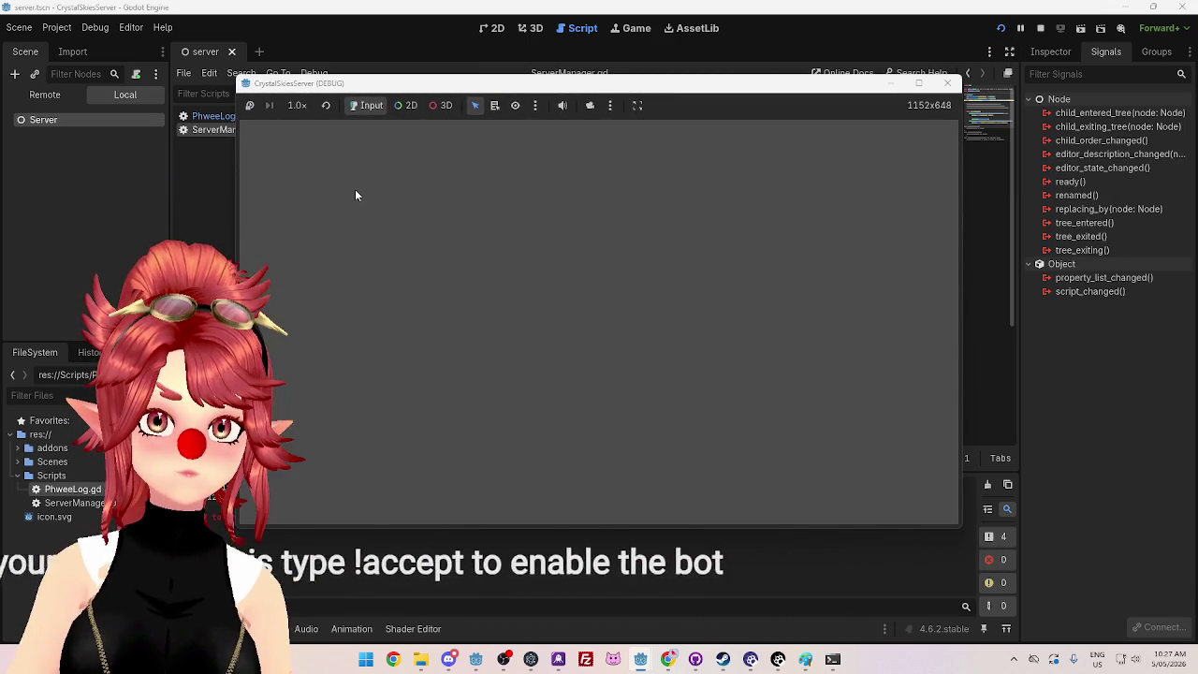
pyautogui.moveTo(395, 87)
pyautogui.mouseDown()
pyautogui.moveTo(488, 105)
pyautogui.moveTo(489, 137)
pyautogui.moveTo(684, 129)
pyautogui.moveTo(384, 99)
pyautogui.mouseUp()
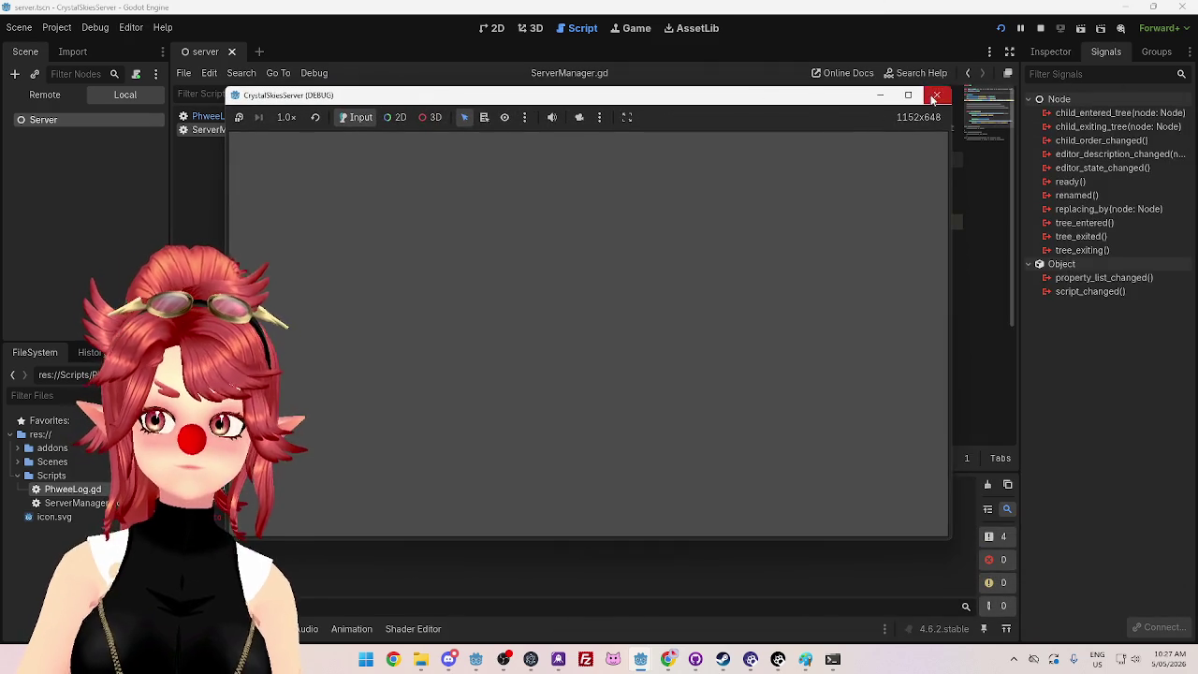
pyautogui.click(935, 95)
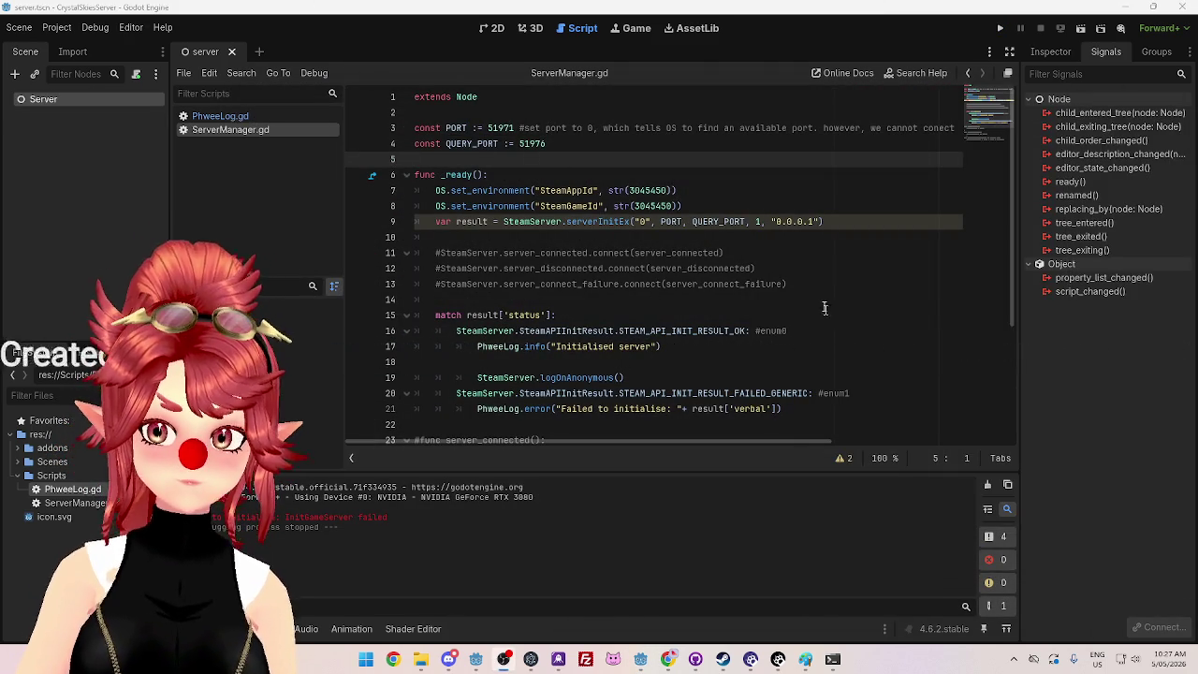
pyautogui.click(816, 272)
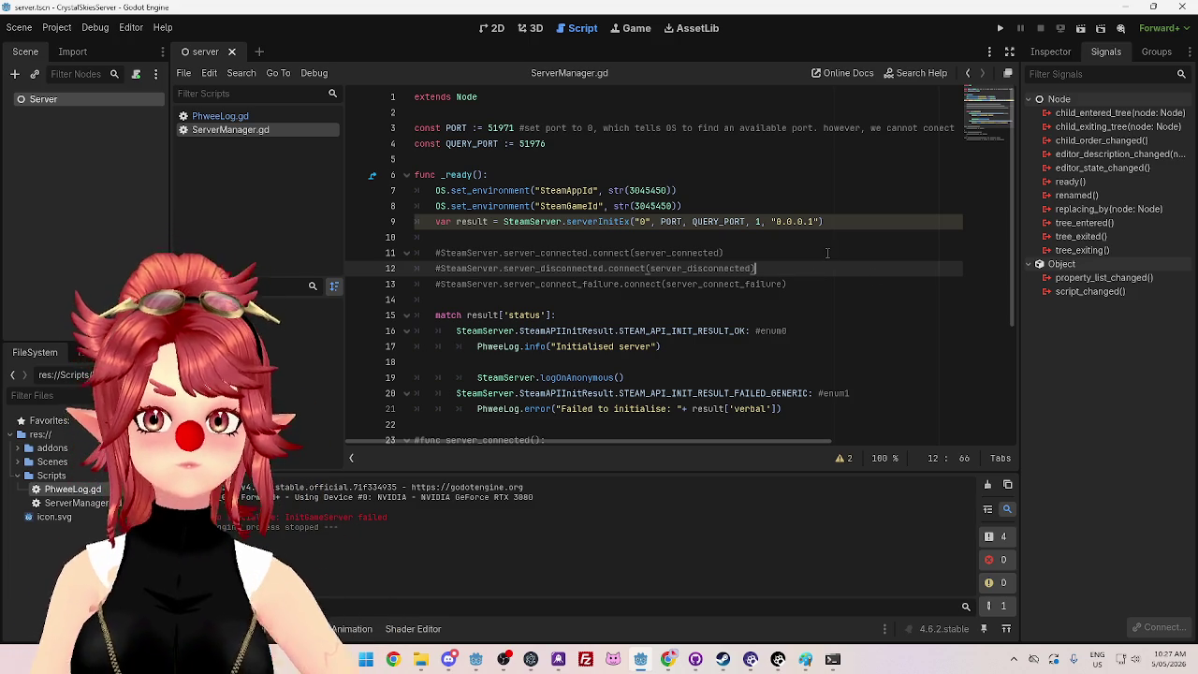
pyautogui.click(832, 660)
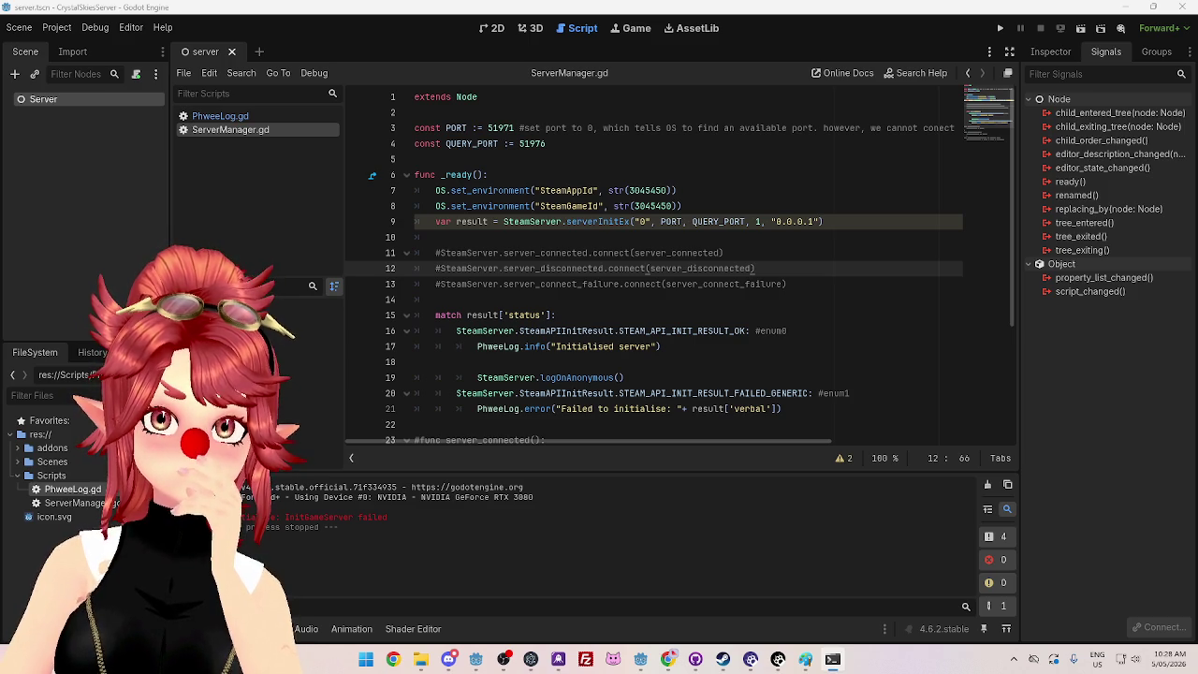
pyautogui.moveTo(578, 10); pyautogui.dragTo(577, 128)
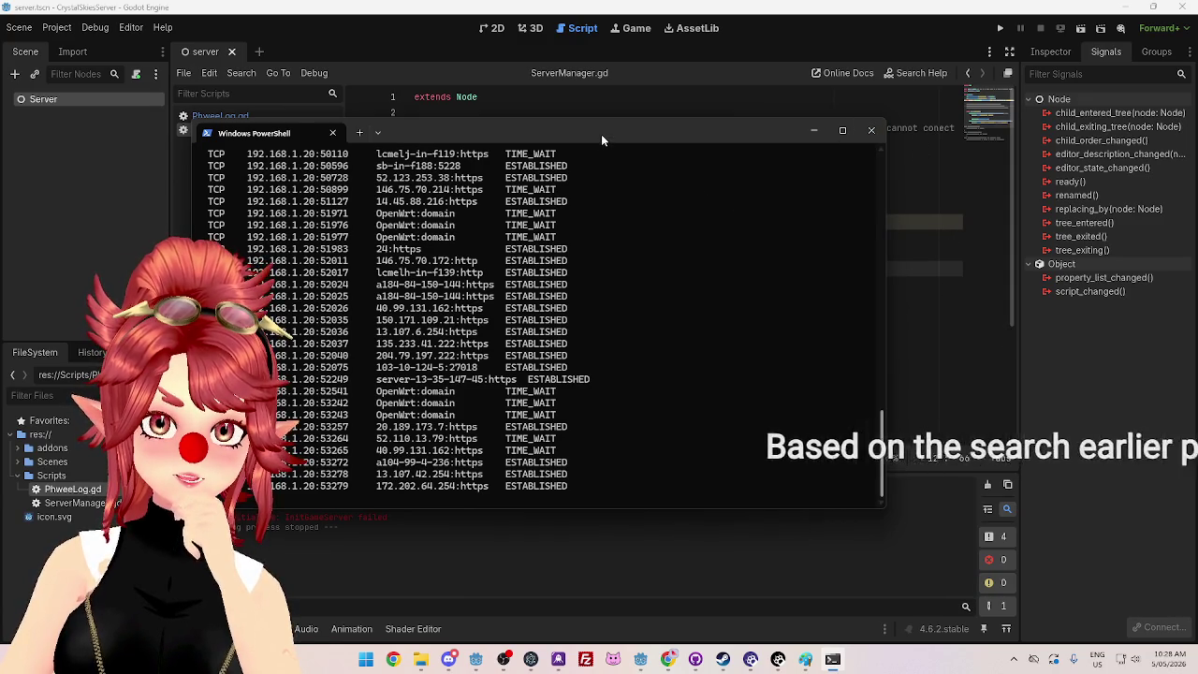
# Step: Scan the netstat listing for the server ports, then open Windows Security from the system tray
pyautogui.moveTo(600, 138); pyautogui.dragTo(615, 131)
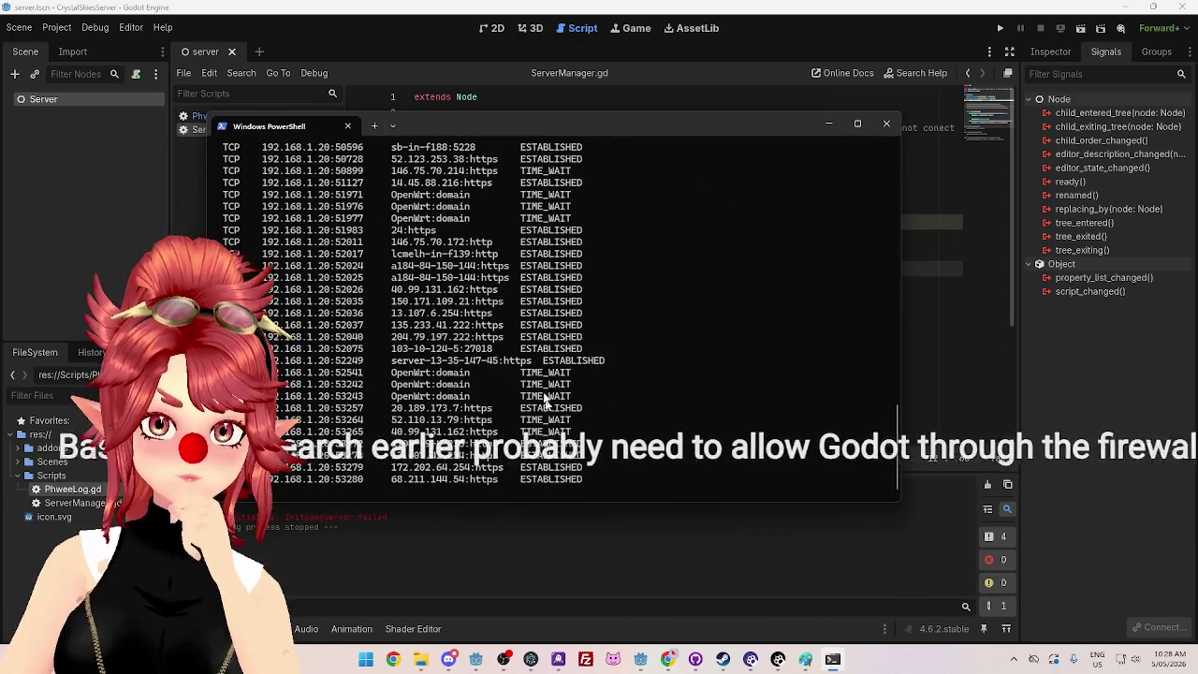
pyautogui.scroll(6, 568, 267)
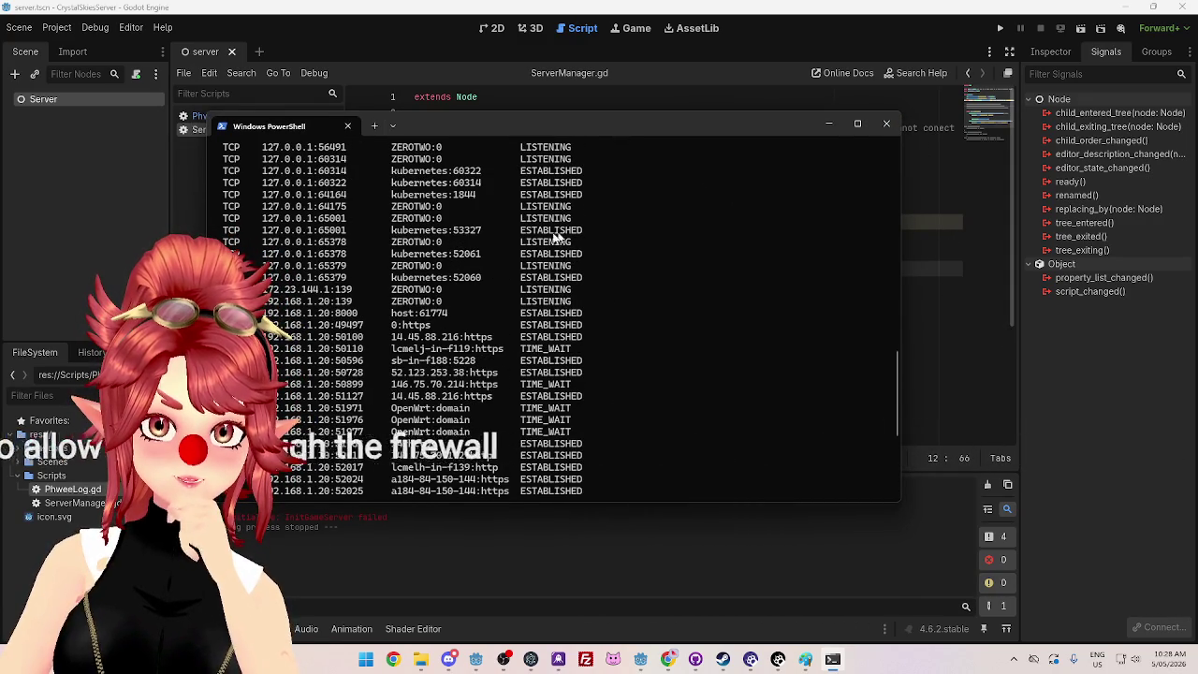
pyautogui.moveTo(524, 210); pyautogui.dragTo(573, 211)
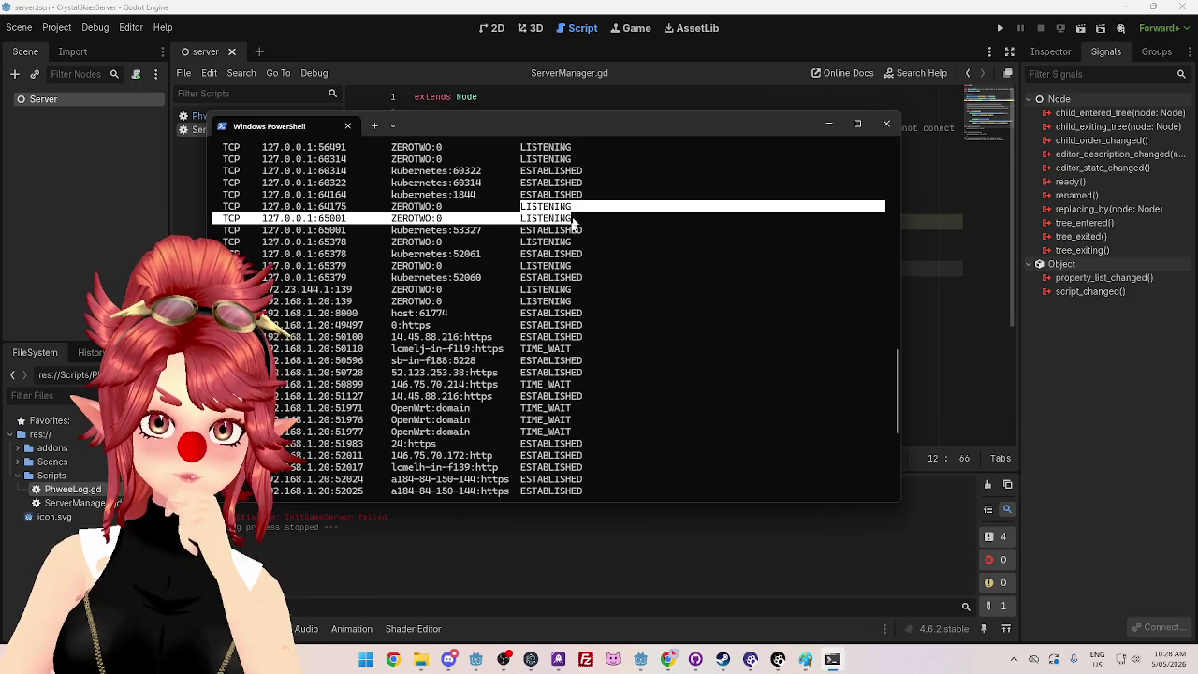
pyautogui.scroll(-4, 475, 429)
pyautogui.scroll(-3, 475, 429)
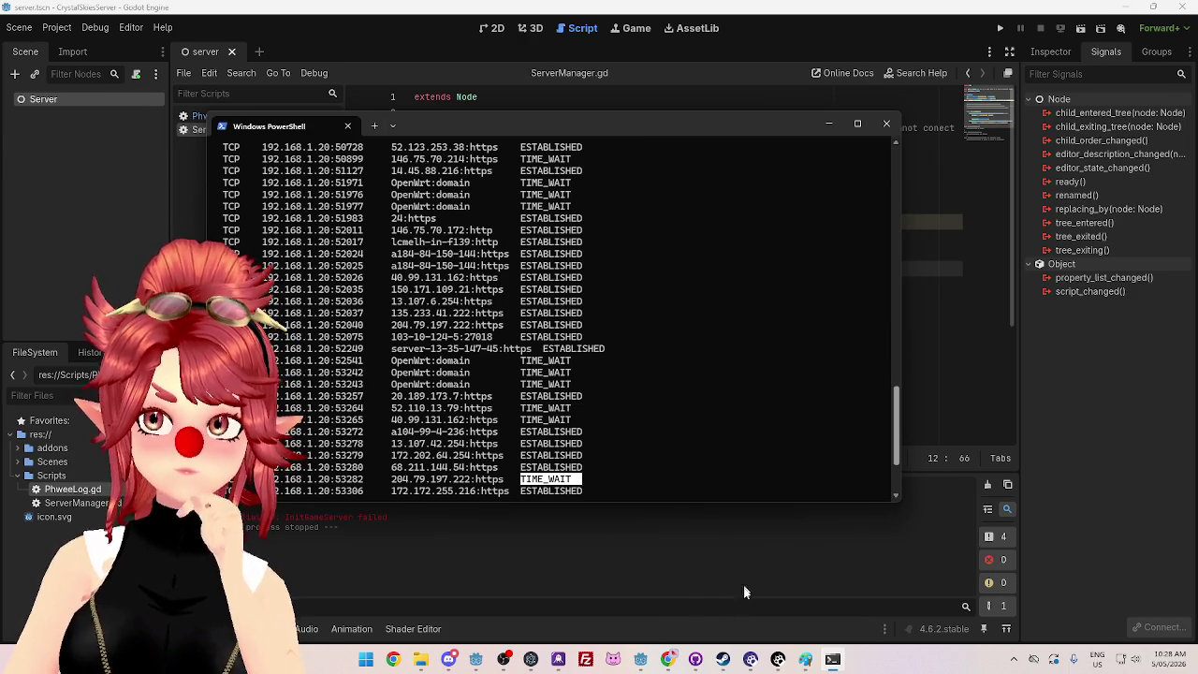
pyautogui.click(1013, 666)
pyautogui.click(1014, 570)
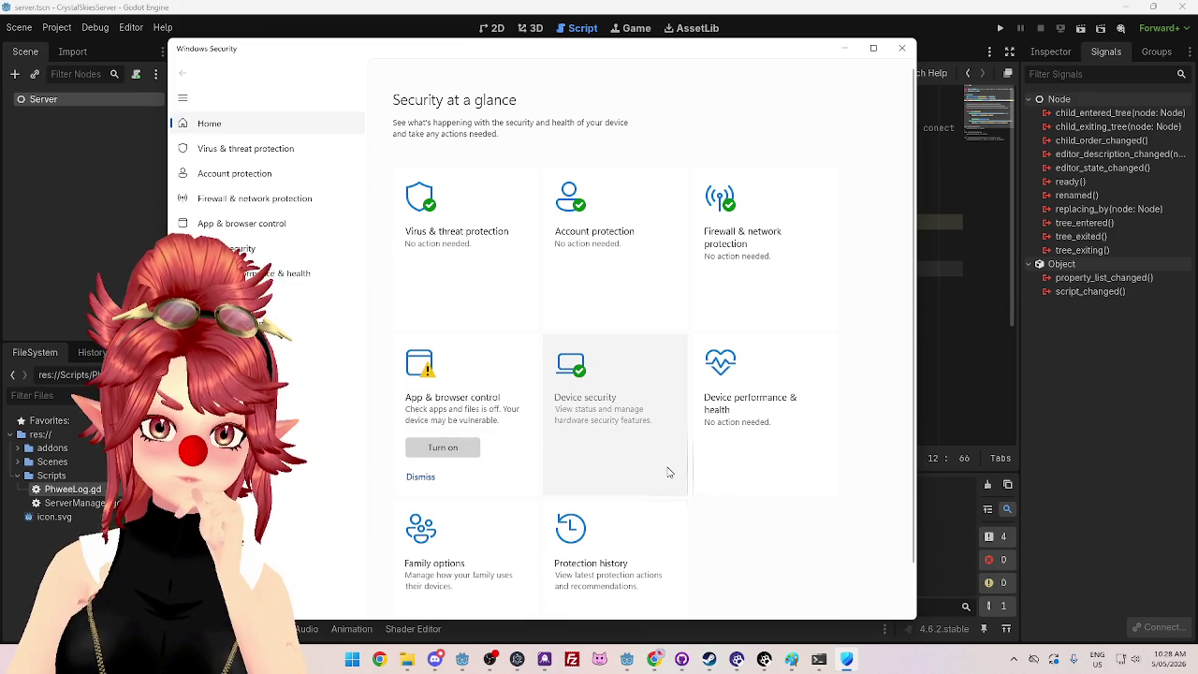
# Step: Look through App & browser control and the Virus & threat protection settings in Windows Security
pyautogui.click(520, 395)
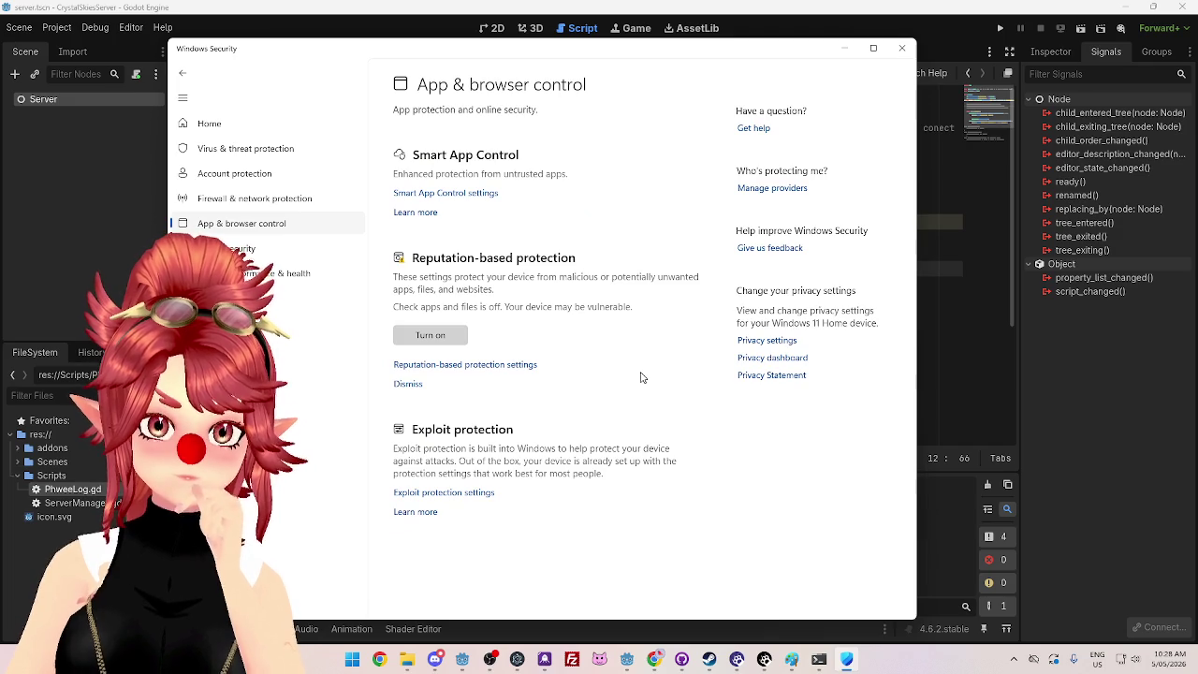
pyautogui.click(182, 73)
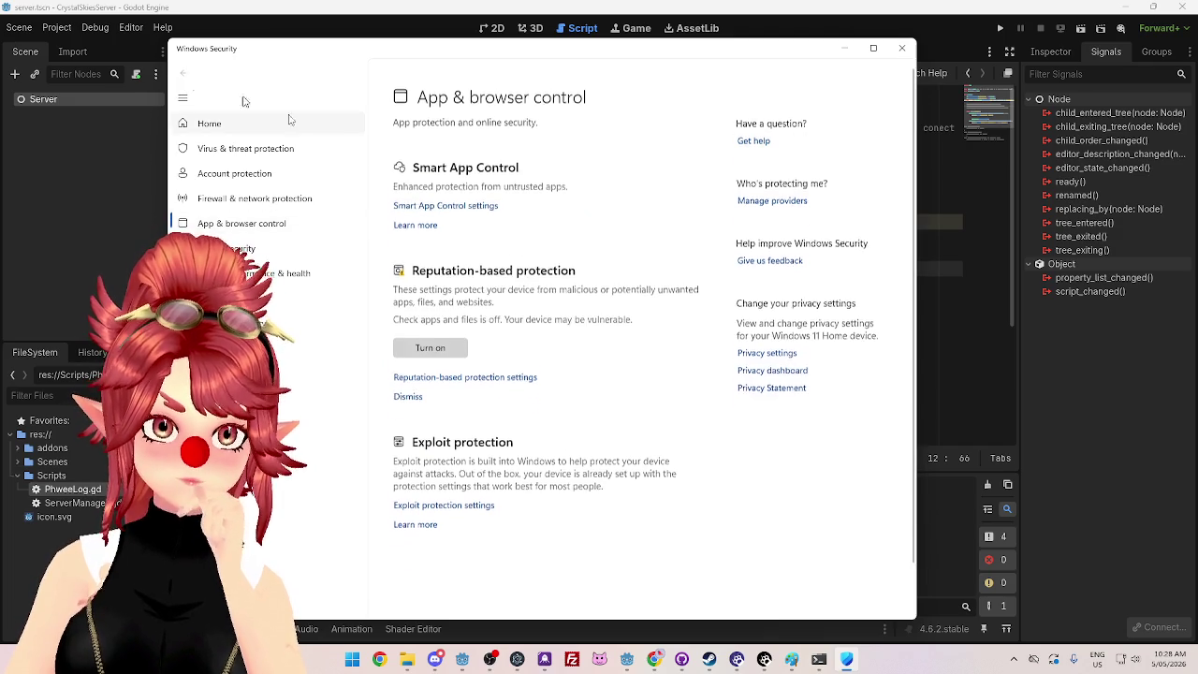
pyautogui.click(483, 214)
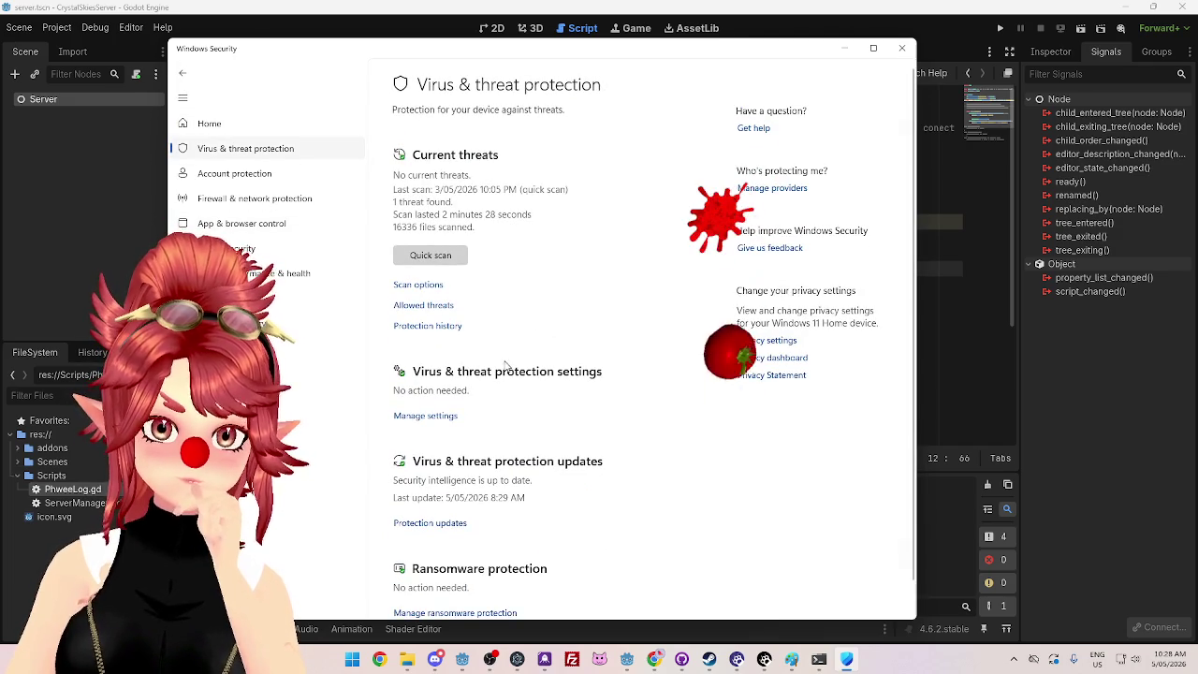
pyautogui.scroll(-1, 496, 309)
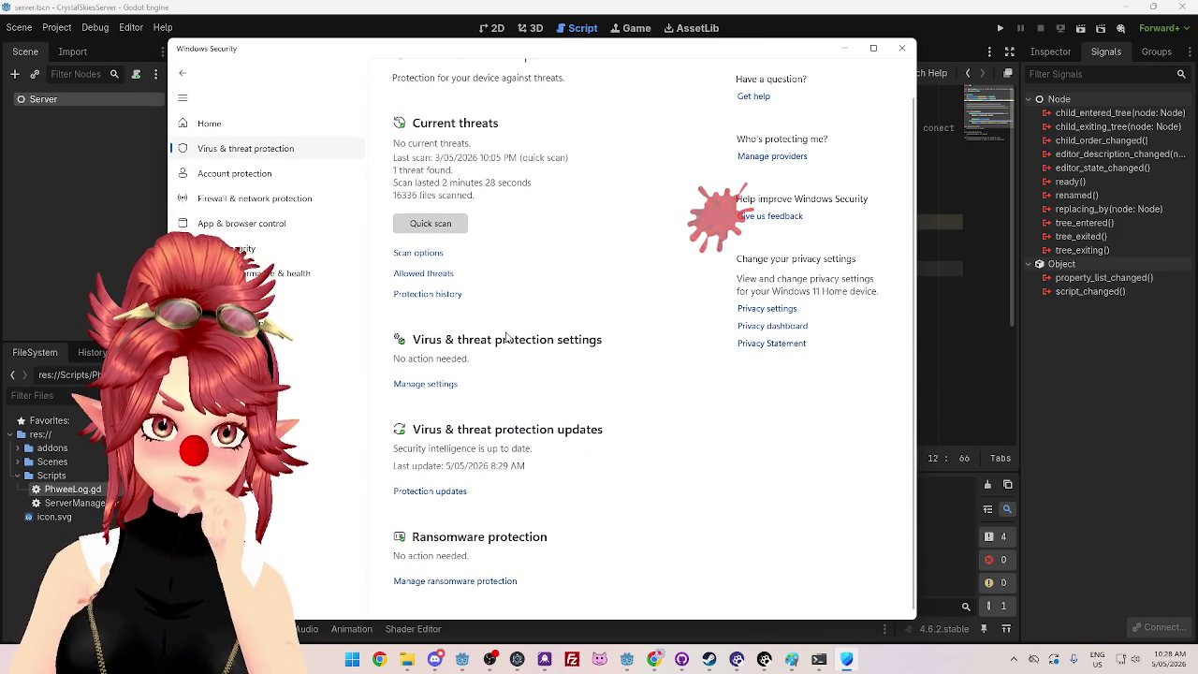
pyautogui.click(440, 391)
pyautogui.scroll(-5, 506, 309)
pyautogui.scroll(-1, 529, 327)
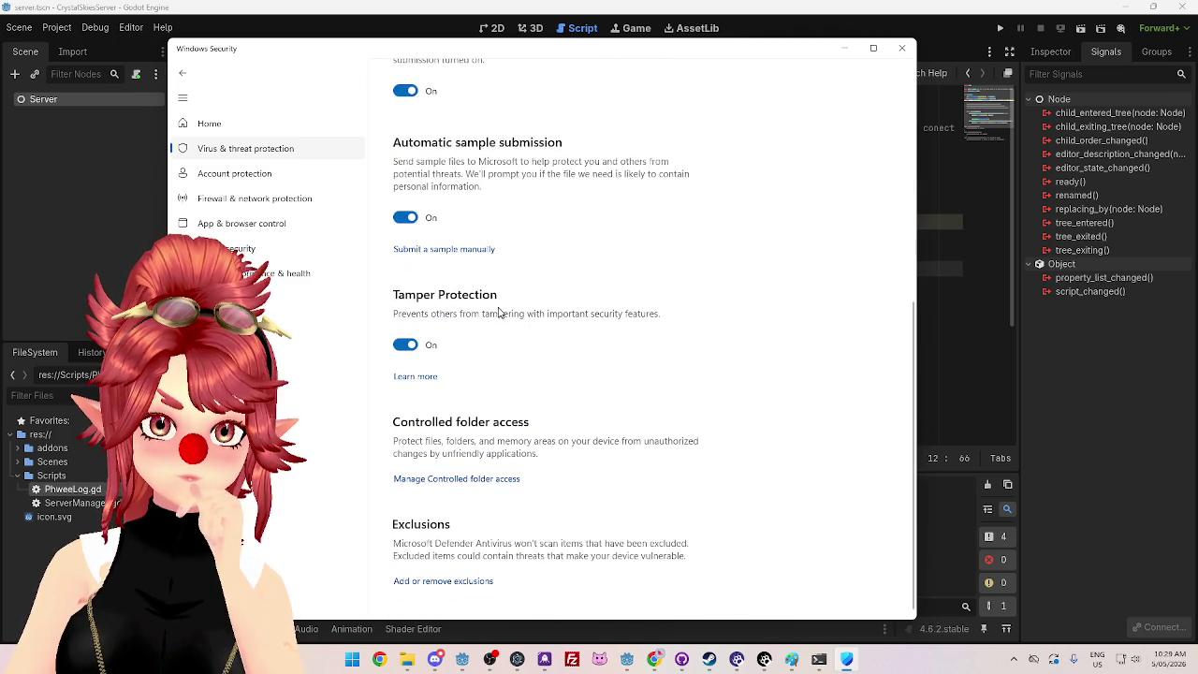
pyautogui.scroll(5, 503, 316)
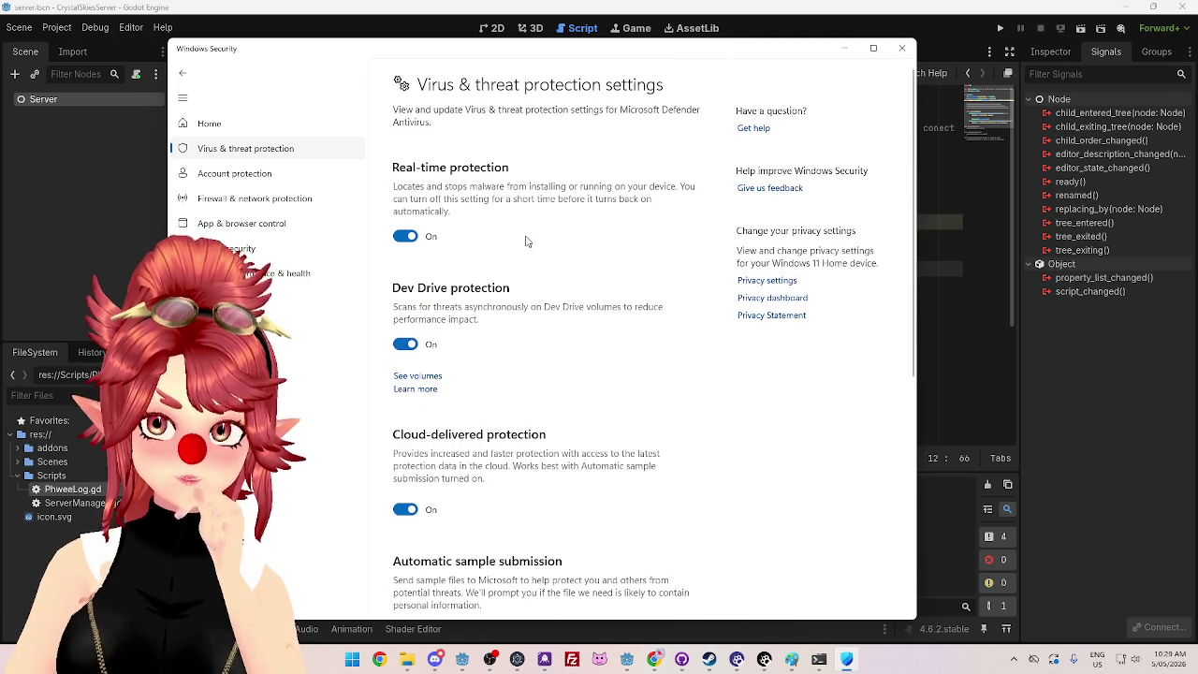
# Step: Revisit the Virus & threat protection settings, then return Home and open Firewall & network protection
pyautogui.click(236, 149)
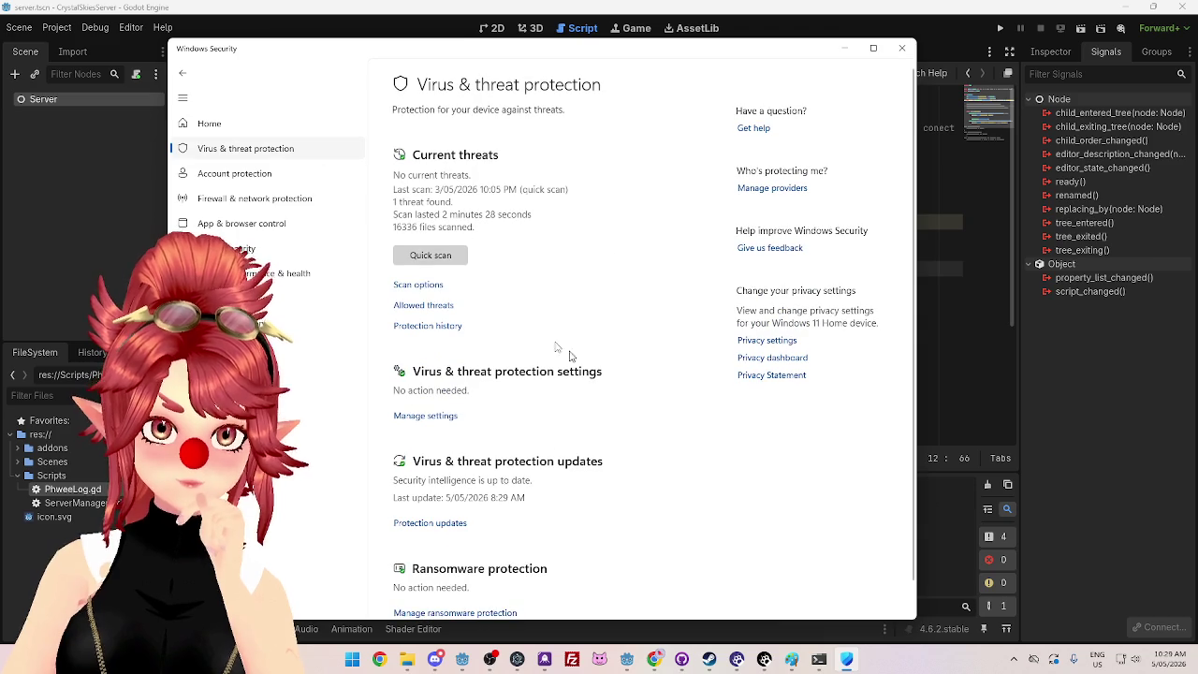
pyautogui.scroll(-1, 505, 323)
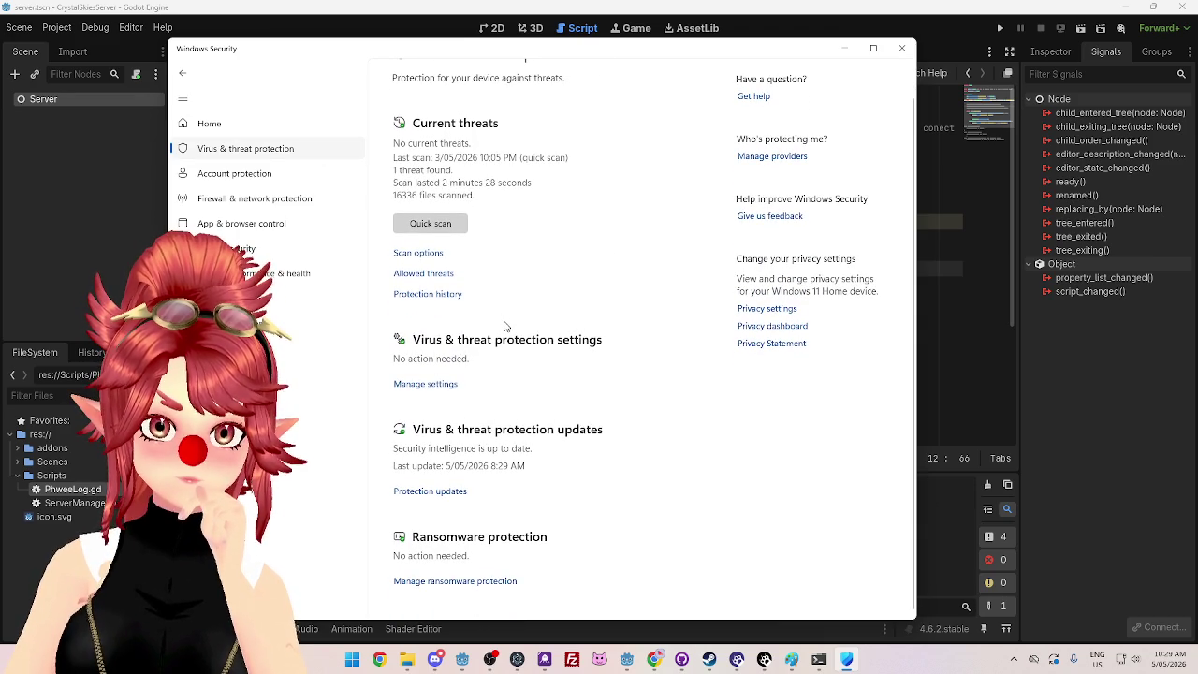
pyautogui.scroll(1, 503, 325)
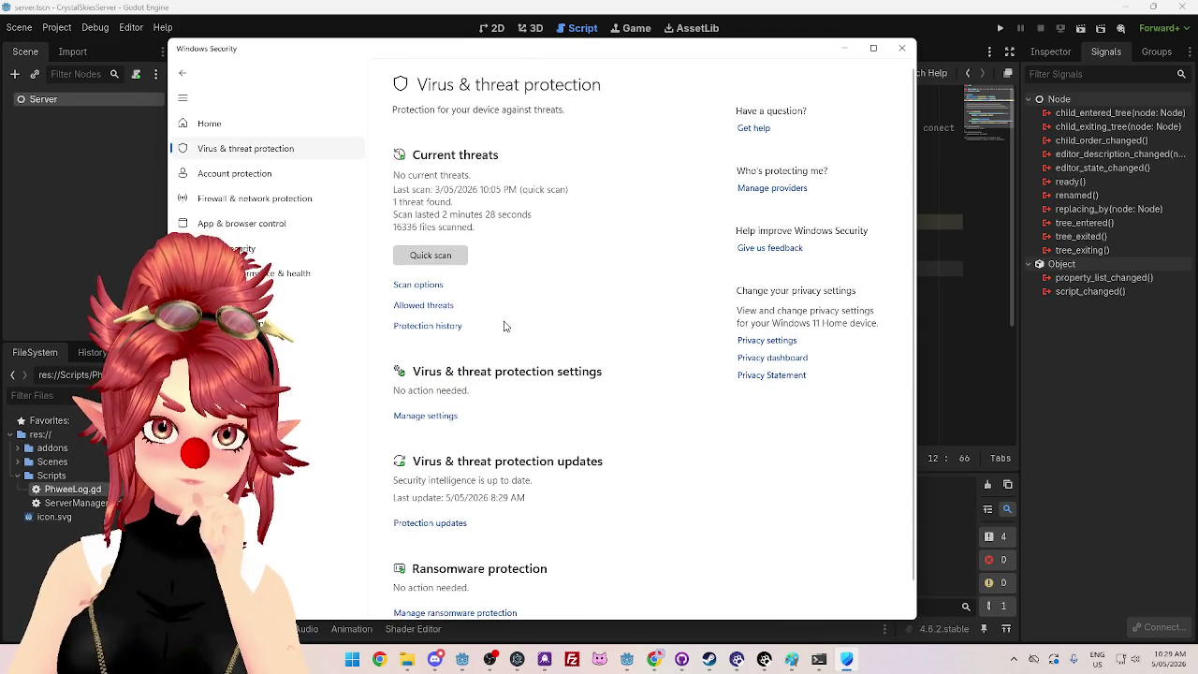
pyautogui.scroll(-1, 504, 324)
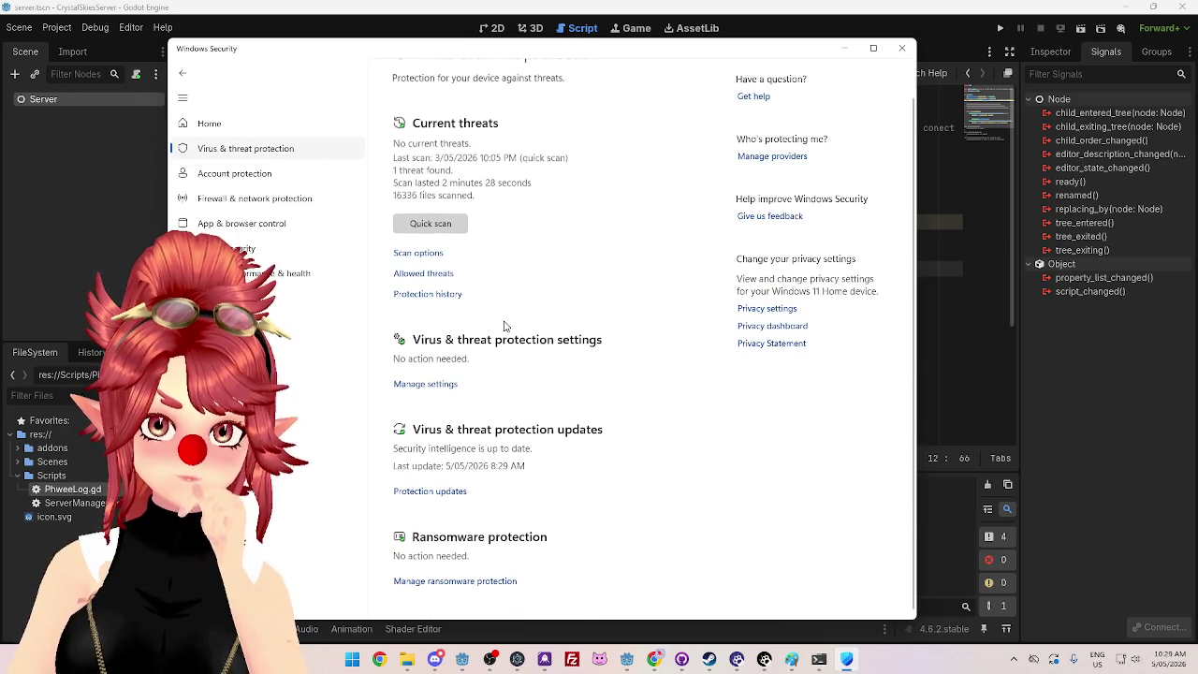
pyautogui.click(425, 385)
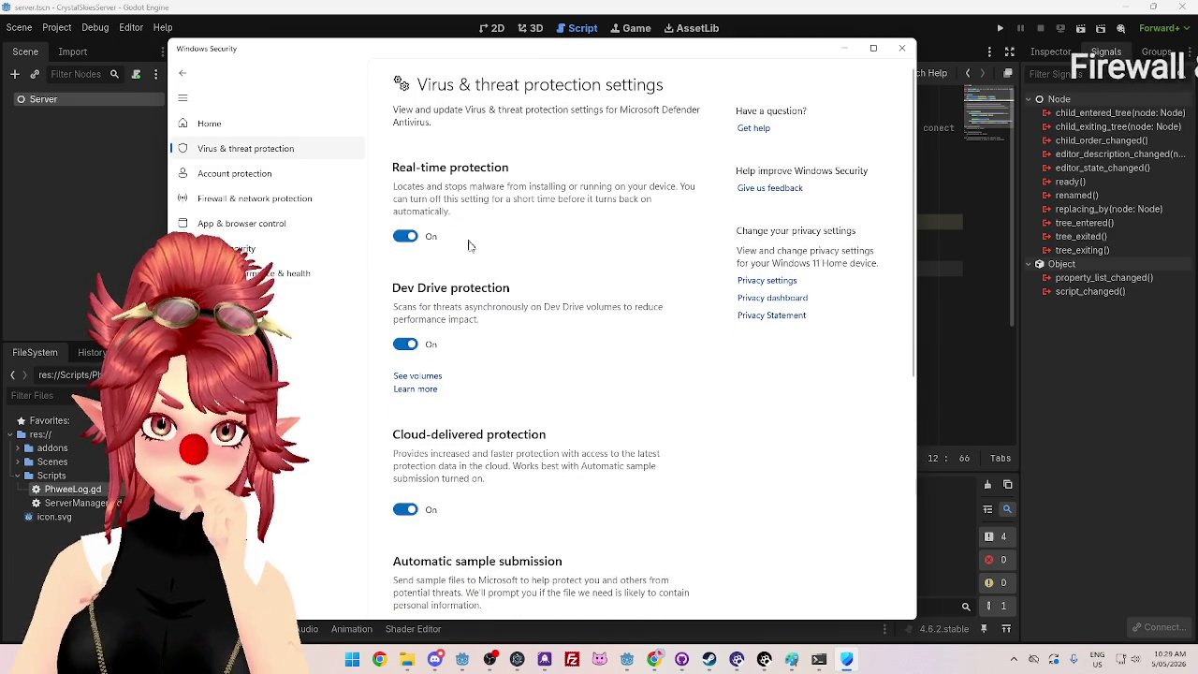
pyautogui.scroll(-5, 494, 280)
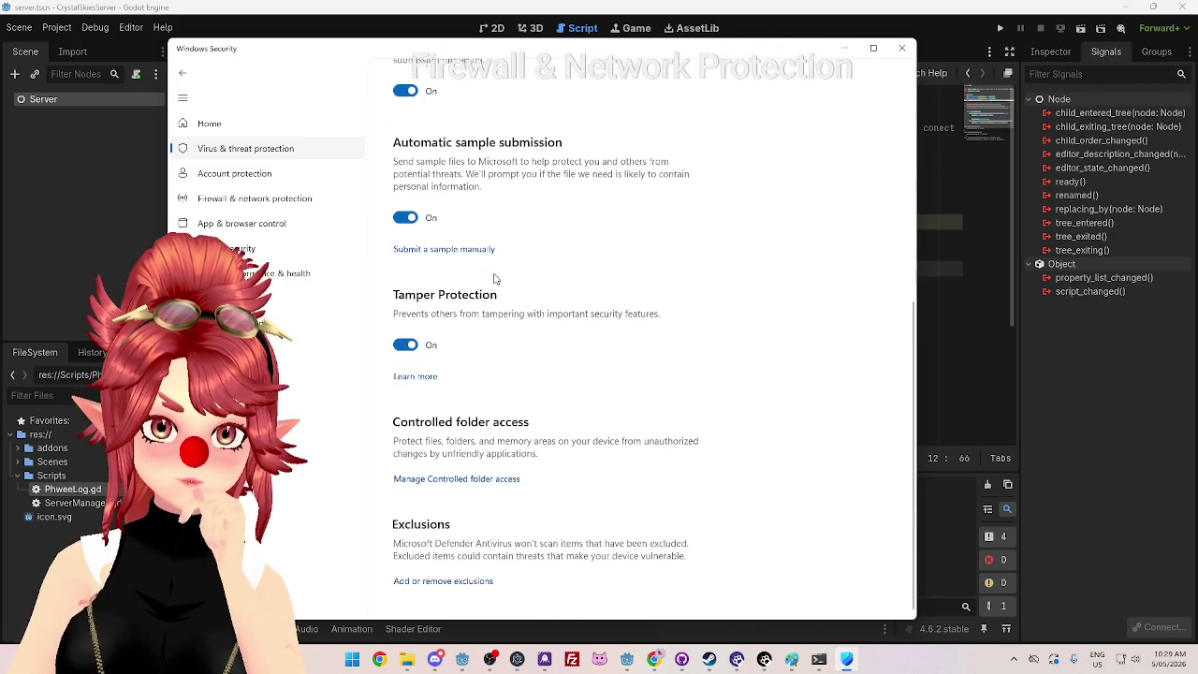
pyautogui.scroll(5, 495, 286)
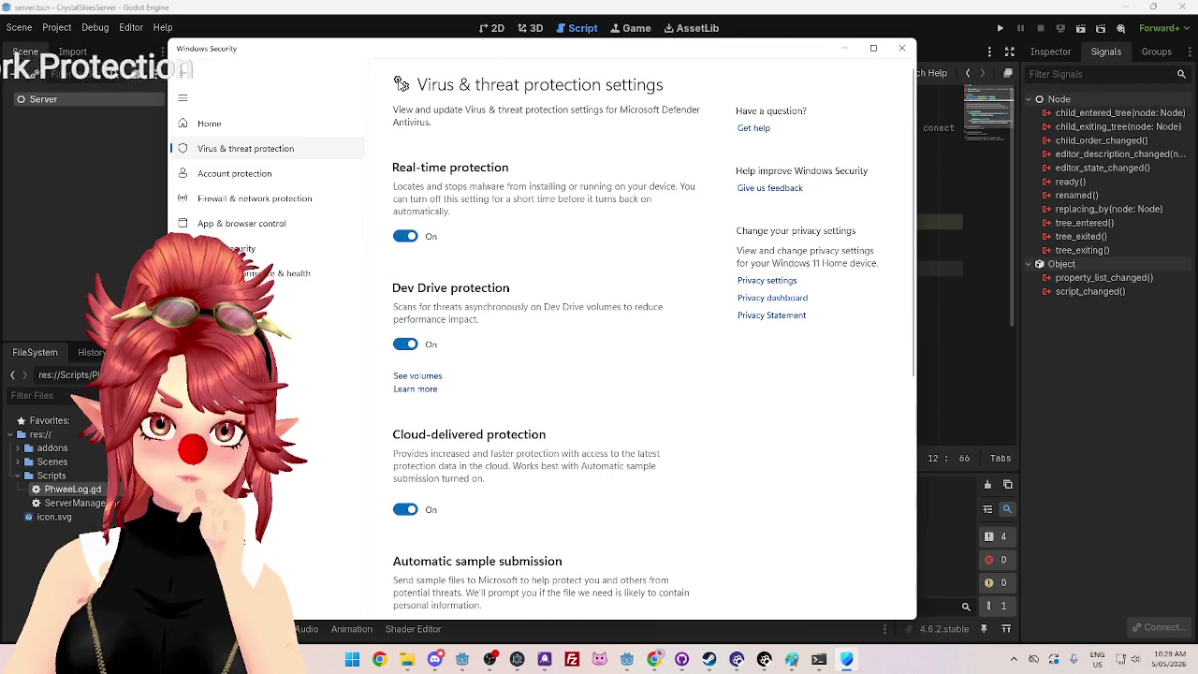
pyautogui.click(184, 77)
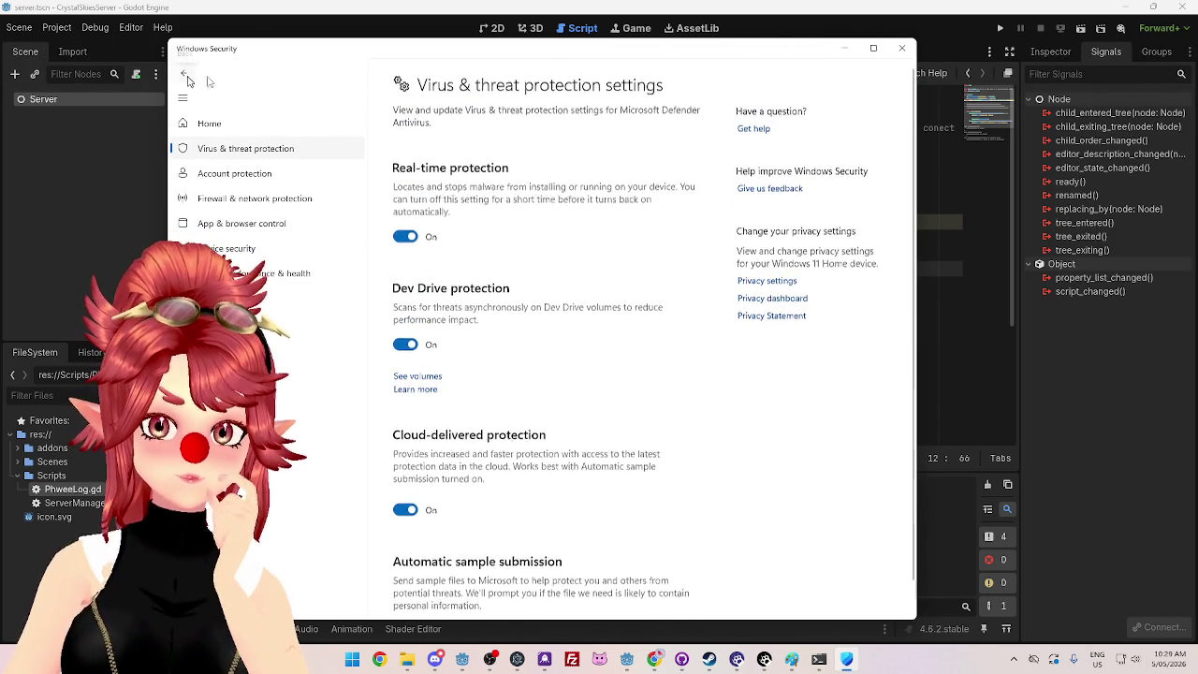
pyautogui.click(424, 415)
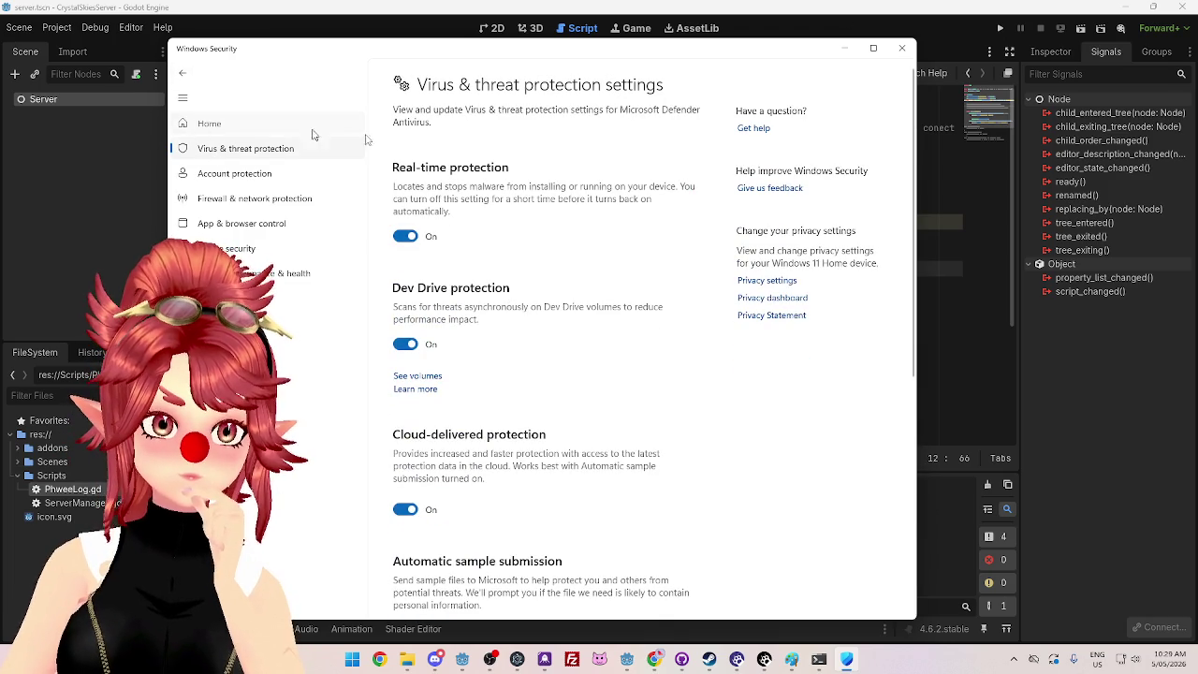
pyautogui.click(222, 124)
pyautogui.click(796, 254)
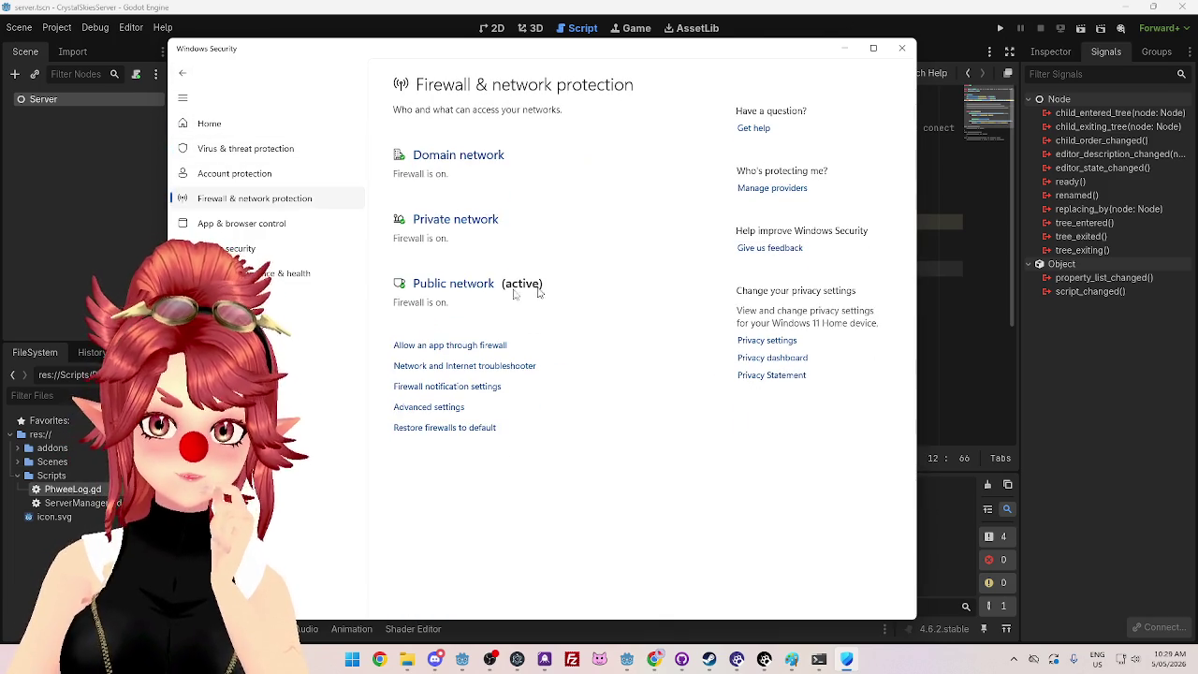
# Step: Open the firewall's allowed-apps list, unlock it for editing, and begin adding another app
pyautogui.click(443, 346)
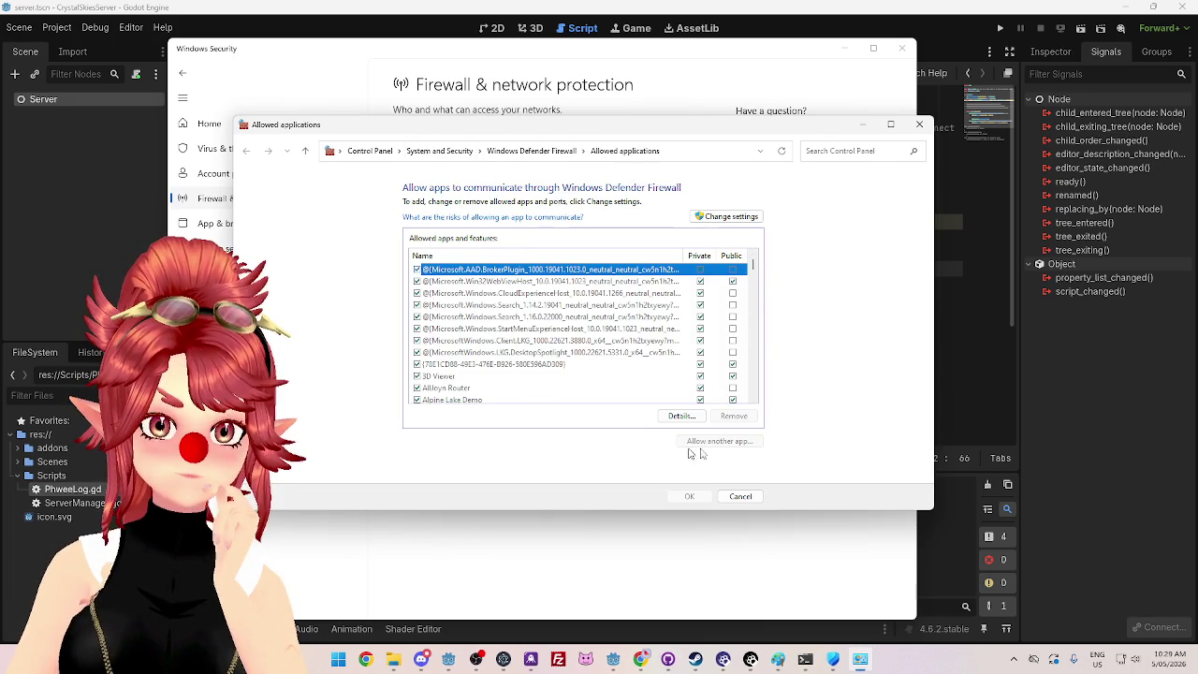
pyautogui.click(734, 217)
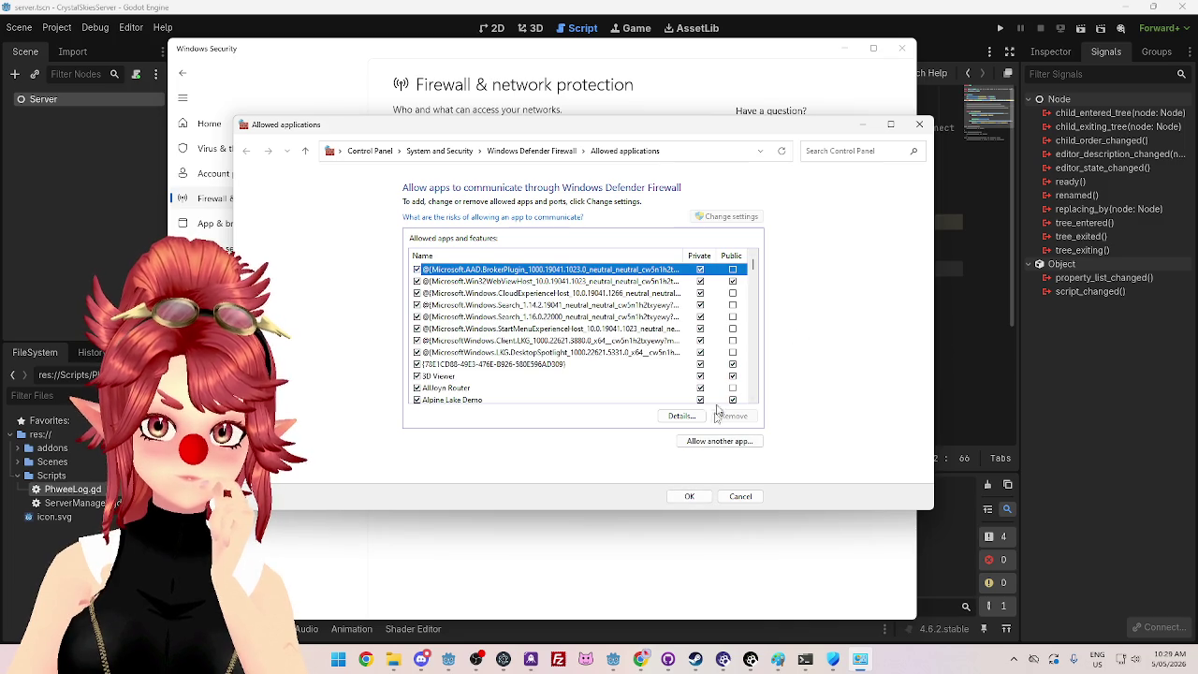
pyautogui.click(707, 438)
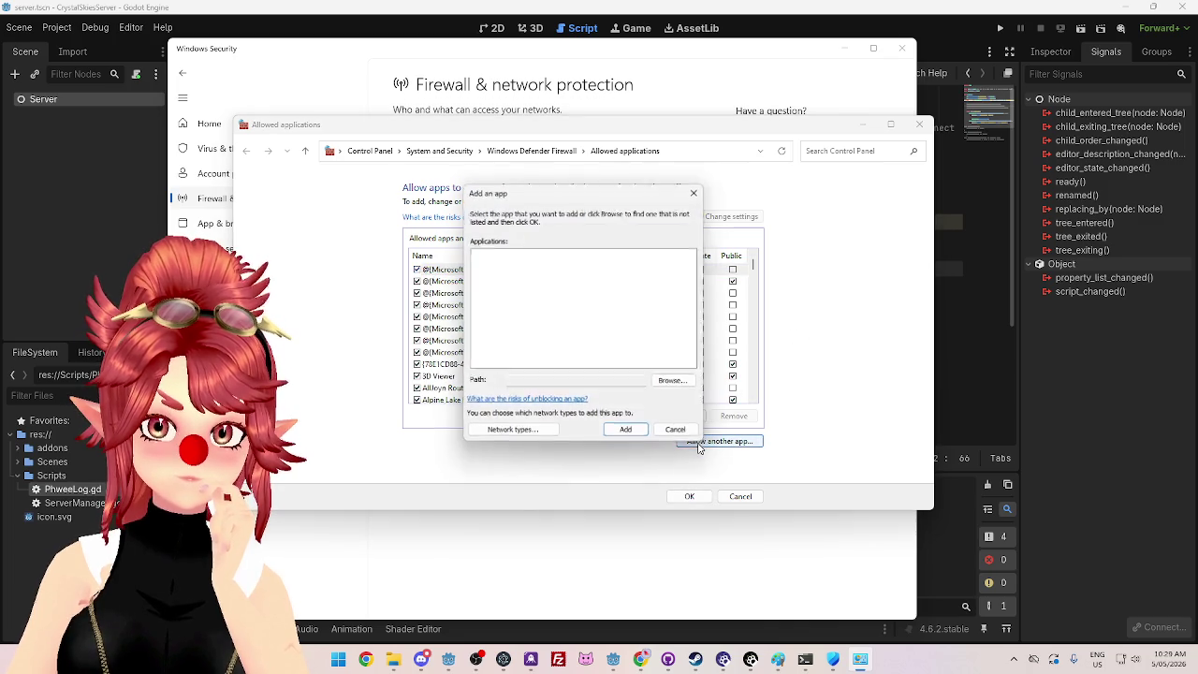
pyautogui.click(667, 381)
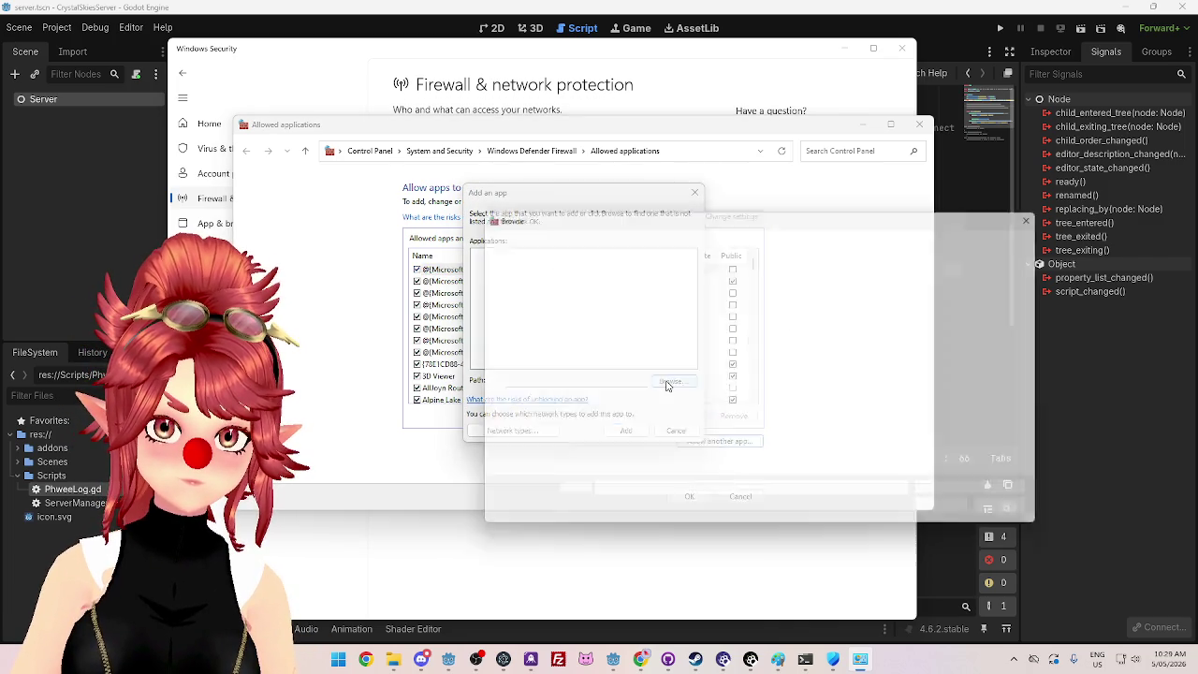
pyautogui.moveTo(650, 216)
pyautogui.mouseDown()
pyautogui.moveTo(487, 258)
pyautogui.moveTo(500, 237)
pyautogui.moveTo(505, 256)
pyautogui.moveTo(493, 251)
pyautogui.mouseUp()
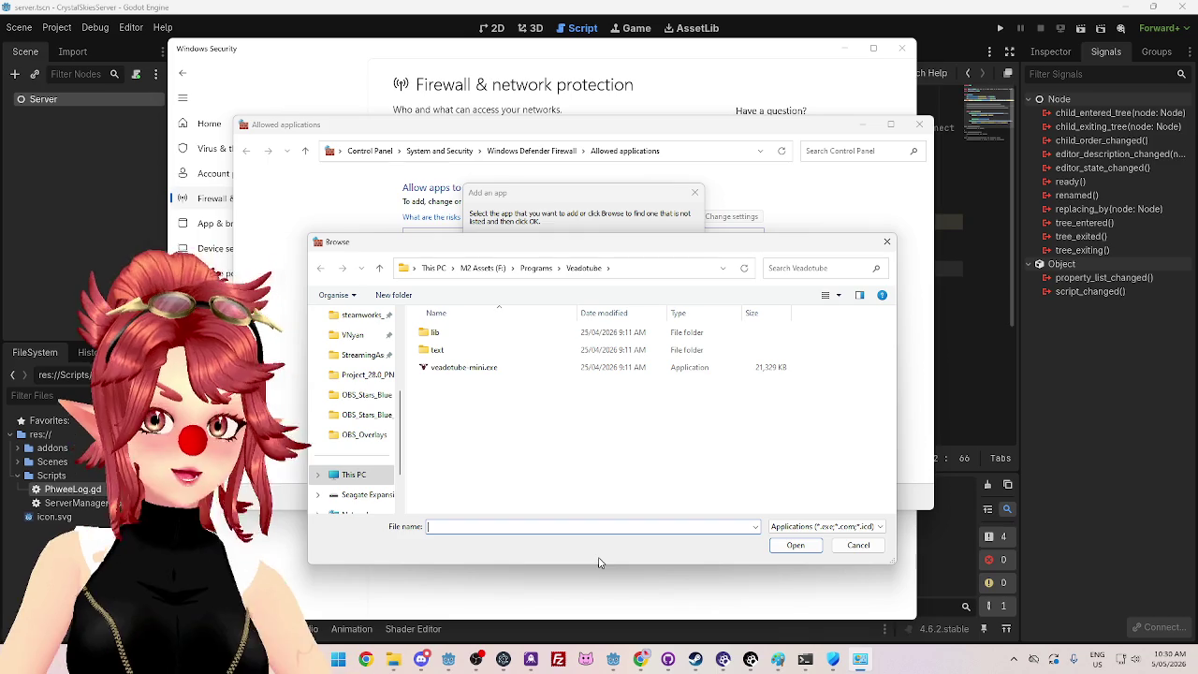
# Step: Add the Godot_v4.6.2-stable_win64 executable to the allowed apps, confirm, and close Windows Security
pyautogui.click(539, 271)
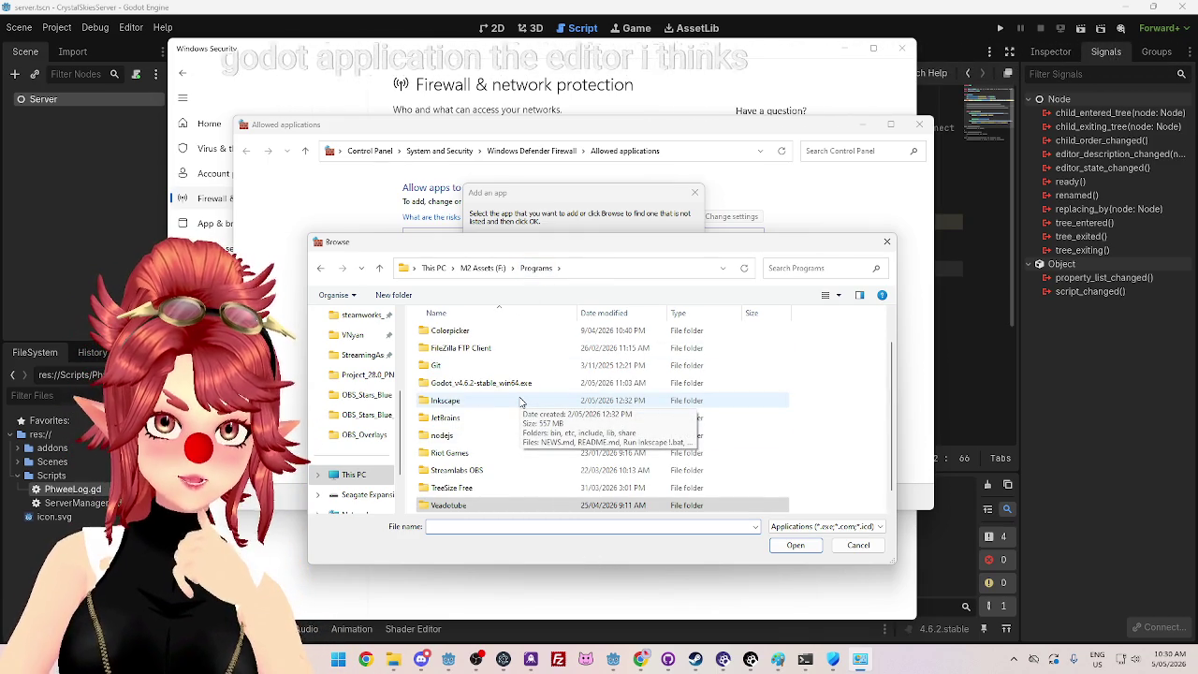
pyautogui.scroll(-1, 521, 402)
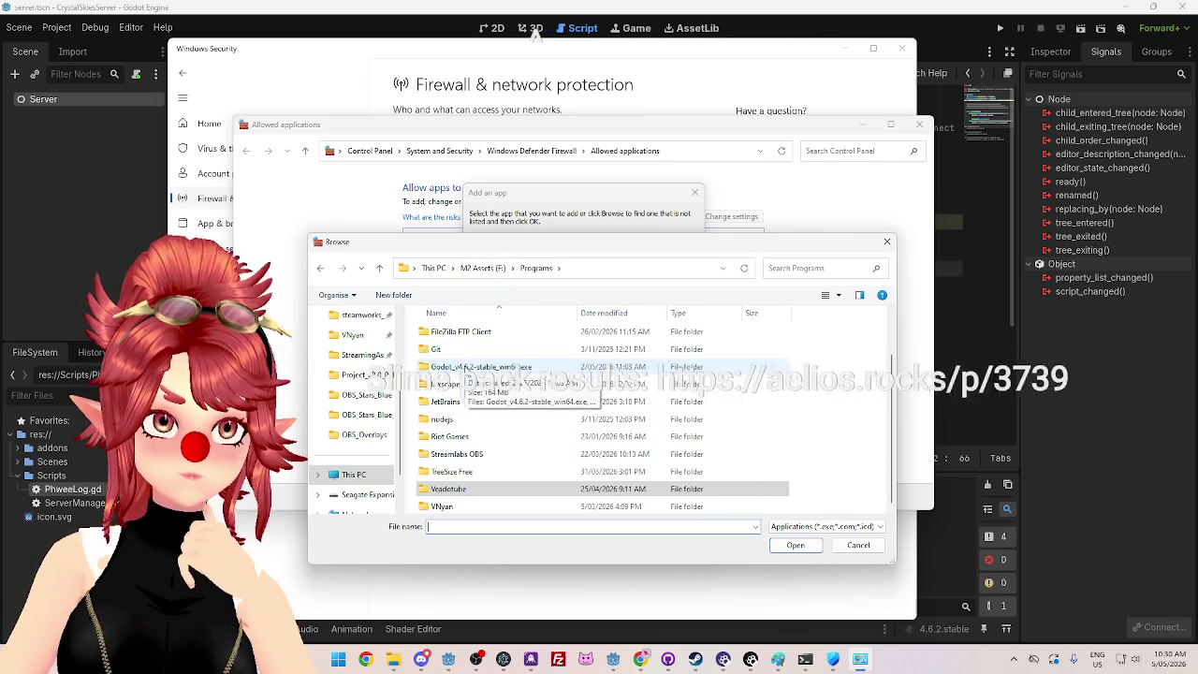
pyautogui.doubleClick(465, 369)
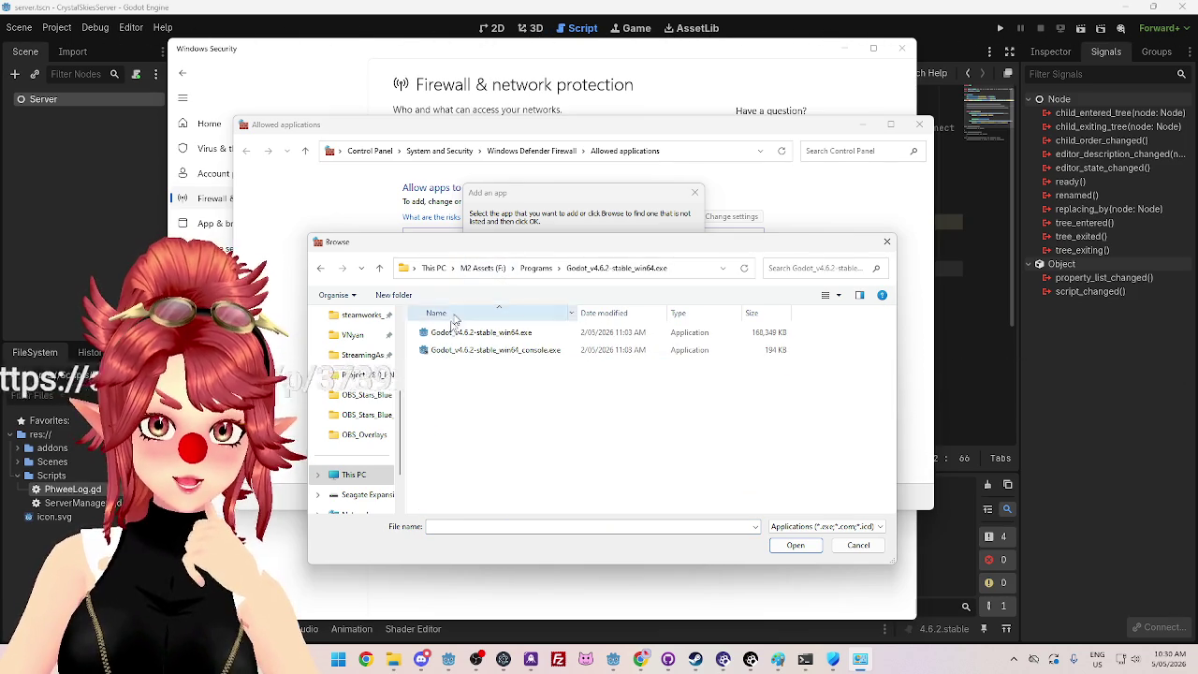
pyautogui.click(481, 333)
pyautogui.click(782, 545)
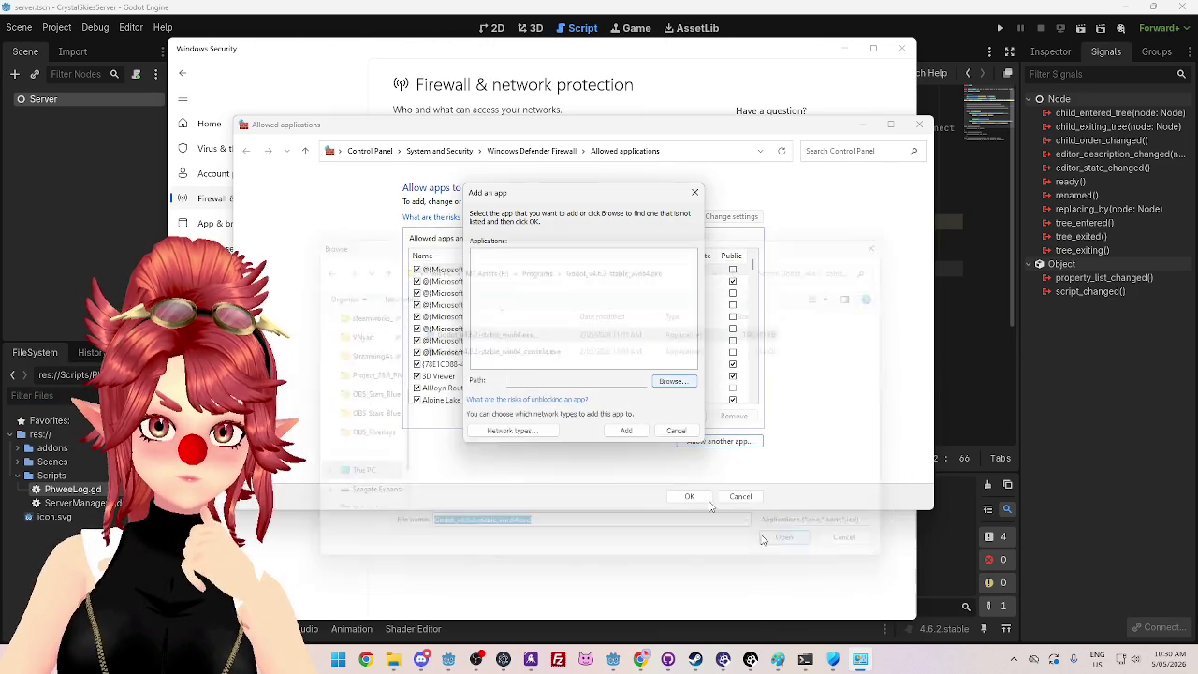
pyautogui.click(626, 431)
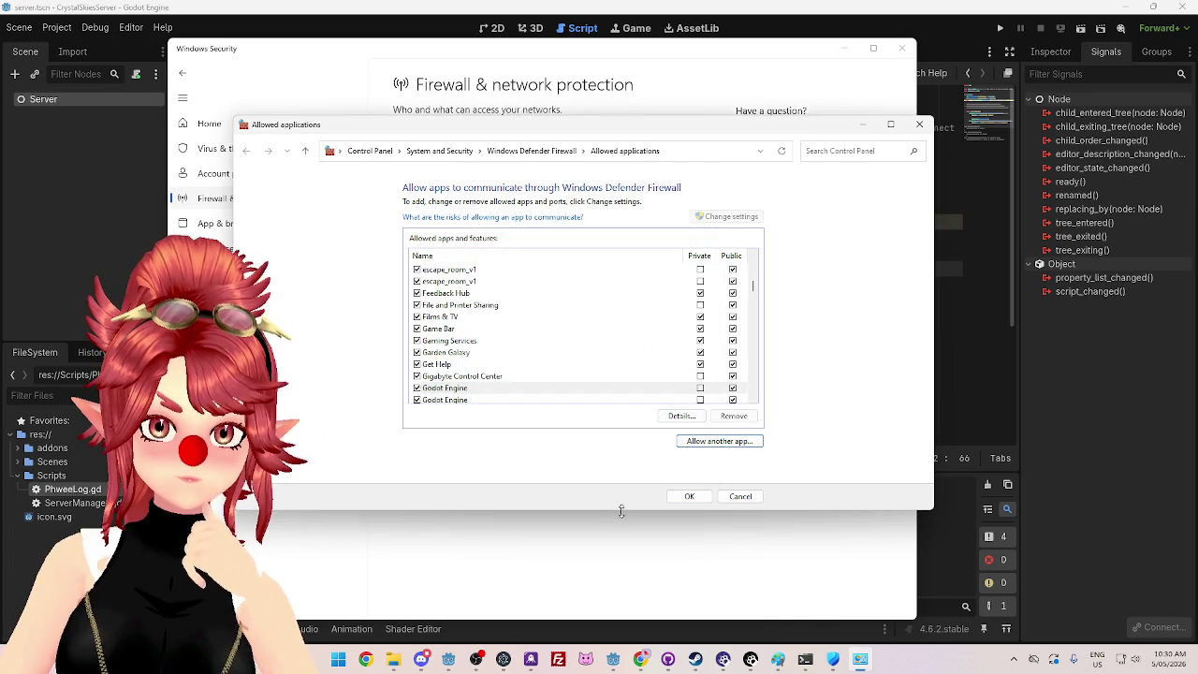
pyautogui.click(695, 496)
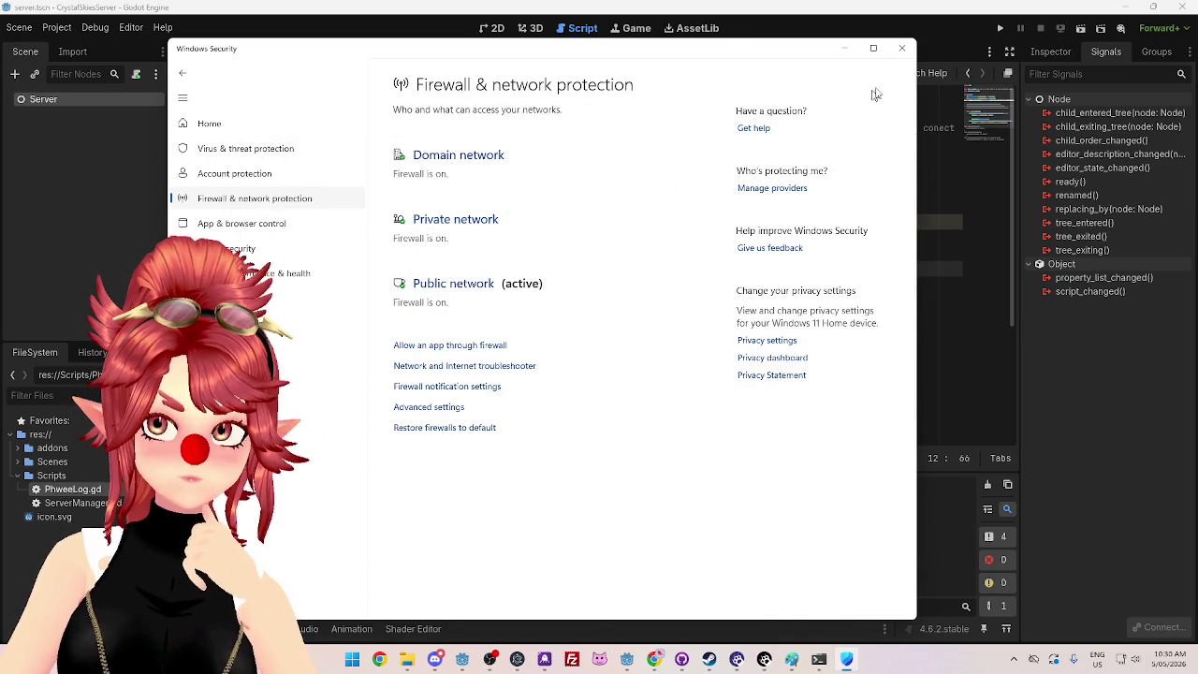
pyautogui.click(901, 48)
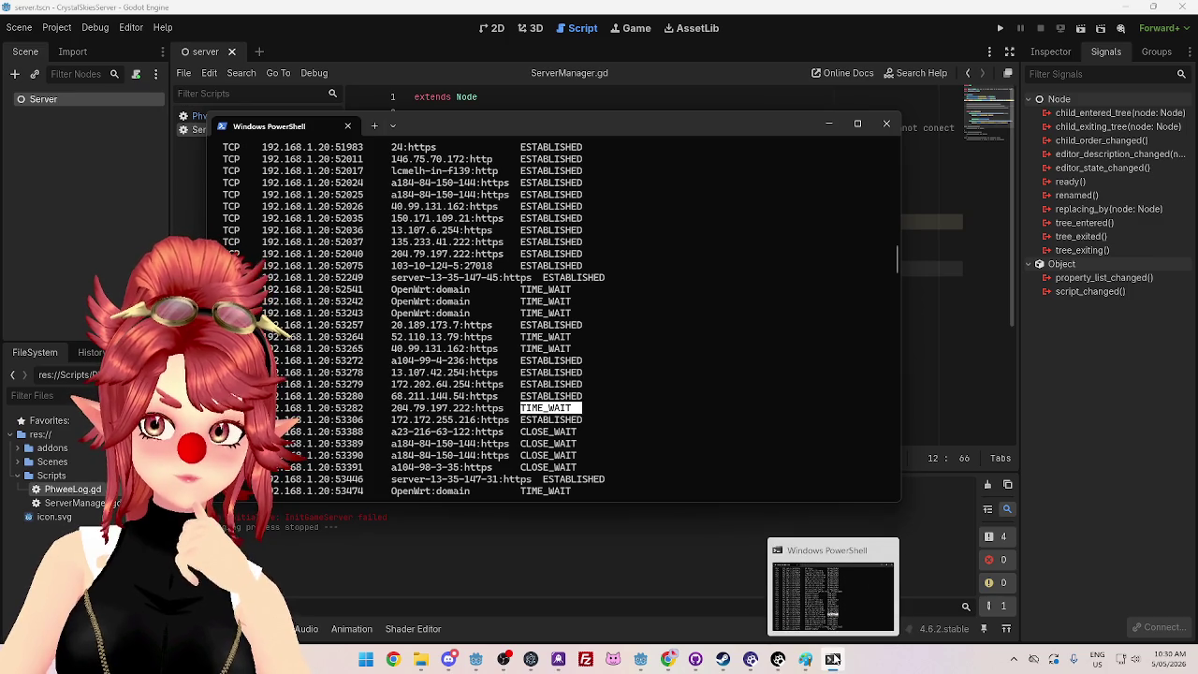
# Step: Run the Godot server and scroll through the netstat output in PowerShell
pyautogui.click(999, 32)
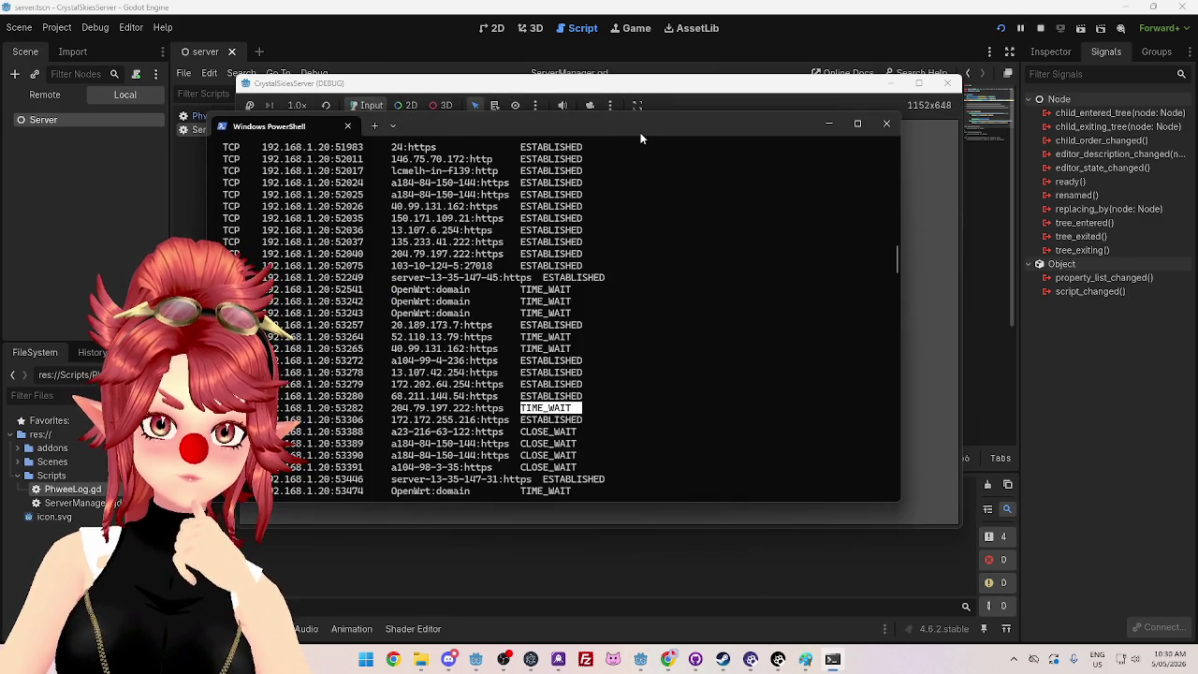
pyautogui.moveTo(641, 139); pyautogui.dragTo(695, 118)
pyautogui.scroll(-1, 773, 394)
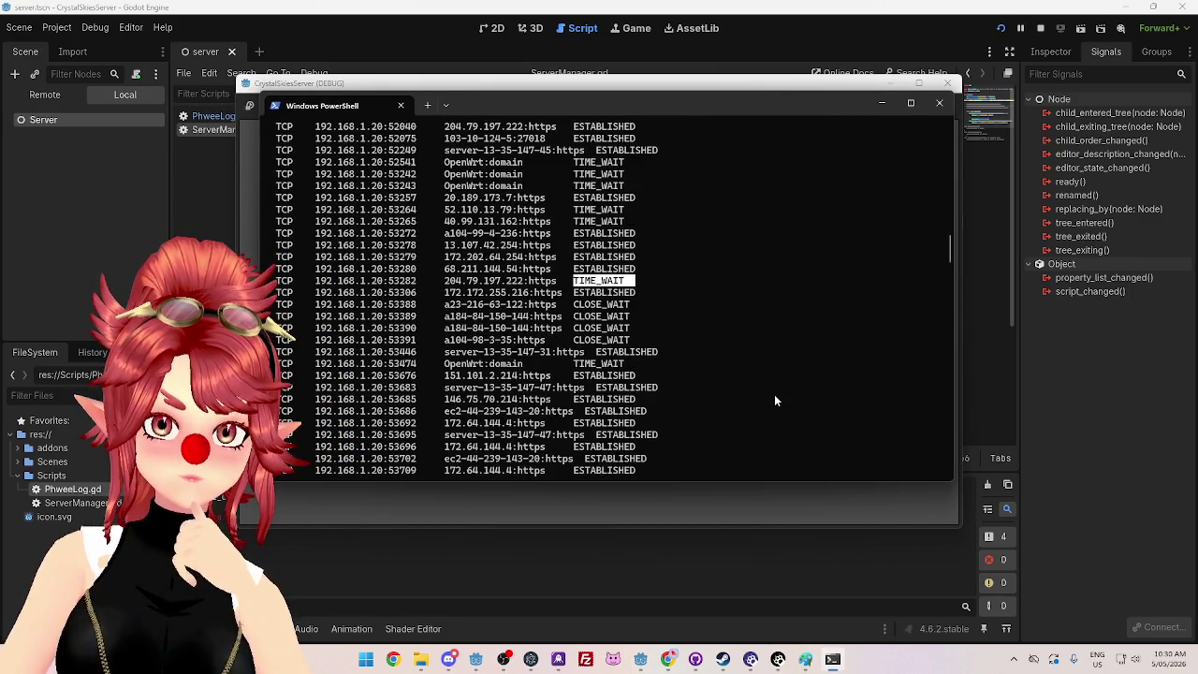
pyautogui.moveTo(949, 240); pyautogui.dragTo(942, 515)
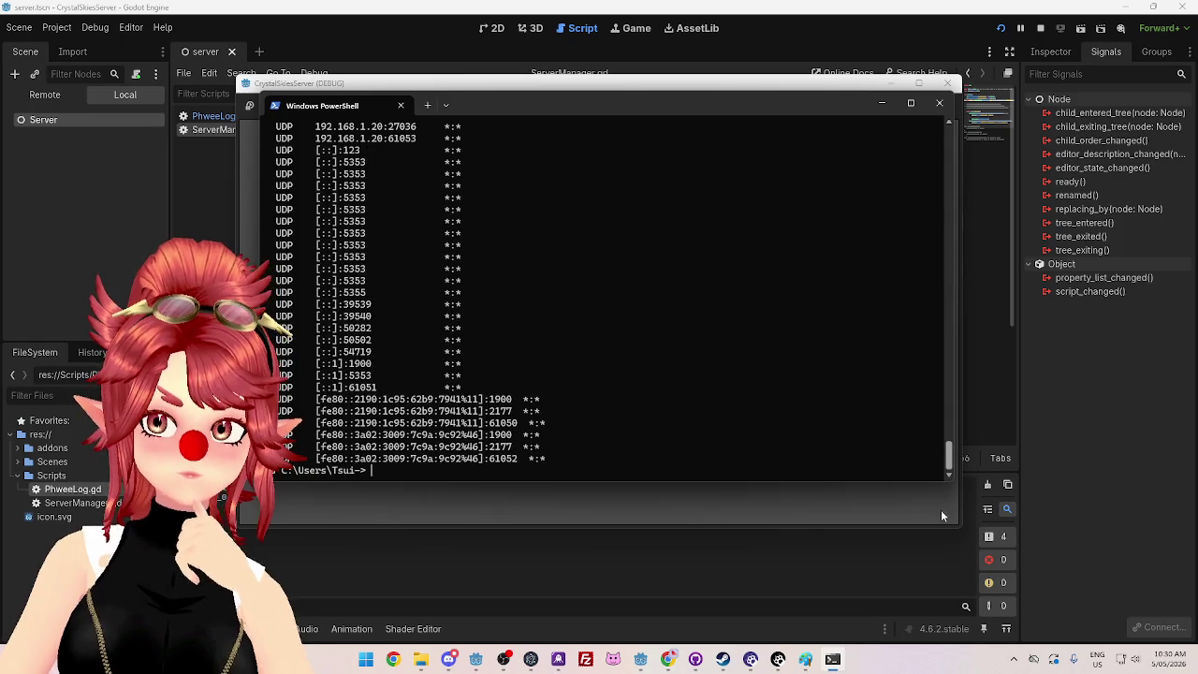
pyautogui.scroll(20, 482, 377)
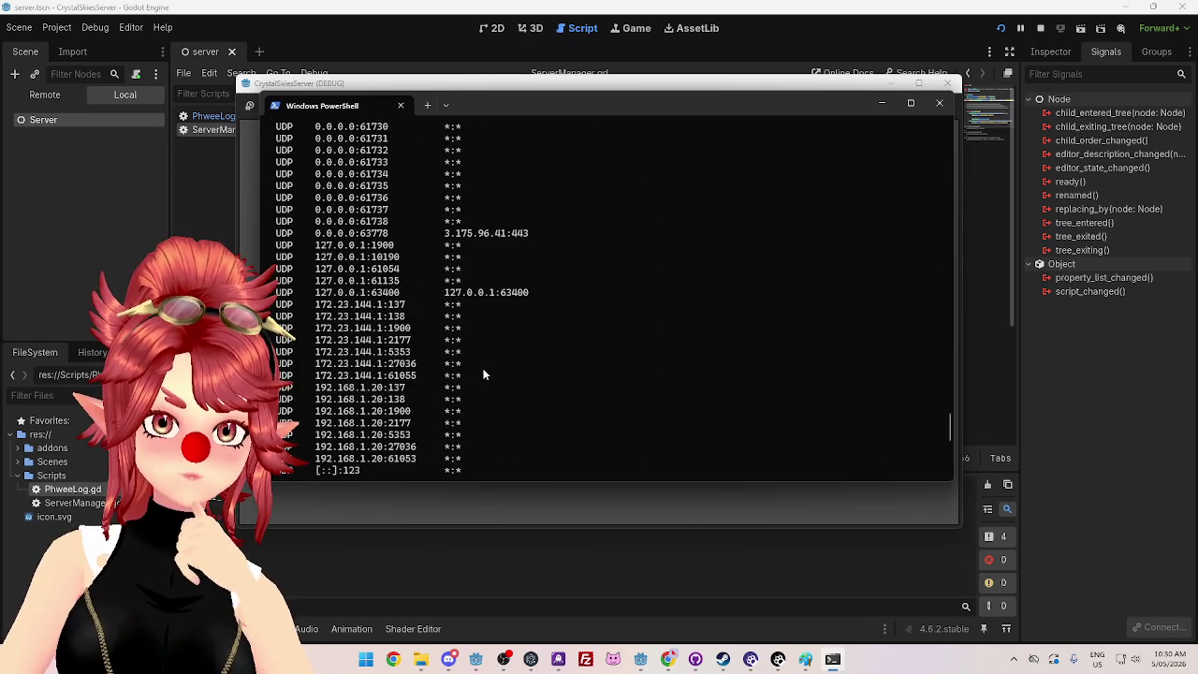
pyautogui.scroll(10, 486, 377)
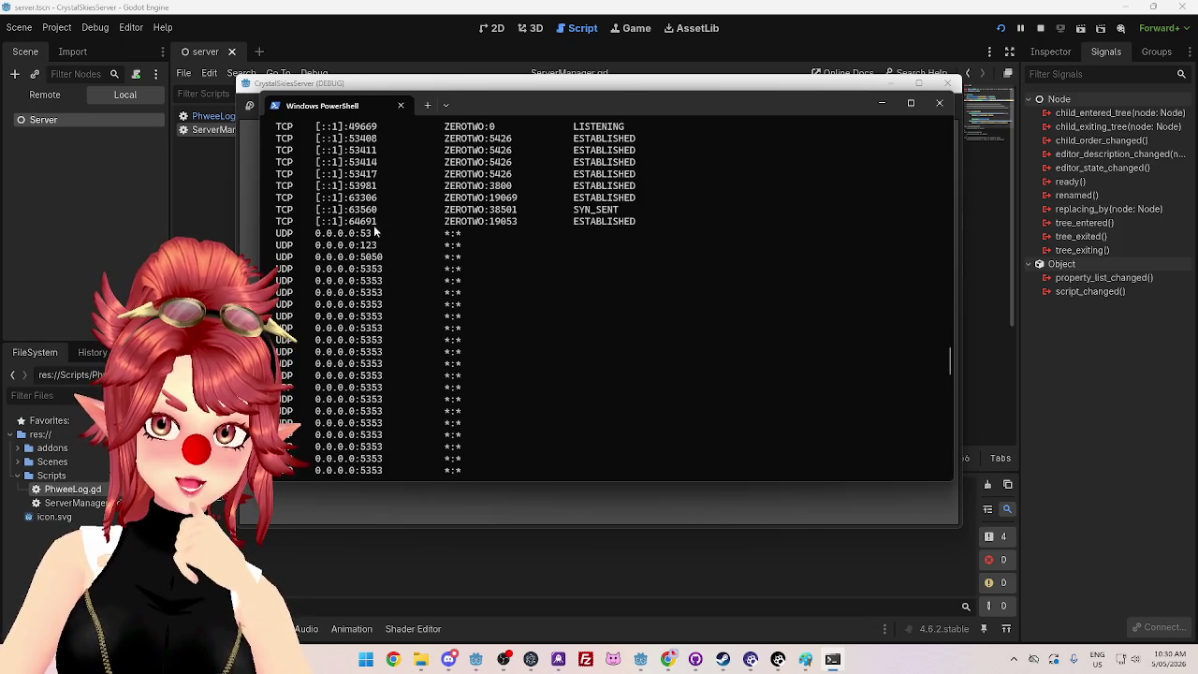
pyautogui.scroll(-10, 433, 321)
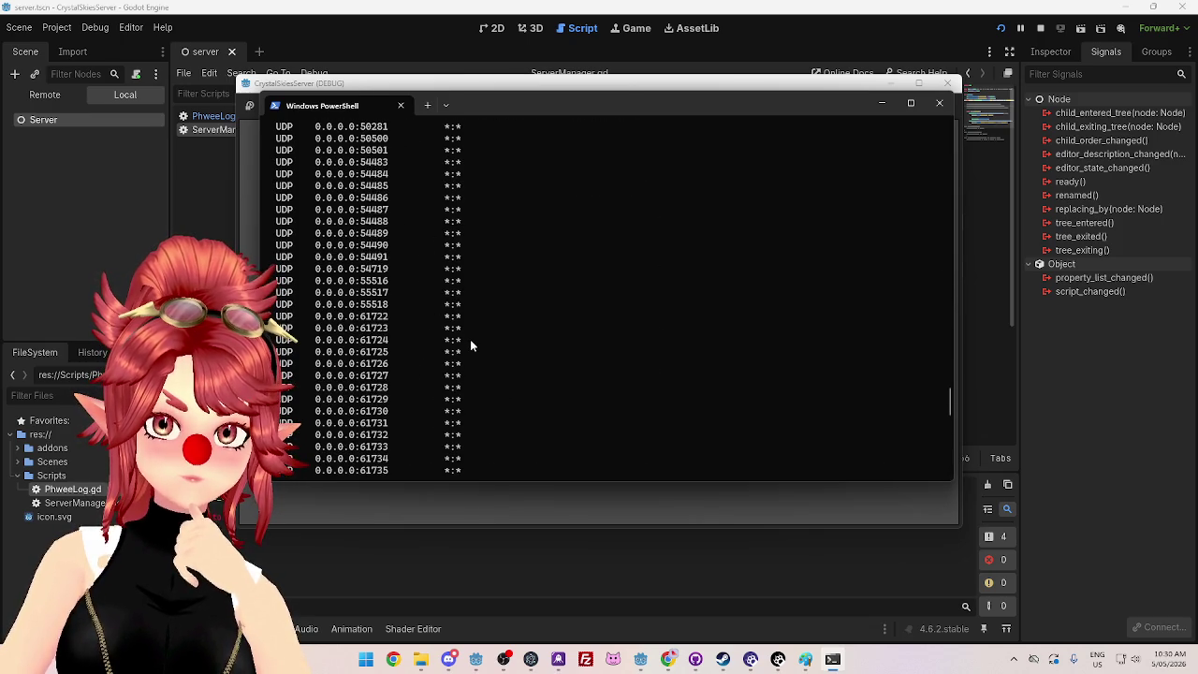
pyautogui.scroll(2, 471, 345)
pyautogui.scroll(-15, 470, 345)
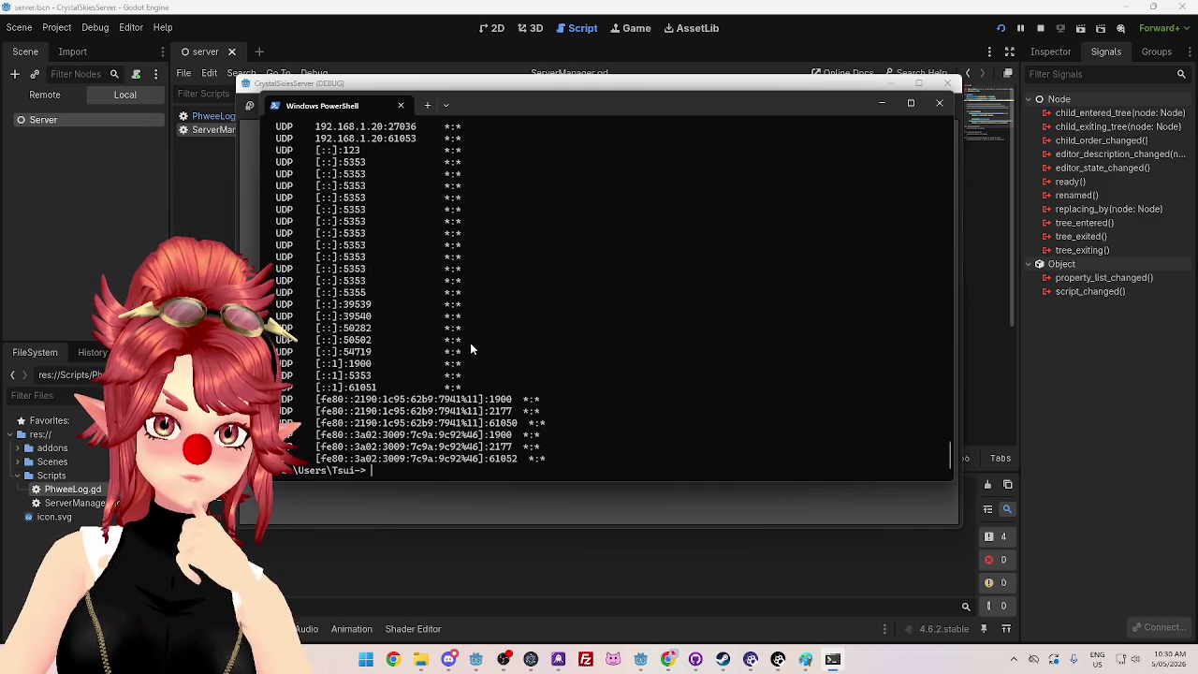
pyautogui.scroll(15, 530, 391)
pyautogui.scroll(10, 530, 391)
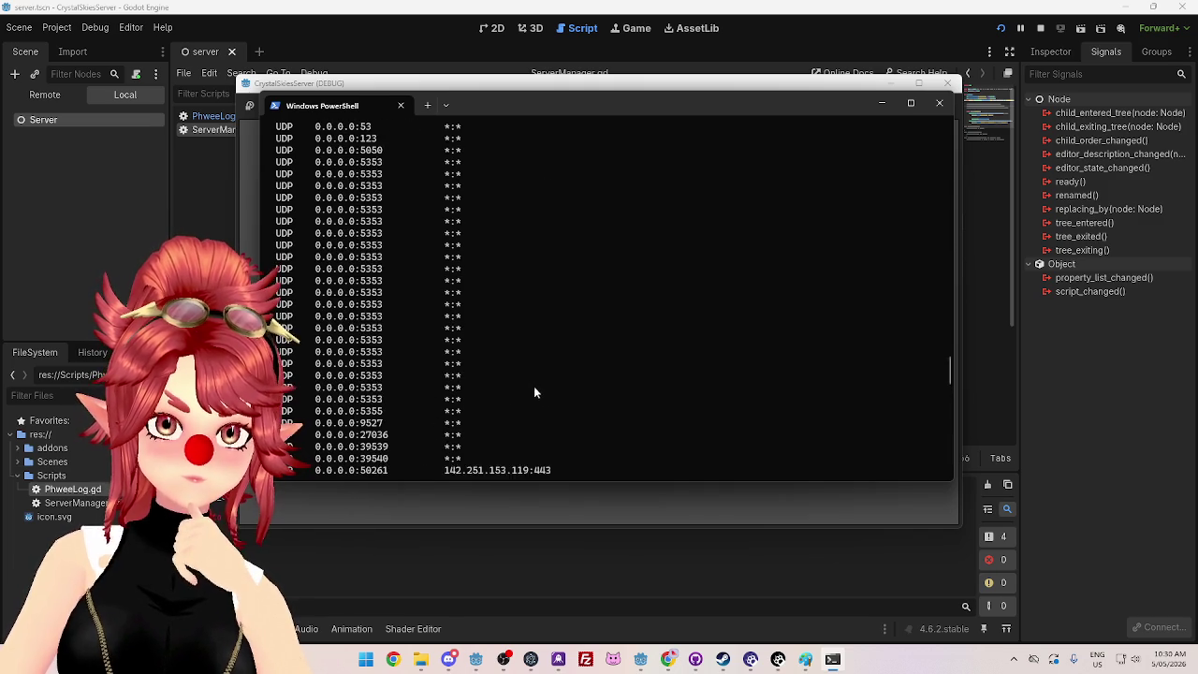
pyautogui.scroll(-6, 536, 385)
pyautogui.scroll(-10, 633, 433)
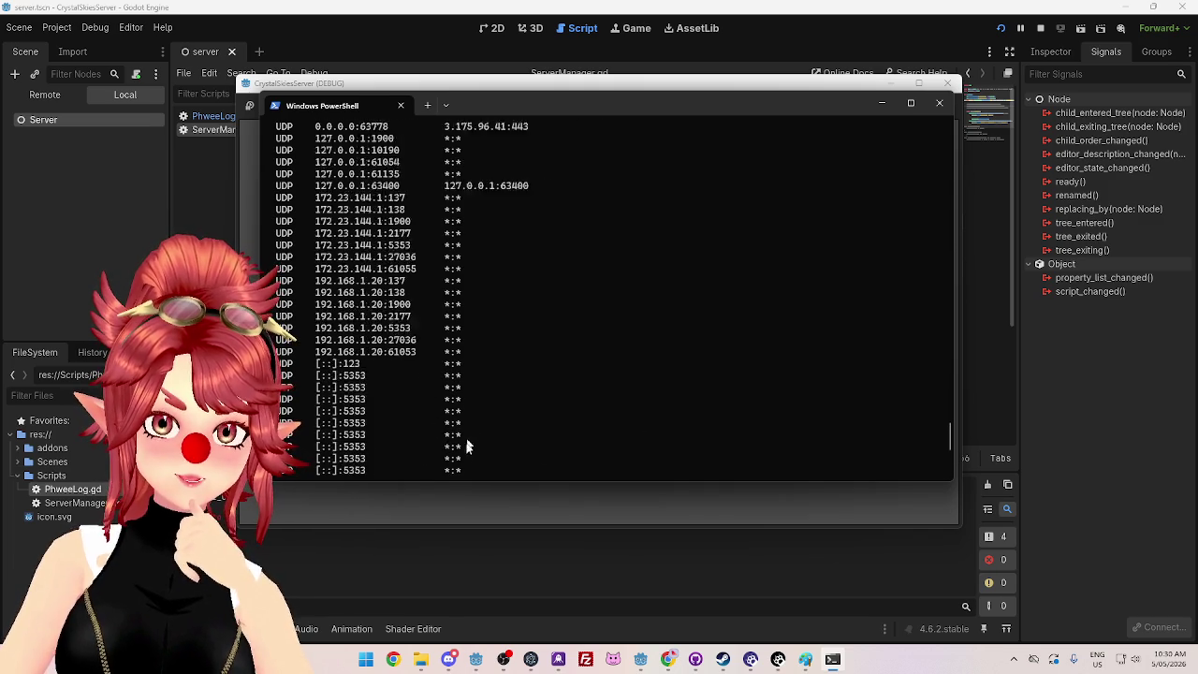
# Step: Rerun netstat -a to refresh the connection list, then stop the Godot server
pyautogui.press('Up')
pyautogui.press('Return')
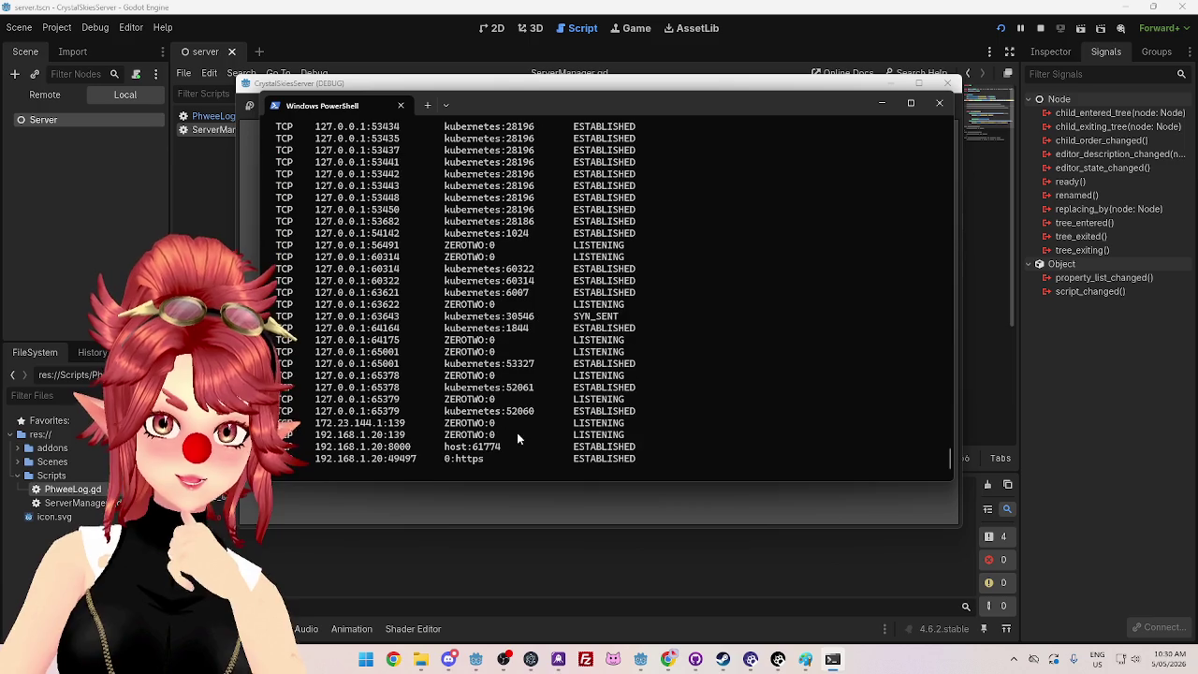
pyautogui.click(1039, 28)
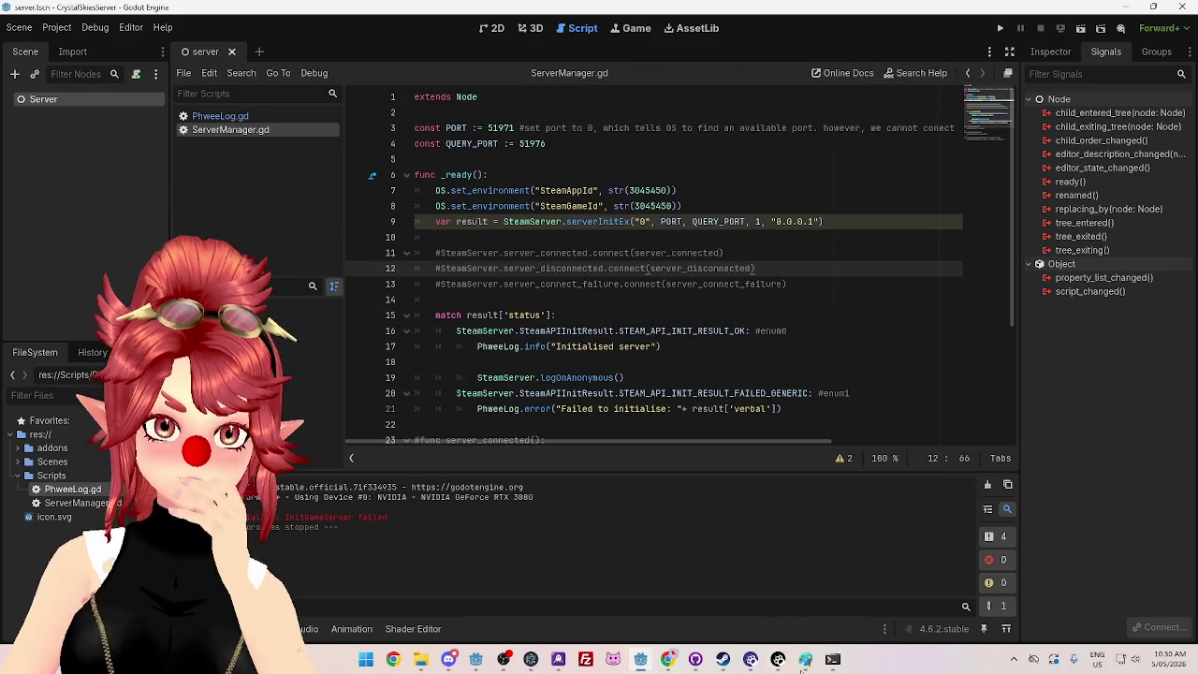
pyautogui.click(832, 658)
pyautogui.click(999, 29)
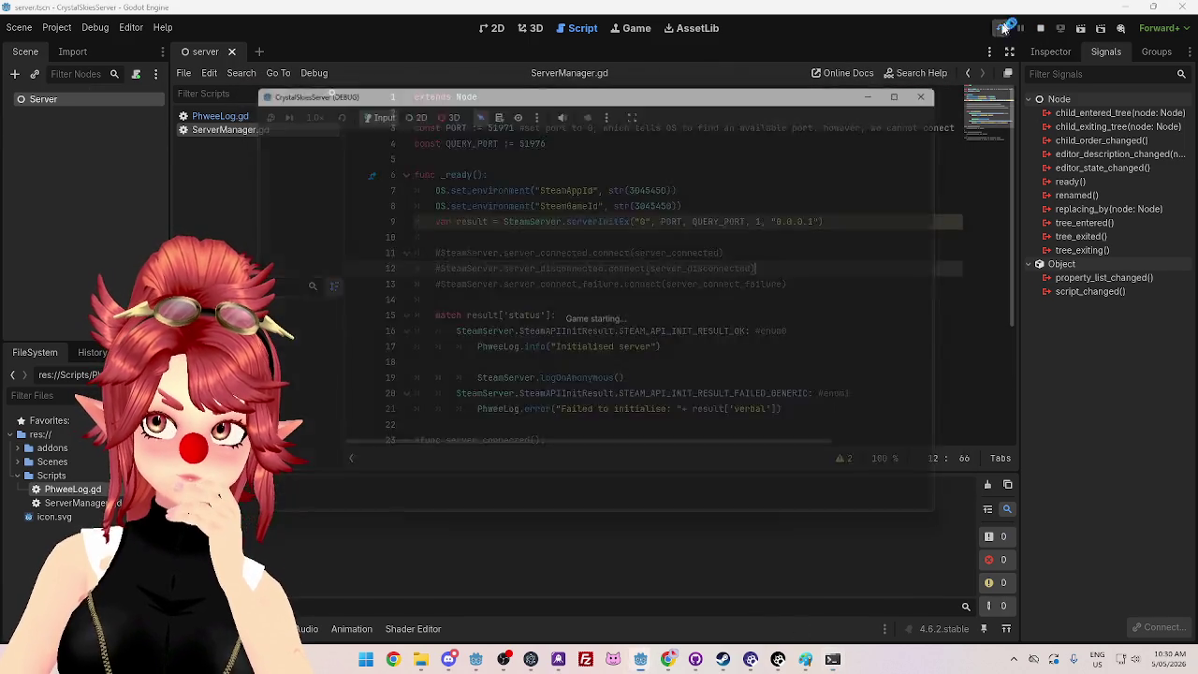
pyautogui.click(832, 659)
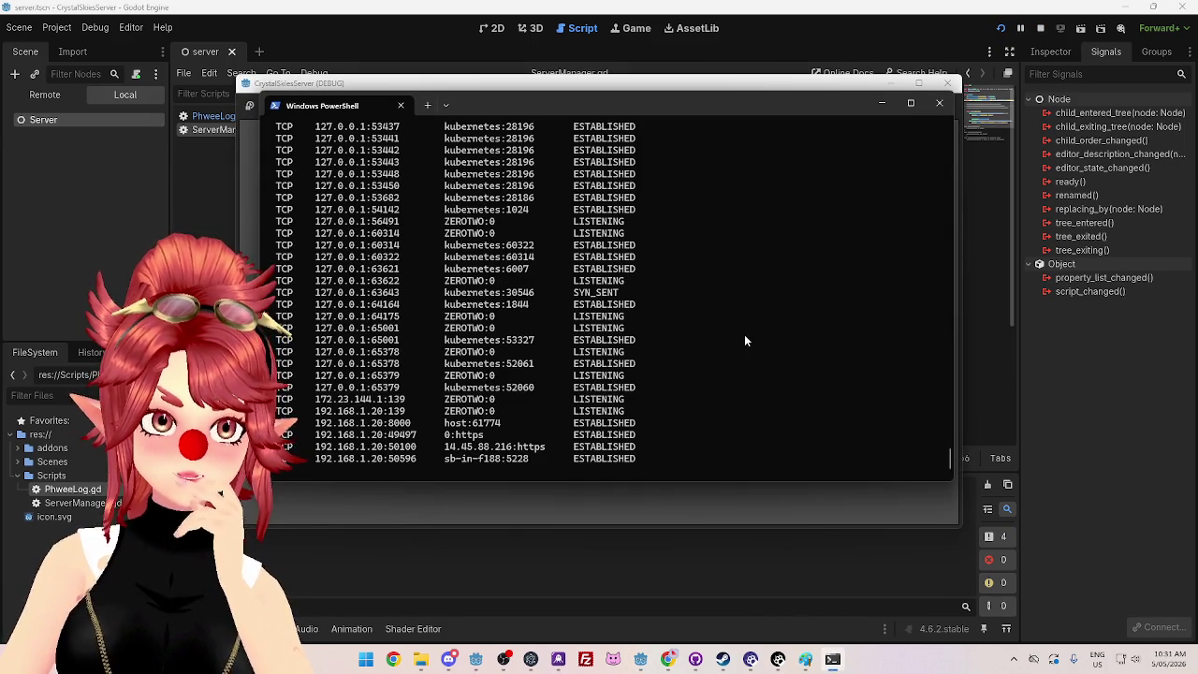
pyautogui.moveTo(624, 108); pyautogui.dragTo(707, 89)
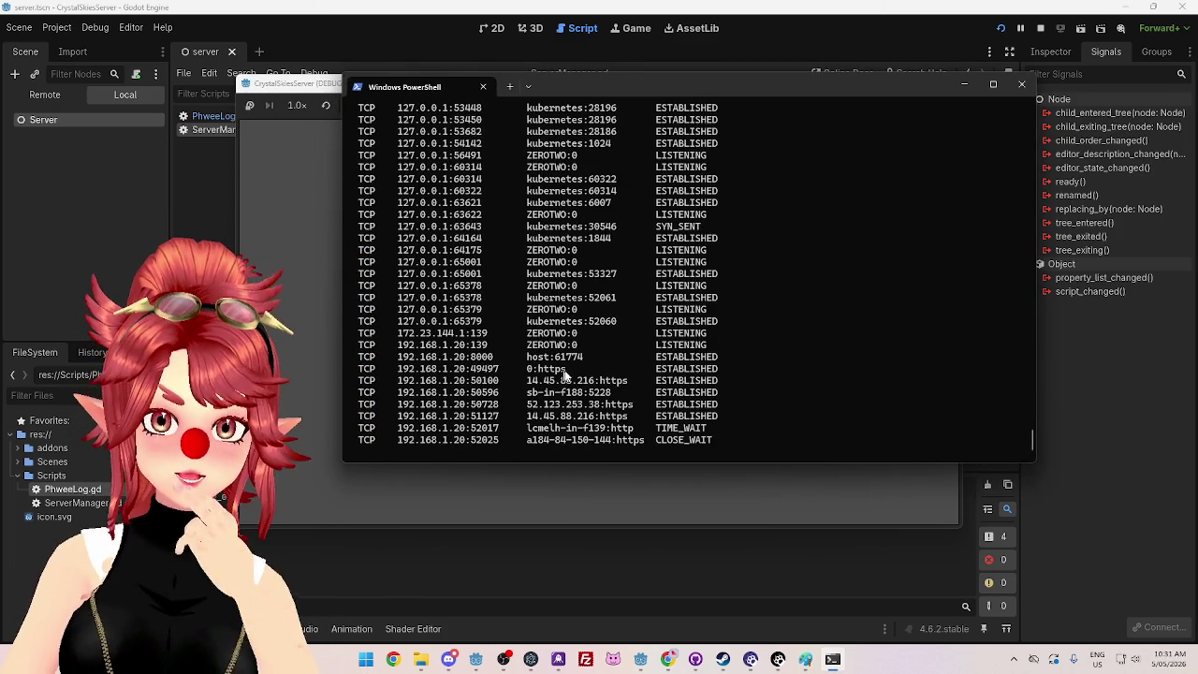
pyautogui.moveTo(572, 366); pyautogui.dragTo(536, 369)
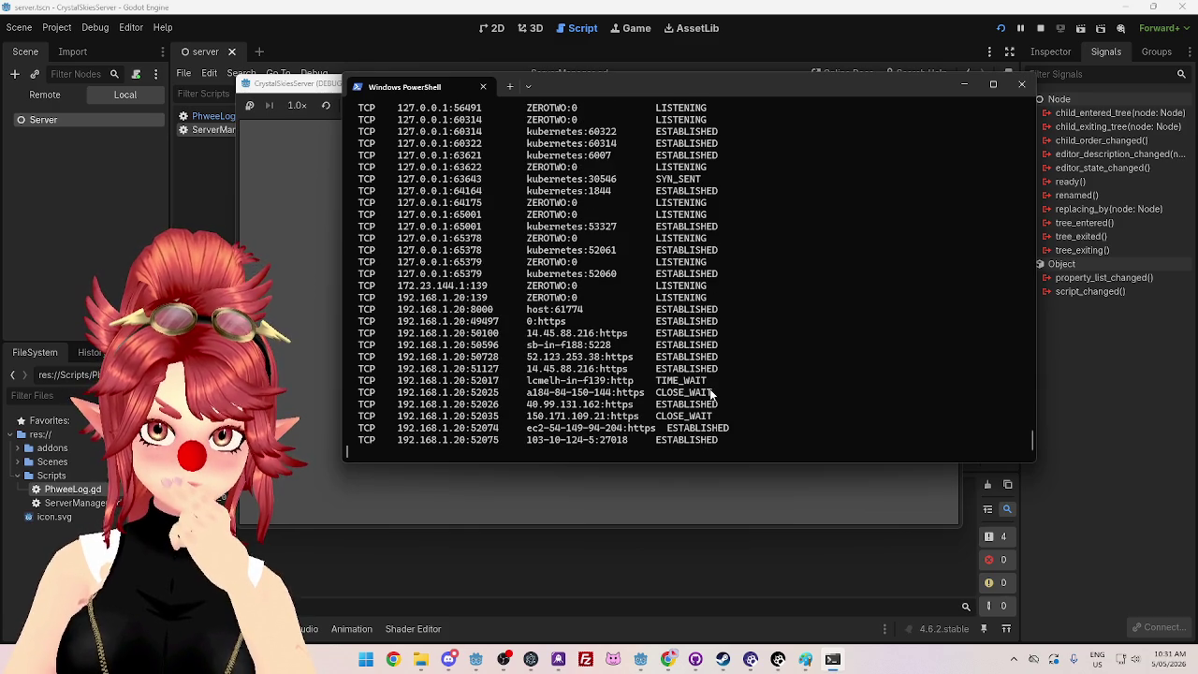
pyautogui.click(831, 658)
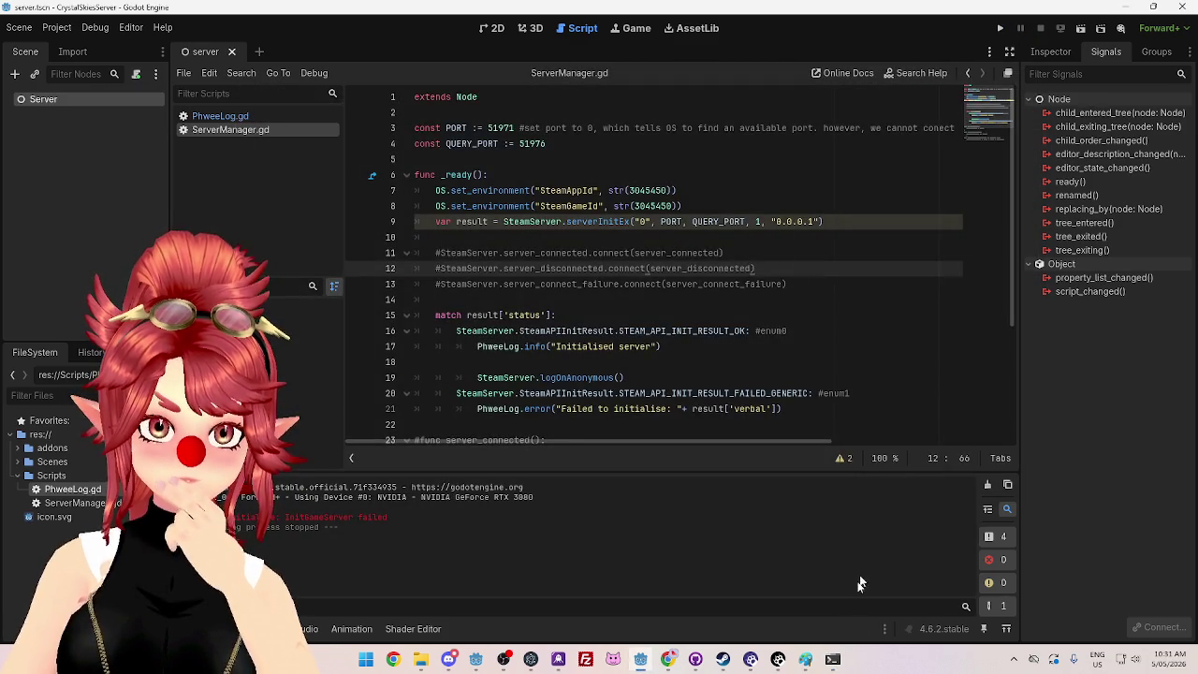
pyautogui.click(832, 658)
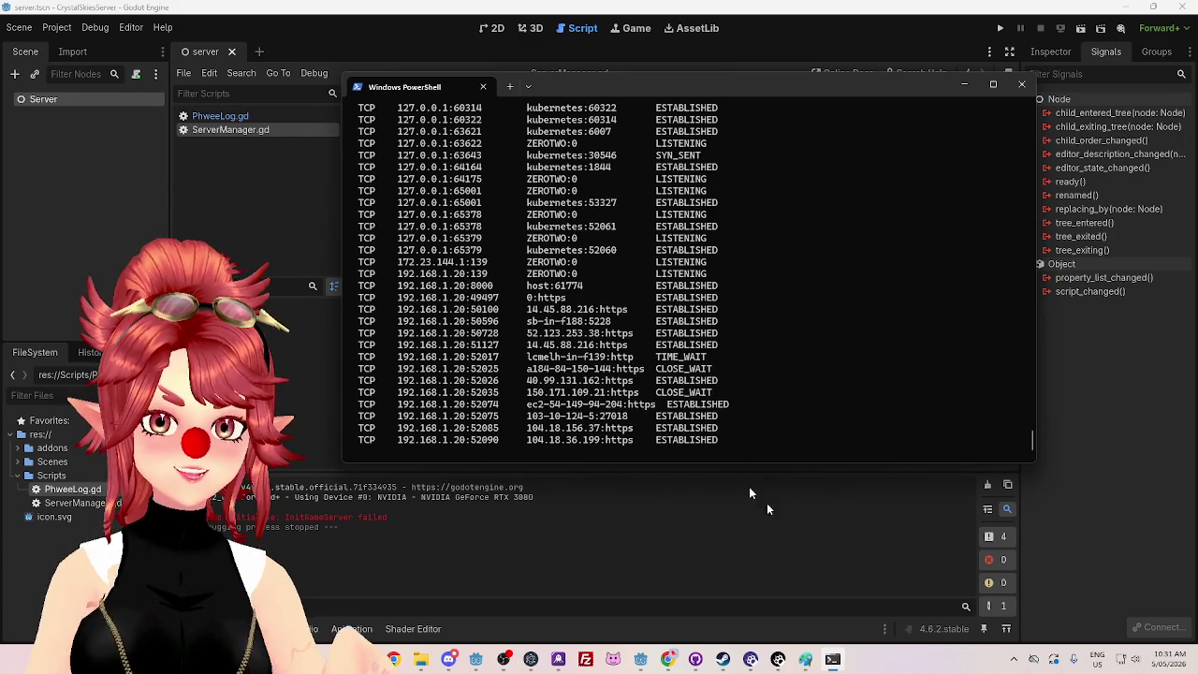
pyautogui.click(1000, 28)
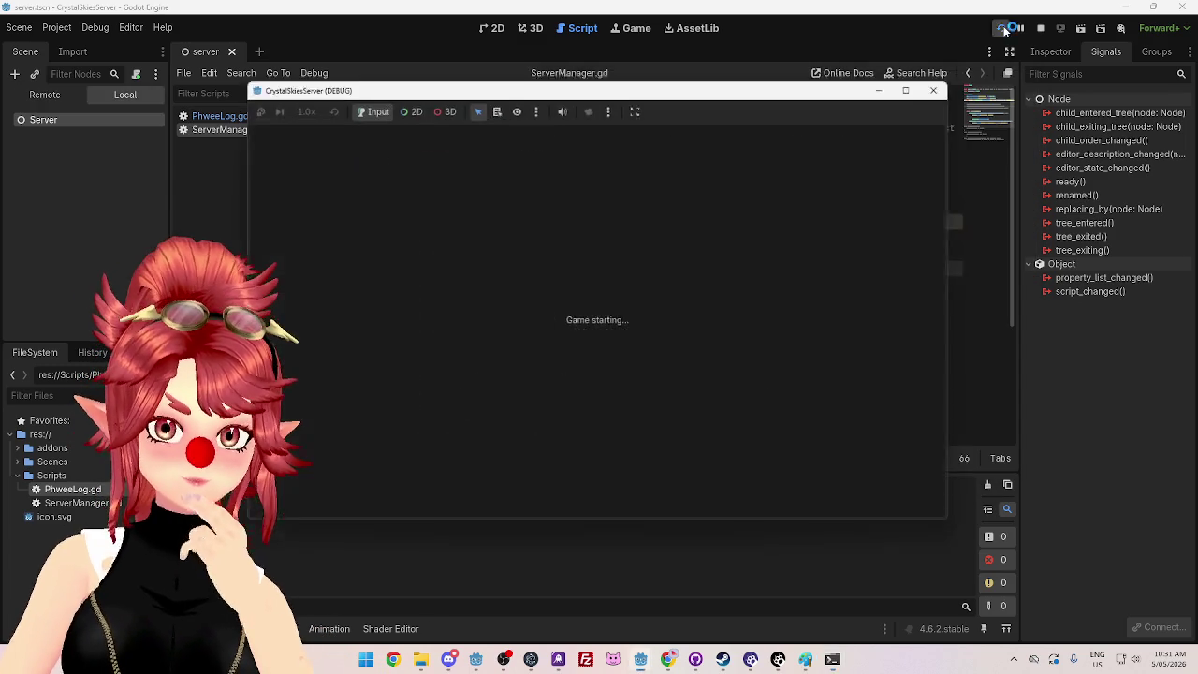
pyautogui.click(829, 662)
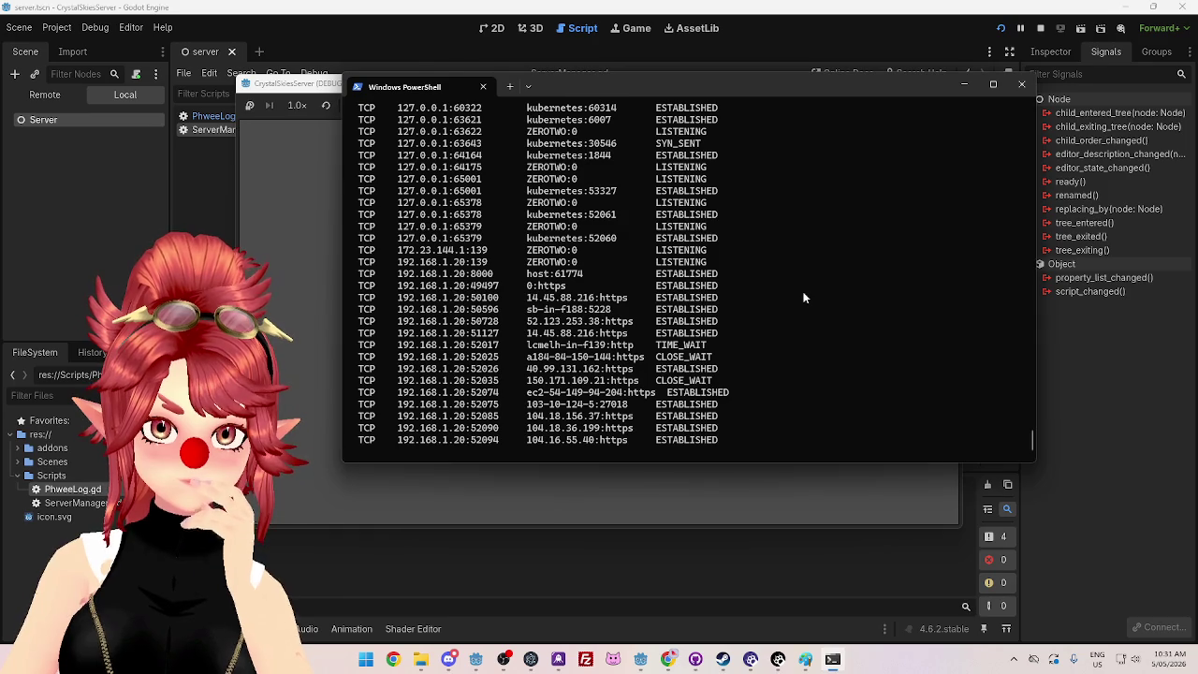
pyautogui.click(1041, 29)
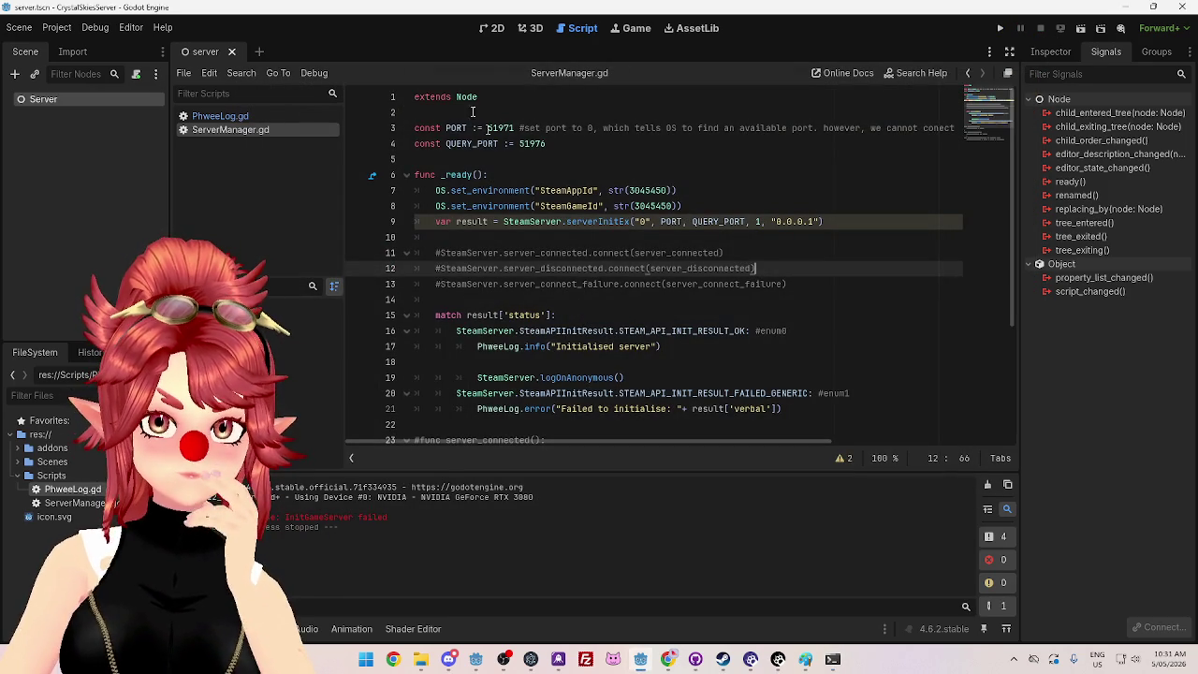
pyautogui.moveTo(488, 128); pyautogui.dragTo(551, 145)
# Step: Enter 0 for PORT and QUERY_PORT, run the server, and bring the PowerShell netstat window forward
pyautogui.write('00')
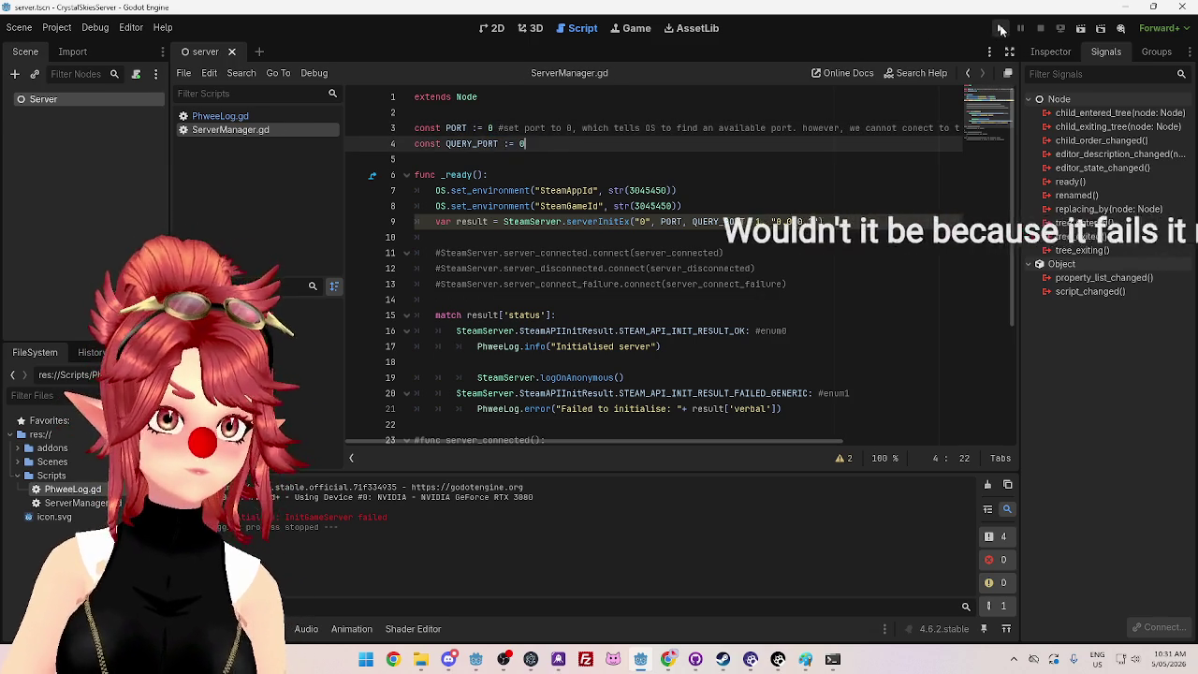
pyautogui.click(1000, 29)
pyautogui.click(831, 659)
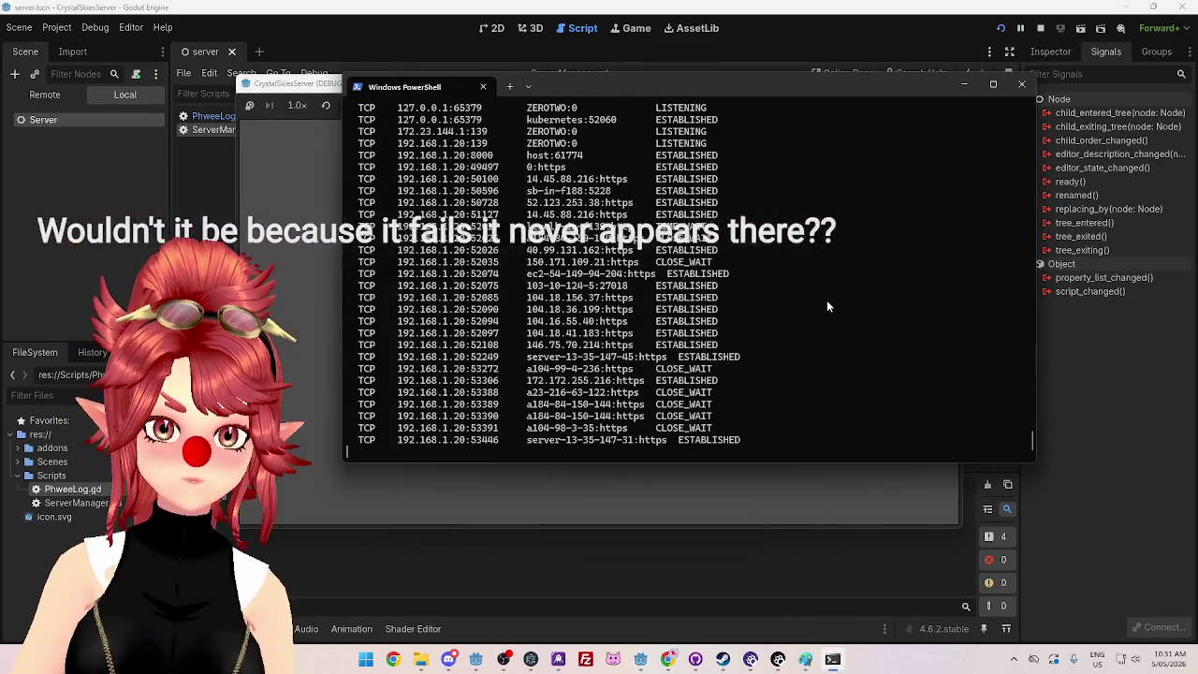
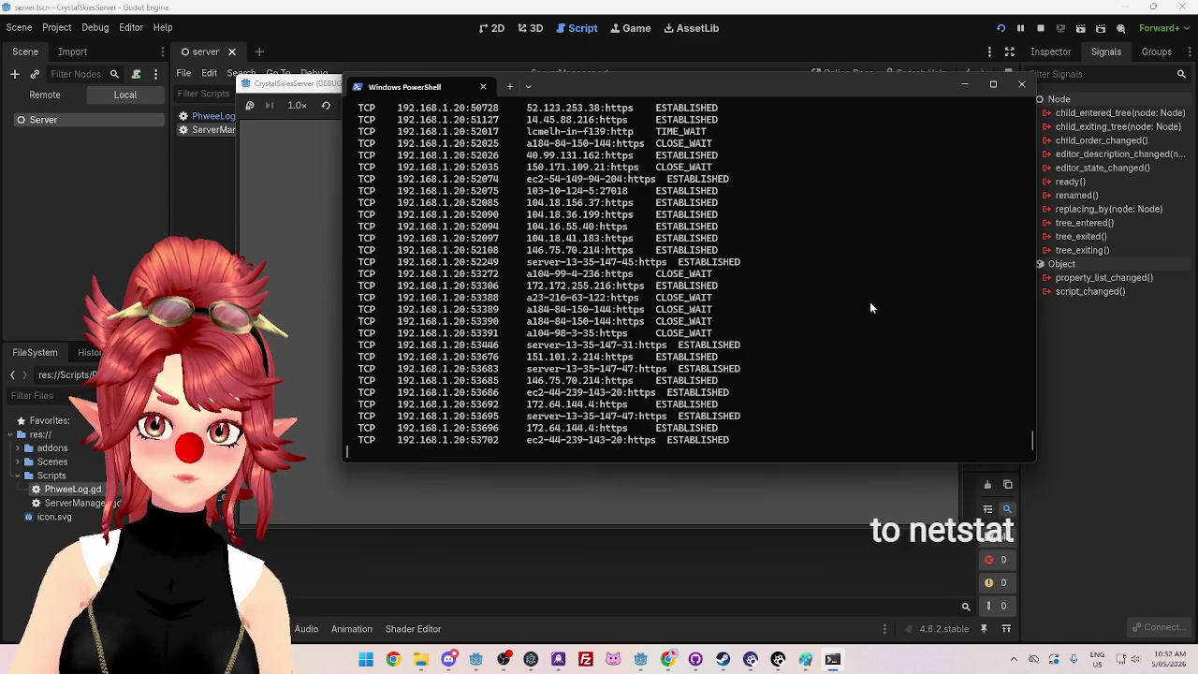
# Step: List all connections with netstat -ano, then stop the running Godot scene
pyautogui.write('netstat -a -ano')
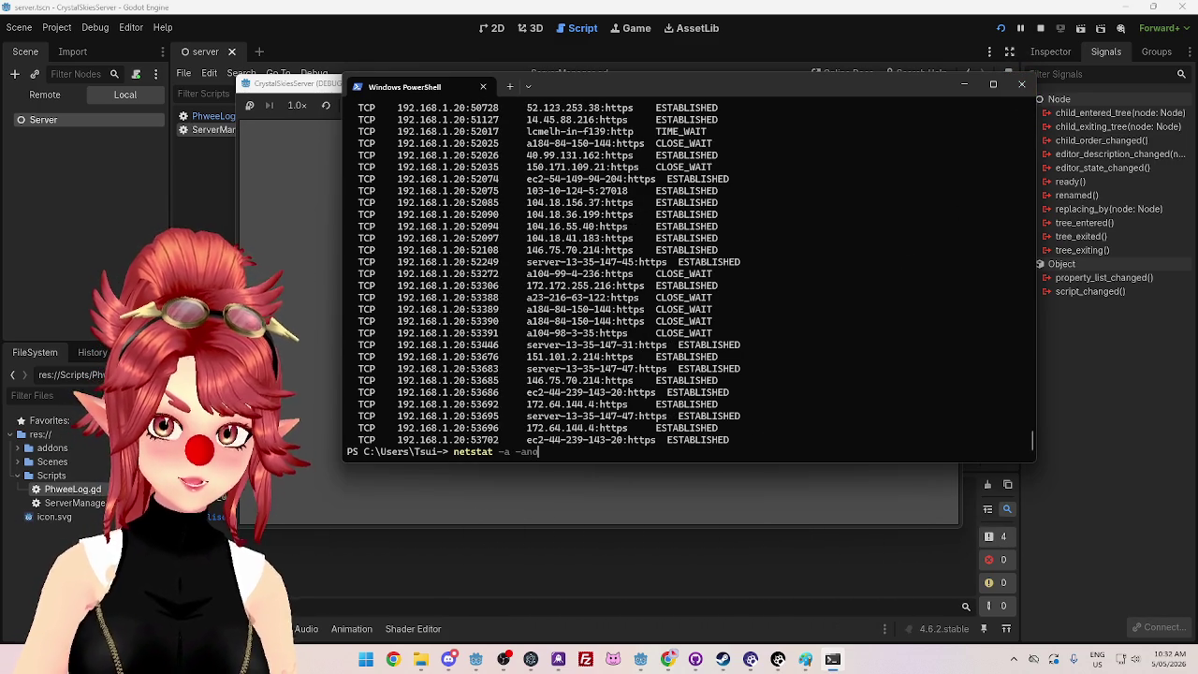
pyautogui.press('Return')
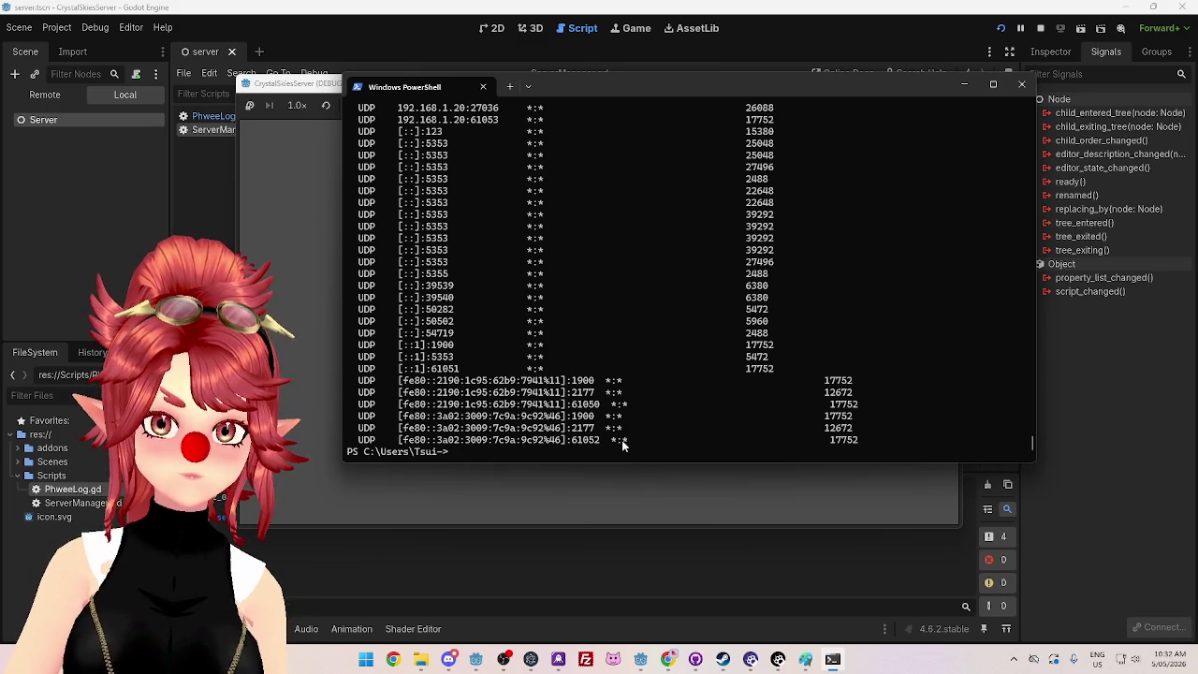
pyautogui.click(1039, 29)
# Step: Rerun the listing as netstat -ano to add each connection's owning process ID
pyautogui.click(832, 658)
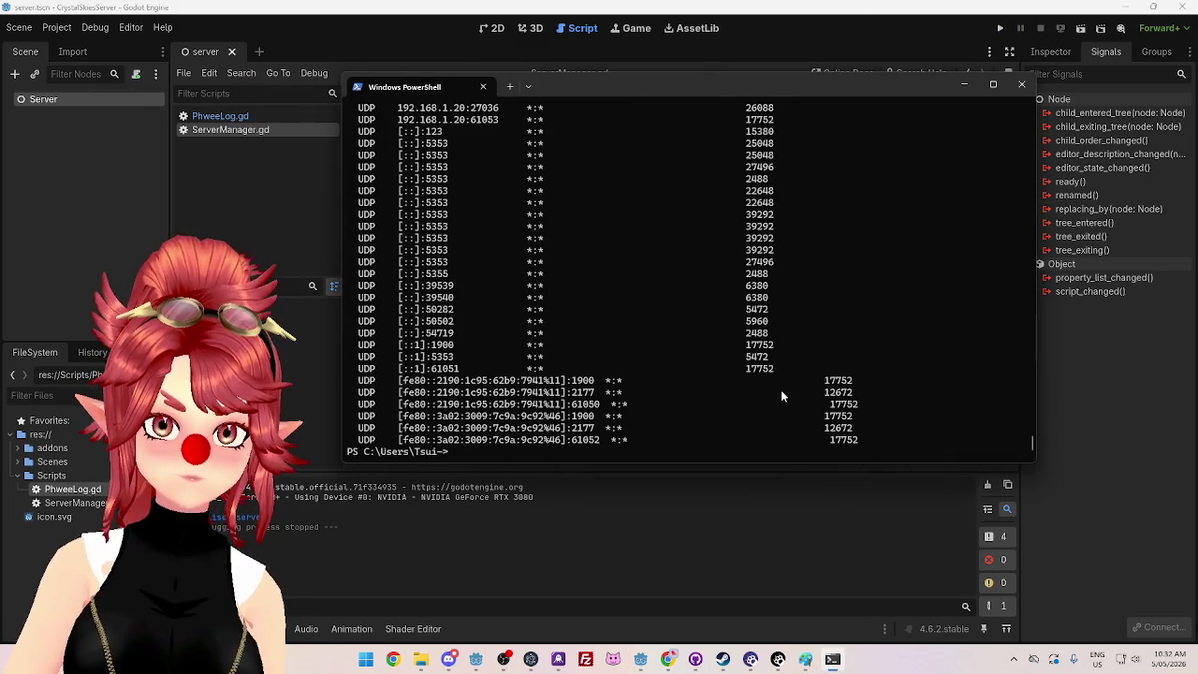
pyautogui.scroll(15, 780, 389)
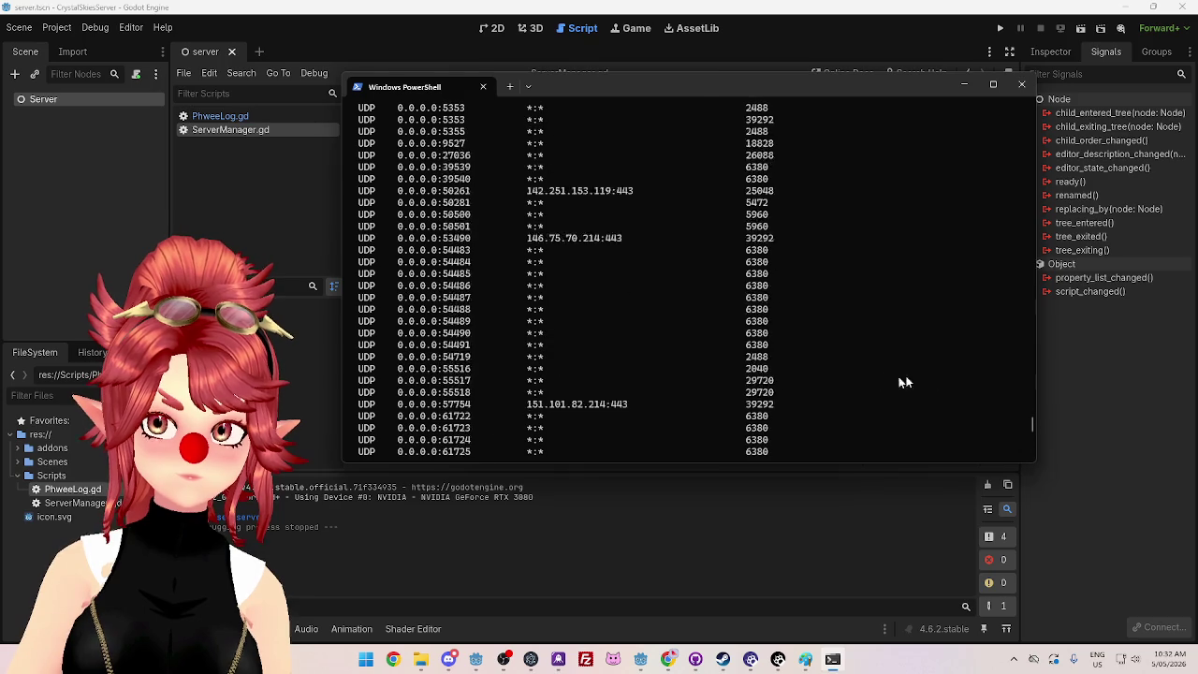
pyautogui.scroll(20, 878, 374)
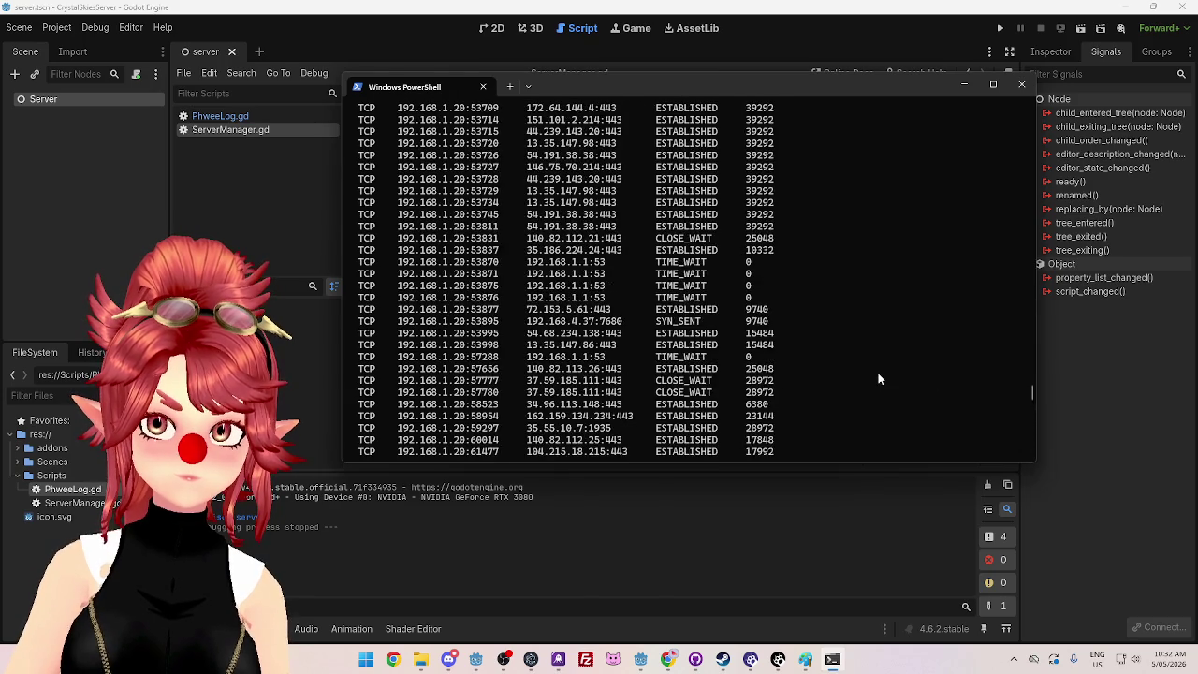
pyautogui.scroll(10, 879, 379)
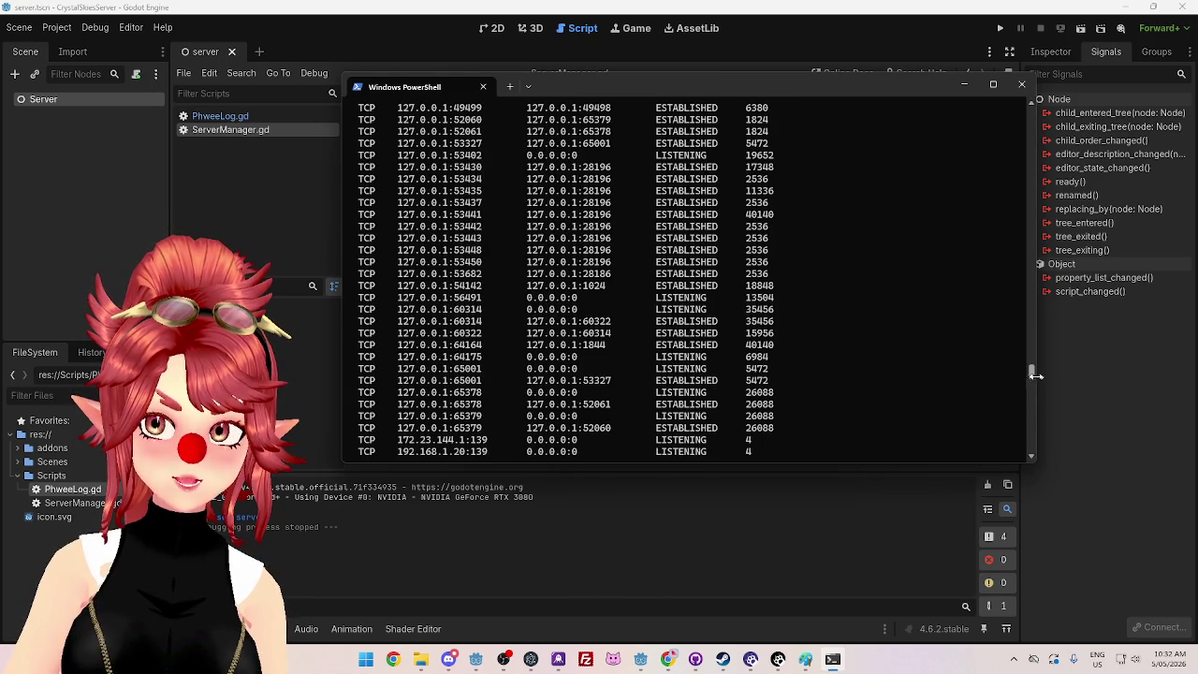
pyautogui.moveTo(1030, 372)
pyautogui.mouseDown()
pyautogui.moveTo(1026, 341)
pyautogui.moveTo(1028, 354)
pyautogui.mouseUp()
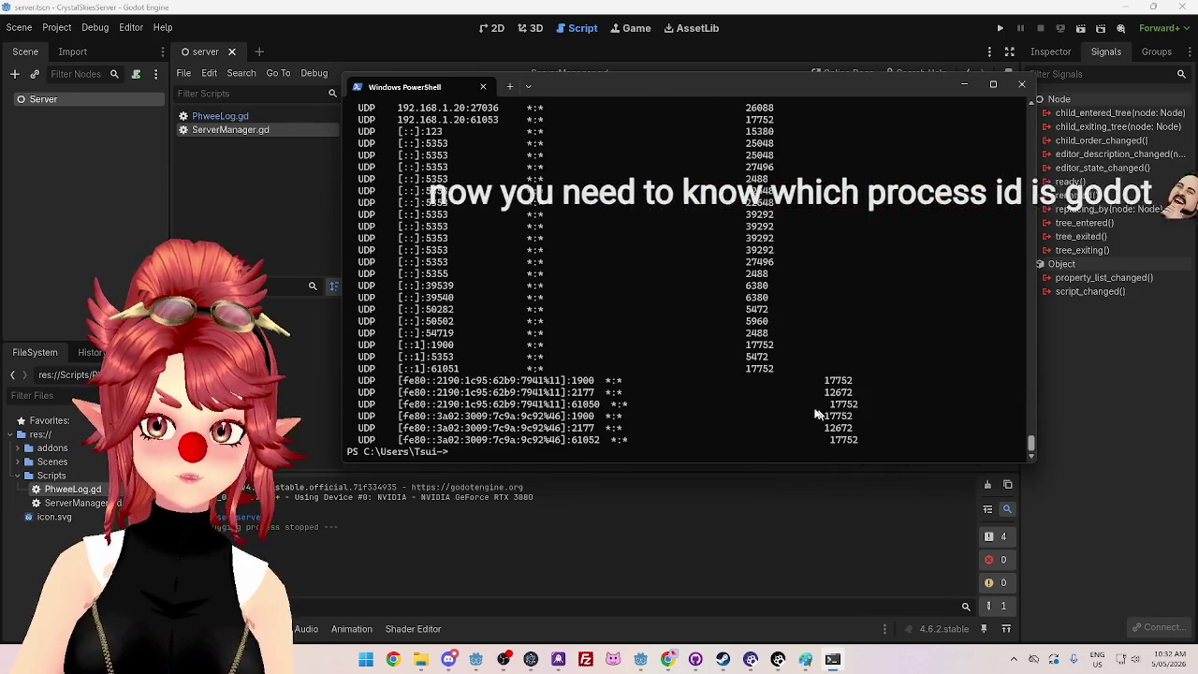
pyautogui.write('no')
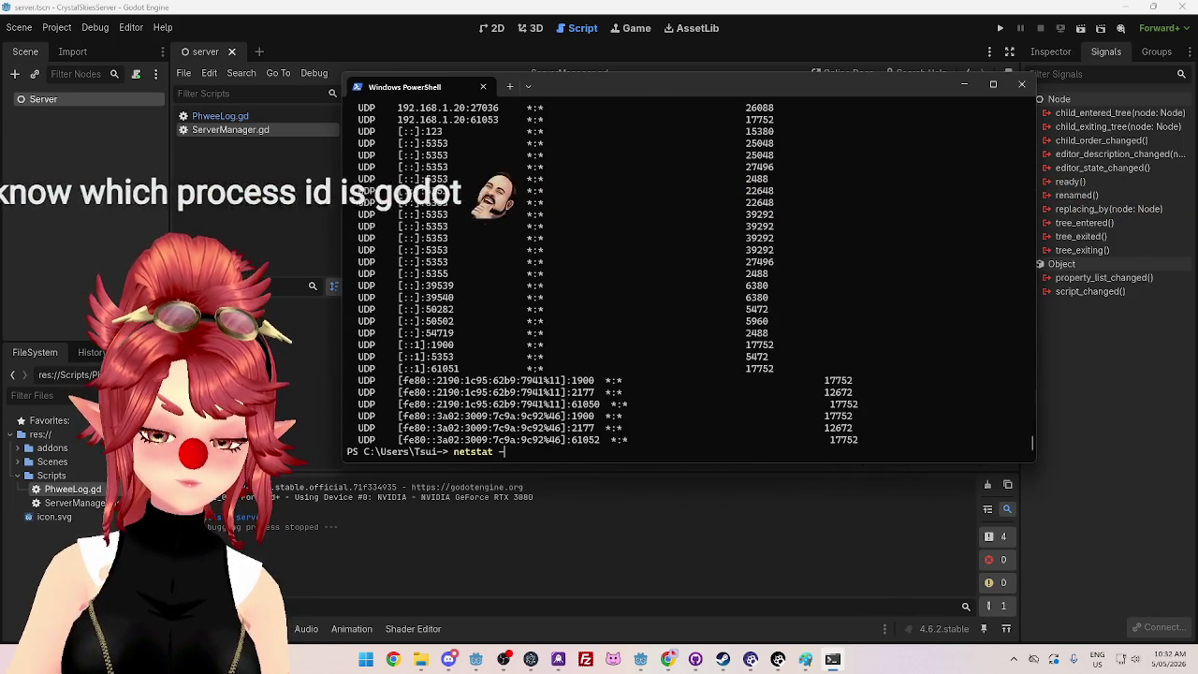
pyautogui.press('Return')
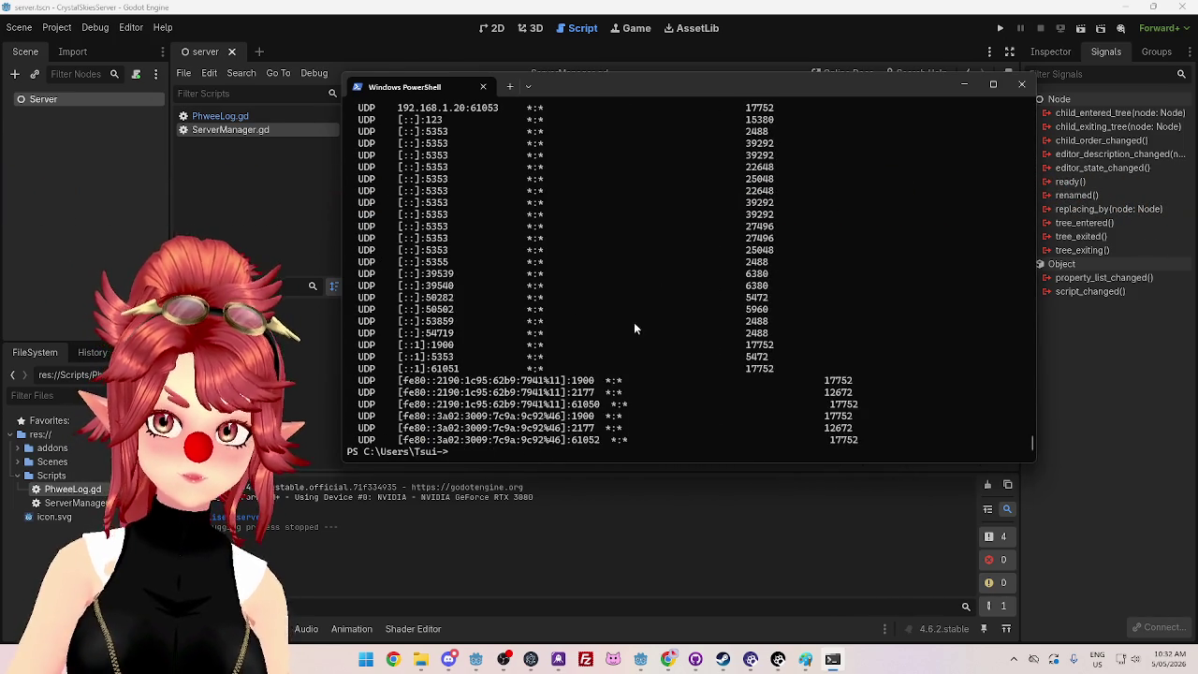
pyautogui.moveTo(1032, 447); pyautogui.dragTo(1042, 370)
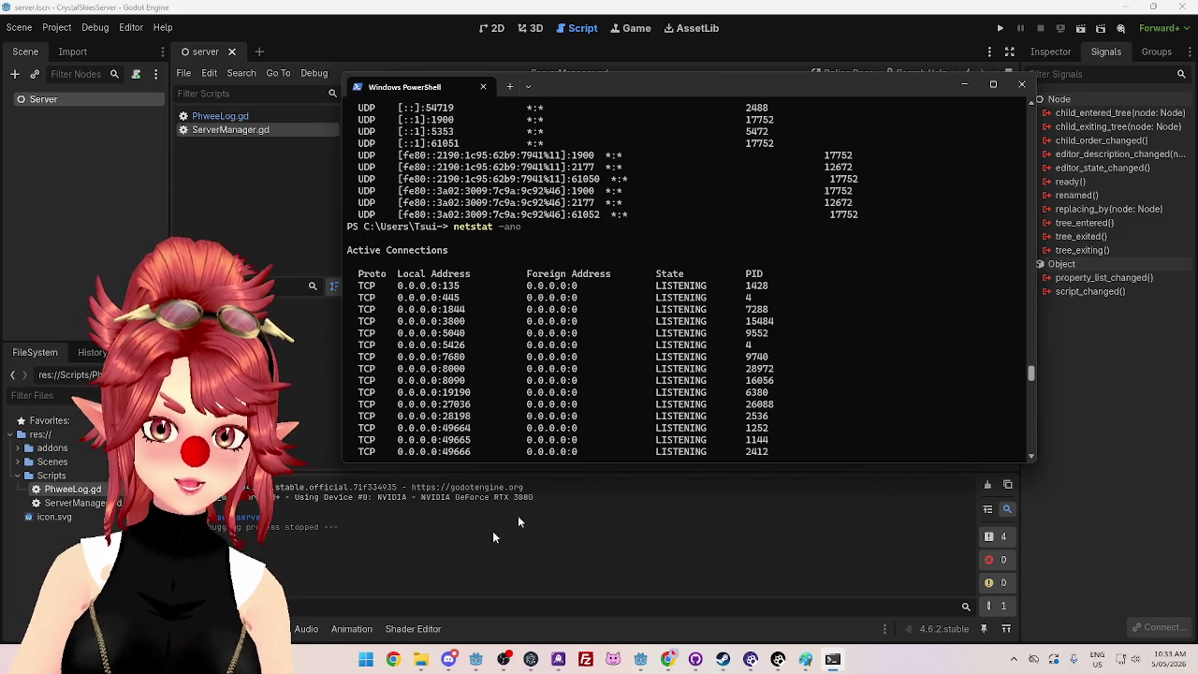
pyautogui.click(366, 659)
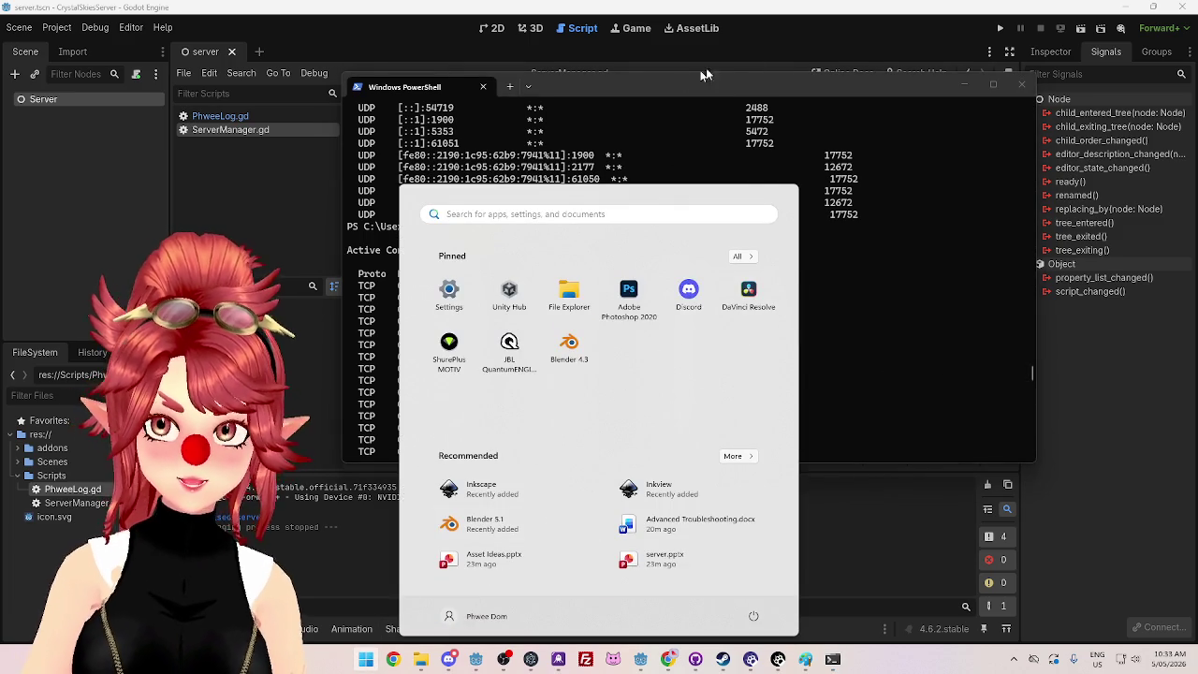
pyautogui.click(807, 88)
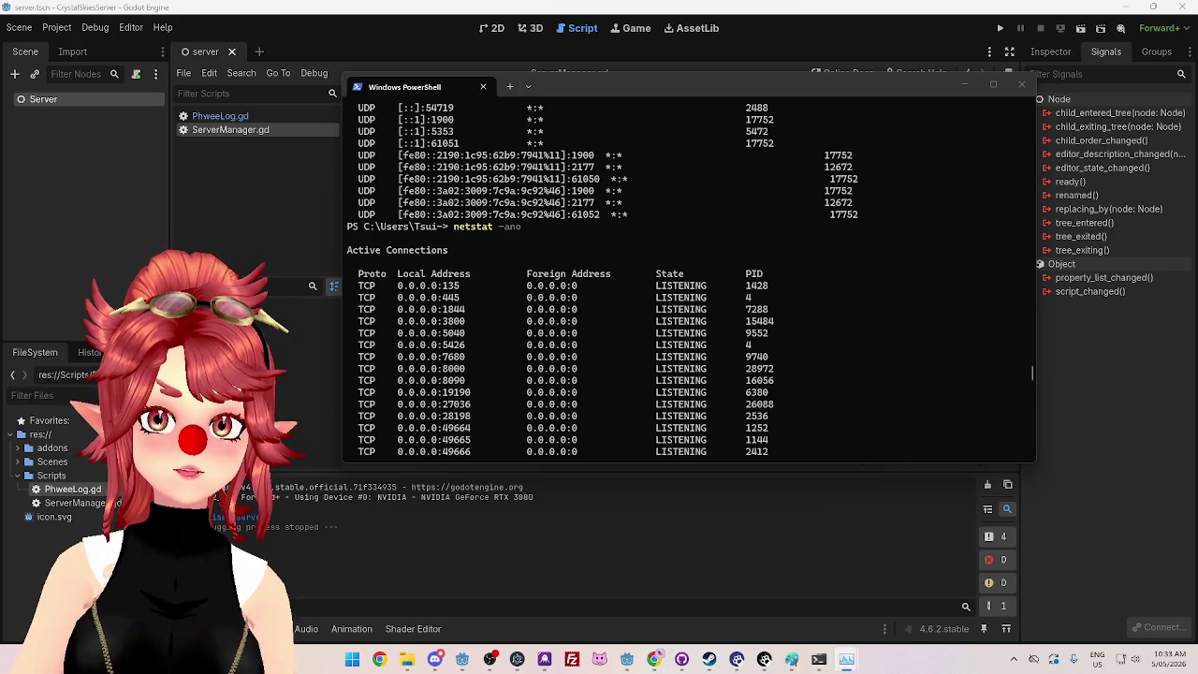
pyautogui.moveTo(607, 133)
pyautogui.mouseDown()
pyautogui.moveTo(553, 114)
pyautogui.moveTo(449, 117)
pyautogui.mouseUp()
pyautogui.click(463, 154)
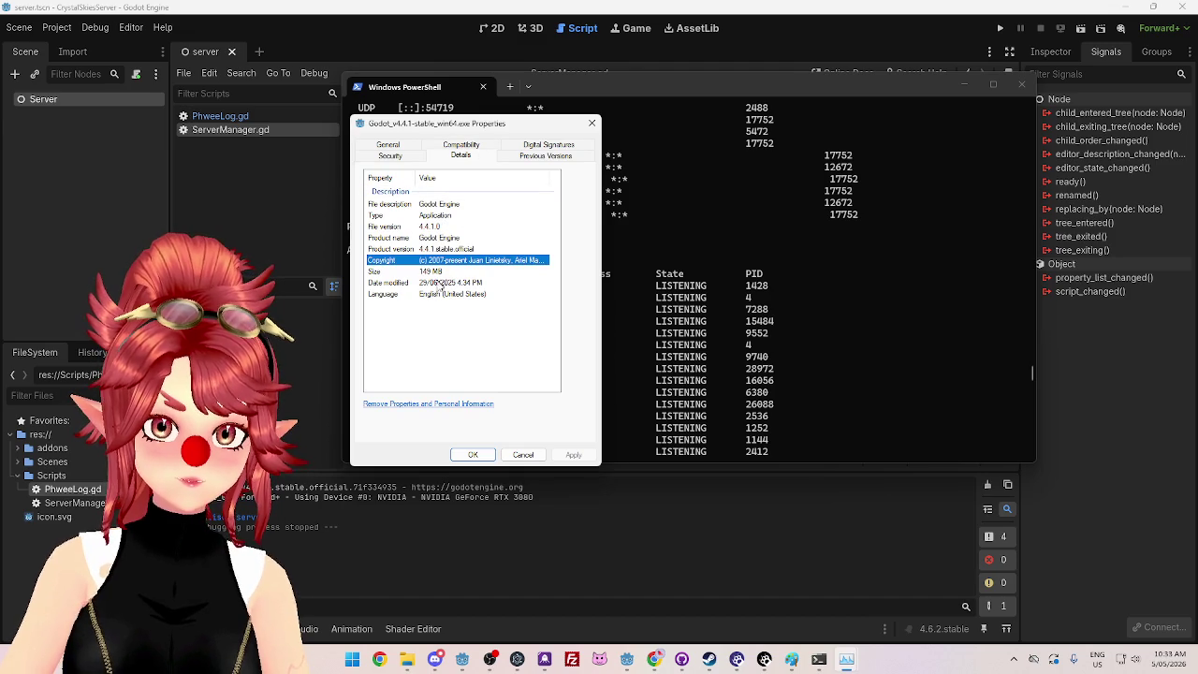
pyautogui.click(391, 156)
pyautogui.click(540, 147)
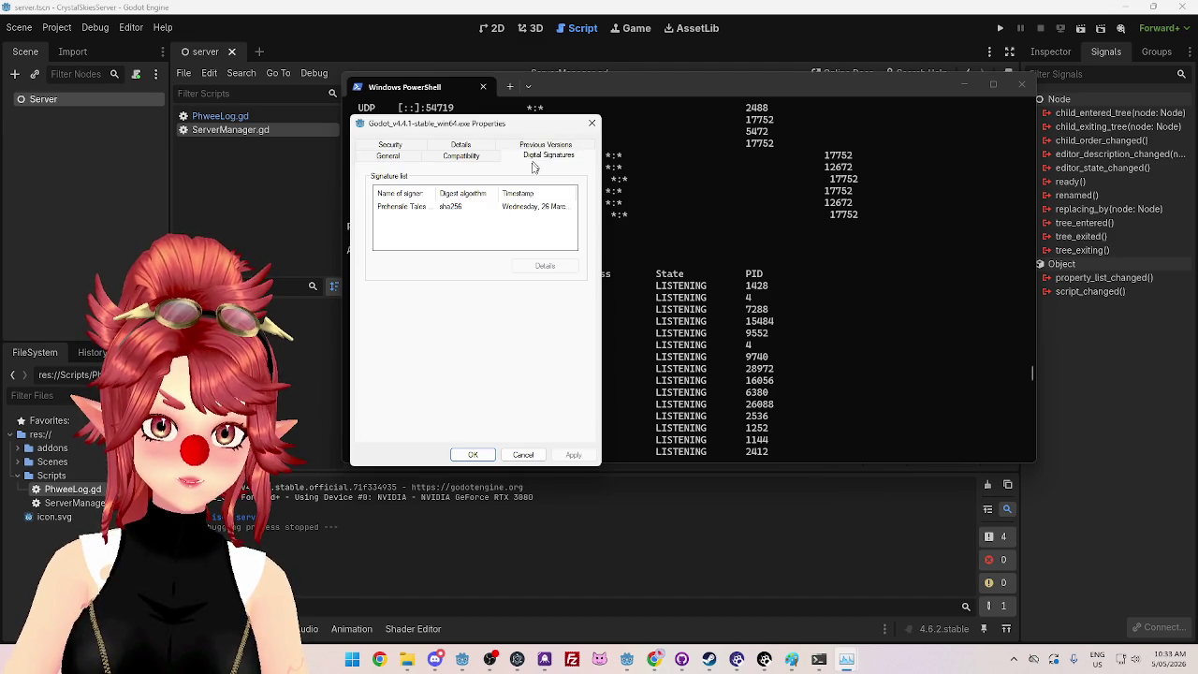
pyautogui.click(398, 147)
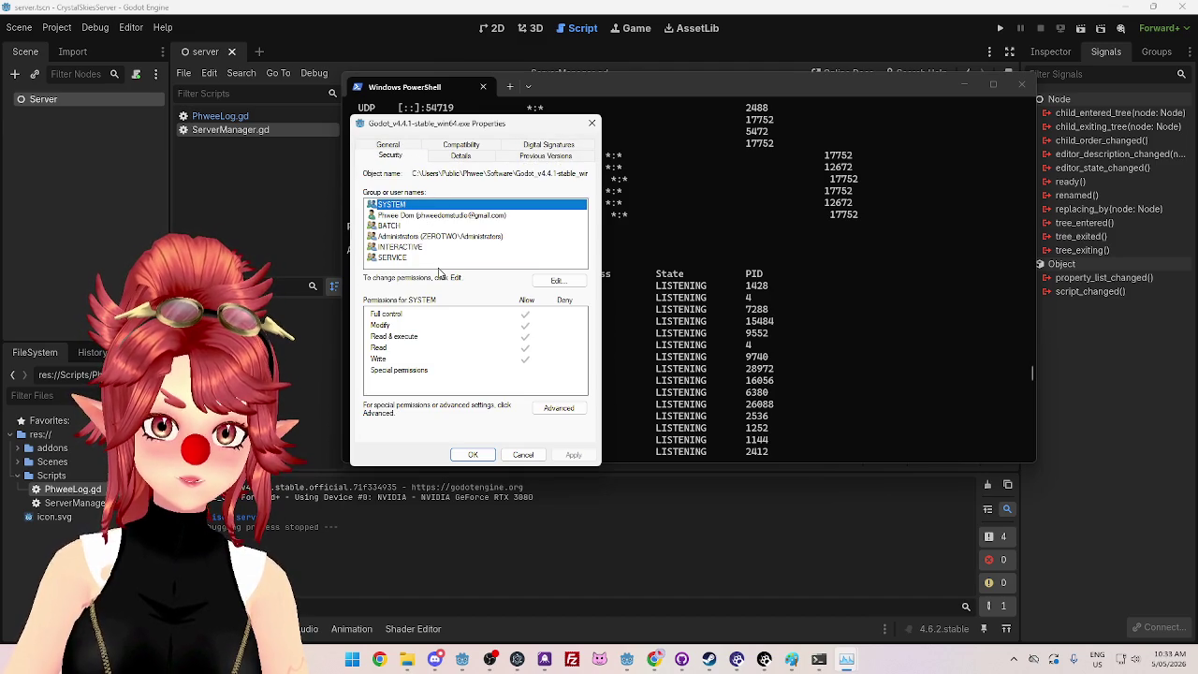
pyautogui.moveTo(504, 129); pyautogui.dragTo(557, 147)
pyautogui.click(642, 146)
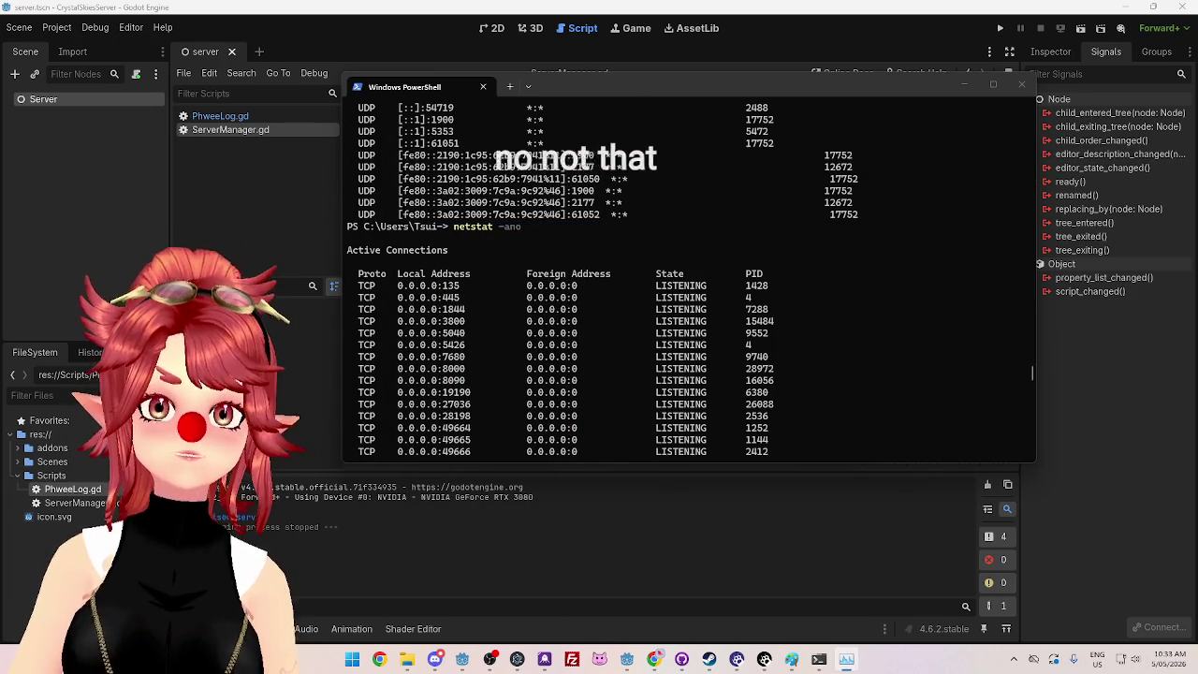
pyautogui.hotkey('ctrl', 'shift', 'Escape')
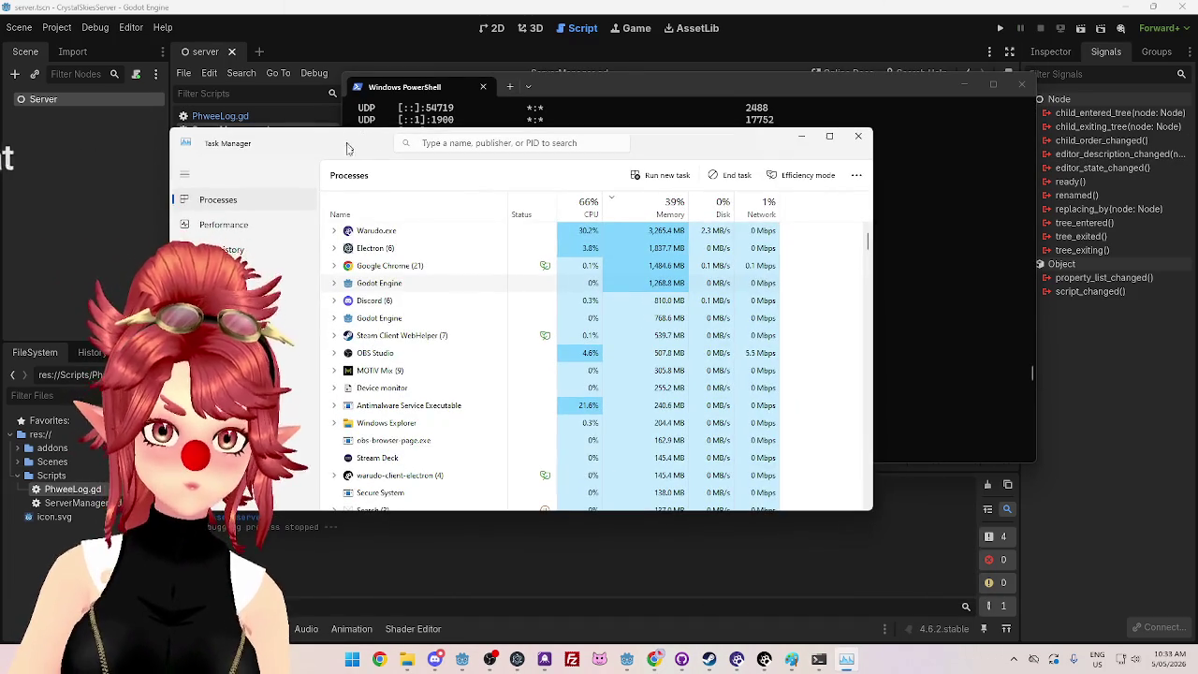
# Step: Expand and collapse the Godot Engine group, then browse its Resource values menu
pyautogui.click(334, 284)
pyautogui.doubleClick(412, 285)
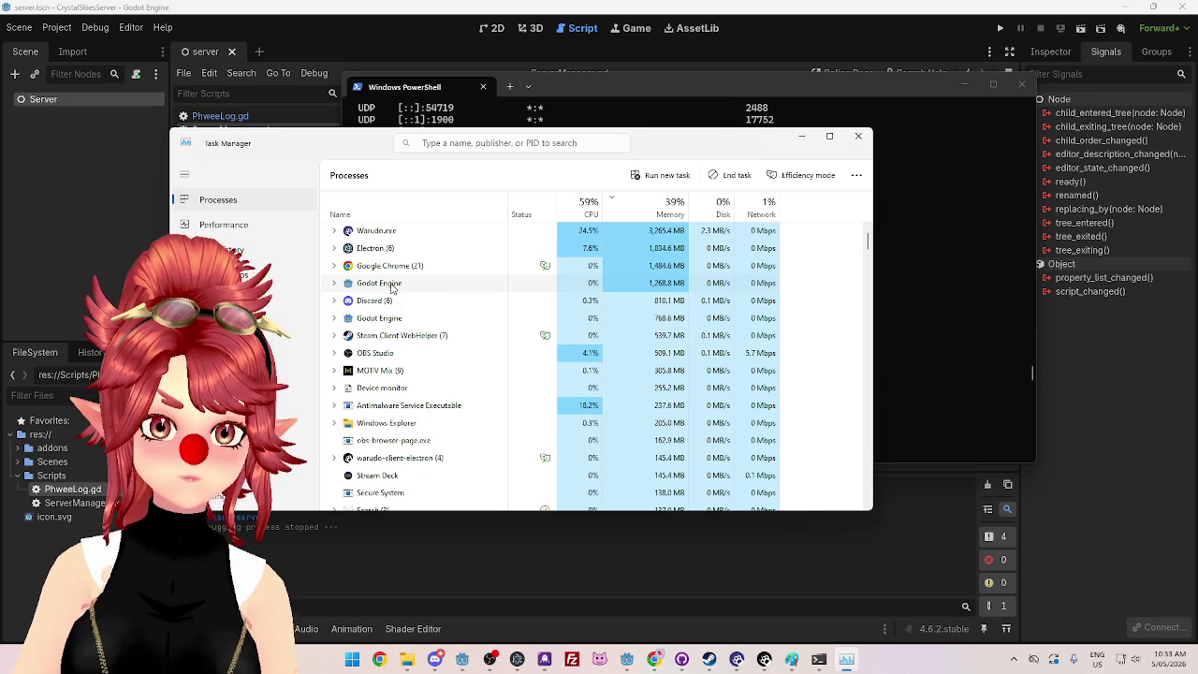
pyautogui.rightClick(391, 287)
pyautogui.moveTo(434, 323)
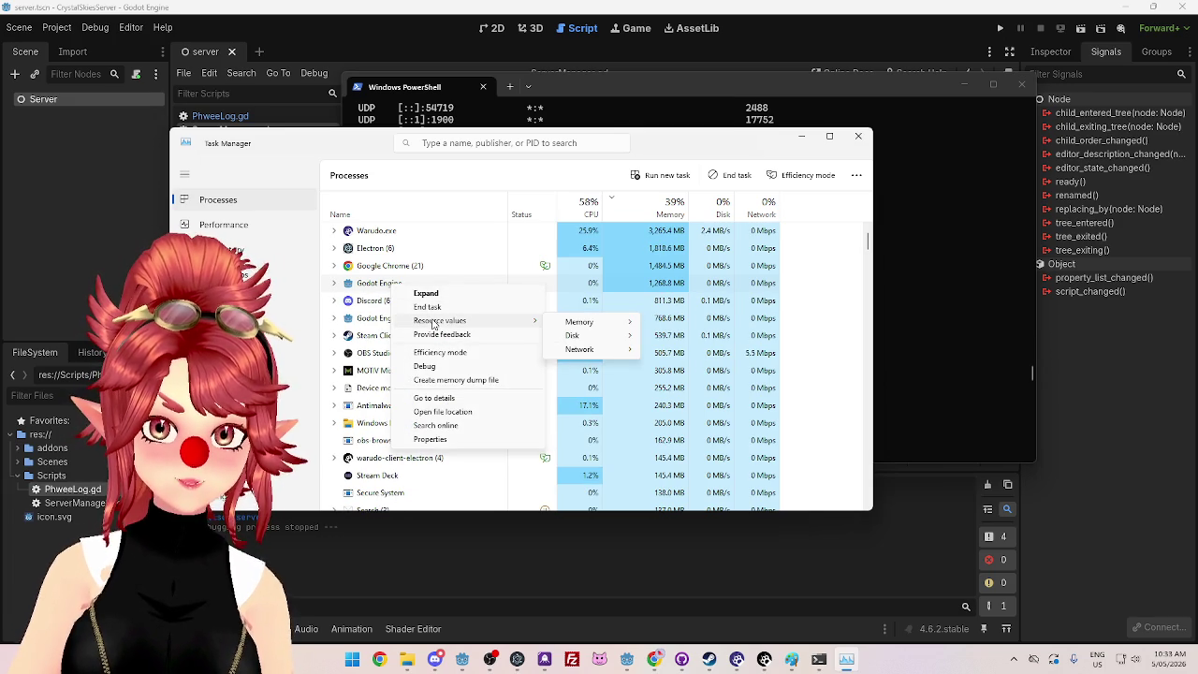
pyautogui.moveTo(577, 324)
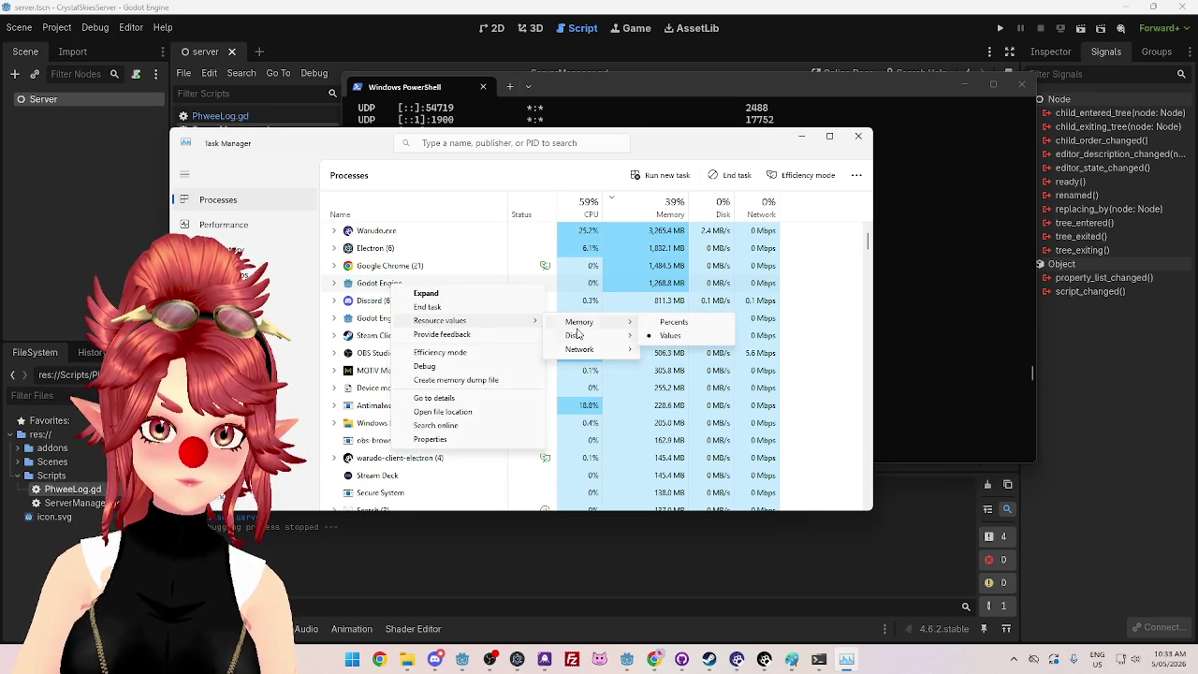
pyautogui.moveTo(582, 350)
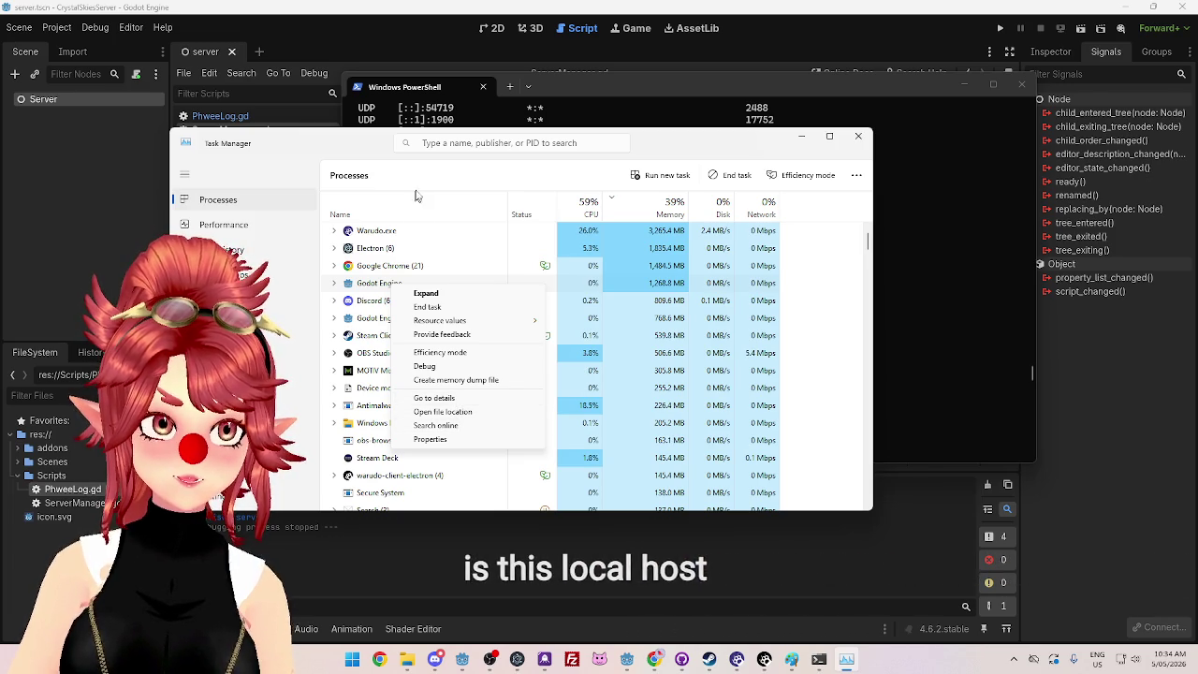
# Step: Dismiss the menu without choosing anything and minimise Task Manager
pyautogui.click(689, 147)
pyautogui.moveTo(688, 147)
pyautogui.mouseDown()
pyautogui.moveTo(726, 124)
pyautogui.moveTo(712, 143)
pyautogui.mouseUp()
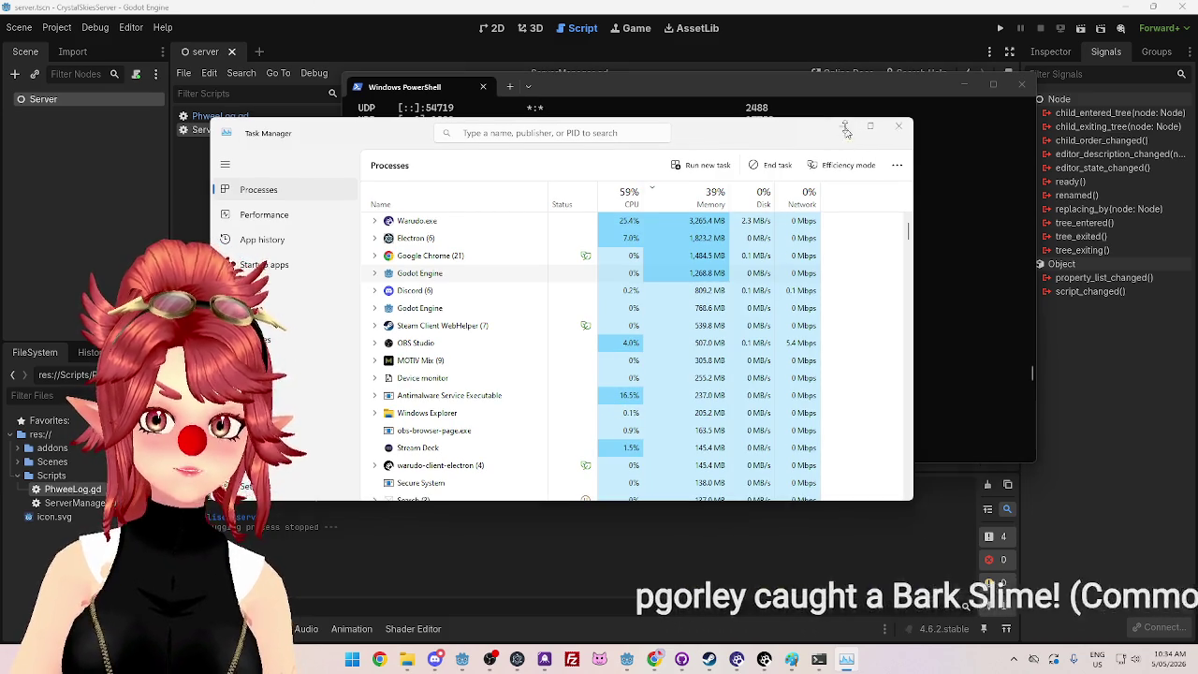
pyautogui.click(846, 131)
# Step: Reposition the PowerShell window and make it taller
pyautogui.moveTo(622, 86); pyautogui.dragTo(546, 107)
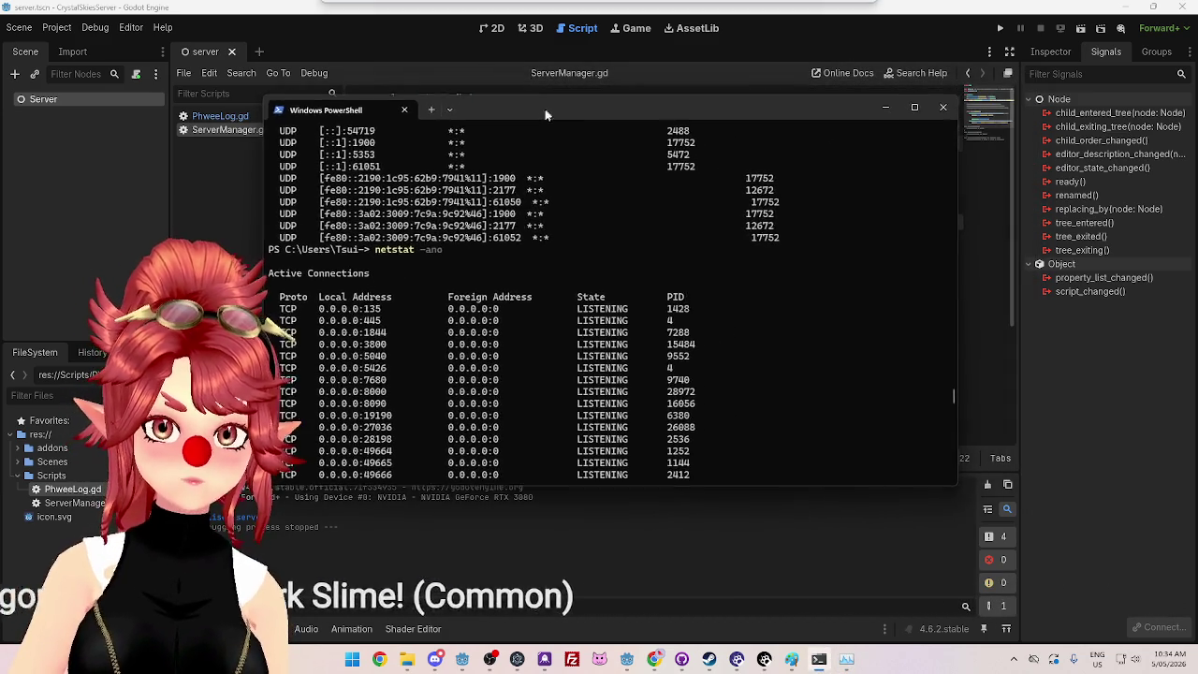
pyautogui.scroll(-10, 668, 346)
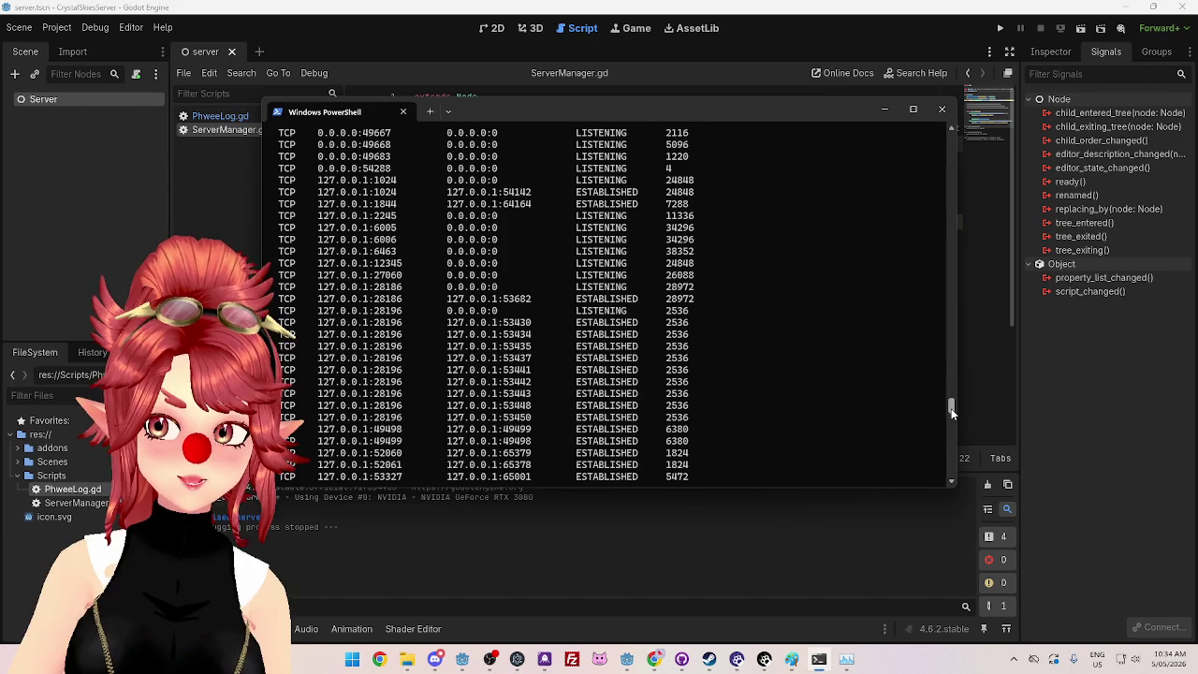
pyautogui.moveTo(951, 408); pyautogui.dragTo(940, 475)
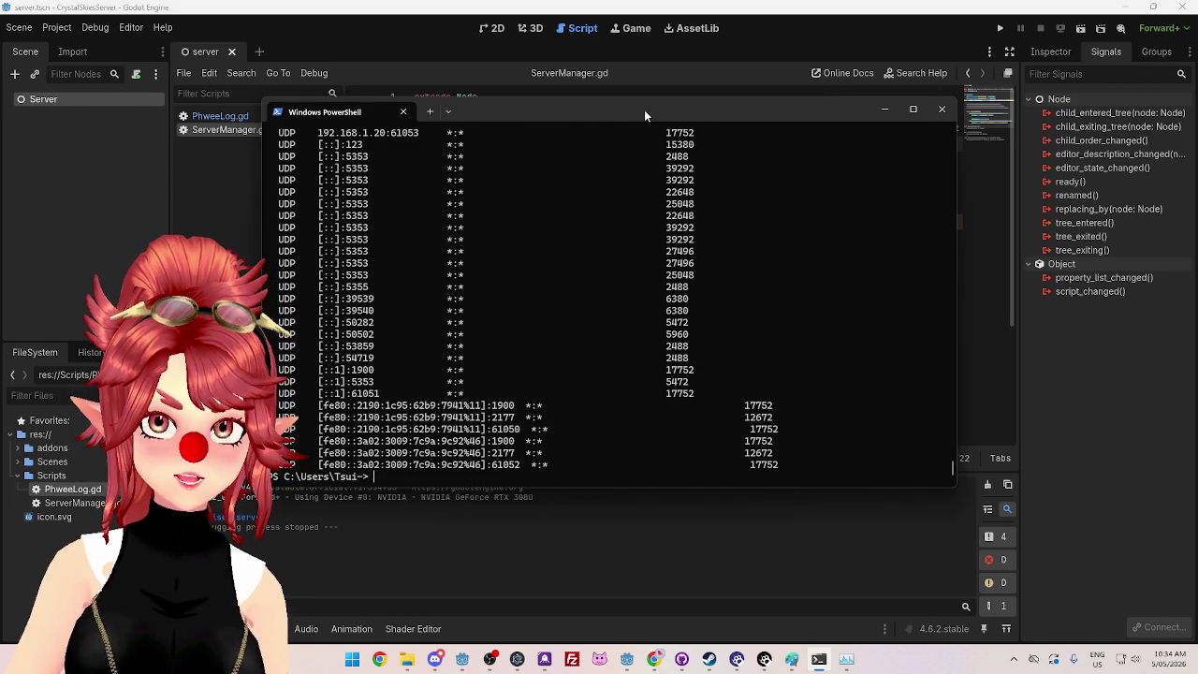
pyautogui.moveTo(644, 109); pyautogui.dragTo(637, 106)
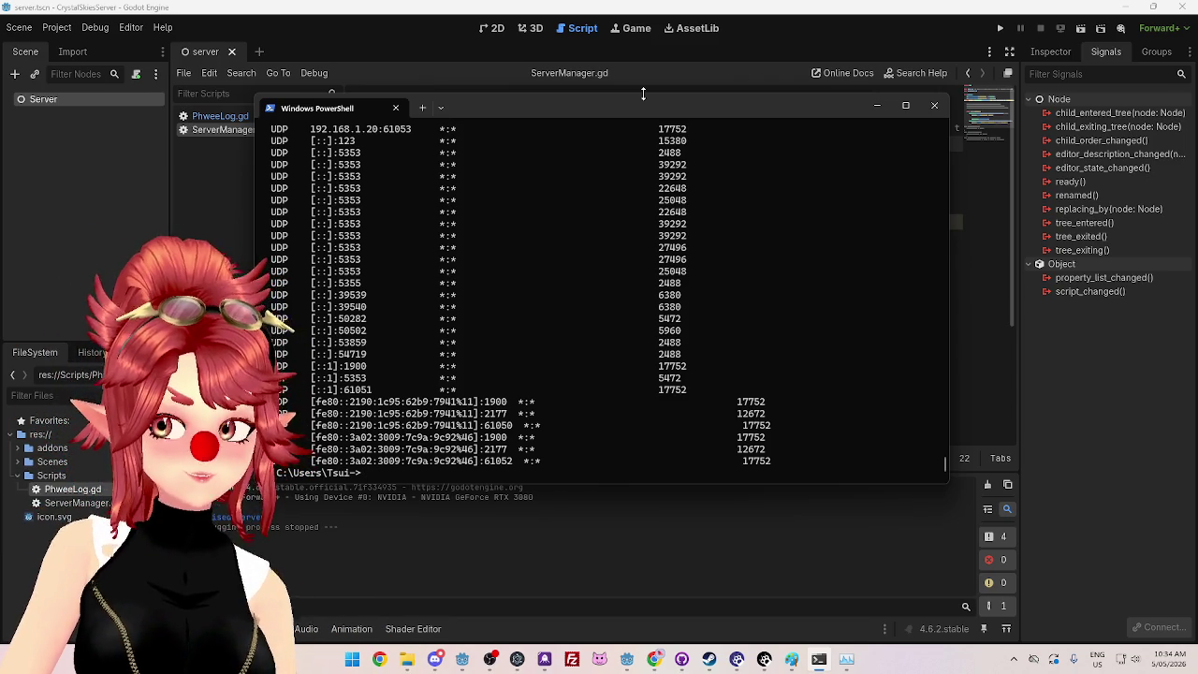
pyautogui.moveTo(544, 118)
pyautogui.mouseDown()
pyautogui.moveTo(563, 133)
pyautogui.moveTo(551, 115)
pyautogui.moveTo(512, 118)
pyautogui.moveTo(533, 103)
pyautogui.mouseUp()
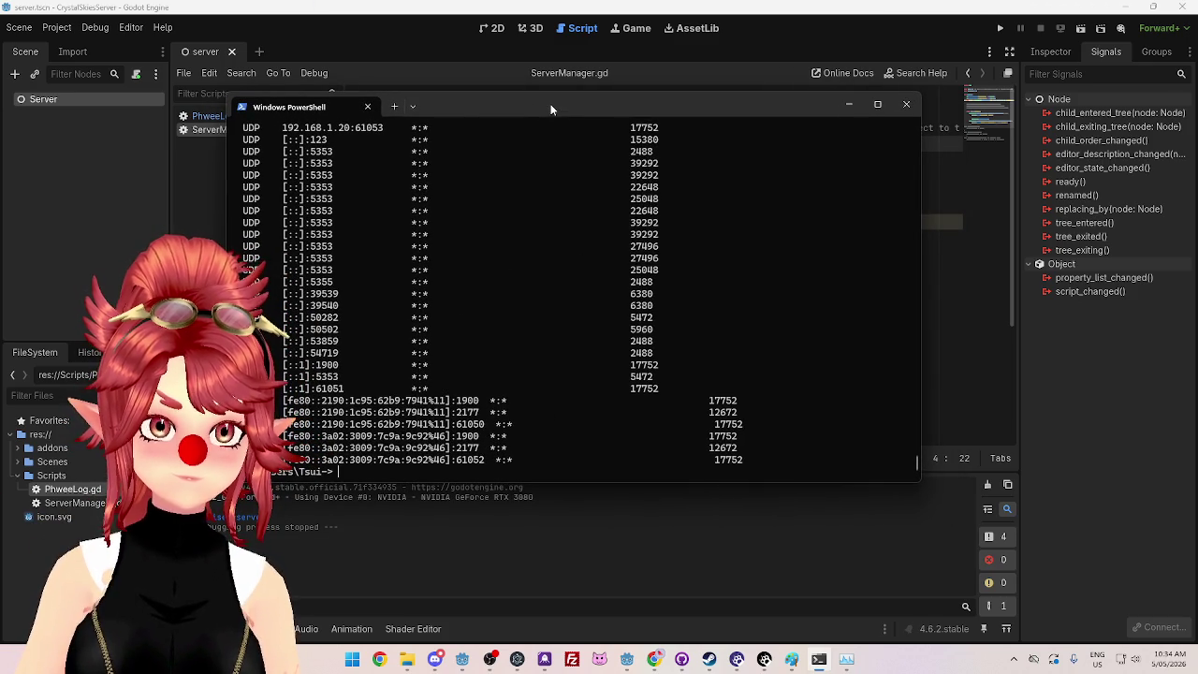
pyautogui.moveTo(551, 110); pyautogui.dragTo(563, 108)
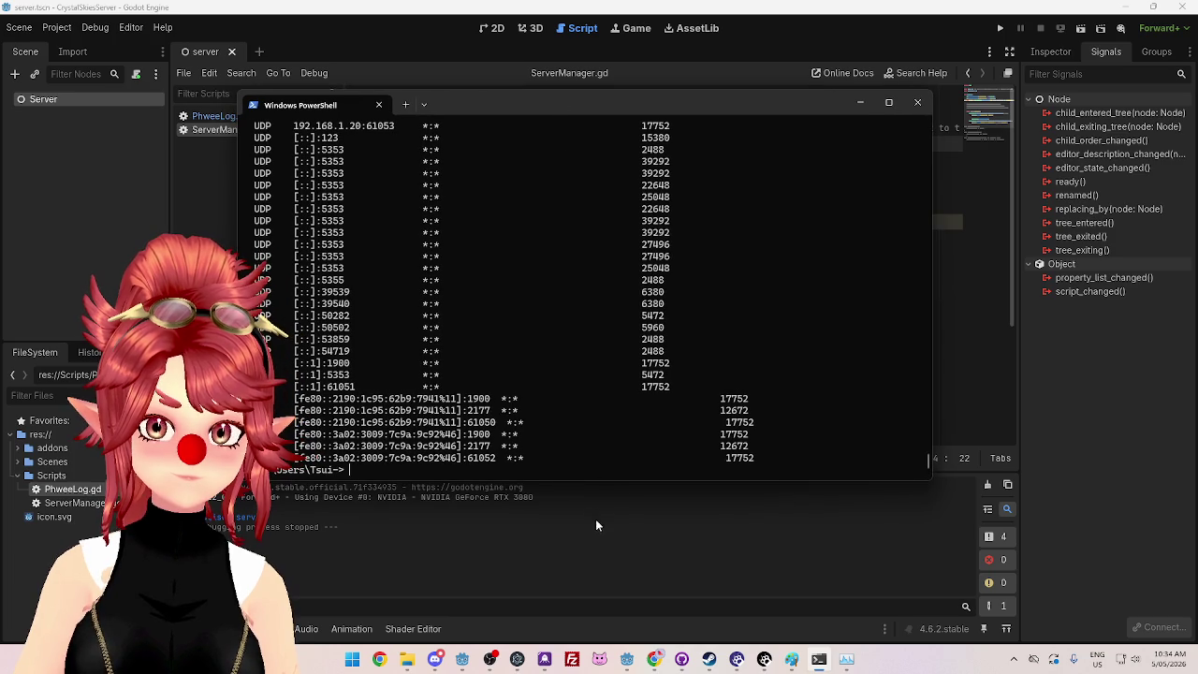
pyautogui.moveTo(597, 482); pyautogui.dragTo(600, 512)
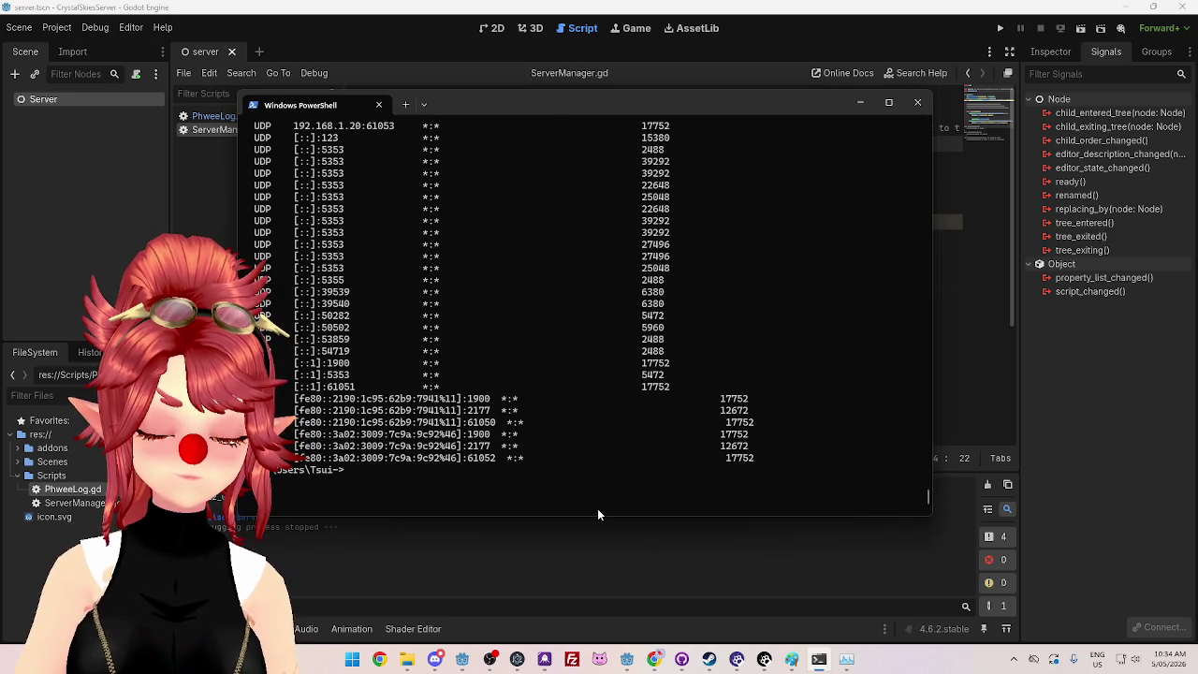
pyautogui.moveTo(623, 102)
pyautogui.mouseDown()
pyautogui.moveTo(623, 120)
pyautogui.moveTo(658, 110)
pyautogui.mouseUp()
# Step: Rerun netstat -ano and scroll through its TCP and UDP entries
pyautogui.press('Up')
pyautogui.press('Return')
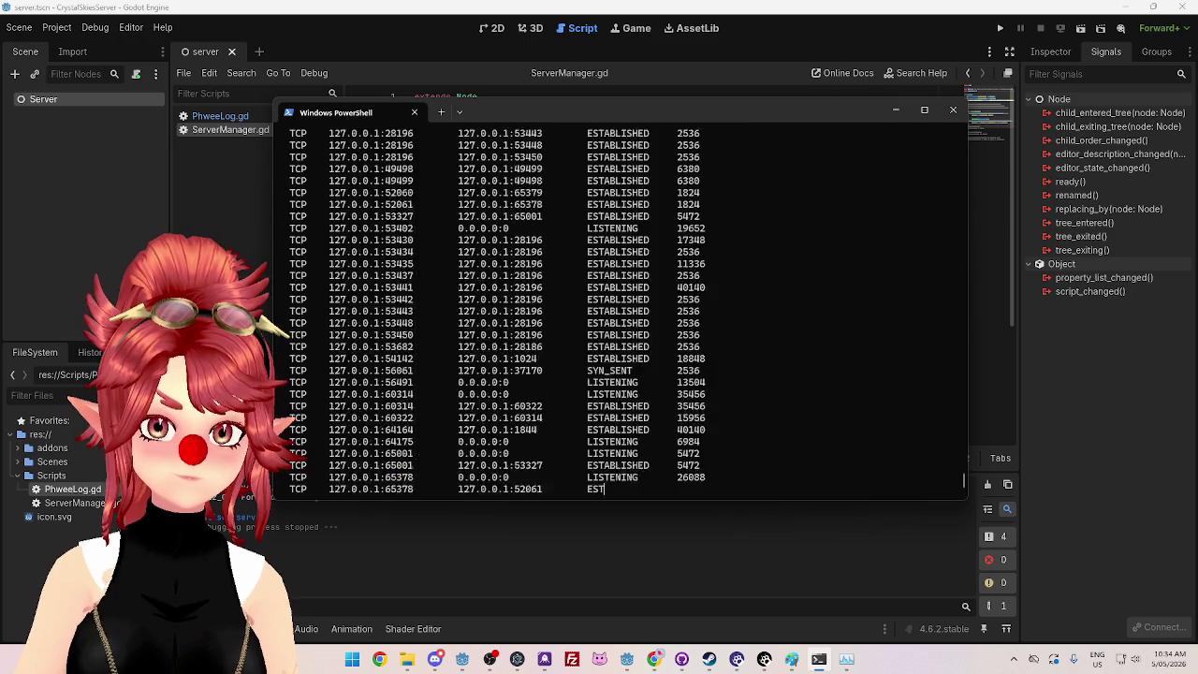
pyautogui.scroll(9, 665, 371)
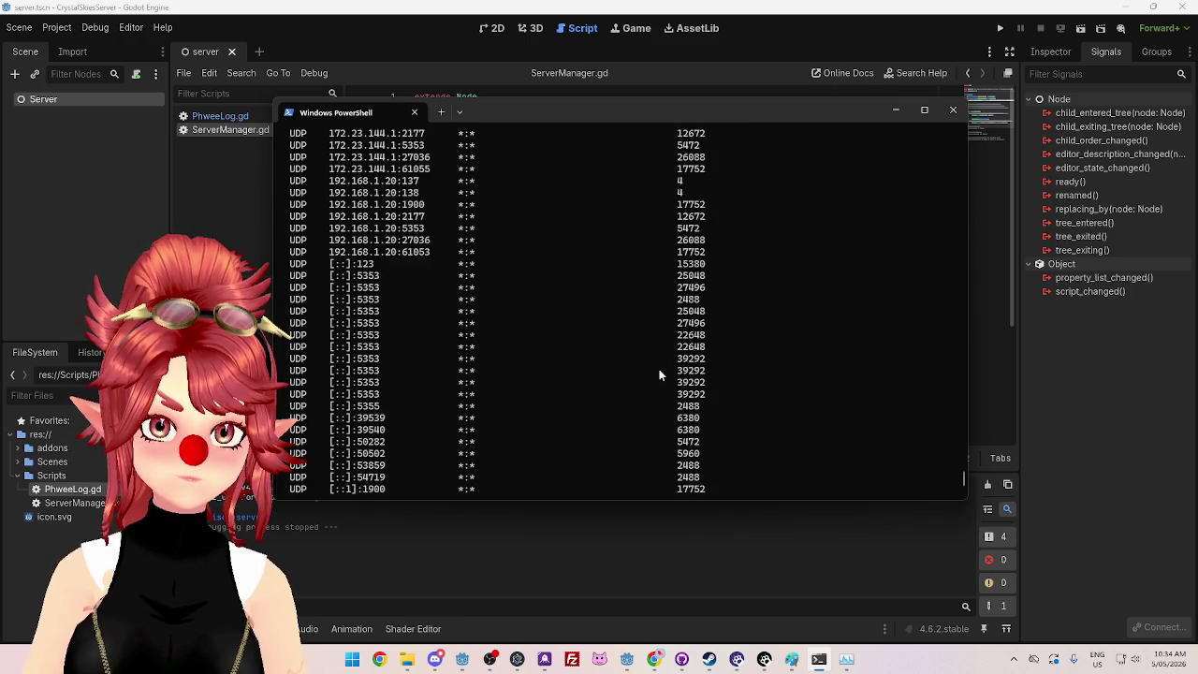
pyautogui.scroll(12, 732, 324)
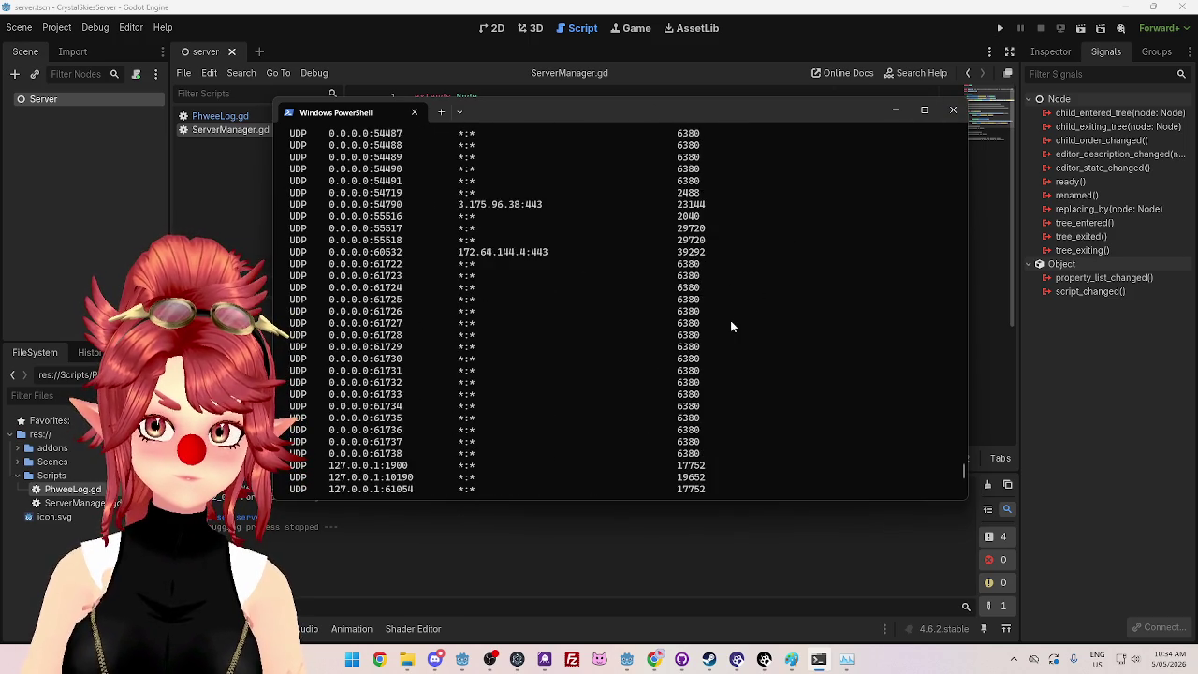
pyautogui.scroll(-20, 732, 325)
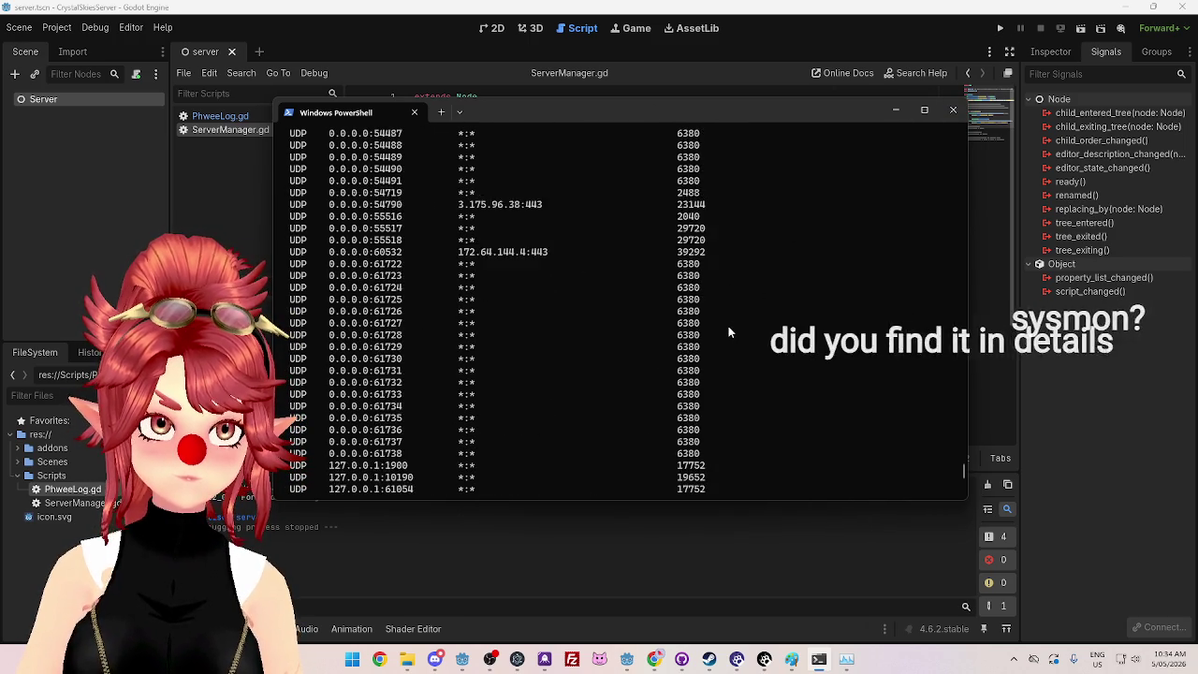
pyautogui.hotkey('ctrl', 'shift', 'Escape')
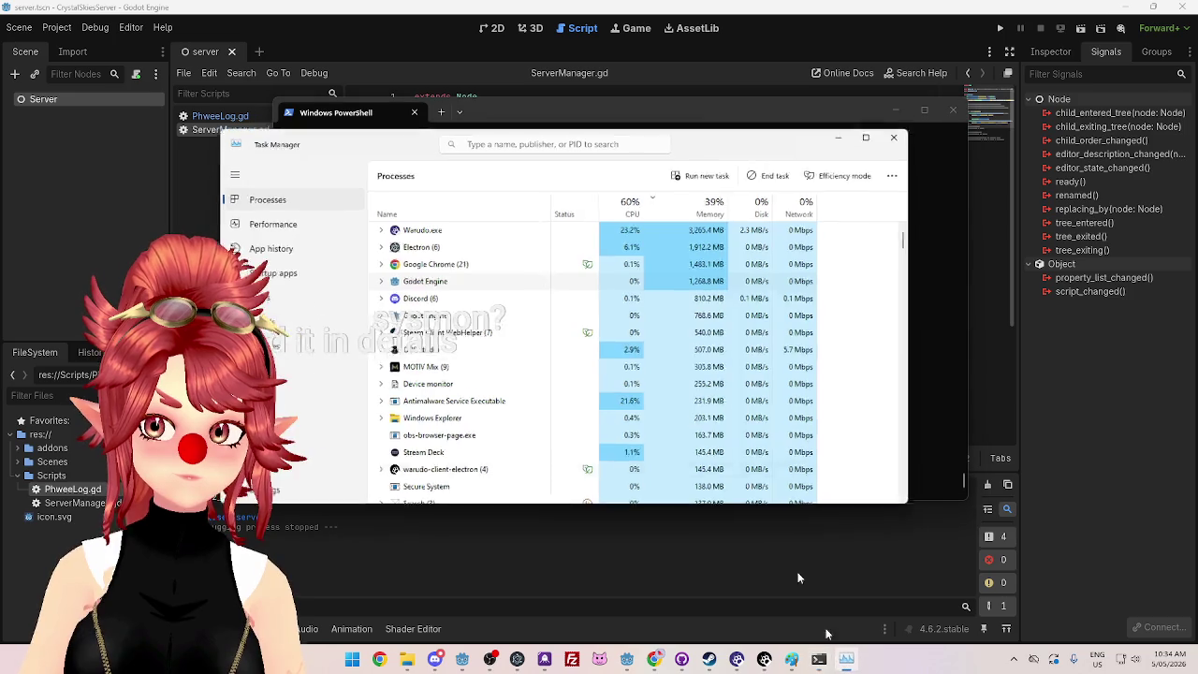
# Step: Jump to the second Godot Engine process's entry on the Details page
pyautogui.rightClick(416, 276)
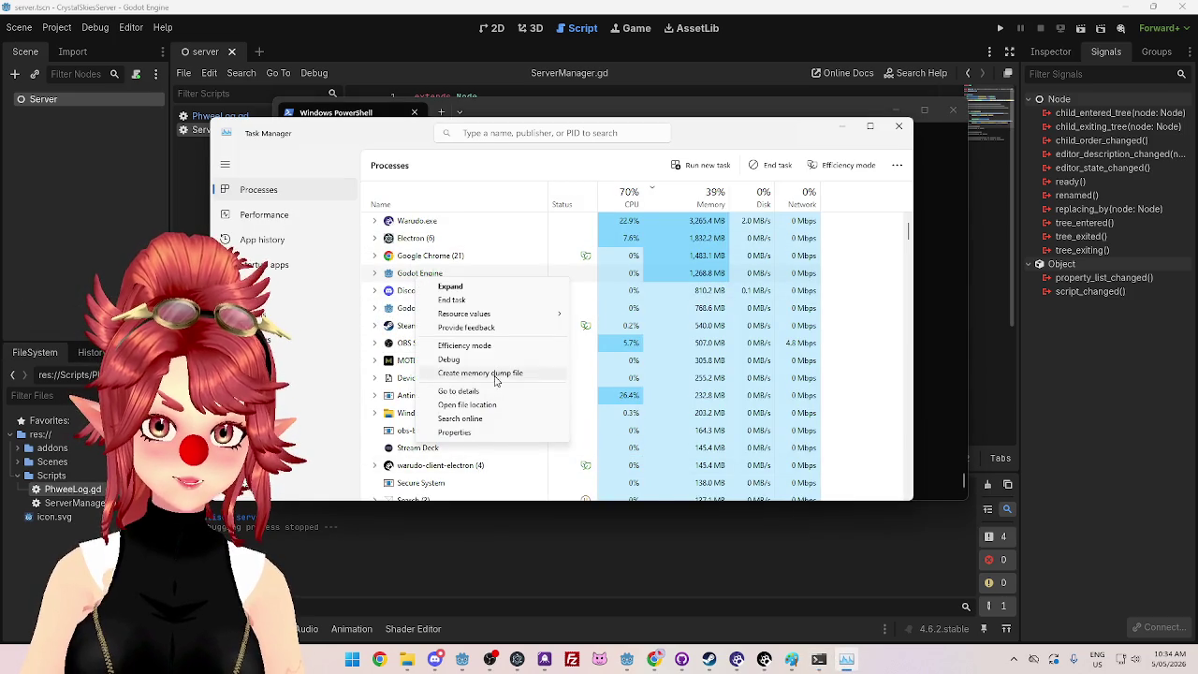
pyautogui.click(635, 166)
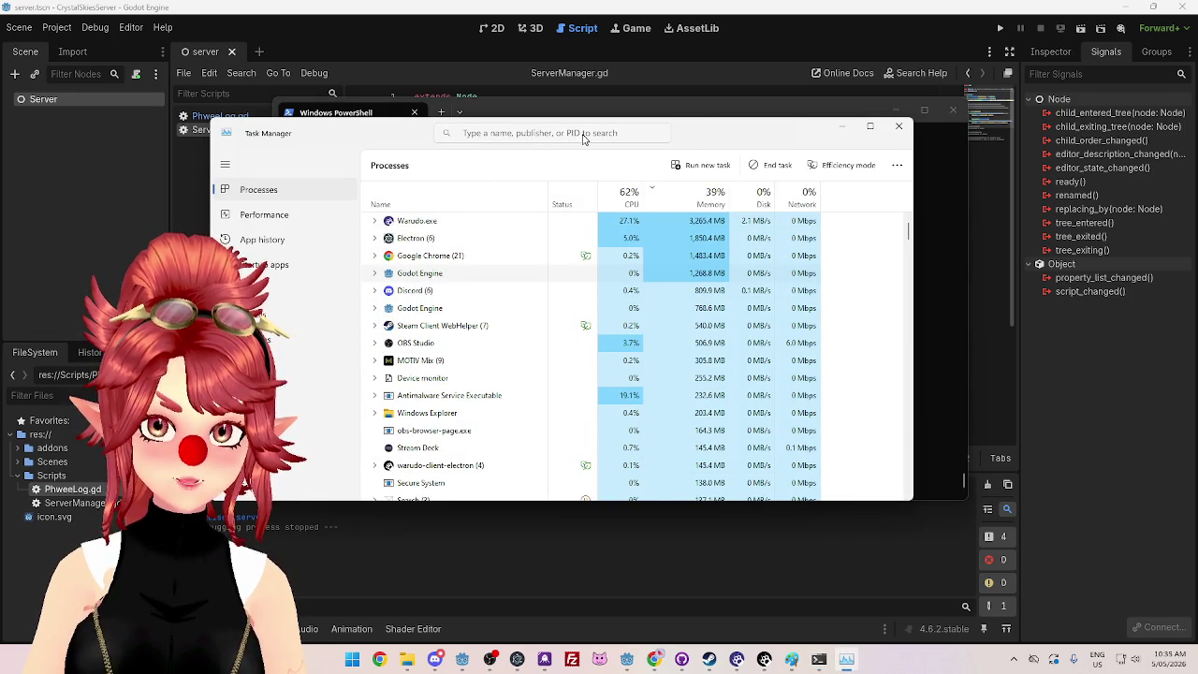
pyautogui.rightClick(419, 309)
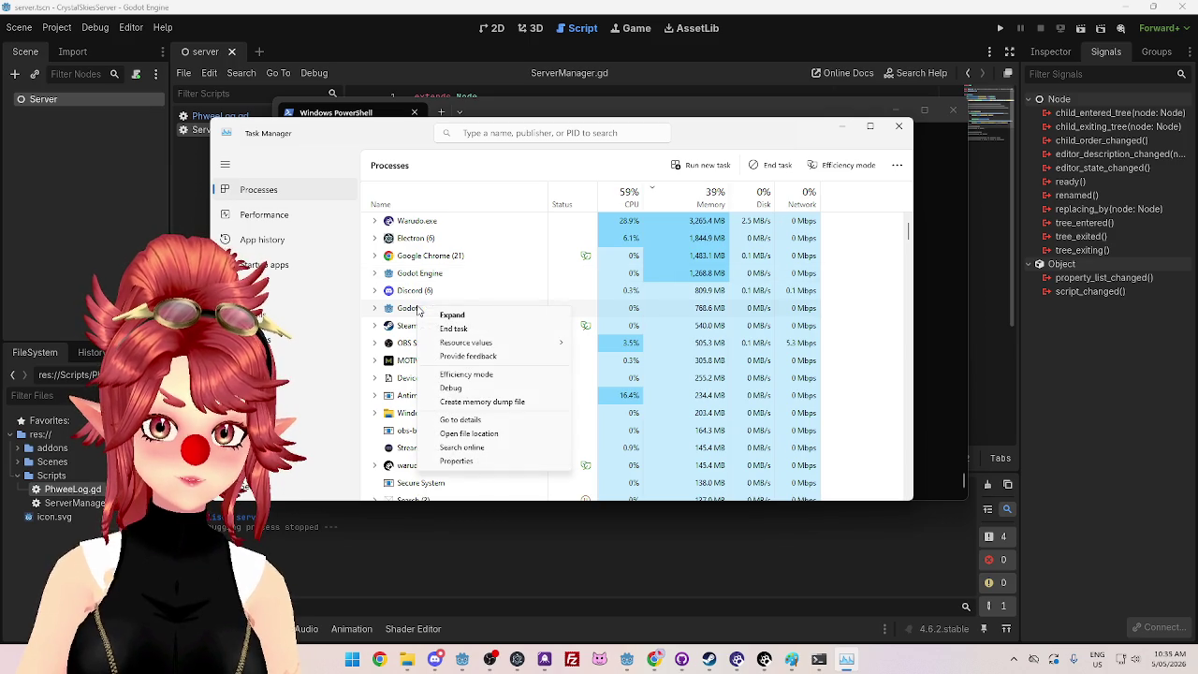
pyautogui.click(467, 419)
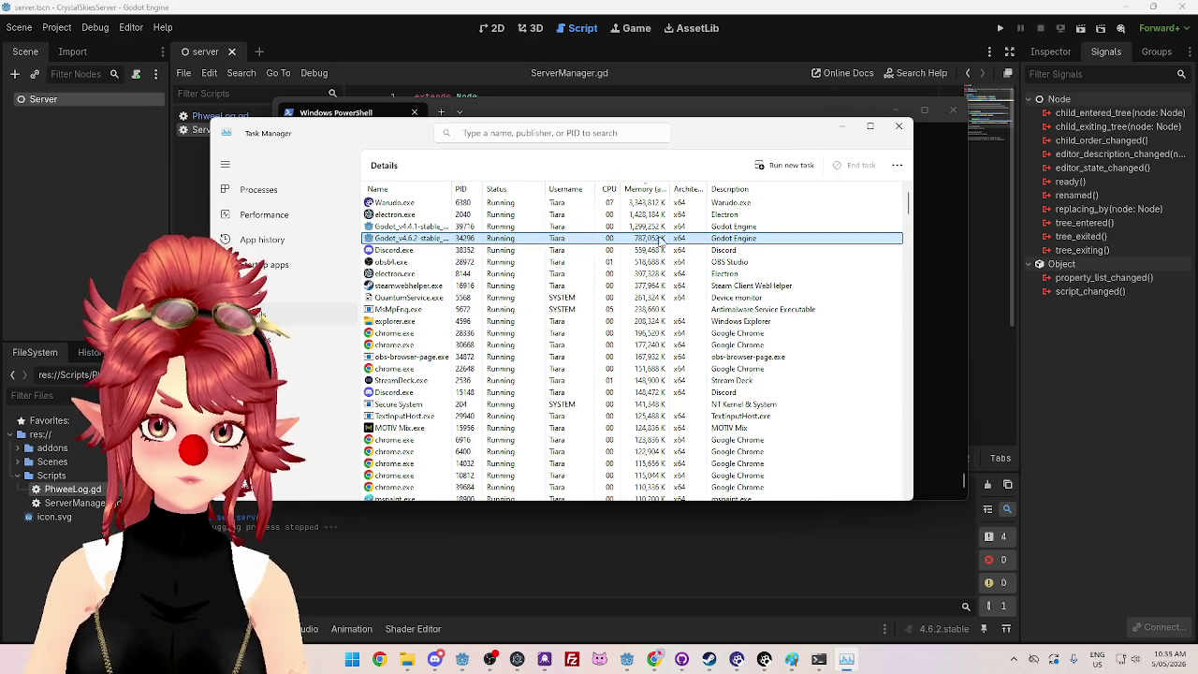
# Step: Open and close Select columns, then widen the Name column to show full executable names
pyautogui.rightClick(784, 191)
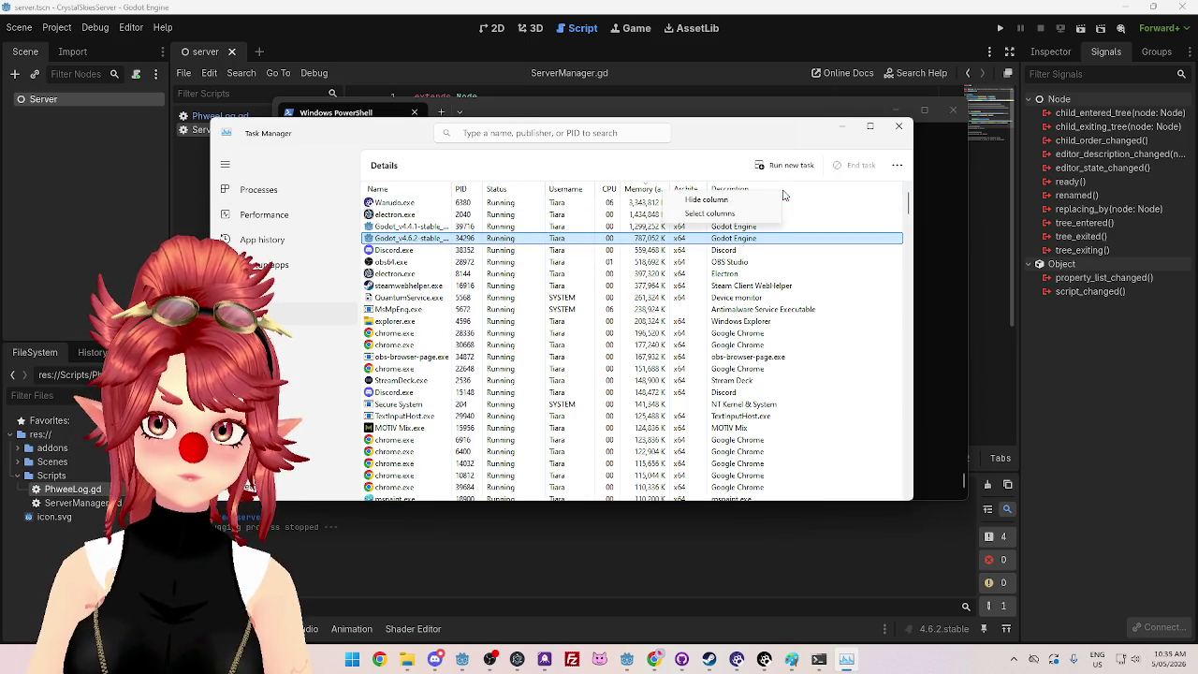
pyautogui.click(711, 214)
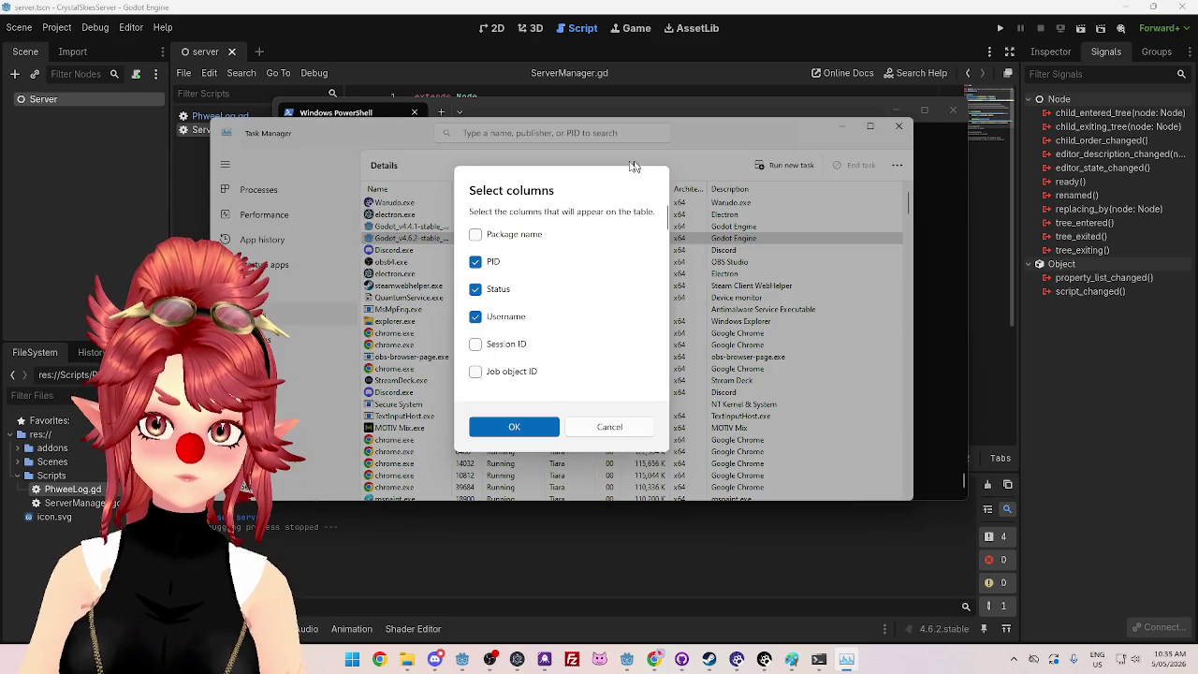
pyautogui.click(603, 426)
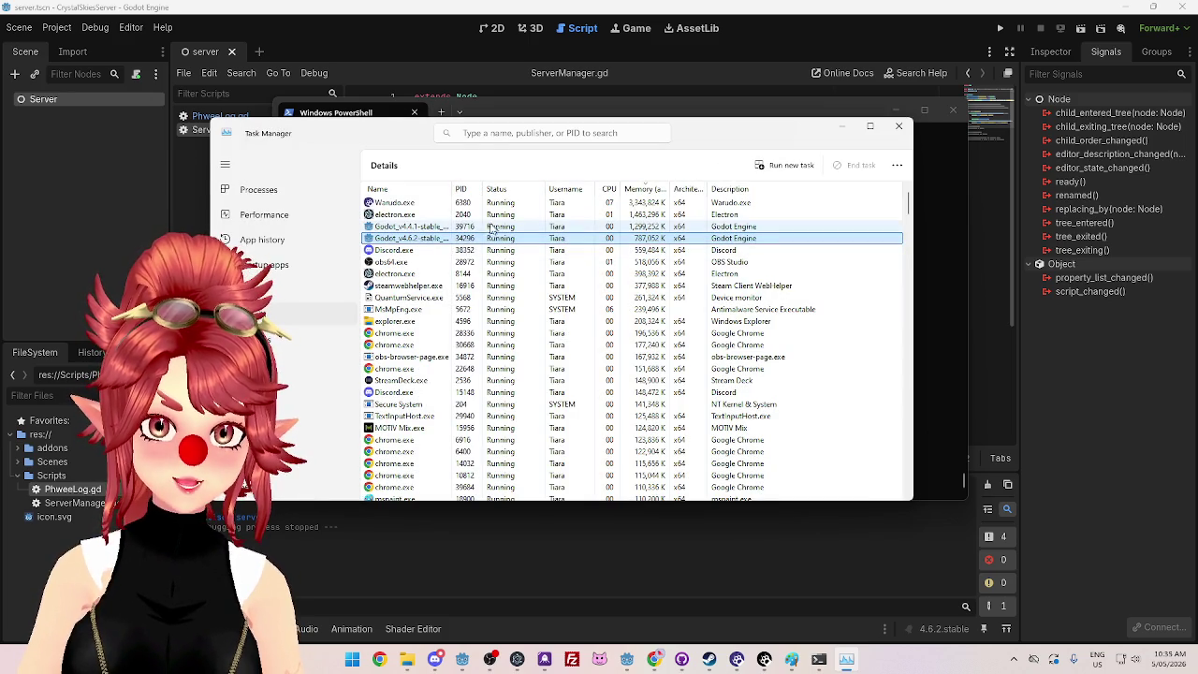
pyautogui.moveTo(483, 191)
pyautogui.mouseDown()
pyautogui.moveTo(540, 191)
pyautogui.moveTo(468, 190)
pyautogui.moveTo(491, 191)
pyautogui.mouseUp()
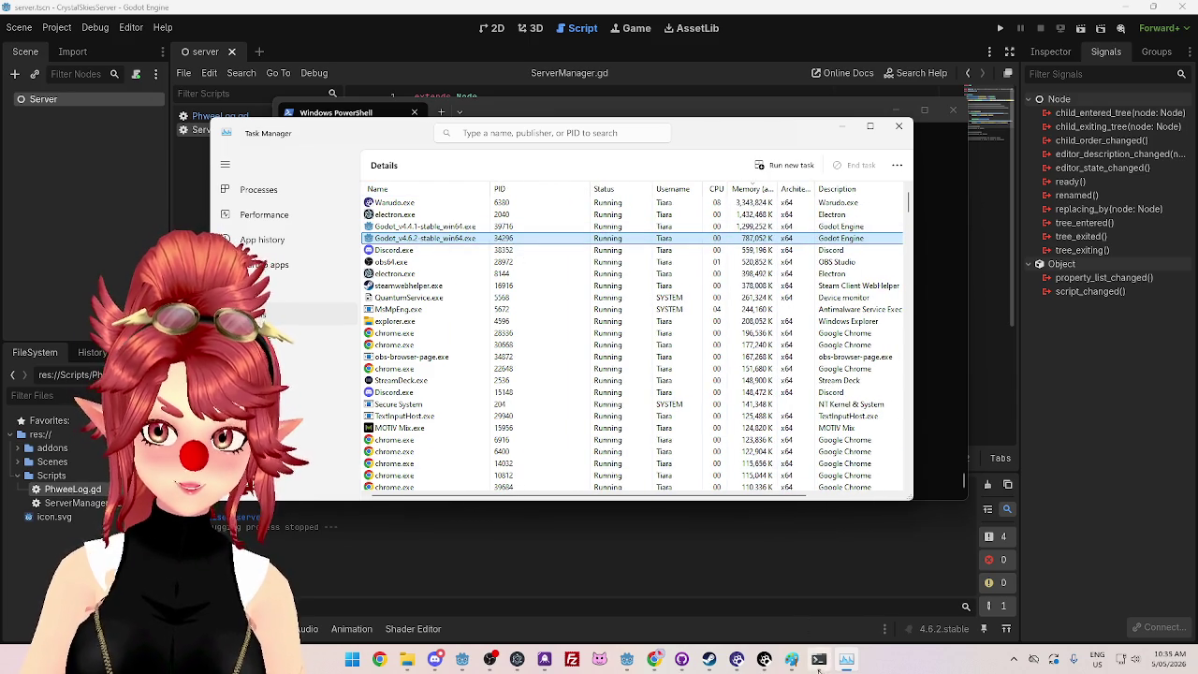
pyautogui.hotkey('alt', 'Tab')
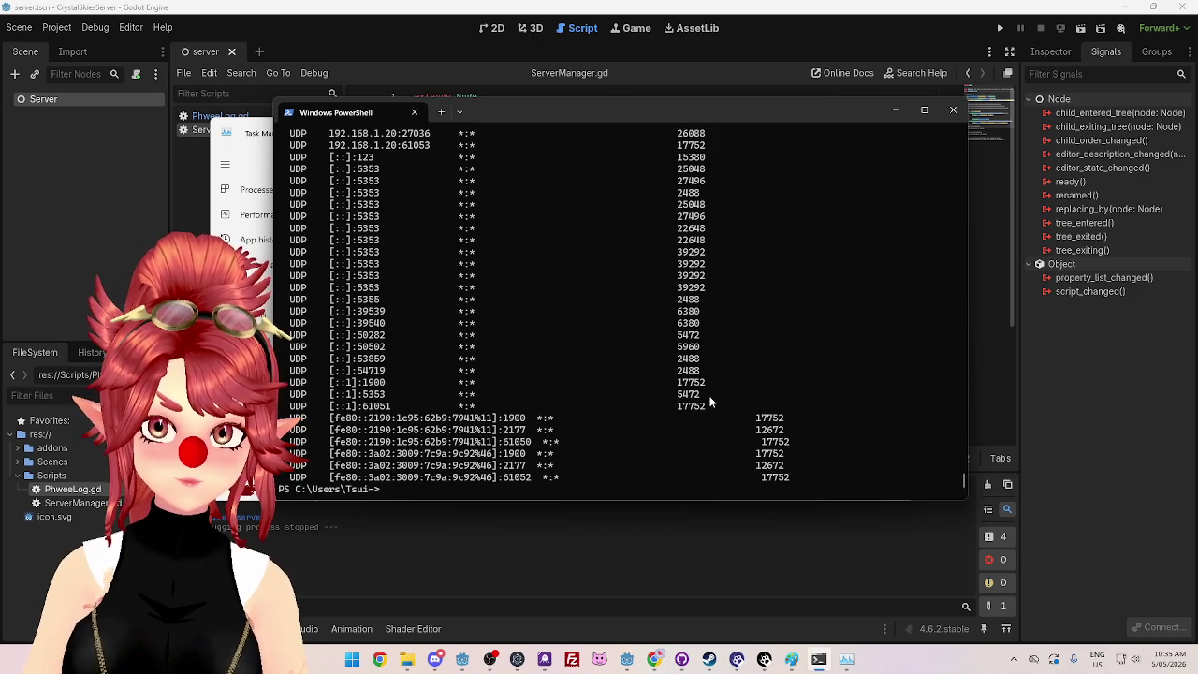
# Step: Start the CrystalSkiesServer scene with Run Project and rerun netstat -ano in PowerShell
pyautogui.scroll(4, 708, 333)
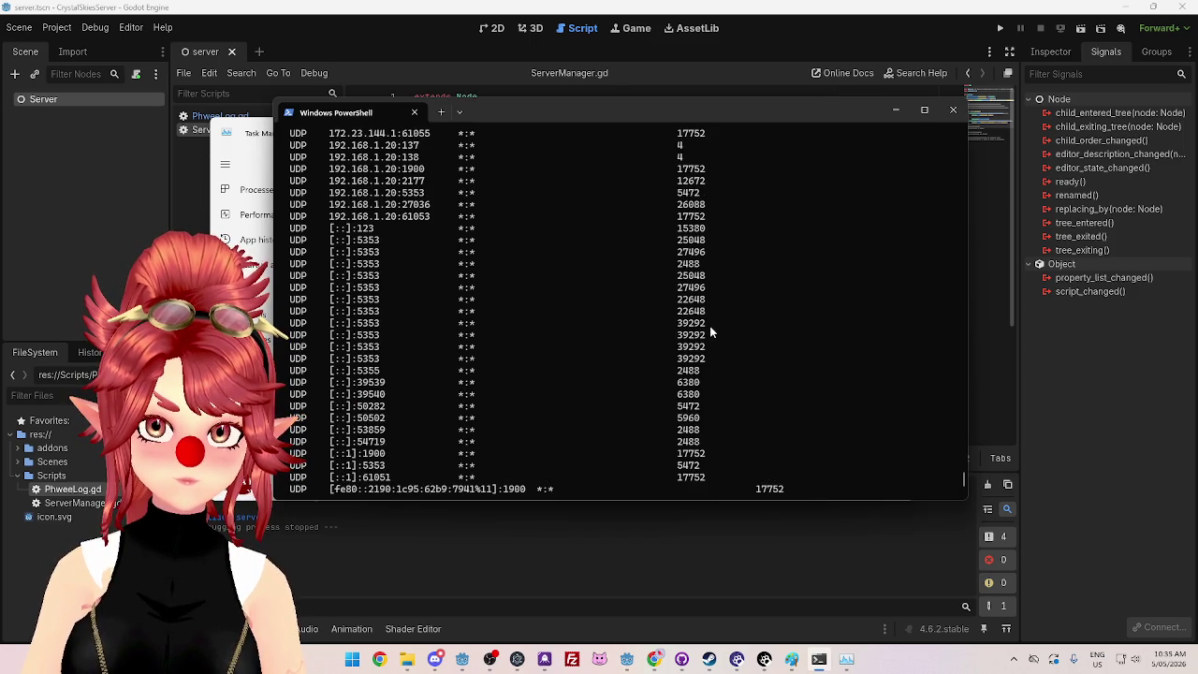
pyautogui.scroll(4, 709, 329)
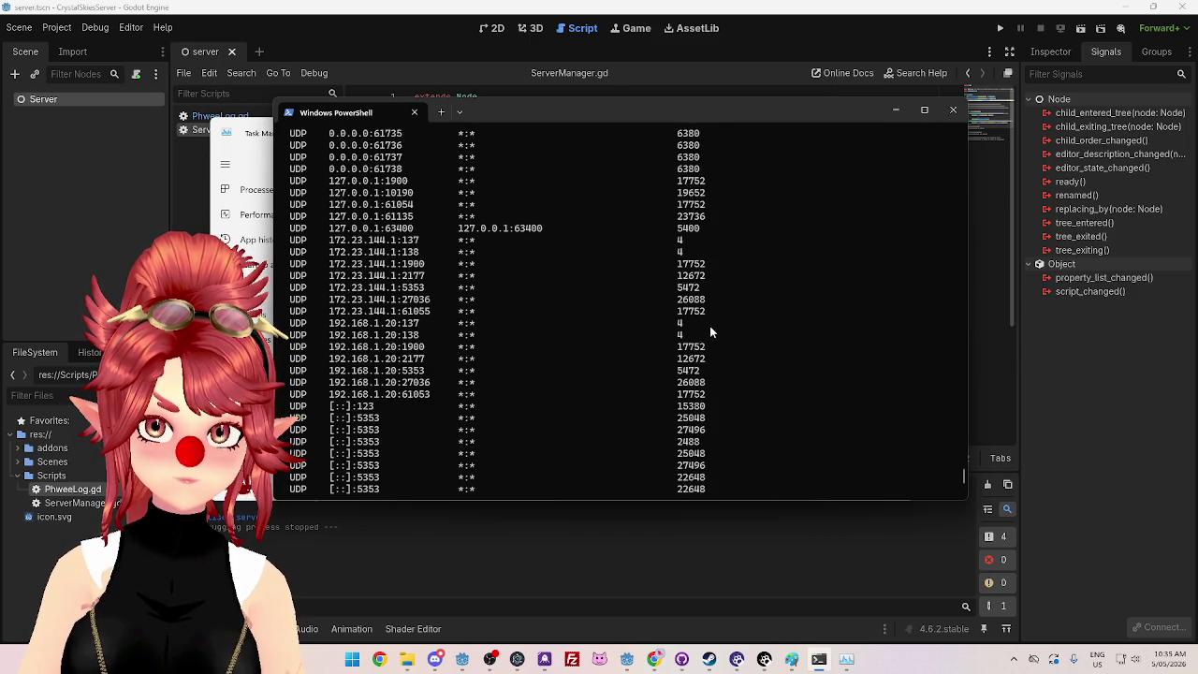
pyautogui.scroll(-7, 709, 327)
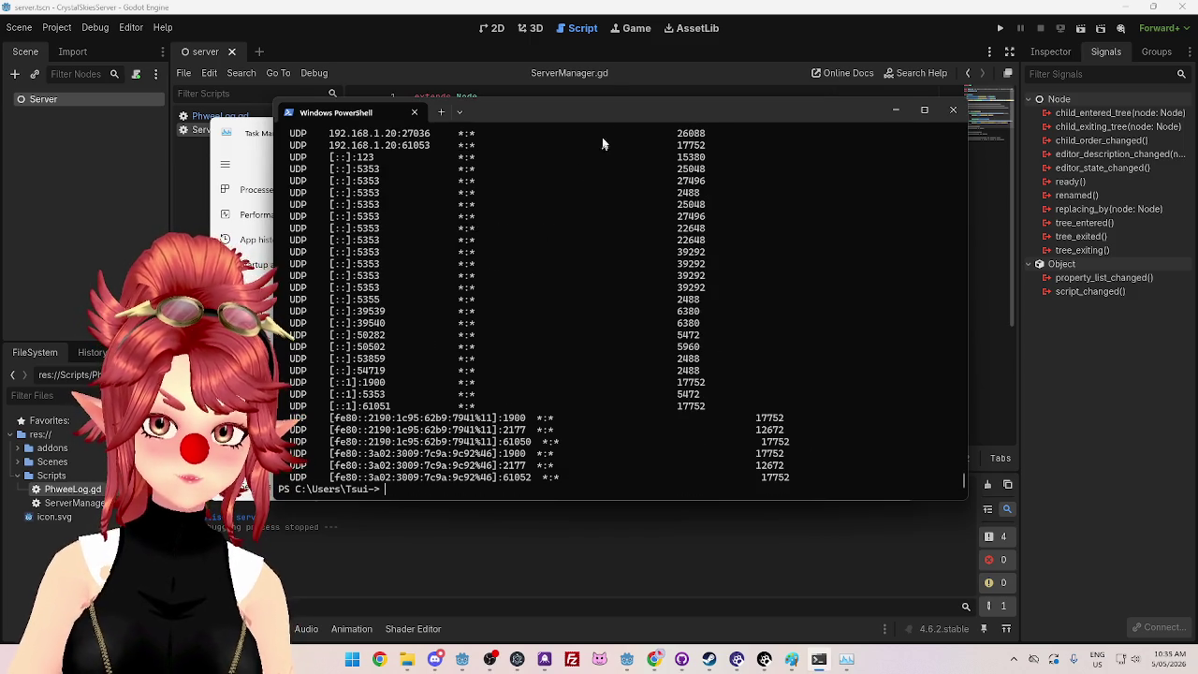
pyautogui.moveTo(671, 112); pyautogui.dragTo(677, 121)
pyautogui.click(999, 30)
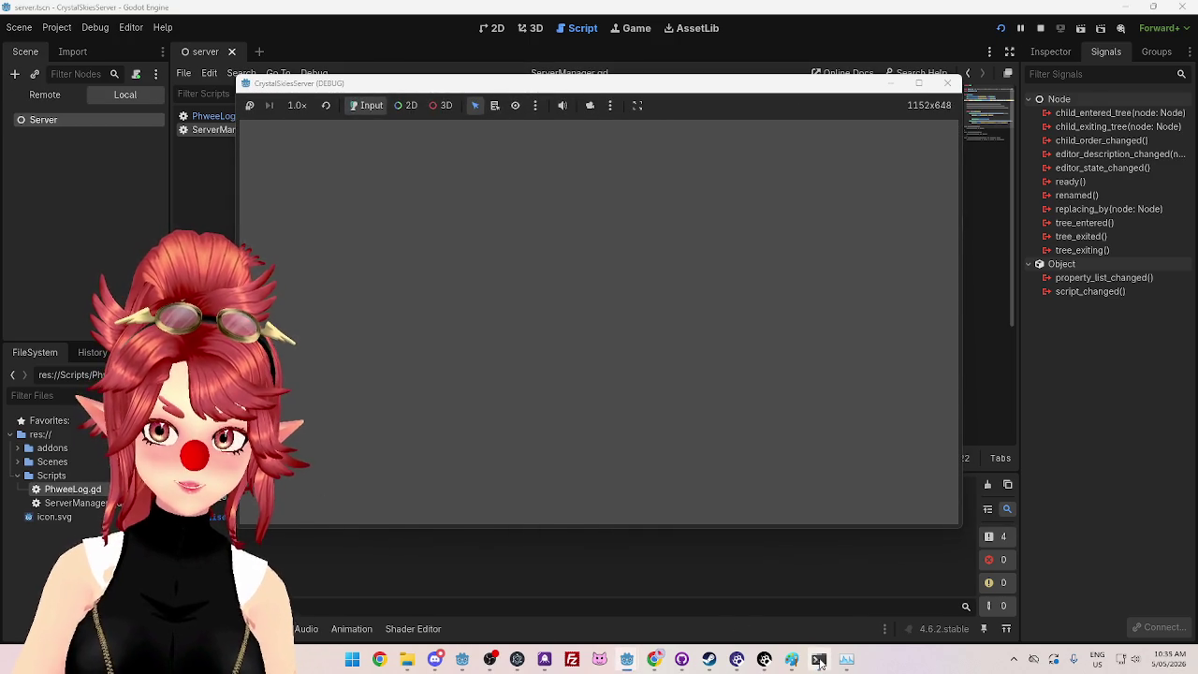
pyautogui.click(819, 659)
pyautogui.press('Up')
pyautogui.press('Return')
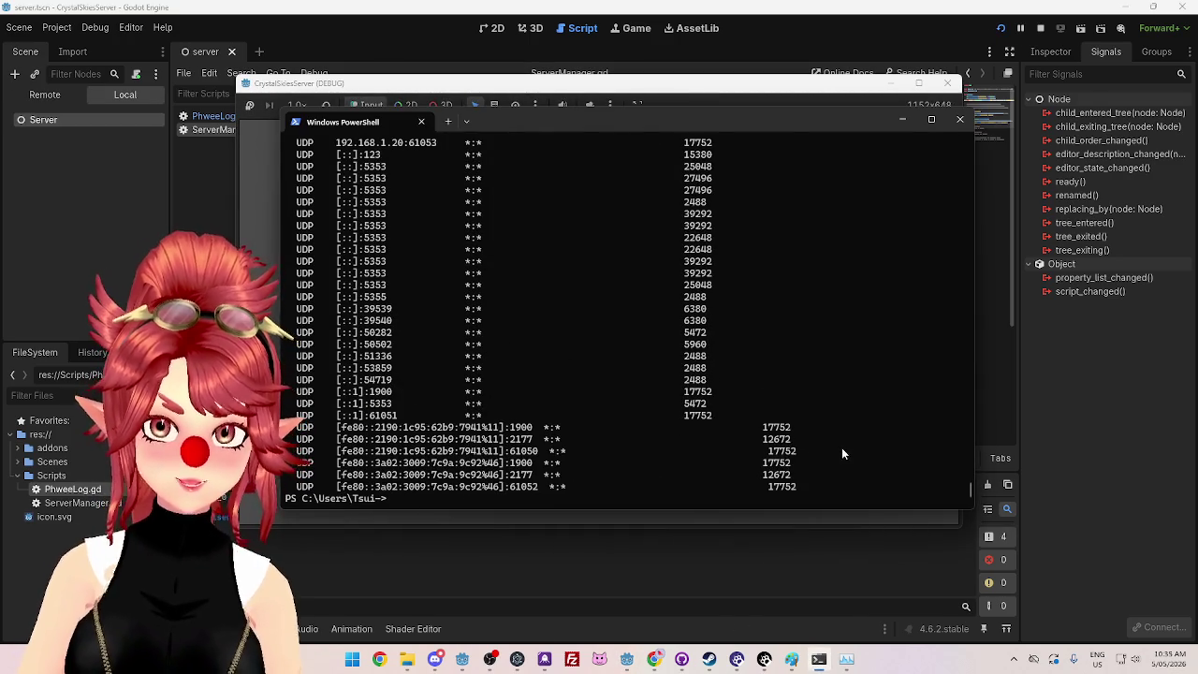
# Step: Scroll through the new netstat listing to check the open TCP and UDP ports
pyautogui.click(846, 652)
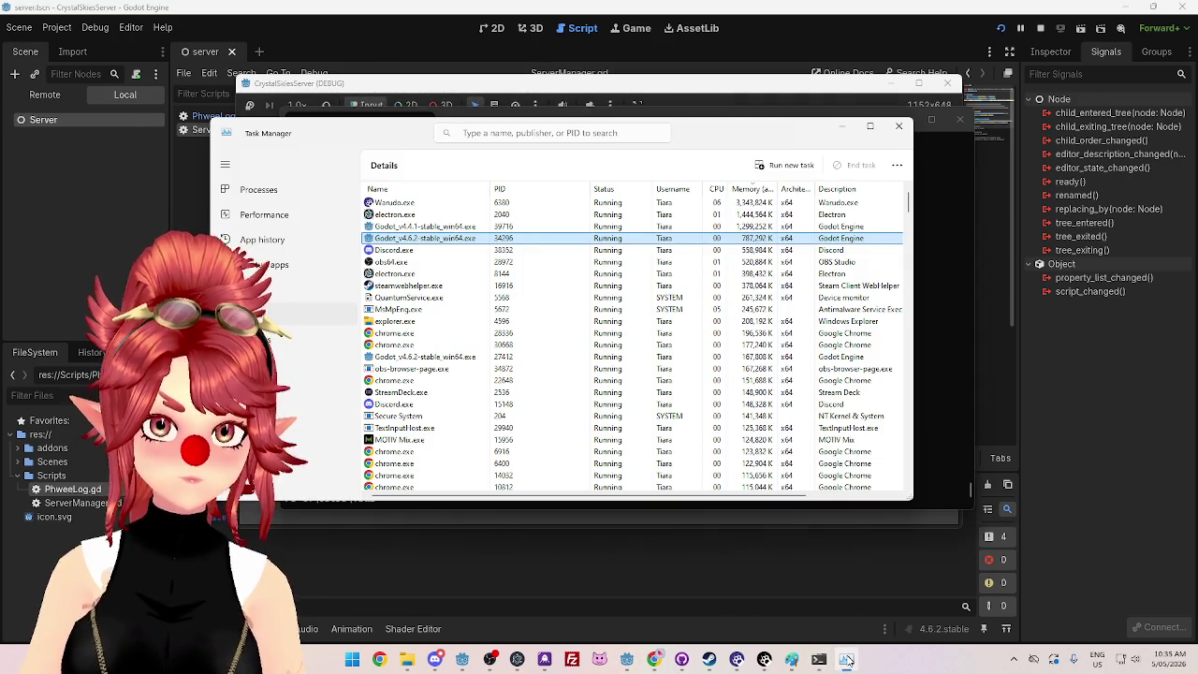
pyautogui.click(846, 652)
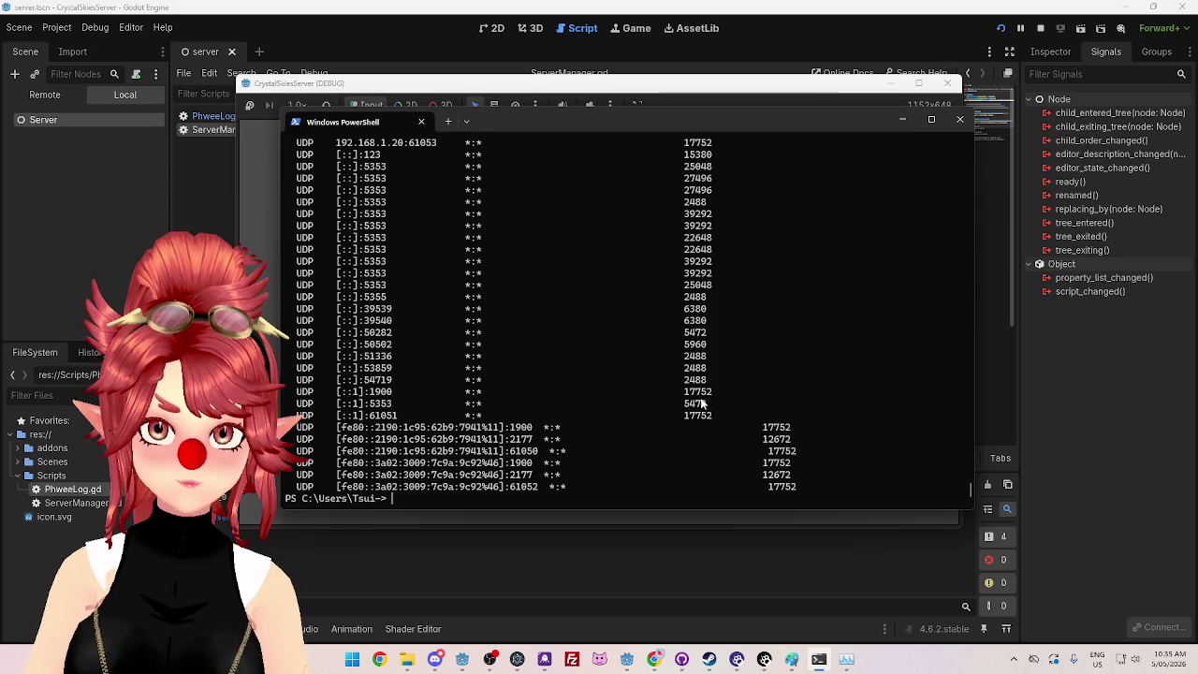
pyautogui.scroll(2, 700, 369)
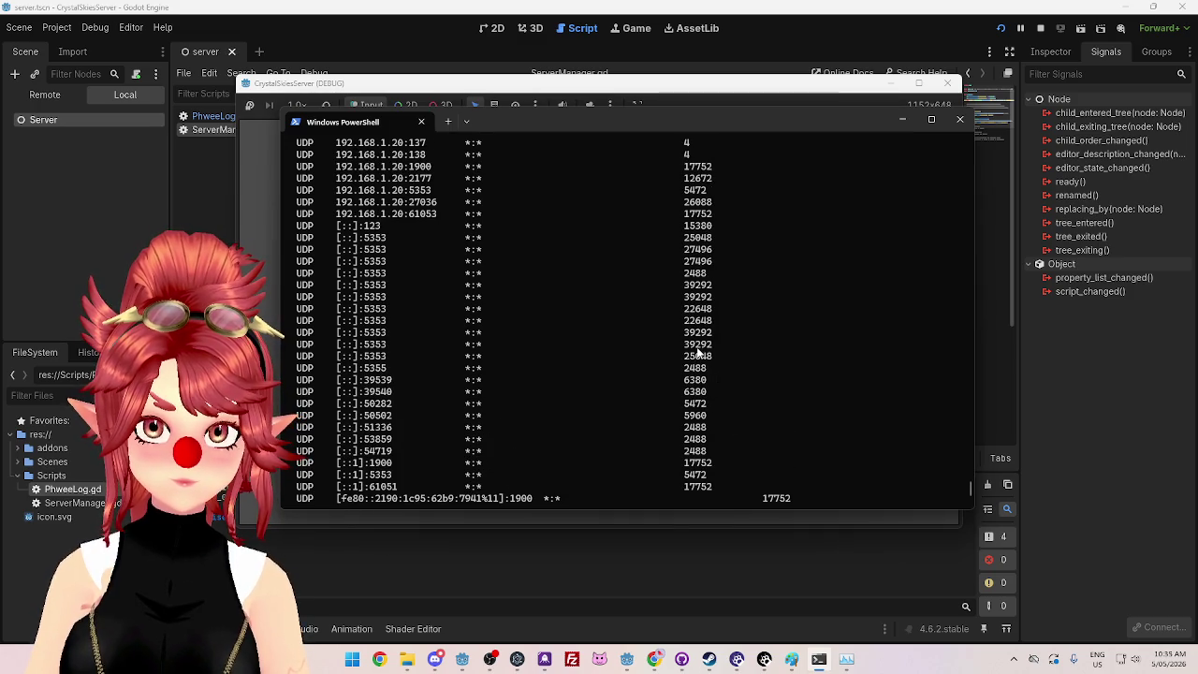
pyautogui.scroll(3, 697, 350)
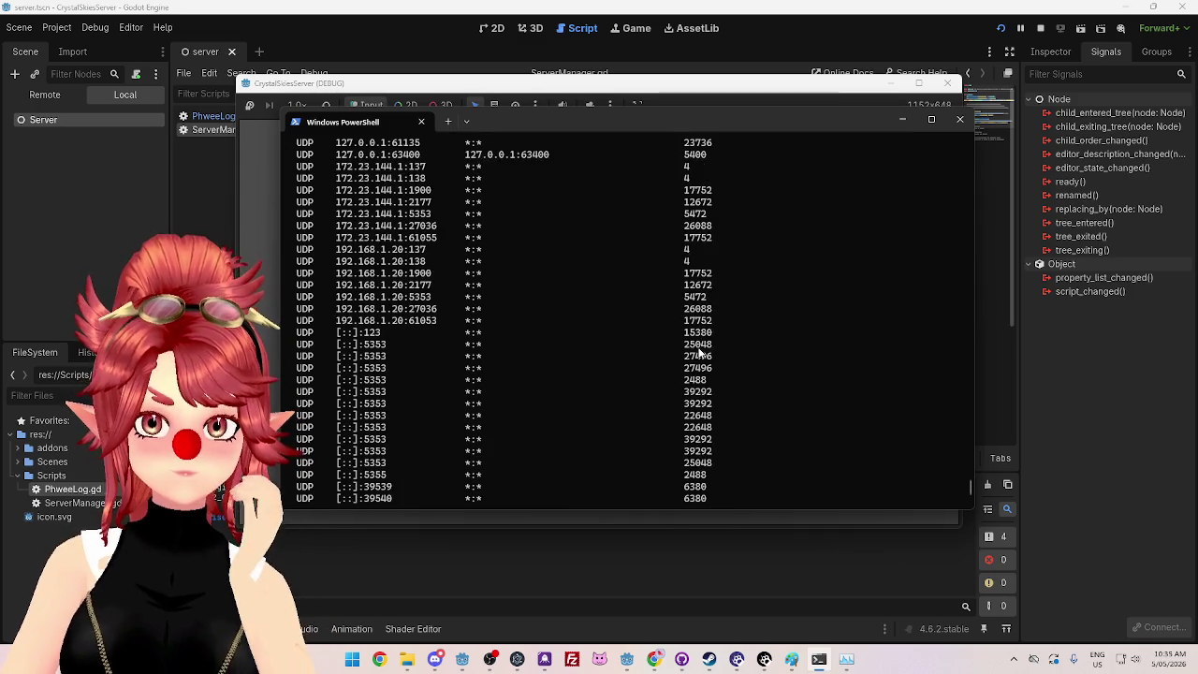
pyautogui.scroll(6, 700, 352)
pyautogui.scroll(1, 700, 351)
pyautogui.scroll(10, 700, 352)
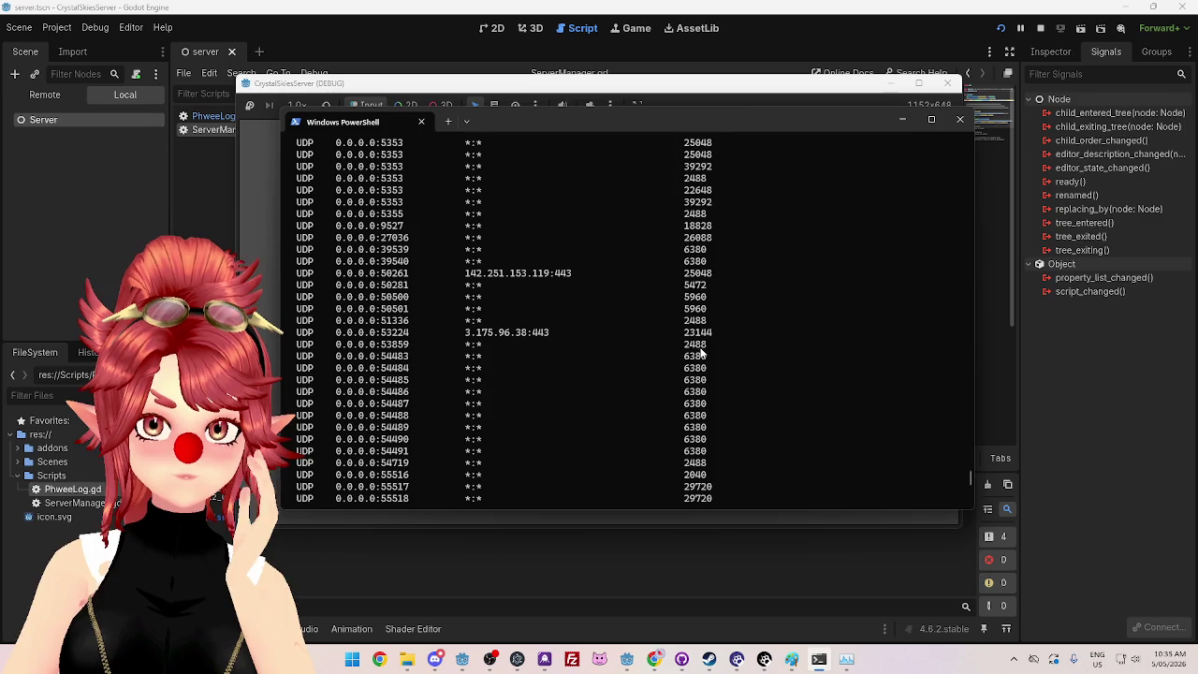
pyautogui.scroll(1, 700, 351)
pyautogui.scroll(3, 704, 332)
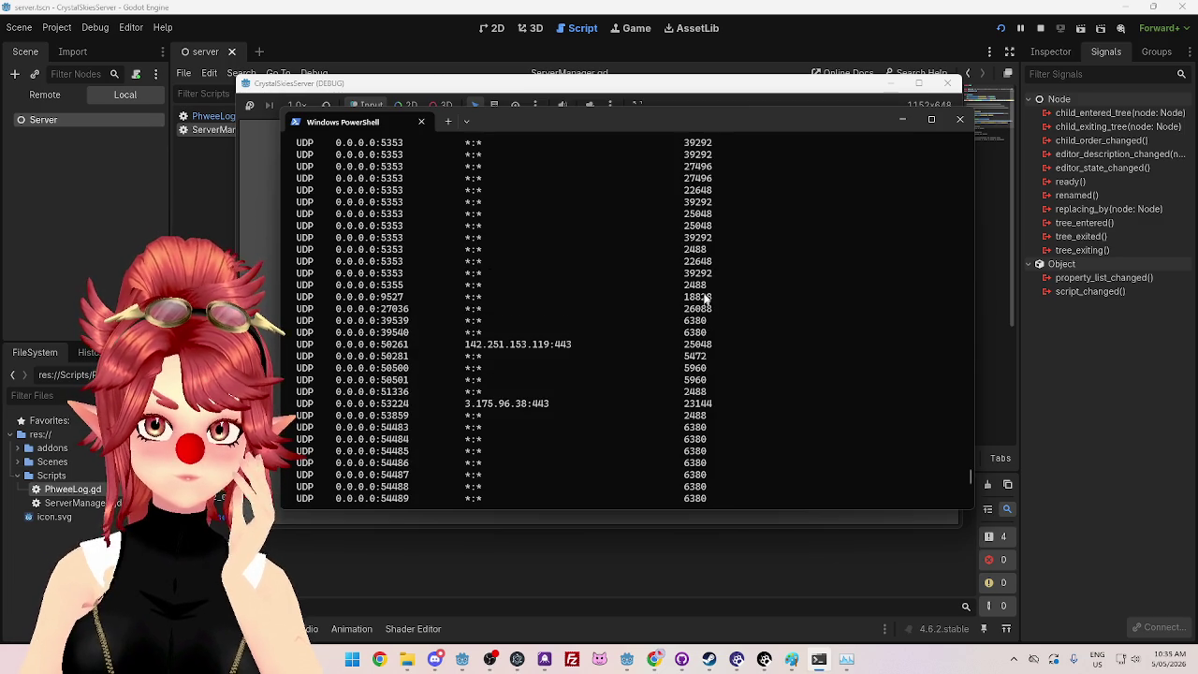
pyautogui.scroll(2, 711, 297)
pyautogui.scroll(6, 709, 272)
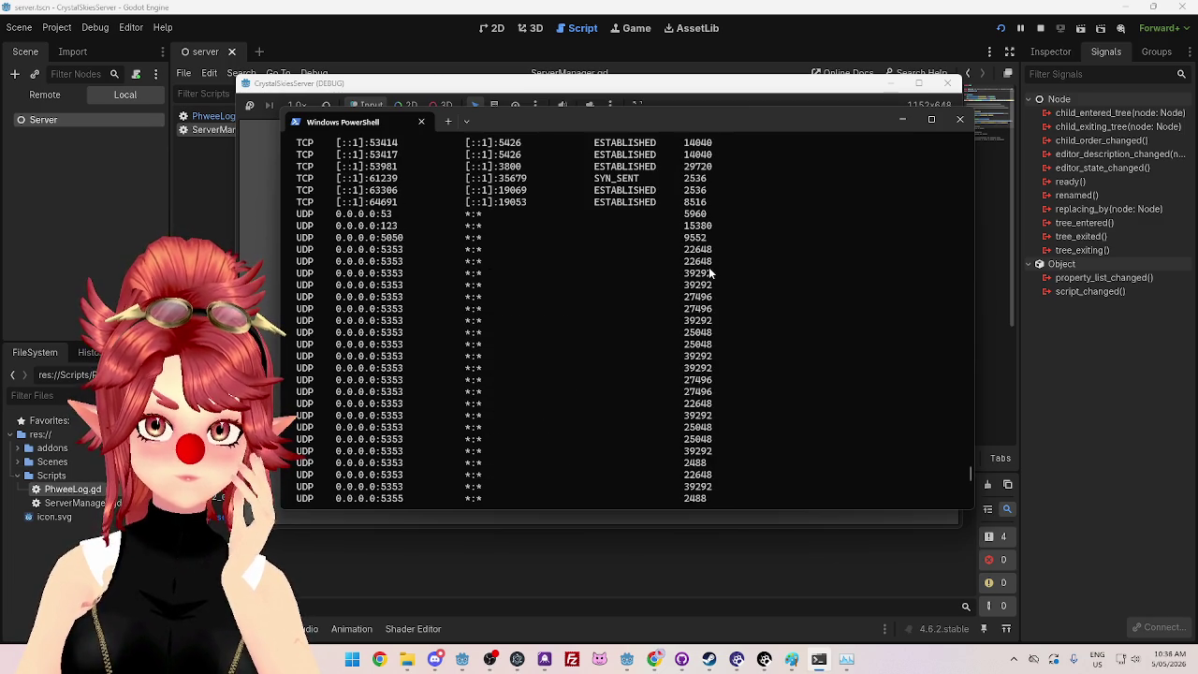
pyautogui.scroll(7, 709, 271)
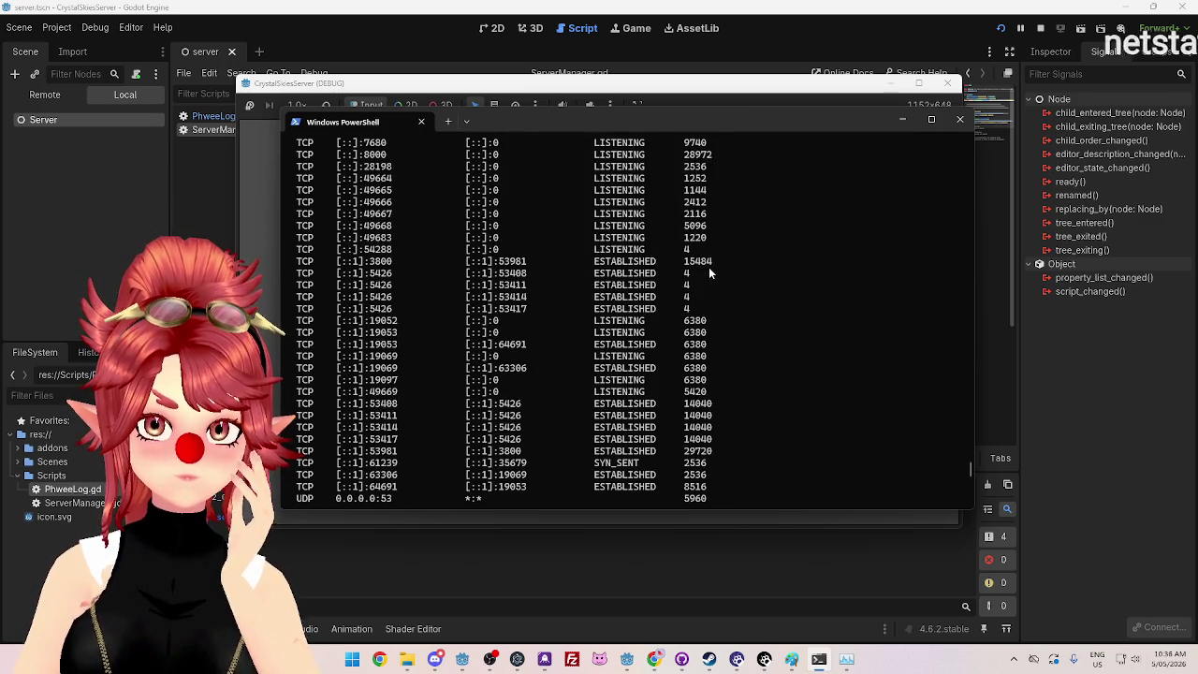
pyautogui.scroll(4, 708, 271)
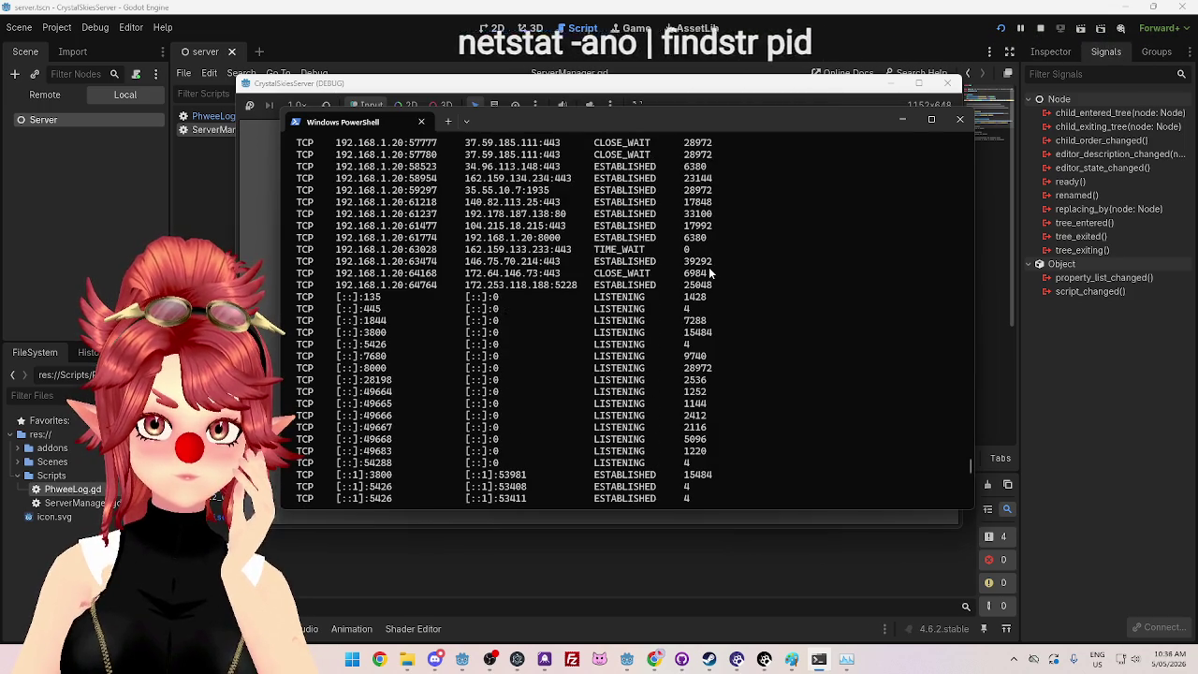
pyautogui.scroll(9, 709, 271)
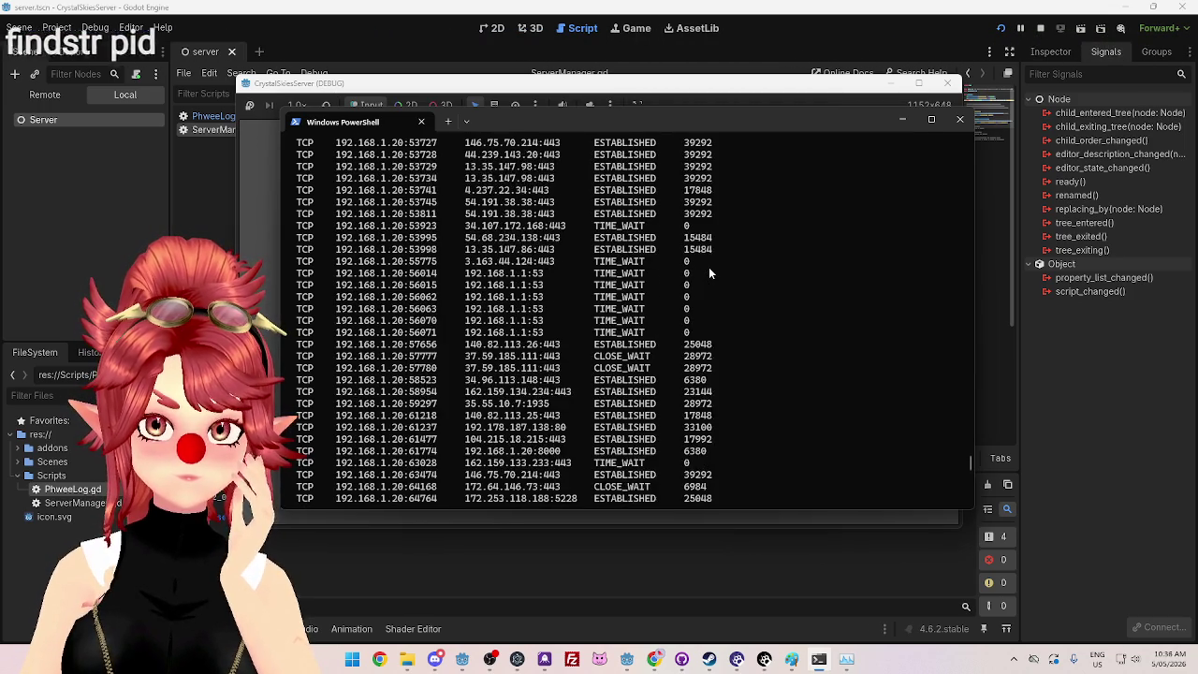
pyautogui.scroll(-20, 711, 276)
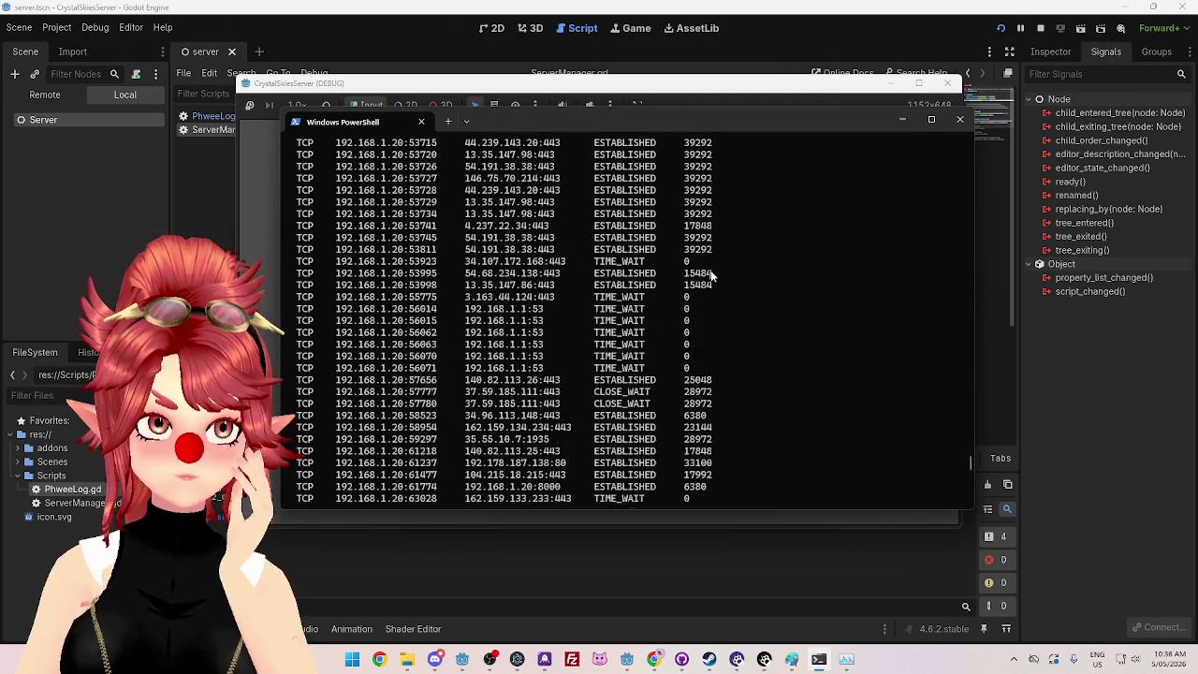
pyautogui.scroll(-15, 933, 436)
pyautogui.write('netstat -ano | findstr pi')
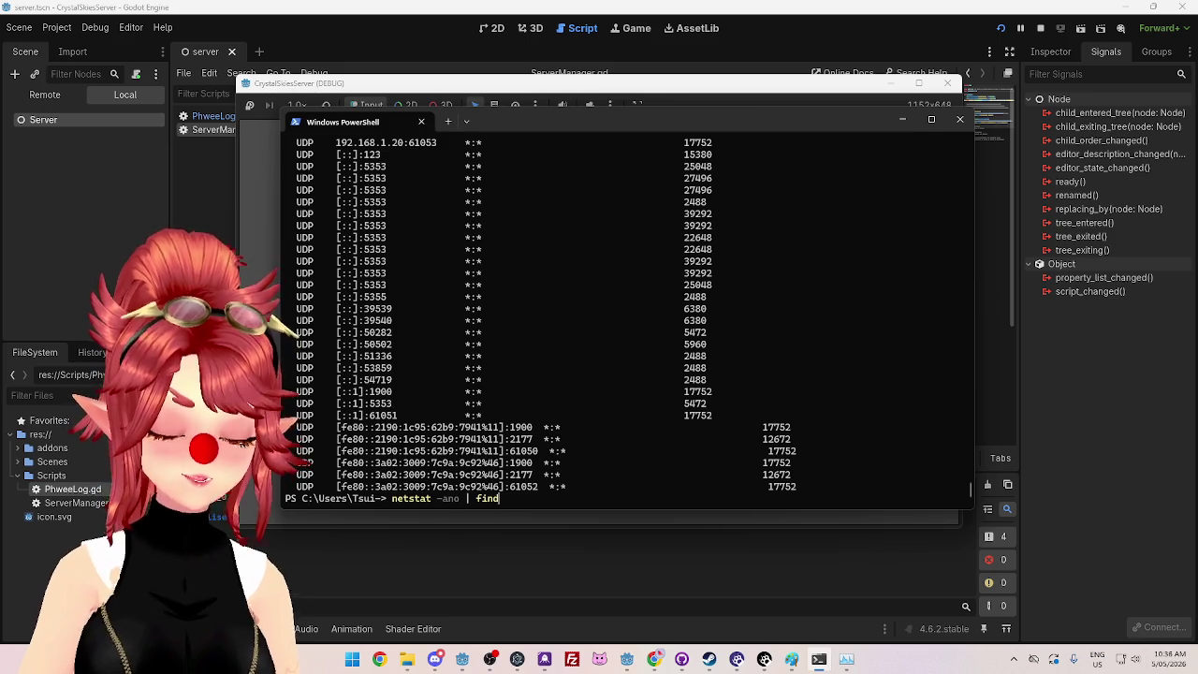
# Step: Run 'netstat -ano | findstr pid' and check the running game window
pyautogui.write('d')
pyautogui.press('Return')
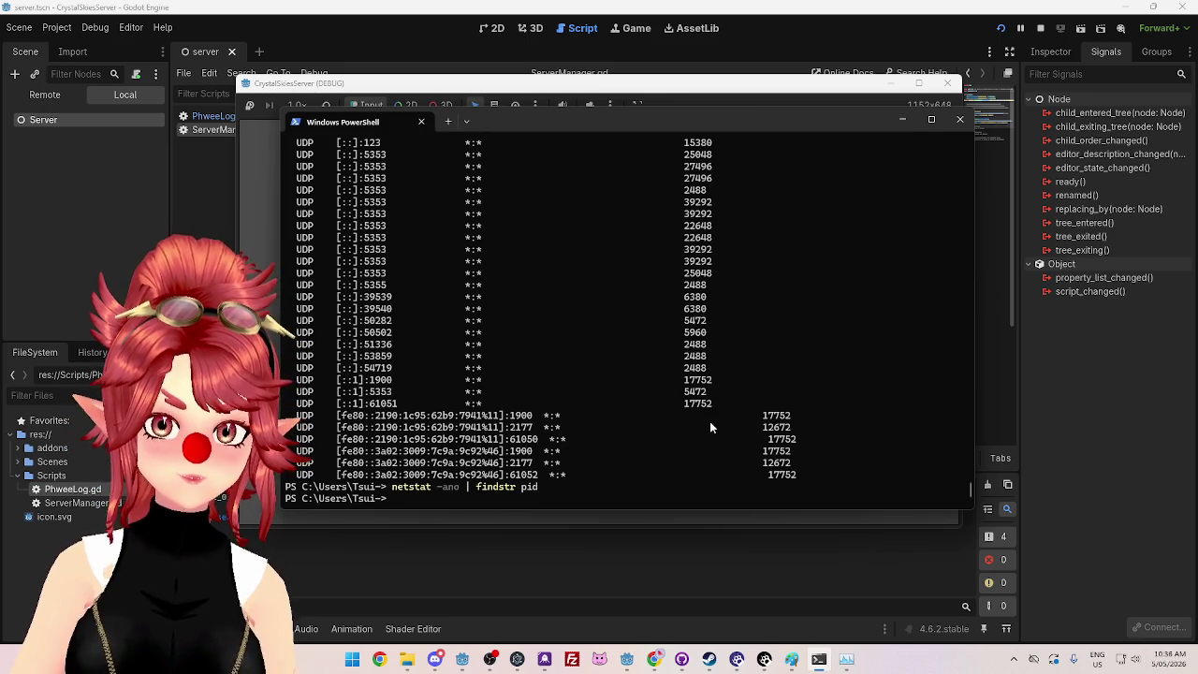
pyautogui.moveTo(819, 122)
pyautogui.mouseDown()
pyautogui.moveTo(776, 219)
pyautogui.moveTo(789, 191)
pyautogui.mouseUp()
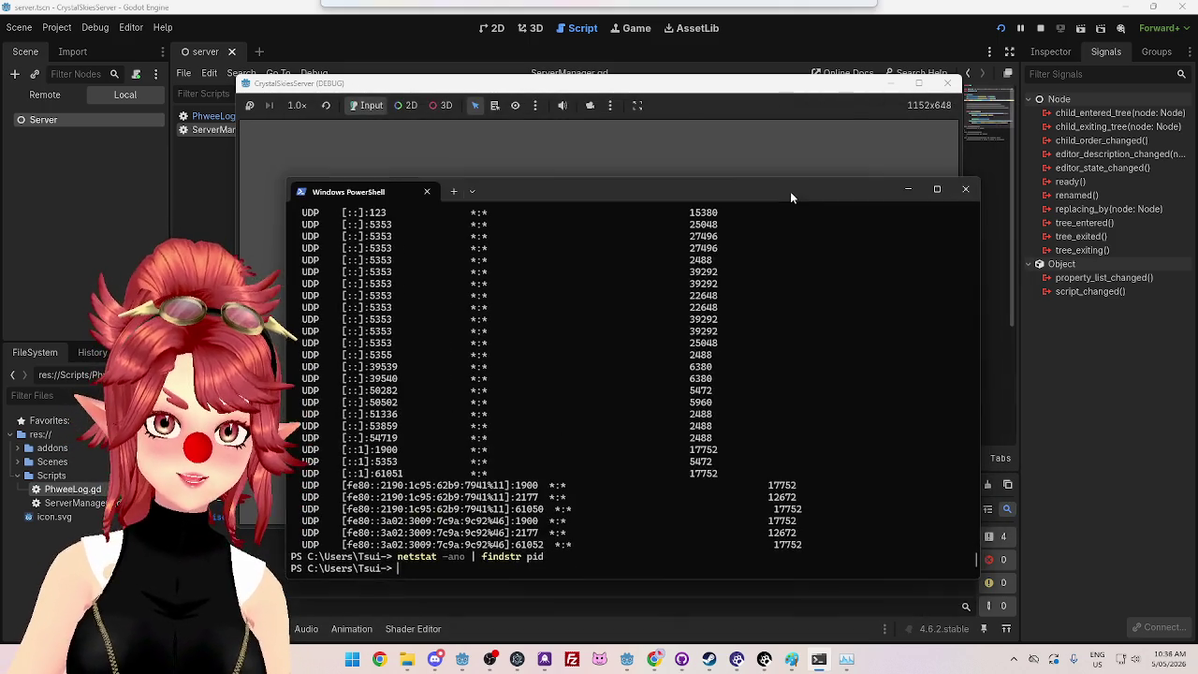
pyautogui.click(751, 92)
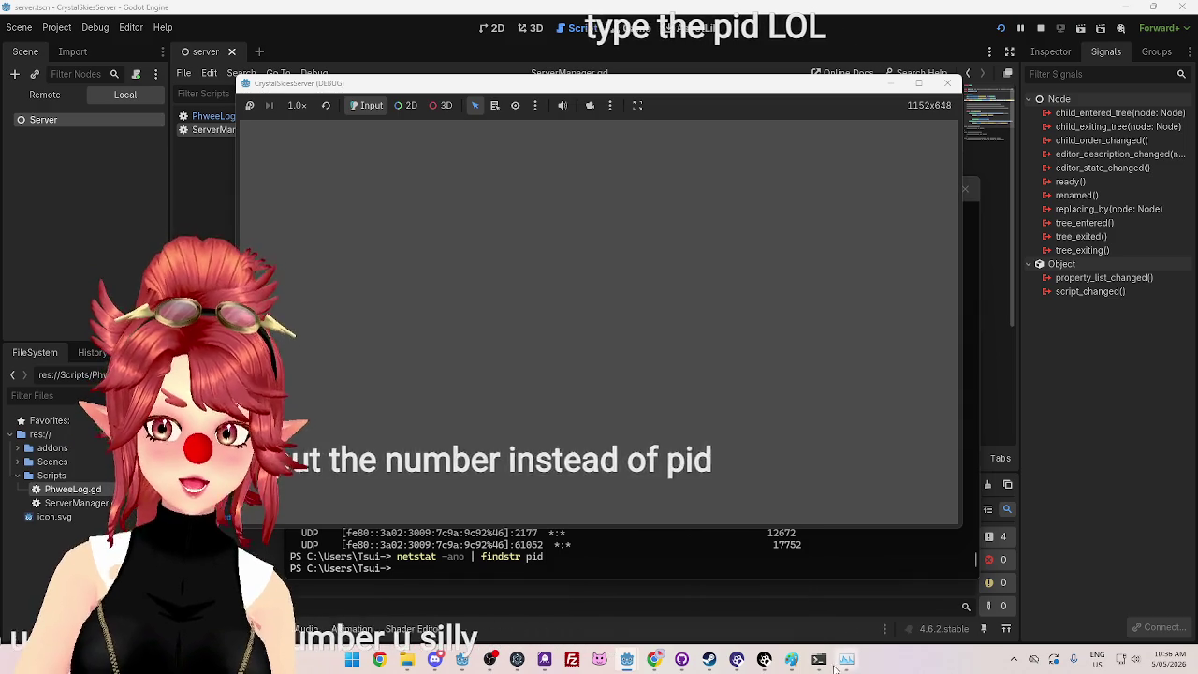
pyautogui.click(786, 562)
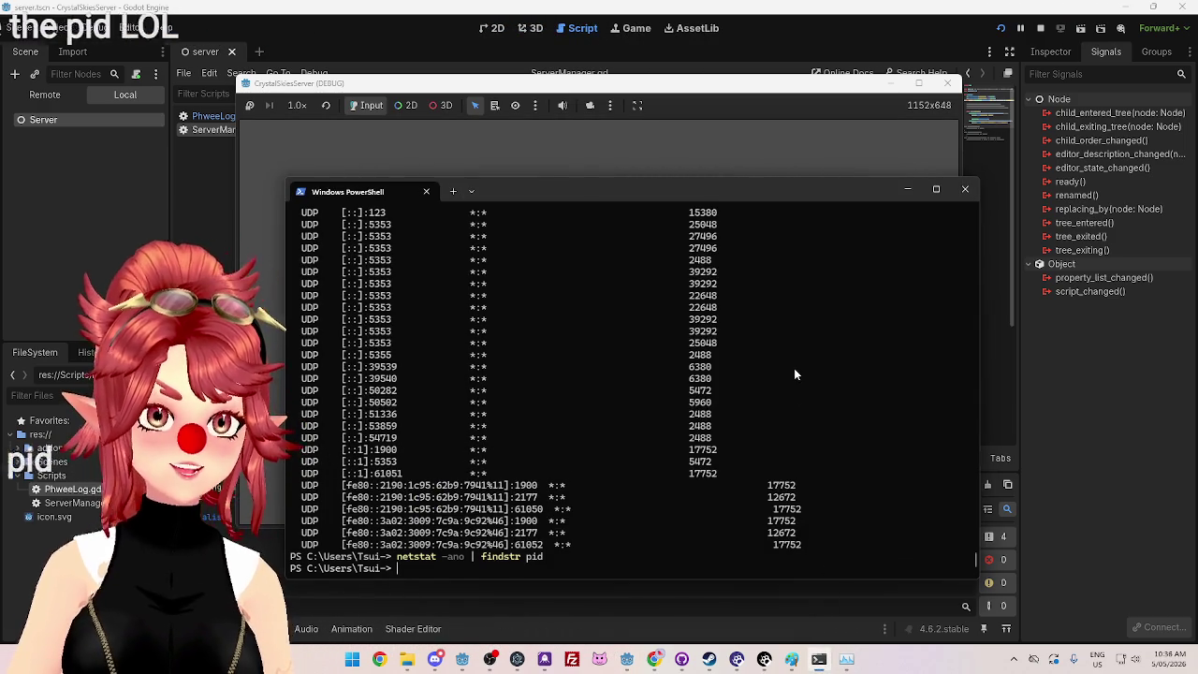
# Step: Filter netstat by Godot's PID 34296, showing ports 6005–6007 listening, then stop the game
pyautogui.press('Up')
pyautogui.press('BackSpace')
pyautogui.press('BackSpace')
pyautogui.press('BackSpace')
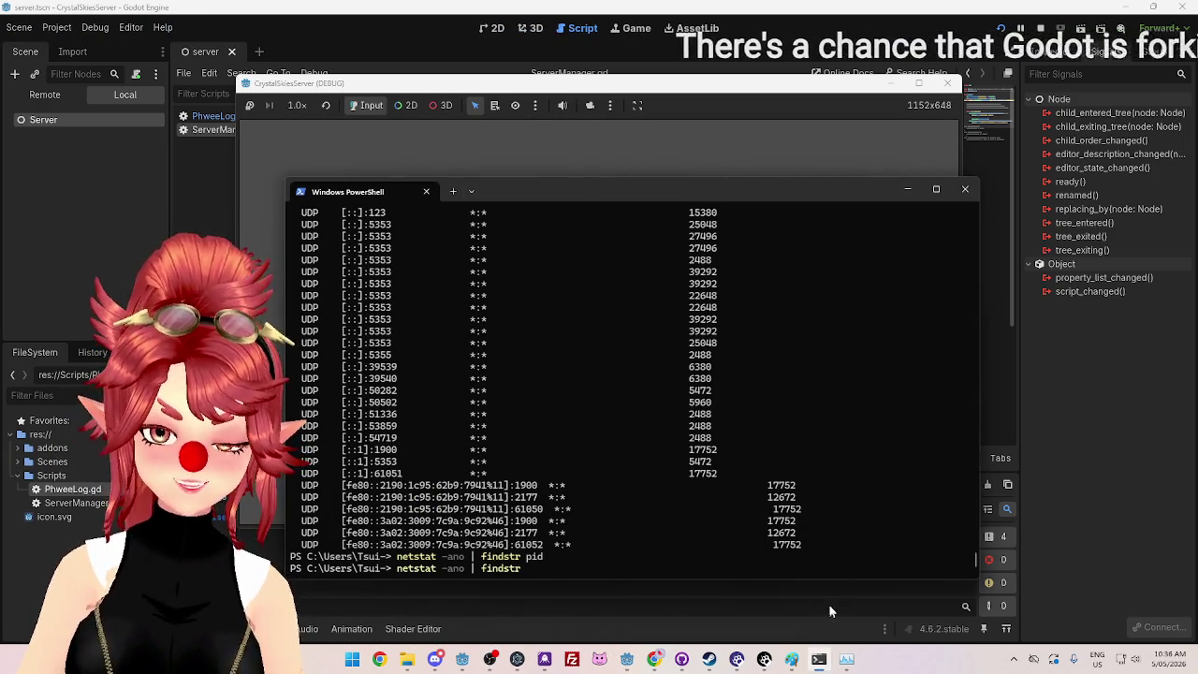
pyautogui.click(846, 658)
pyautogui.moveTo(822, 664)
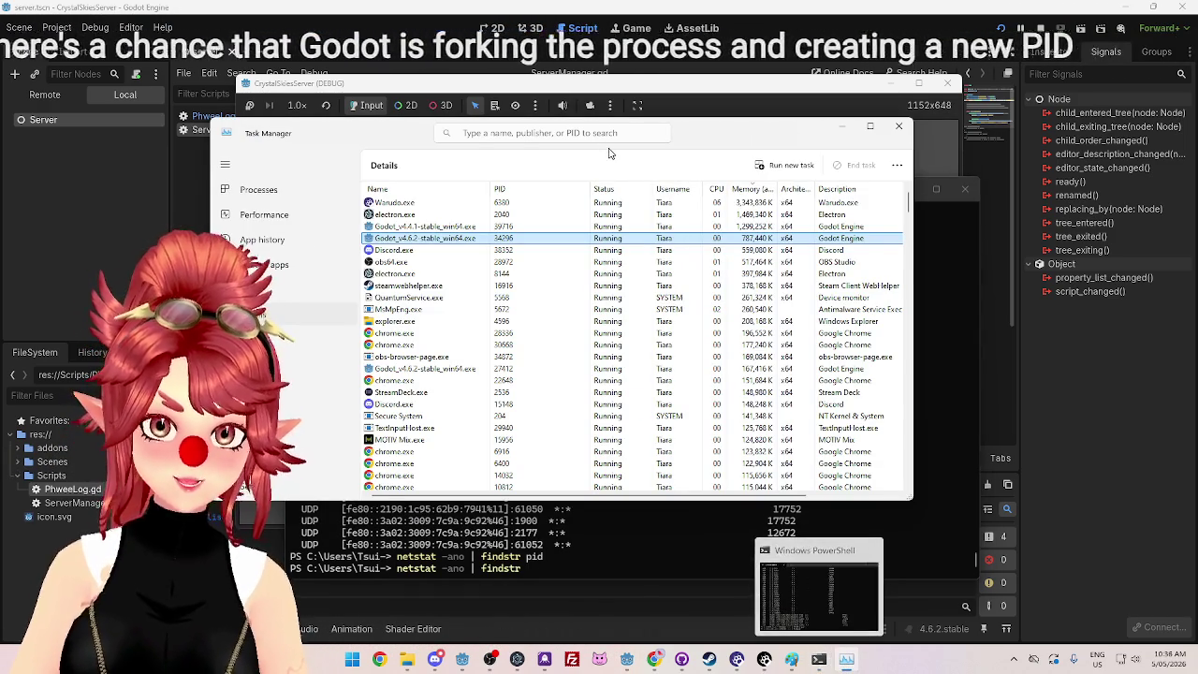
pyautogui.click(663, 86)
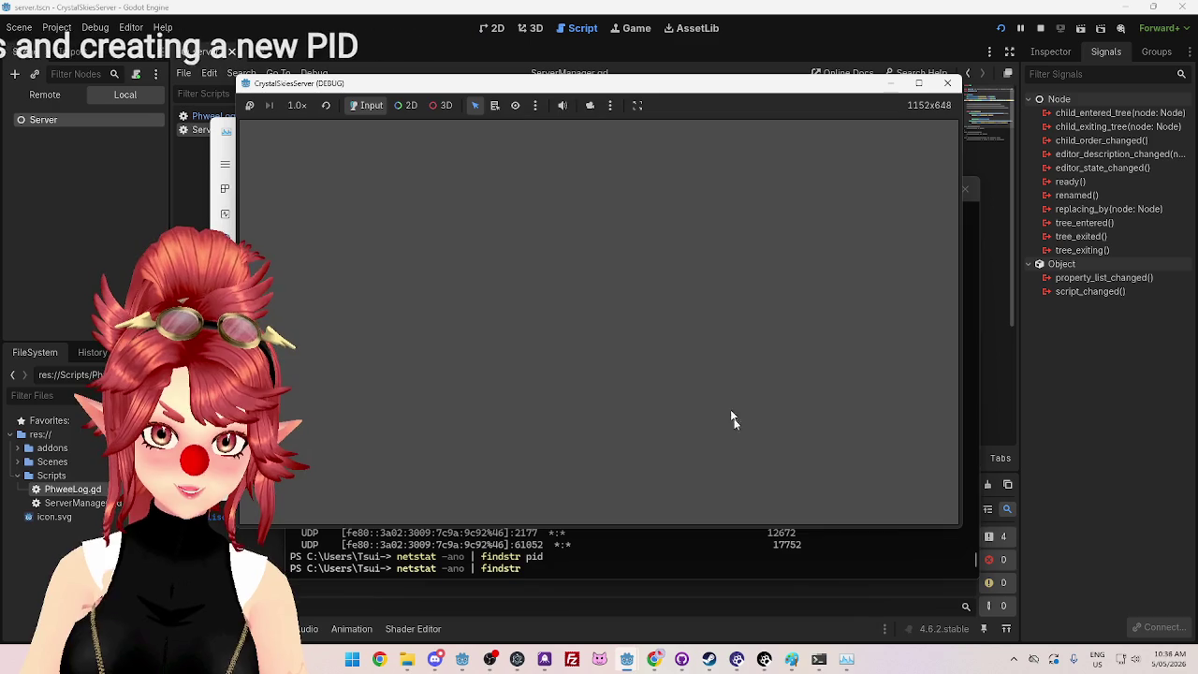
pyautogui.click(700, 559)
pyautogui.write('34296')
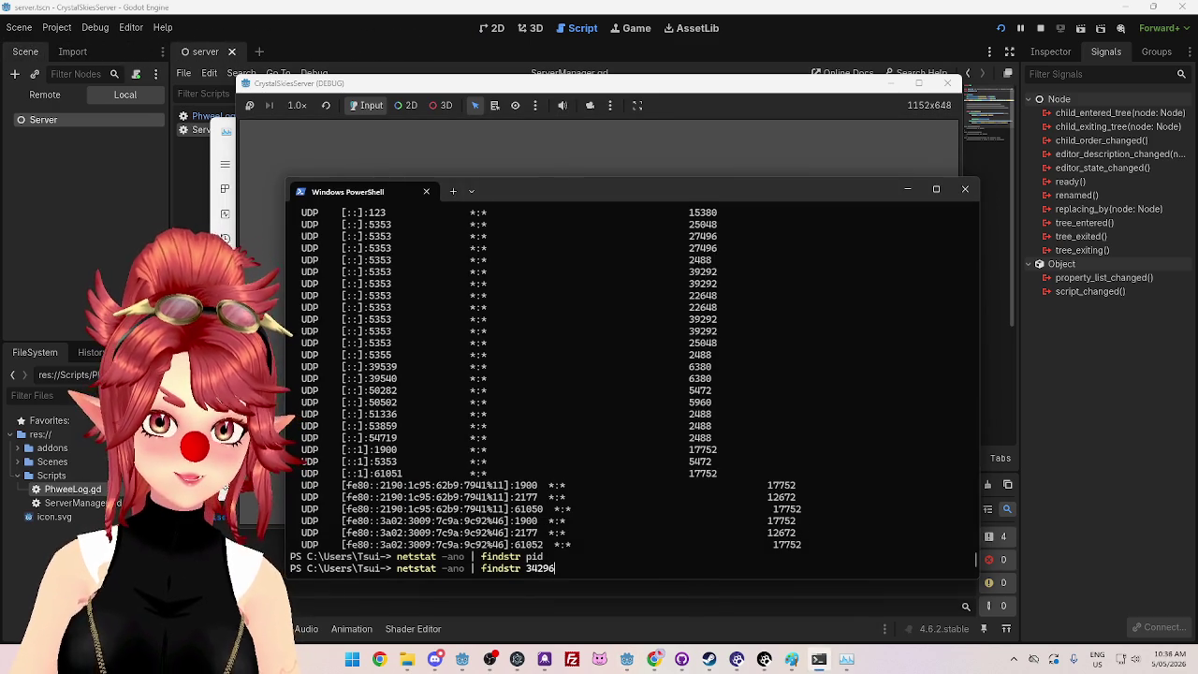
pyautogui.press('Return')
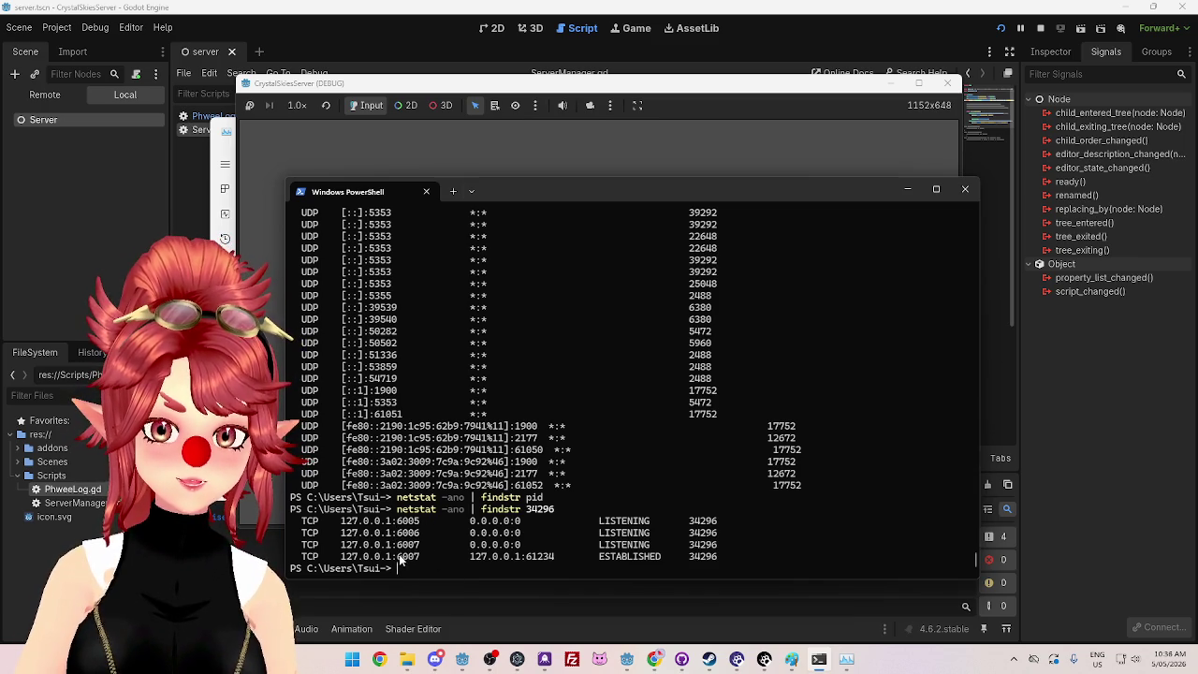
pyautogui.click(1039, 28)
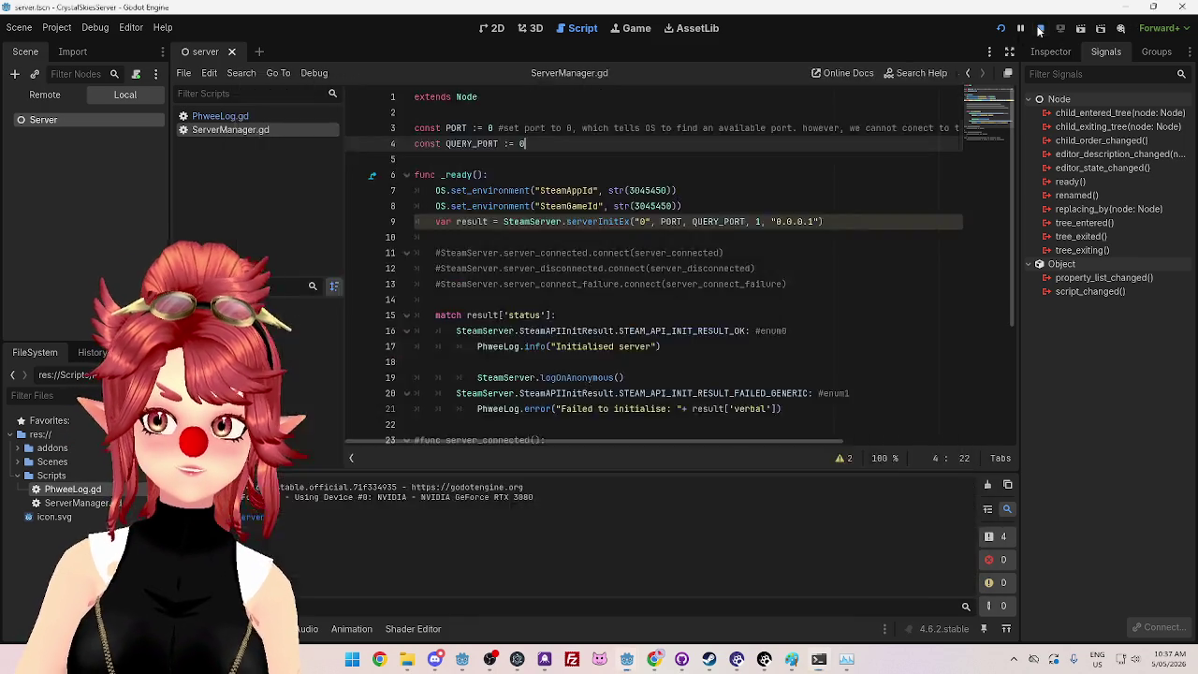
# Step: Change the PORT and QUERY_PORT values, then save and test-run the server scene with F5
pyautogui.doubleClick(490, 128)
pyautogui.write('6007')
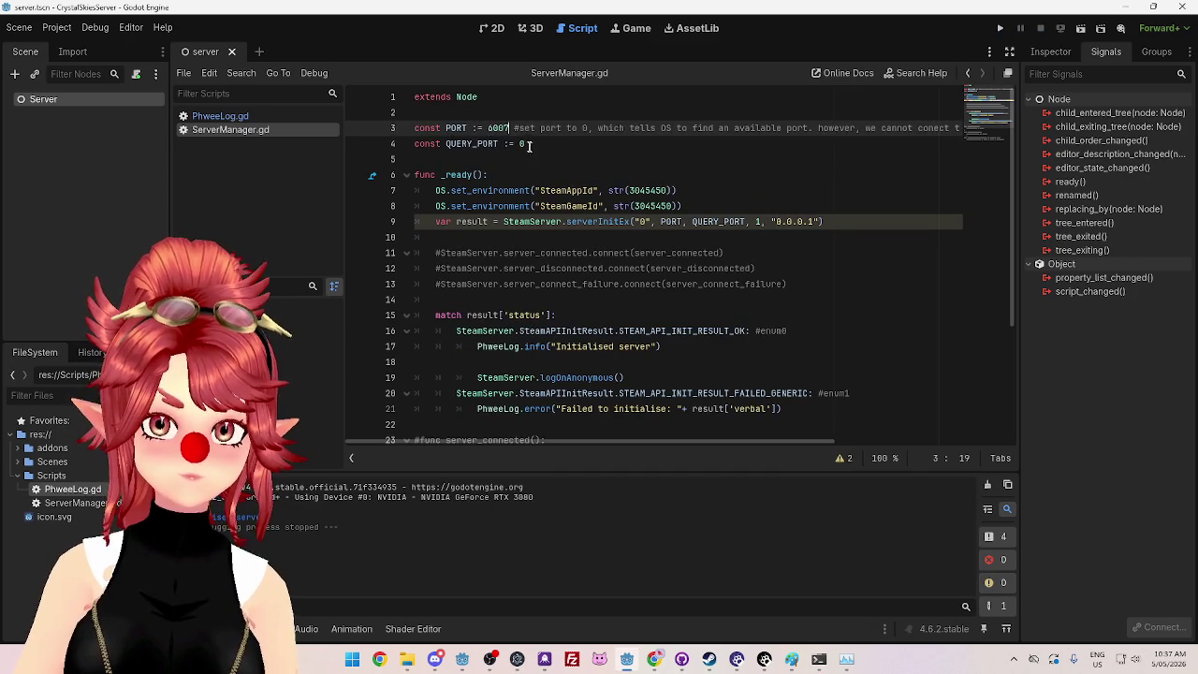
pyautogui.doubleClick(565, 151)
pyautogui.write('6007')
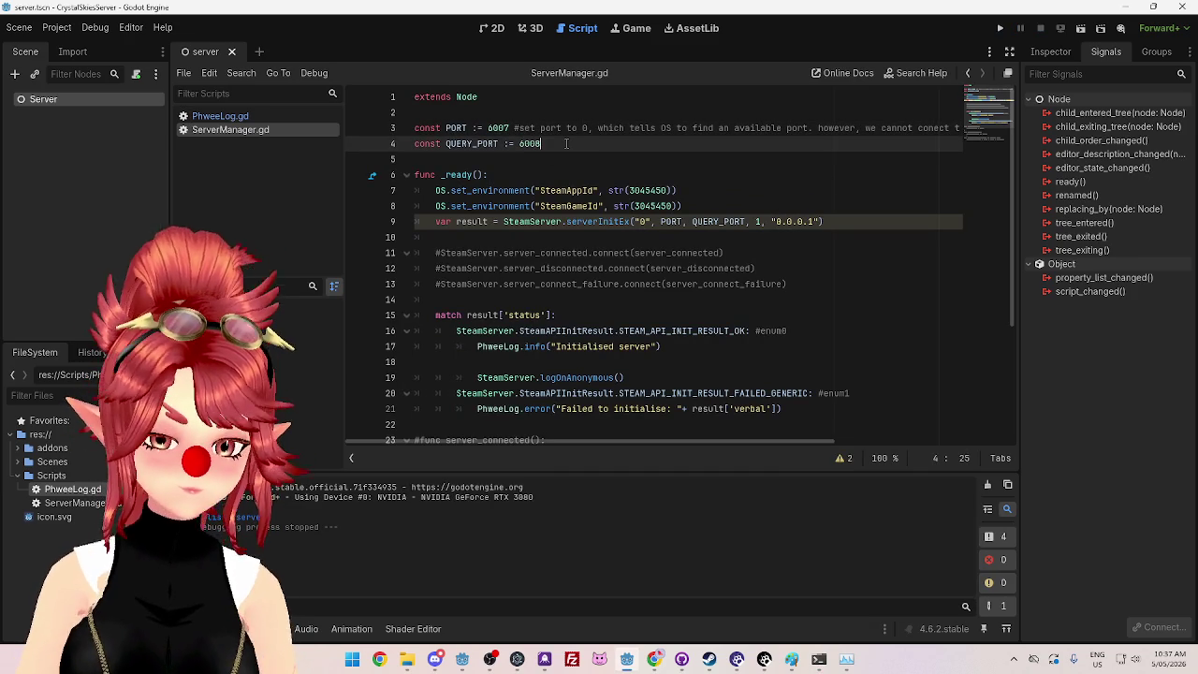
pyautogui.click(560, 190)
pyautogui.press('F5')
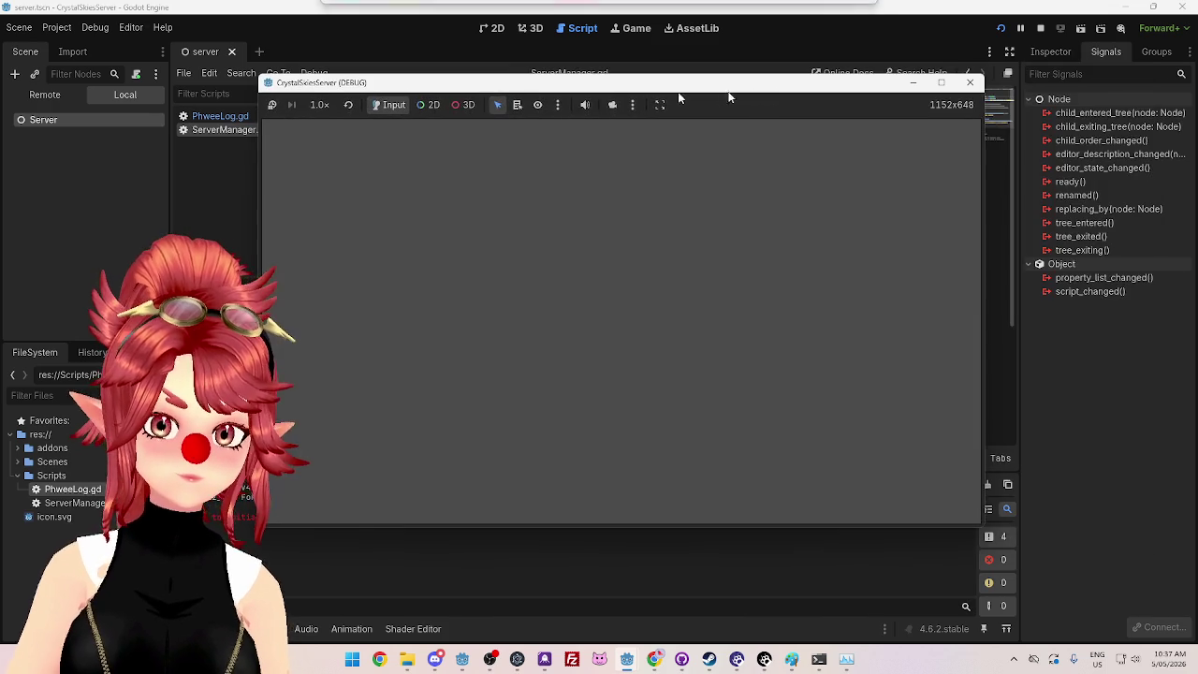
pyautogui.click(969, 83)
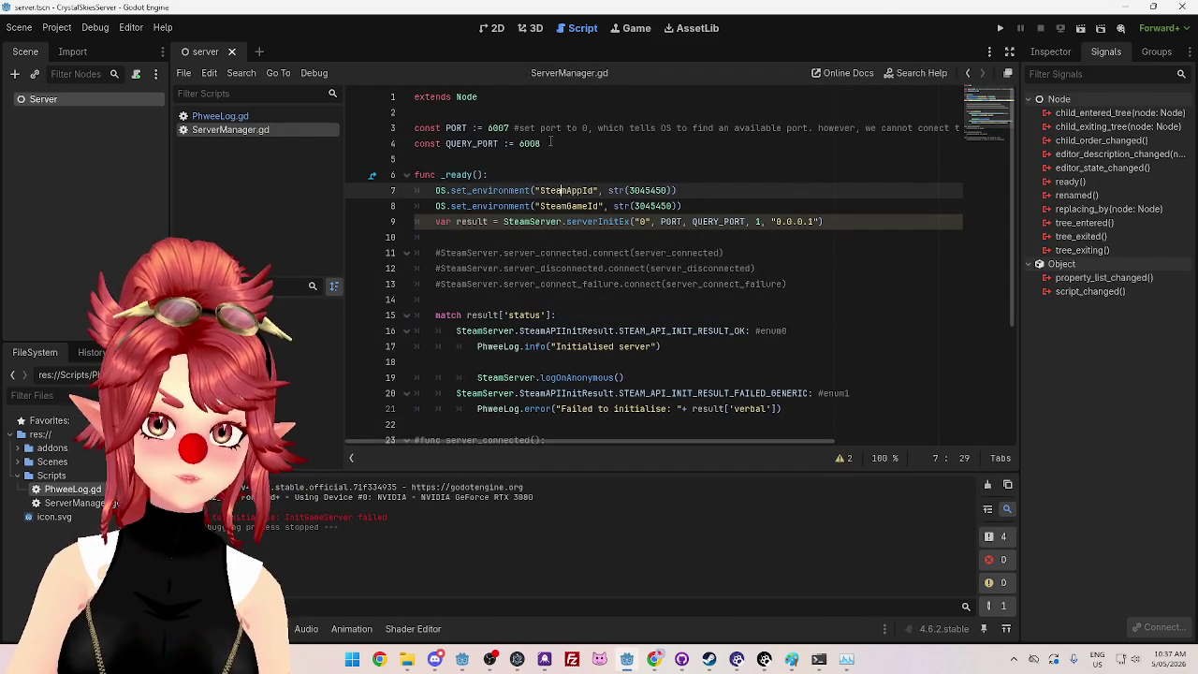
# Step: Run and stop the scene again, then change PORT to 6006 and retest
pyautogui.moveTo(551, 143); pyautogui.dragTo(519, 143)
pyautogui.click(999, 28)
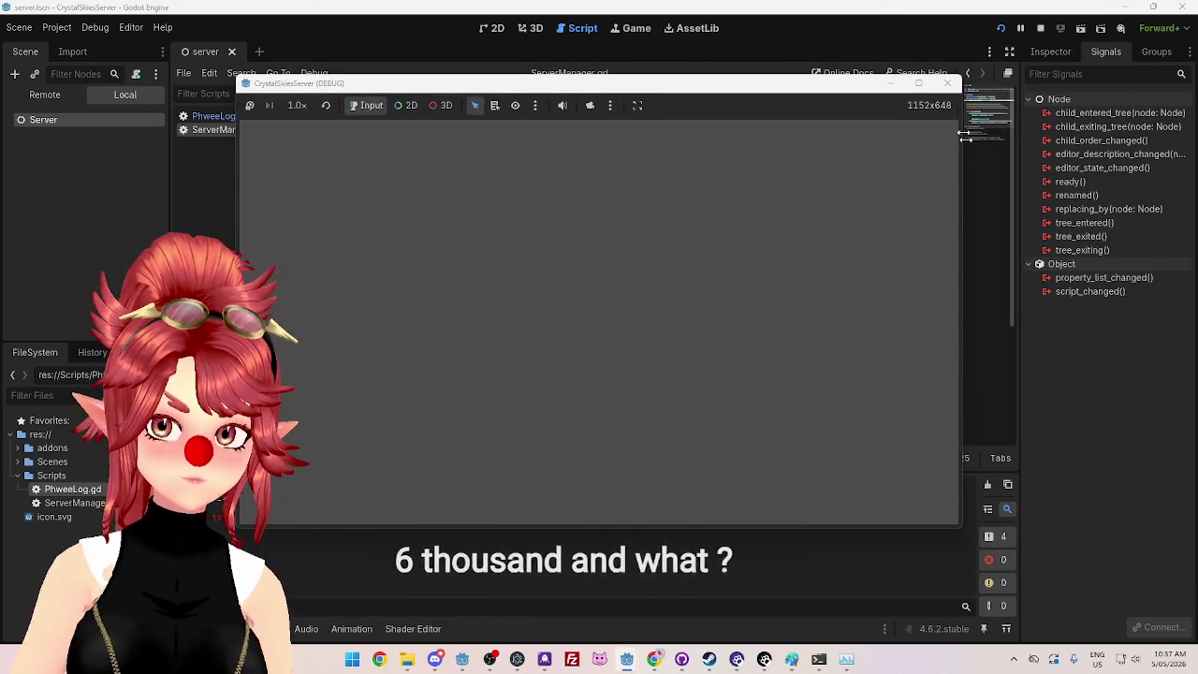
pyautogui.click(947, 83)
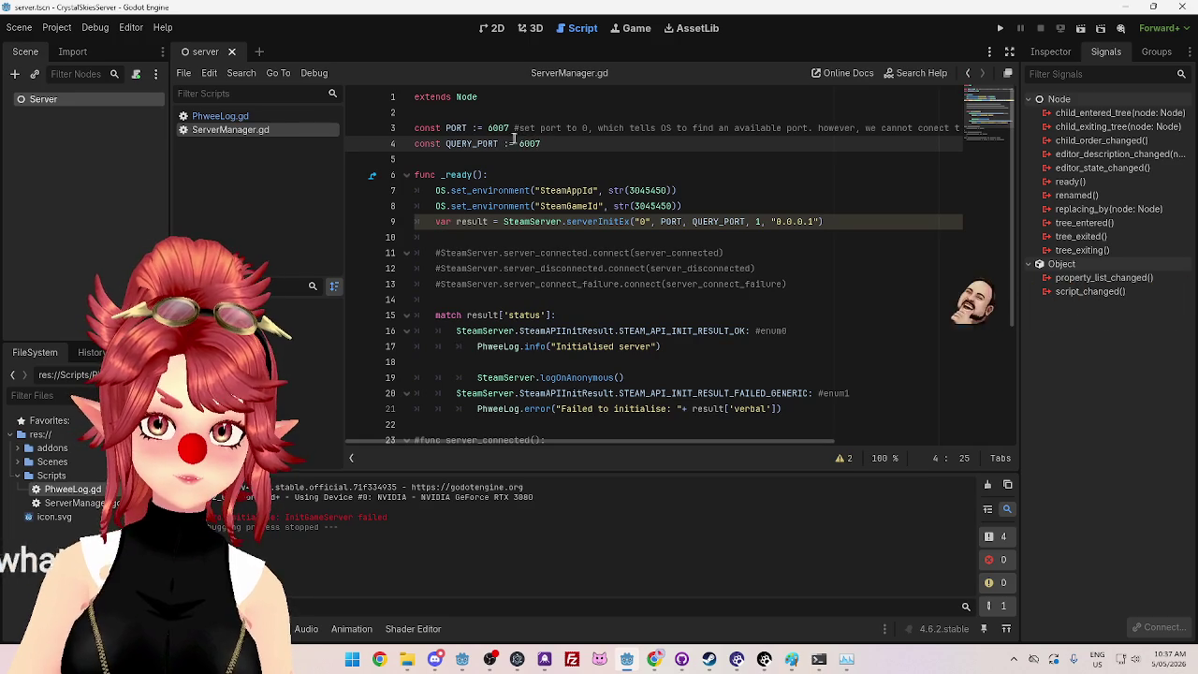
pyautogui.doubleClick(498, 127)
pyautogui.write('6006')
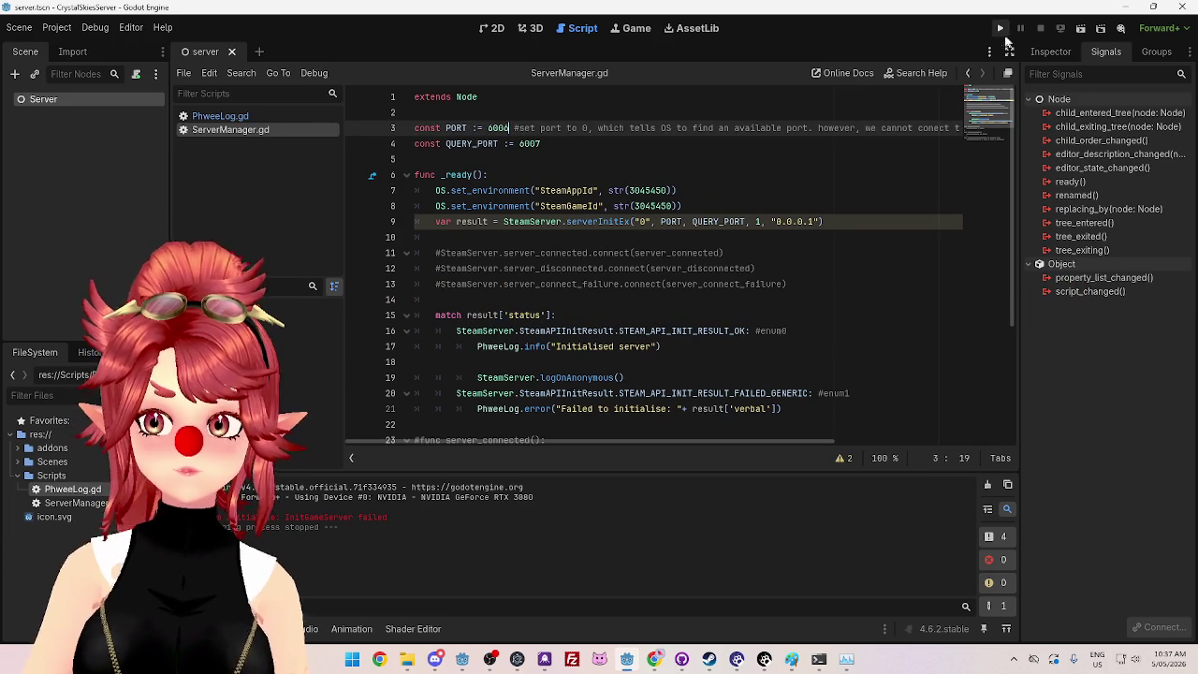
pyautogui.click(999, 28)
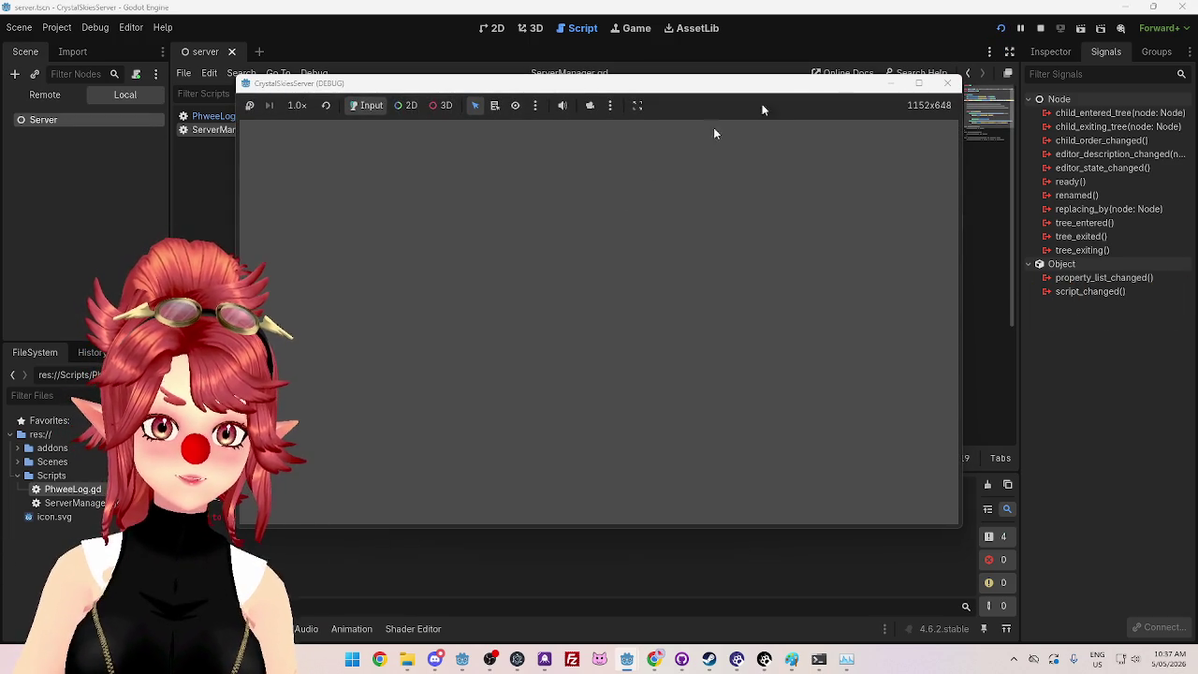
pyautogui.click(947, 82)
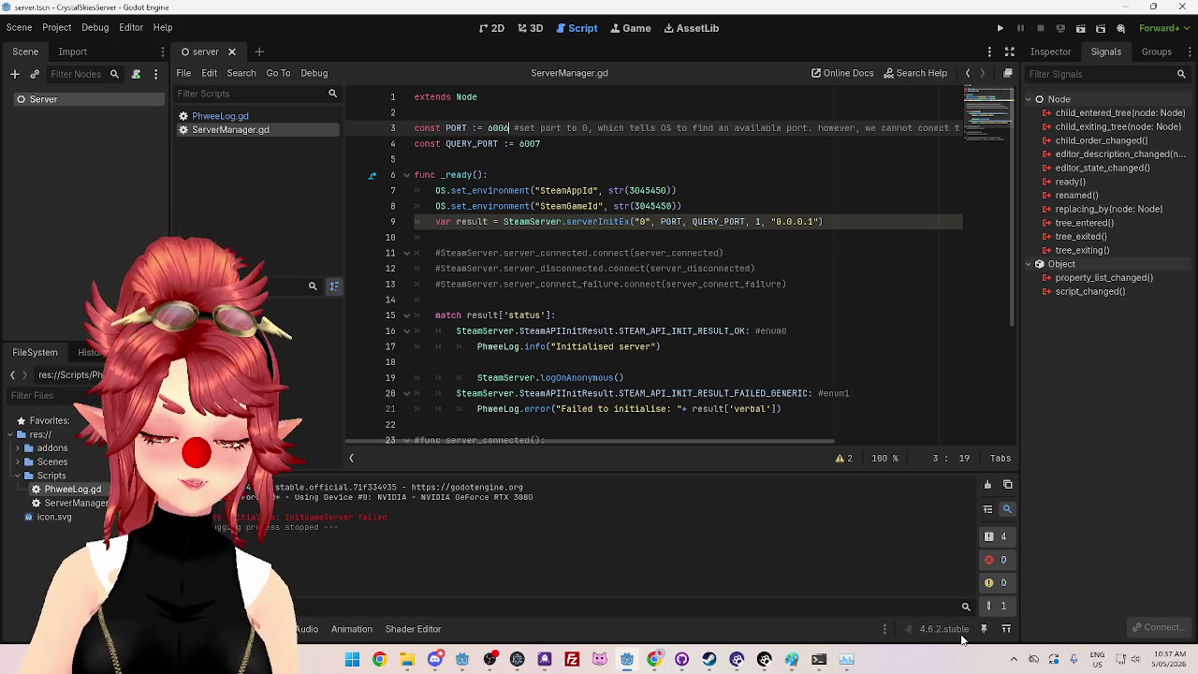
# Step: Sort Task Manager's Details by name to confirm PID 34296 is Godot_v4.6.2
pyautogui.click(847, 659)
pyautogui.click(491, 238)
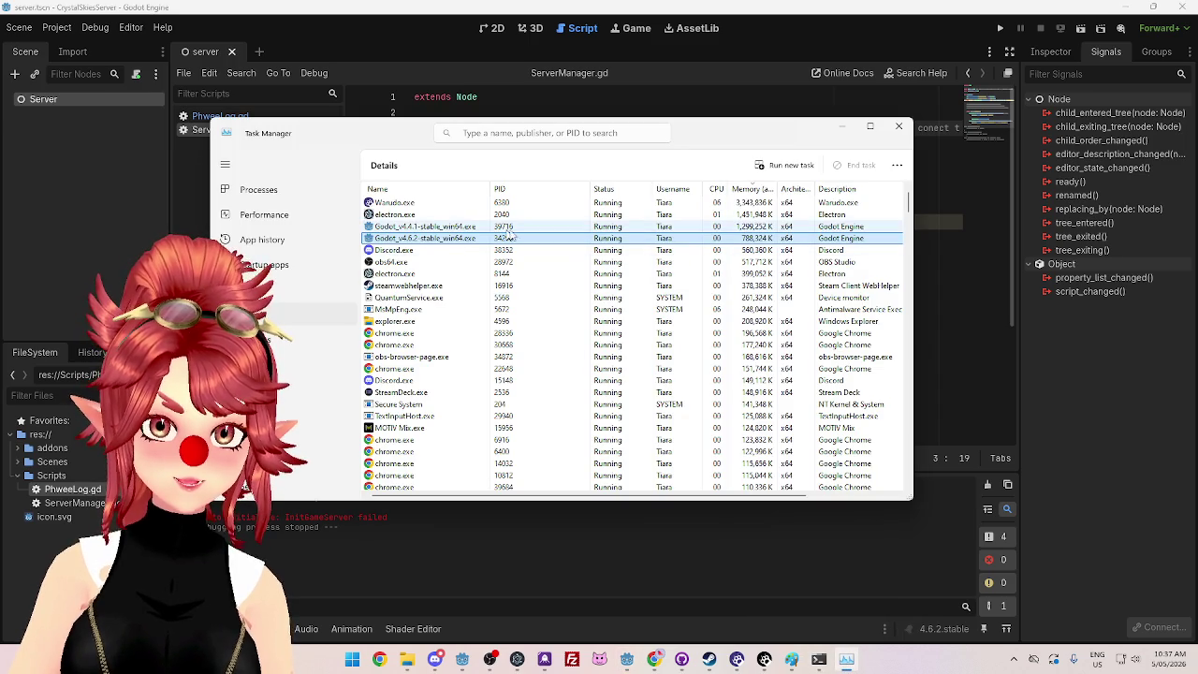
pyautogui.scroll(-7, 512, 243)
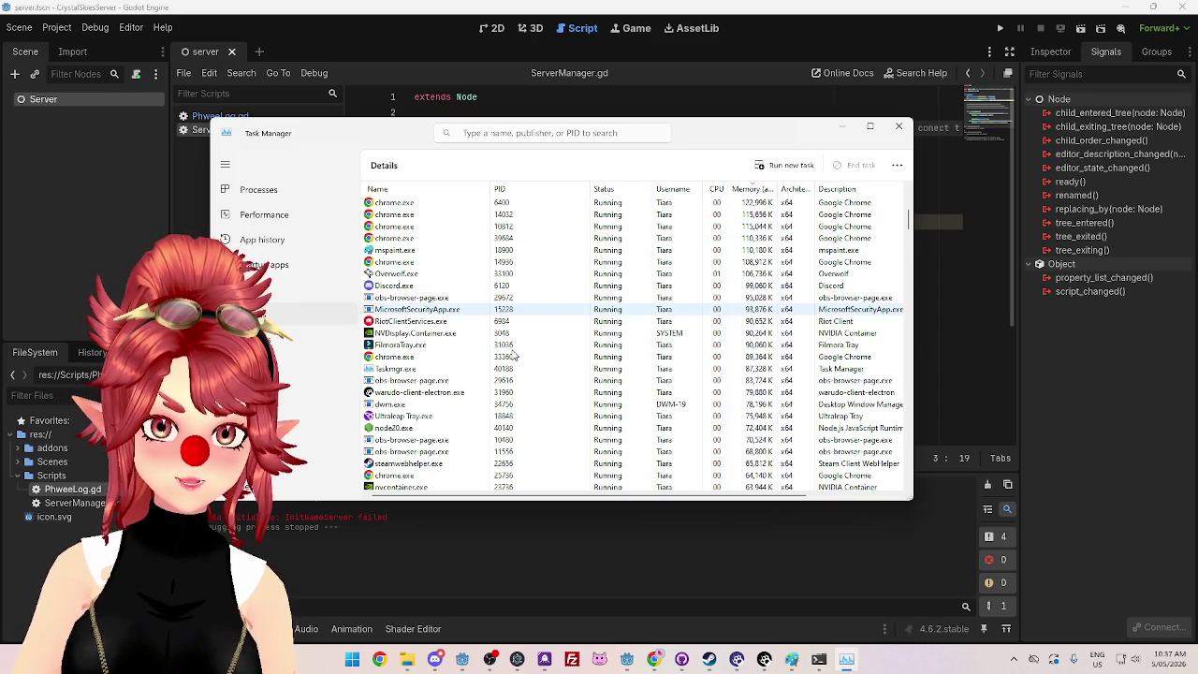
pyautogui.scroll(7, 513, 354)
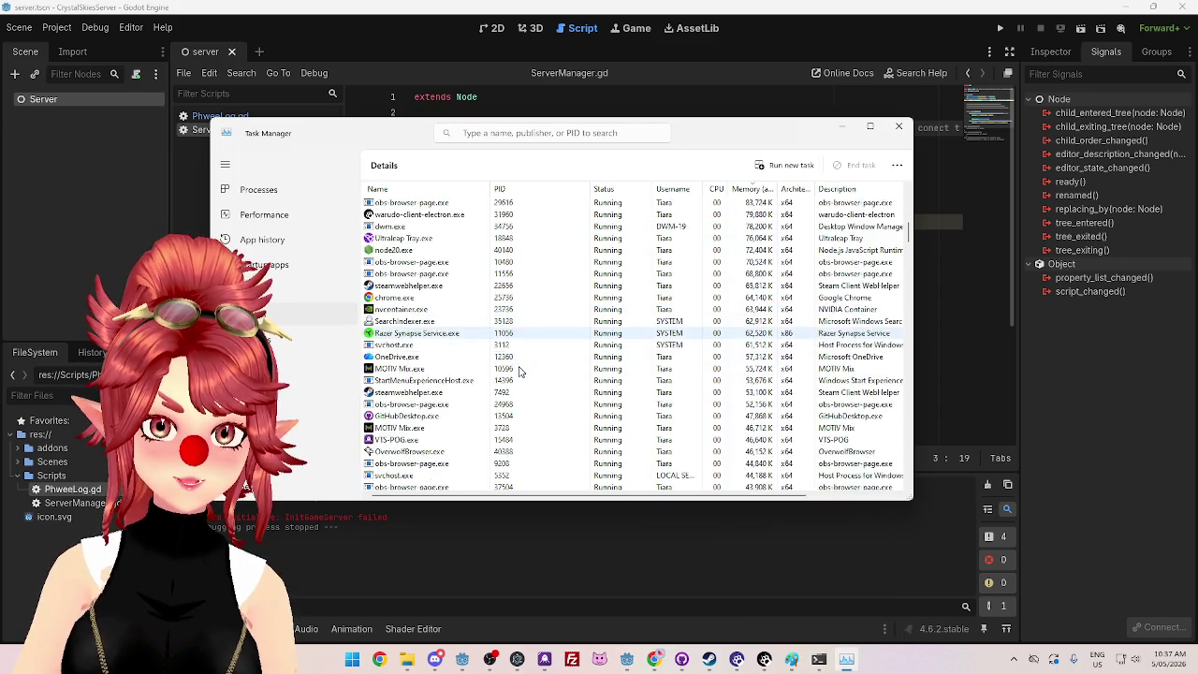
pyautogui.click(424, 190)
pyautogui.scroll(-4, 441, 344)
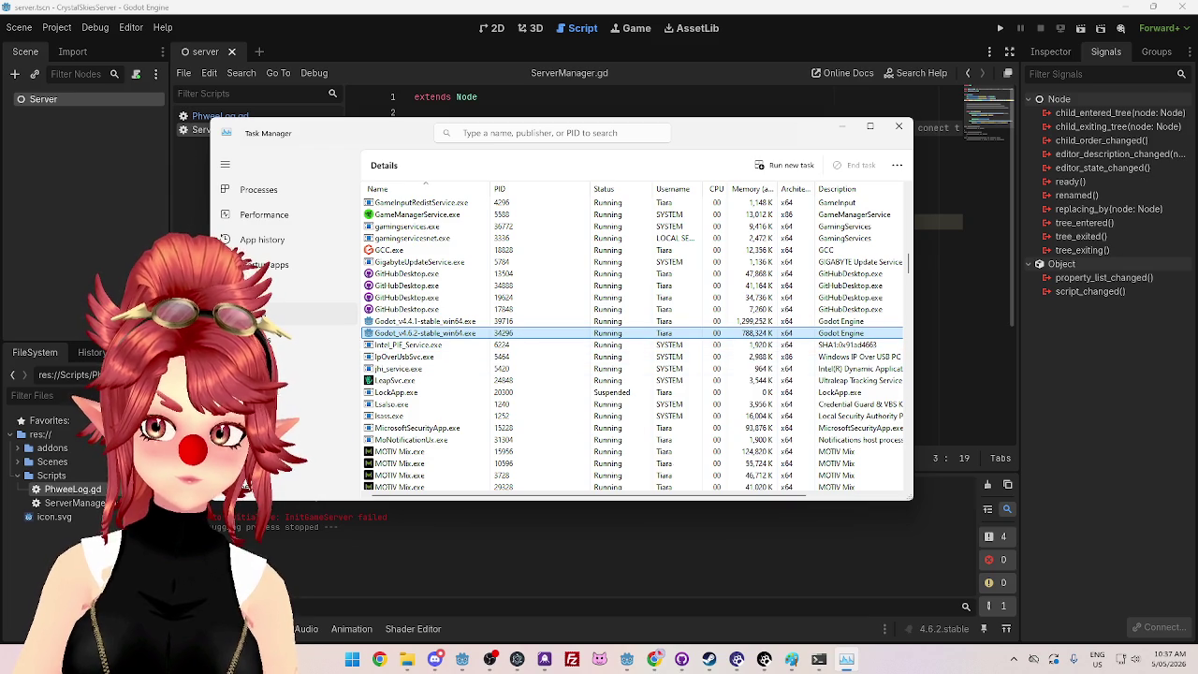
# Step: Rerun 'netstat -ano | findstr 34296' with the game stopped
pyautogui.click(819, 659)
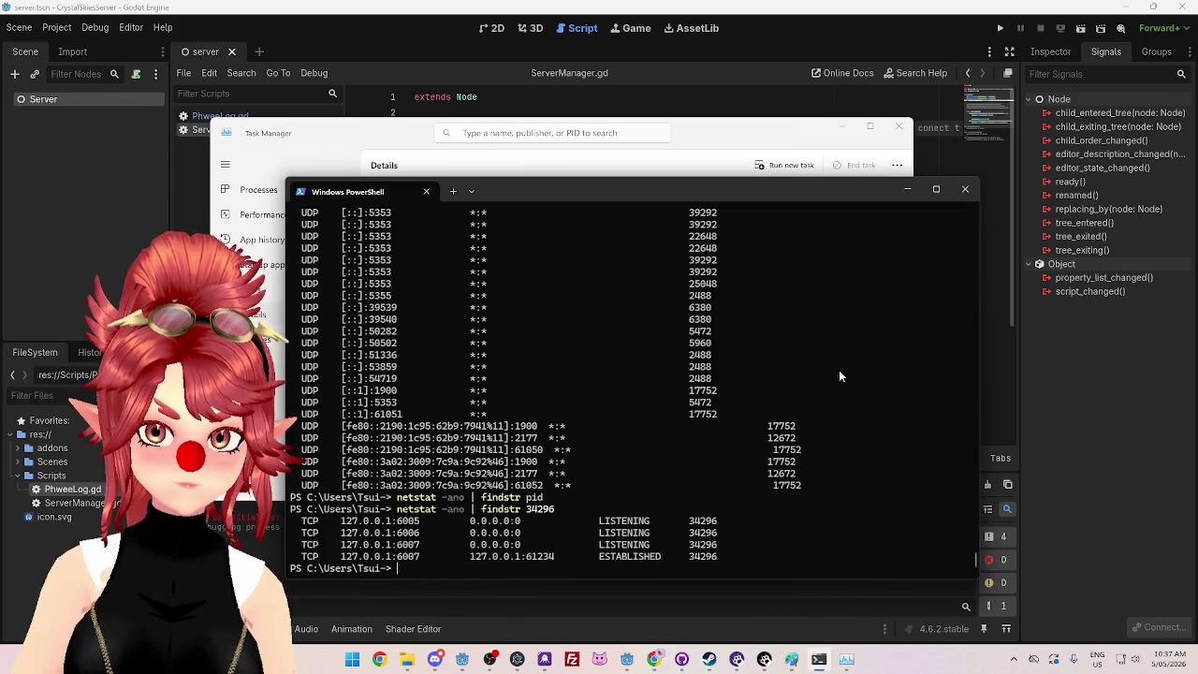
pyautogui.press('Up')
pyautogui.press('Return')
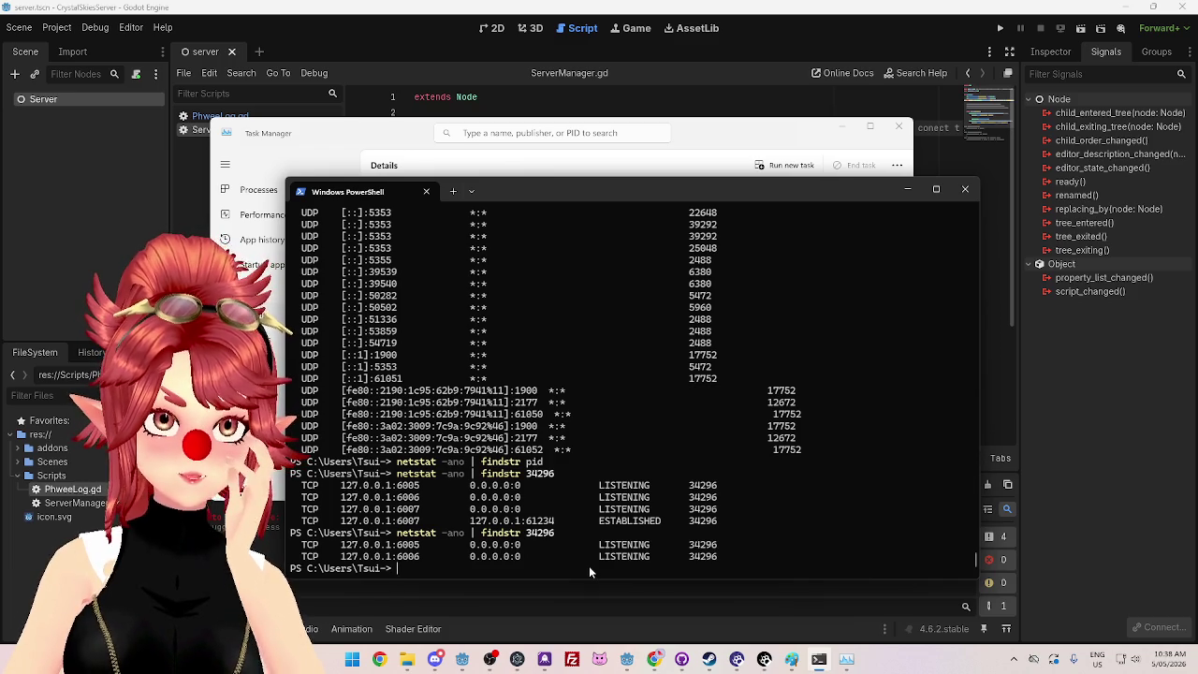
# Step: Run the server scene, recheck process 34296's ports, then close the game
pyautogui.click(1000, 28)
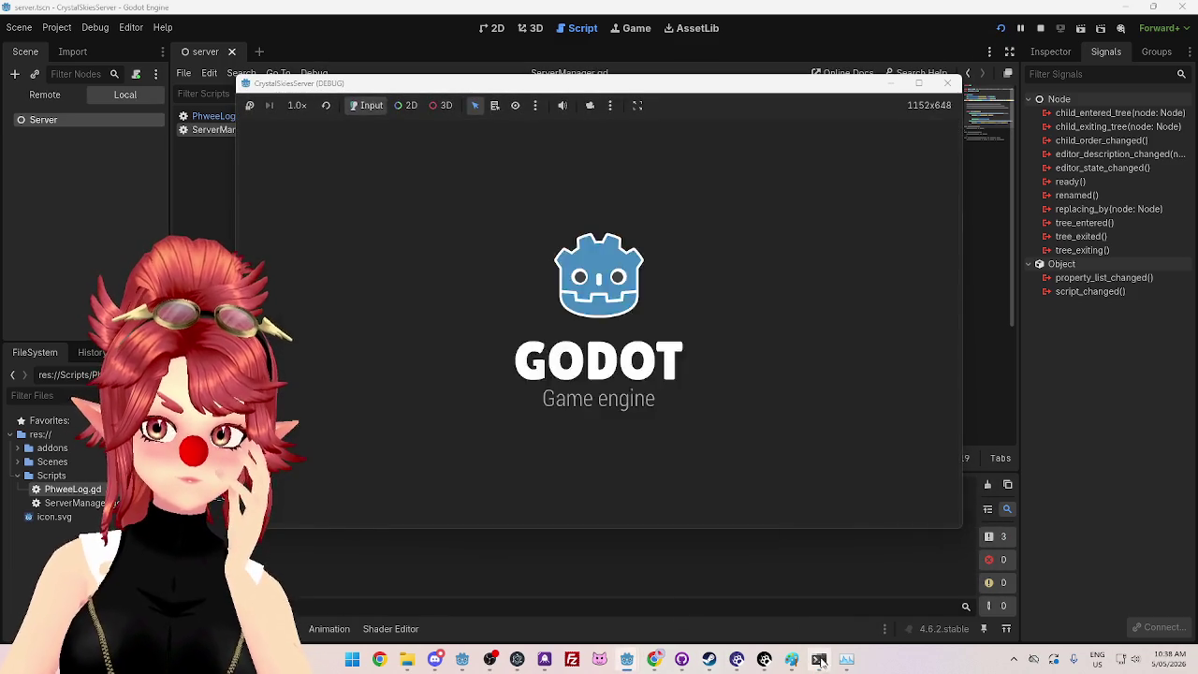
pyautogui.click(819, 660)
pyautogui.press('Up')
pyautogui.press('Return')
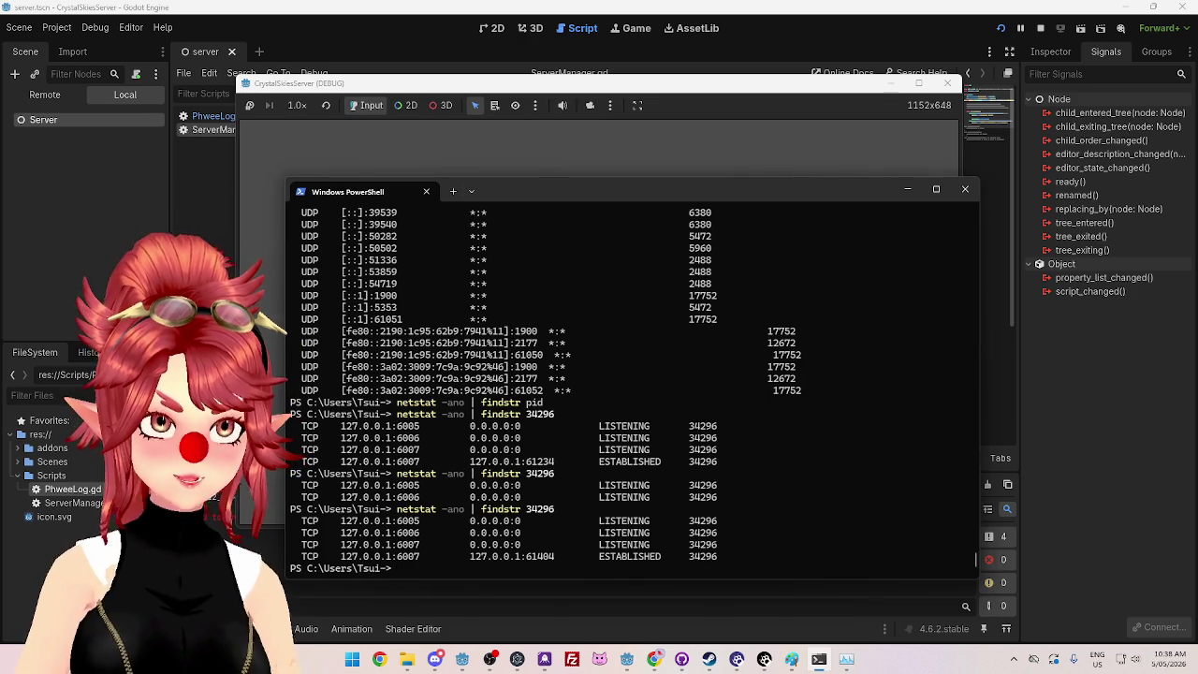
pyautogui.hotkey('alt', 'Tab')
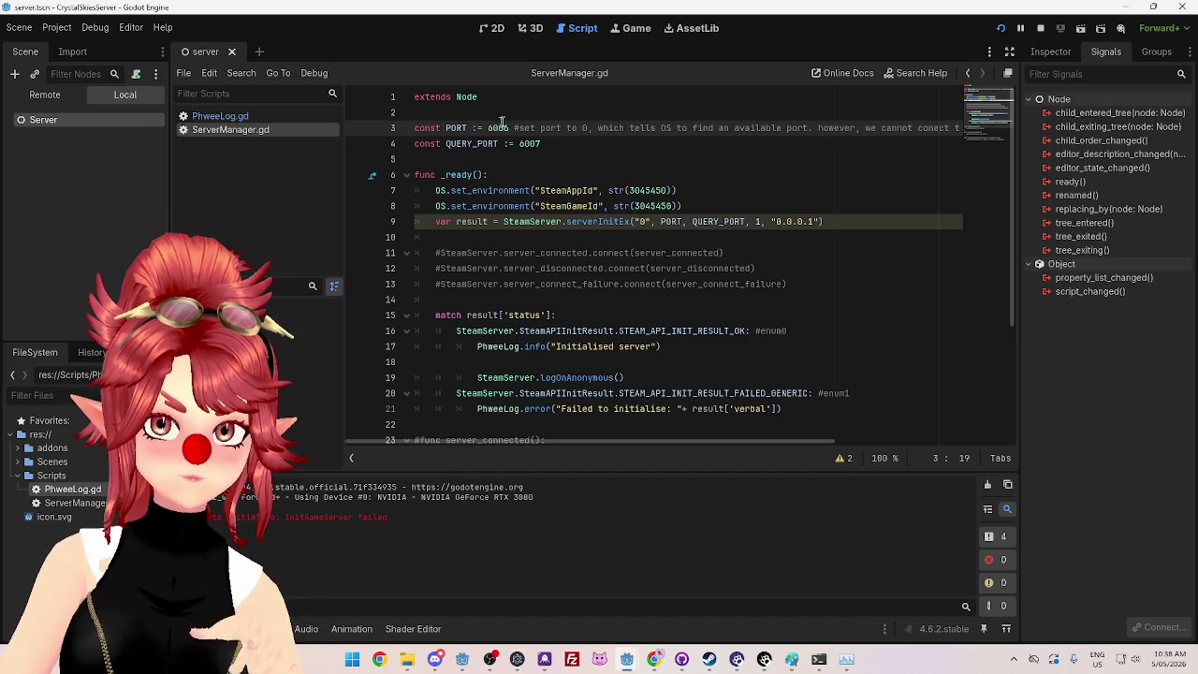
# Step: Run the server scene and recheck 'netstat -ano | findstr 34296'
pyautogui.press('Down')
pyautogui.press('Down')
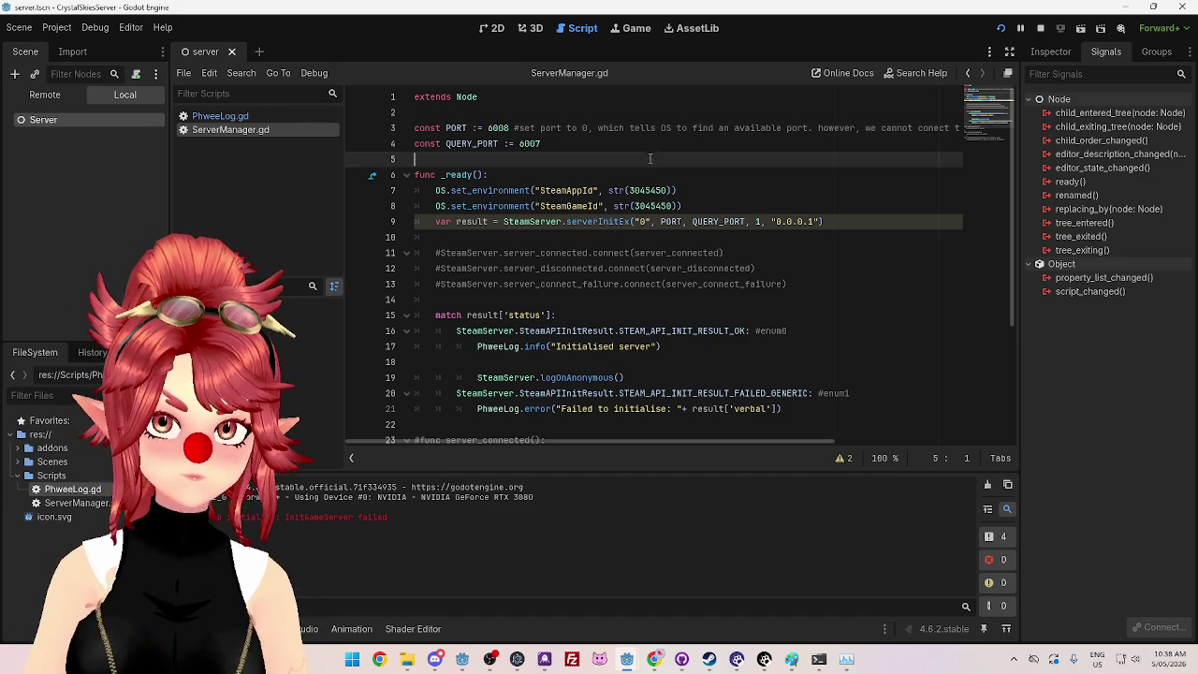
pyautogui.click(1000, 28)
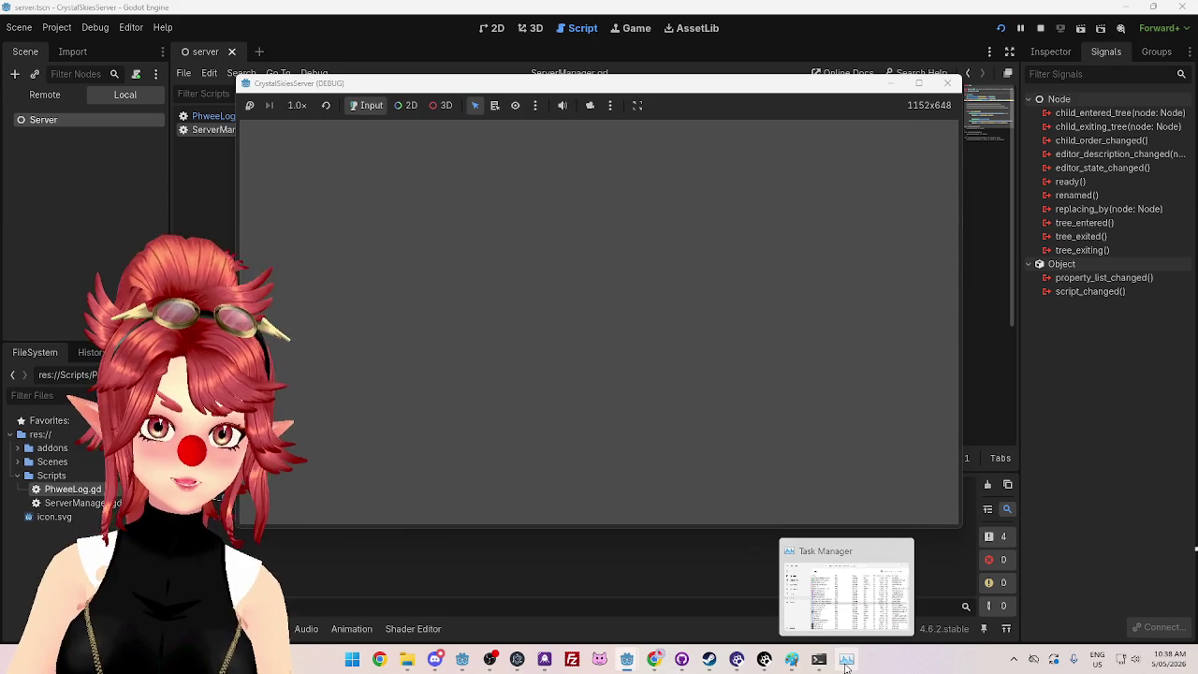
pyautogui.click(845, 664)
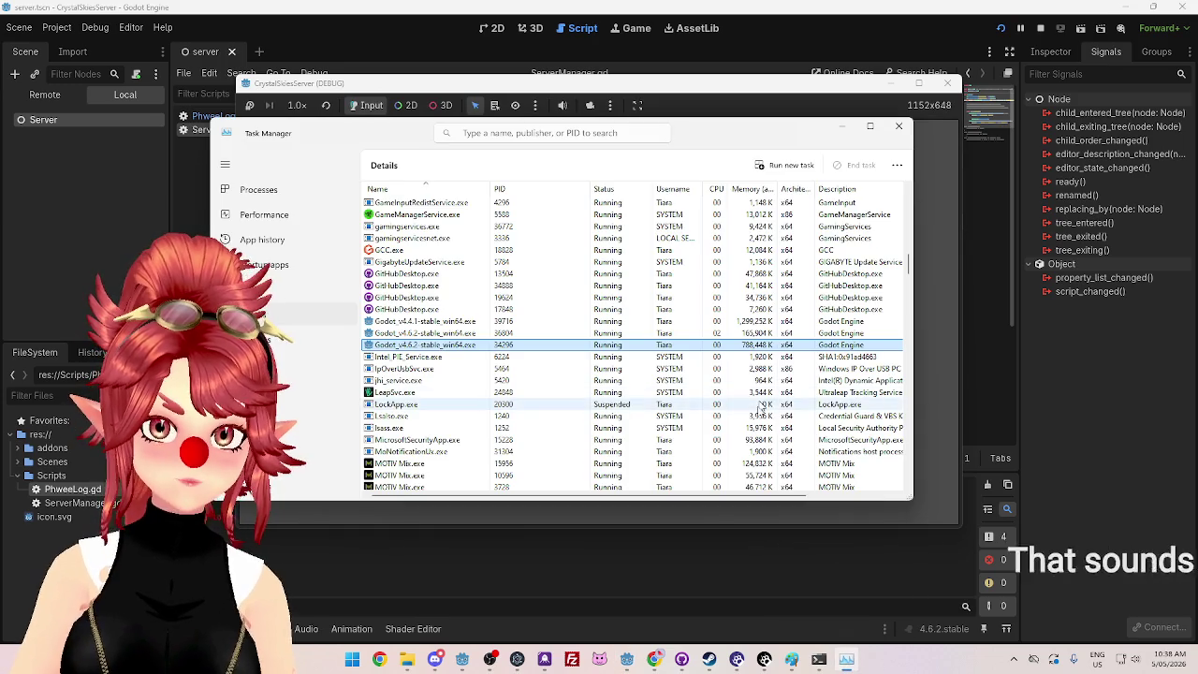
pyautogui.click(819, 659)
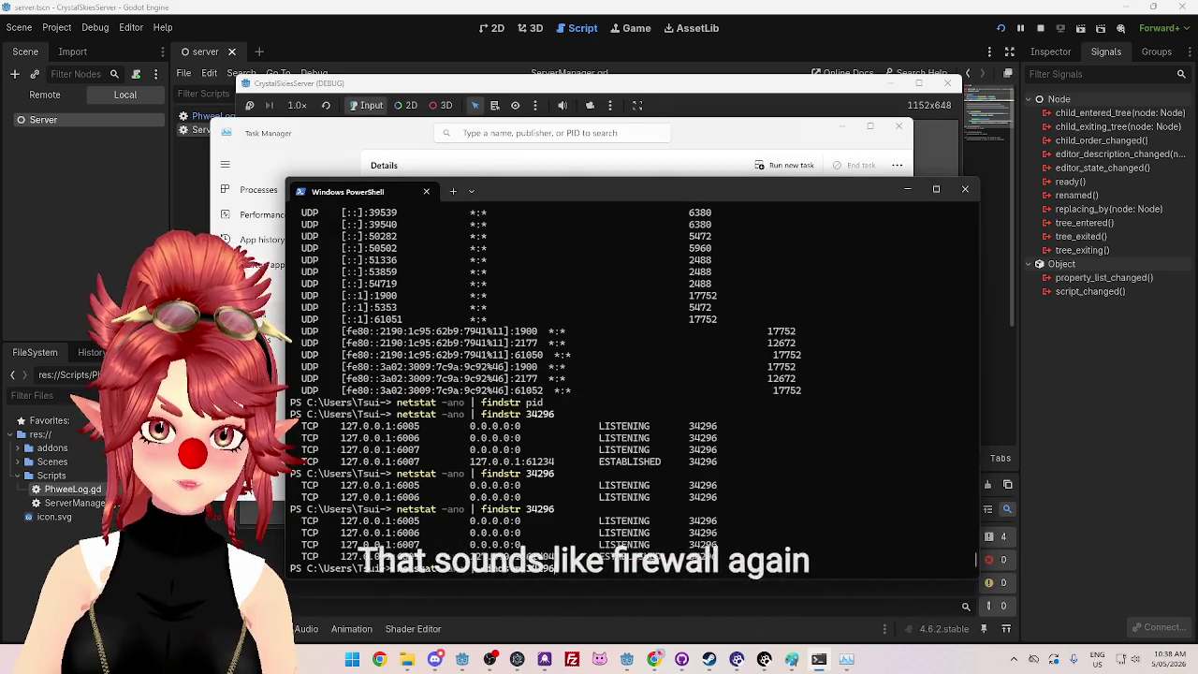
pyautogui.press('Up')
pyautogui.press('Return')
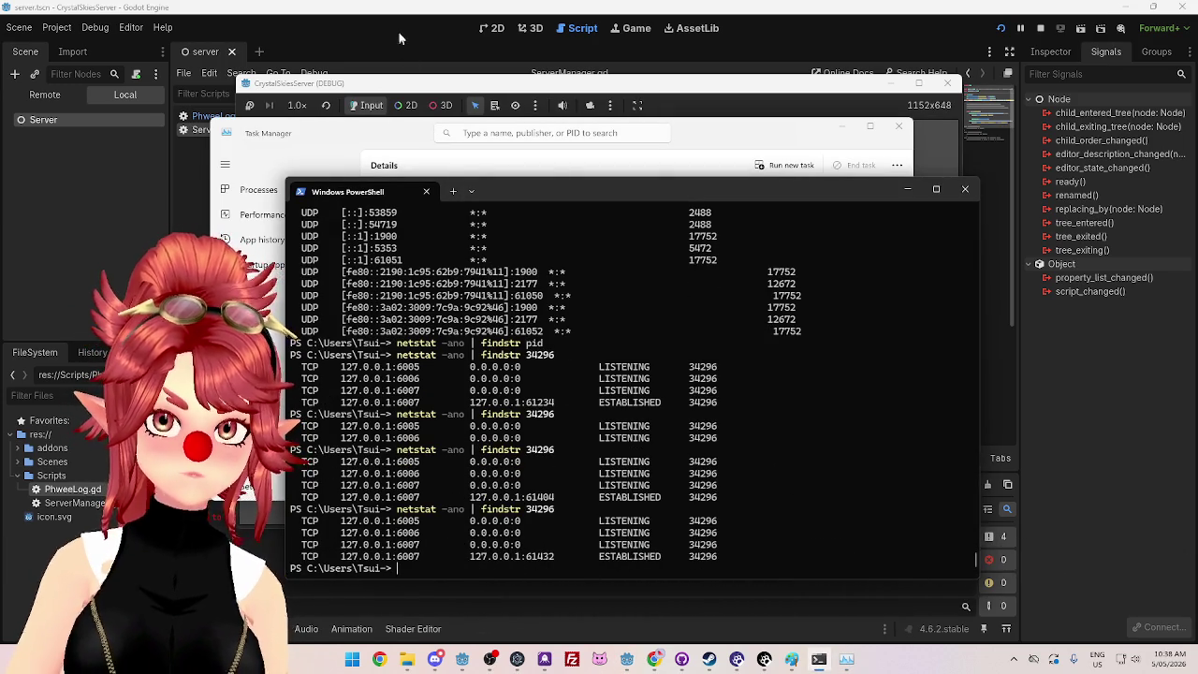
# Step: Edit QUERY_PORT to 6008, restart the scene, rerun netstat and pick out new port 57544
pyautogui.click(404, 41)
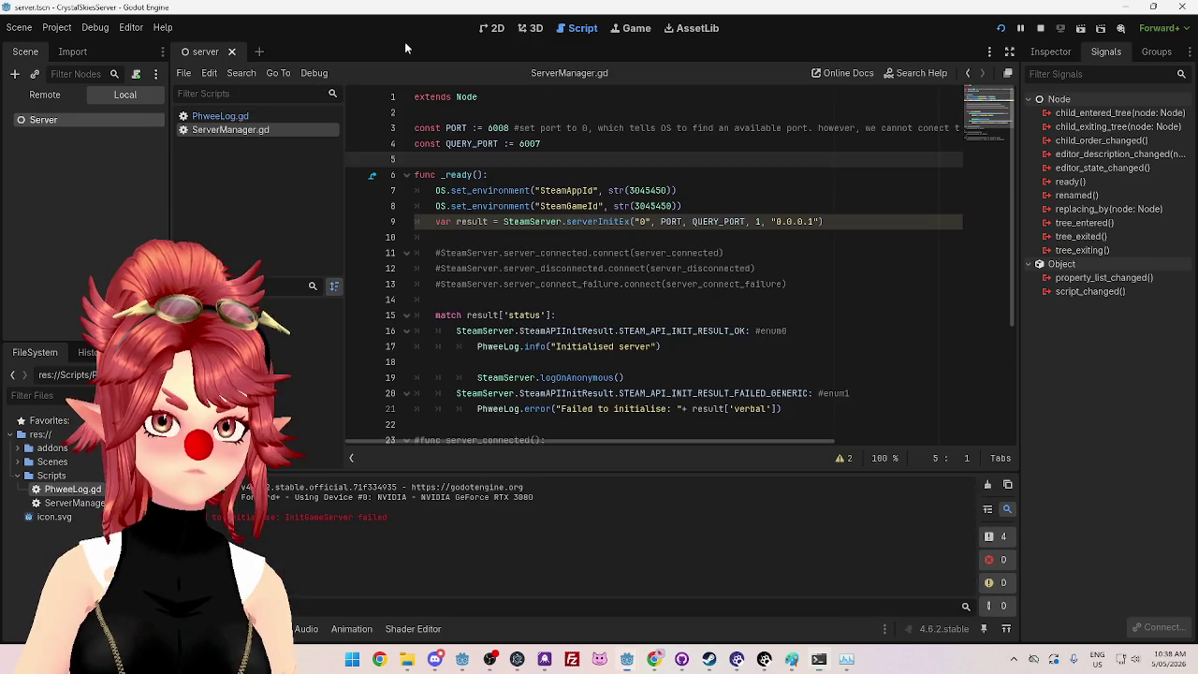
pyautogui.click(506, 128)
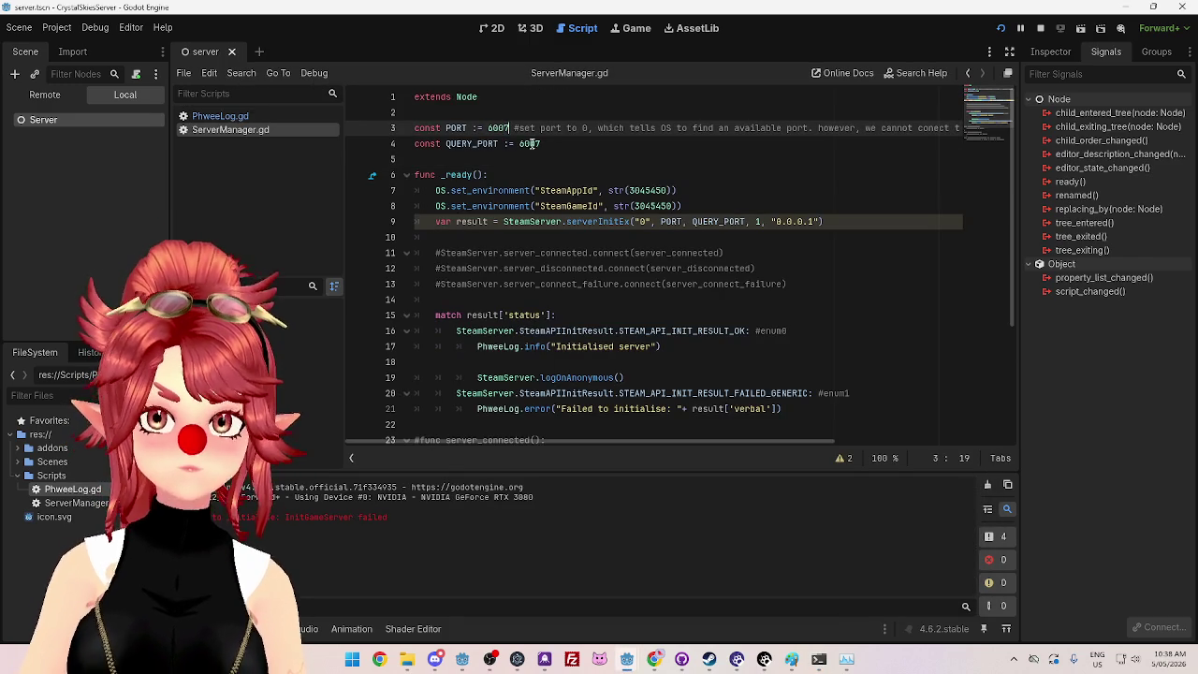
pyautogui.click(541, 143)
pyautogui.click(1001, 28)
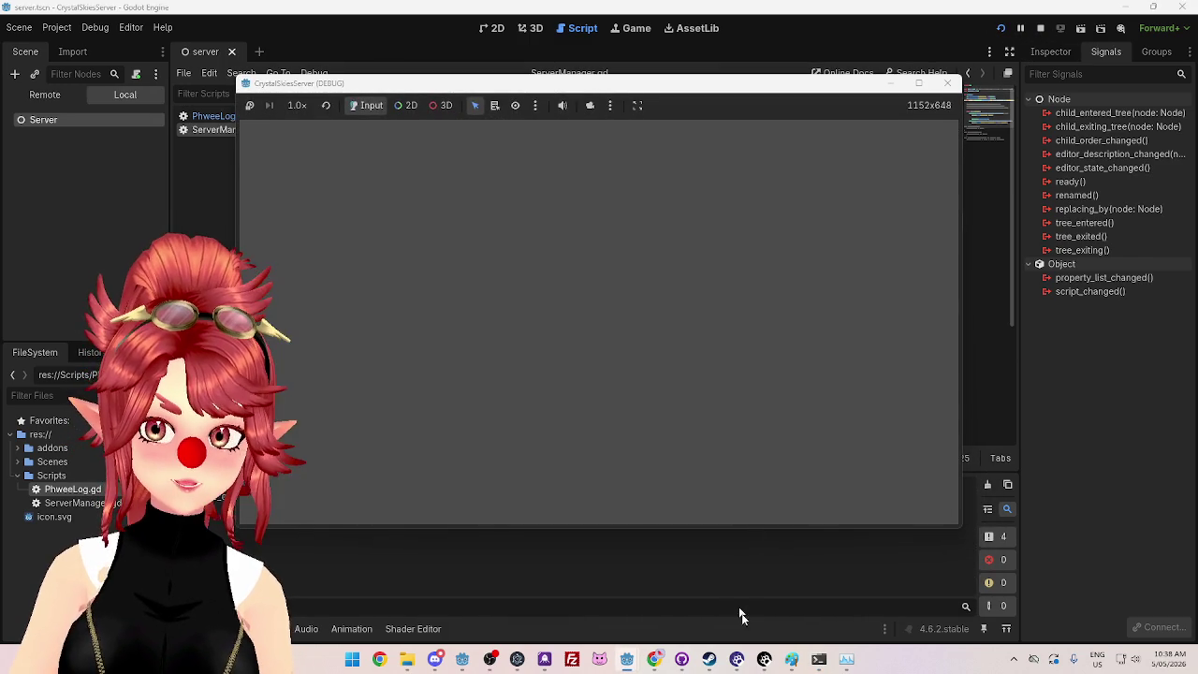
pyautogui.click(818, 660)
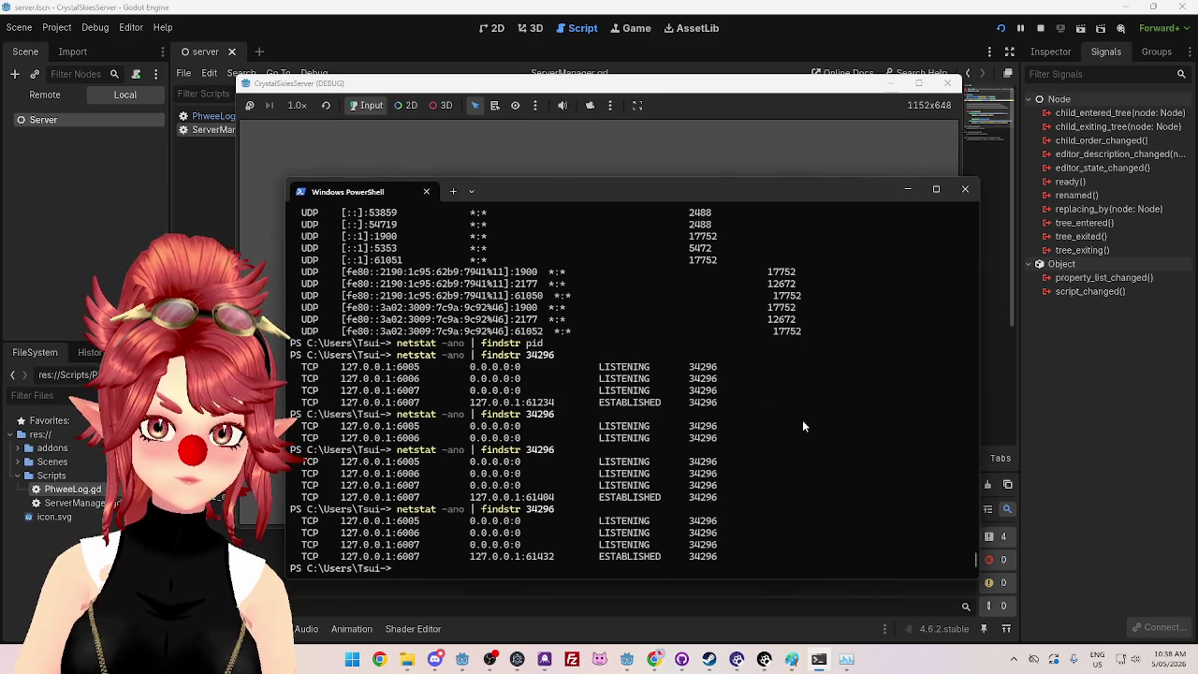
pyautogui.press('Up')
pyautogui.press('Return')
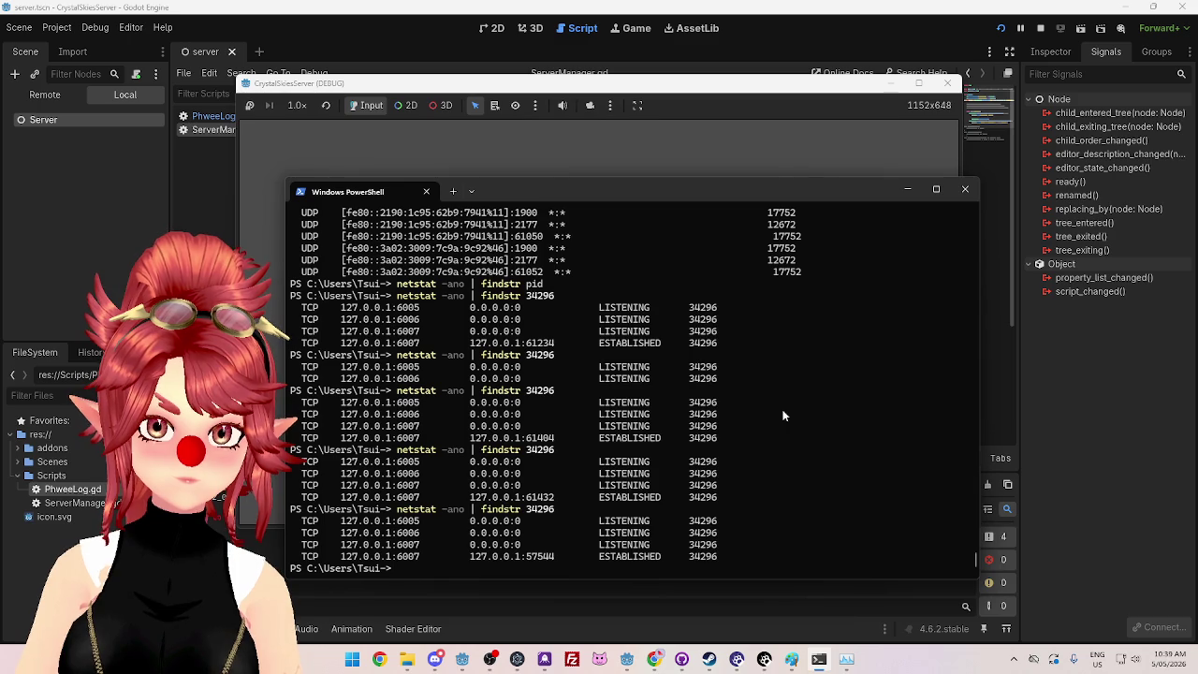
pyautogui.doubleClick(552, 557)
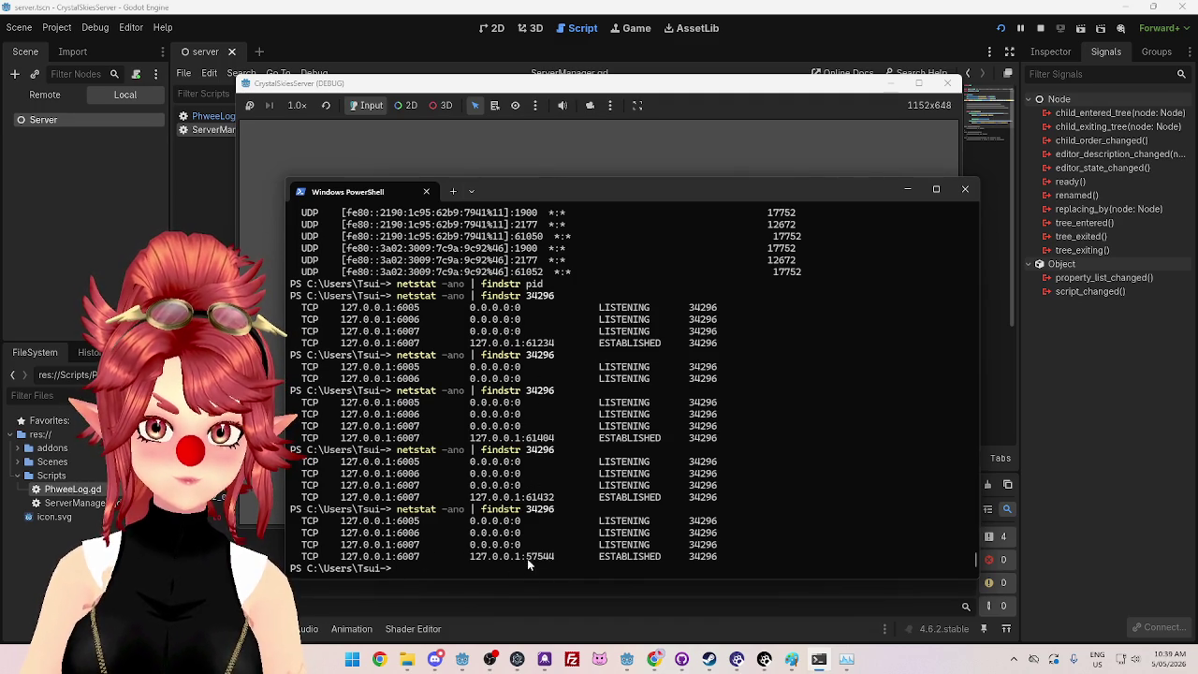
pyautogui.hotkey('alt', 'Tab')
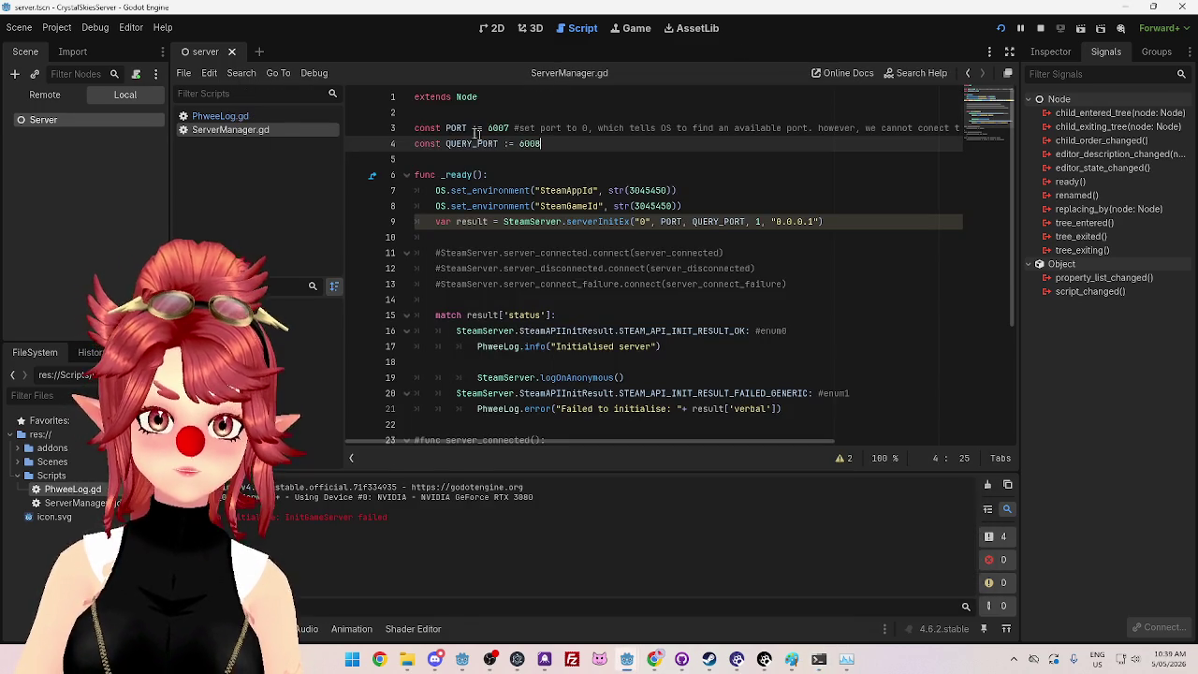
# Step: Paste 57544 into both PORT and QUERY_PORT, save, and run the server scene
pyautogui.doubleClick(491, 128)
pyautogui.write('57544')
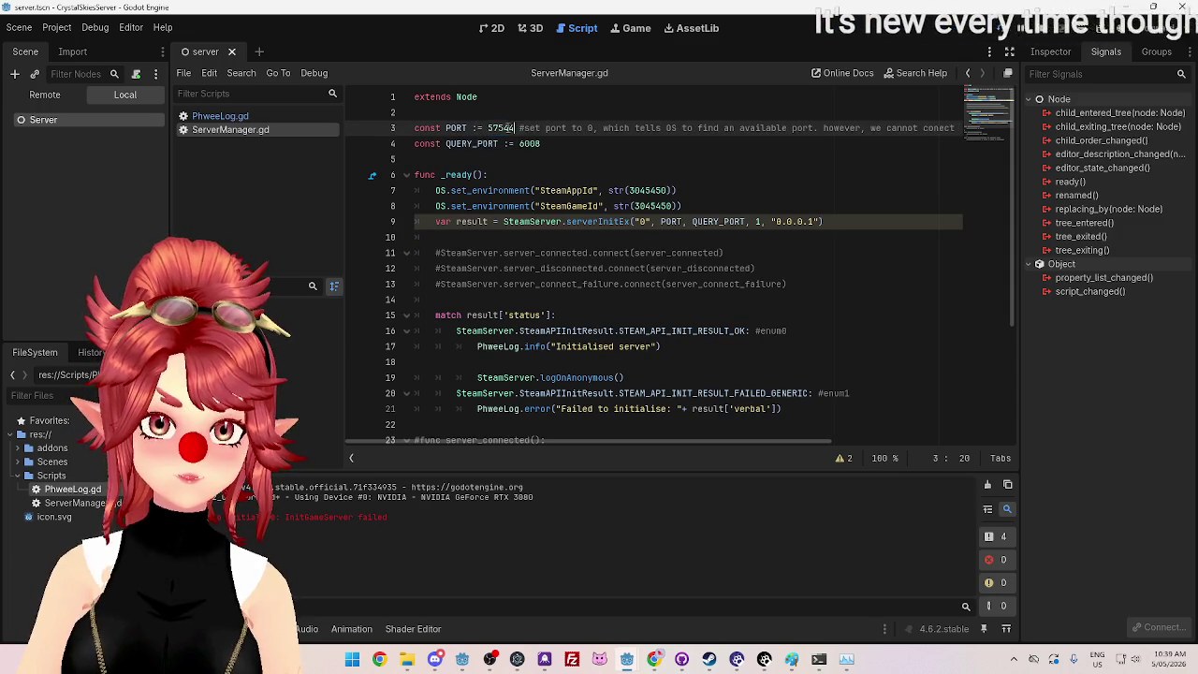
pyautogui.doubleClick(548, 143)
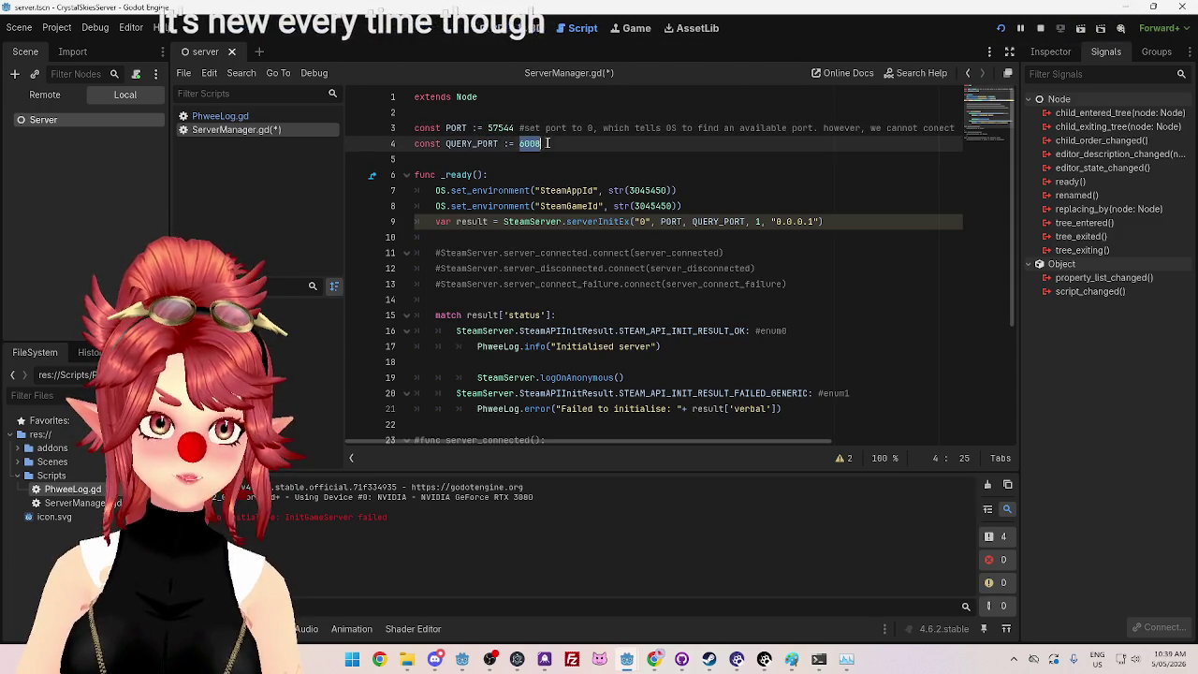
pyautogui.write('57544')
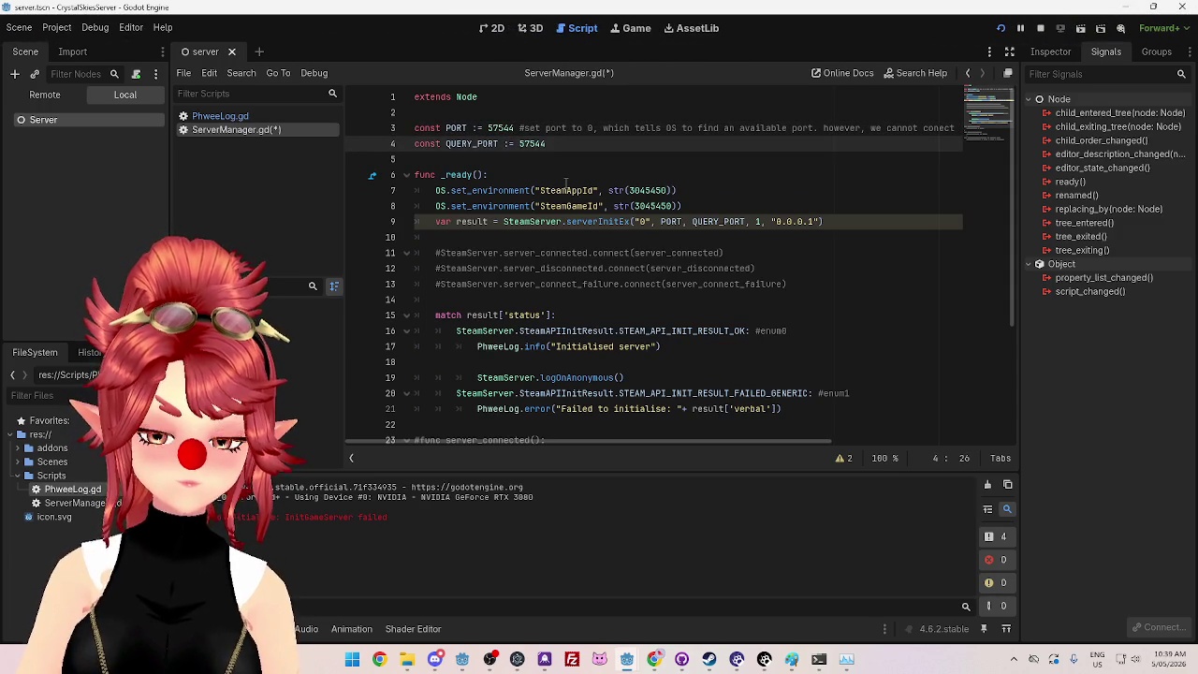
pyautogui.click(566, 177)
pyautogui.click(1001, 29)
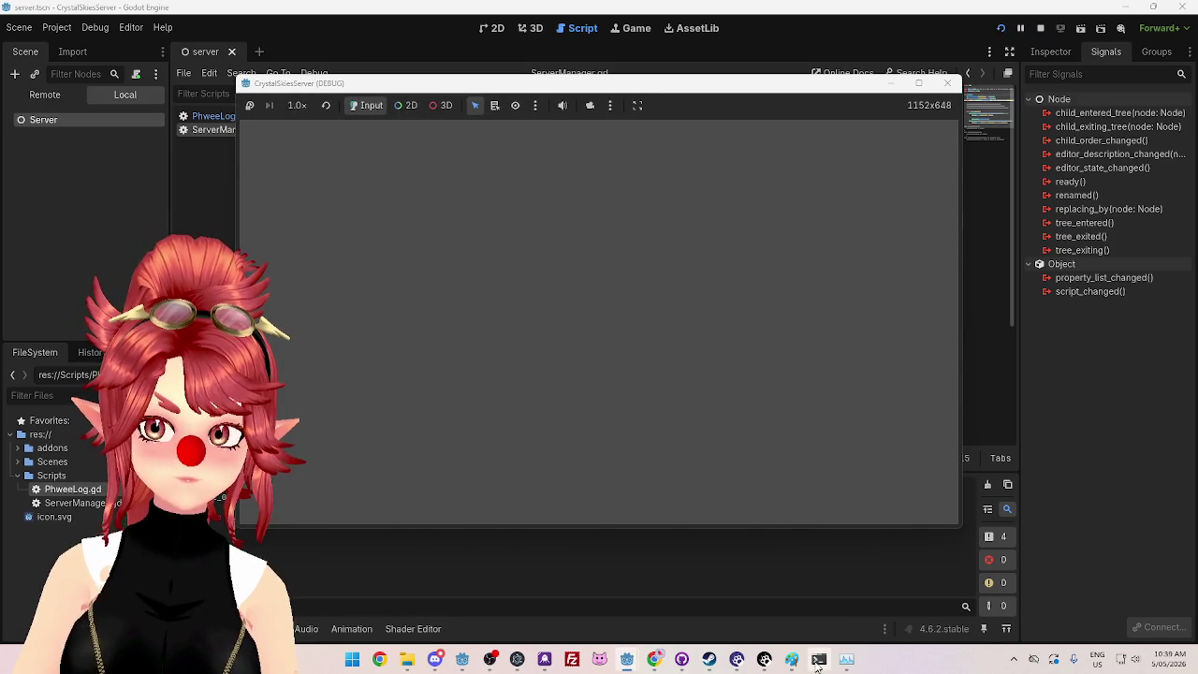
# Step: Rerun the netstat check in PowerShell to see the game's ports
pyautogui.moveTo(819, 659)
pyautogui.click(809, 609)
pyautogui.press('Up')
pyautogui.press('Return')
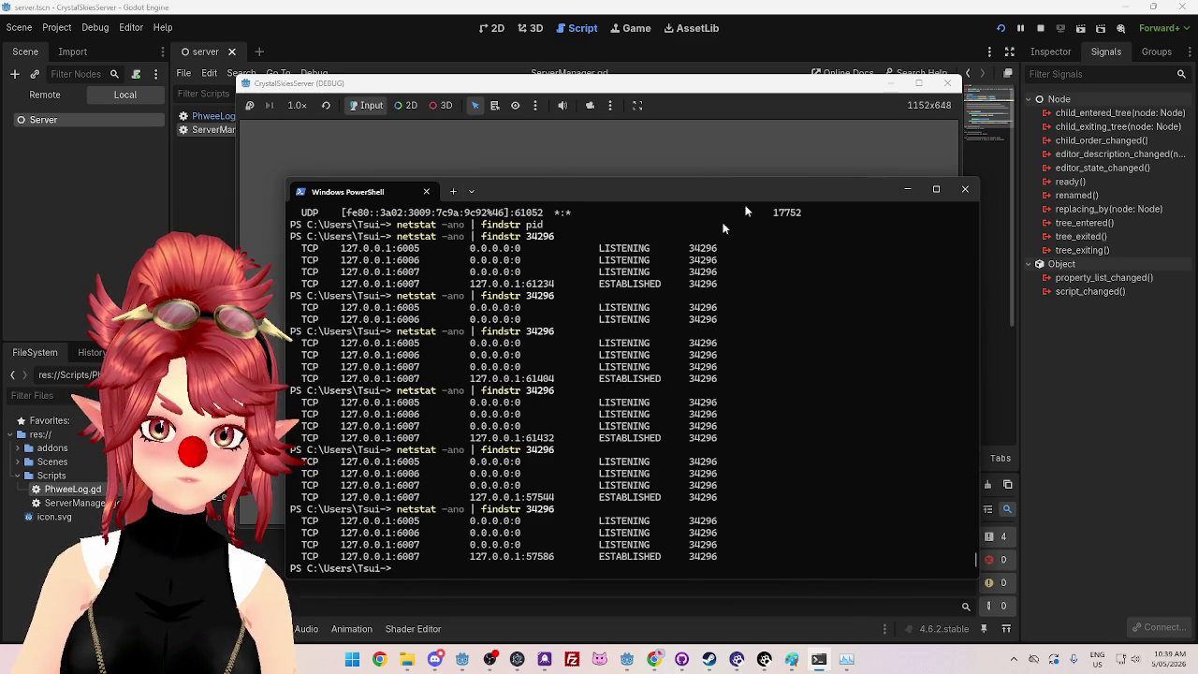
# Step: Restore PORT to 6007 and QUERY_PORT to 6008, then rerun the server scene
pyautogui.click(800, 45)
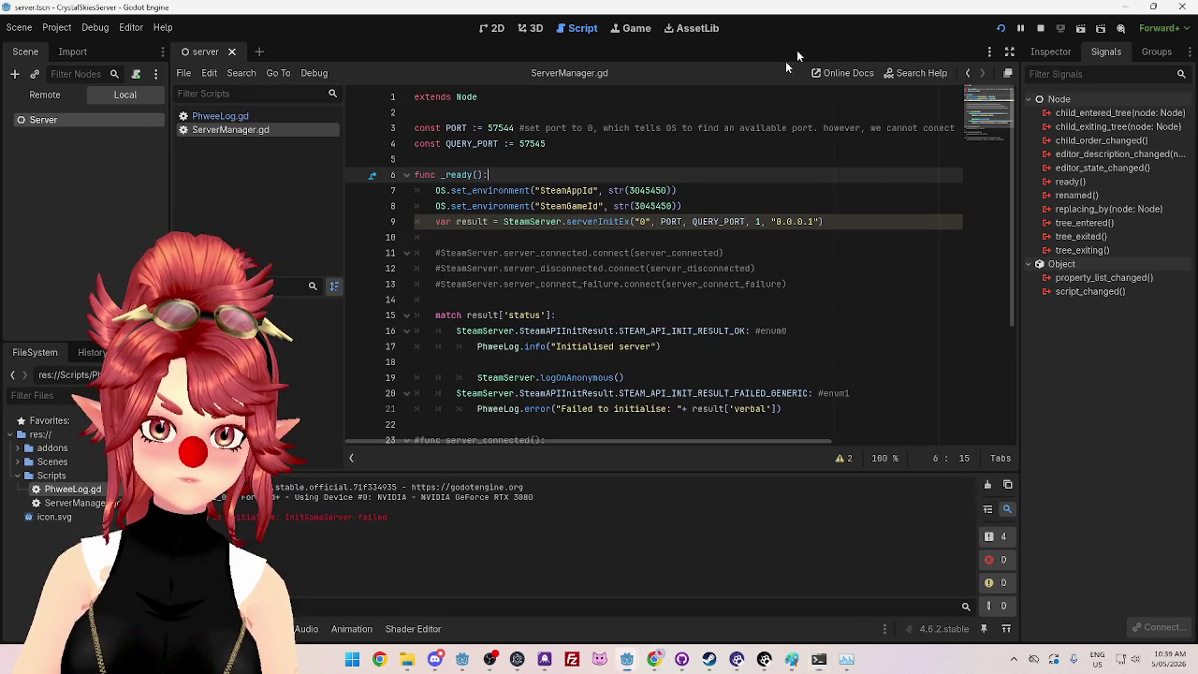
pyautogui.doubleClick(496, 128)
pyautogui.write('6007')
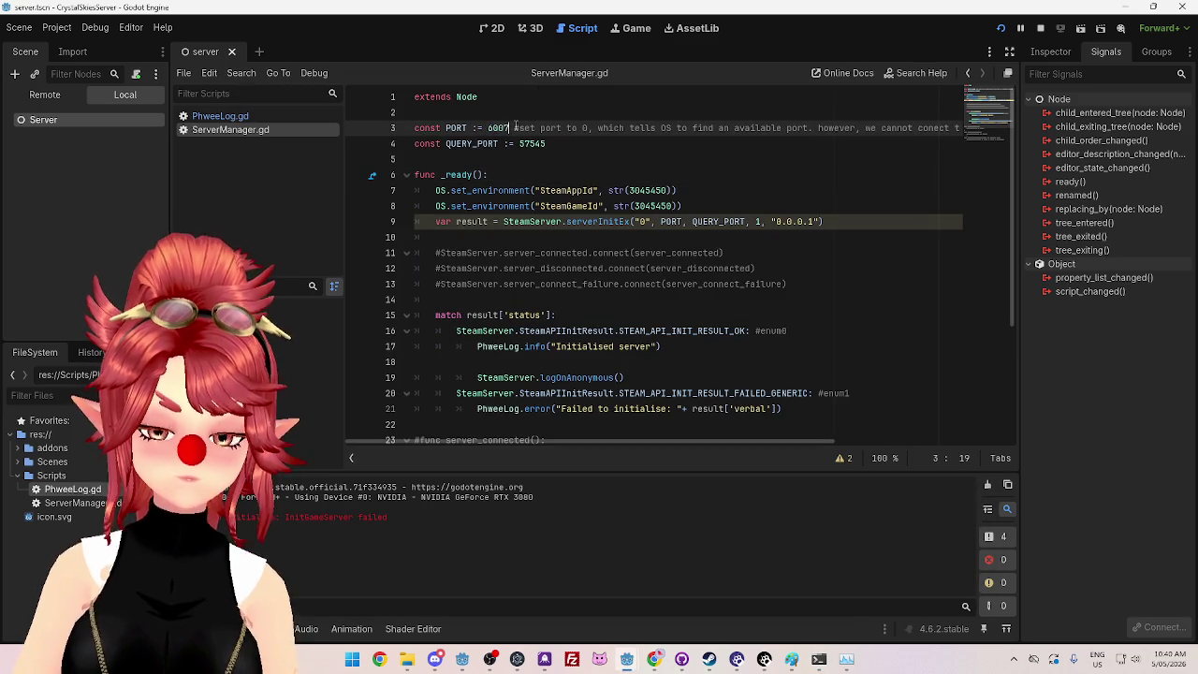
pyautogui.moveTo(521, 143); pyautogui.dragTo(550, 143)
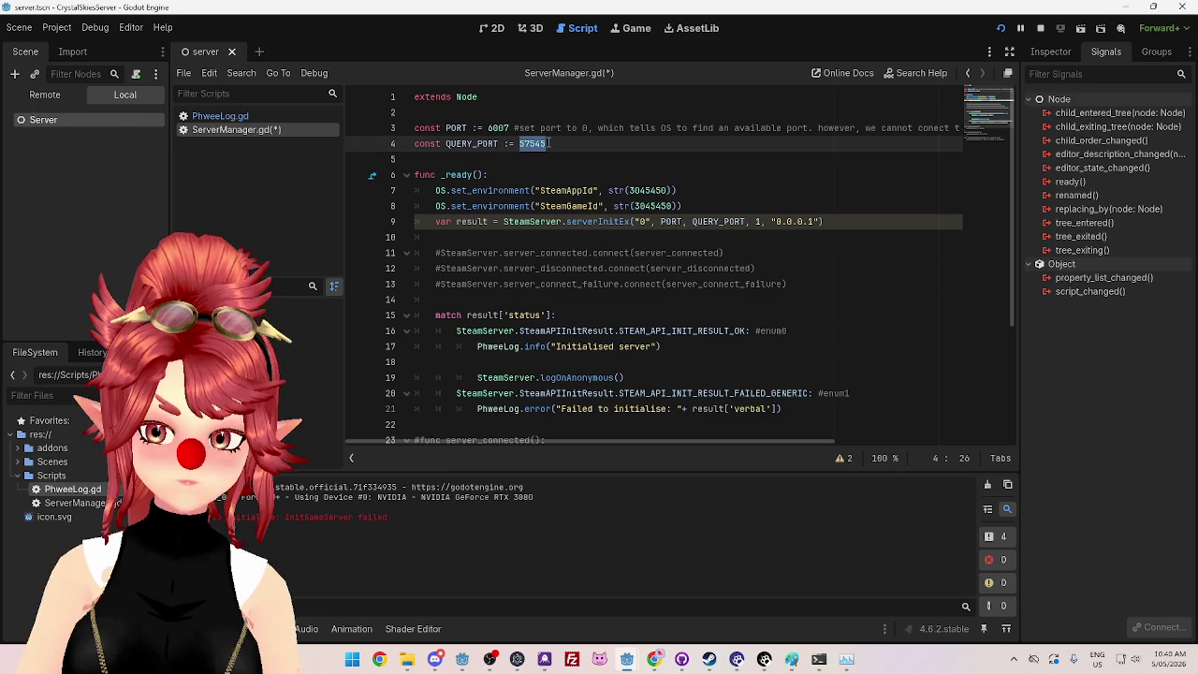
pyautogui.write('6008')
pyautogui.click(538, 170)
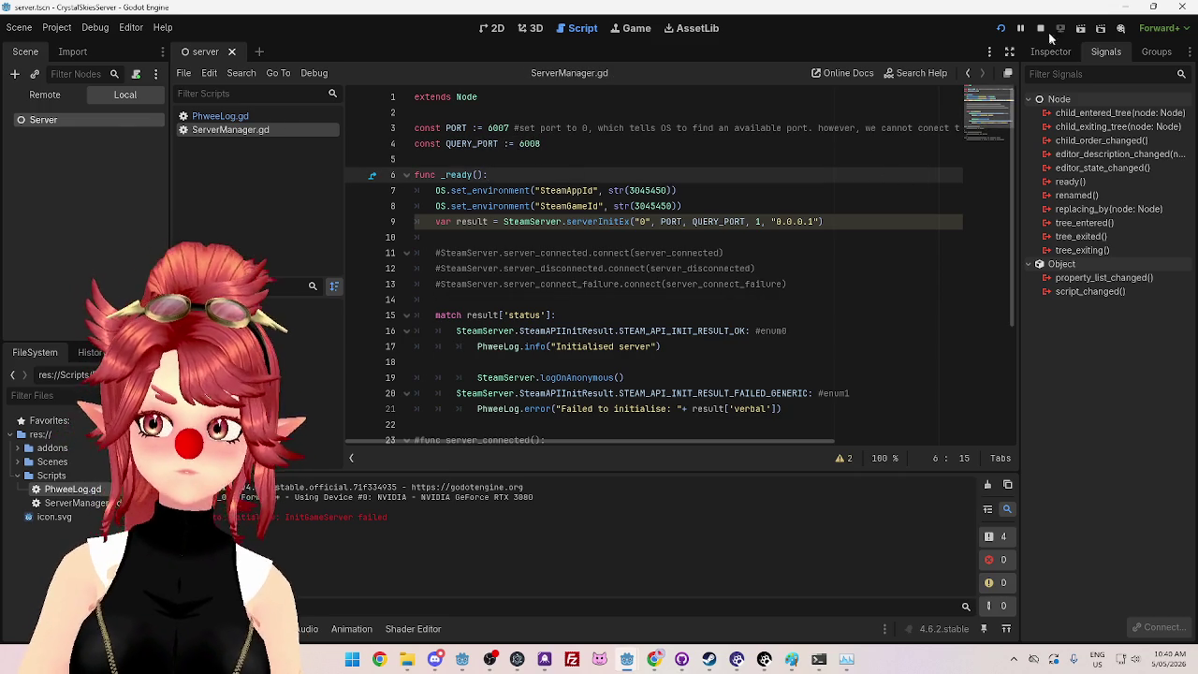
pyautogui.click(1000, 28)
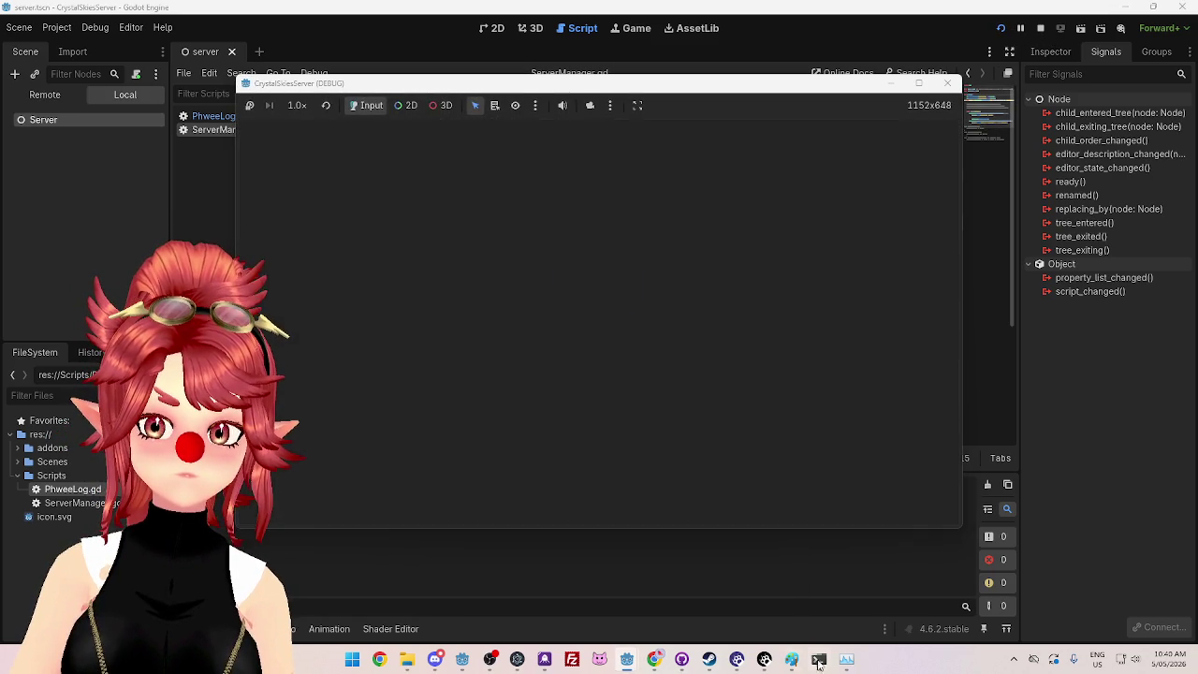
# Step: Recheck the restored server's ports with netstat in PowerShell
pyautogui.click(819, 659)
pyautogui.press('Return')
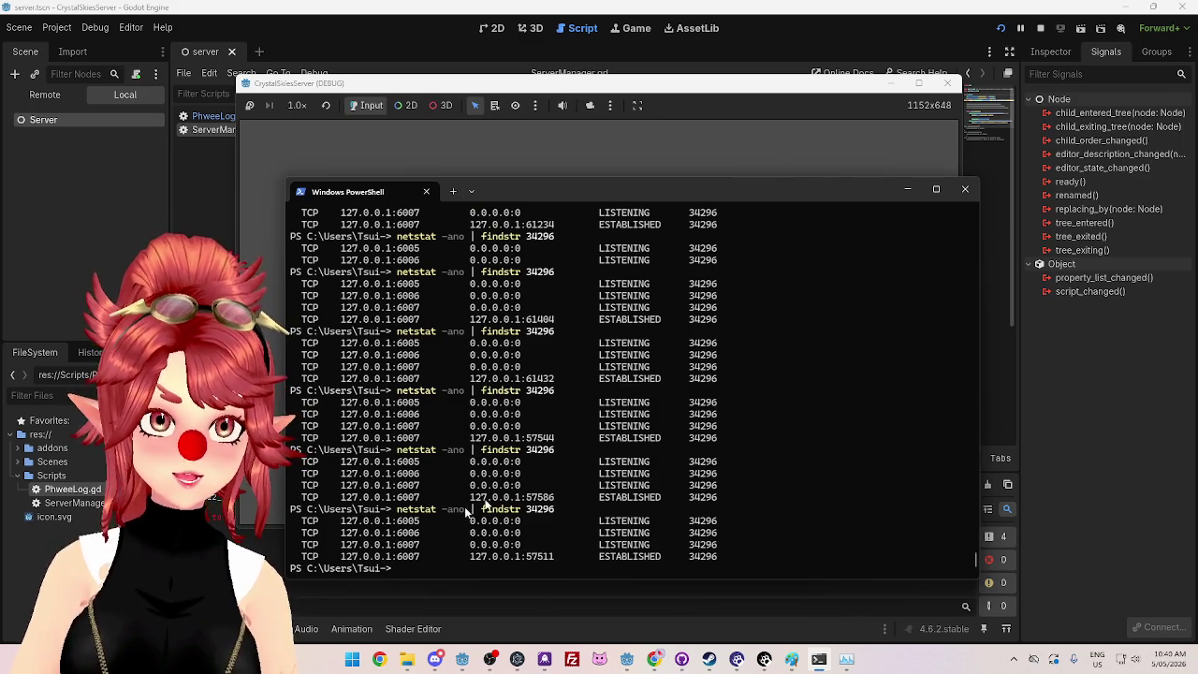
pyautogui.click(1012, 661)
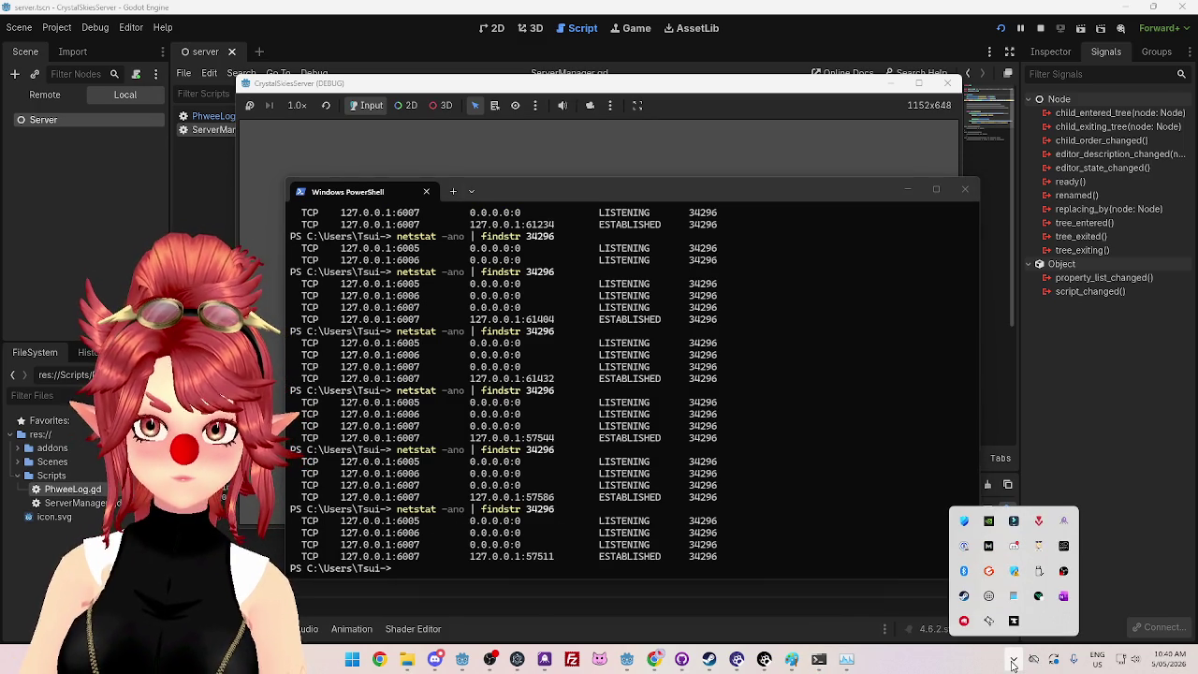
# Step: Turn off the public network firewall in Windows Security
pyautogui.click(1015, 572)
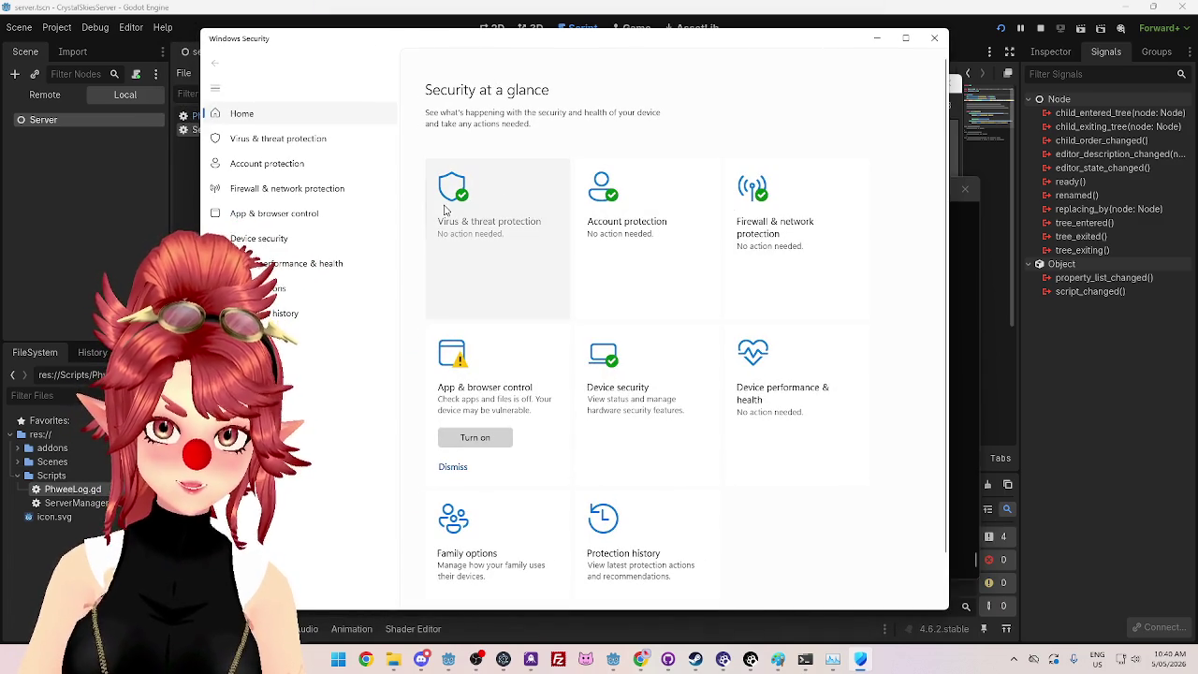
pyautogui.click(773, 264)
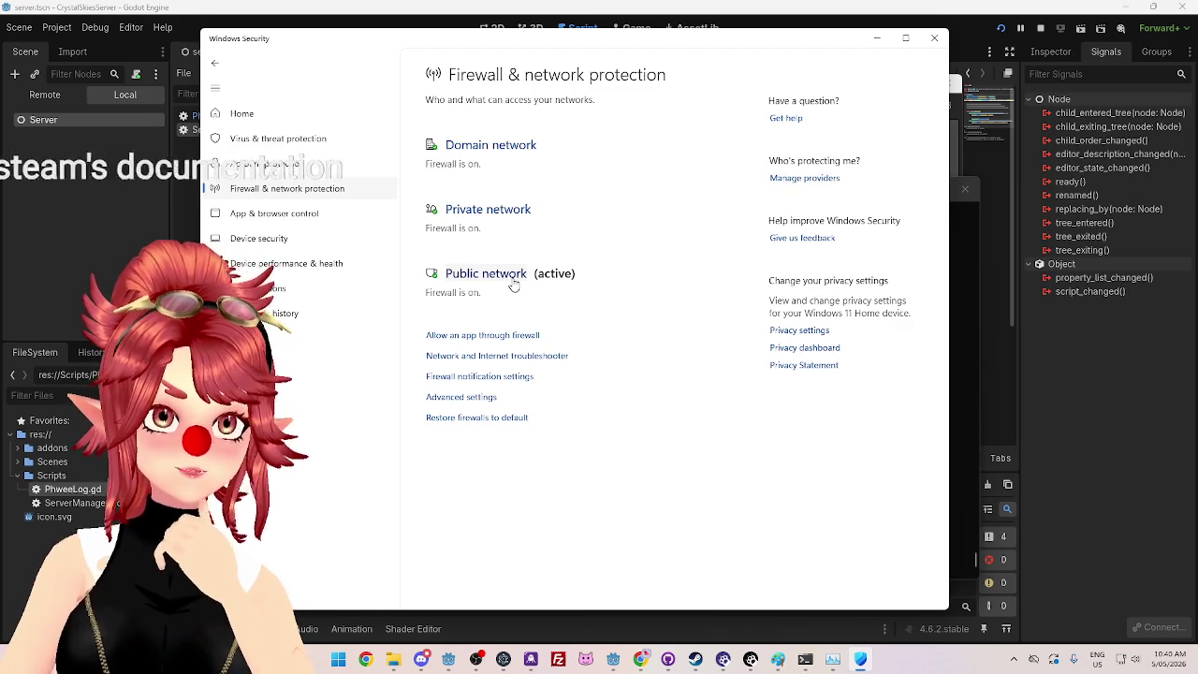
pyautogui.click(513, 284)
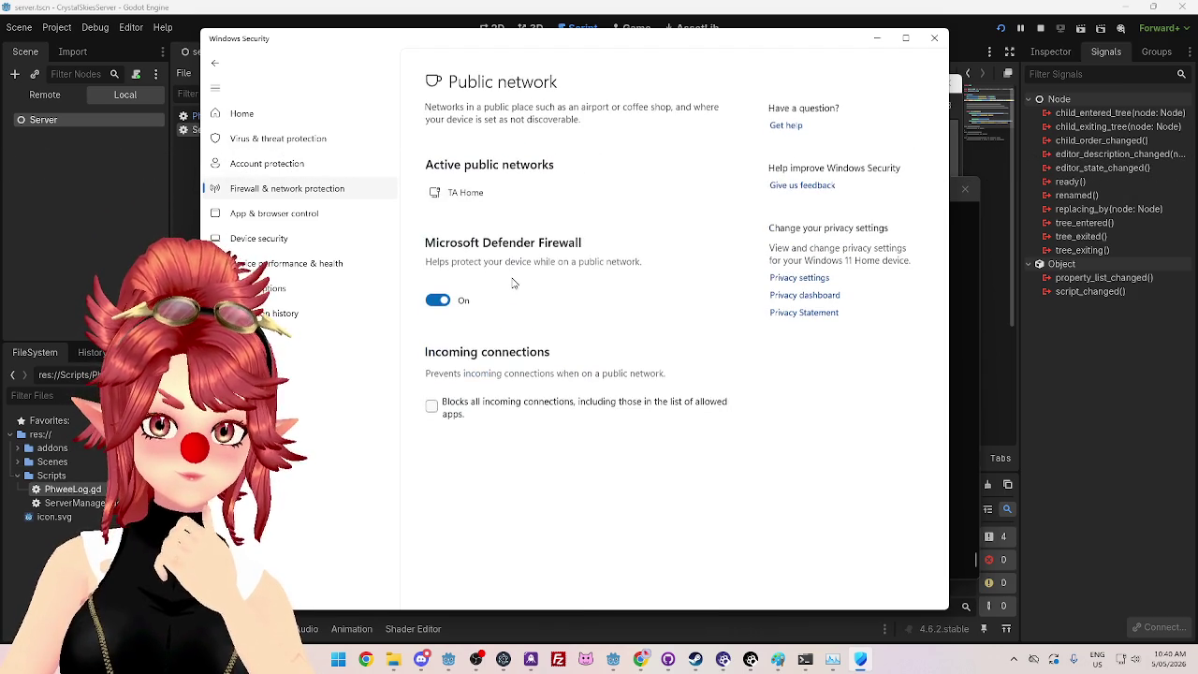
pyautogui.click(440, 292)
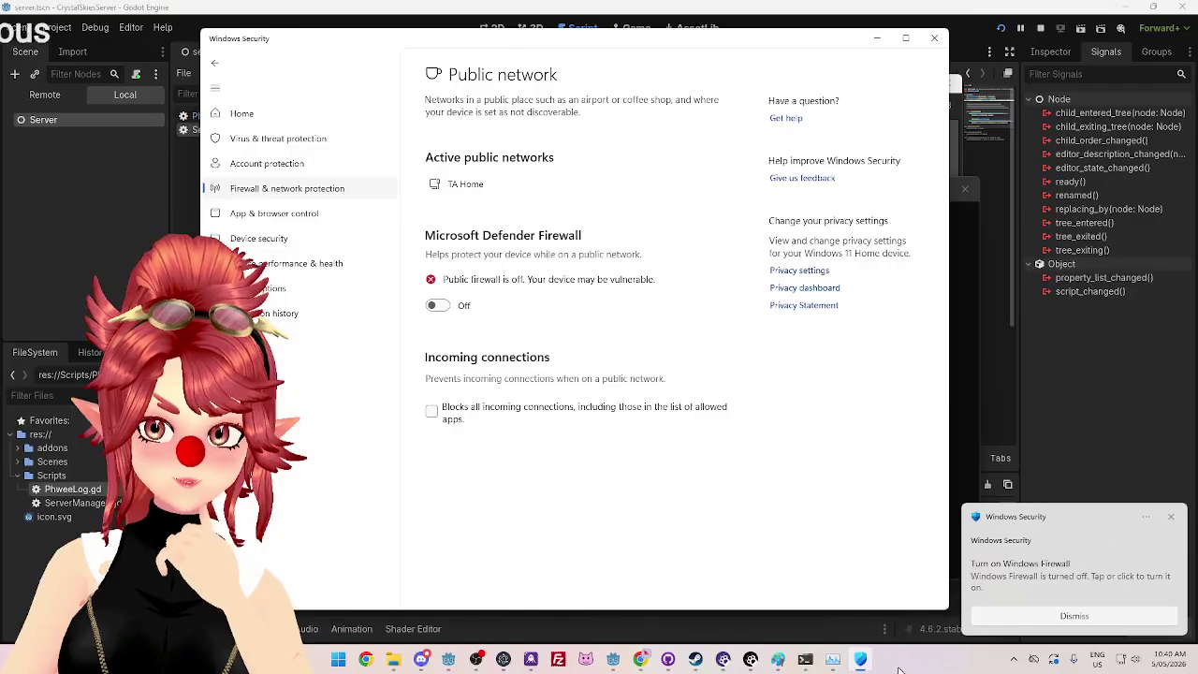
# Step: Rerun the server scene with the firewall off, check netstat, then stop it
pyautogui.click(976, 34)
pyautogui.click(1000, 28)
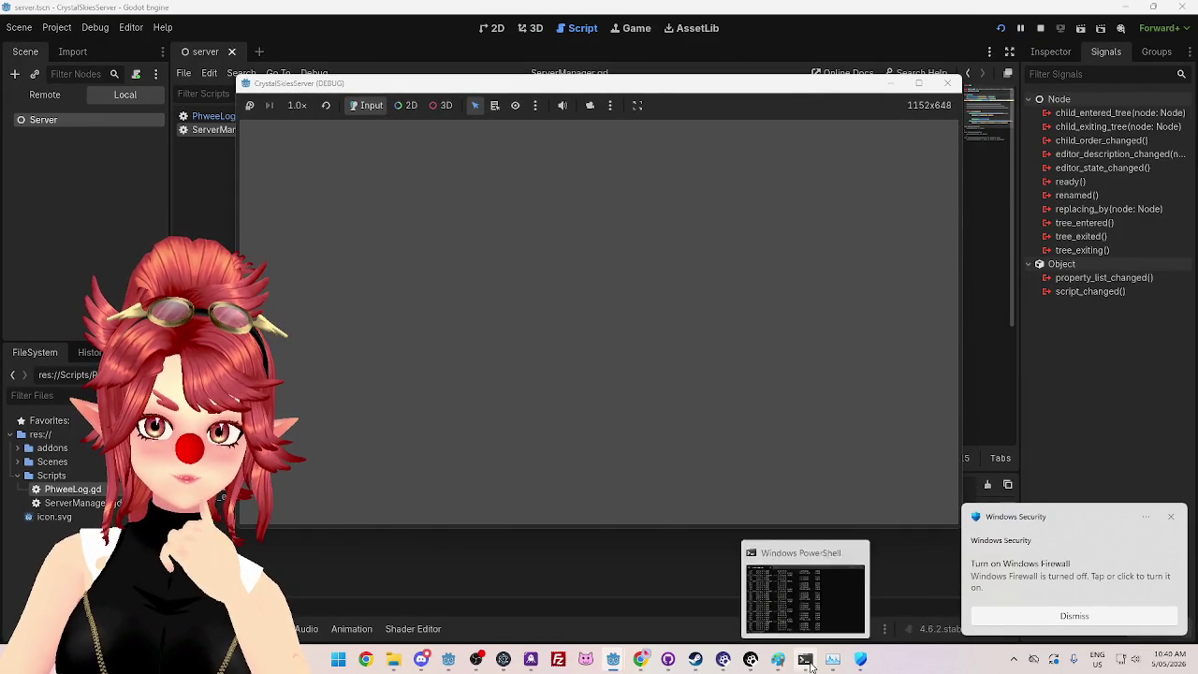
pyautogui.click(810, 662)
pyautogui.press('Up')
pyautogui.press('Return')
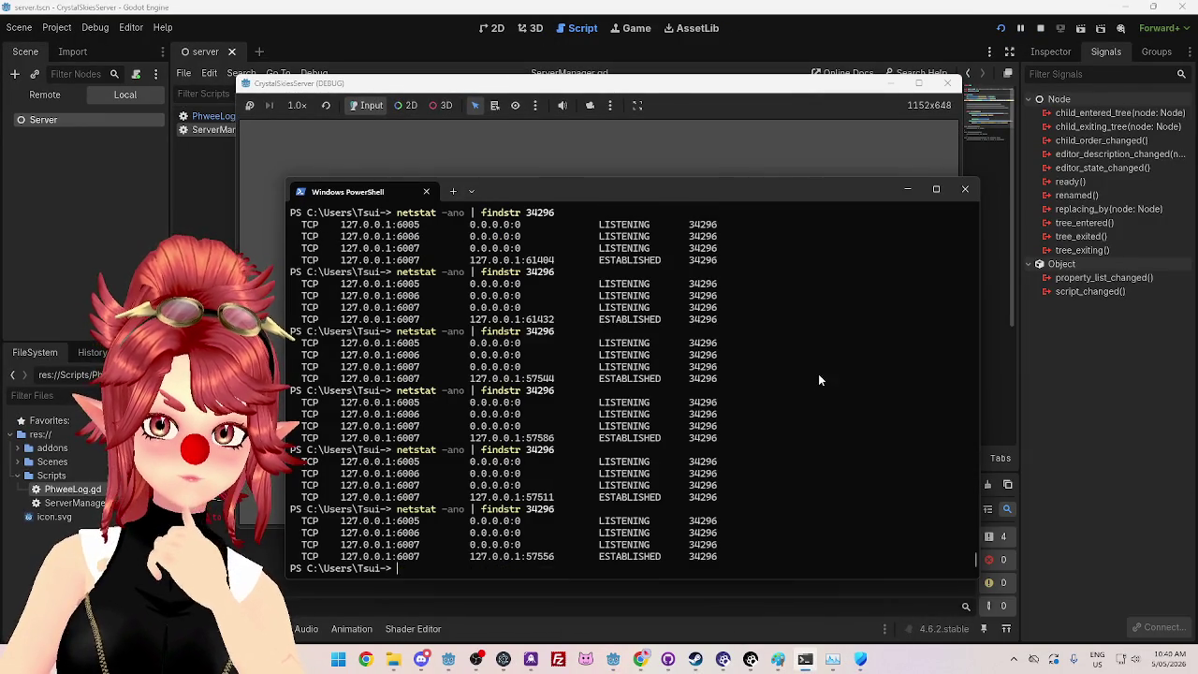
pyautogui.click(1040, 29)
# Step: Switch off Real-time protection under Virus & threat protection settings
pyautogui.click(856, 660)
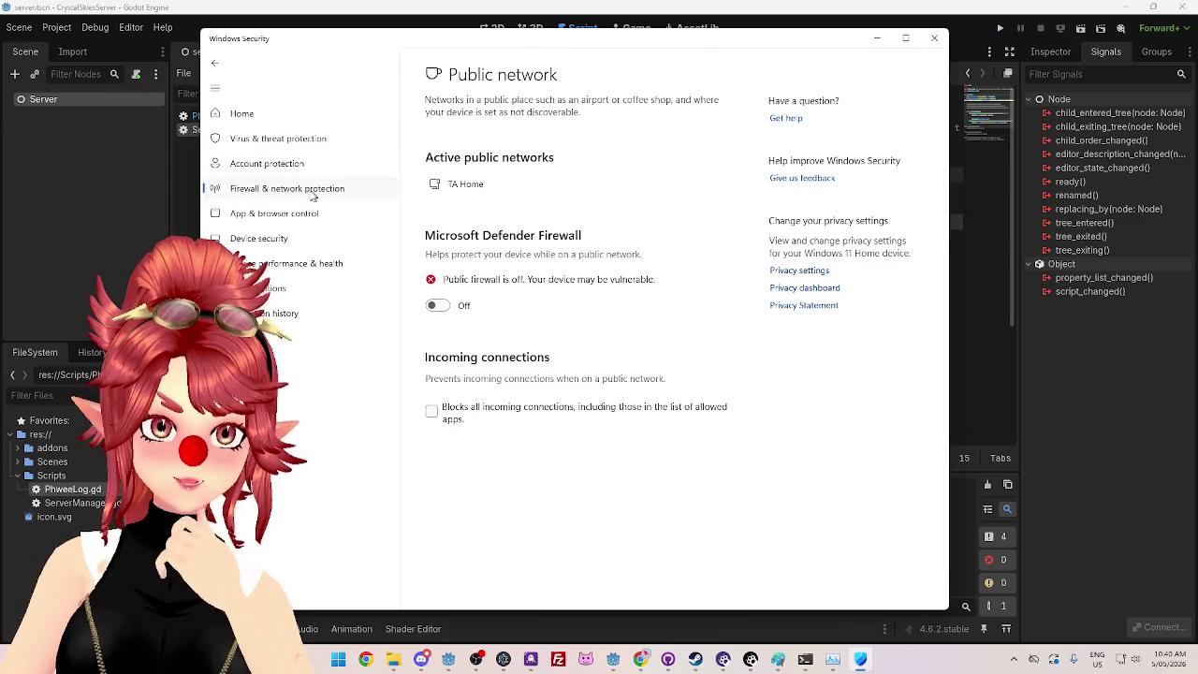
pyautogui.click(269, 142)
pyautogui.scroll(-1, 539, 404)
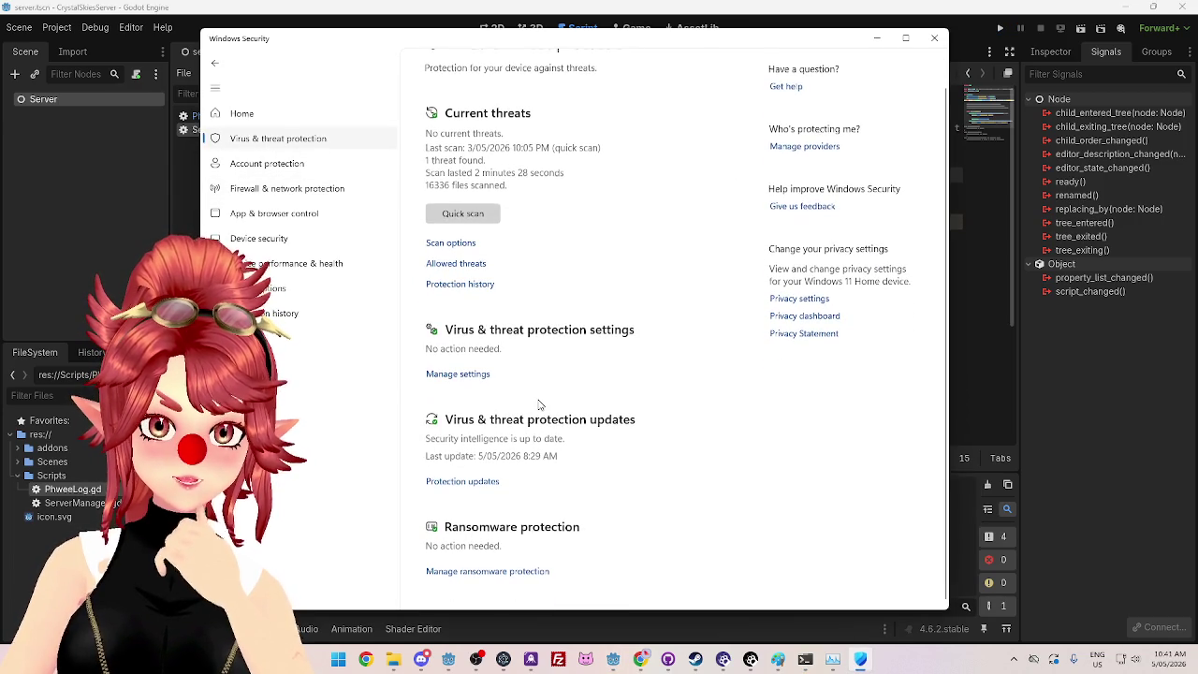
pyautogui.click(474, 376)
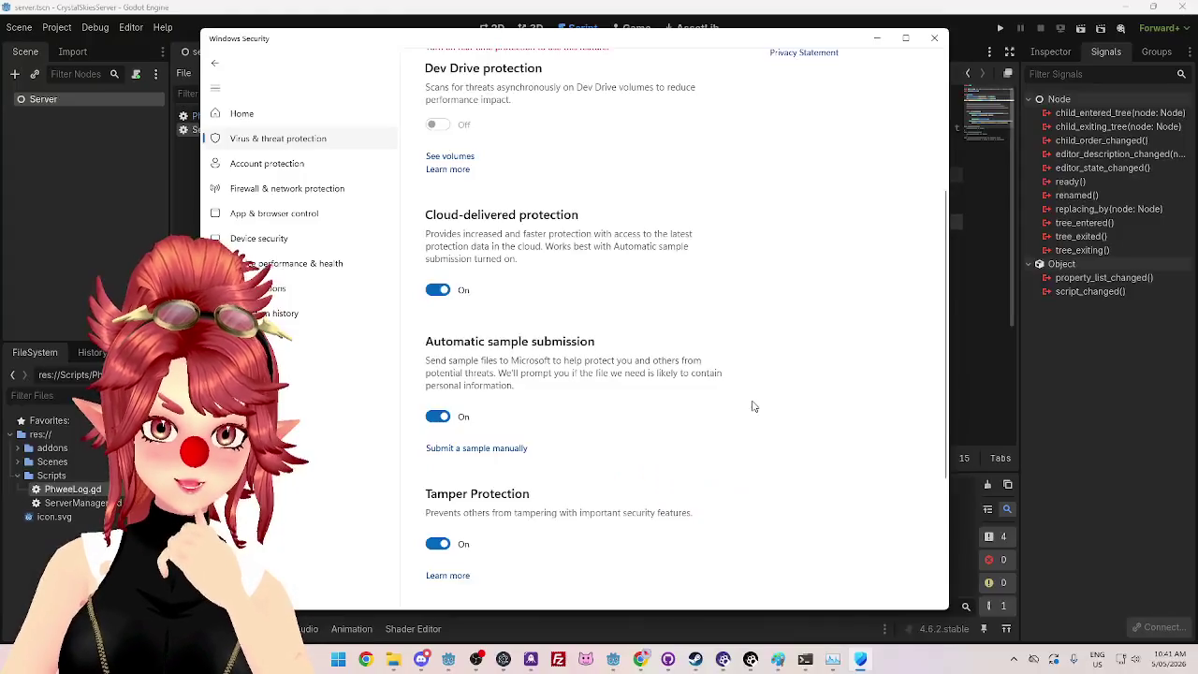
pyautogui.scroll(-3, 753, 407)
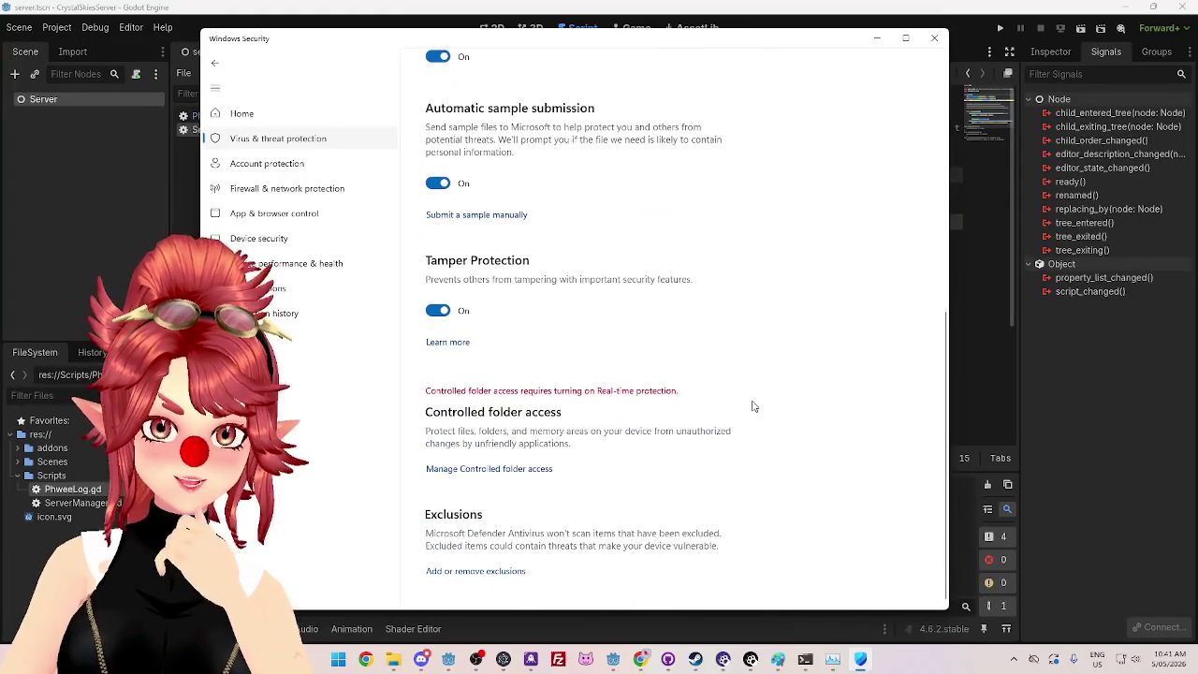
pyautogui.click(1090, 408)
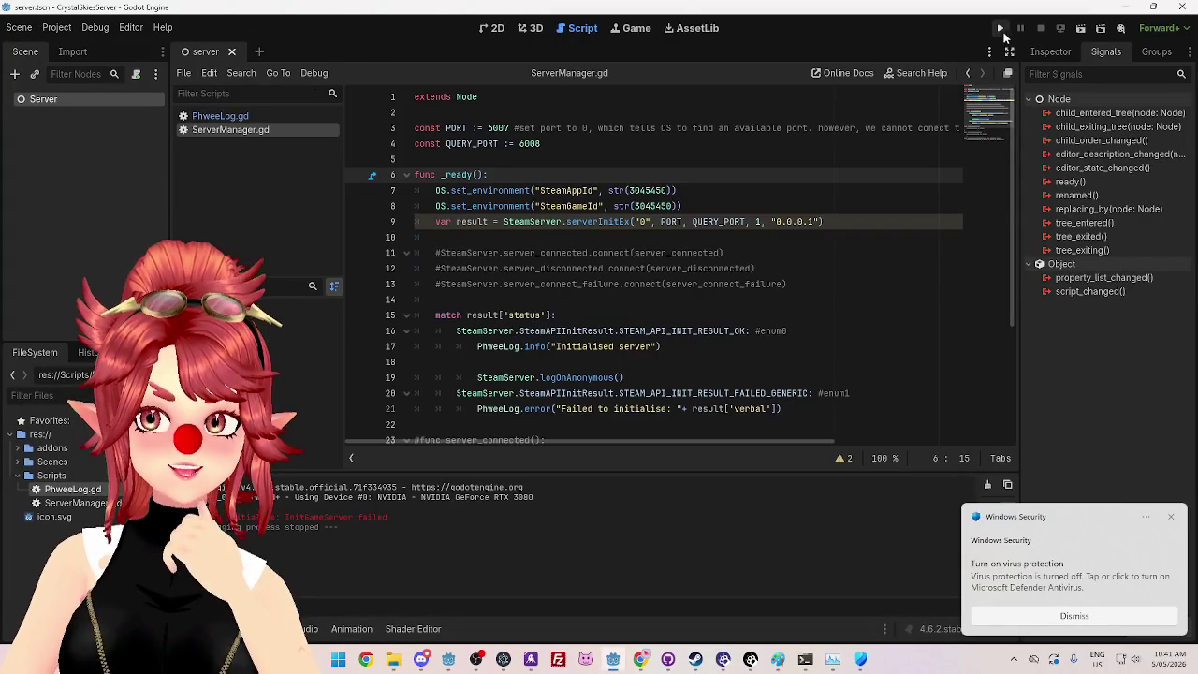
# Step: Run the project, then set PORT and QUERY_PORT to 0 and save the script
pyautogui.click(998, 31)
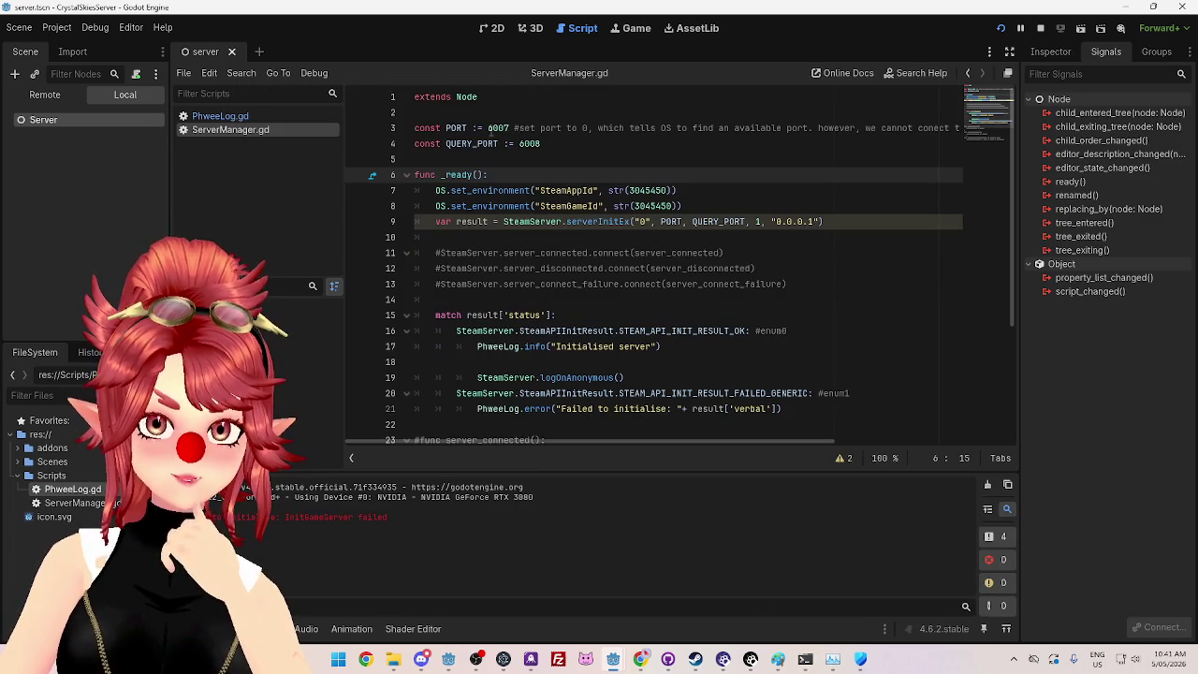
pyautogui.doubleClick(505, 128)
pyautogui.write('0')
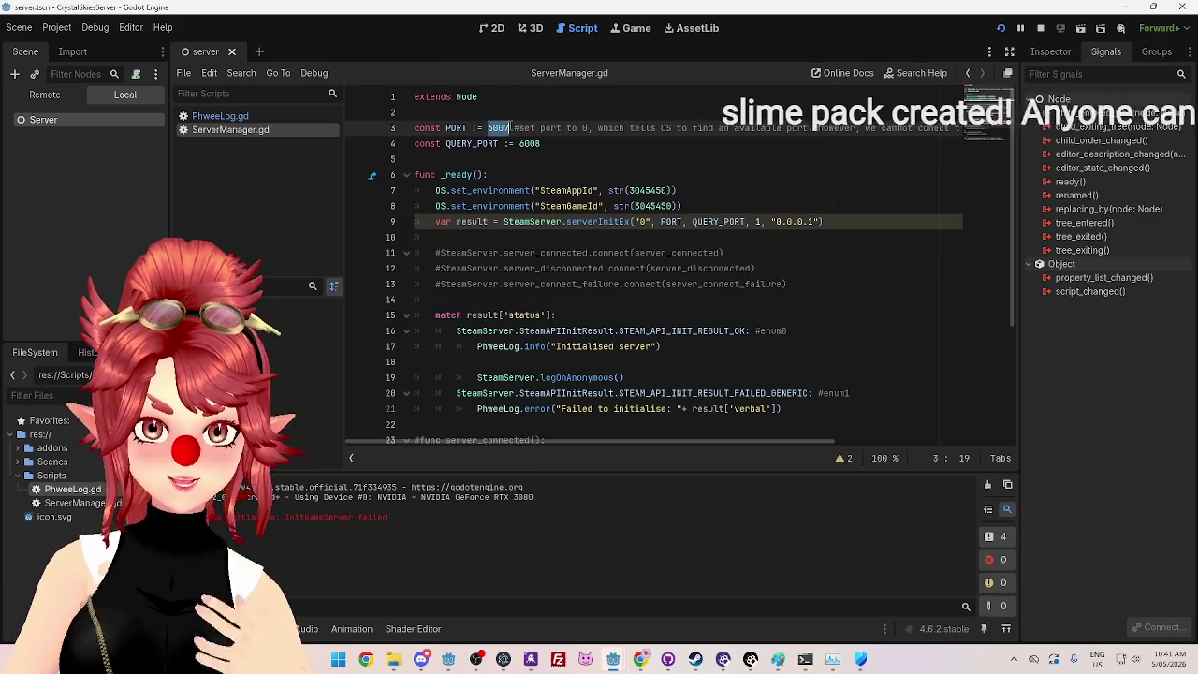
pyautogui.doubleClick(529, 143)
pyautogui.write('0')
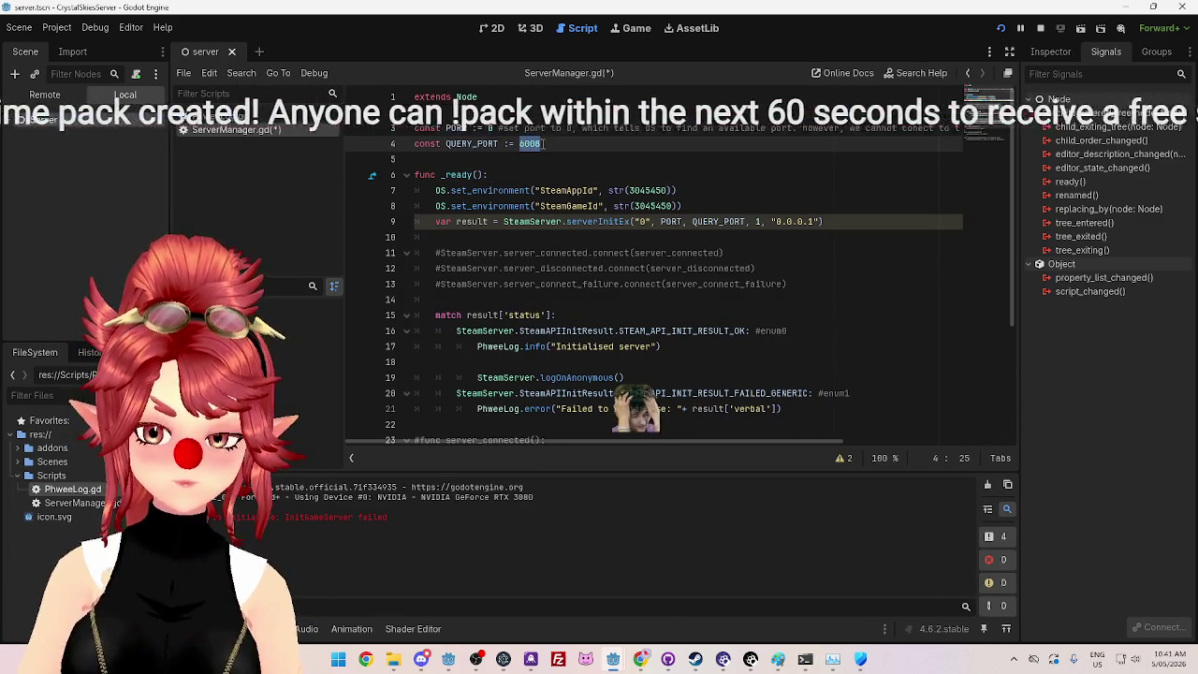
pyautogui.hotkey('ctrl', 's')
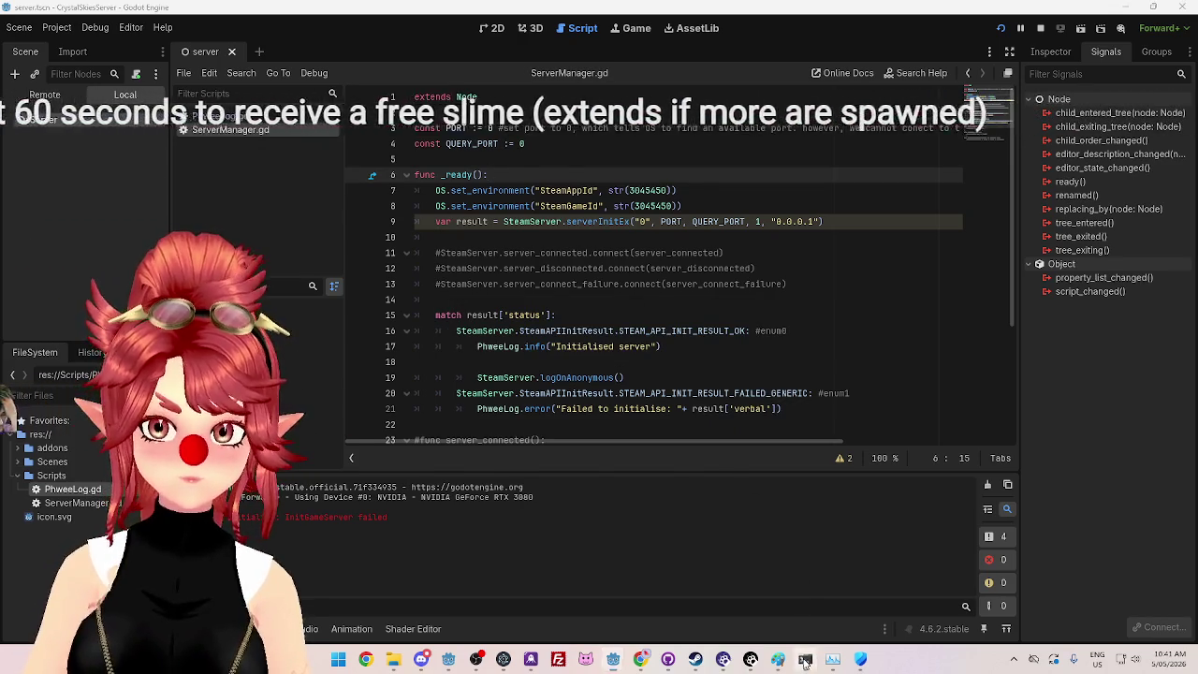
# Step: Run the server with both ports at 0, check netstat in PowerShell, and stop it
pyautogui.hotkey('alt', 'Tab')
pyautogui.press('Up')
pyautogui.press('Return')
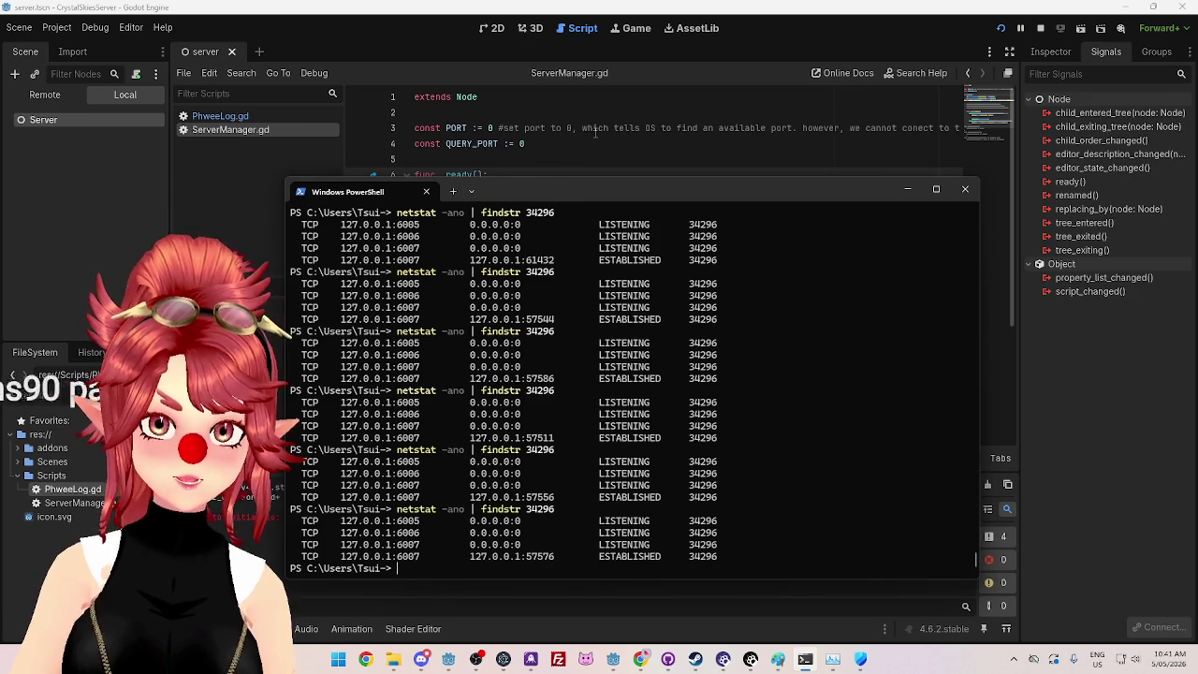
pyautogui.click(1040, 29)
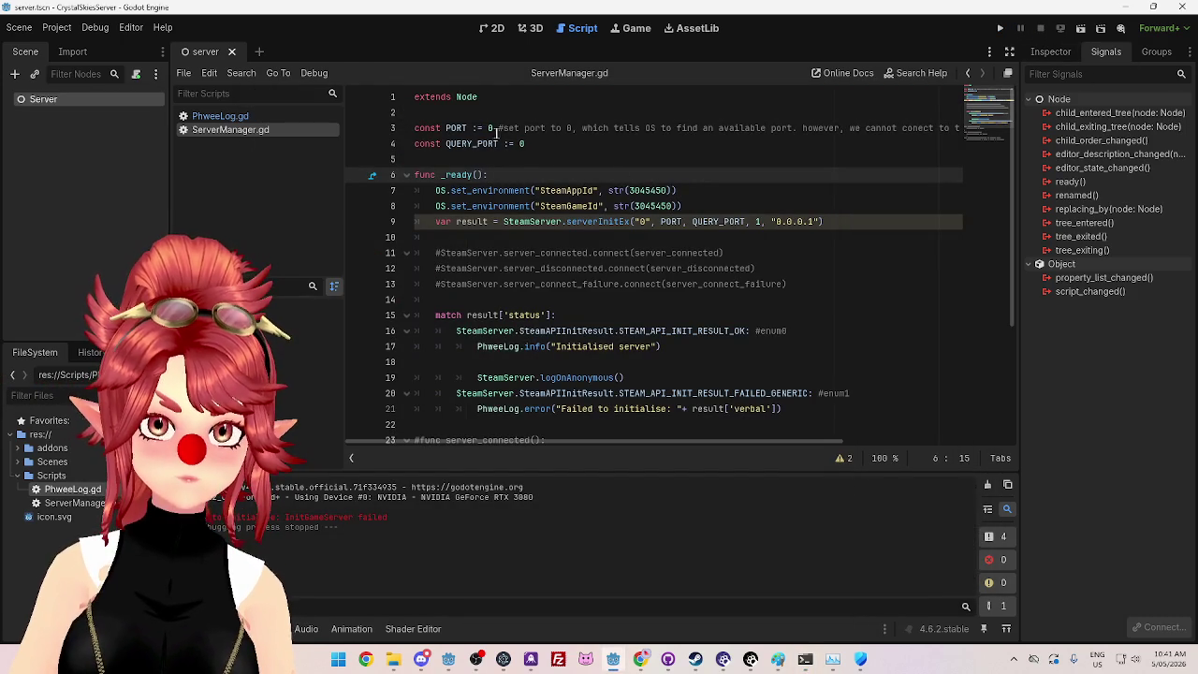
pyautogui.click(562, 144)
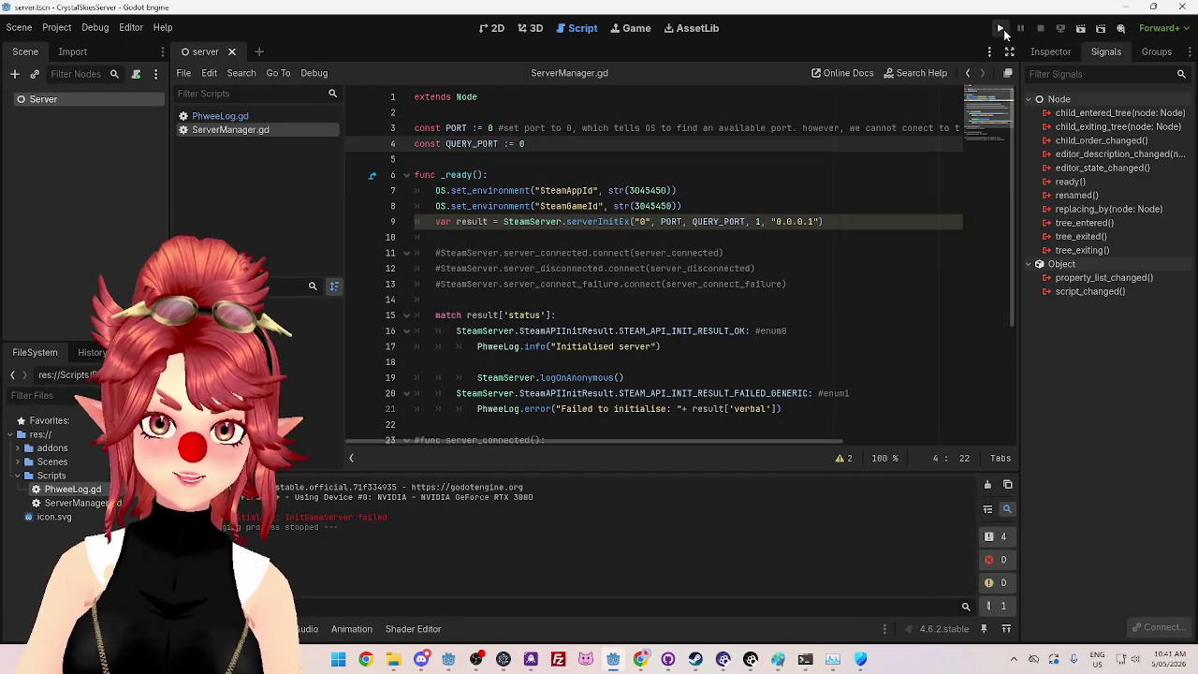
pyautogui.click(1001, 29)
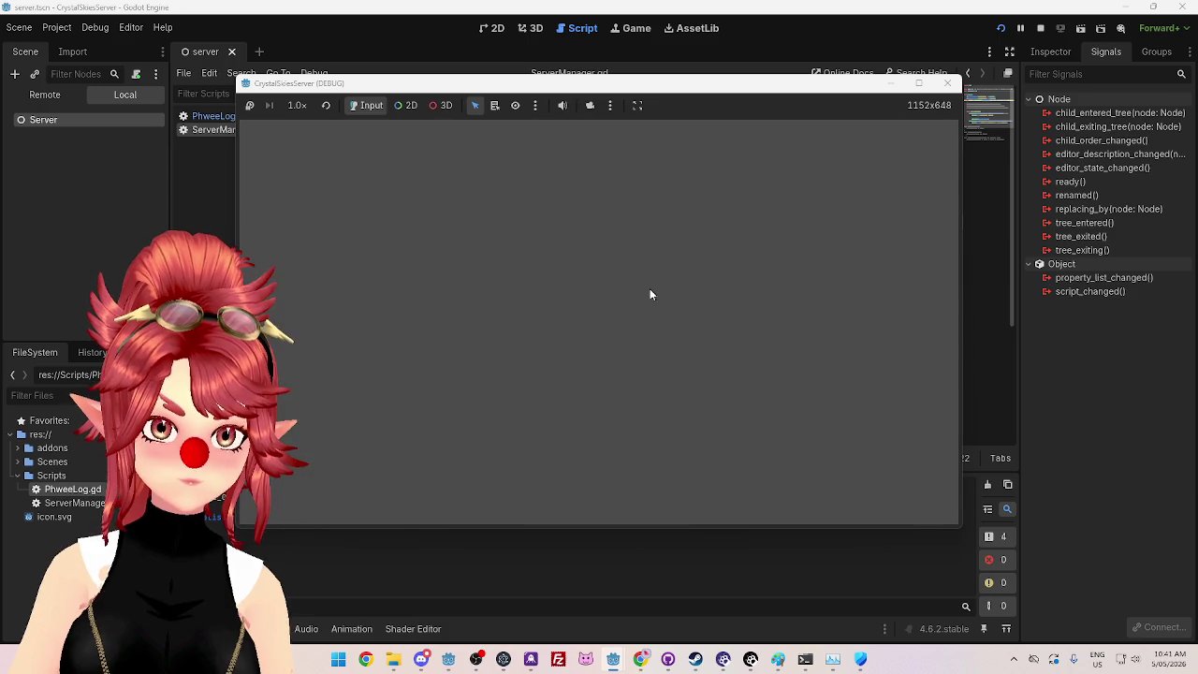
pyautogui.click(804, 659)
pyautogui.press('Up')
pyautogui.press('Return')
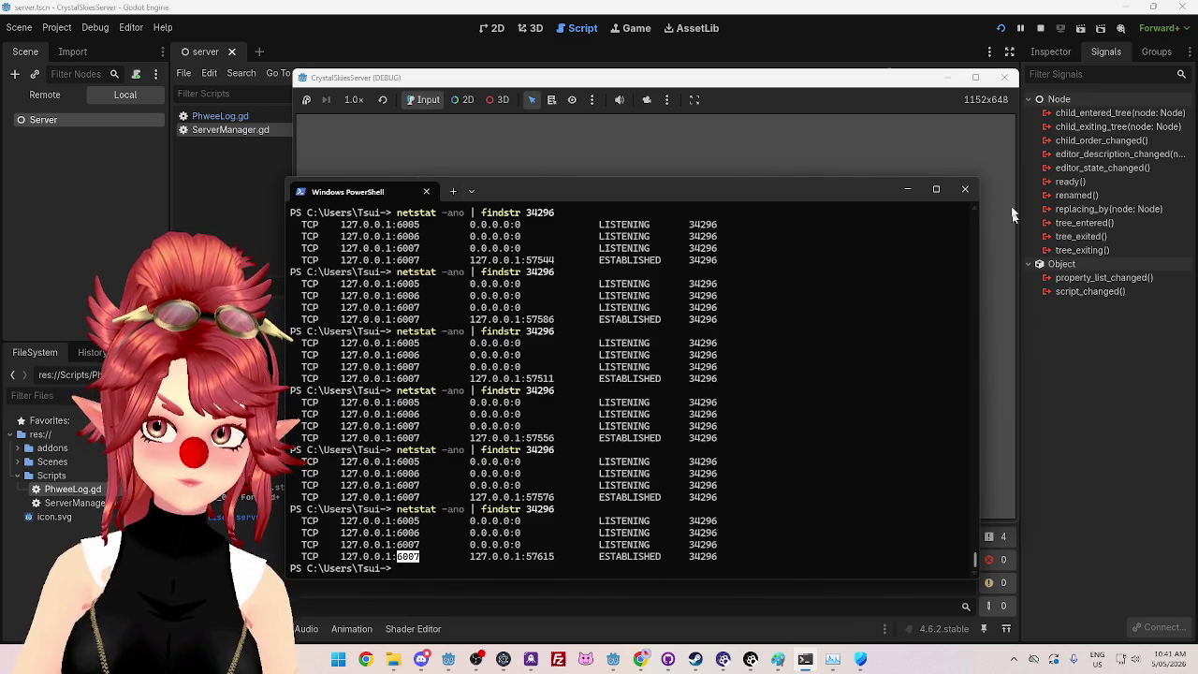
pyautogui.click(1038, 29)
# Step: Change PORT back to 6007, run the server scene briefly, and stop it
pyautogui.doubleClick(489, 129)
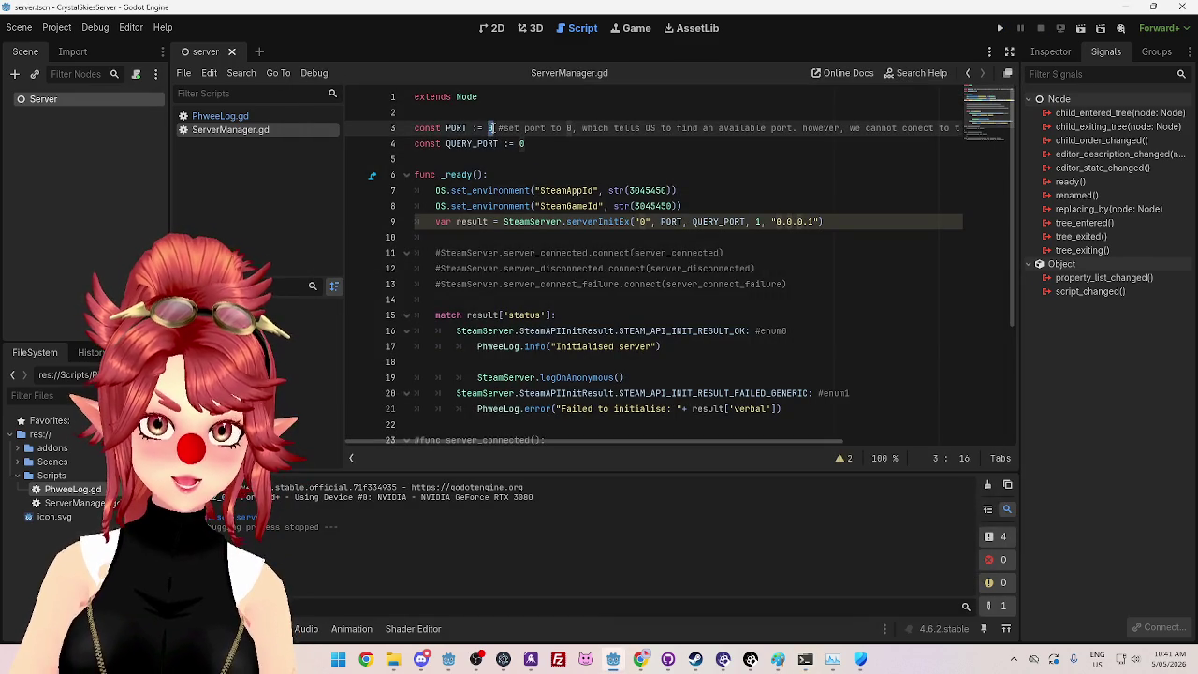
pyautogui.write('6007')
pyautogui.click(513, 174)
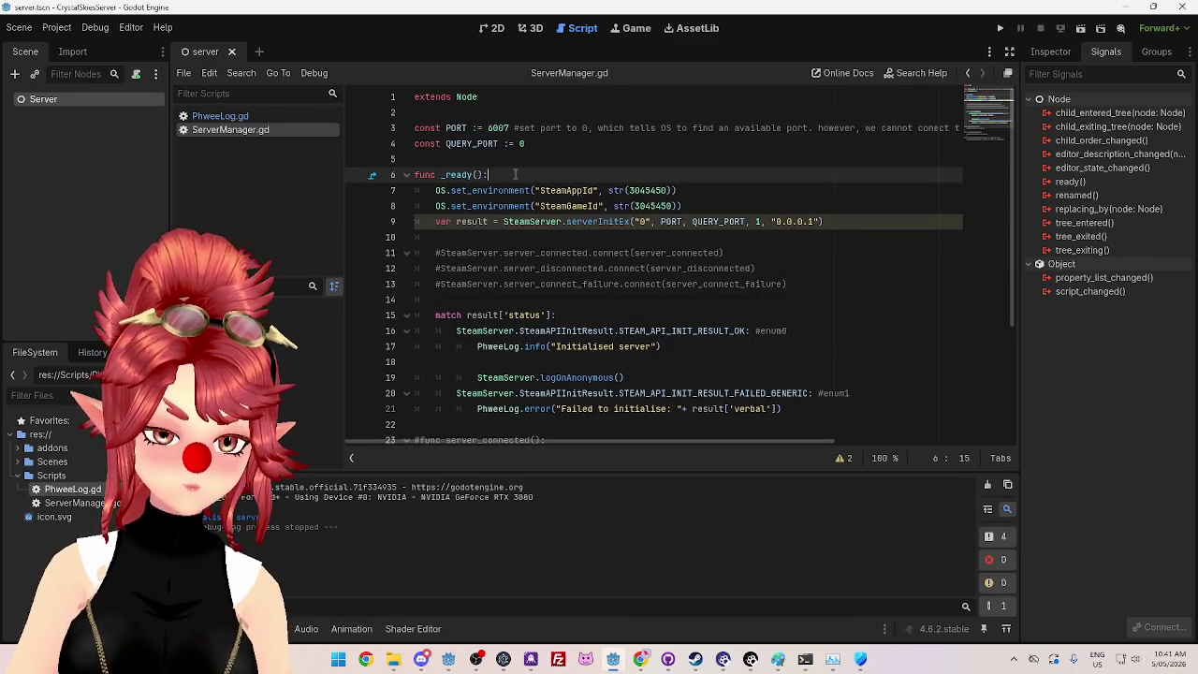
pyautogui.click(1000, 28)
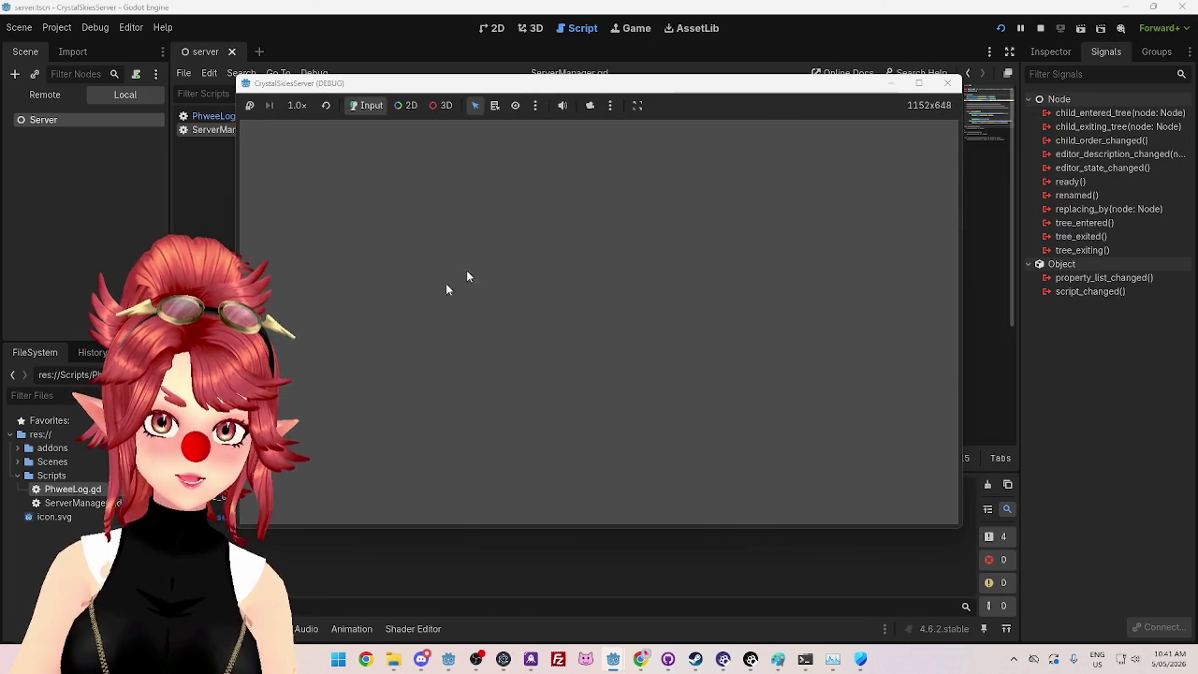
pyautogui.moveTo(524, 94); pyautogui.dragTo(604, 140)
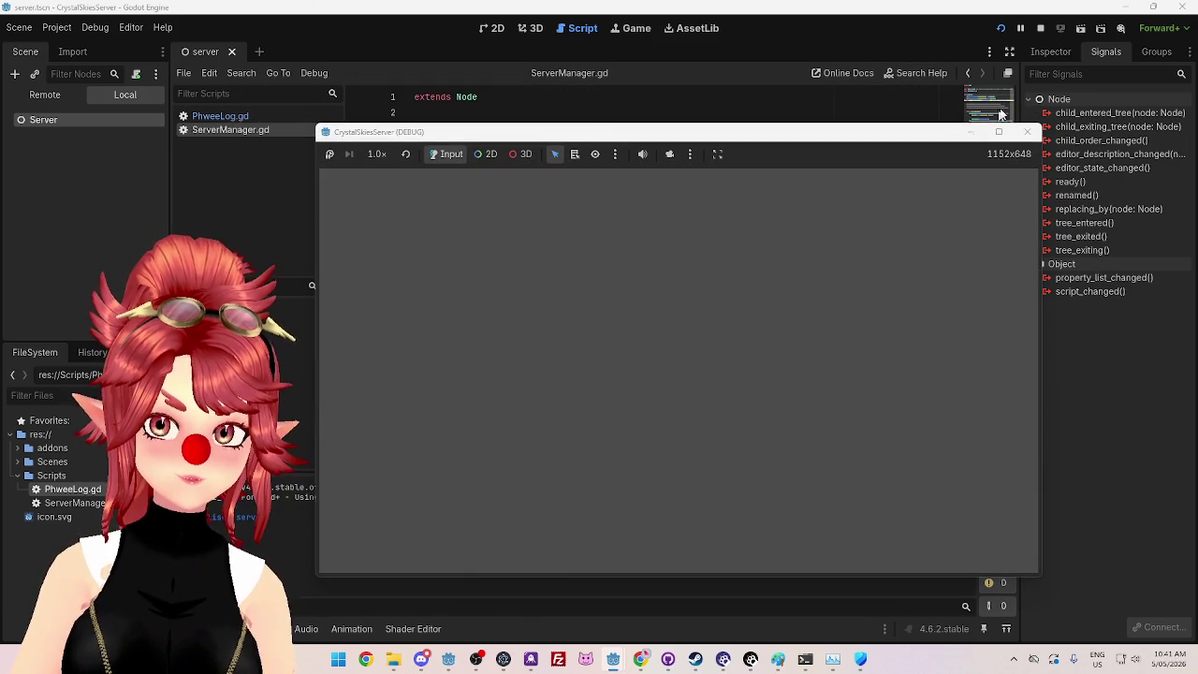
pyautogui.click(1042, 28)
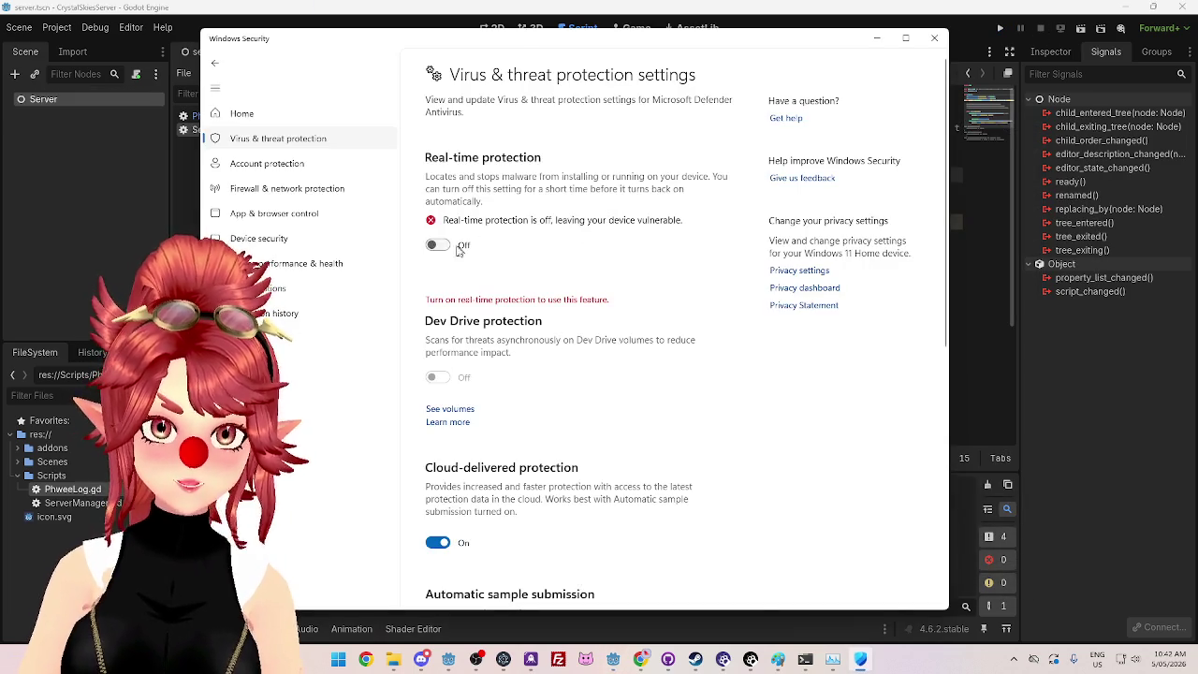
pyautogui.click(933, 38)
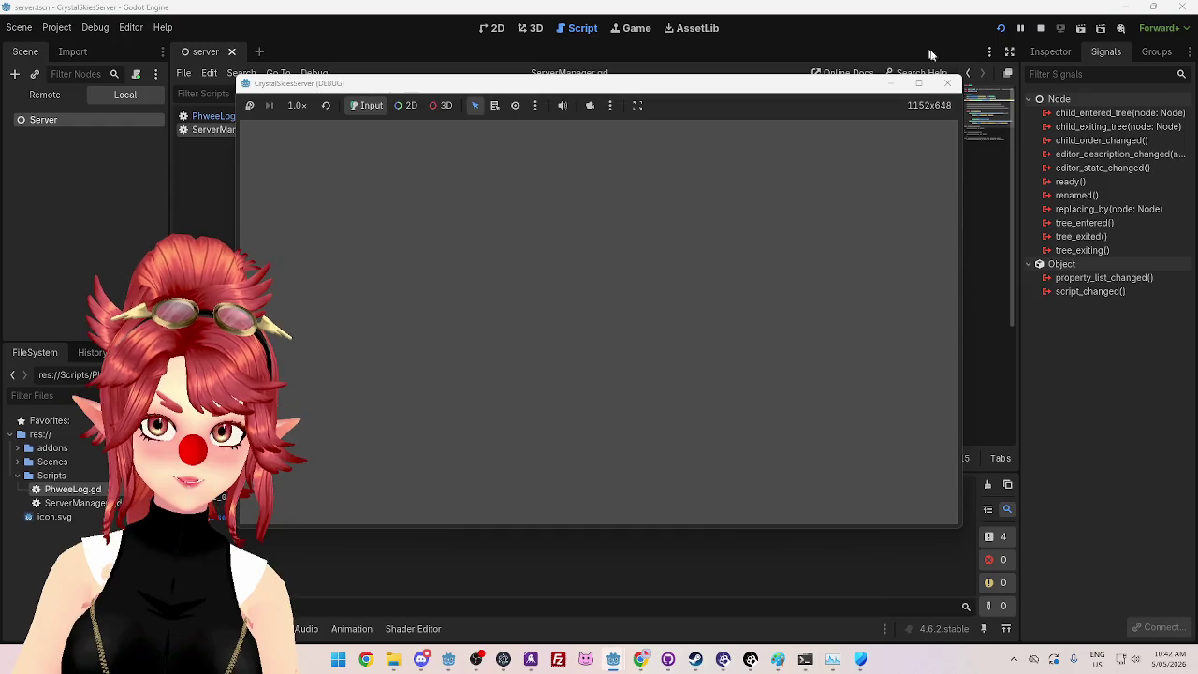
# Step: Turn the public network firewall back on in Firewall & network protection
pyautogui.click(857, 660)
pyautogui.click(280, 188)
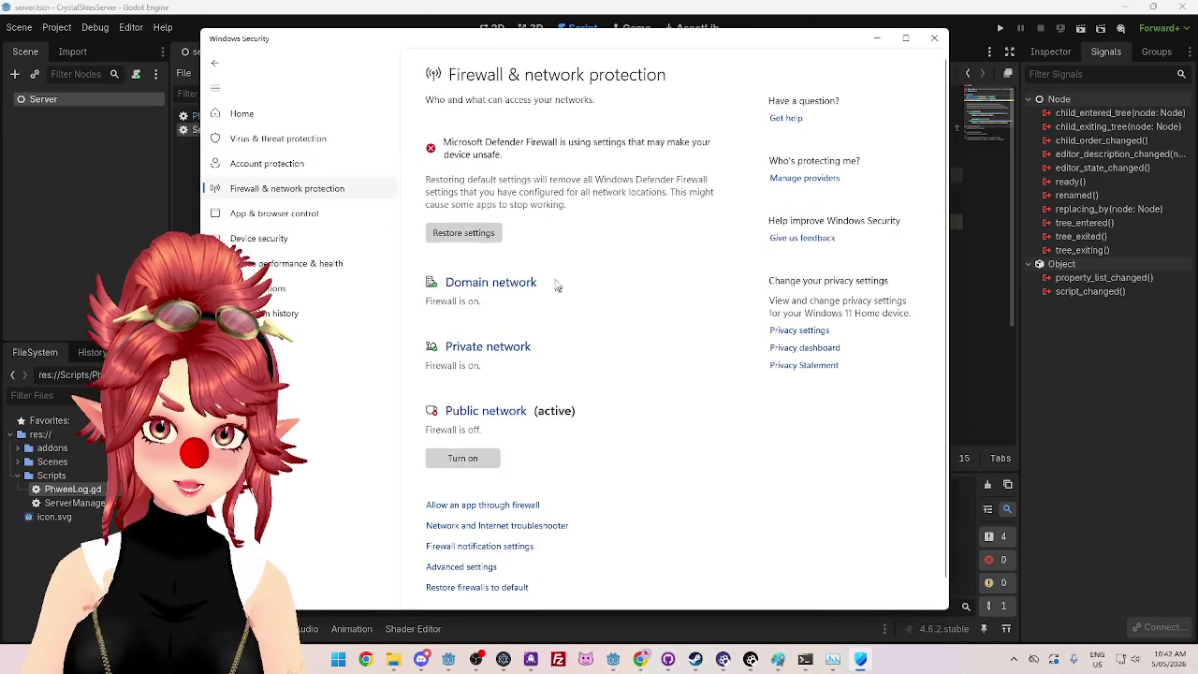
pyautogui.click(462, 458)
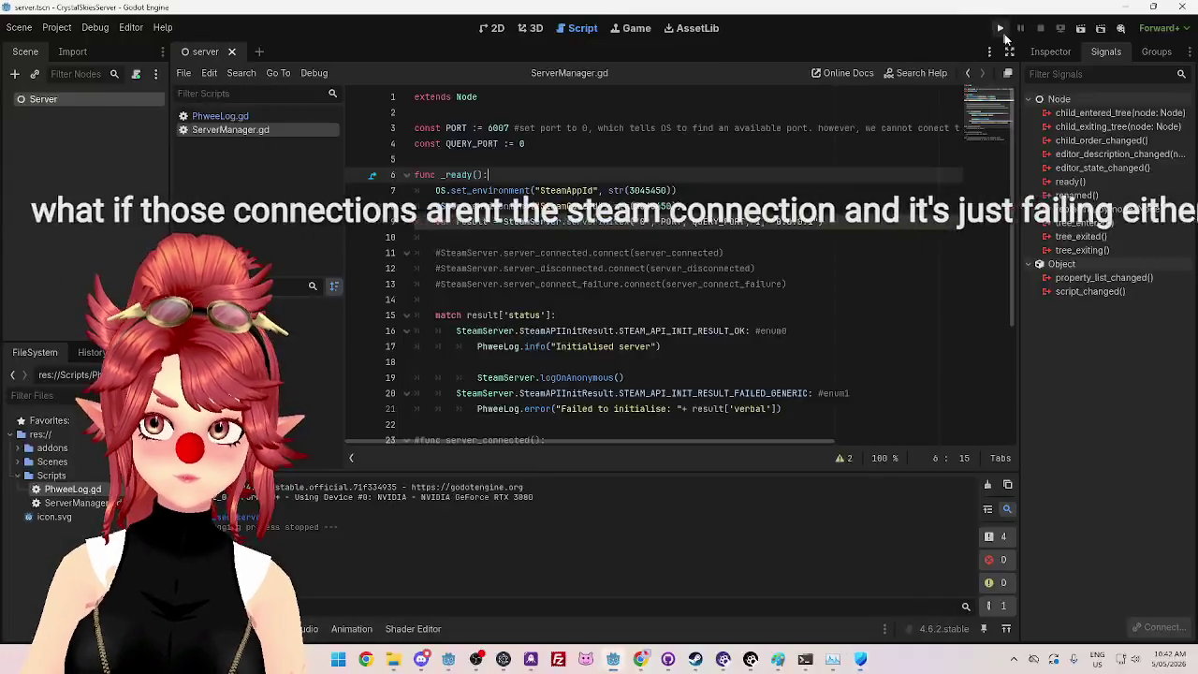
# Step: Run and stop the server scene, run it again, then close Windows Security
pyautogui.click(999, 29)
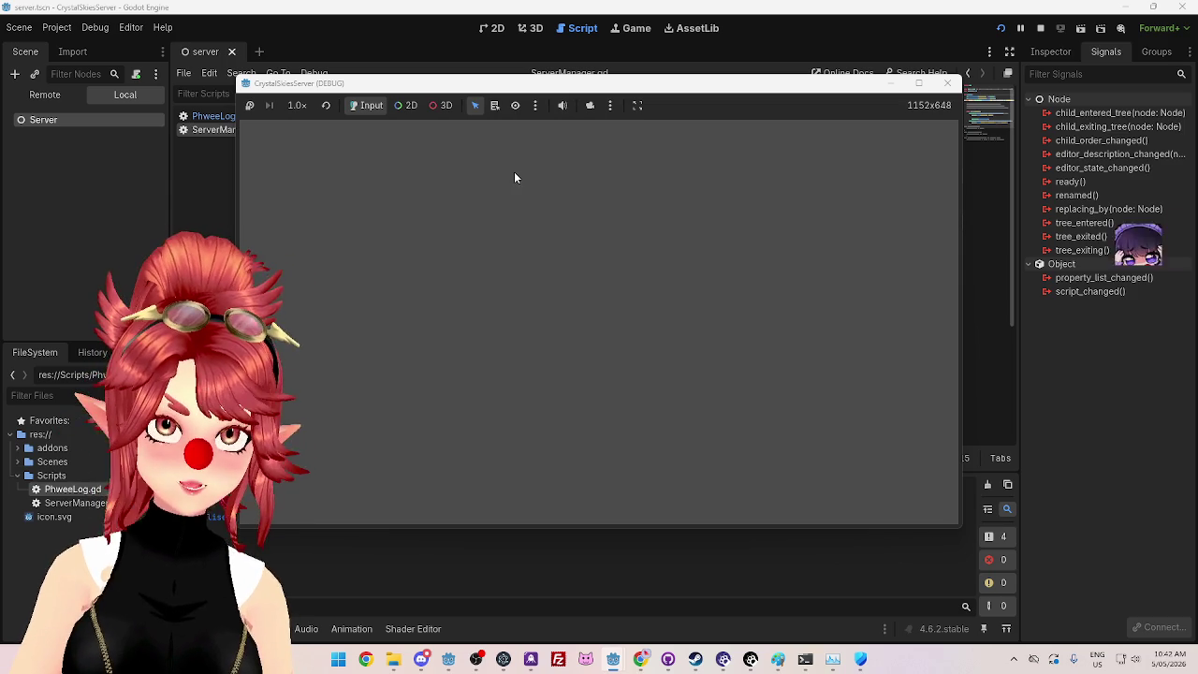
pyautogui.click(949, 85)
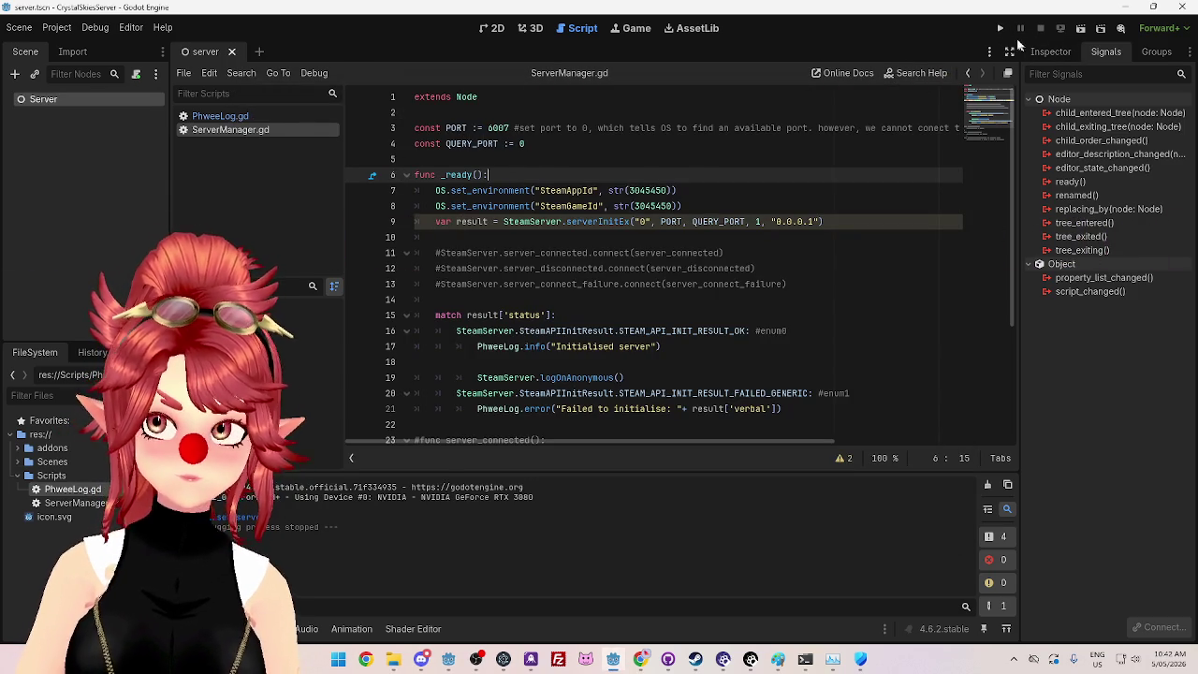
pyautogui.click(1000, 28)
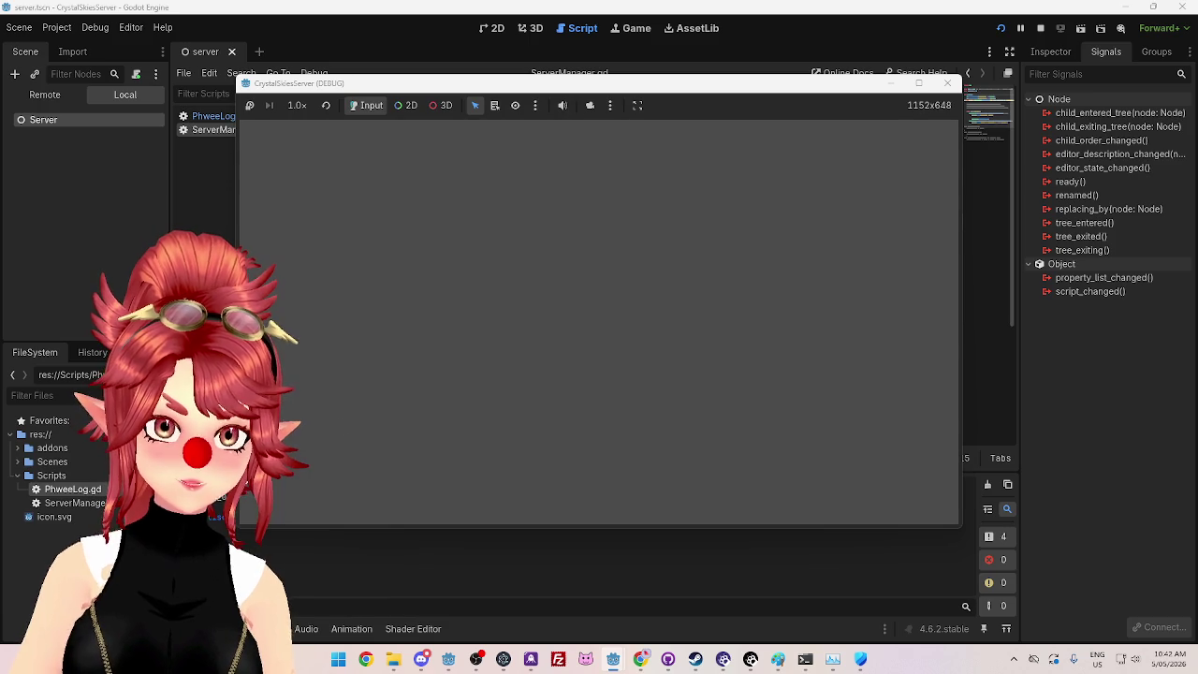
pyautogui.click(885, 537)
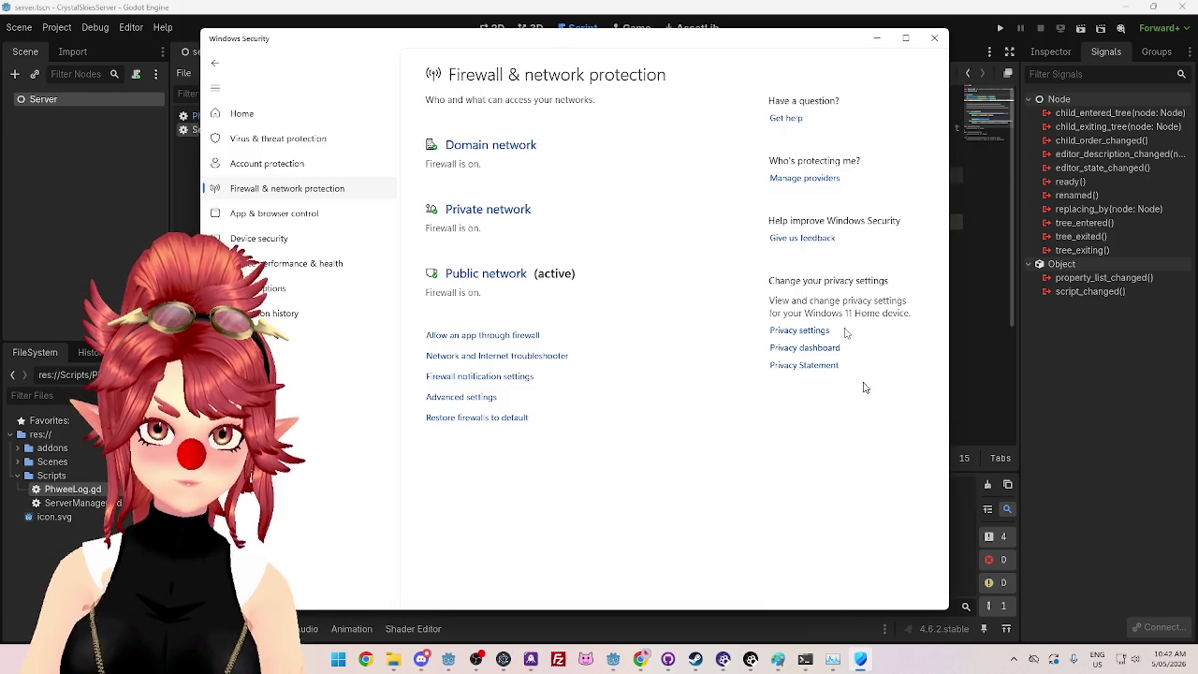
pyautogui.hotkey('alt', 'F4')
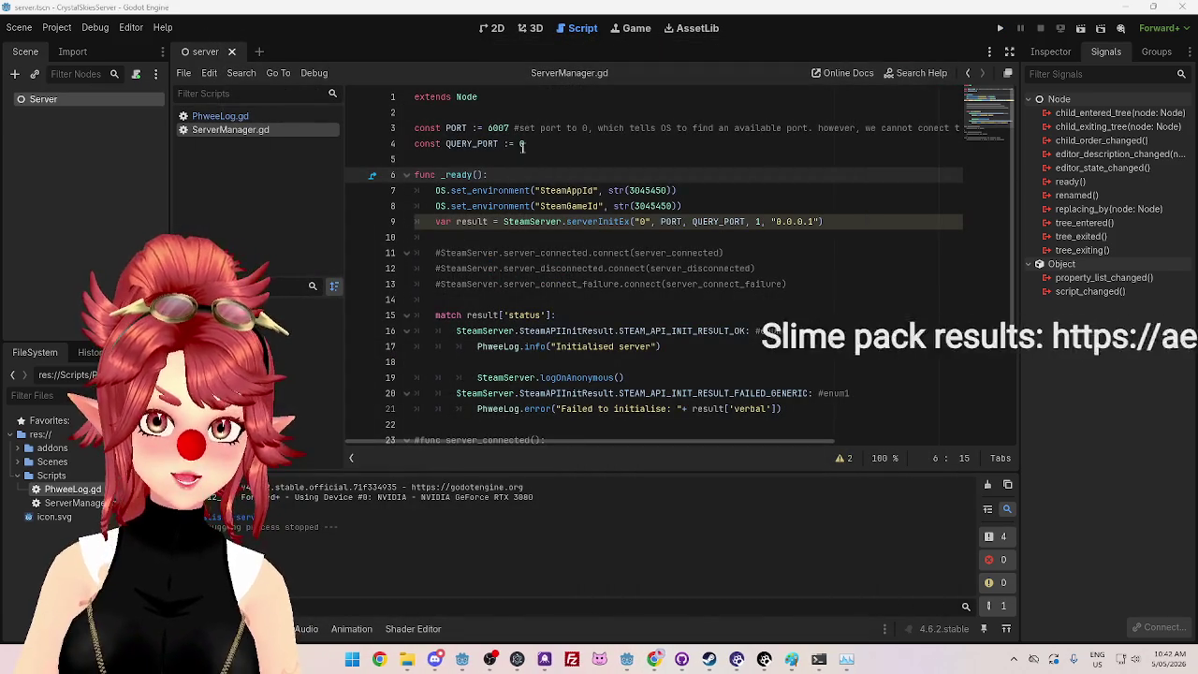
# Step: Set QUERY_PORT to 6008, run the scene with F5, and stop it
pyautogui.doubleClick(521, 144)
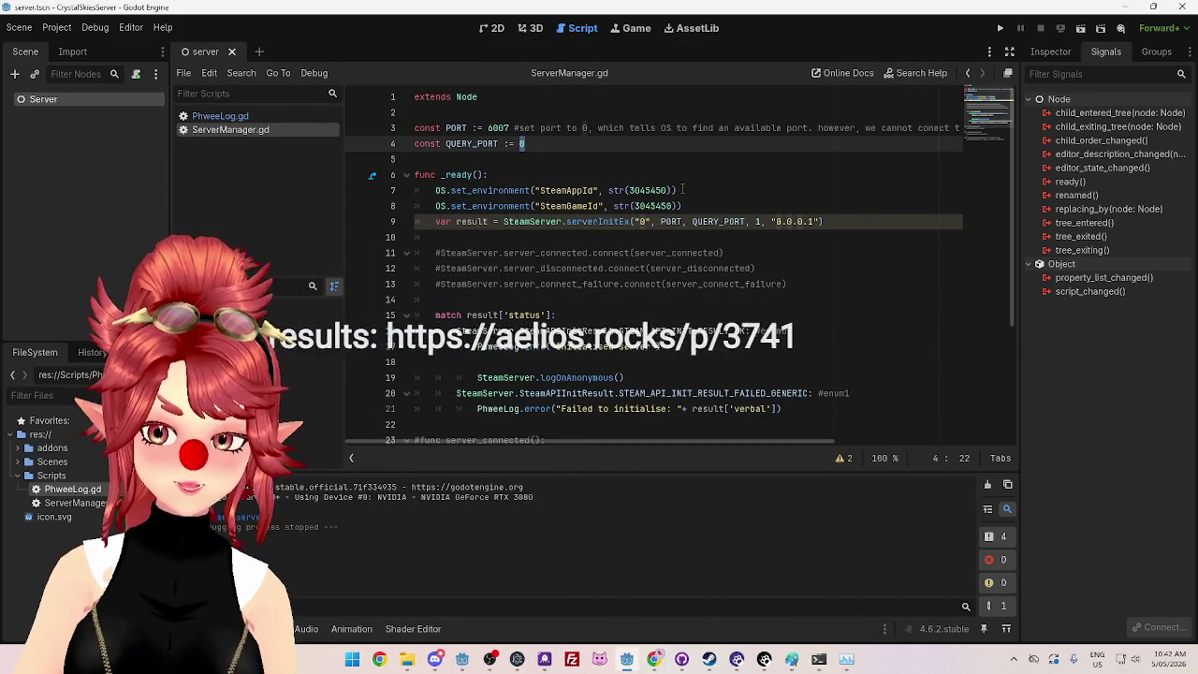
pyautogui.write('6008')
pyautogui.click(714, 187)
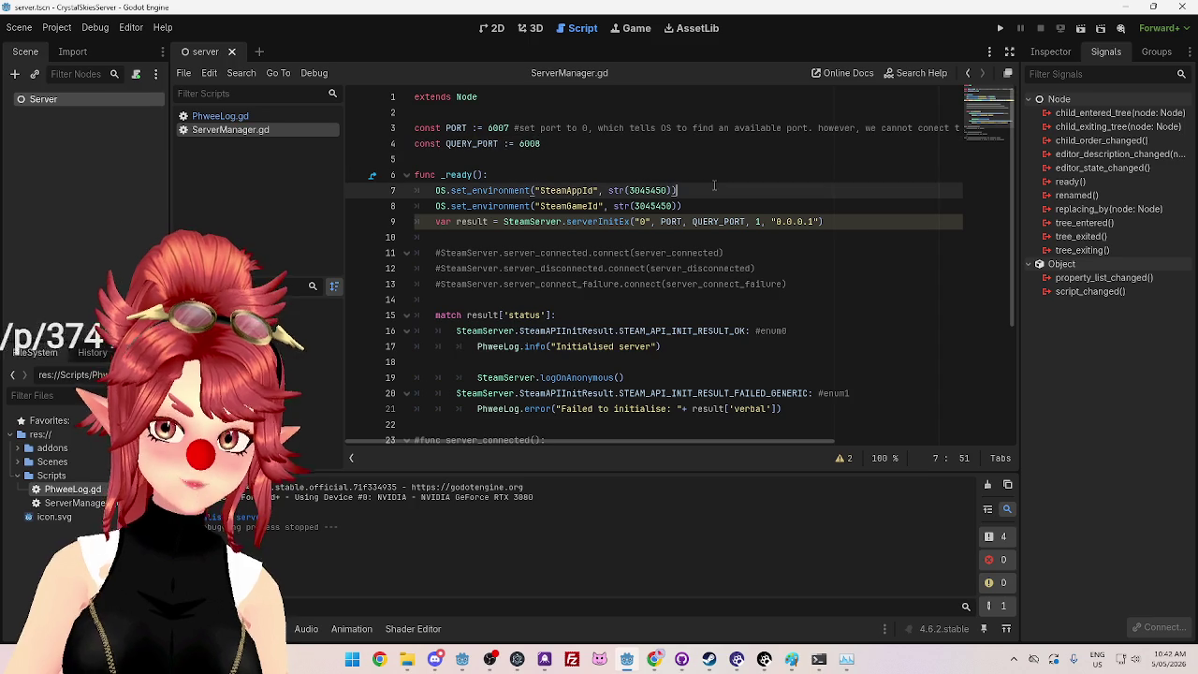
pyautogui.press('F5')
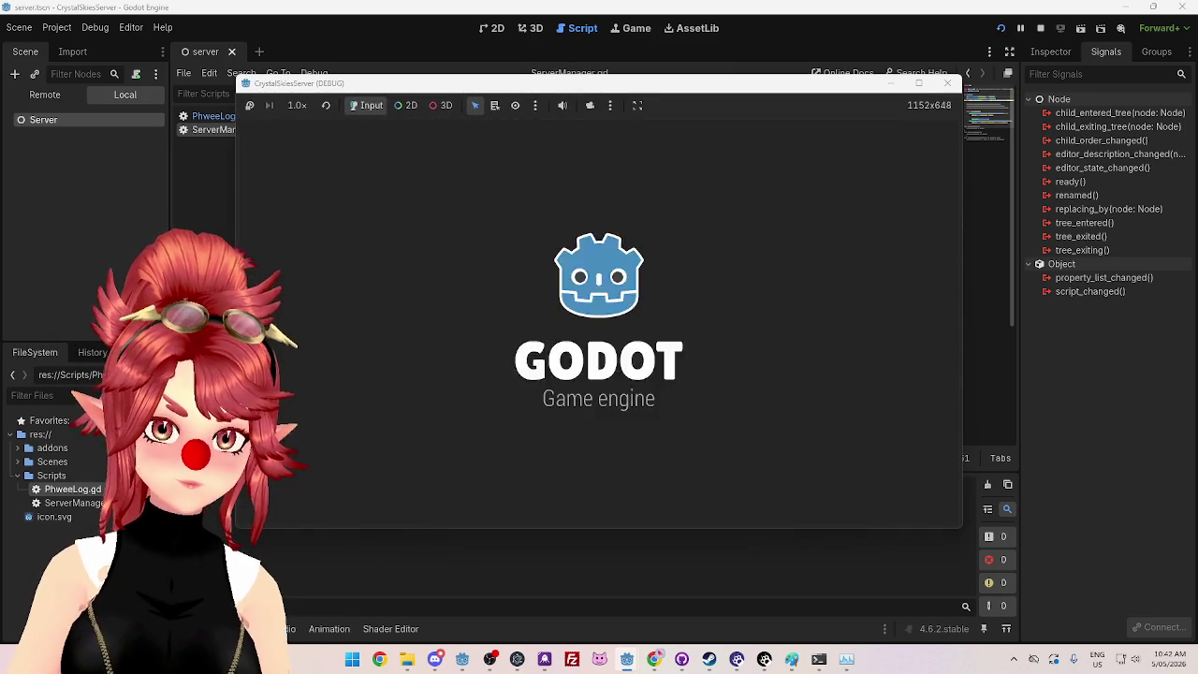
pyautogui.click(947, 83)
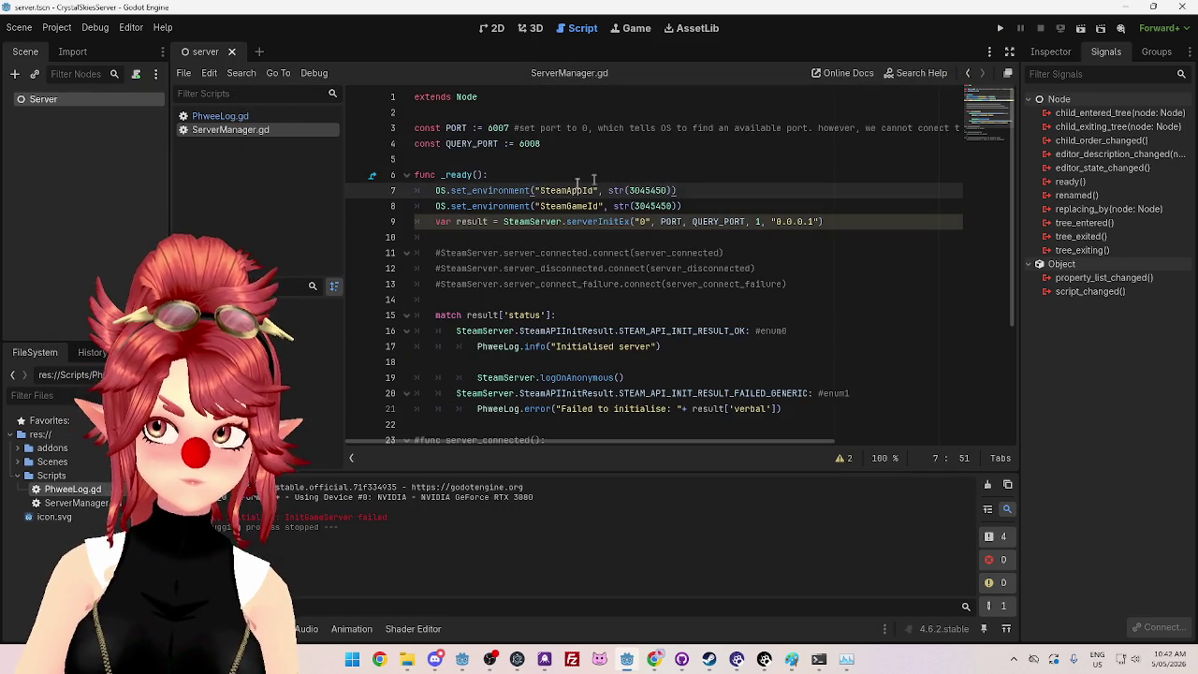
# Step: Change QUERY_PORT to 6007 and run the server scene
pyautogui.click(549, 146)
pyautogui.press('BackSpace')
pyautogui.write('7')
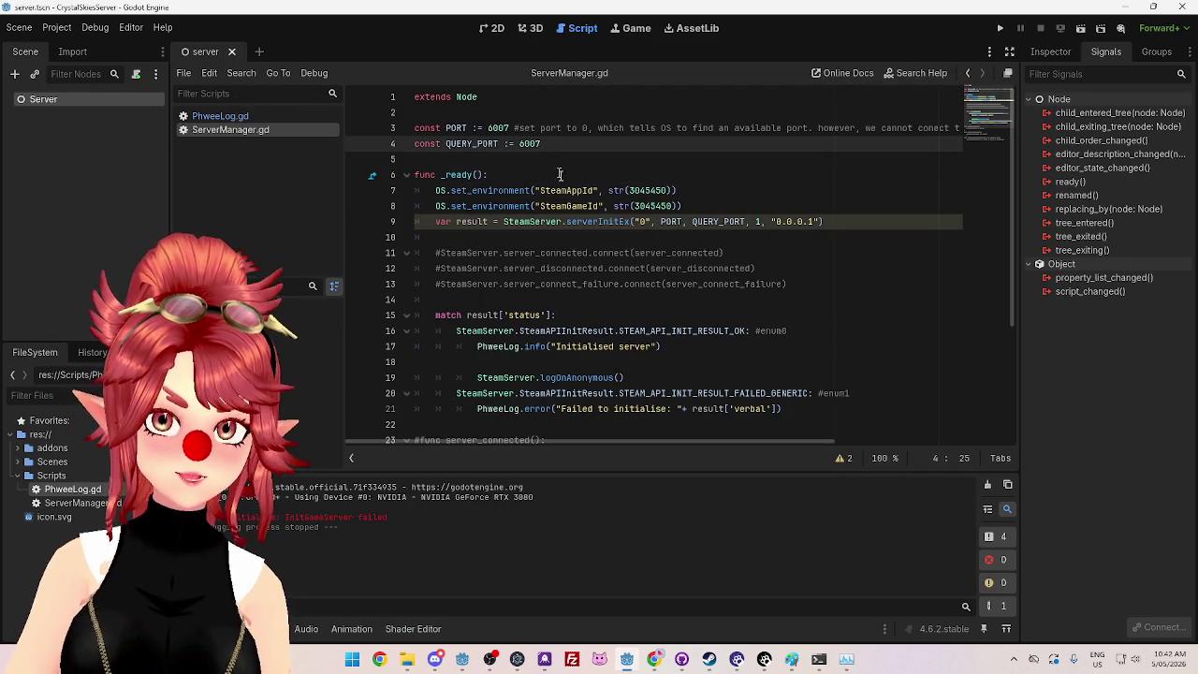
pyautogui.click(564, 176)
pyautogui.click(998, 29)
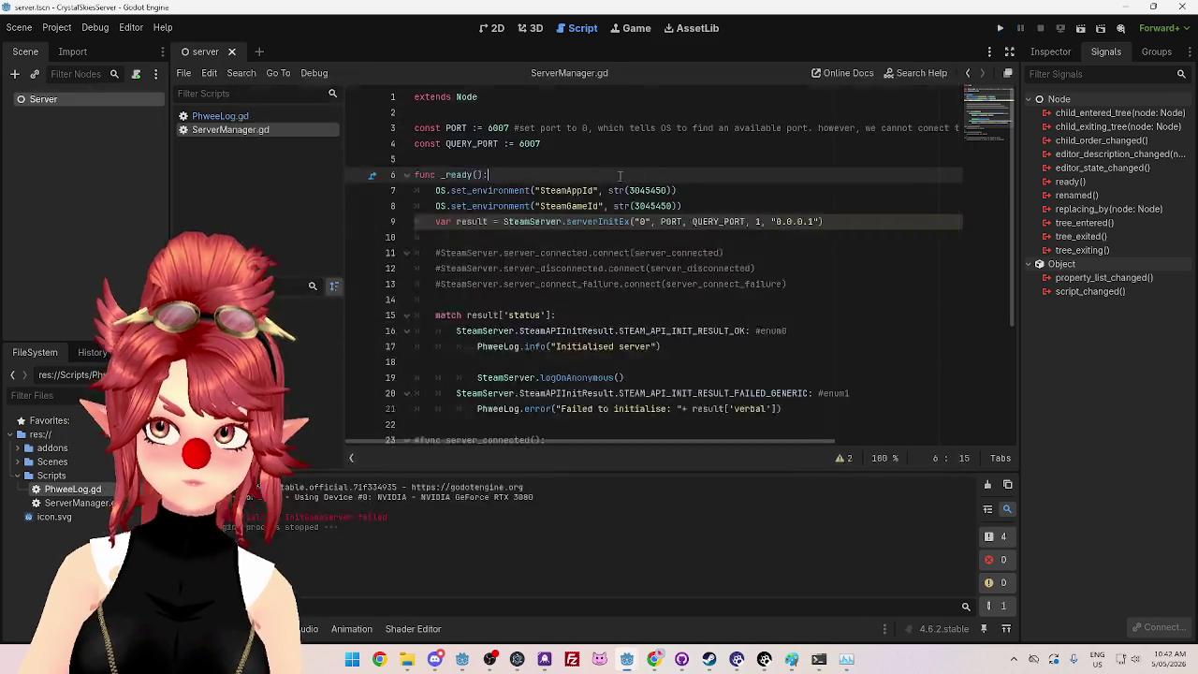
# Step: Try PORT 0 in a test run, then restore PORT to 6007
pyautogui.doubleClick(499, 128)
pyautogui.write('0')
pyautogui.click(580, 147)
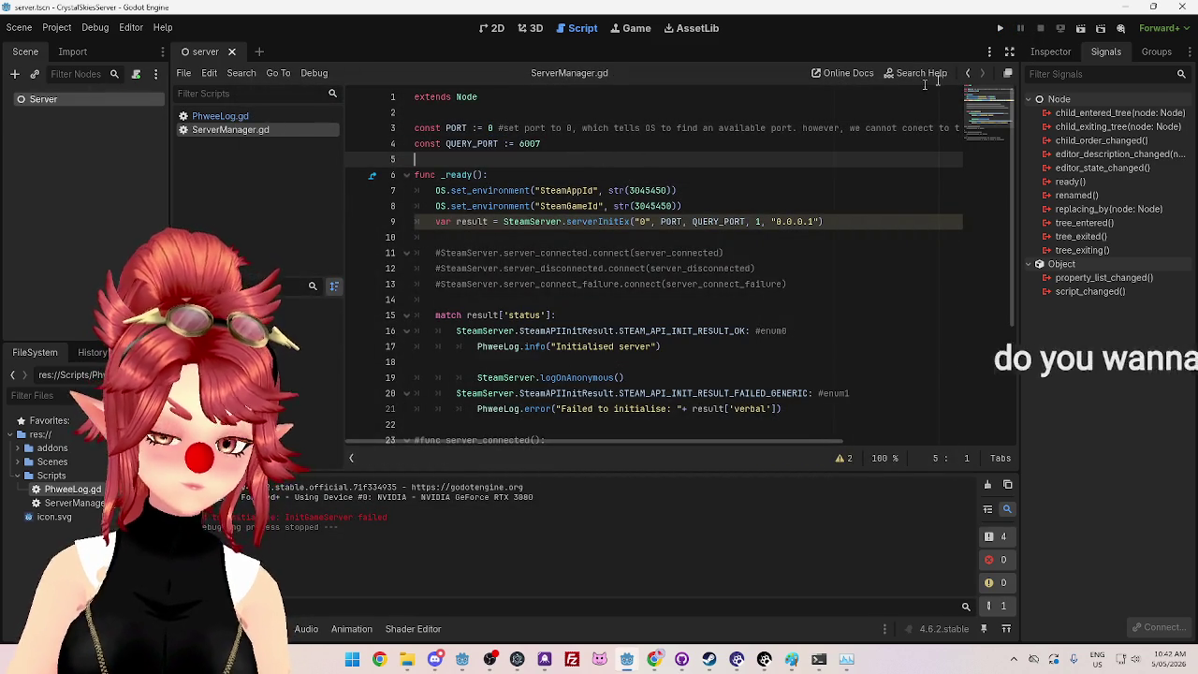
pyautogui.click(999, 29)
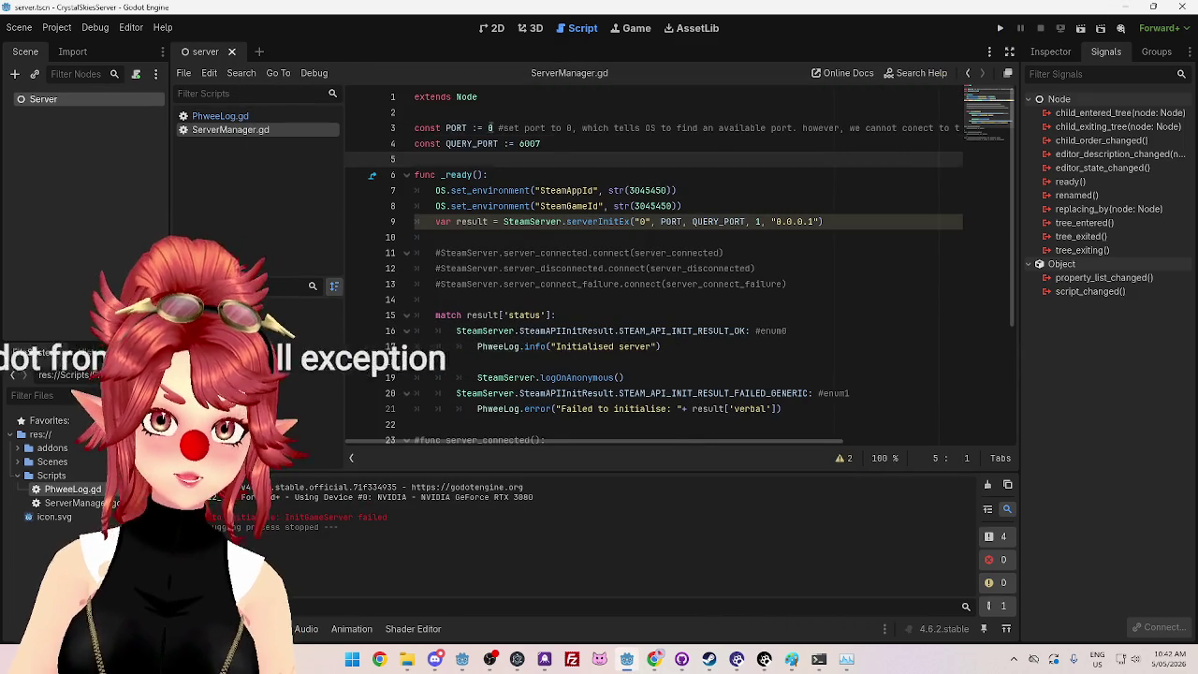
pyautogui.click(498, 127)
pyautogui.write('07')
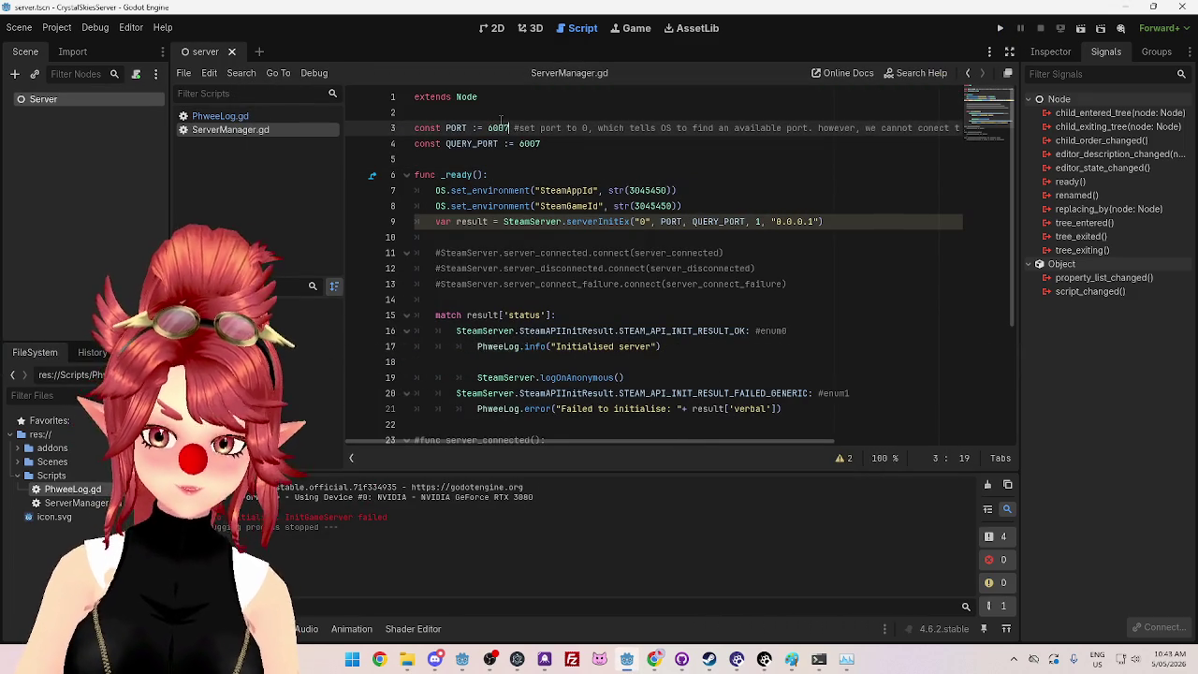
pyautogui.click(558, 144)
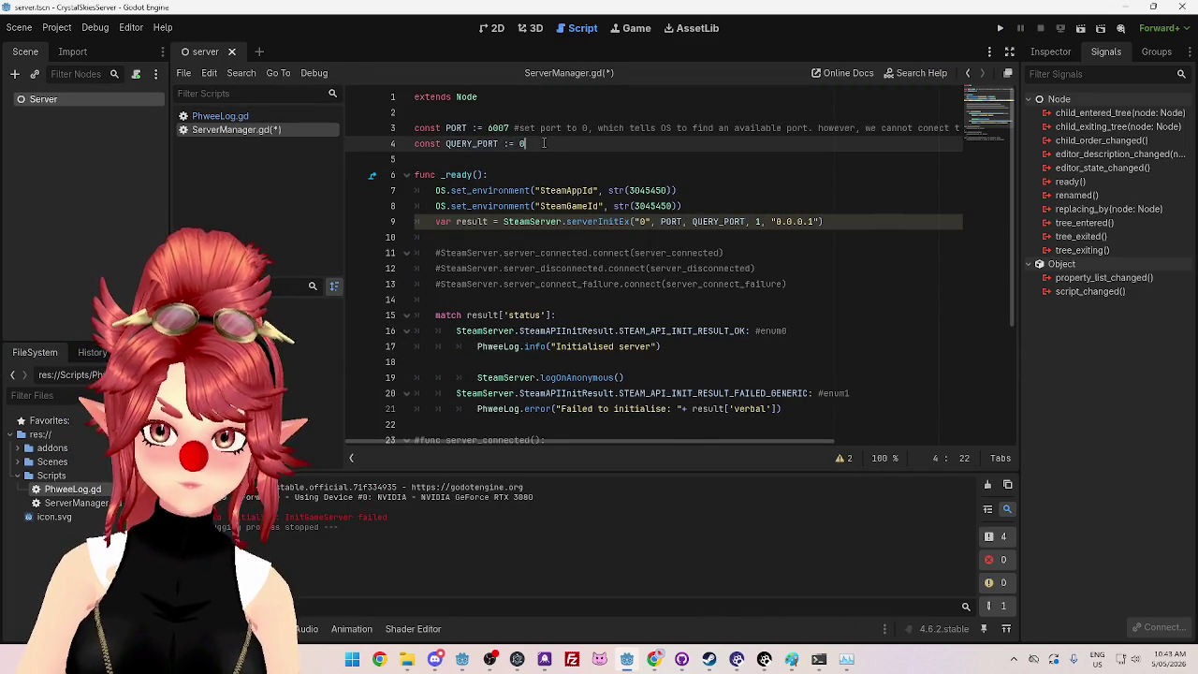
# Step: Move the port-0 comment from the PORT line to the QUERY_PORT line and save
pyautogui.moveTo(514, 128); pyautogui.dragTo(984, 132)
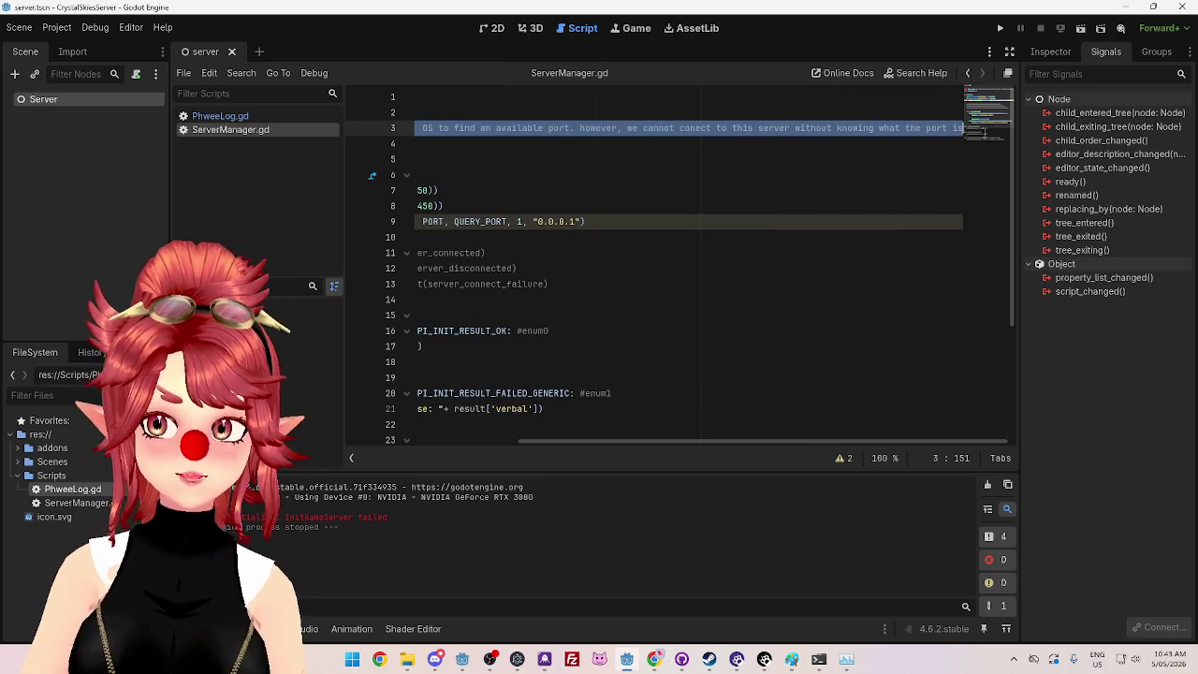
pyautogui.press('BackSpace')
pyautogui.click(557, 141)
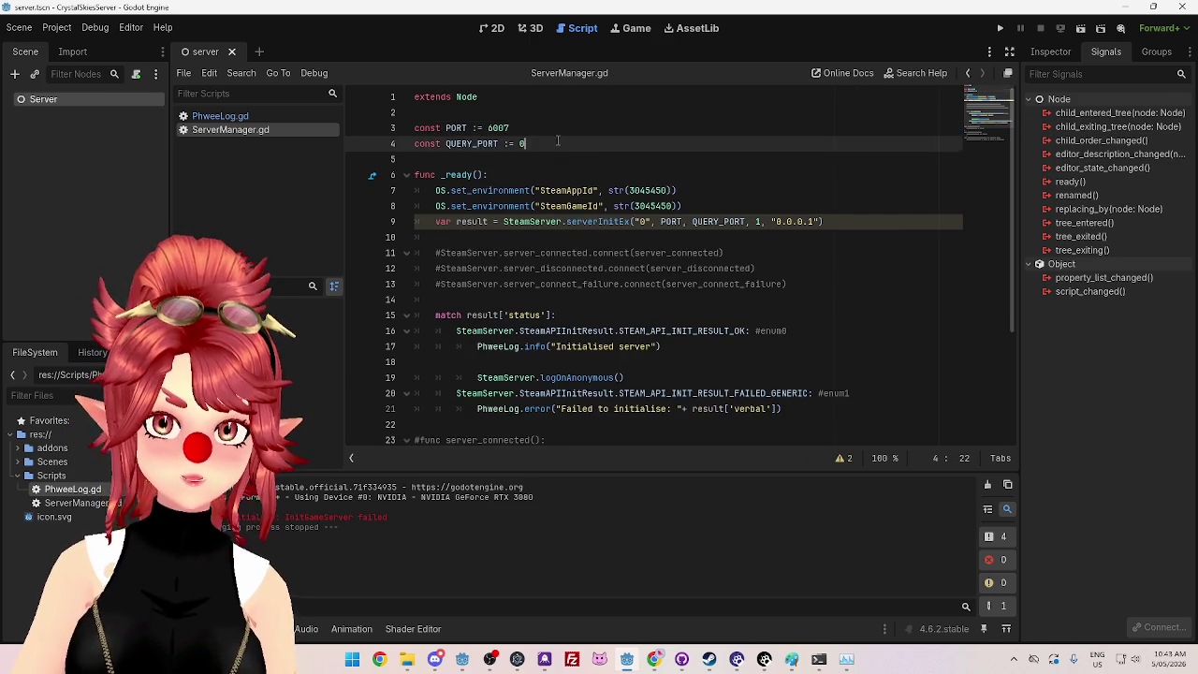
pyautogui.write('#set port to 0, which tells OS to find an available port. however, we cannot conect to this server without knowing what the port is')
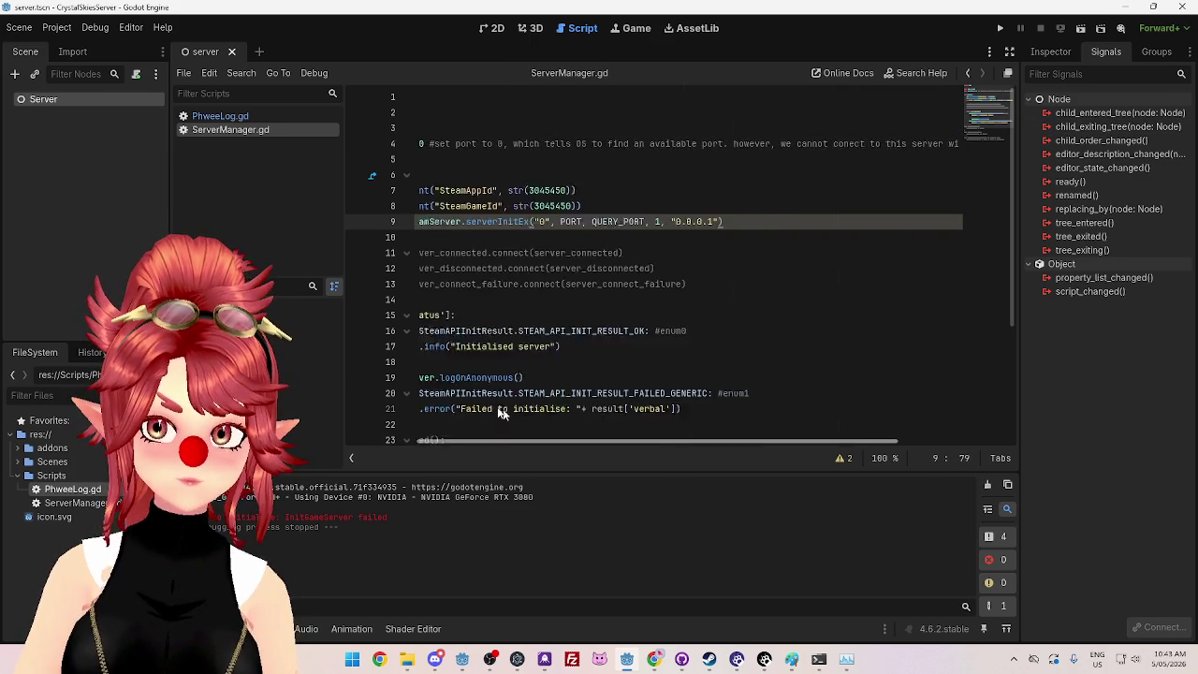
pyautogui.click(625, 159)
pyautogui.hotkey('ctrl', 's')
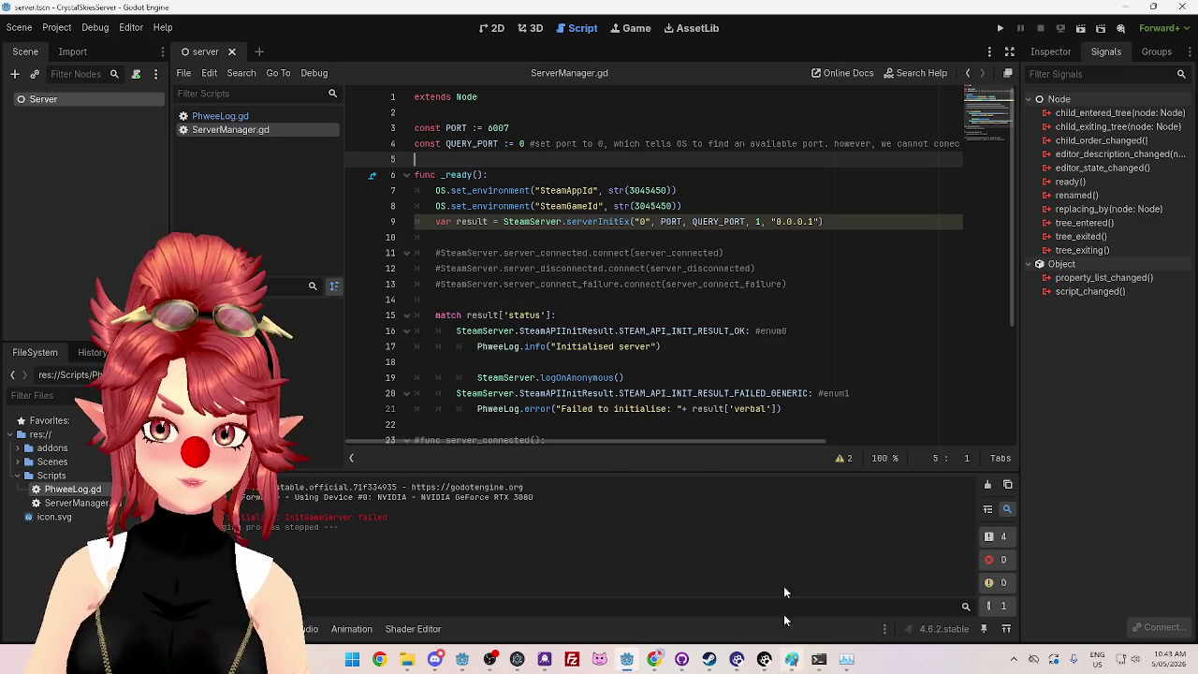
# Step: Run the scene to test the server, then close the game window
pyautogui.click(1001, 29)
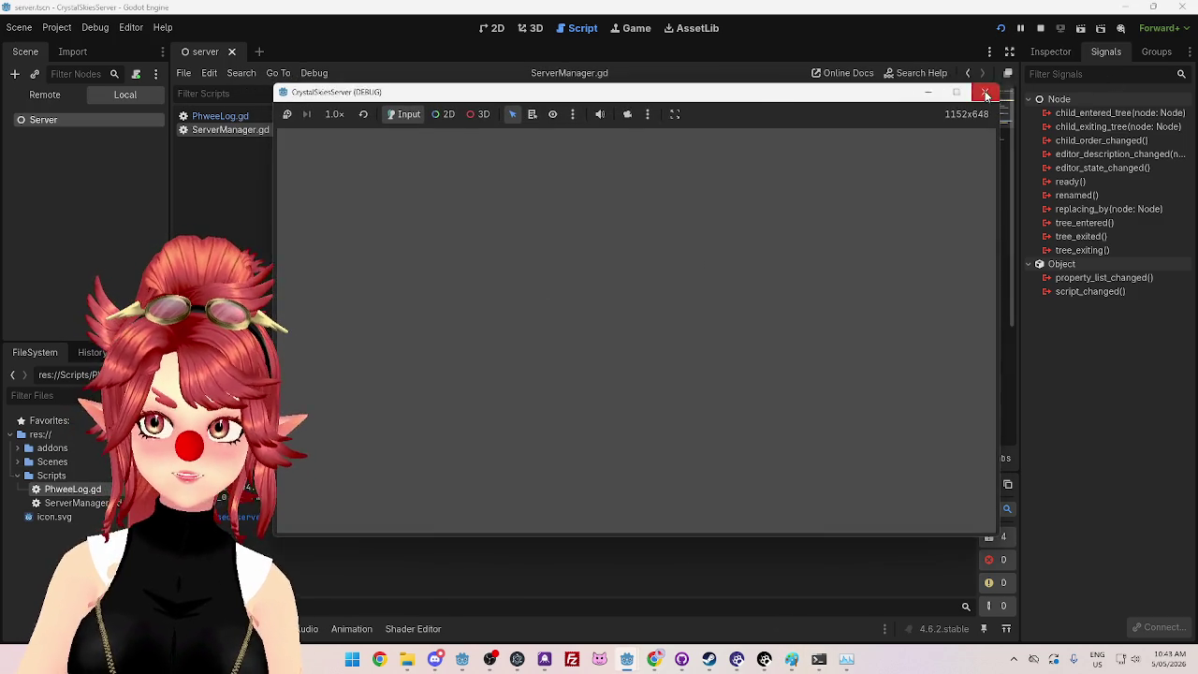
pyautogui.click(985, 93)
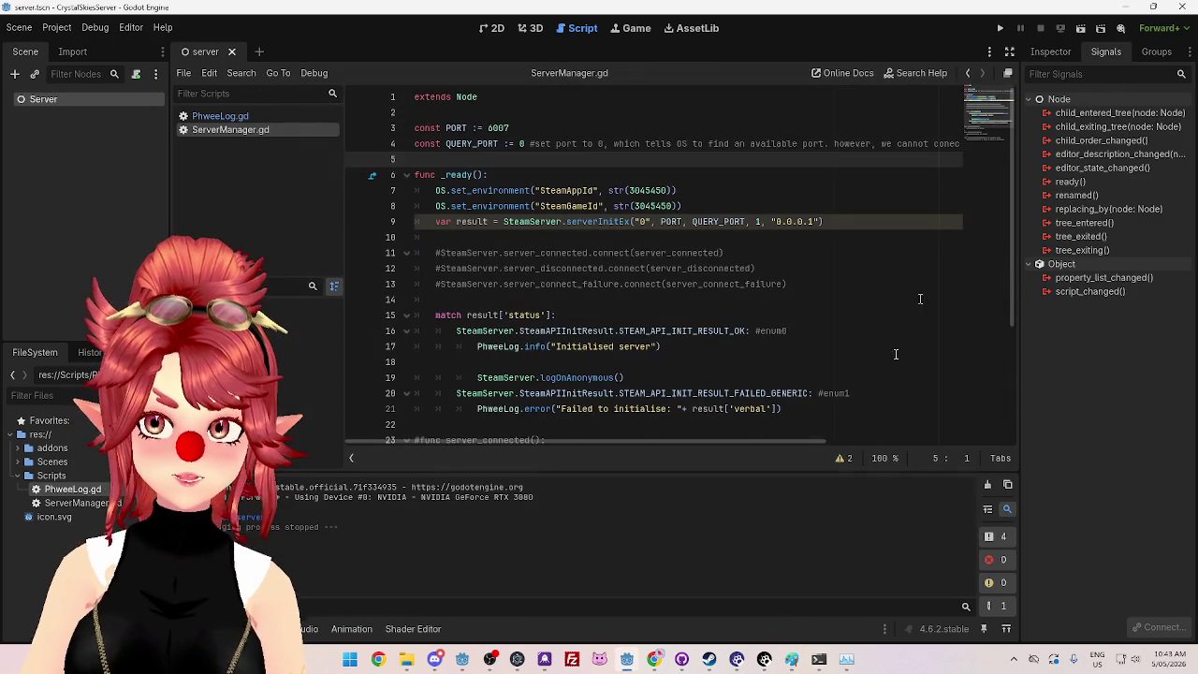
pyautogui.click(1013, 659)
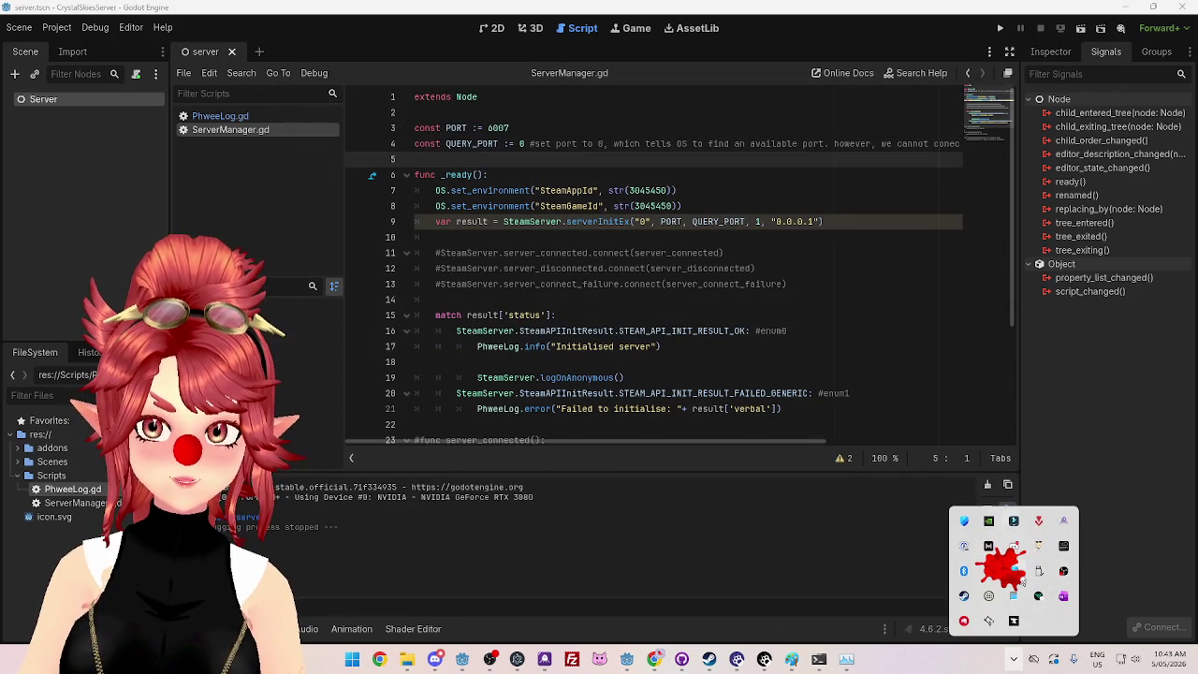
# Step: Open the firewall's allowed-apps list and unlock it for editing
pyautogui.click(964, 520)
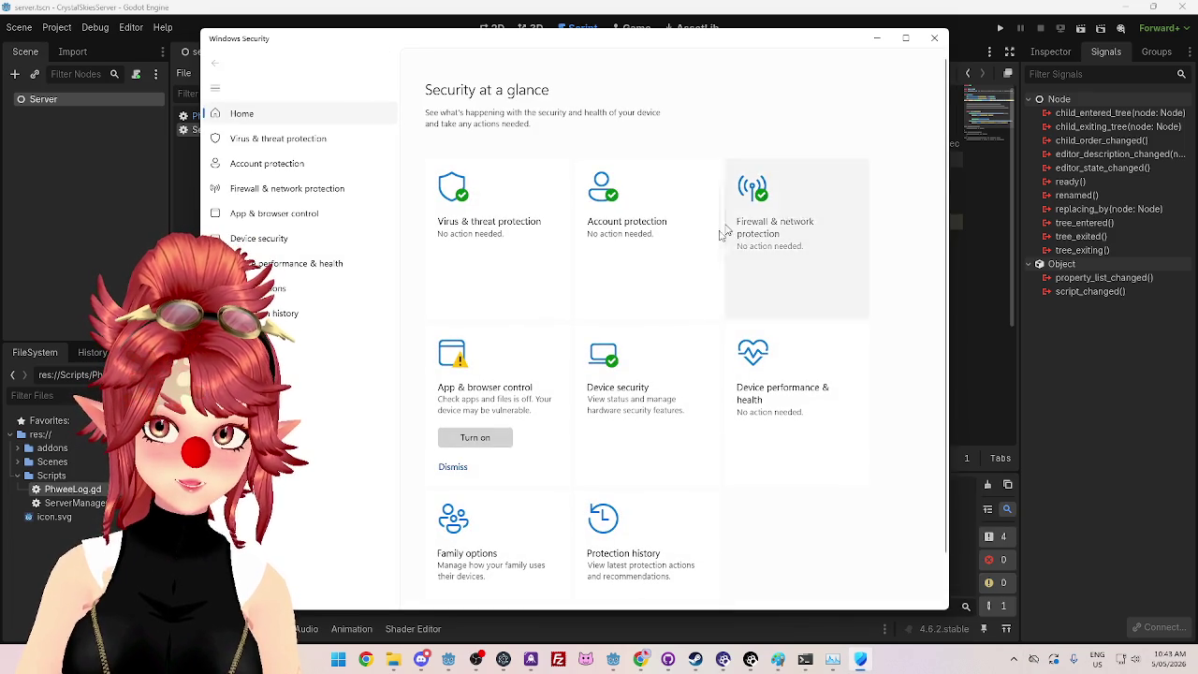
pyautogui.click(753, 224)
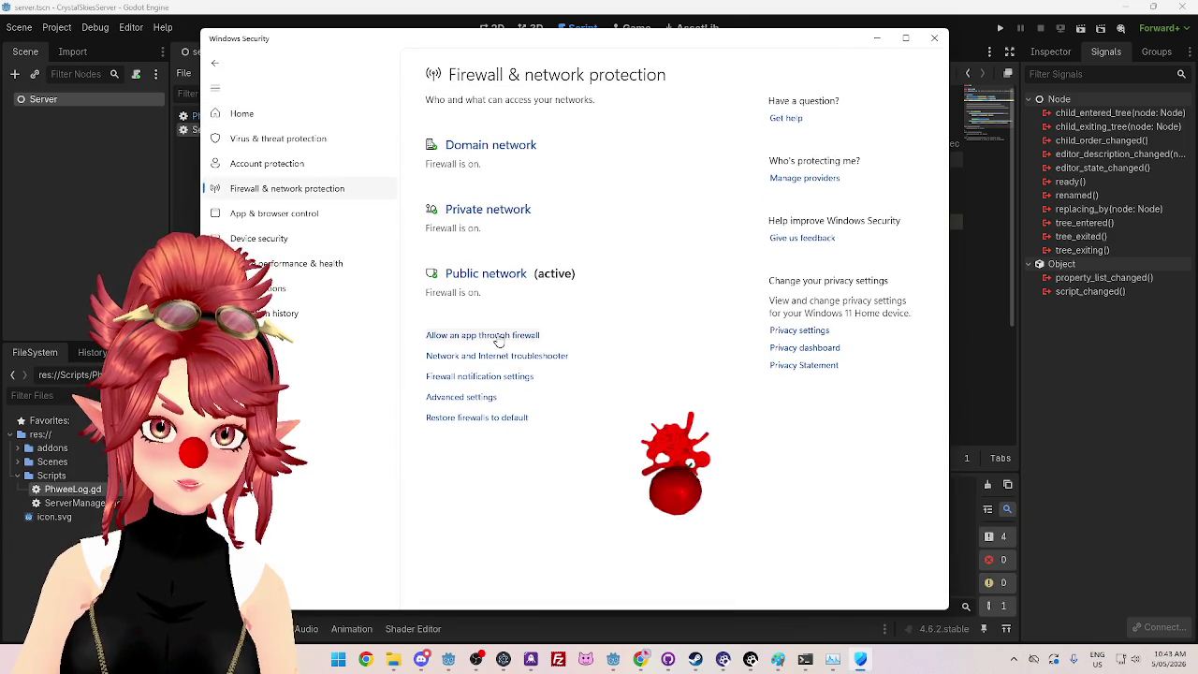
pyautogui.click(495, 337)
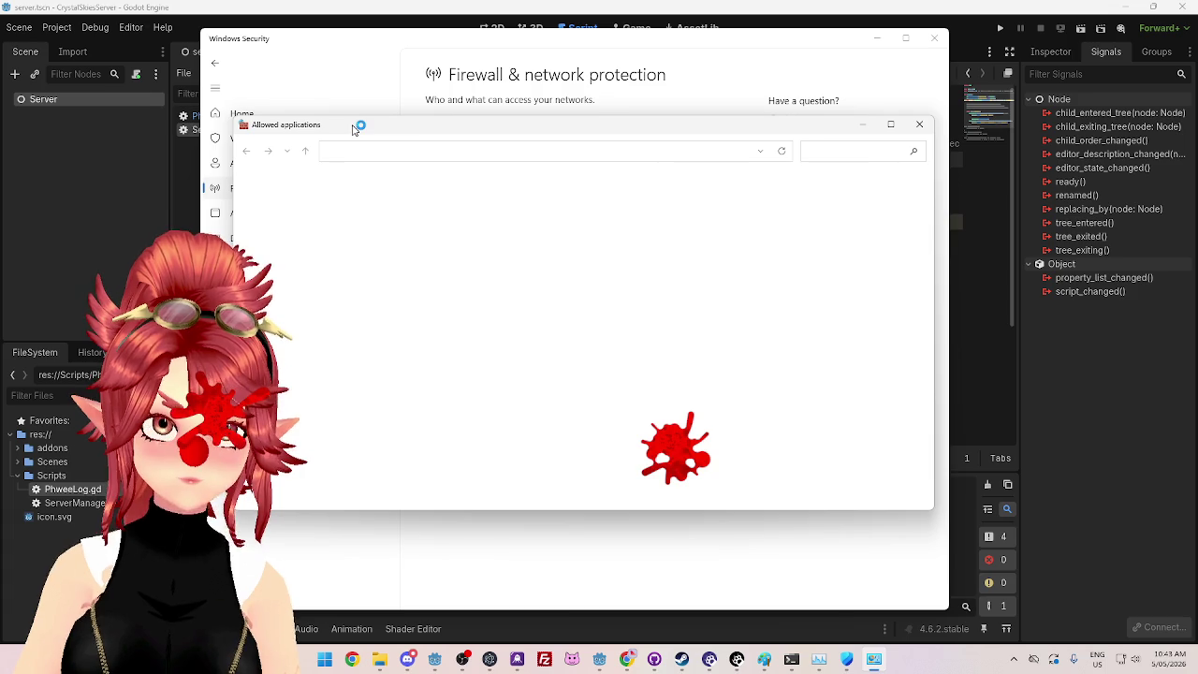
pyautogui.click(725, 216)
# Step: Inspect the program paths of the Godot Engine entries, including the Godot v4.6.2 one
pyautogui.scroll(-10, 544, 359)
pyautogui.scroll(-5, 541, 357)
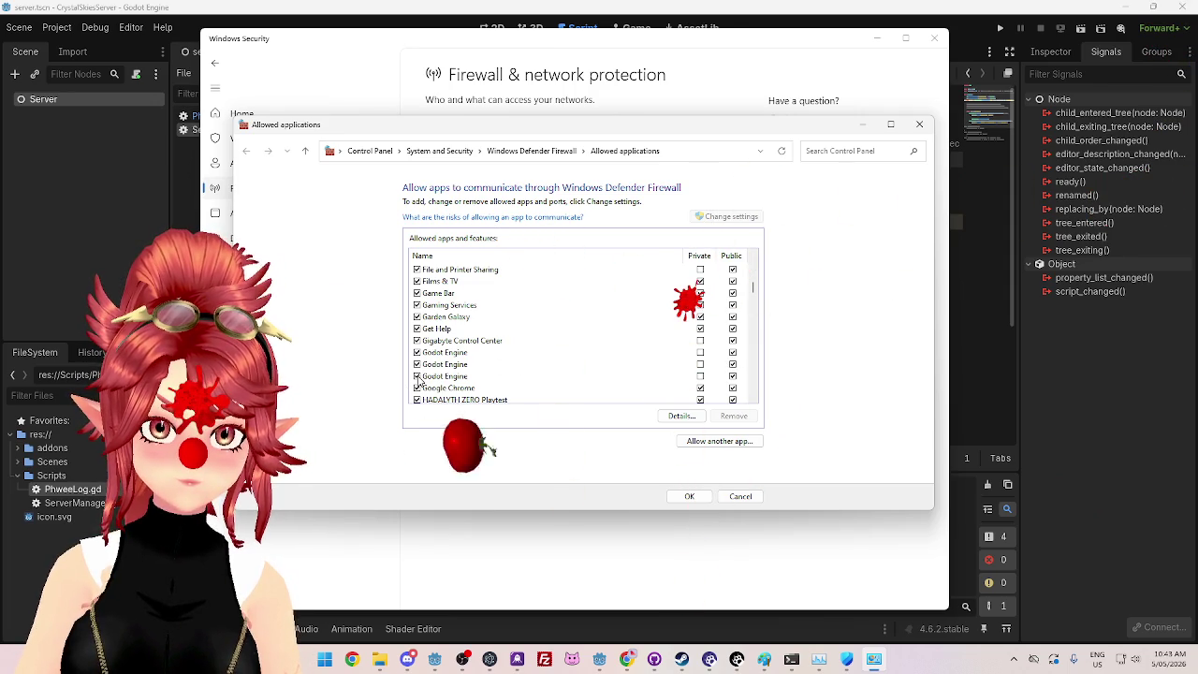
pyautogui.click(431, 377)
pyautogui.click(434, 367)
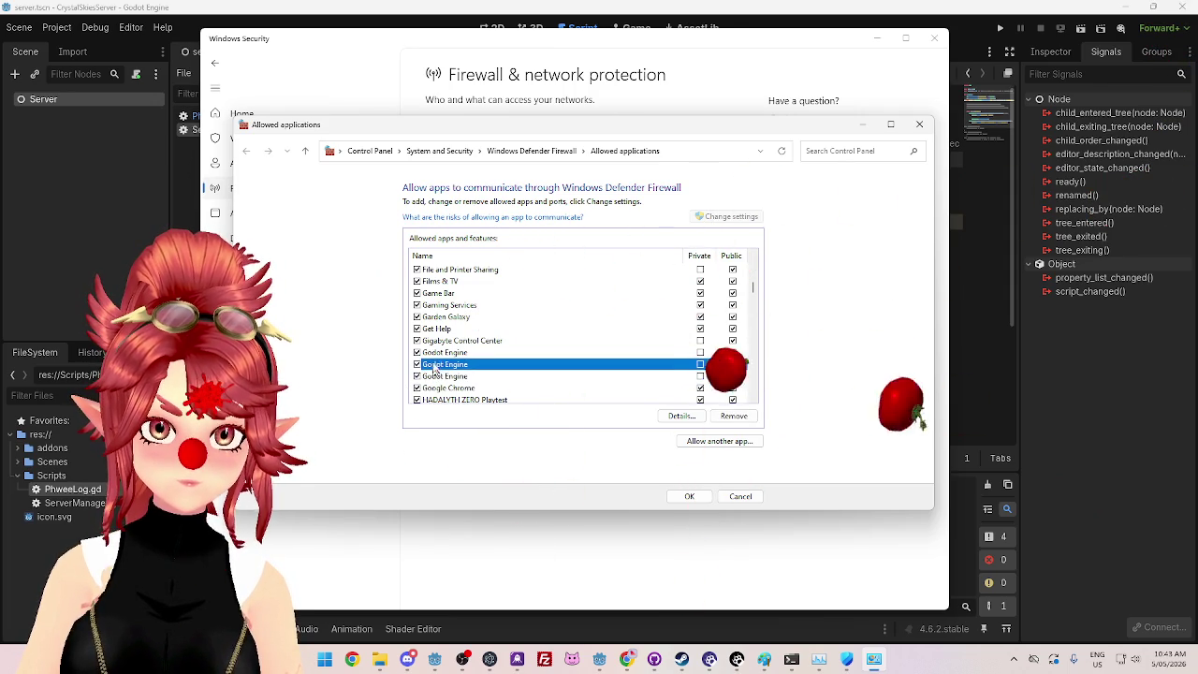
pyautogui.click(681, 417)
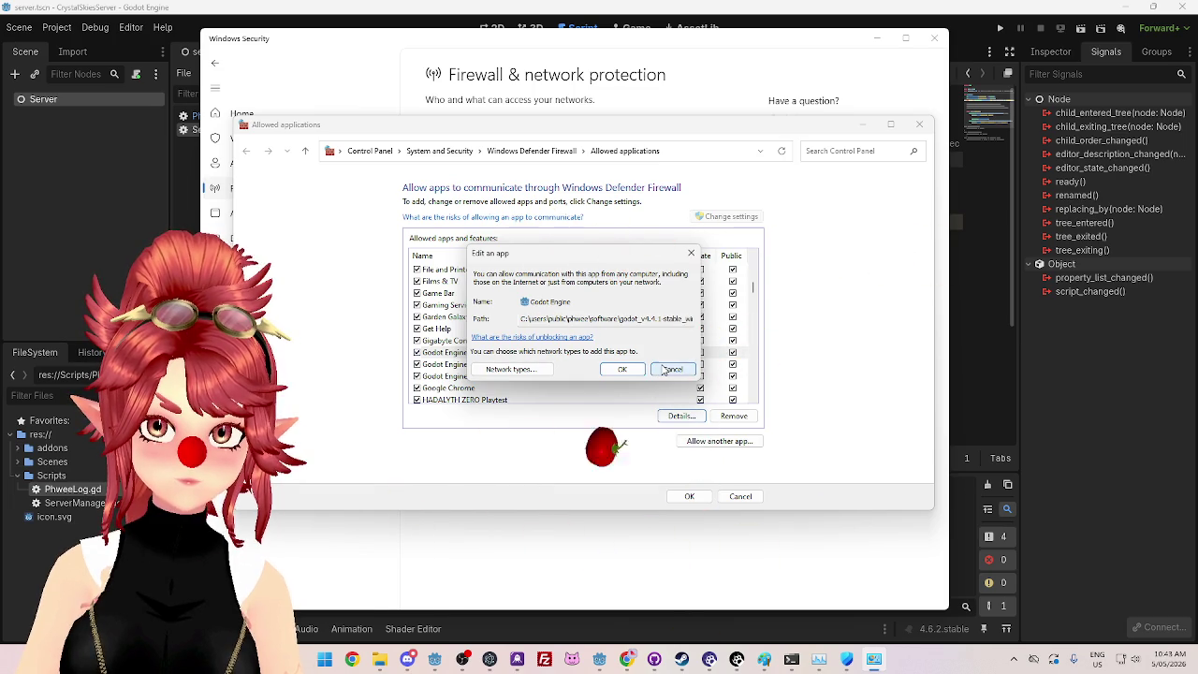
pyautogui.click(680, 375)
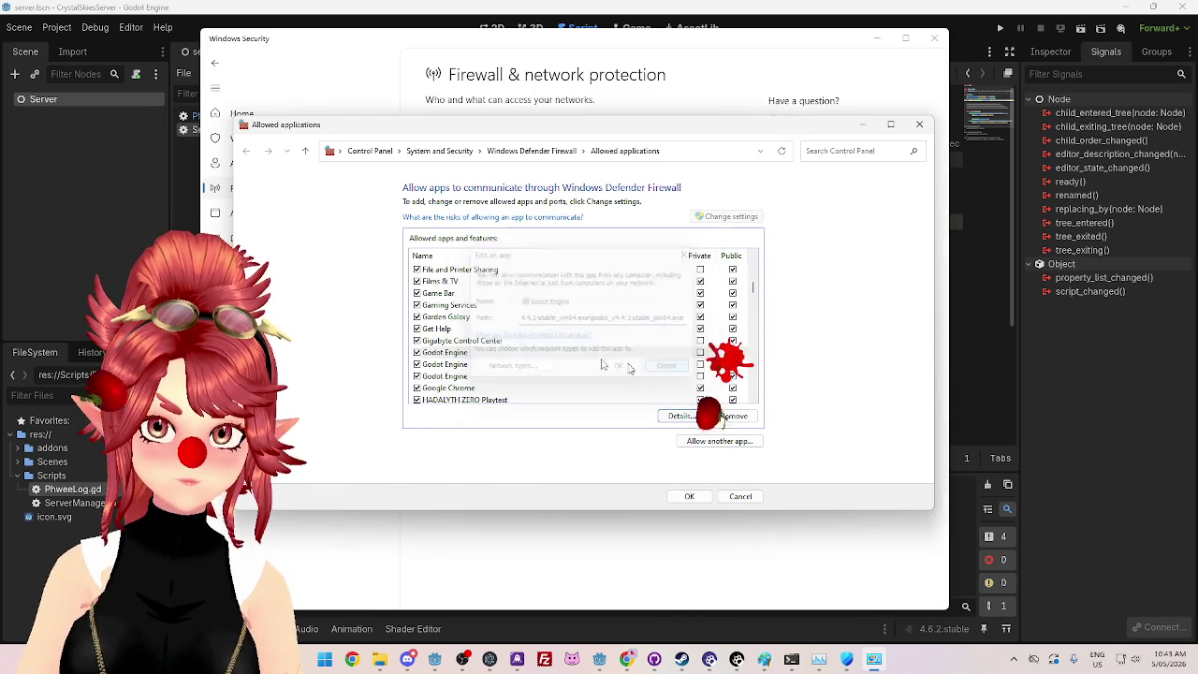
pyautogui.click(655, 364)
pyautogui.click(682, 415)
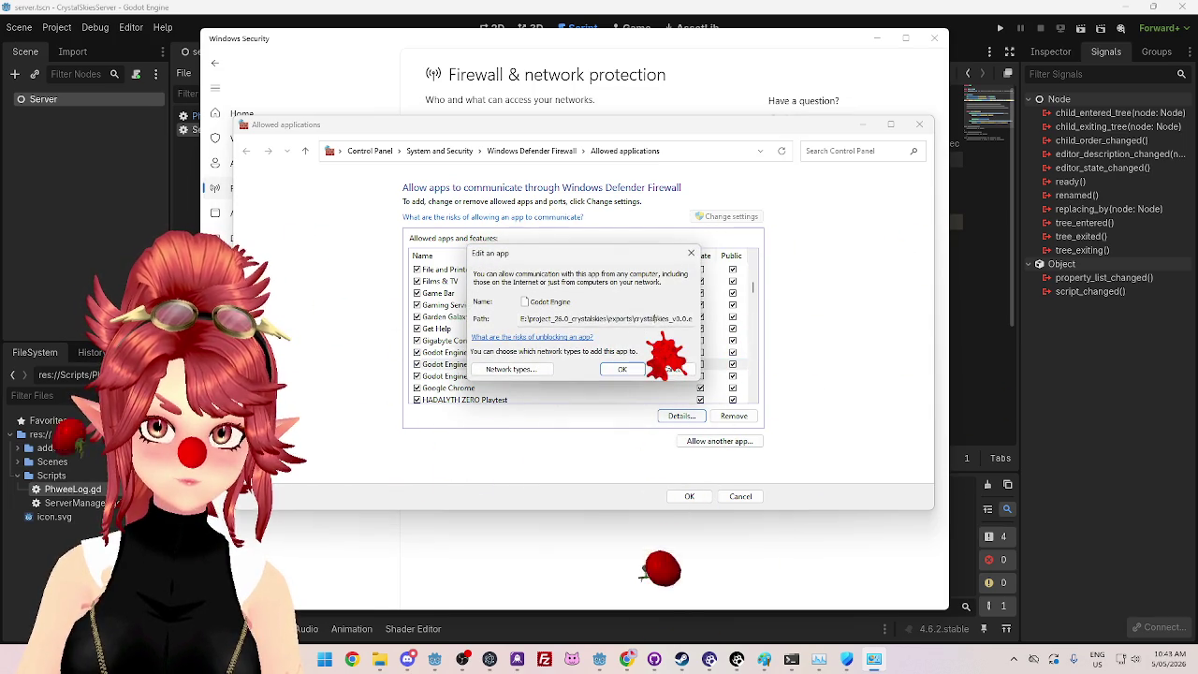
pyautogui.click(616, 370)
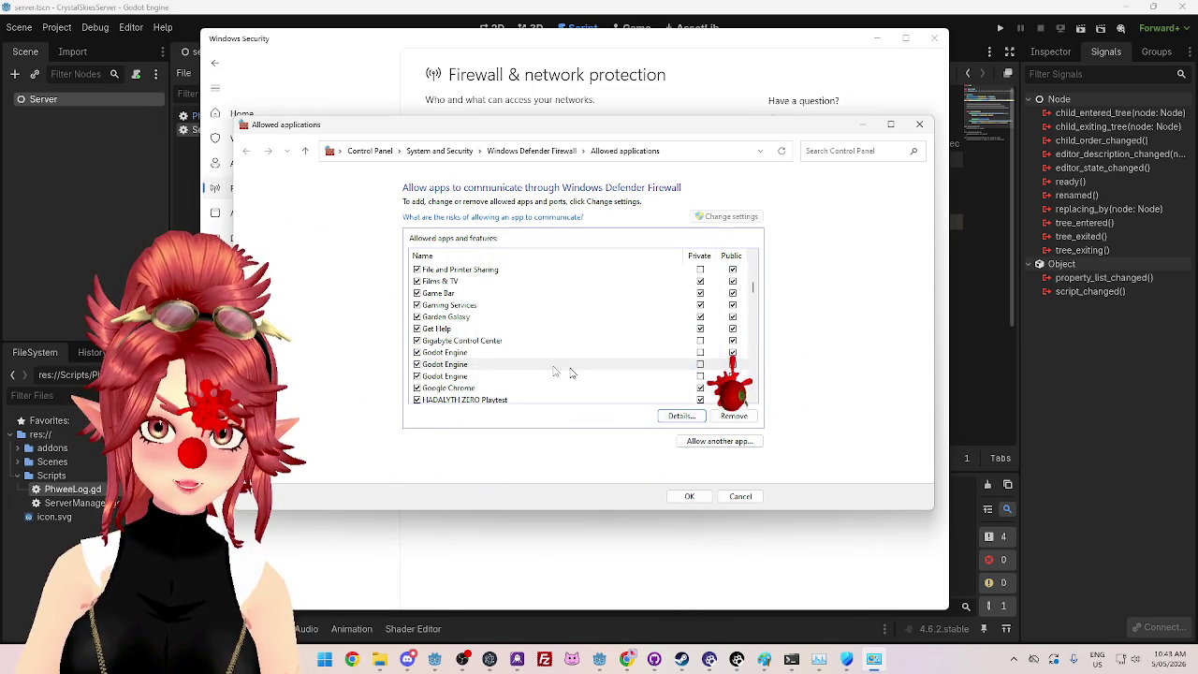
pyautogui.click(615, 375)
pyautogui.click(682, 416)
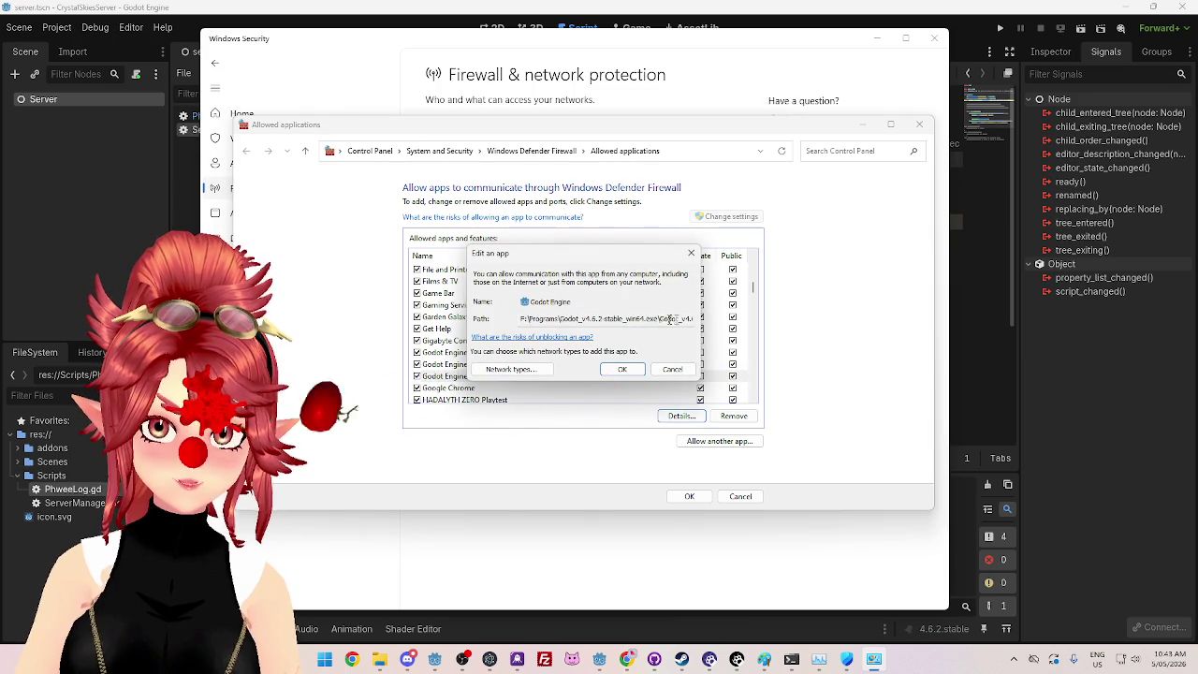
pyautogui.moveTo(666, 319); pyautogui.dragTo(763, 334)
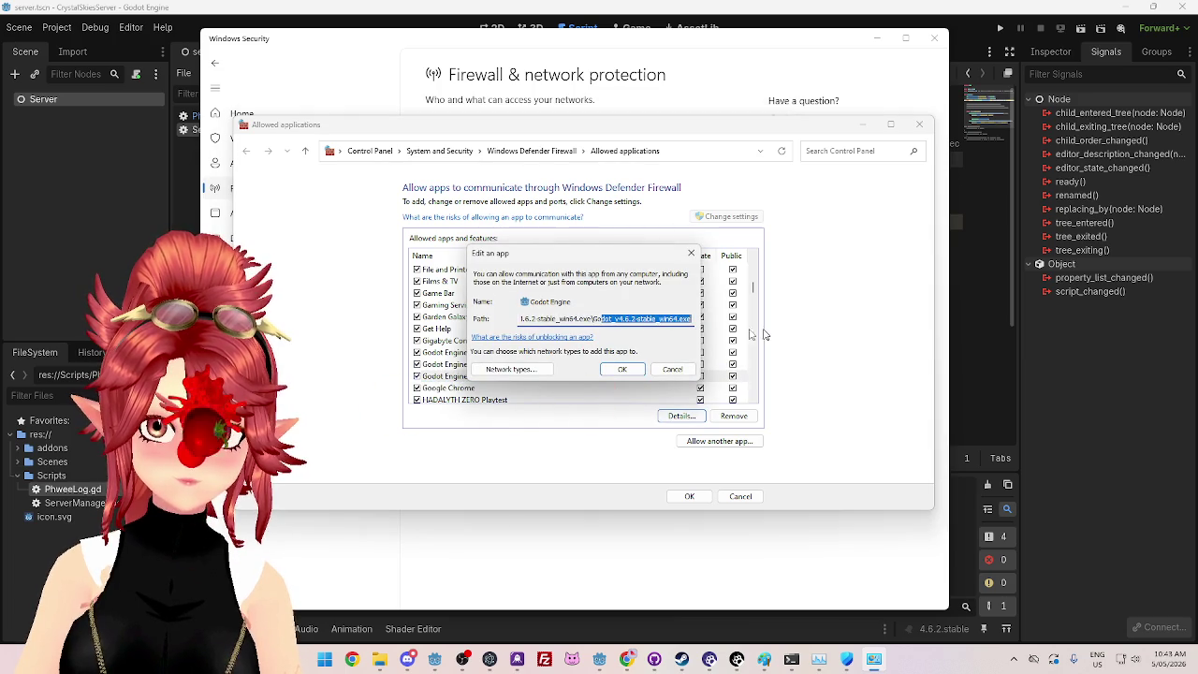
pyautogui.click(669, 370)
# Step: Check the first and second entries' paths, then close the list unsaved and exit Windows Security
pyautogui.click(433, 376)
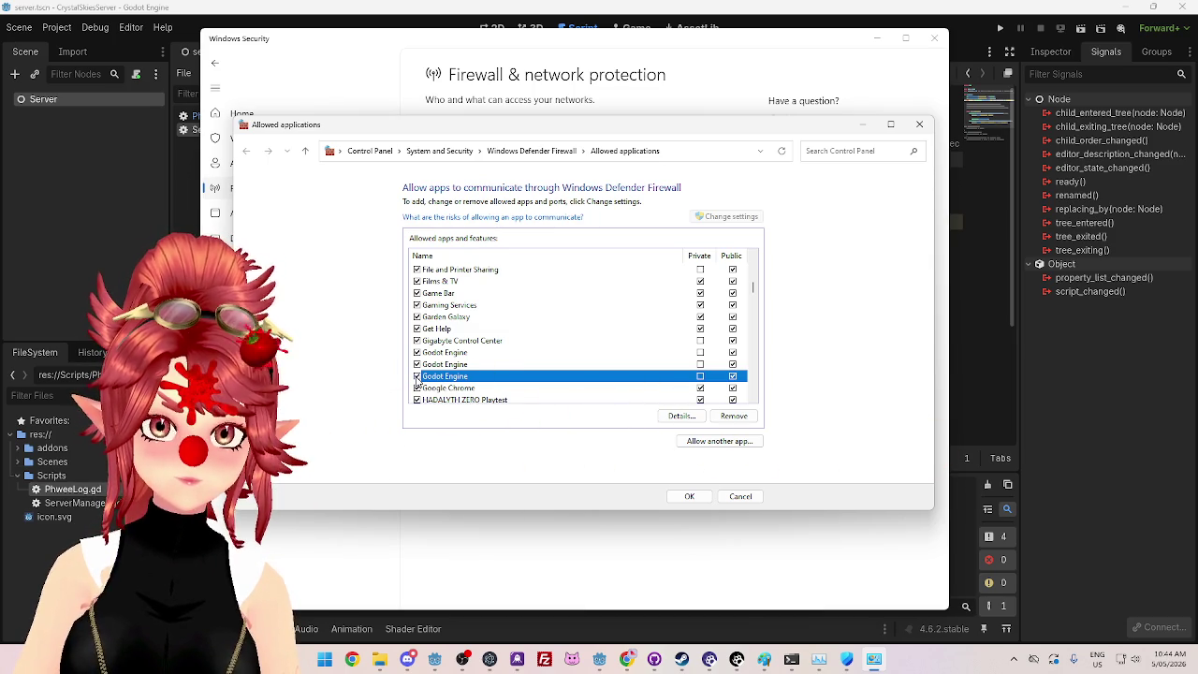
pyautogui.click(441, 353)
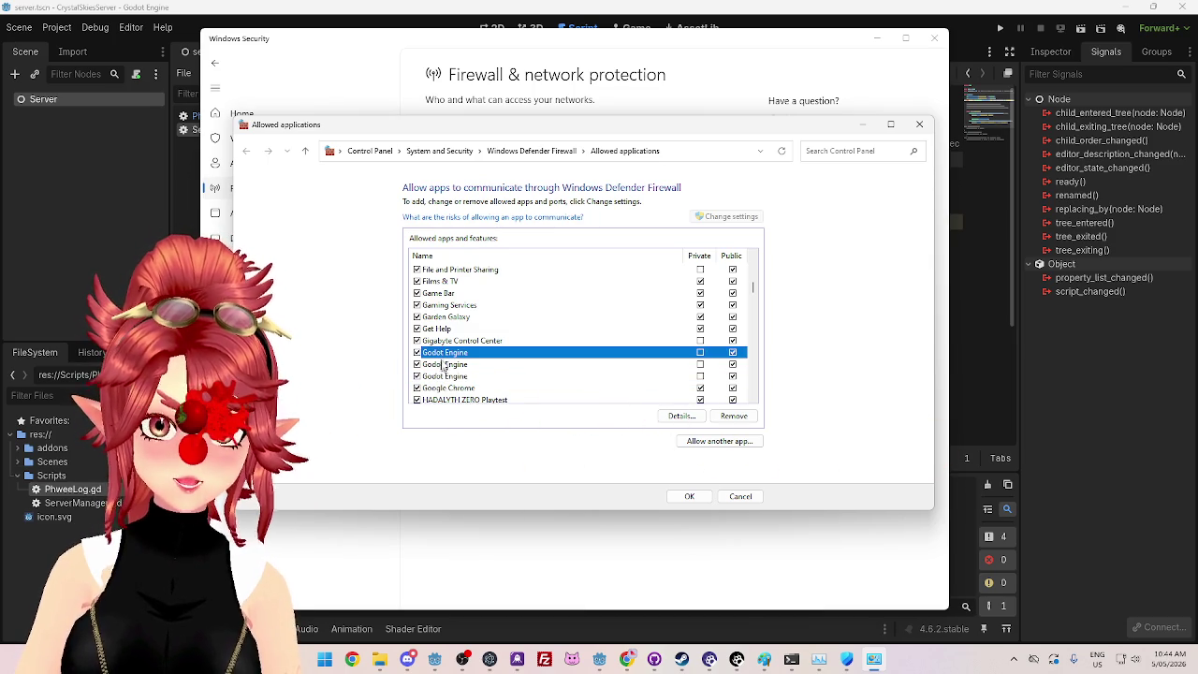
pyautogui.click(681, 415)
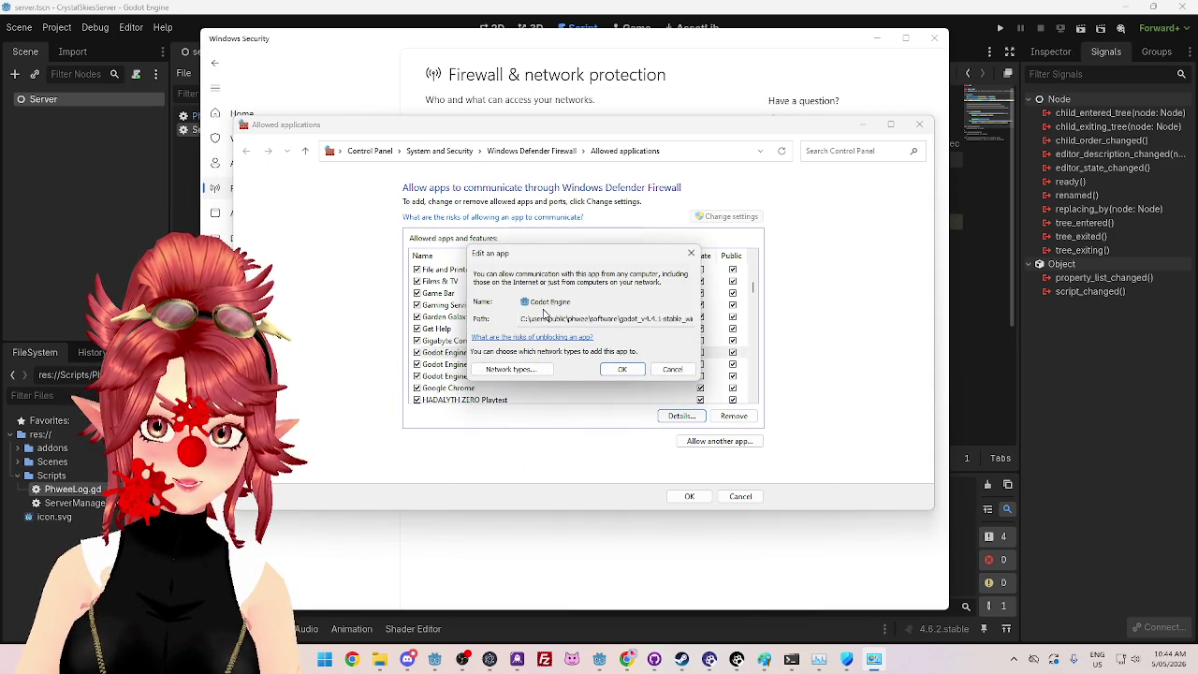
pyautogui.tripleClick(610, 319)
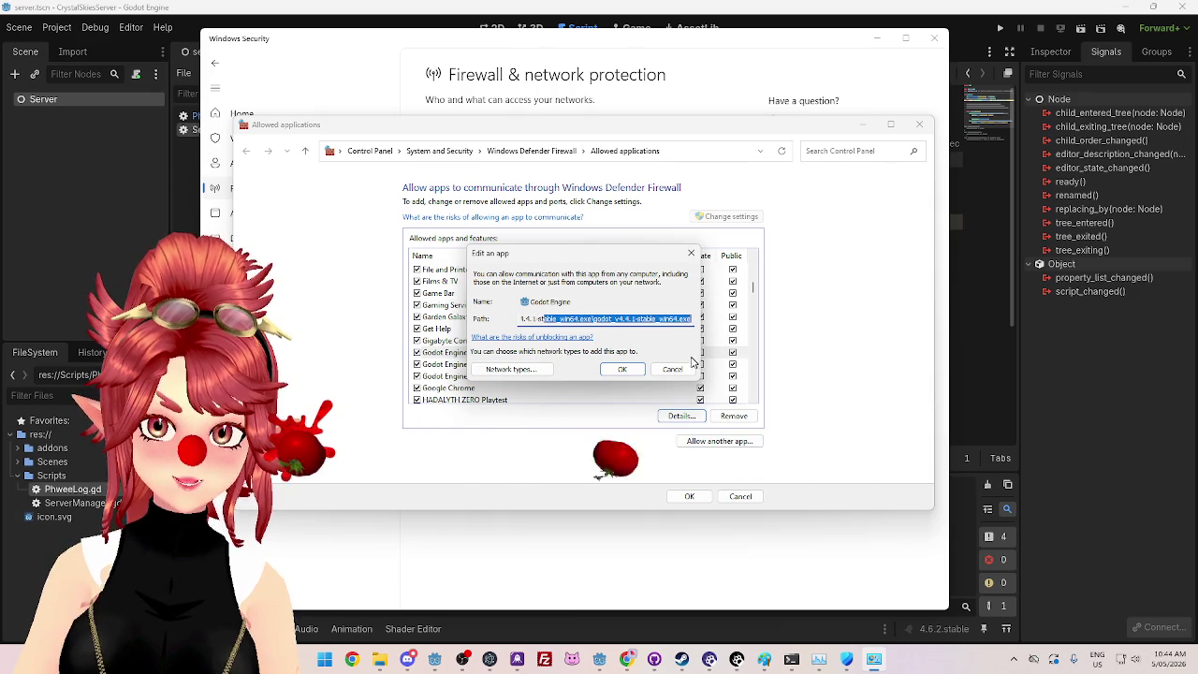
pyautogui.press('Escape')
pyautogui.click(455, 364)
pyautogui.click(683, 415)
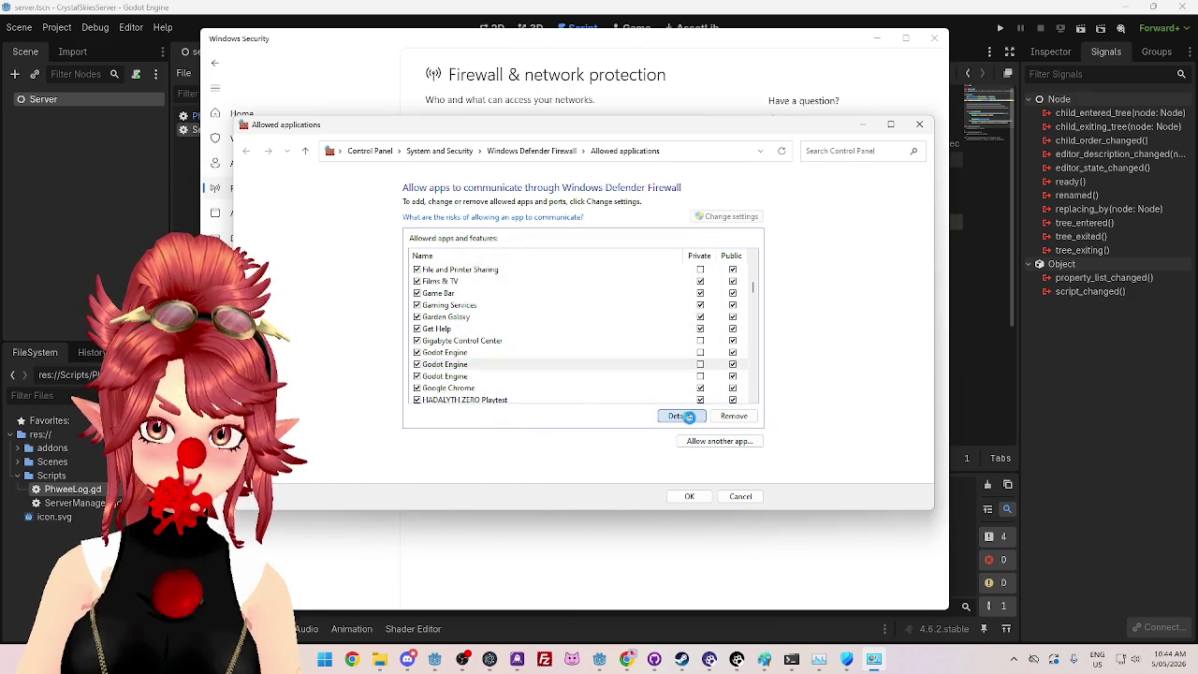
pyautogui.moveTo(638, 319); pyautogui.dragTo(694, 319)
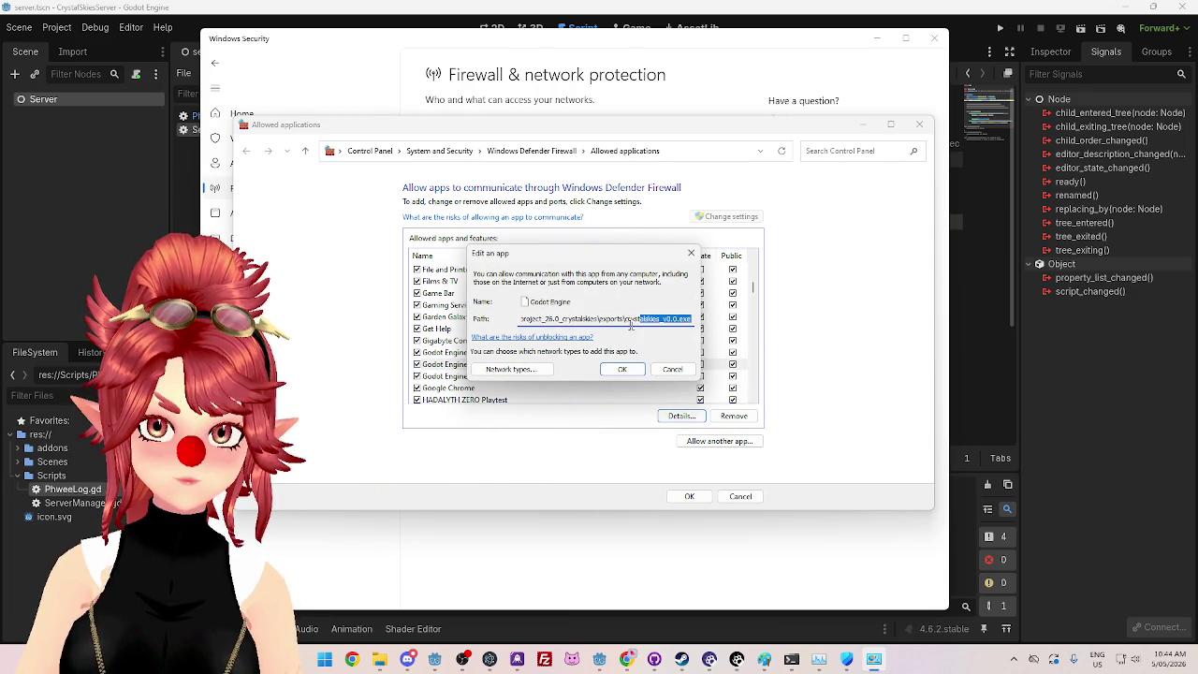
pyautogui.click(672, 369)
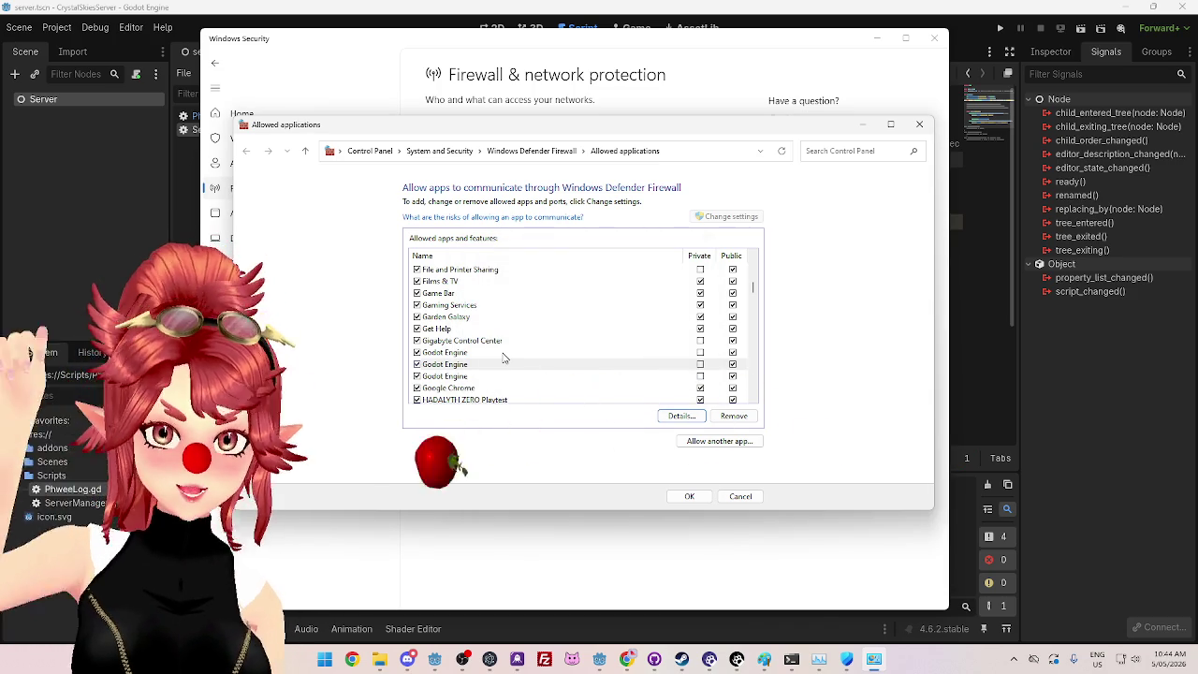
pyautogui.click(738, 497)
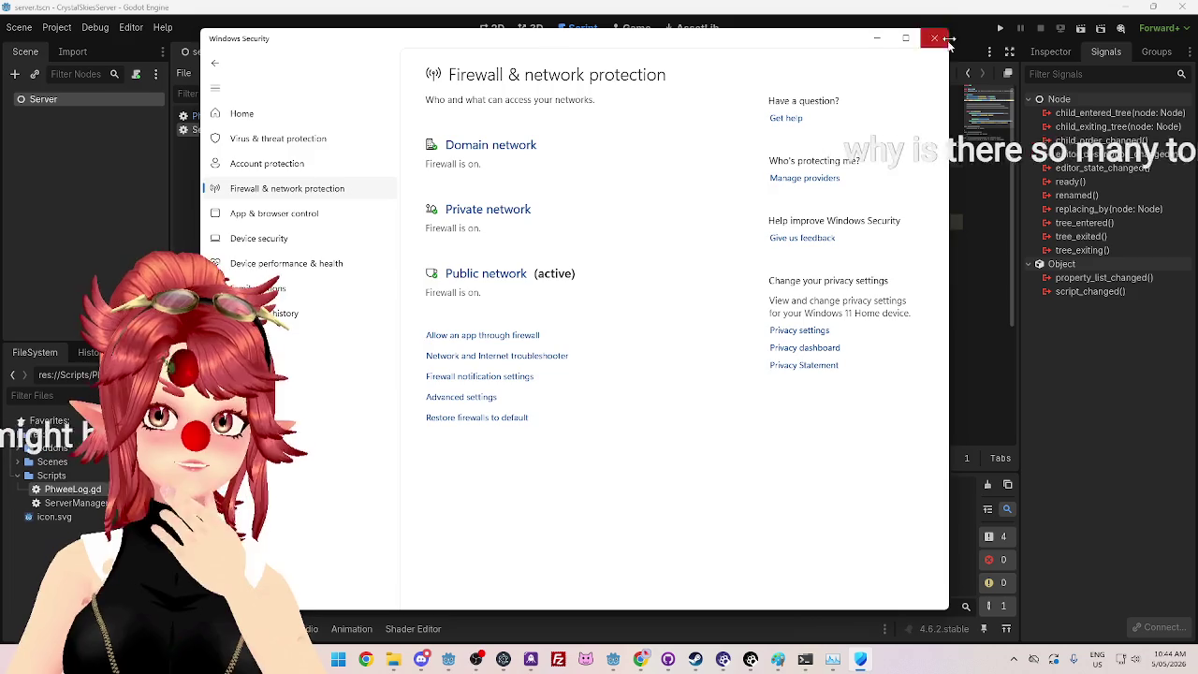
pyautogui.hotkey('alt', 'F4')
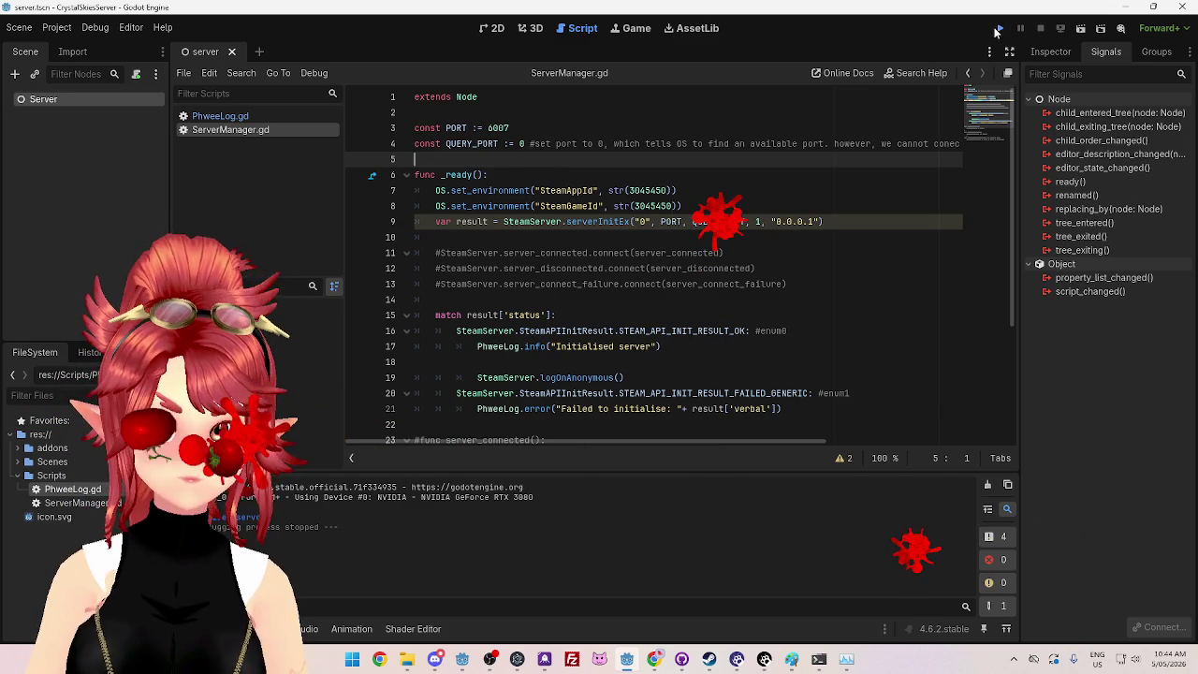
# Step: Test-run and stop the scene, then shift logOnAnonymous() up under the Initialised server log
pyautogui.click(999, 29)
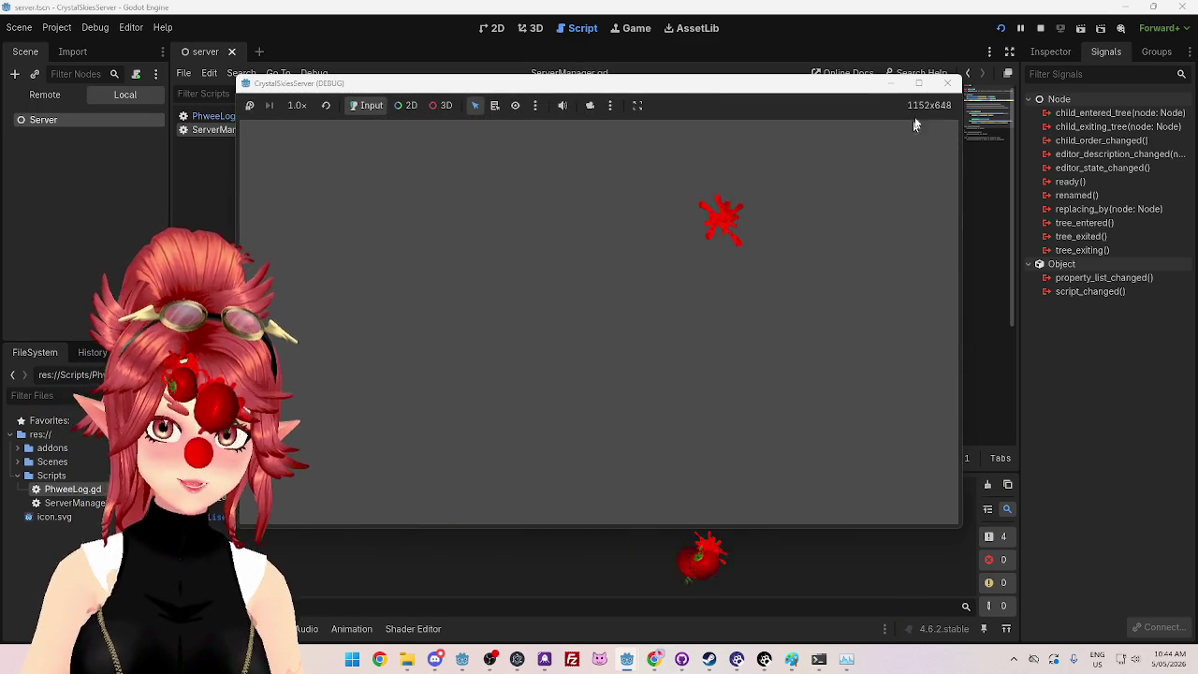
pyautogui.click(947, 84)
pyautogui.scroll(-2, 567, 309)
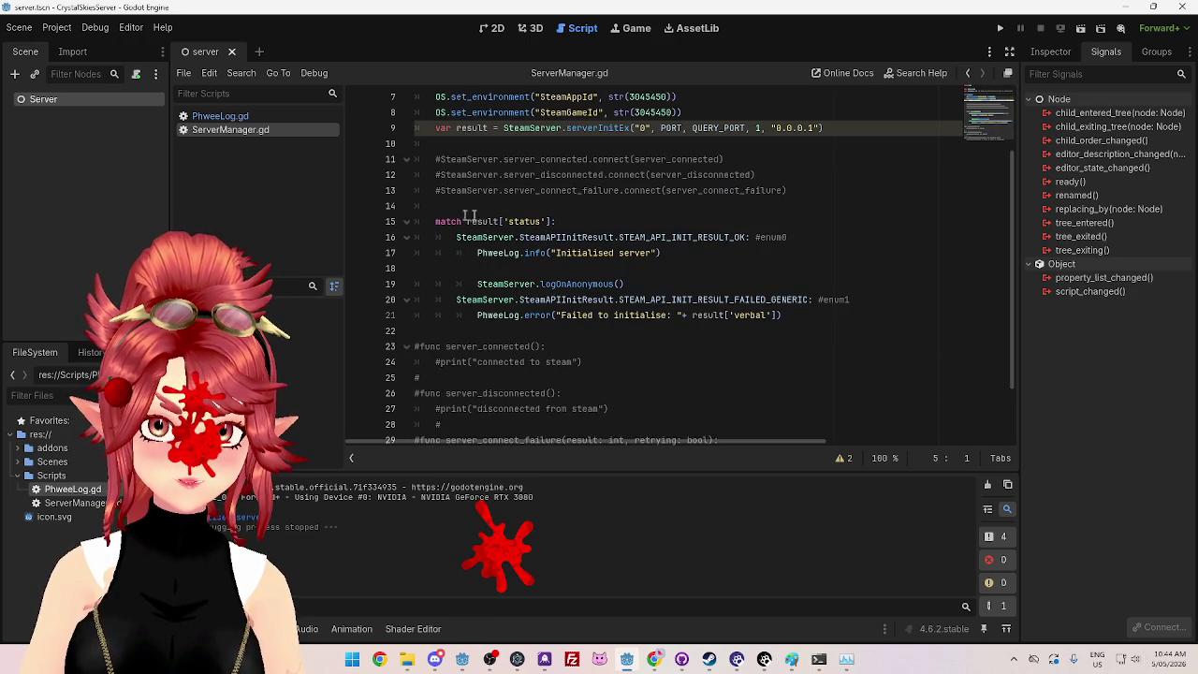
pyautogui.click(663, 283)
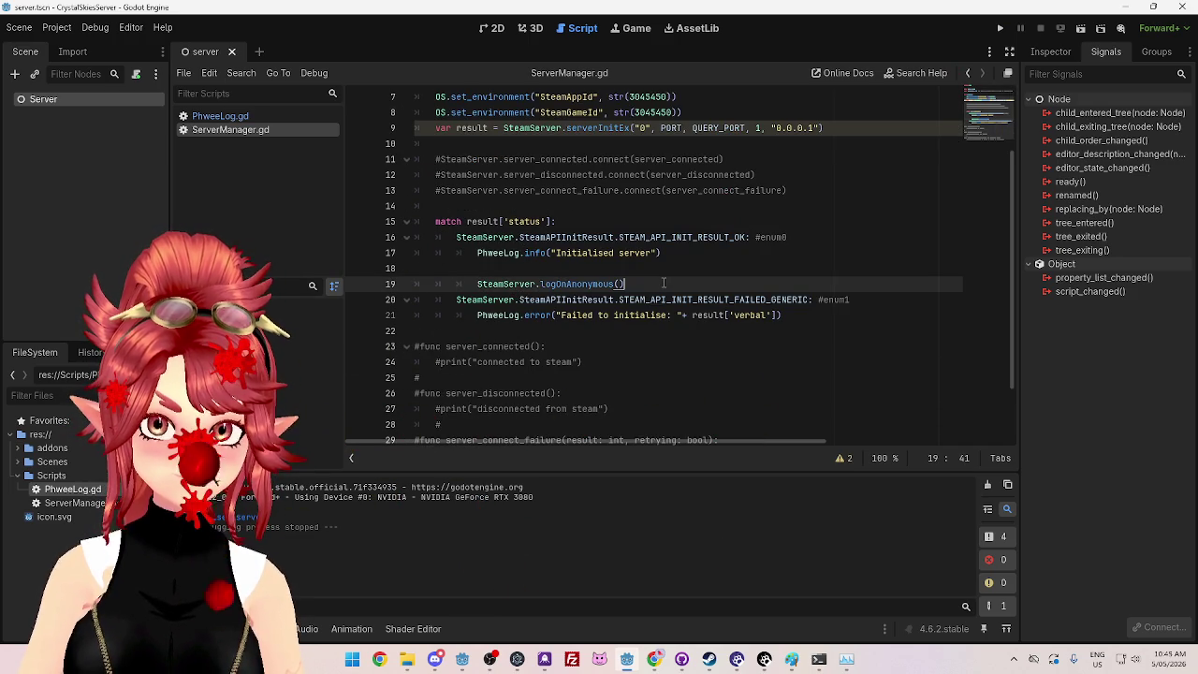
pyautogui.hotkey('alt', 'Up')
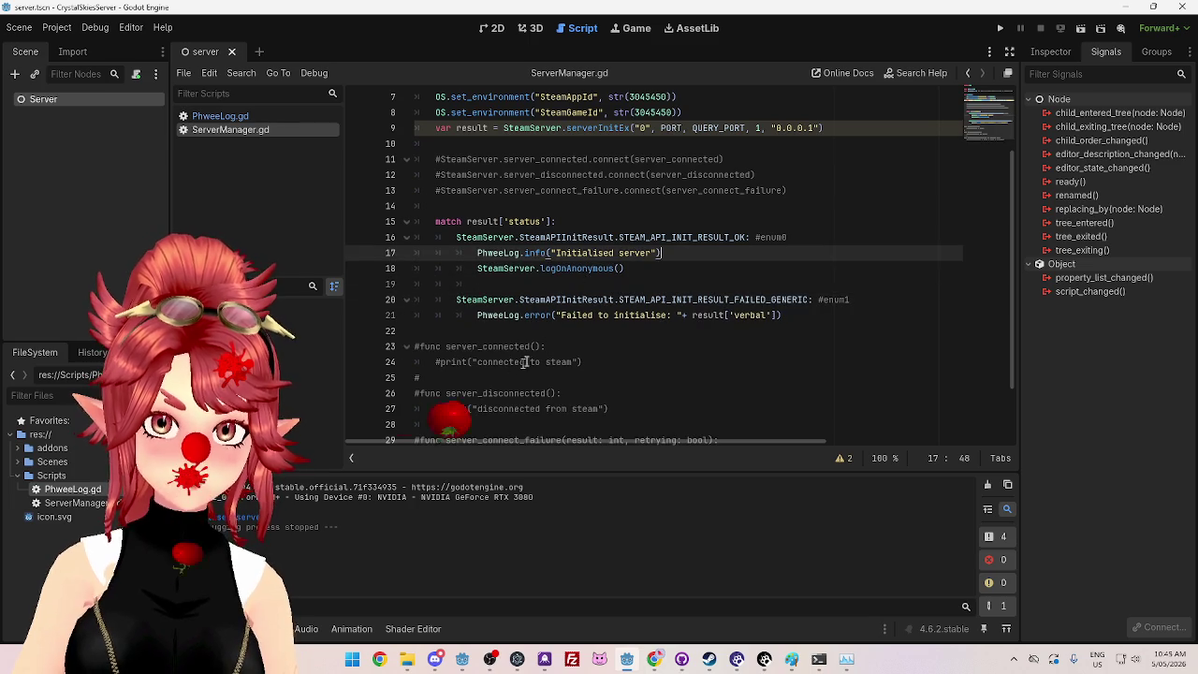
# Step: Uncomment the server_connected, server_disconnected and server_connect_failure handlers on lines 23–30 and test-run the project
pyautogui.scroll(-2, 512, 362)
pyautogui.moveTo(749, 380)
pyautogui.mouseDown()
pyautogui.moveTo(416, 333)
pyautogui.moveTo(355, 271)
pyautogui.mouseUp()
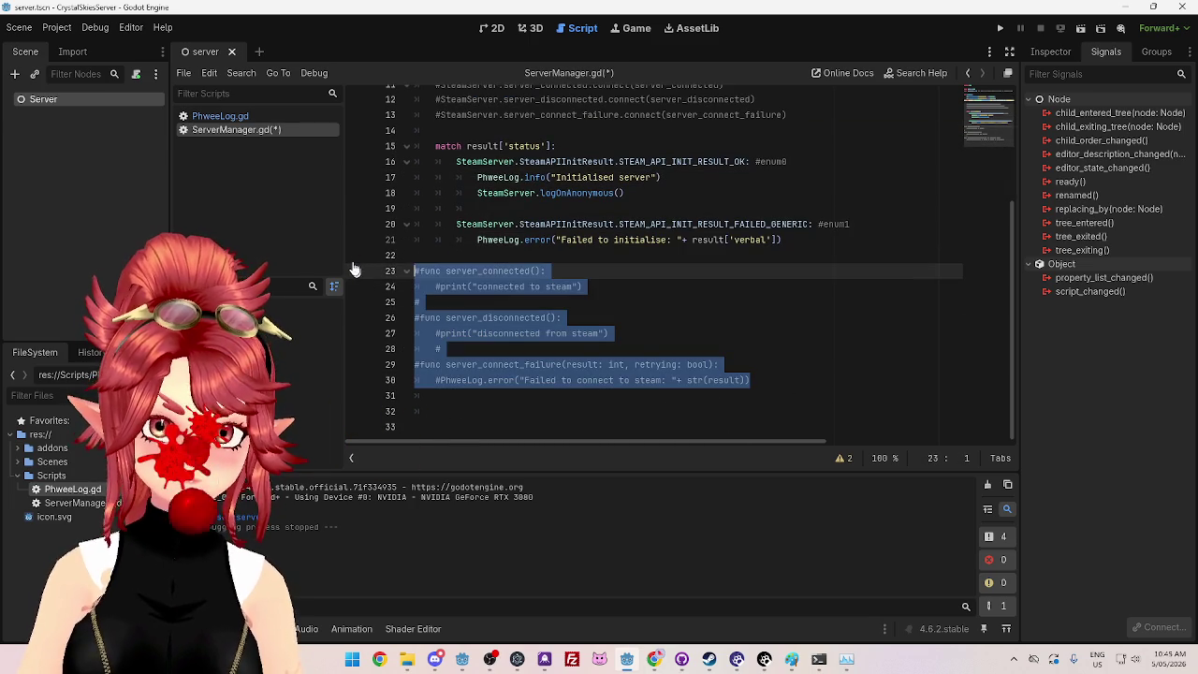
pyautogui.hotkey('ctrl', 'k')
pyautogui.press('F5')
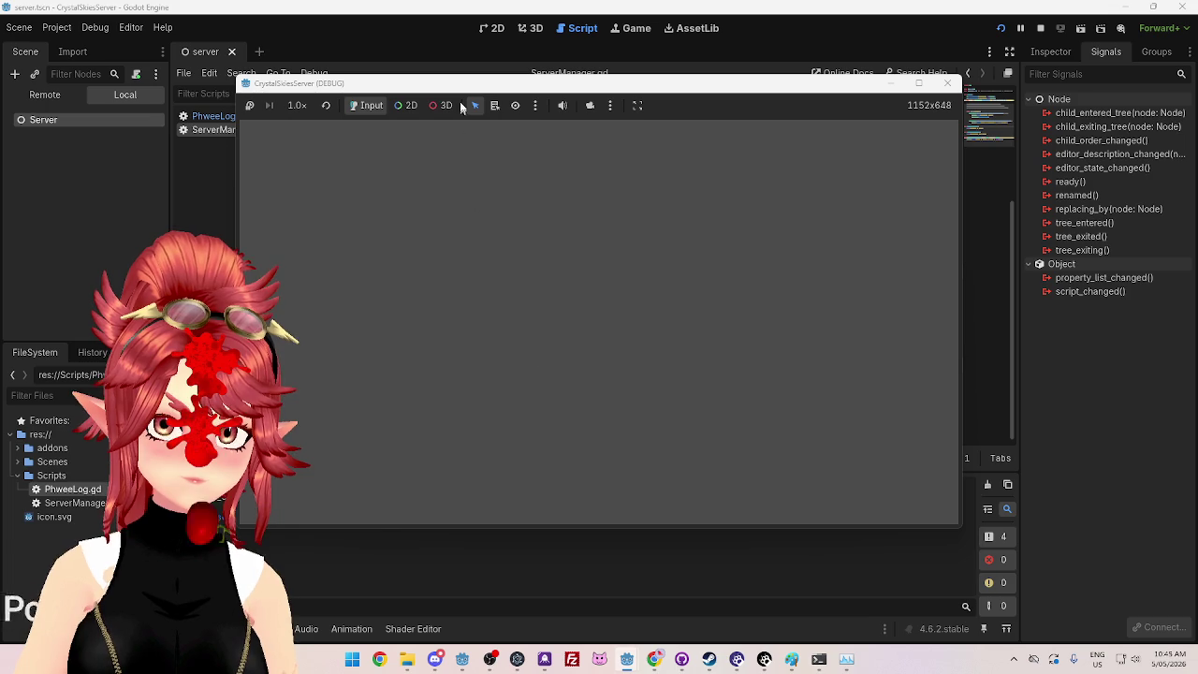
pyautogui.moveTo(456, 89); pyautogui.dragTo(586, 90)
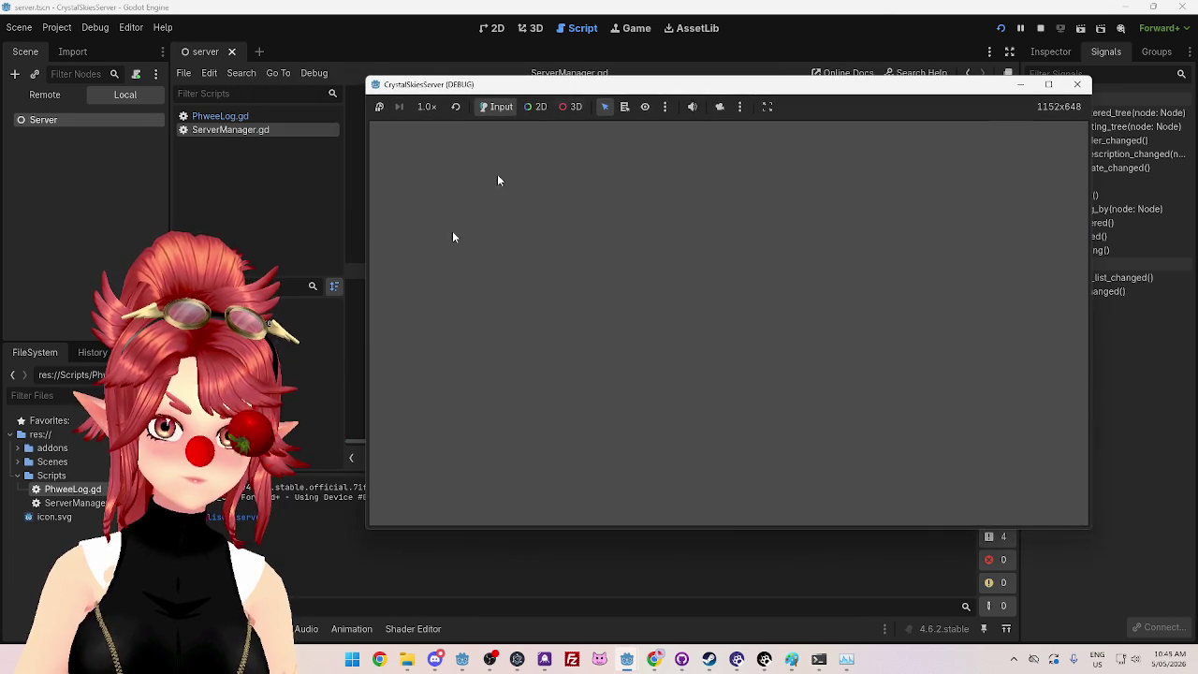
pyautogui.click(1082, 90)
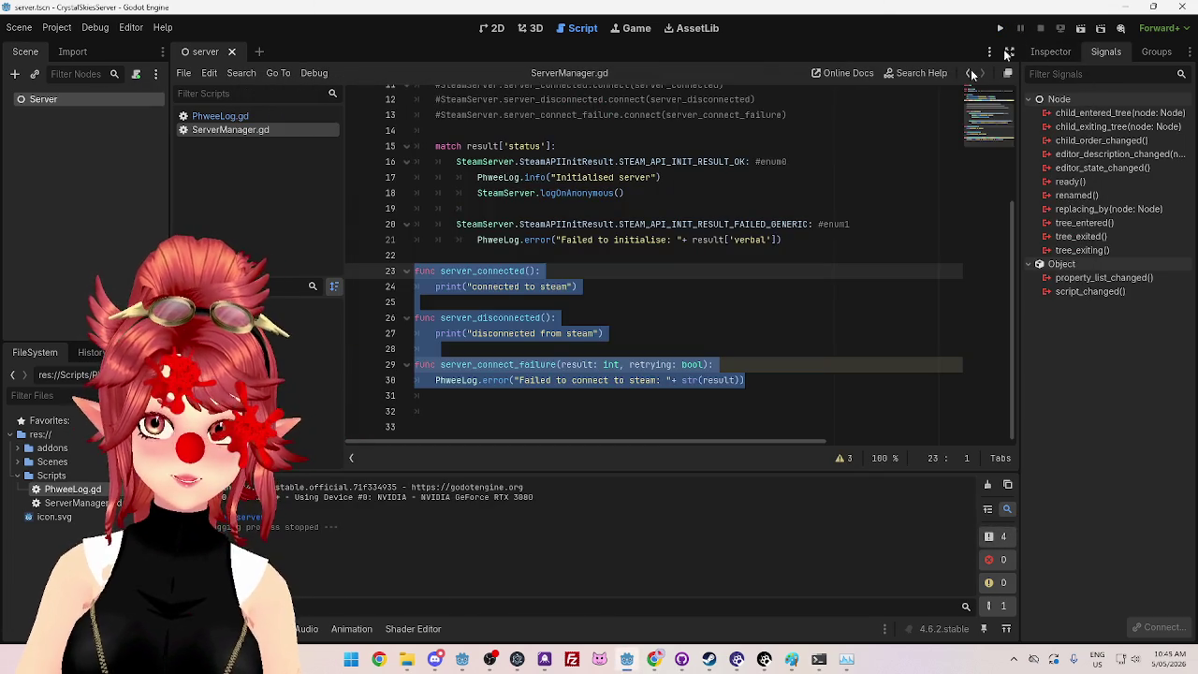
pyautogui.click(638, 341)
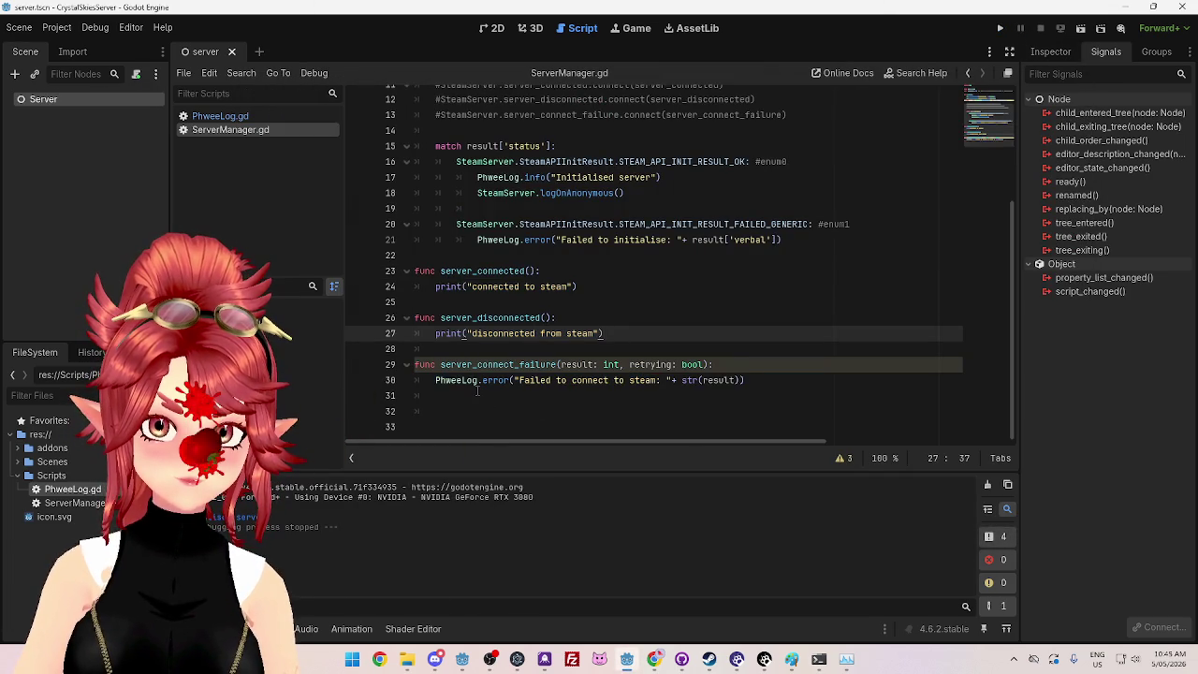
pyautogui.click(620, 379)
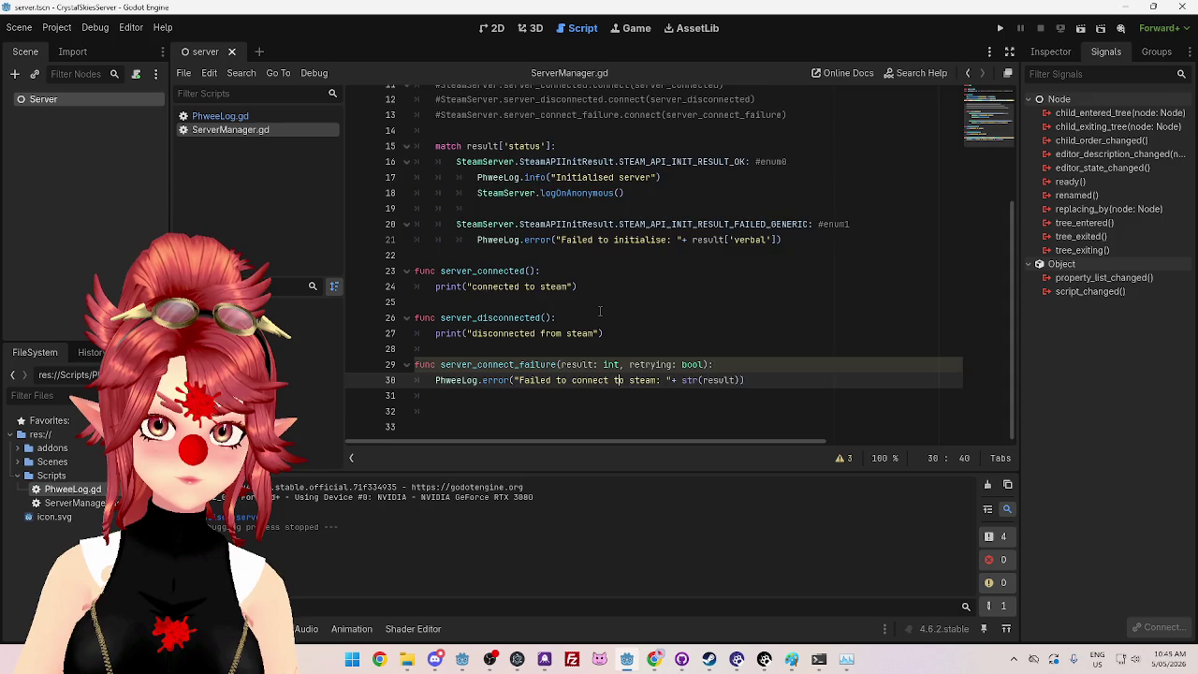
# Step: Uncomment the SteamServer signal connections on lines 11–13 and run the project again
pyautogui.scroll(1, 600, 311)
pyautogui.moveTo(795, 161)
pyautogui.mouseDown()
pyautogui.moveTo(421, 161)
pyautogui.moveTo(357, 129)
pyautogui.mouseUp()
pyautogui.hotkey('ctrl', 'k')
pyautogui.click(468, 192)
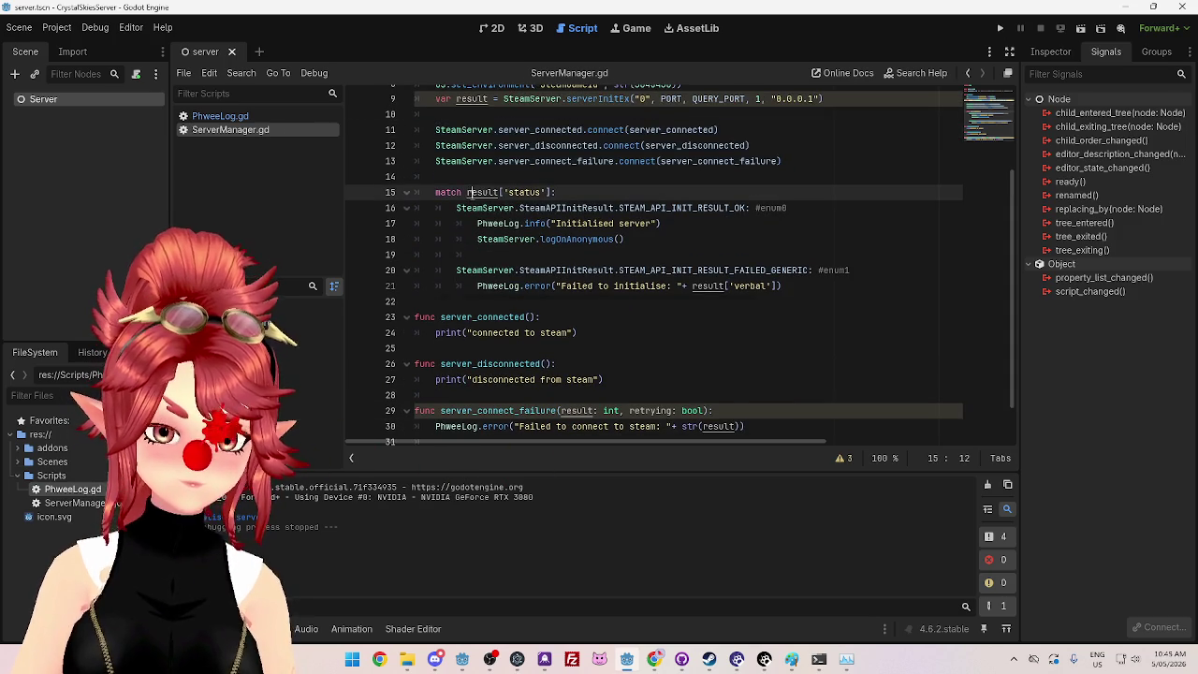
pyautogui.click(1012, 29)
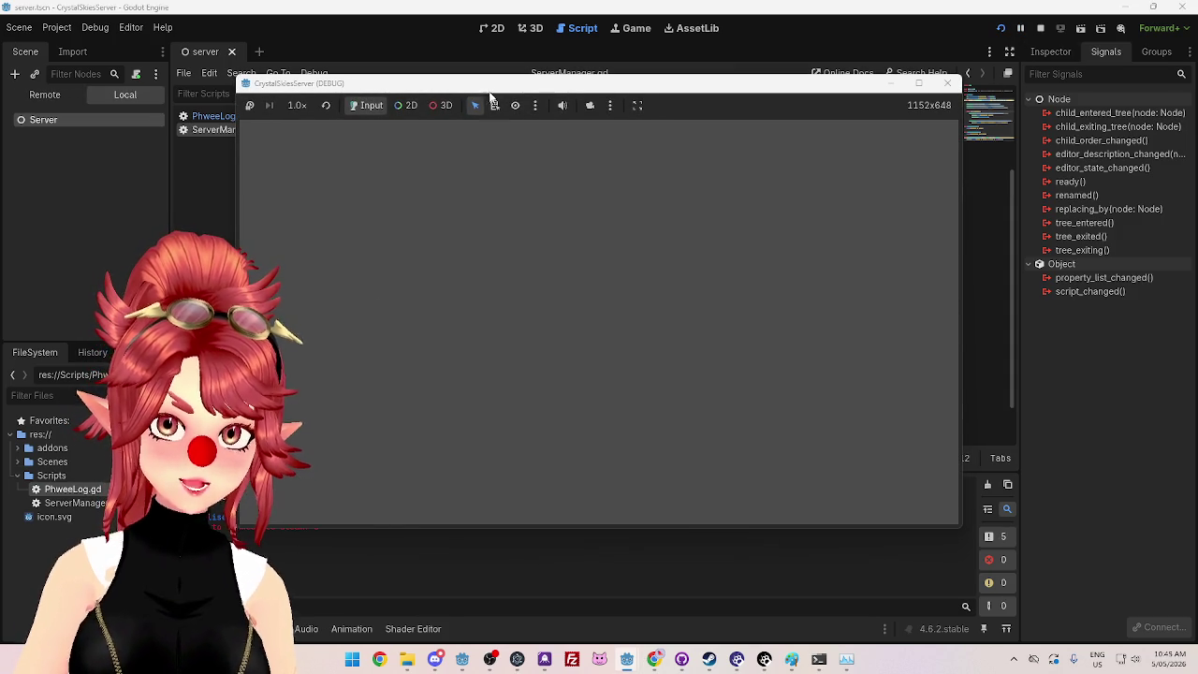
pyautogui.click(947, 83)
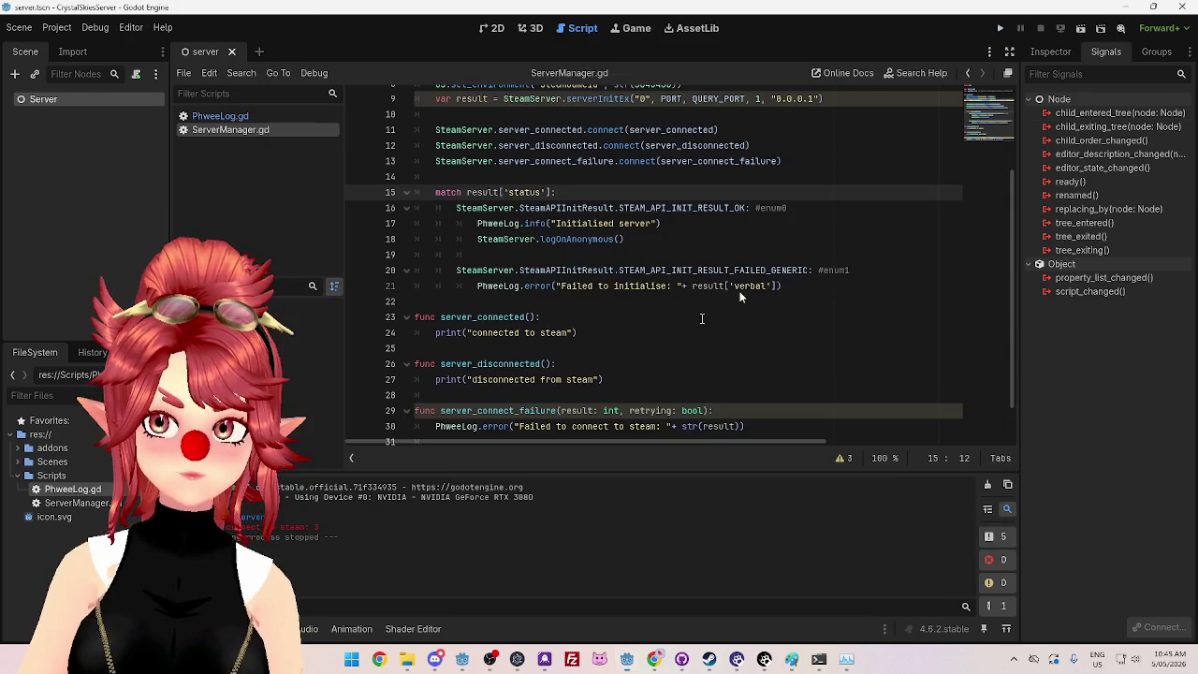
pyautogui.scroll(-1, 607, 316)
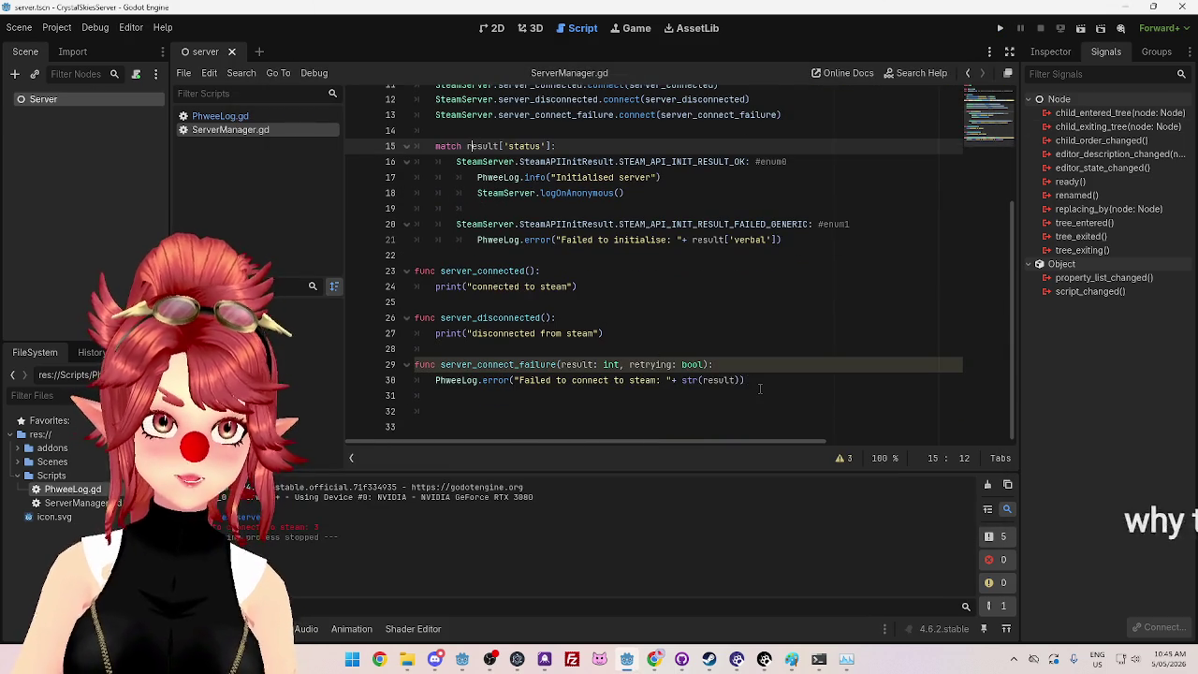
pyautogui.scroll(4, 586, 242)
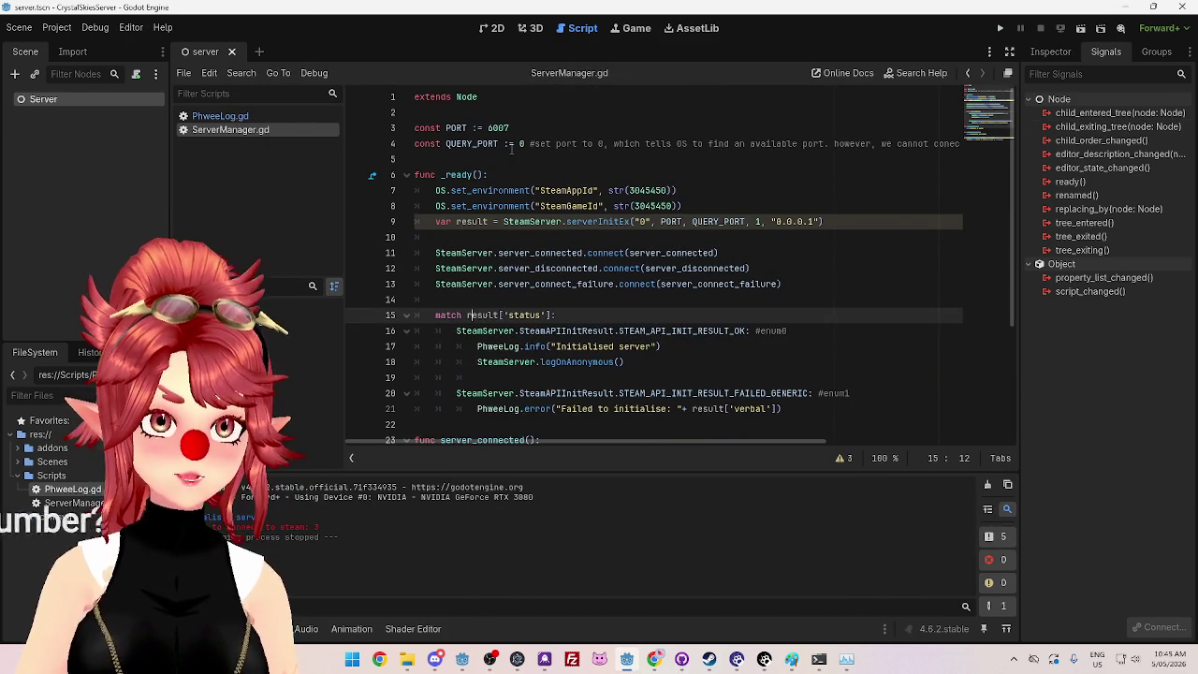
# Step: Change QUERY_PORT to 27015 and test-run the project, which reports InitGameServer failed
pyautogui.click(521, 144)
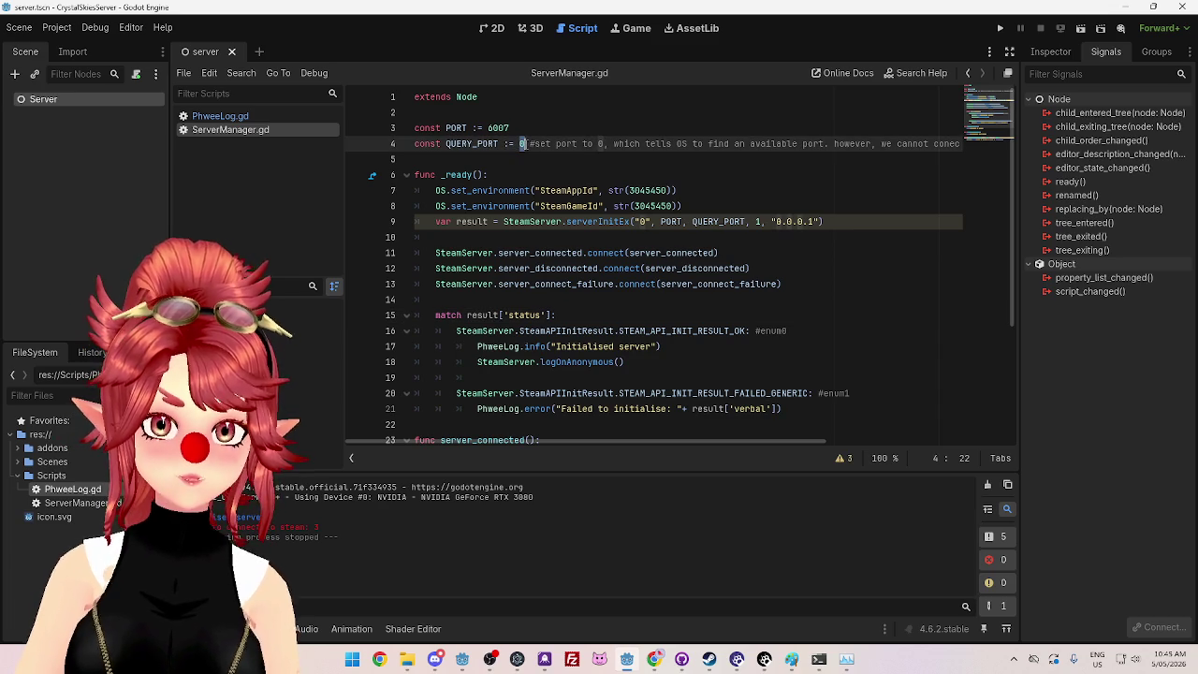
pyautogui.write('27015')
pyautogui.click(571, 173)
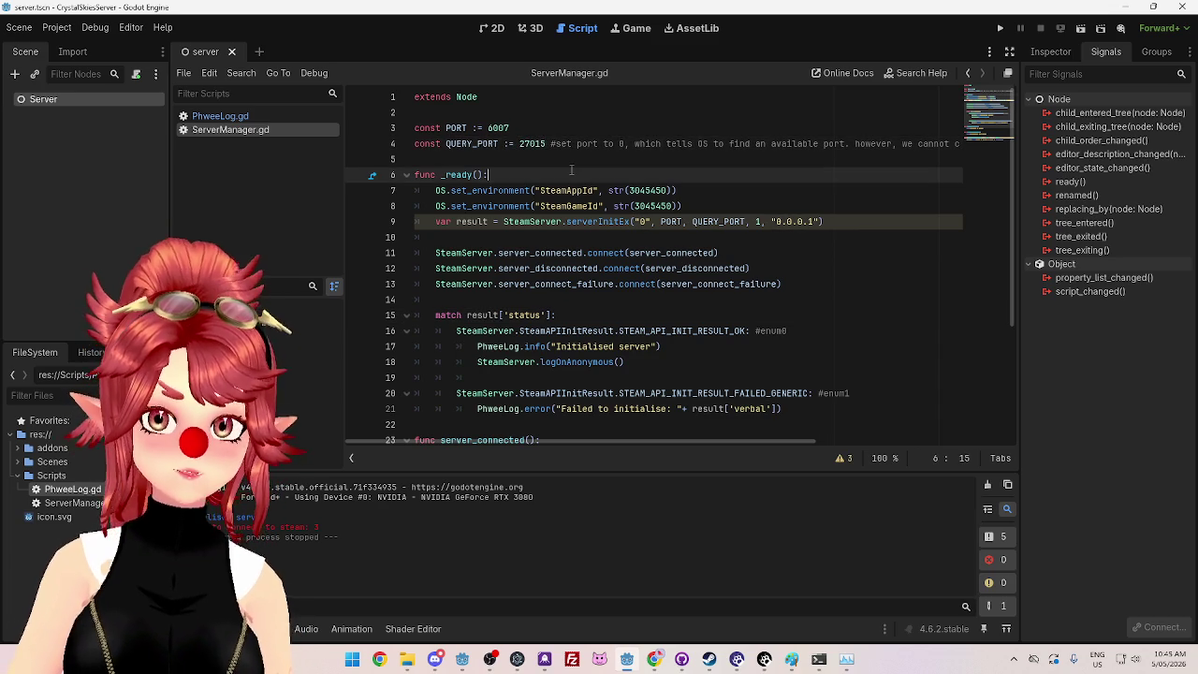
pyautogui.click(999, 28)
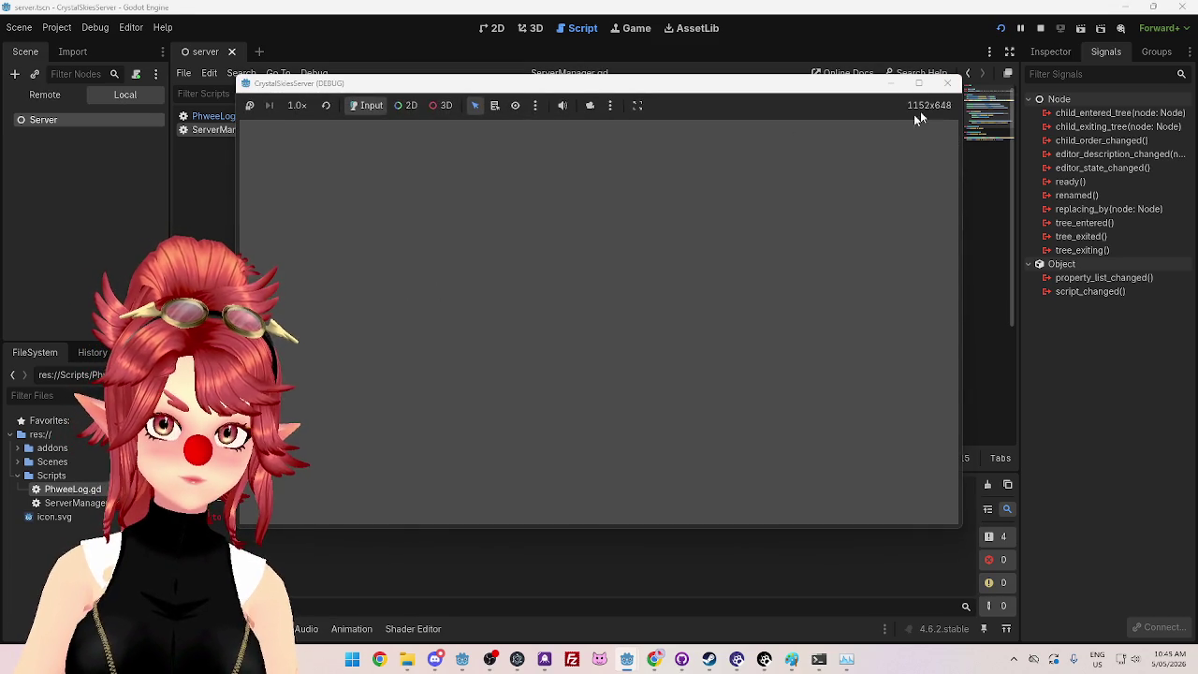
pyautogui.click(947, 83)
# Step: Set QUERY_PORT back to 0
pyautogui.moveTo(521, 144); pyautogui.dragTo(544, 144)
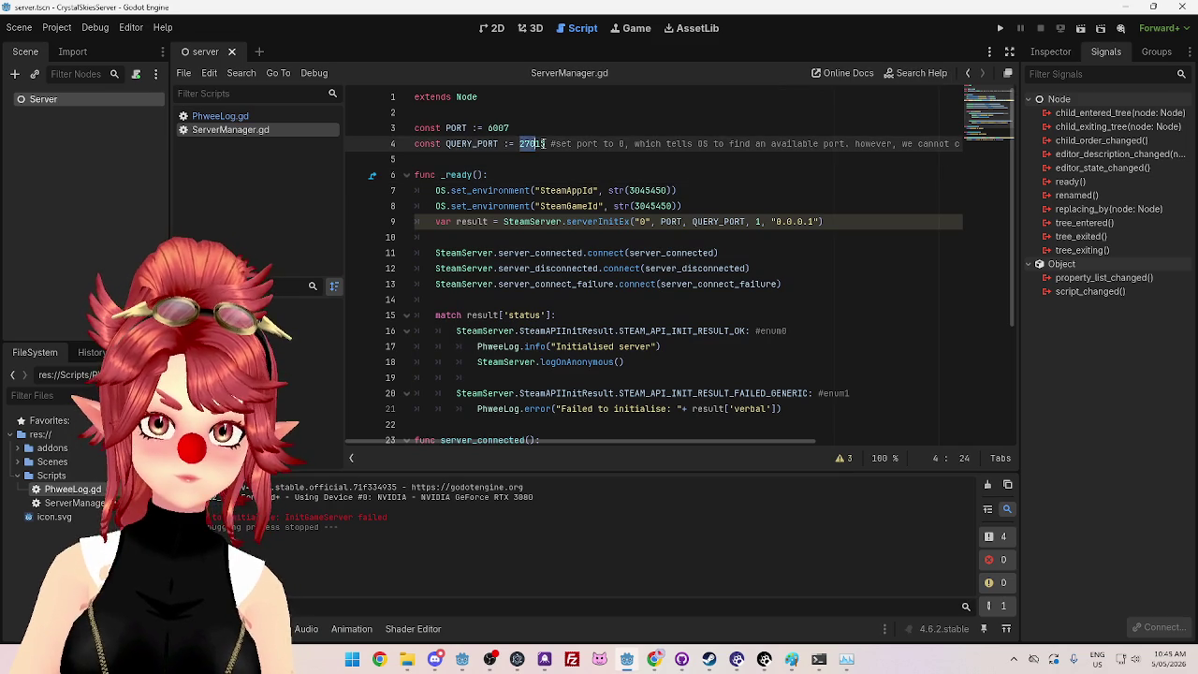
pyautogui.write('0')
pyautogui.click(585, 174)
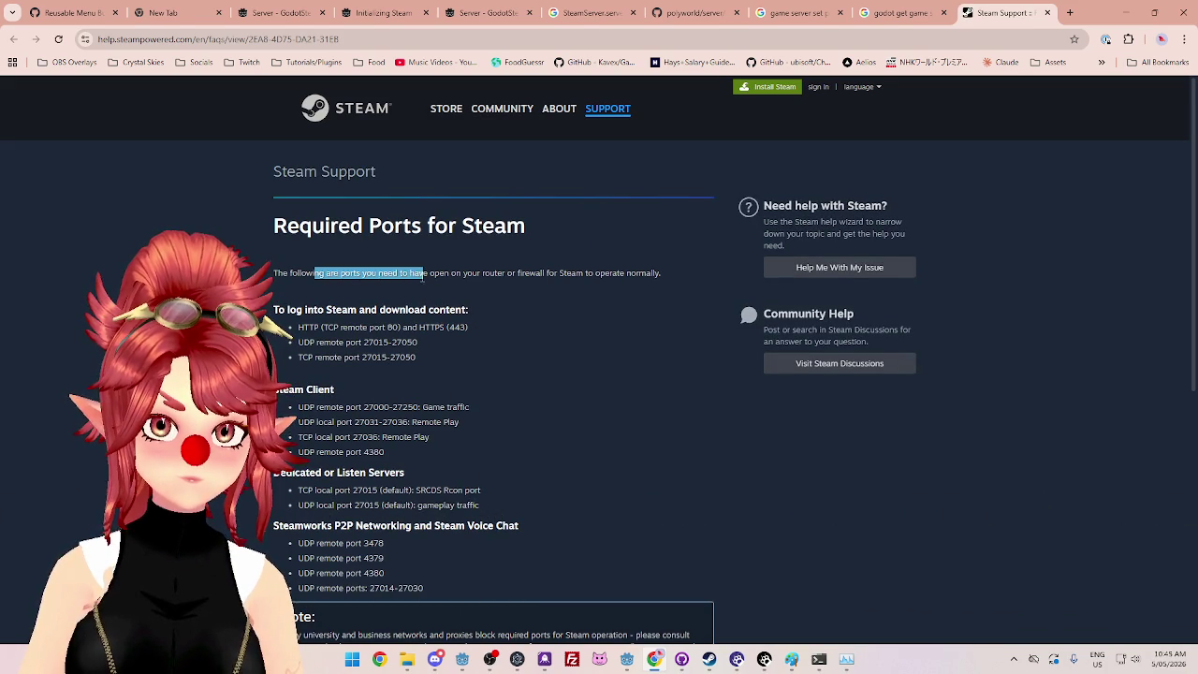
# Step: Read the Required Ports for Steam page, including the Dedicated or Listen Servers game traffic port, then bring up the Steam client
pyautogui.moveTo(338, 228); pyautogui.dragTo(483, 228)
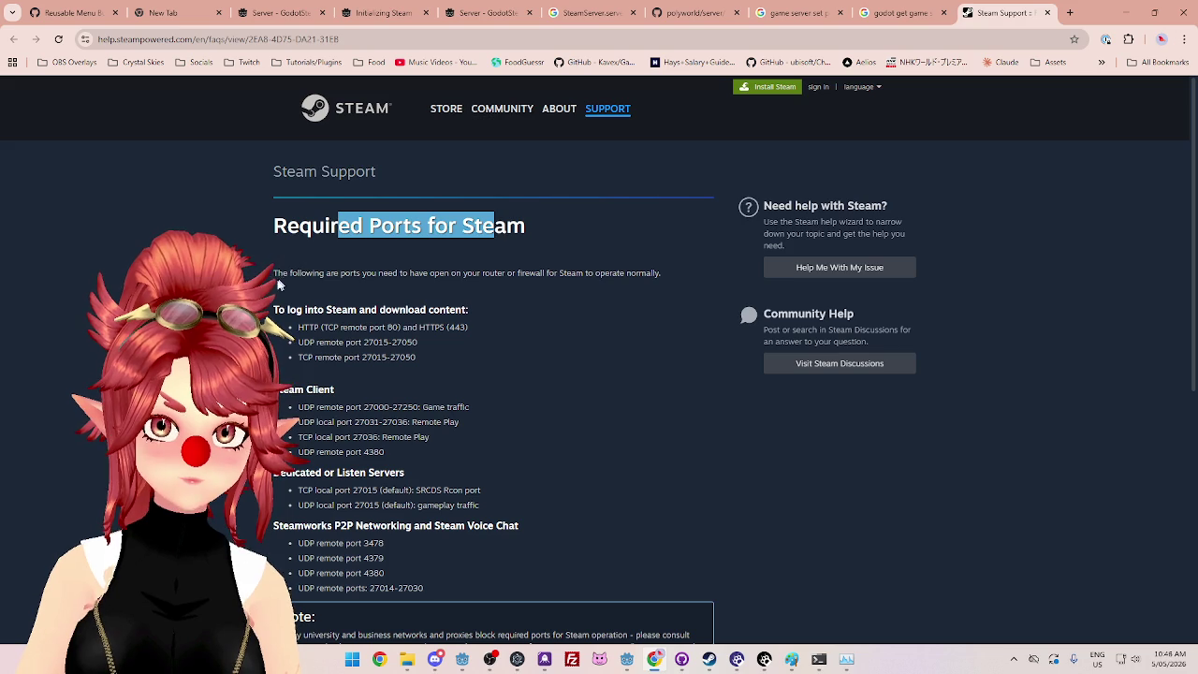
pyautogui.moveTo(279, 281); pyautogui.dragTo(326, 272)
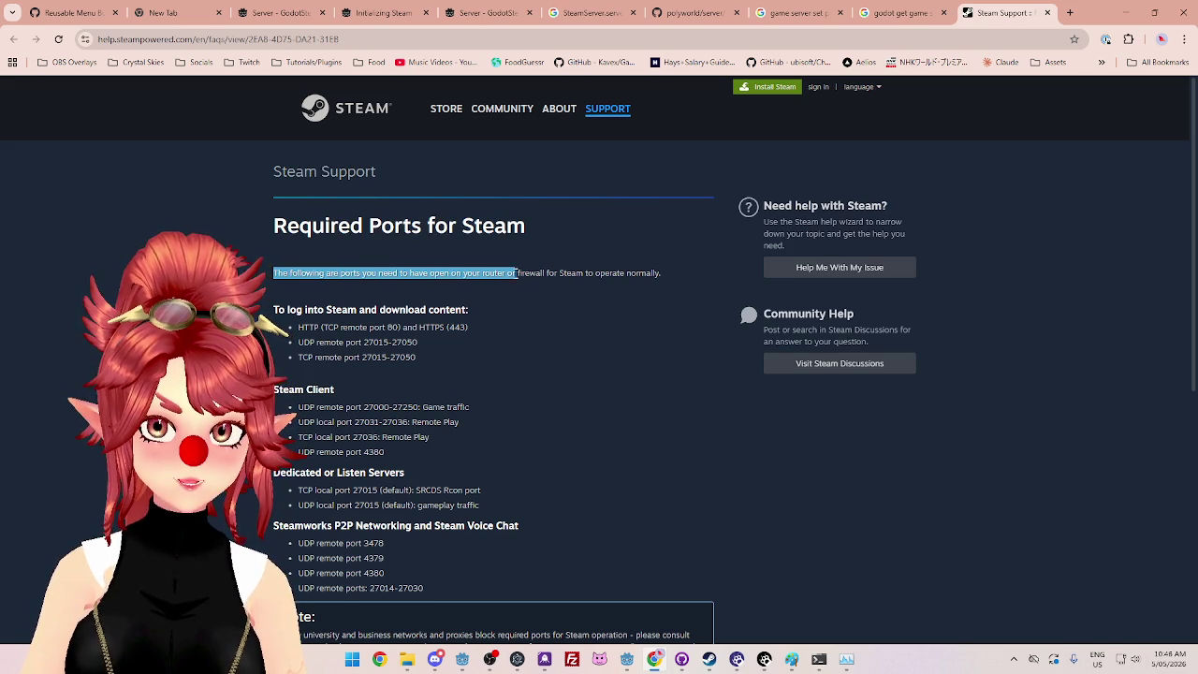
pyautogui.moveTo(607, 279); pyautogui.dragTo(631, 275)
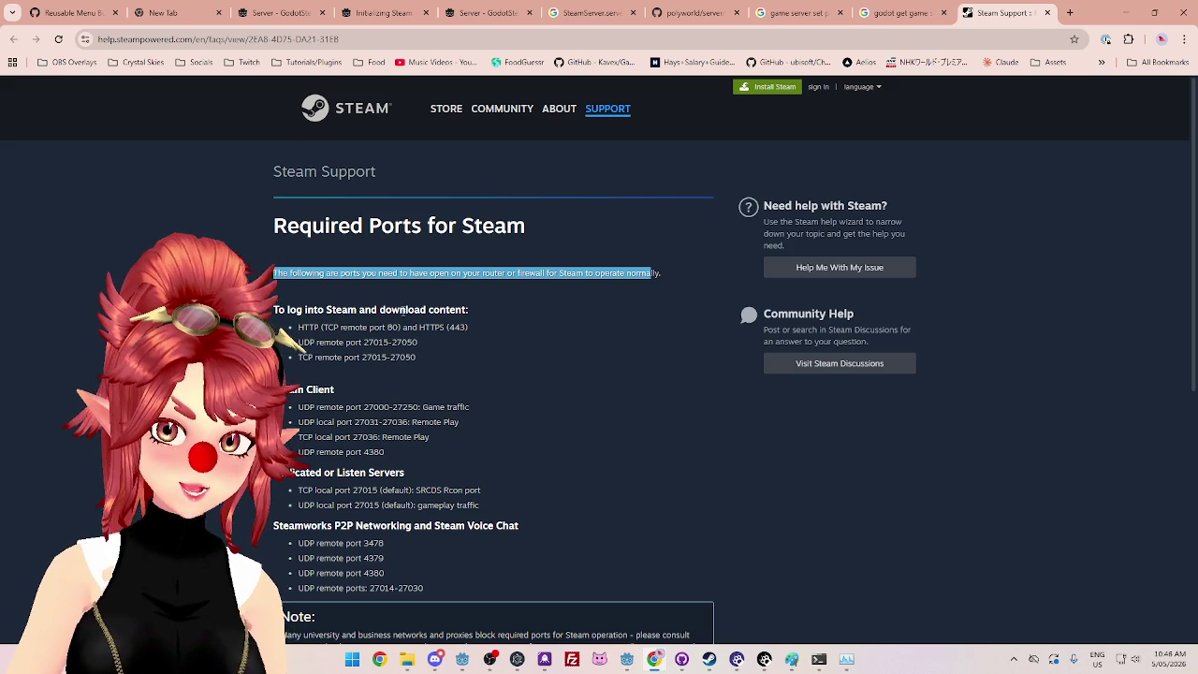
pyautogui.scroll(-2, 448, 519)
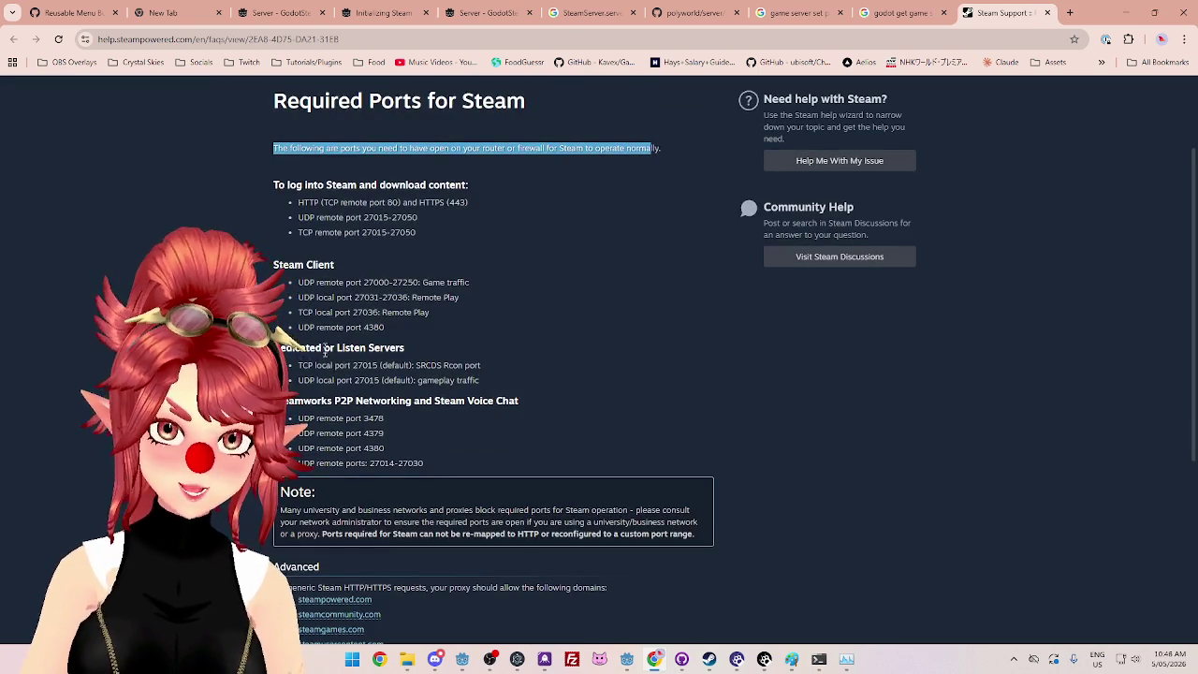
pyautogui.moveTo(275, 347)
pyautogui.mouseDown()
pyautogui.moveTo(384, 346)
pyautogui.moveTo(370, 364)
pyautogui.mouseUp()
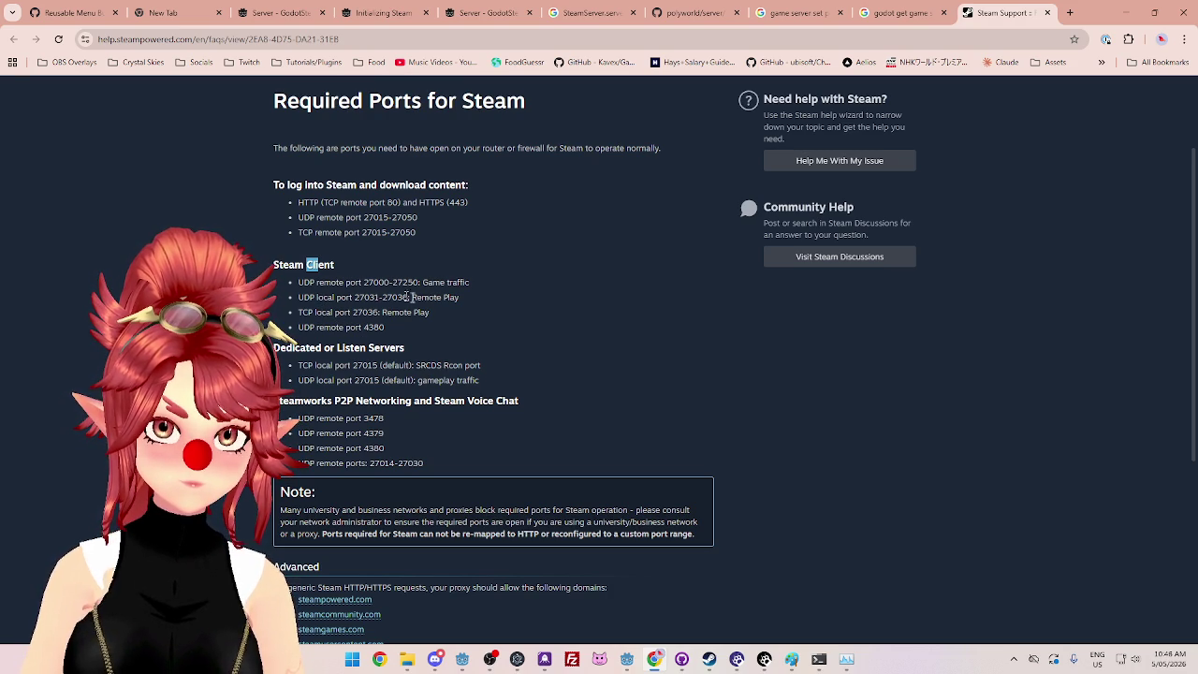
pyautogui.moveTo(432, 282); pyautogui.dragTo(469, 281)
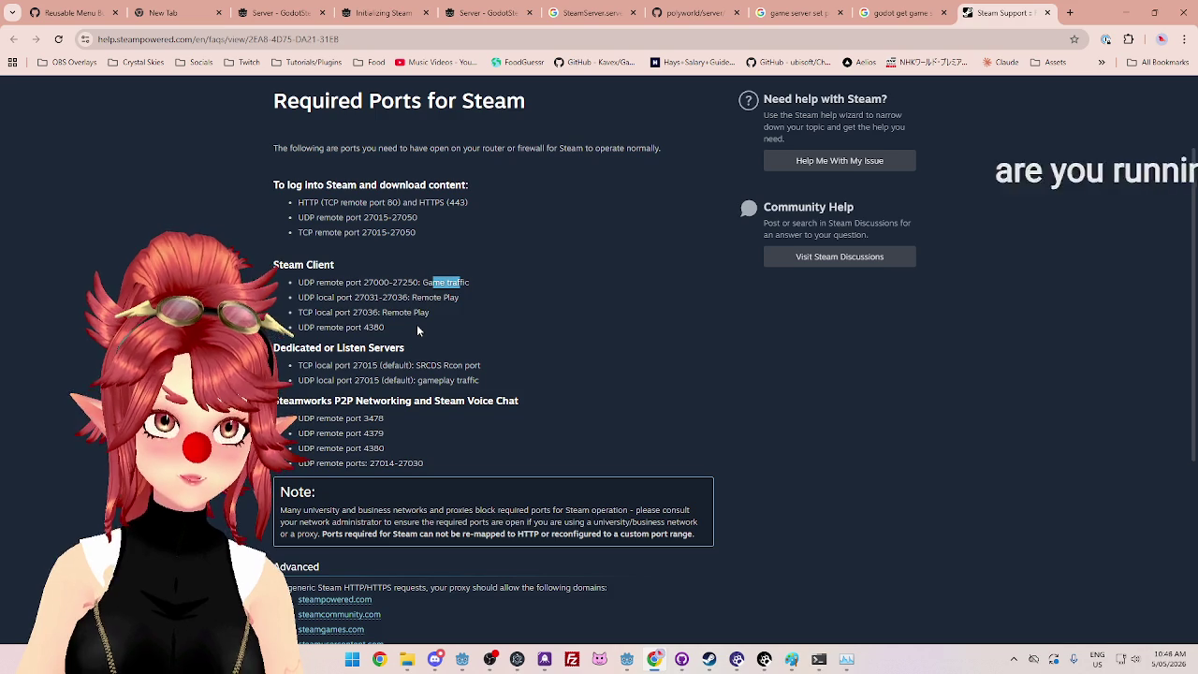
pyautogui.scroll(-1, 418, 330)
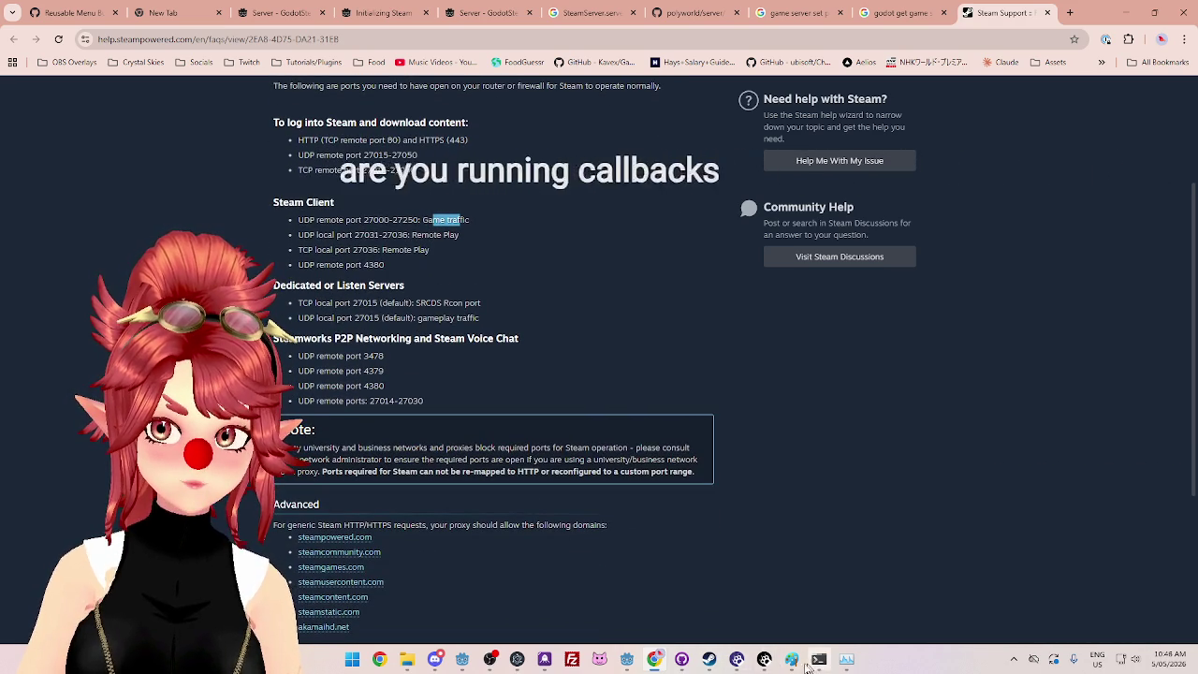
pyautogui.click(710, 659)
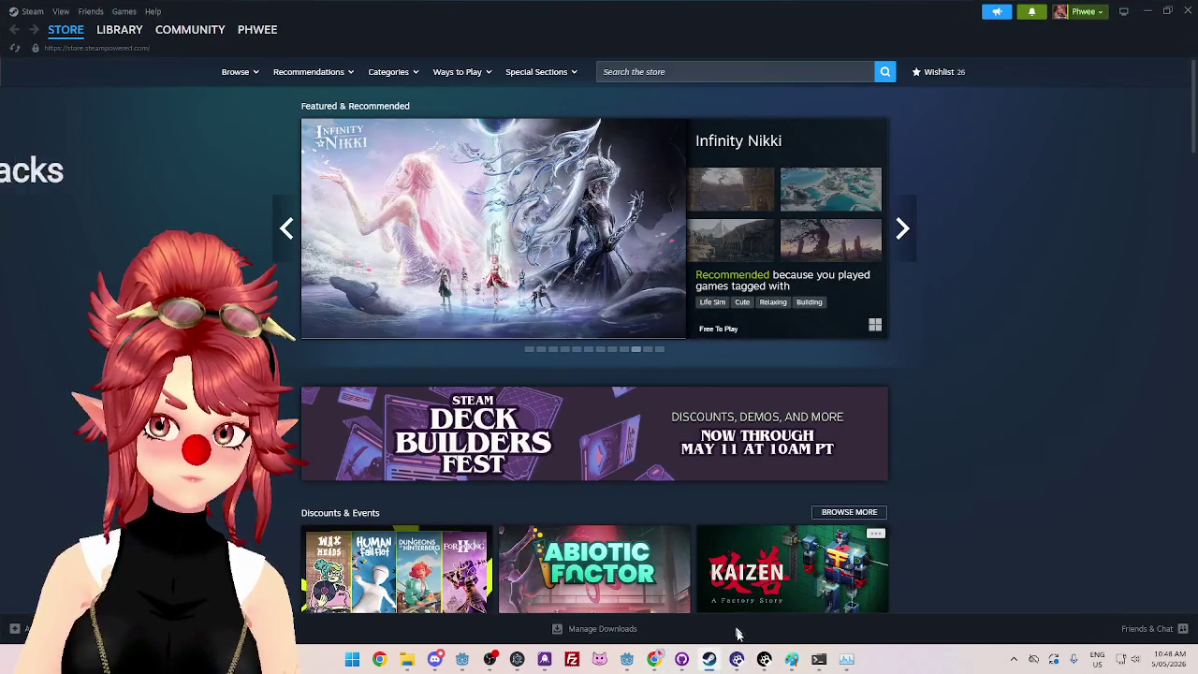
pyautogui.click(626, 660)
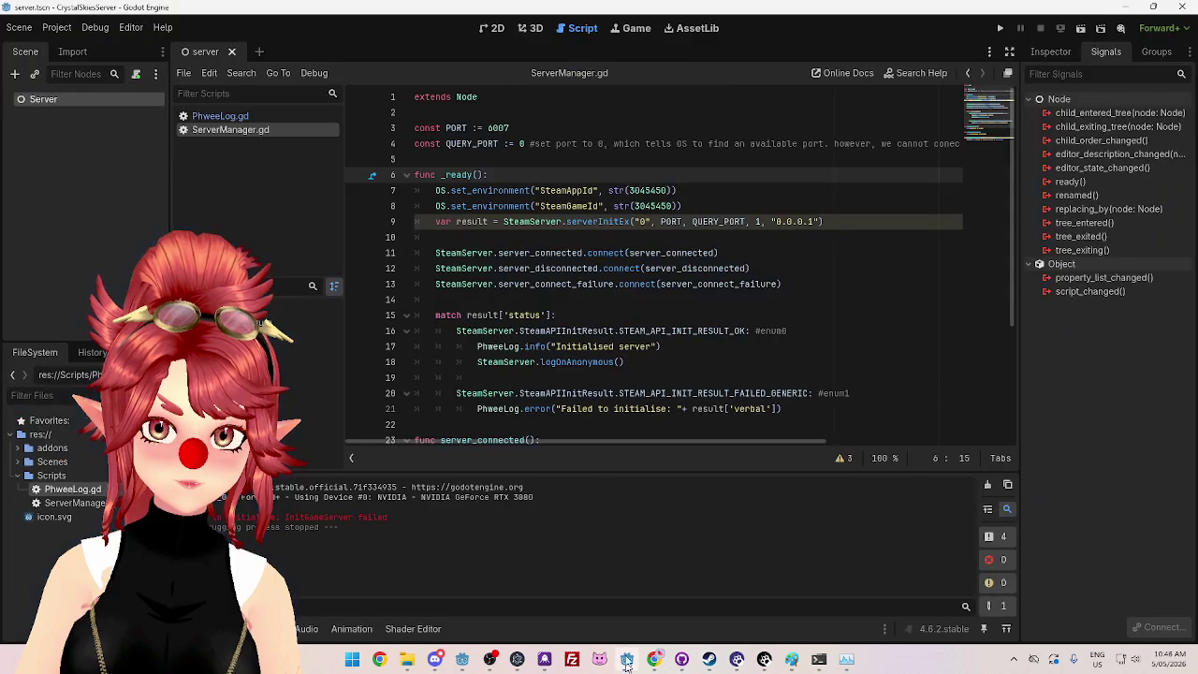
pyautogui.click(57, 27)
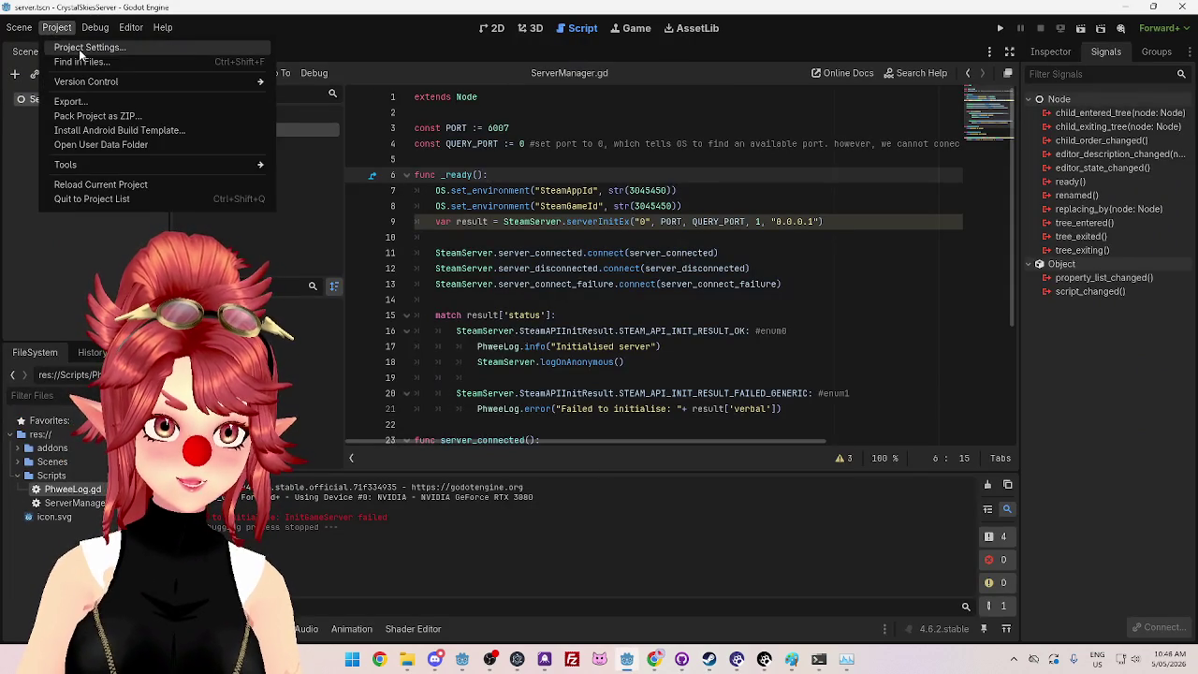
pyautogui.click(78, 47)
pyautogui.scroll(-10, 309, 449)
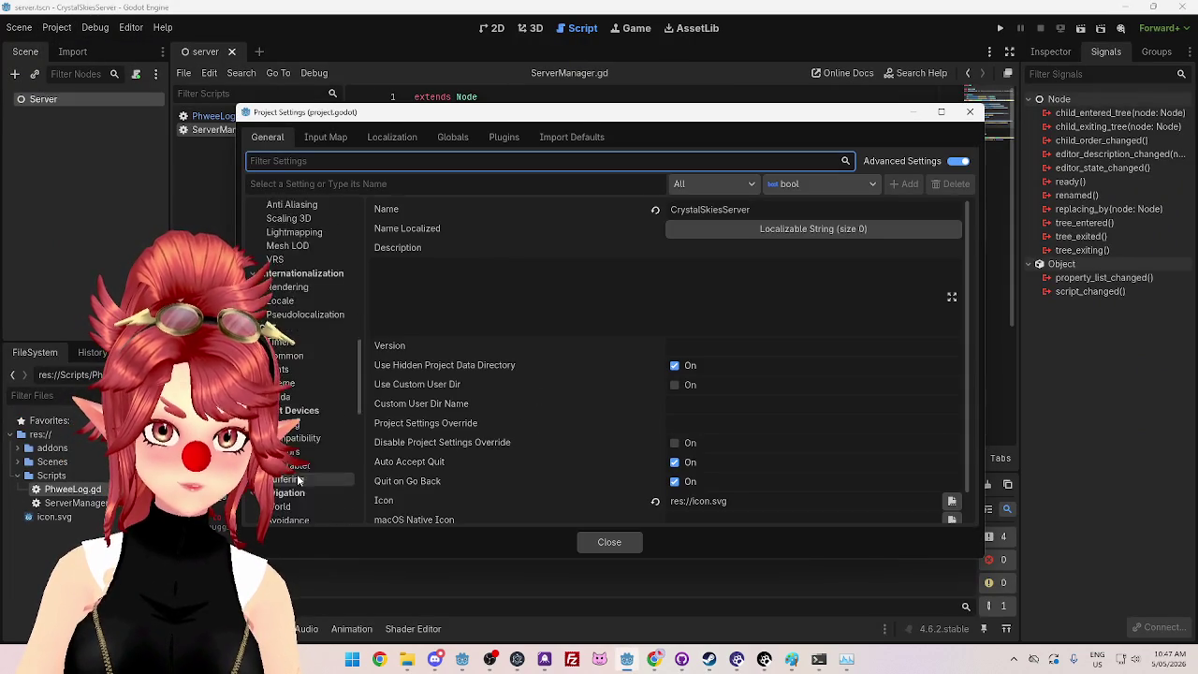
pyautogui.click(288, 473)
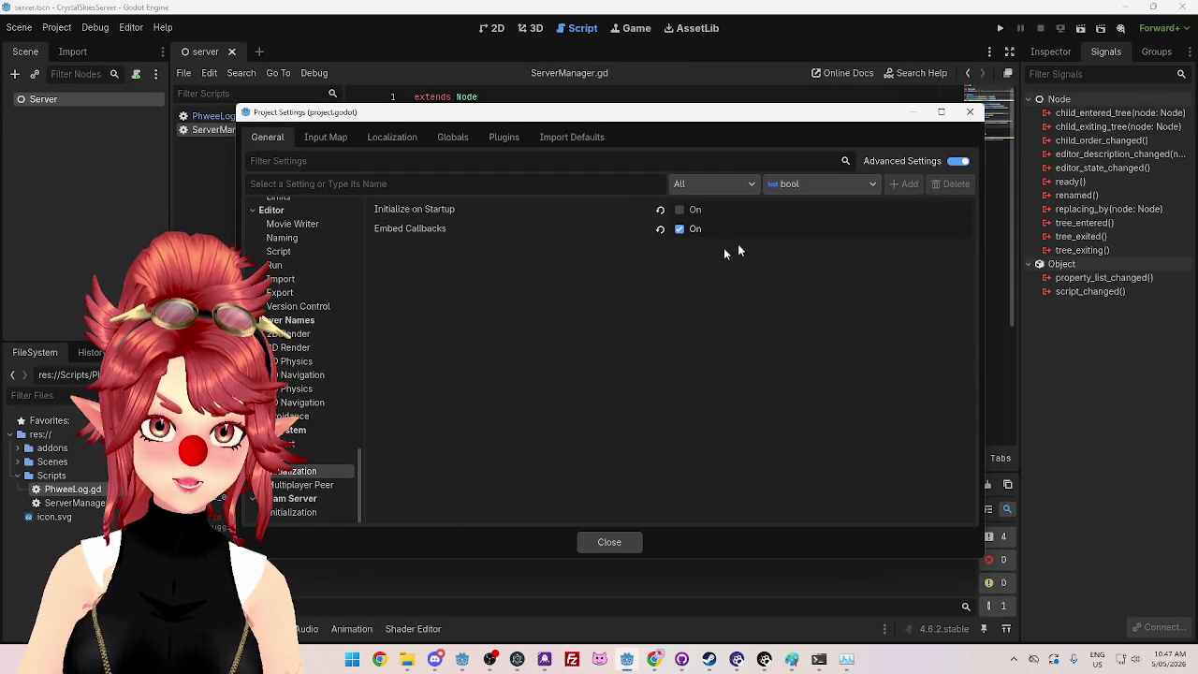
pyautogui.click(301, 513)
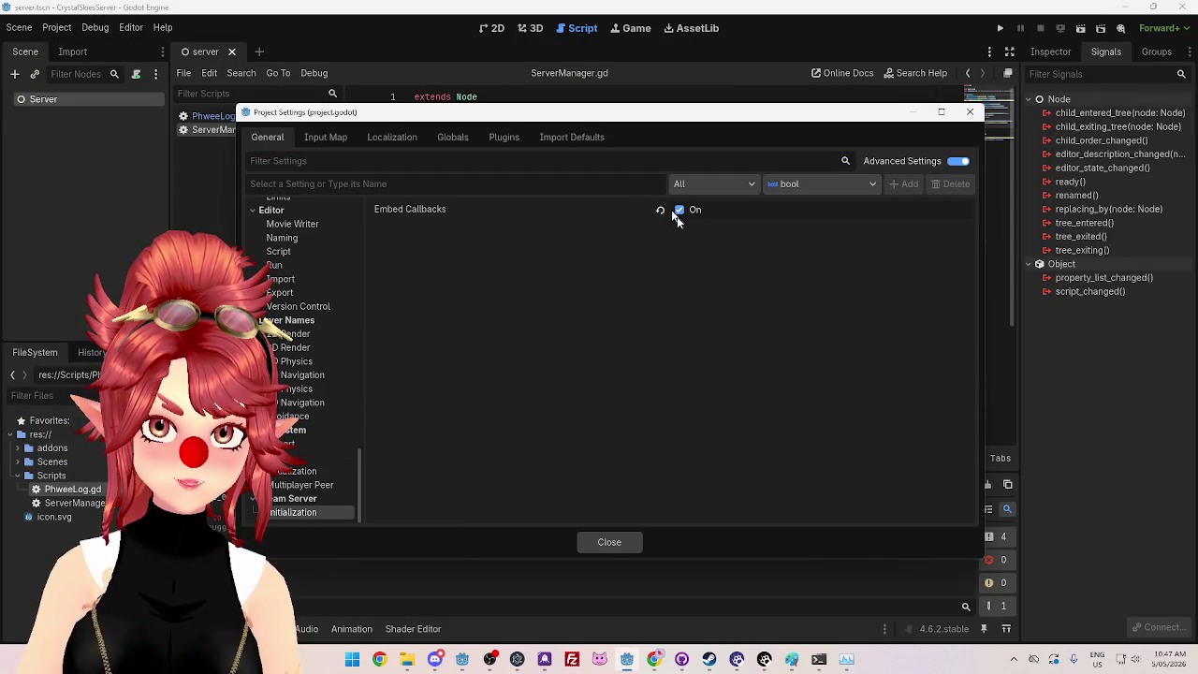
pyautogui.click(609, 543)
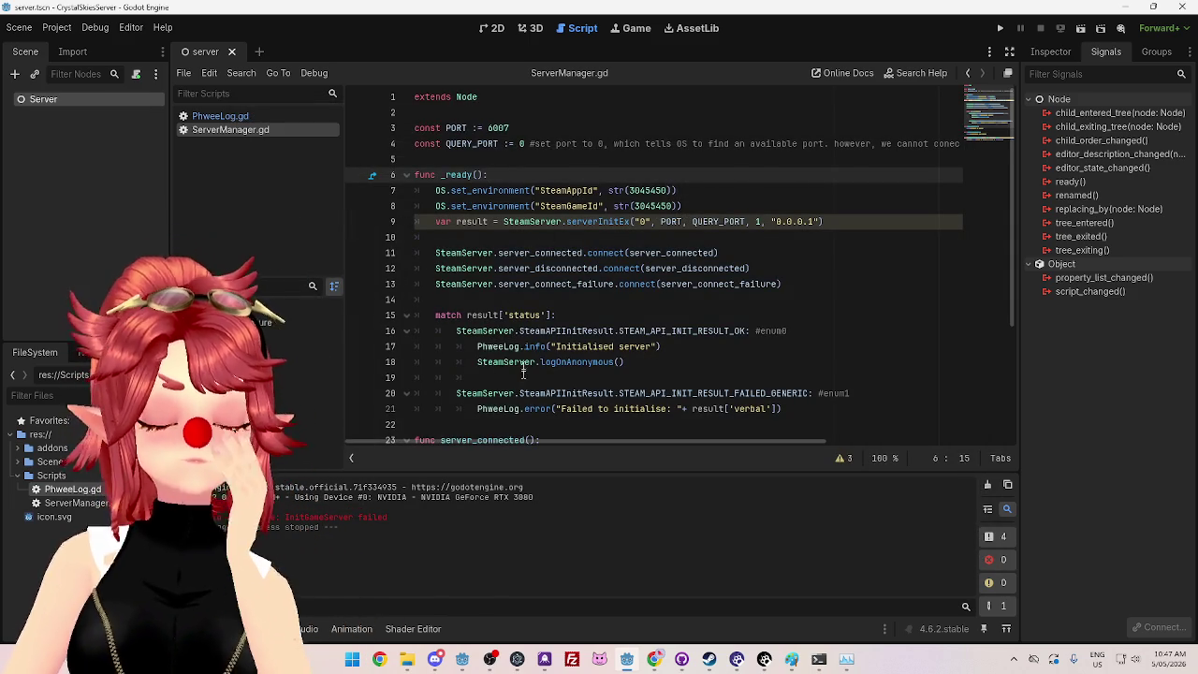
pyautogui.click(538, 122)
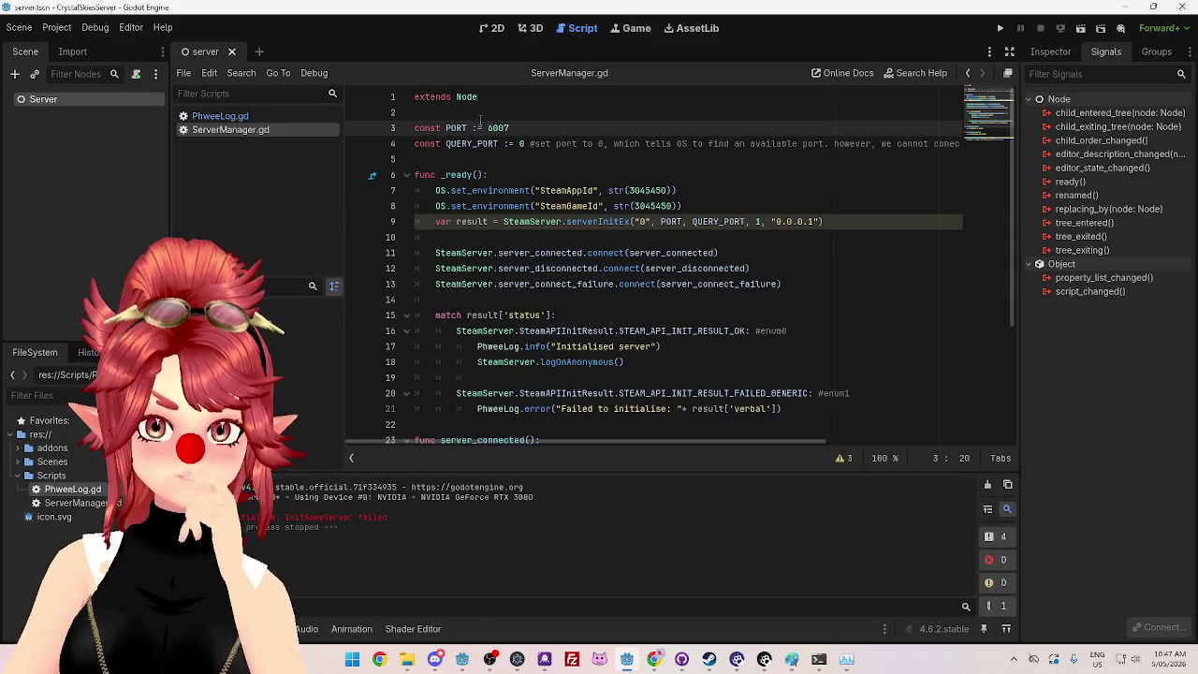
# Step: Add a PORT comment with the netstat -ano | findstr 34296 command, noting to check Task Manager if the number changes
pyautogui.click(830, 662)
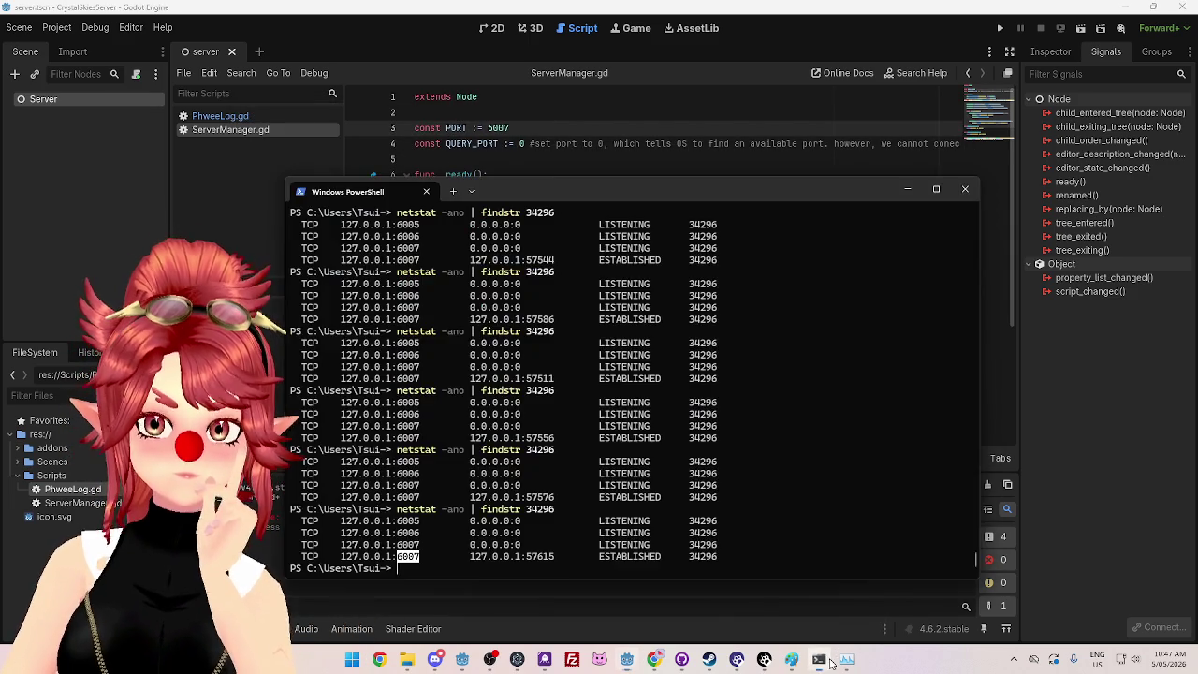
pyautogui.press('Up')
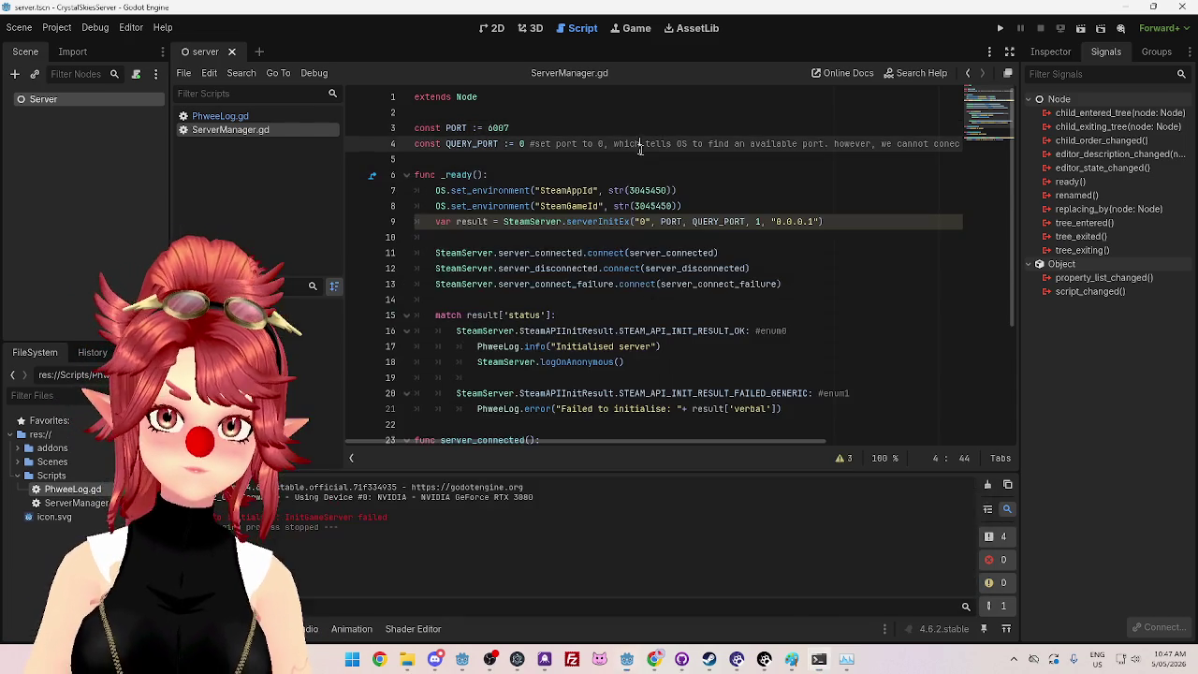
pyautogui.click(538, 126)
pyautogui.write('#netstat -ano | findstr 34296  in terminal will let')
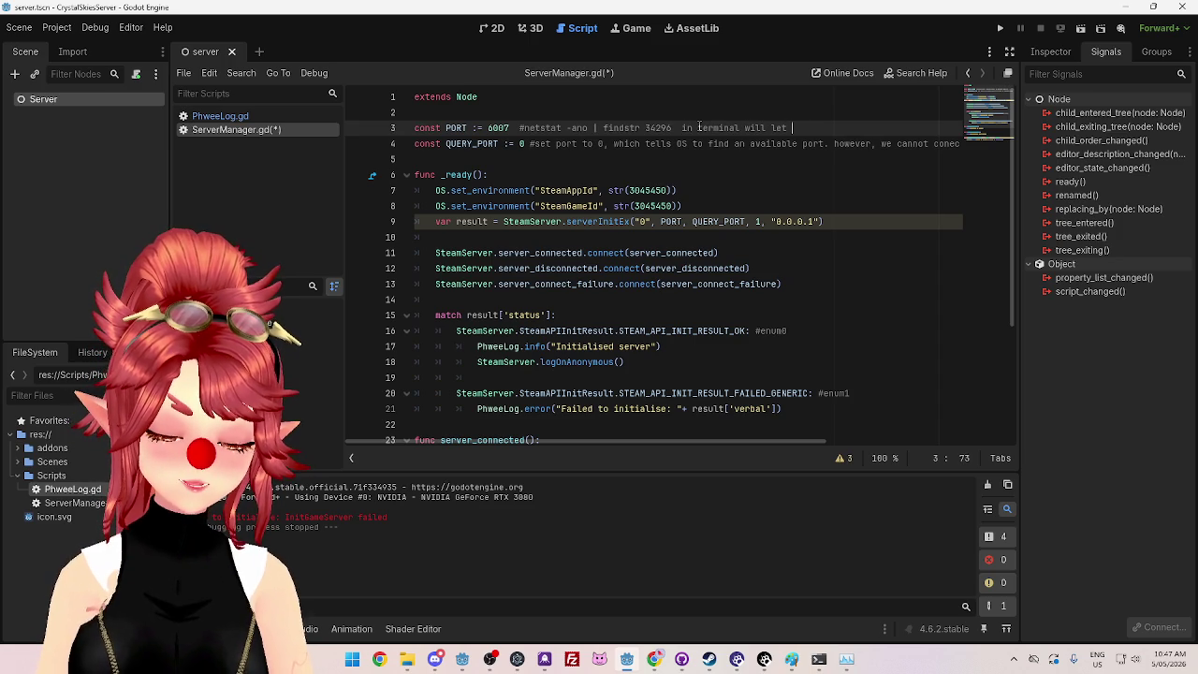
pyautogui.write('you look for')
pyautogui.press('BackSpace')
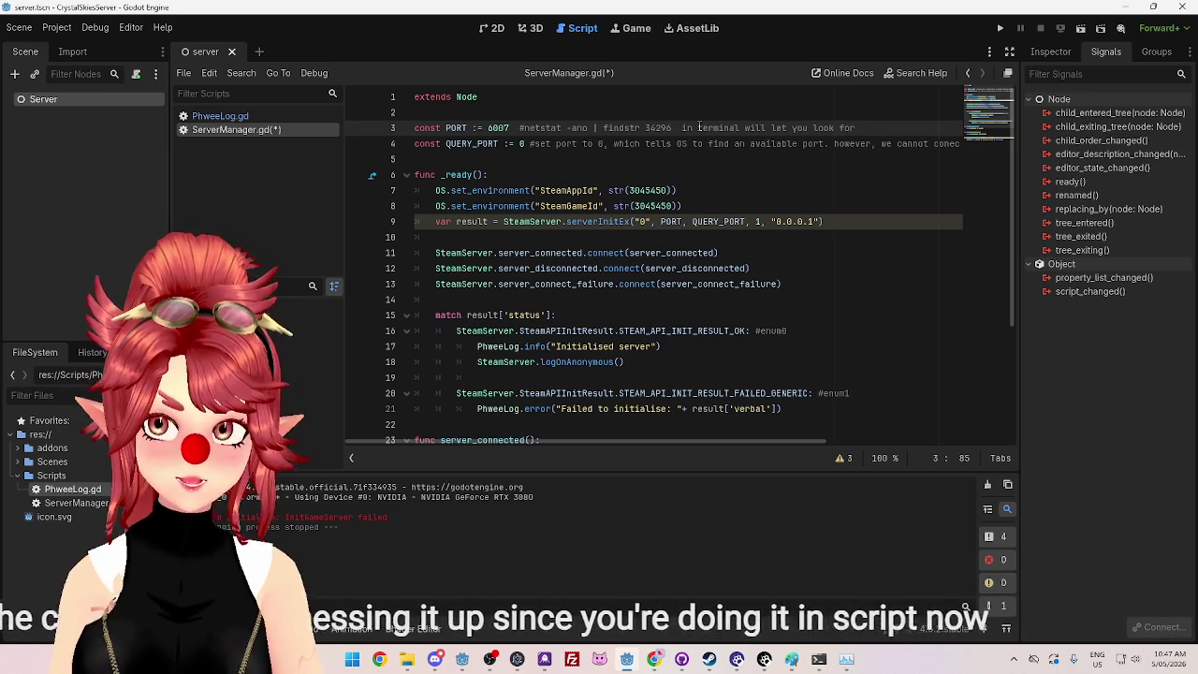
pyautogui.press('BackSpace')
pyautogui.press('BackSpace')
pyautogui.press('BackSpace')
pyautogui.write('watch conne')
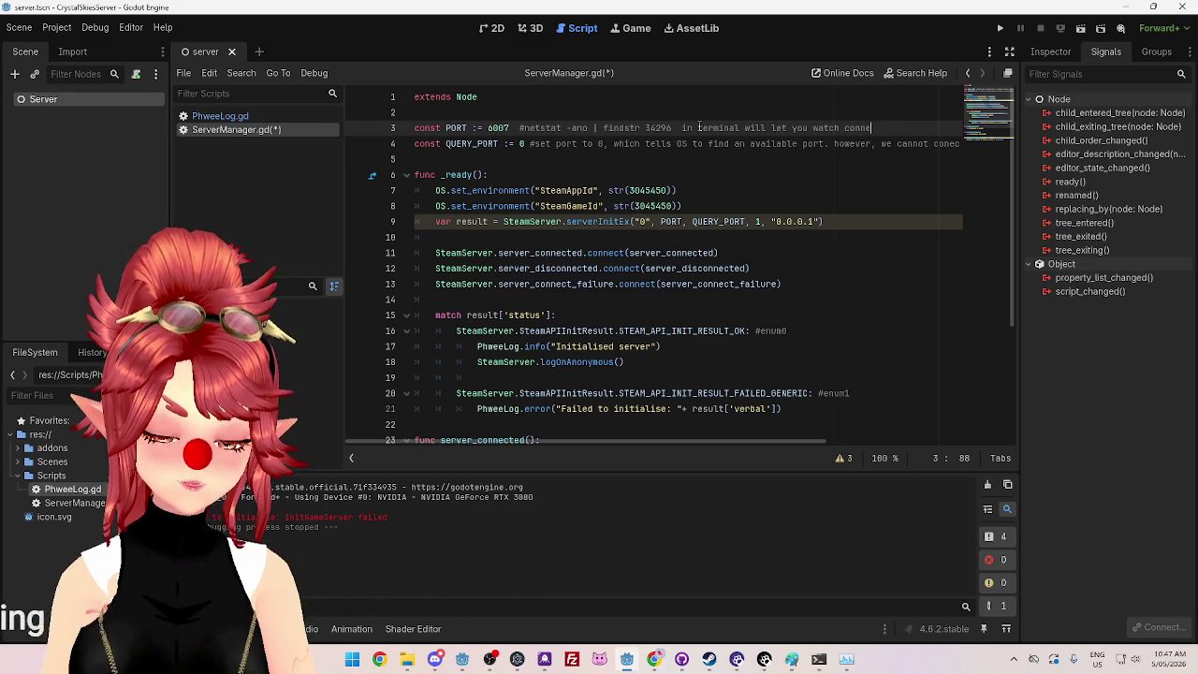
pyautogui.write(' for ')
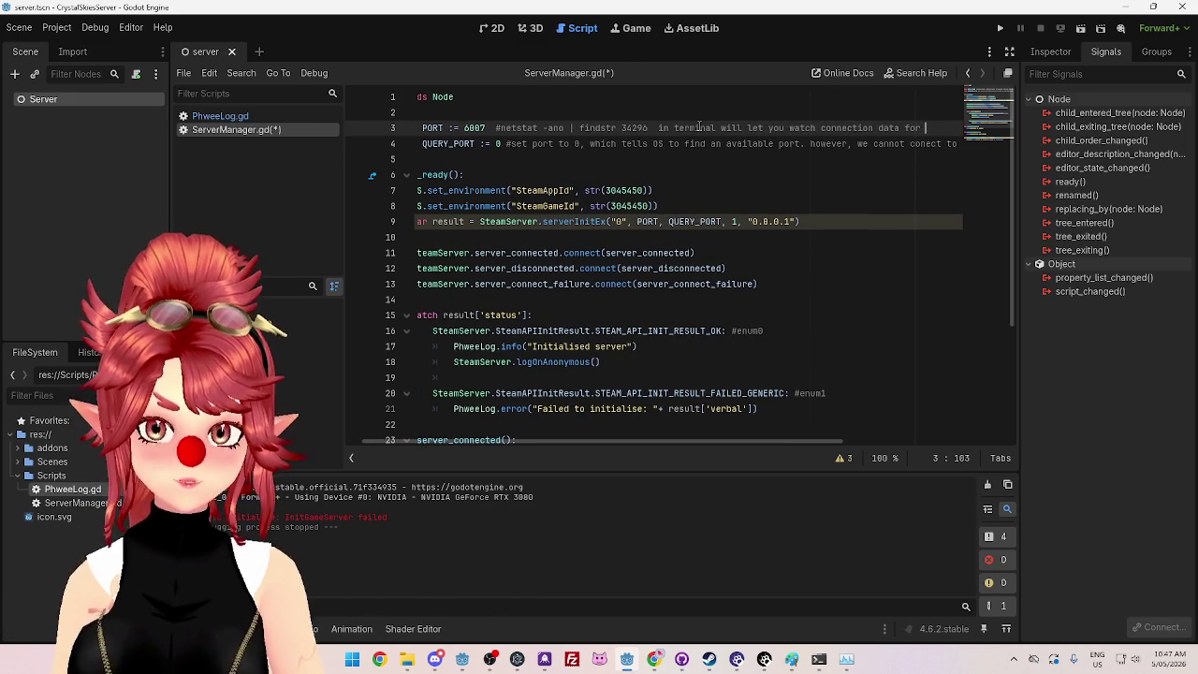
pyautogui.write('appd ')
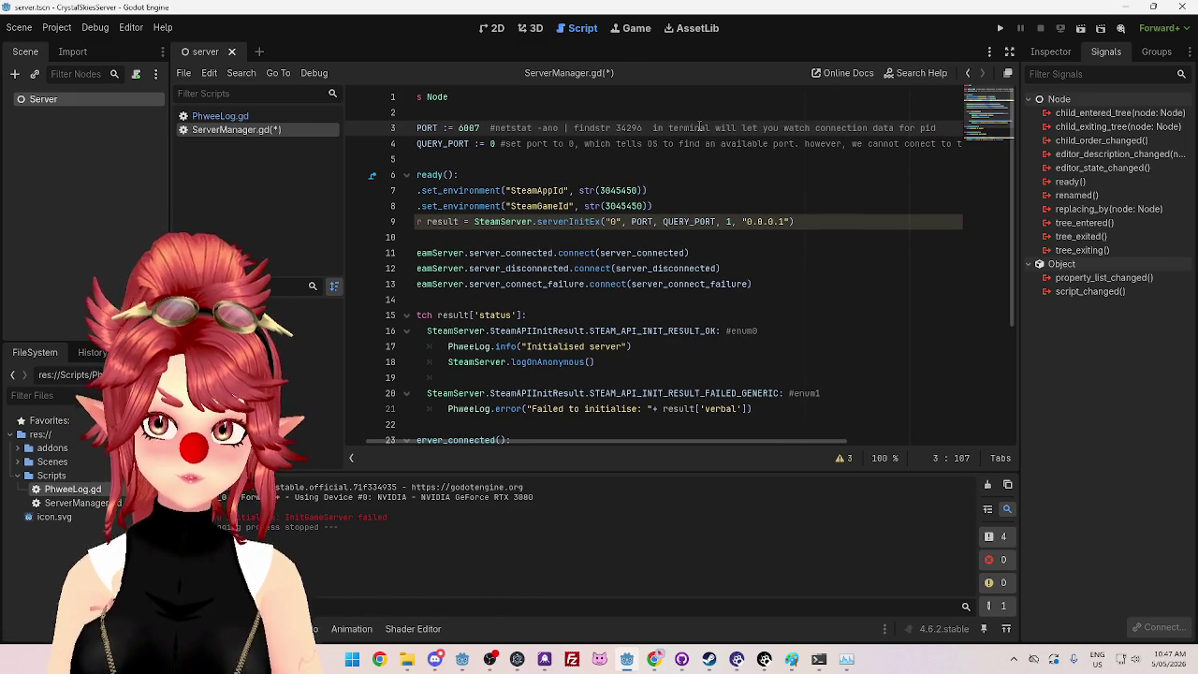
pyautogui.write('3')
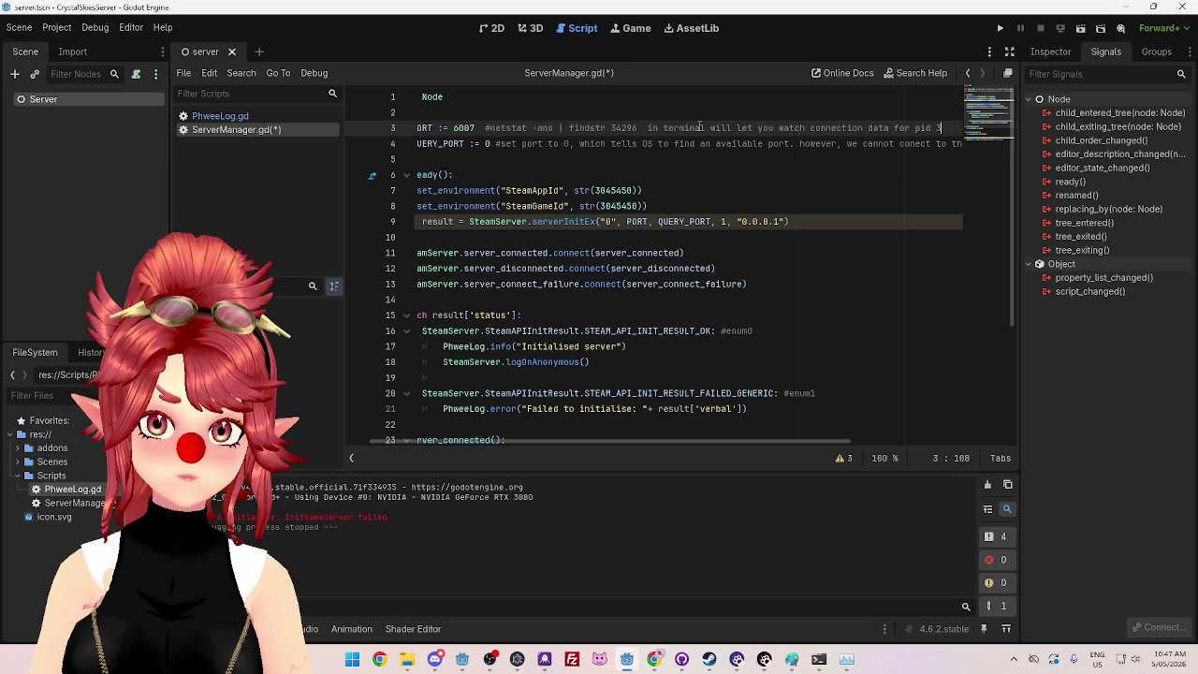
pyautogui.write('4296 ()')
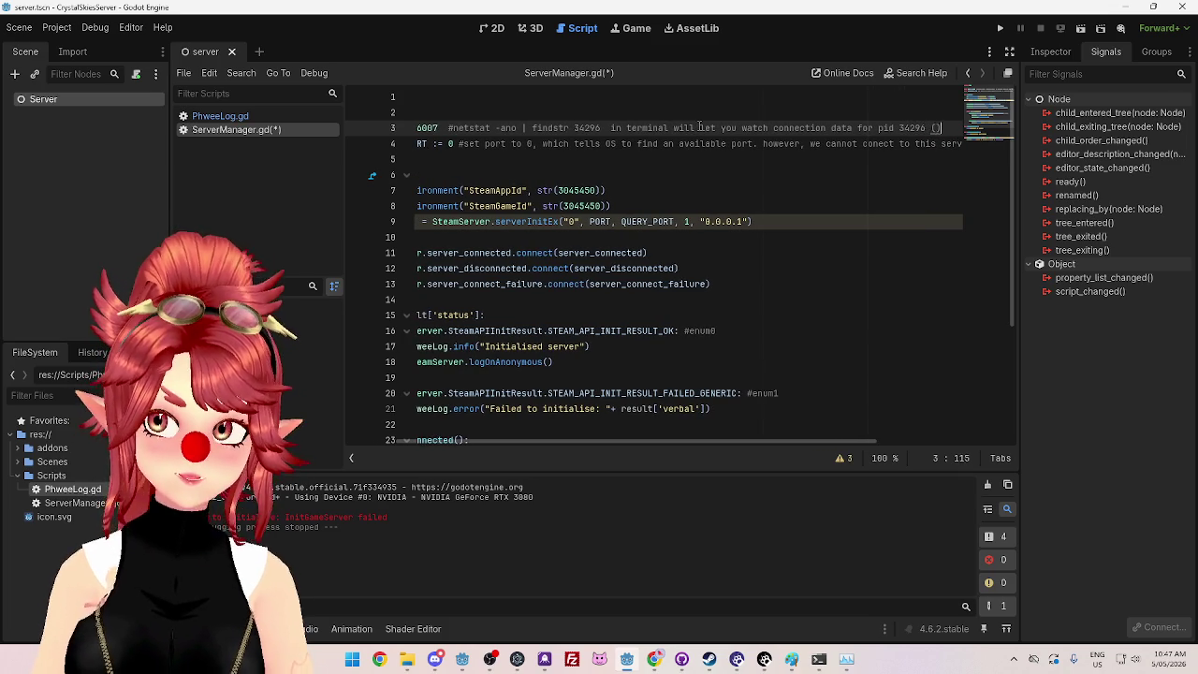
pyautogui.write('check in task manager')
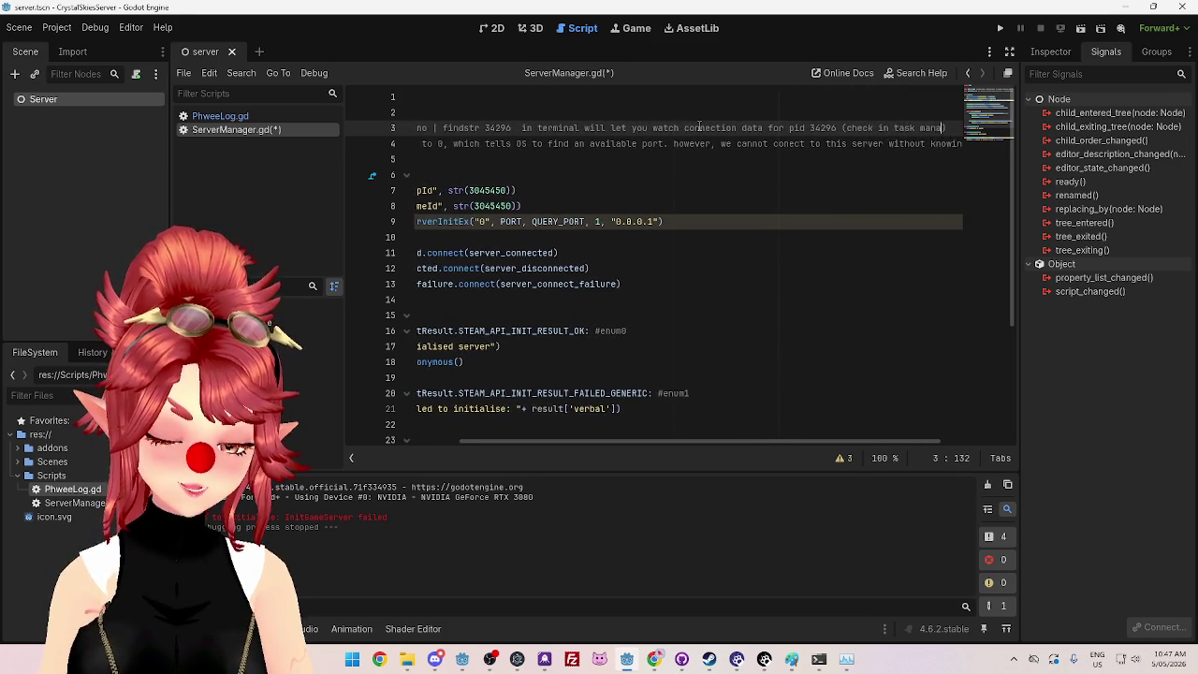
pyautogui.write(' f')
pyautogui.write('if numebr change')
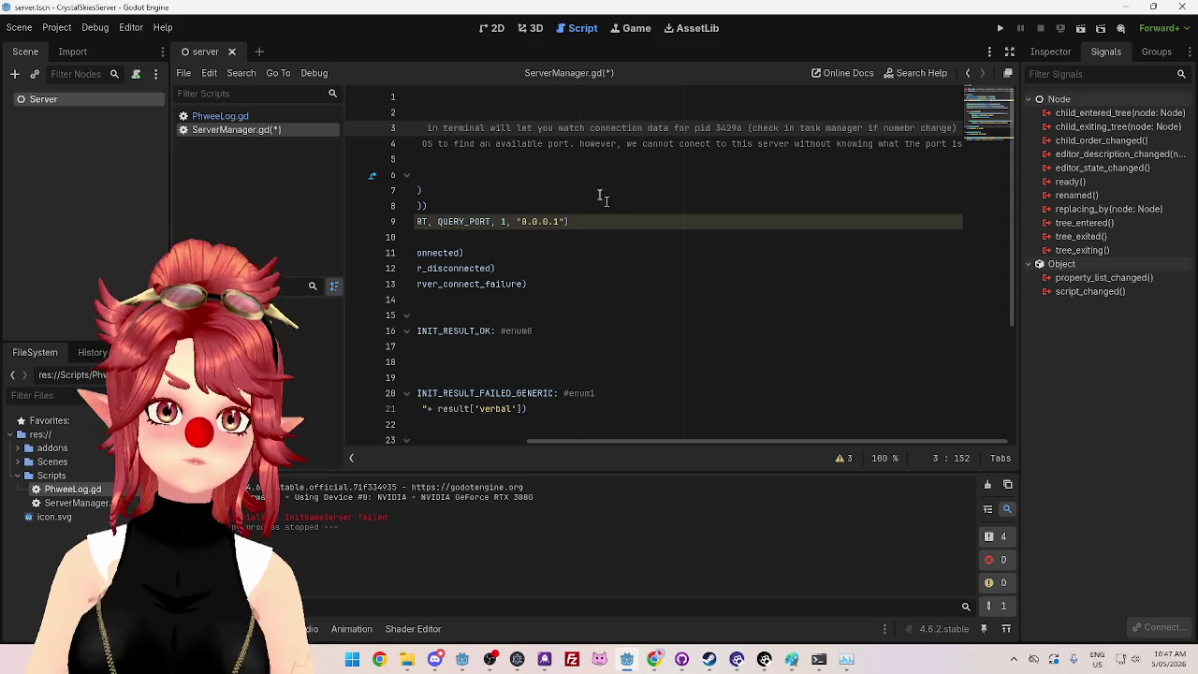
pyautogui.click(659, 174)
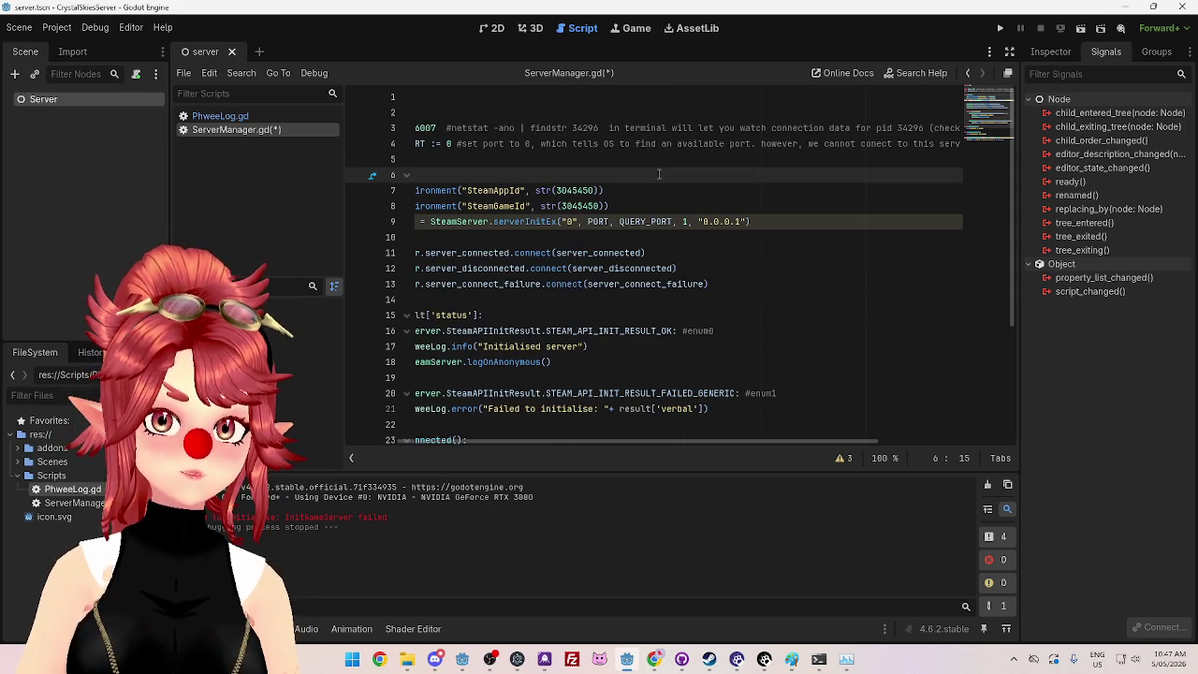
pyautogui.click(711, 157)
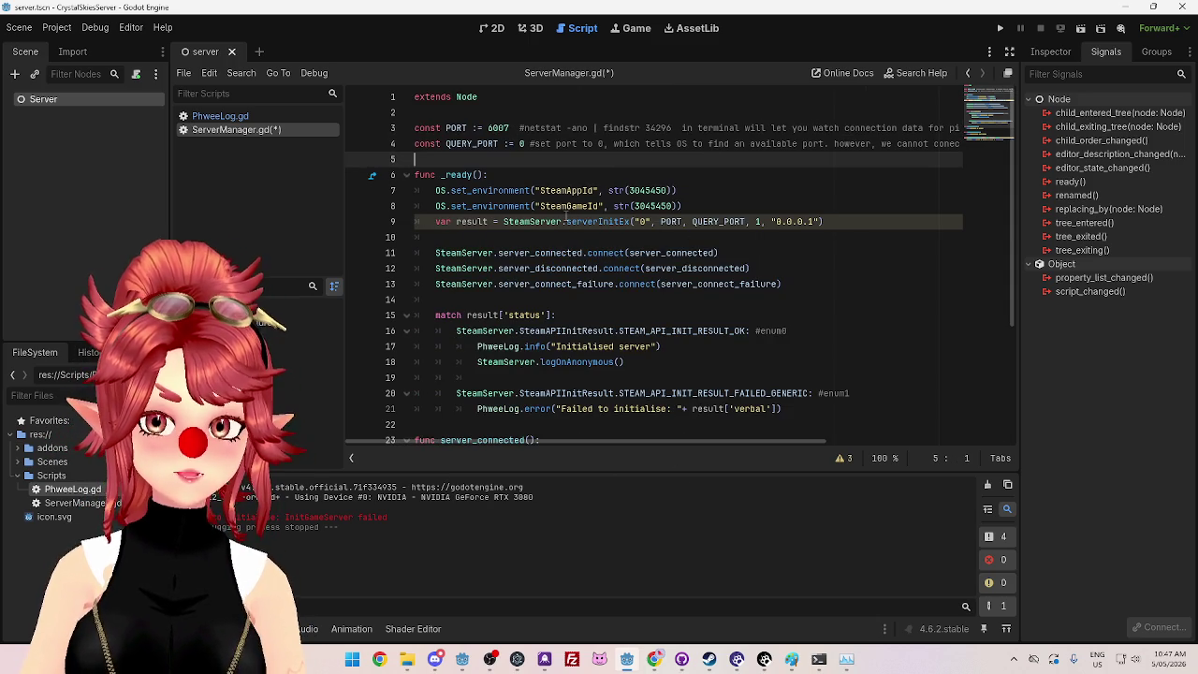
pyautogui.click(19, 27)
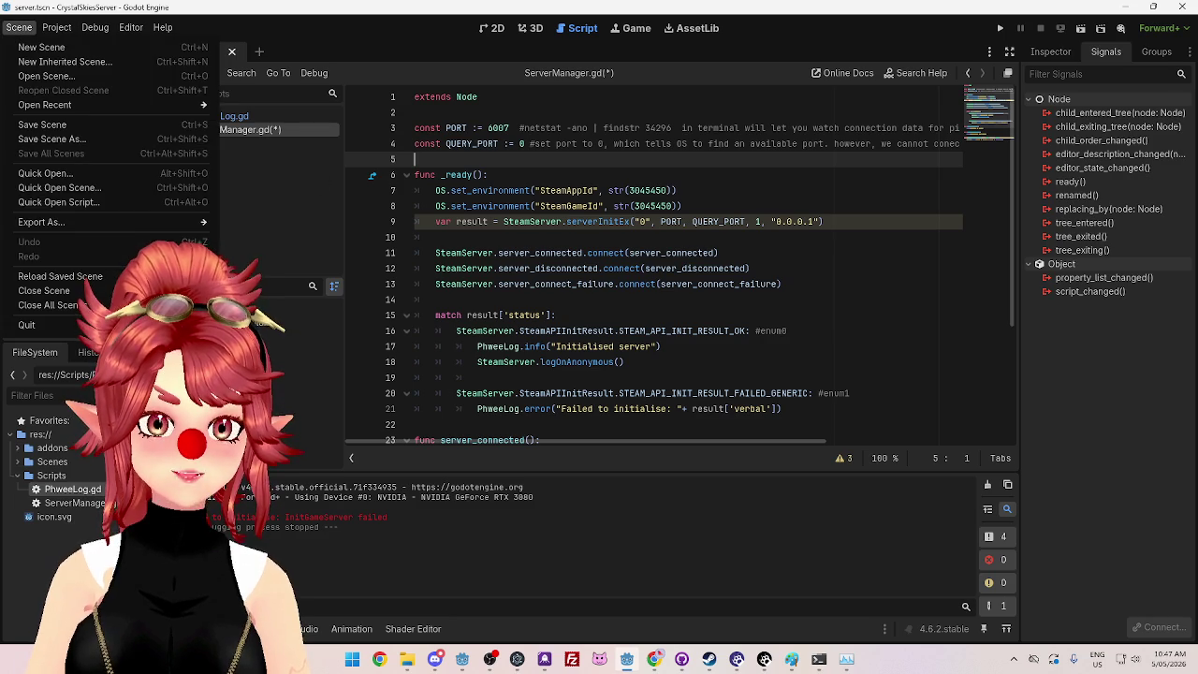
# Step: Confirm that Steam Initialize on Startup is off in Project Settings, then return to the browser
pyautogui.click(54, 44)
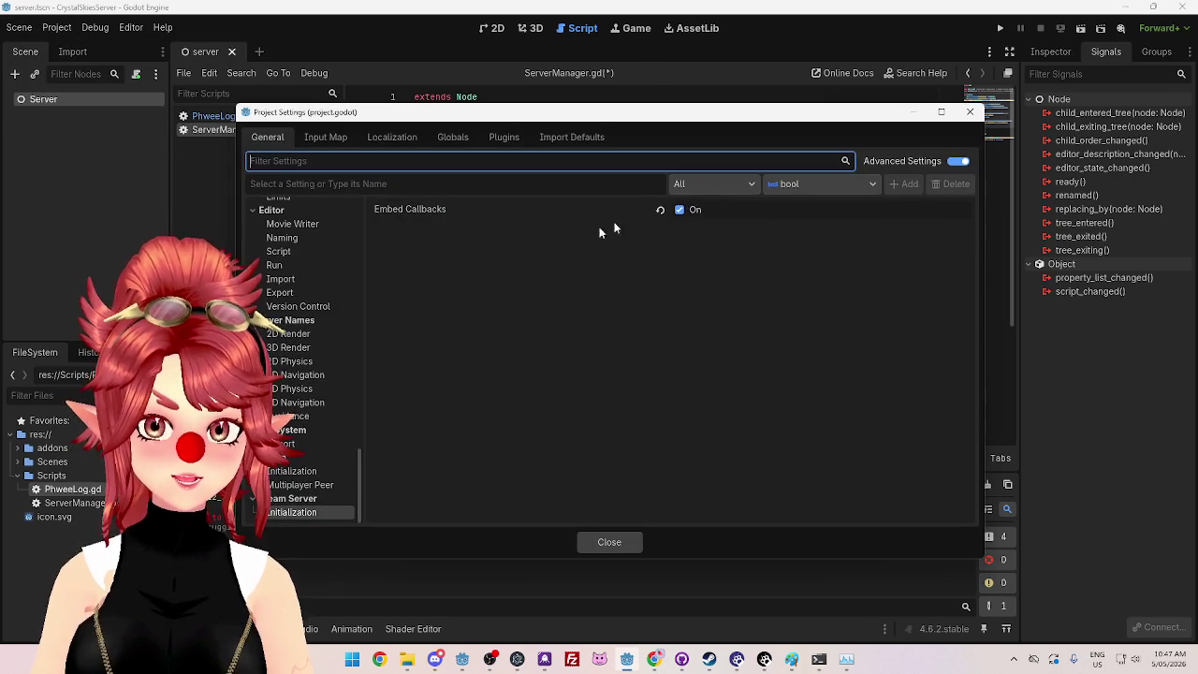
pyautogui.click(301, 472)
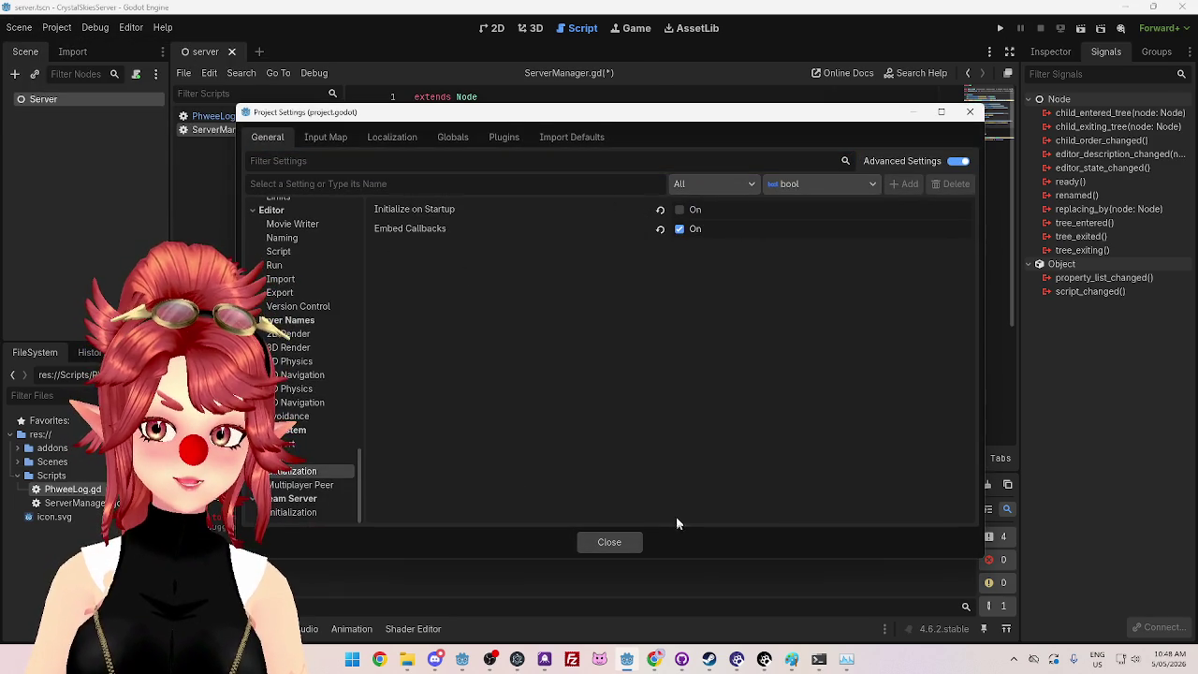
pyautogui.click(612, 542)
pyautogui.click(654, 659)
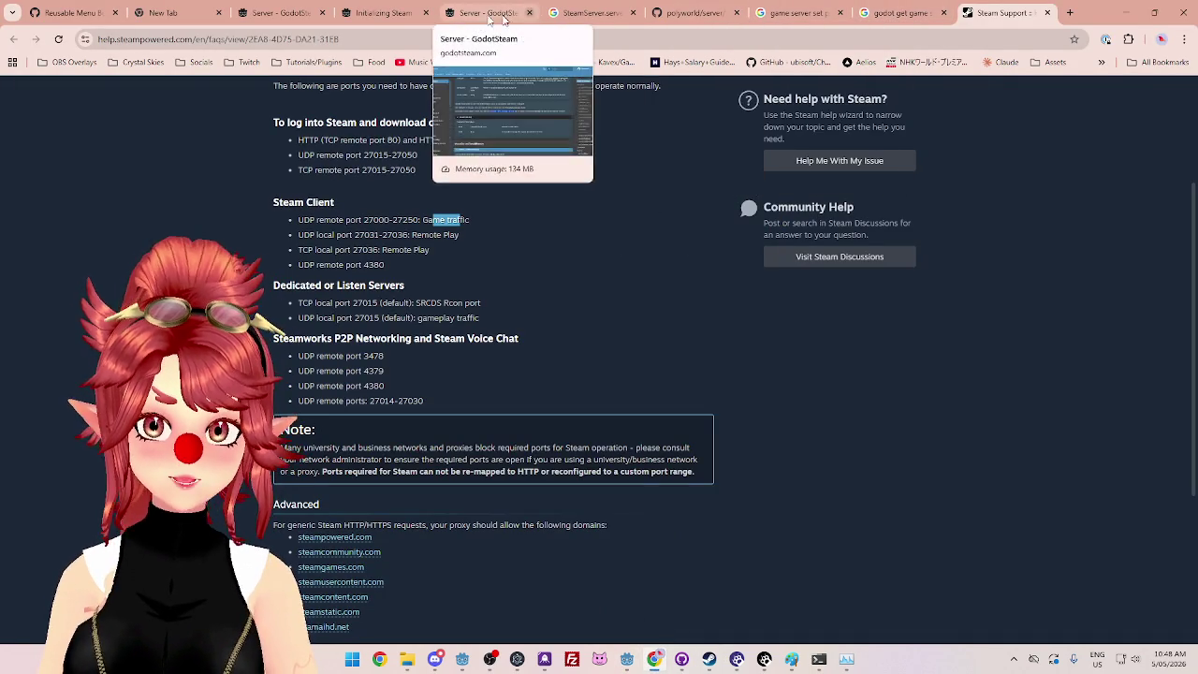
# Step: Scroll the Initializing Steam guide down to Method 2 and highlight the sentence about passing true
pyautogui.click(379, 12)
pyautogui.scroll(-3, 331, 320)
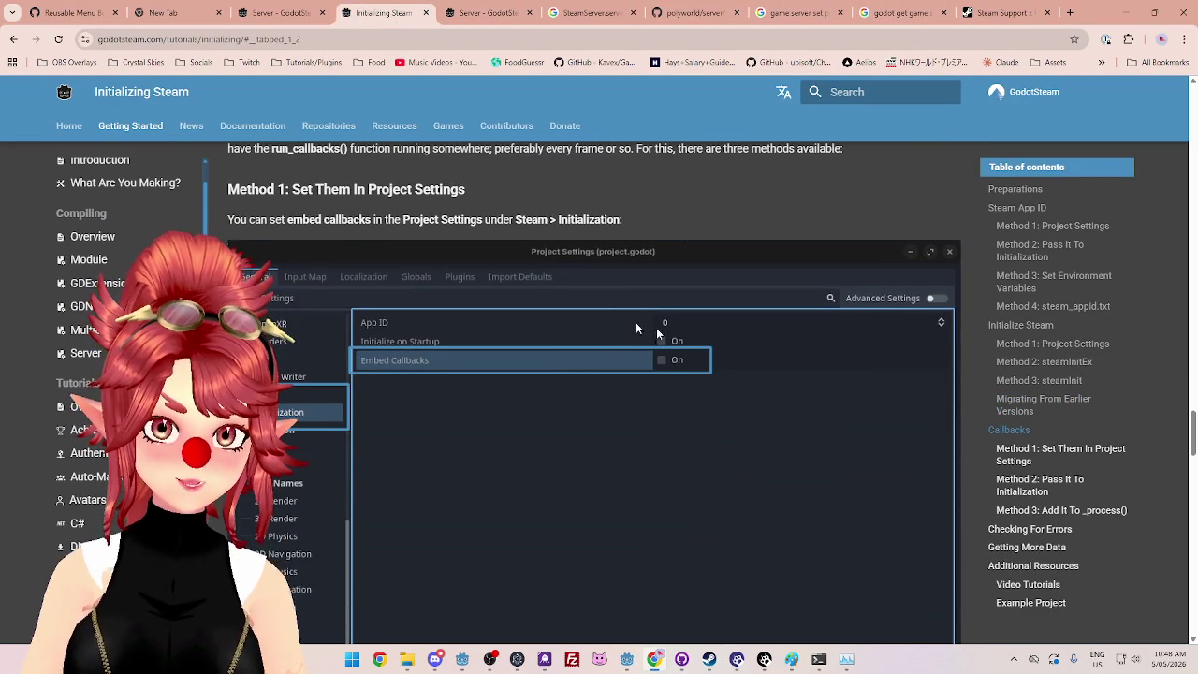
pyautogui.scroll(-6, 358, 327)
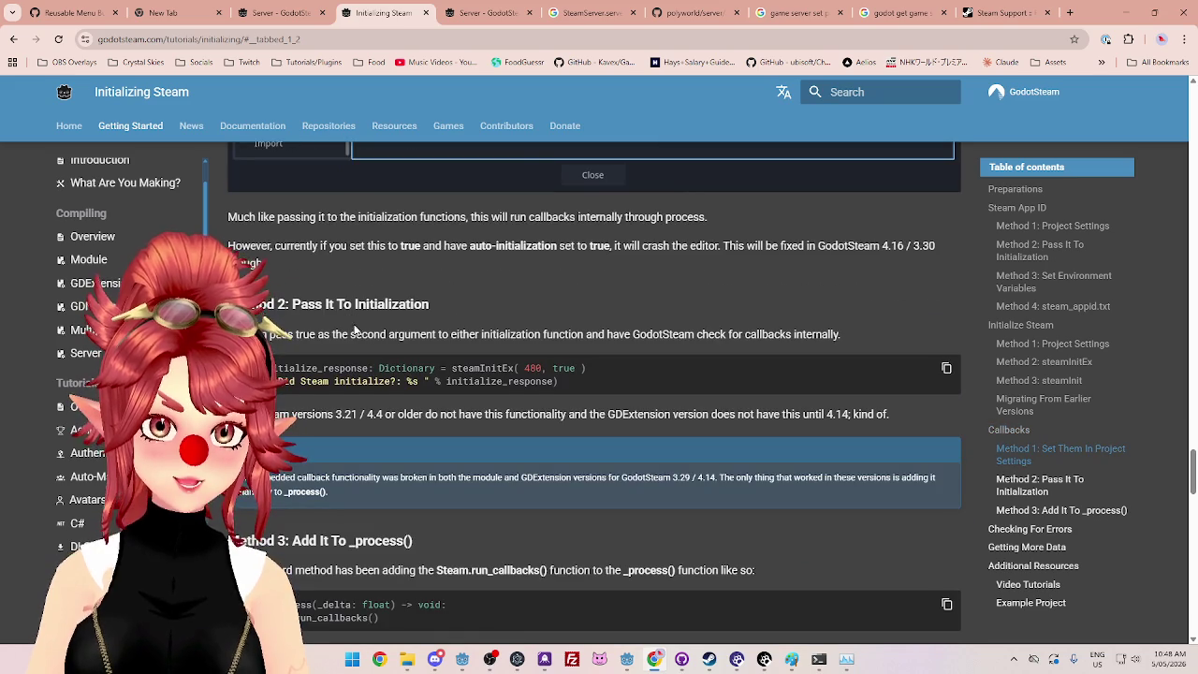
pyautogui.scroll(-1, 500, 300)
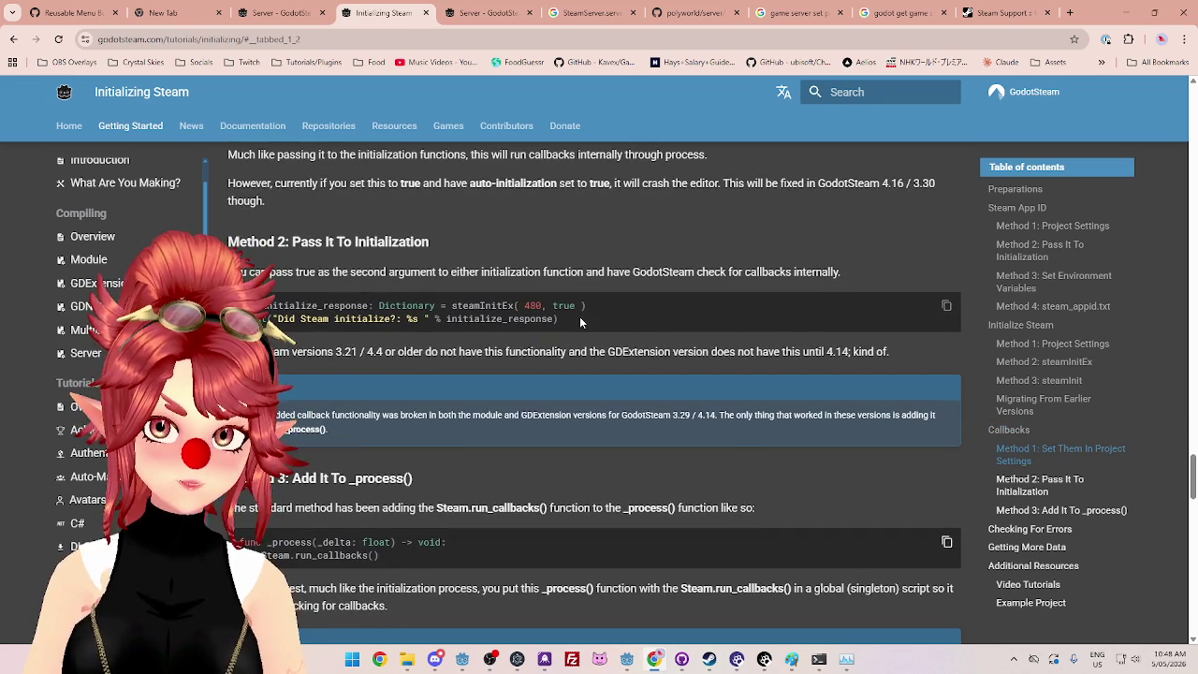
pyautogui.moveTo(243, 271); pyautogui.dragTo(490, 273)
pyautogui.click(452, 277)
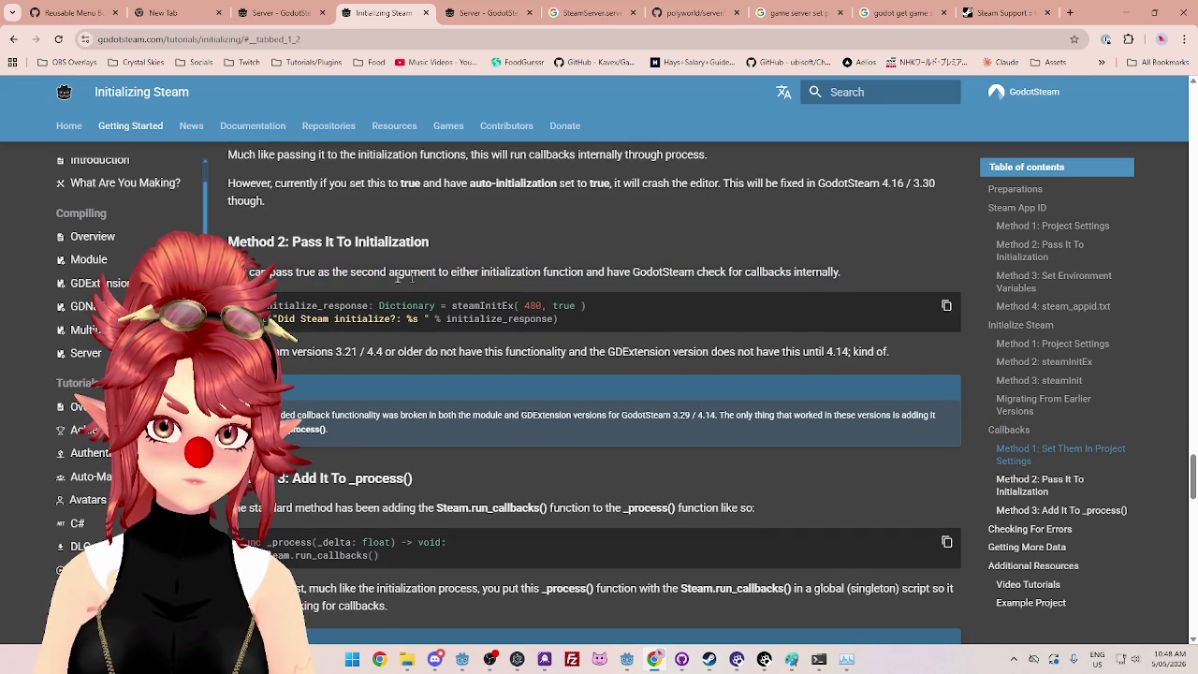
pyautogui.moveTo(244, 272); pyautogui.dragTo(840, 271)
pyautogui.click(298, 277)
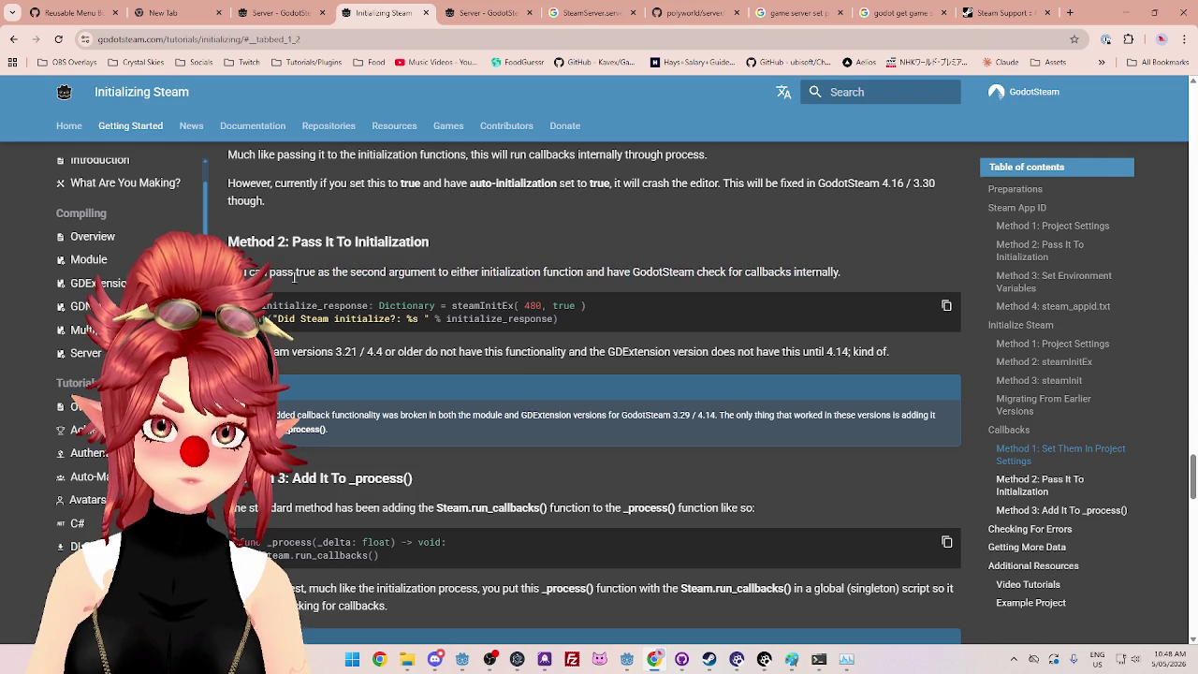
pyautogui.moveTo(234, 271); pyautogui.dragTo(593, 272)
# Step: Select the steamInitEx( 480, true ) code example, then bring the Steam client forward
pyautogui.moveTo(450, 306); pyautogui.dragTo(515, 304)
pyautogui.click(456, 306)
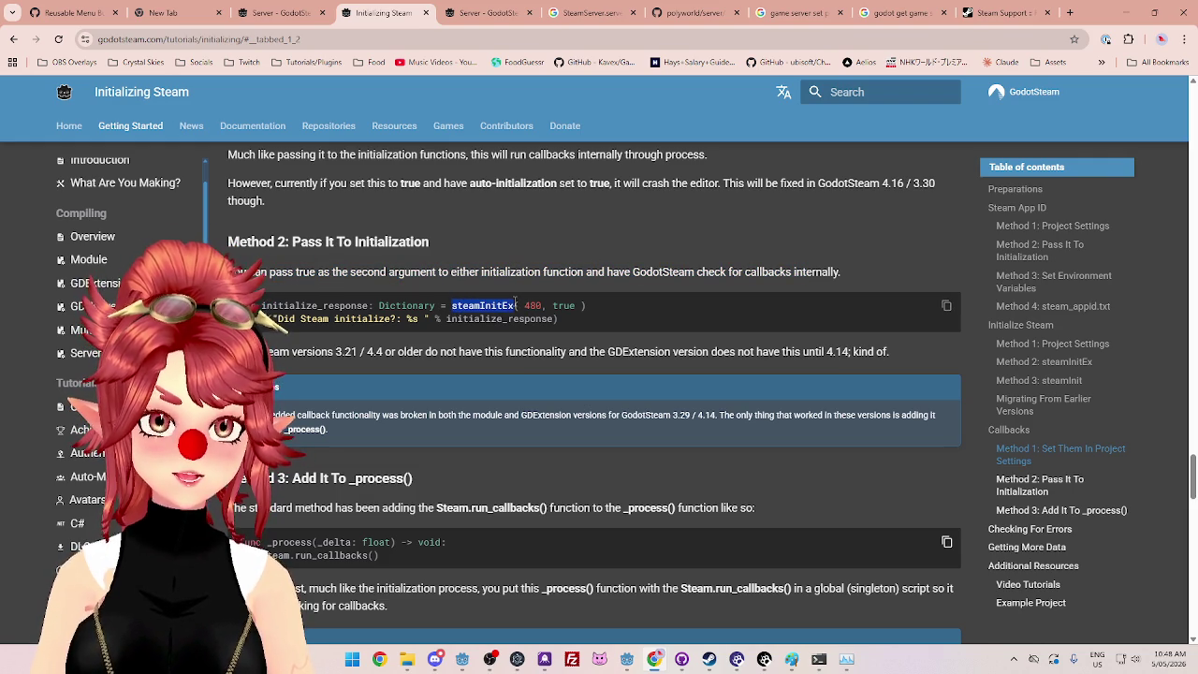
pyautogui.click(465, 304)
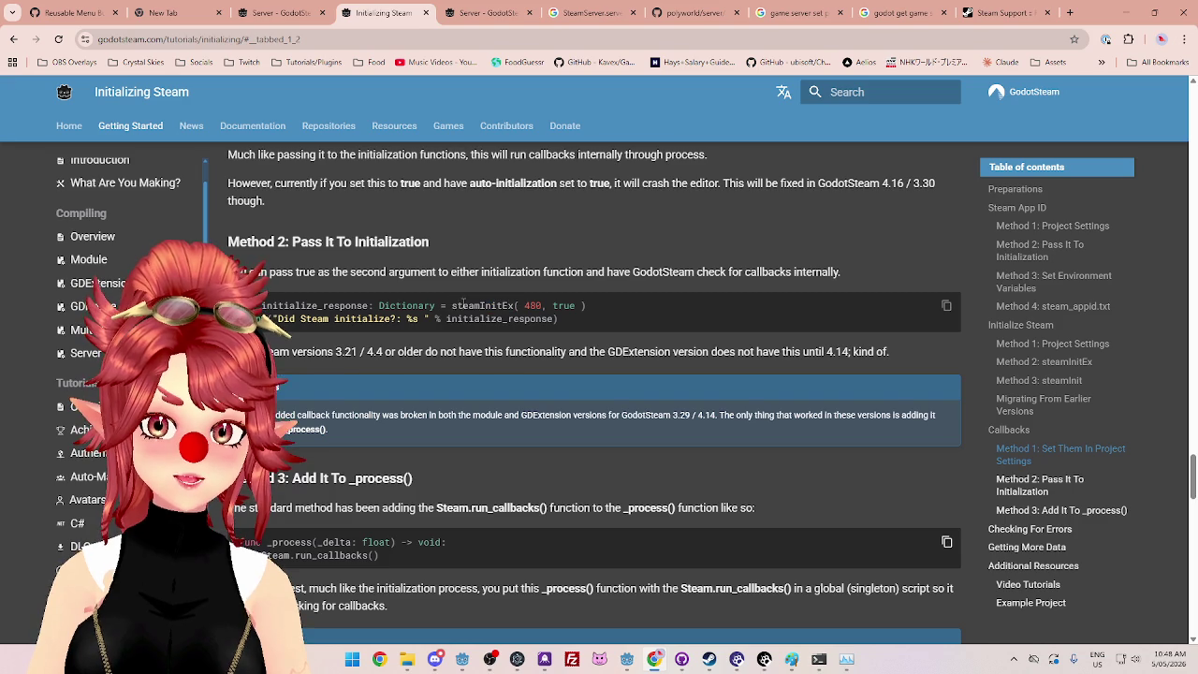
pyautogui.moveTo(452, 305); pyautogui.dragTo(514, 301)
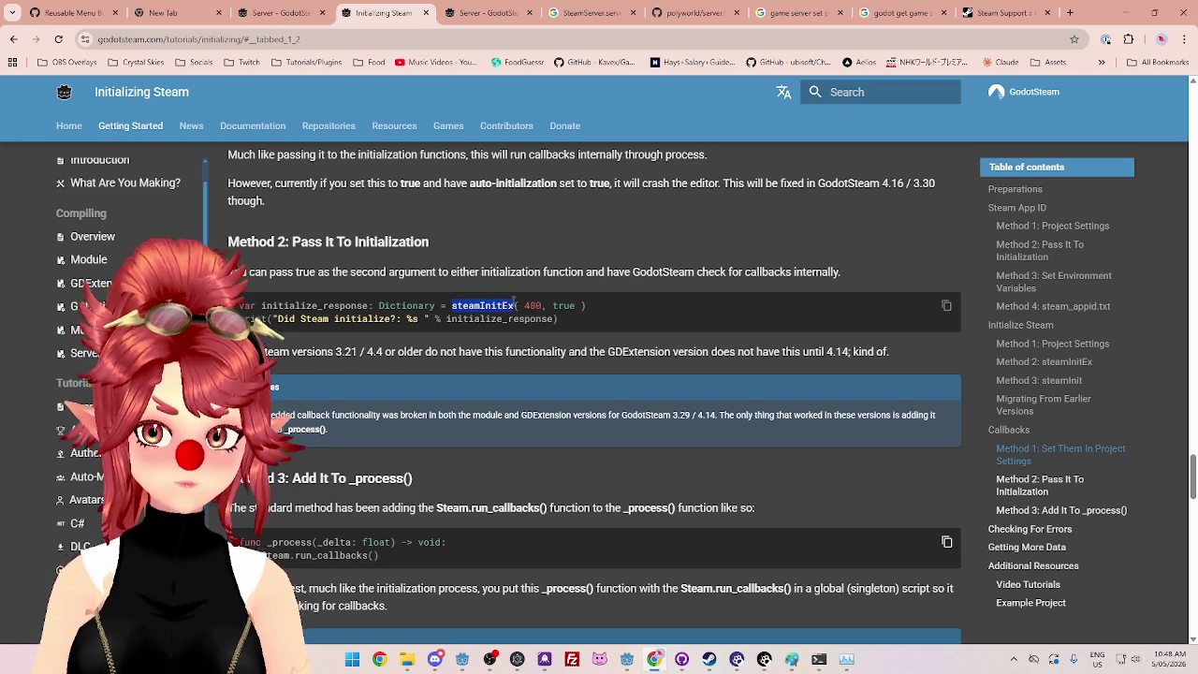
pyautogui.click(513, 302)
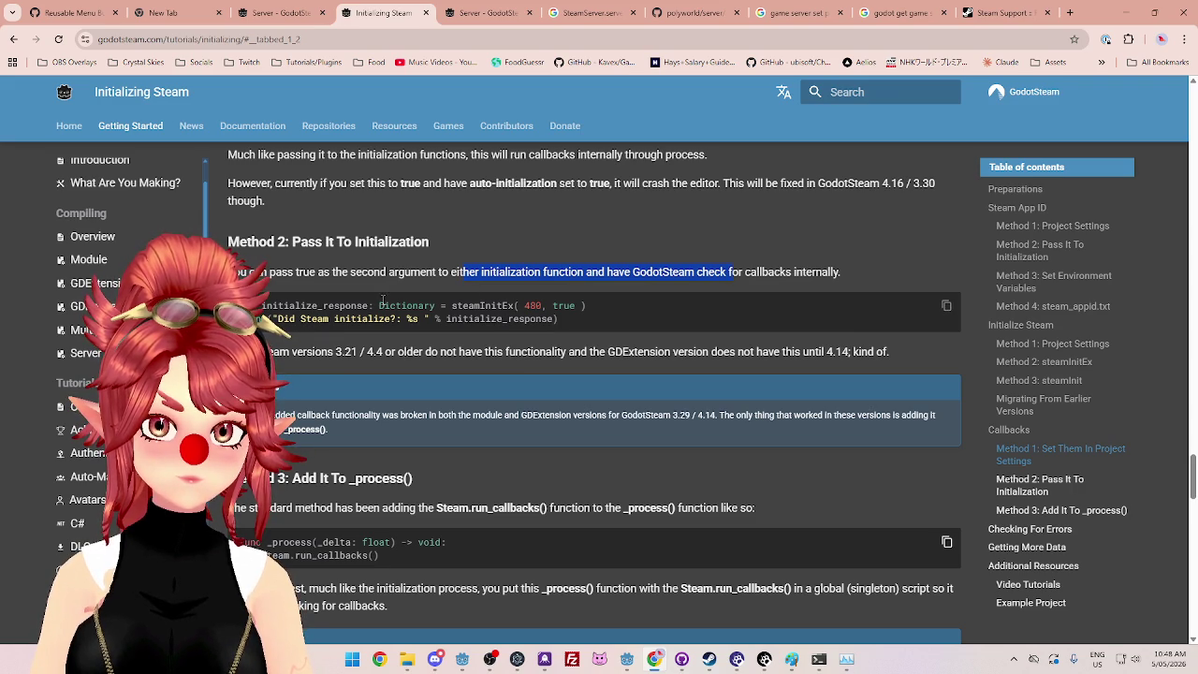
pyautogui.moveTo(425, 304); pyautogui.dragTo(541, 305)
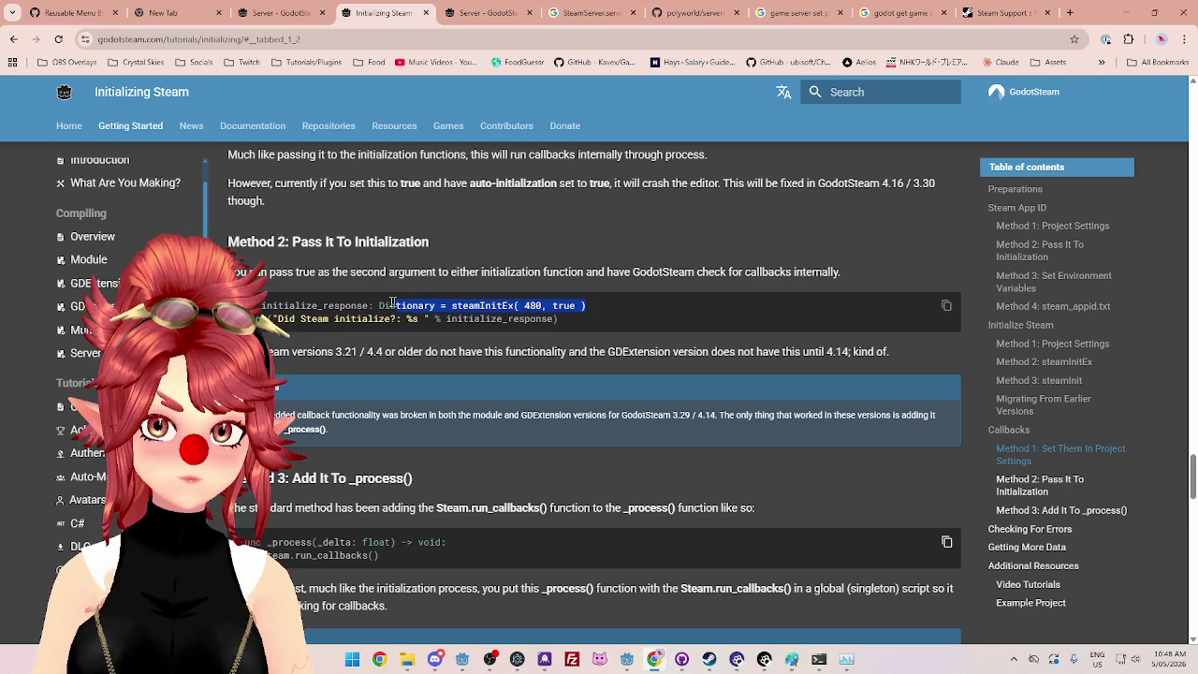
pyautogui.click(480, 320)
pyautogui.moveTo(451, 305); pyautogui.dragTo(618, 308)
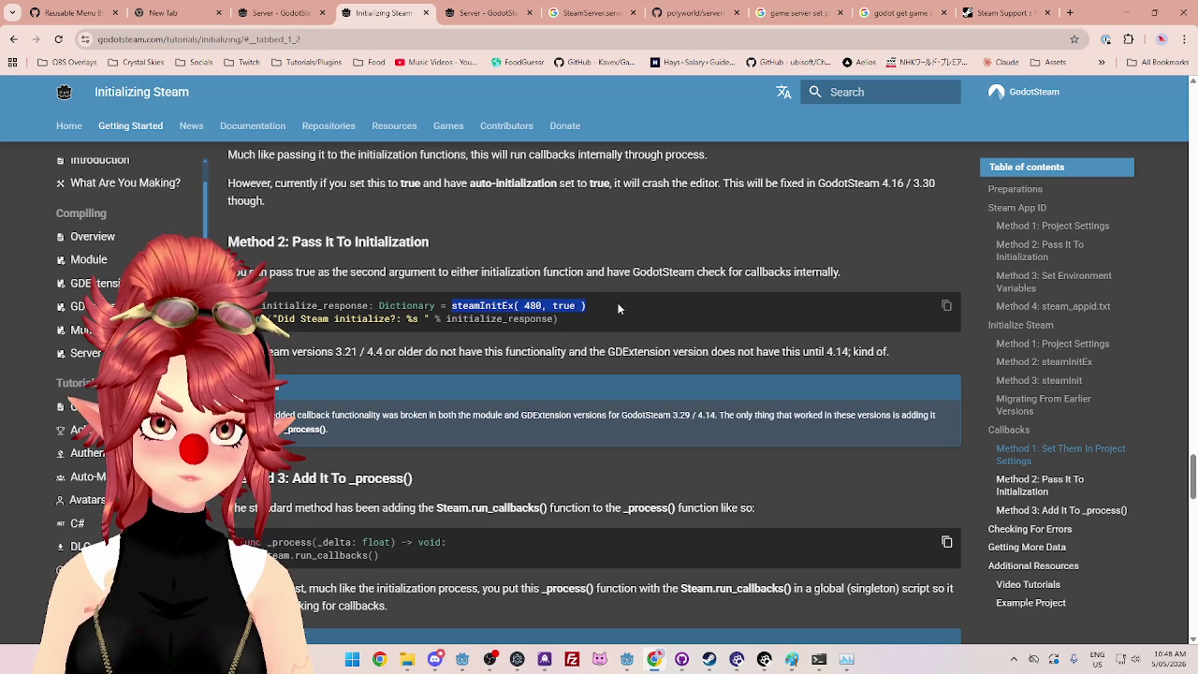
pyautogui.click(710, 660)
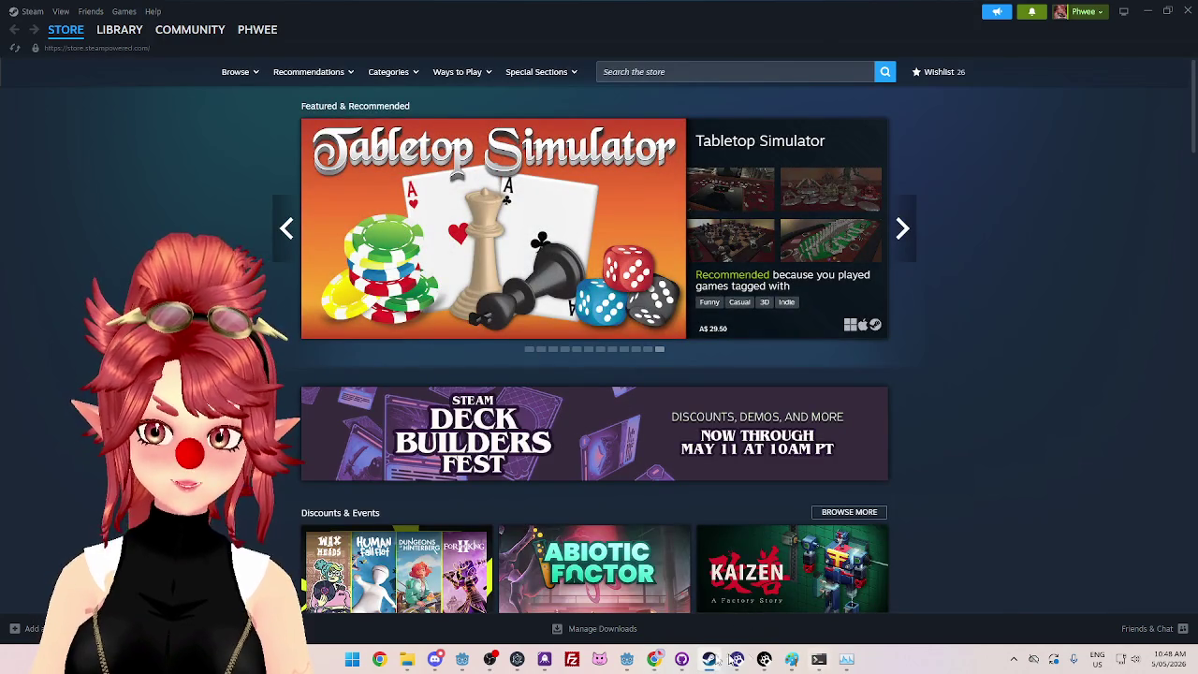
# Step: Save ServerManager.gd, run the server scene with F5, and stop it
pyautogui.click(627, 661)
pyautogui.scroll(-5, 580, 262)
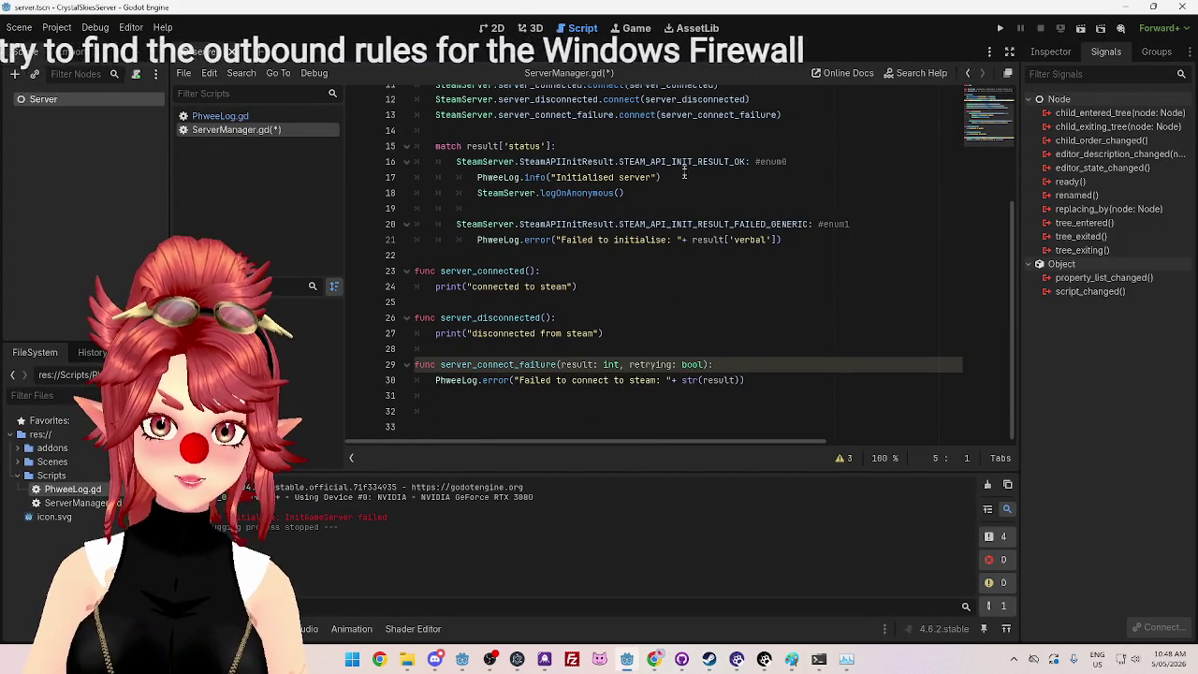
pyautogui.scroll(4, 556, 186)
pyautogui.press('F5')
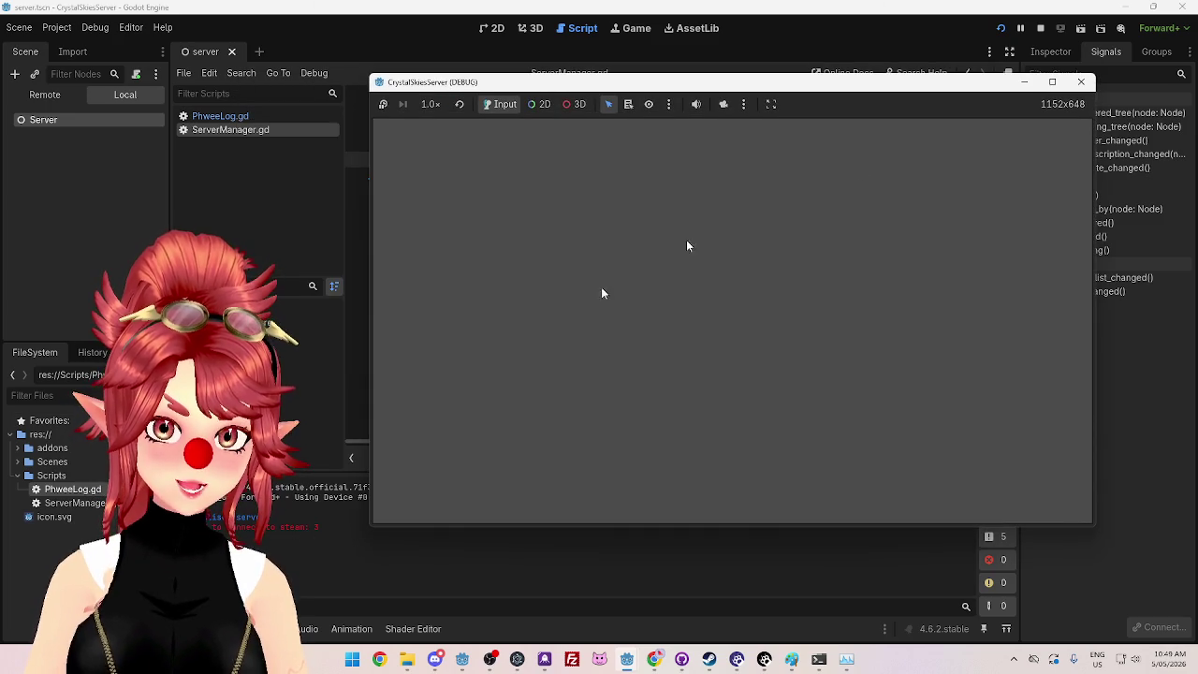
pyautogui.click(1113, 36)
pyautogui.click(1081, 82)
# Step: Review the server_connect_failure function and the QUERY_PORT line in the script
pyautogui.scroll(-4, 564, 193)
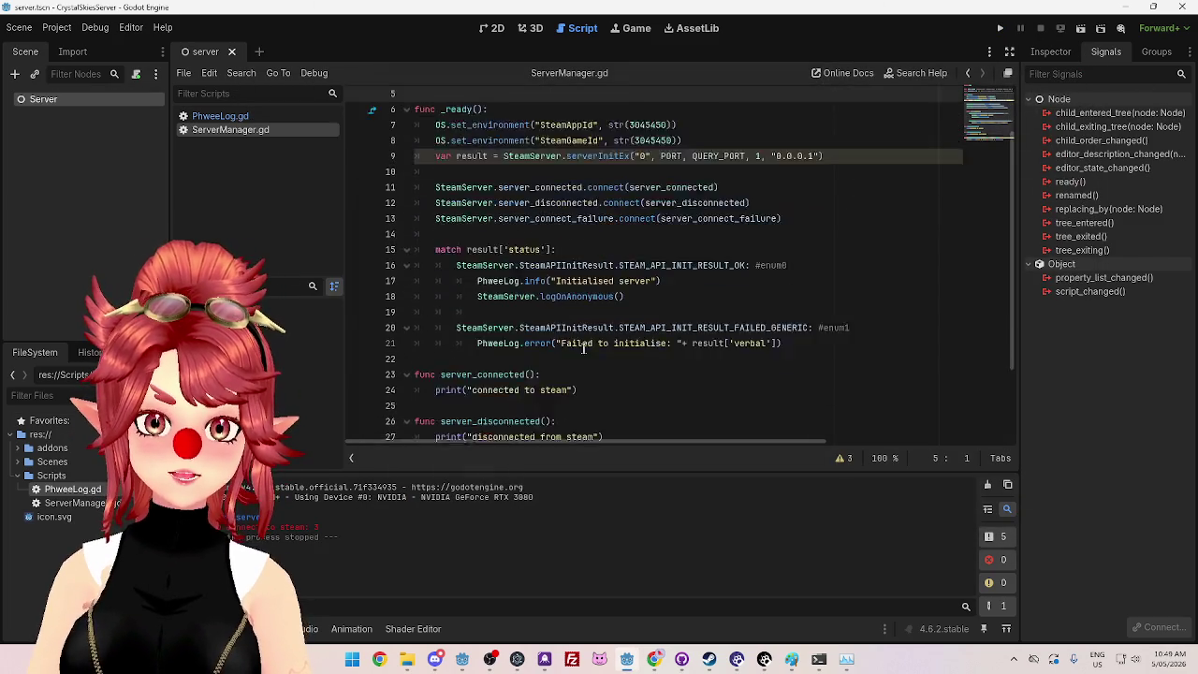
pyautogui.moveTo(746, 380); pyautogui.dragTo(434, 380)
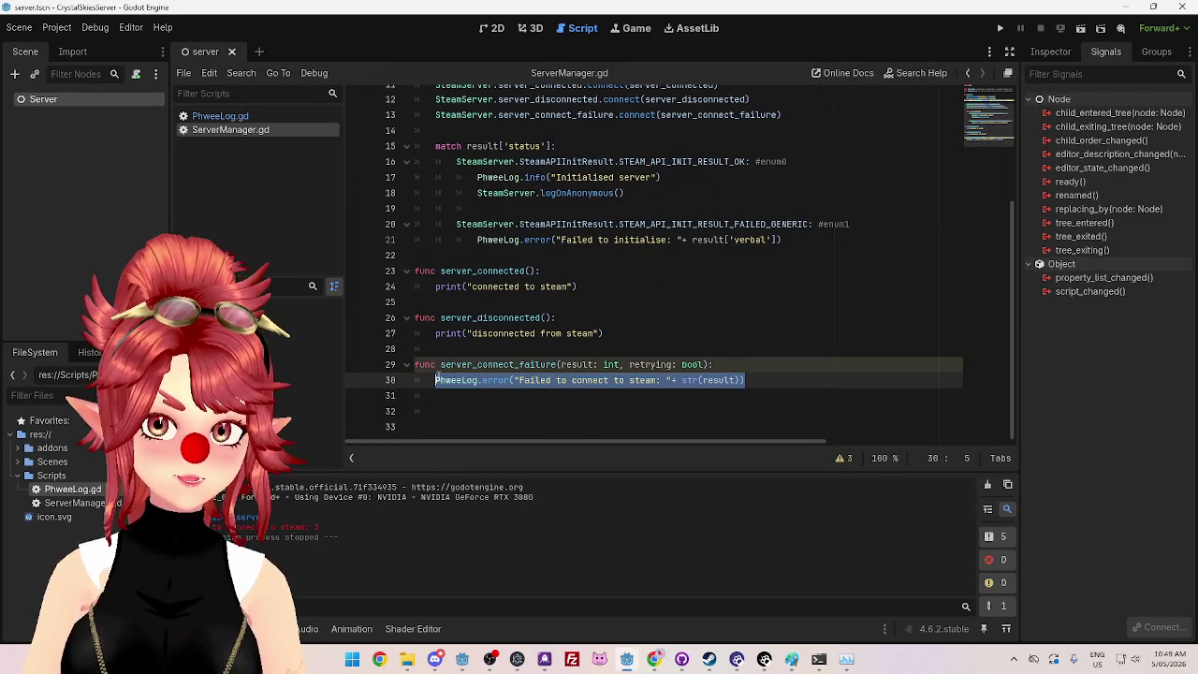
pyautogui.moveTo(713, 364); pyautogui.dragTo(414, 364)
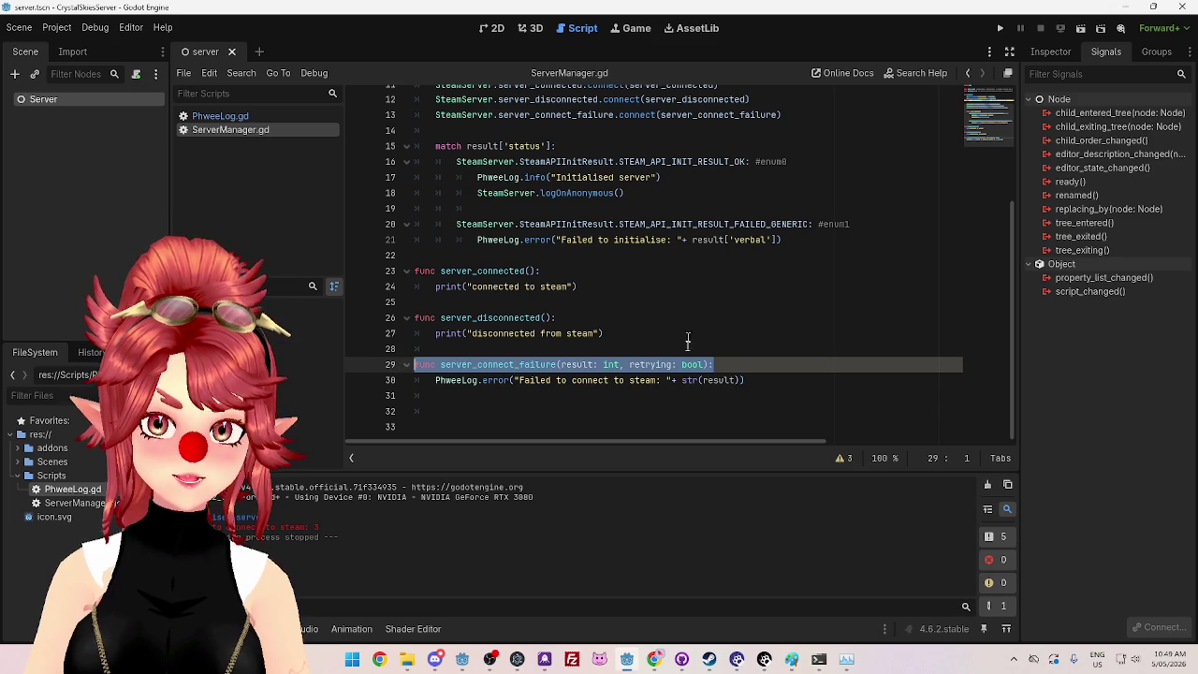
pyautogui.scroll(2, 636, 364)
pyautogui.moveTo(782, 208); pyautogui.dragTo(393, 210)
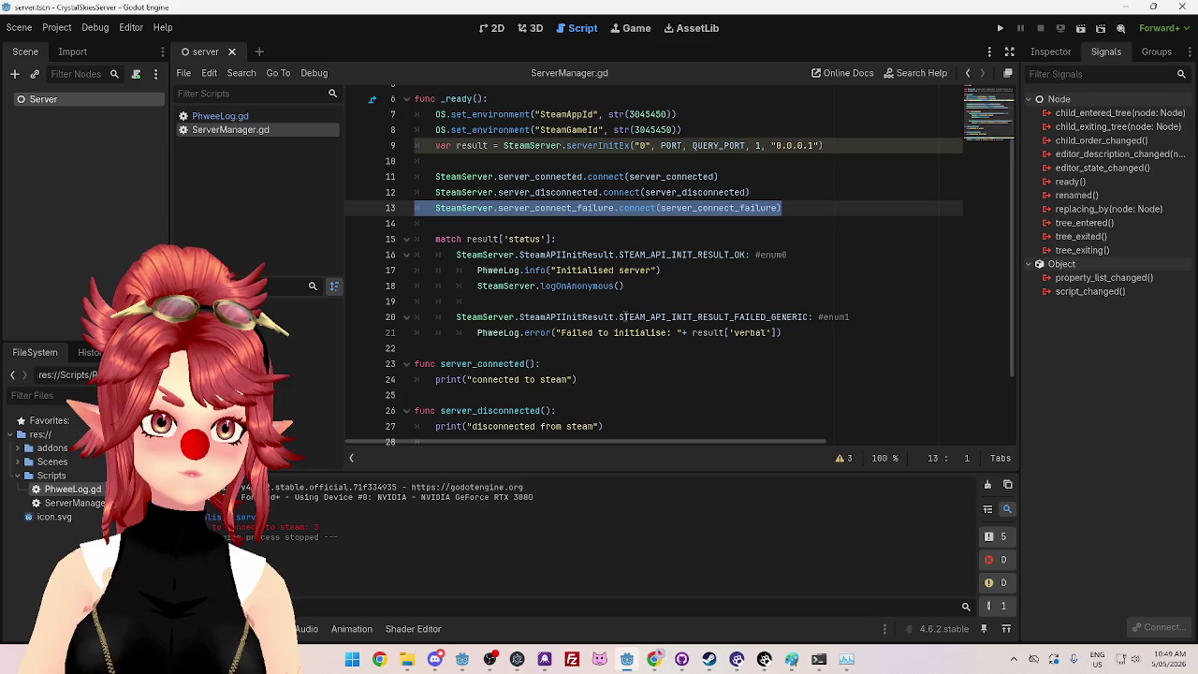
pyautogui.scroll(-2, 624, 317)
pyautogui.scroll(4, 627, 337)
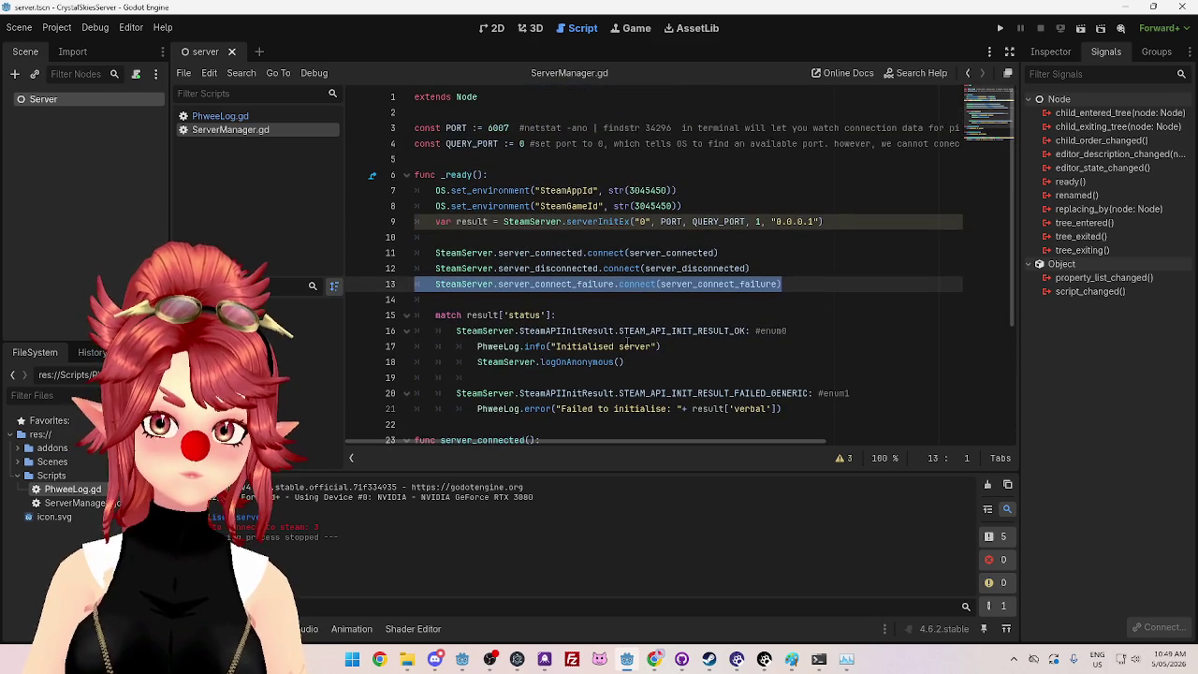
pyautogui.click(446, 143)
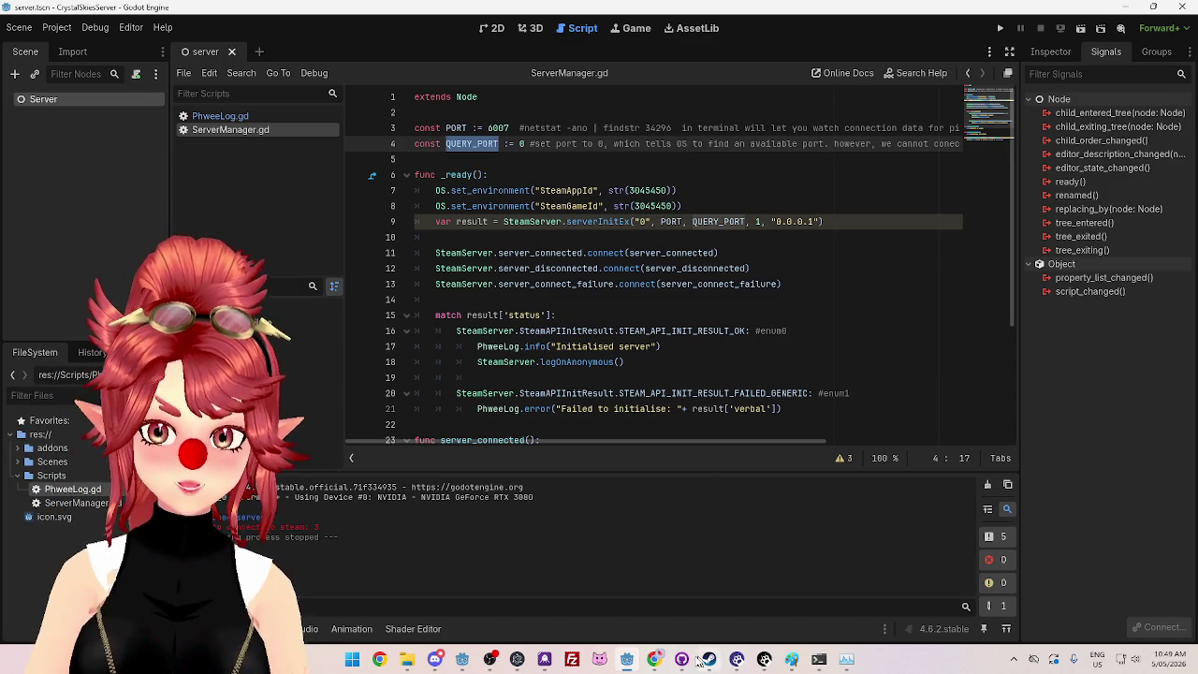
# Step: Switch to the GodotSteam Server docs tab showing the serverInitEx entry
pyautogui.click(654, 660)
pyautogui.hotkey('ctrl', 'Tab')
pyautogui.scroll(3, 412, 323)
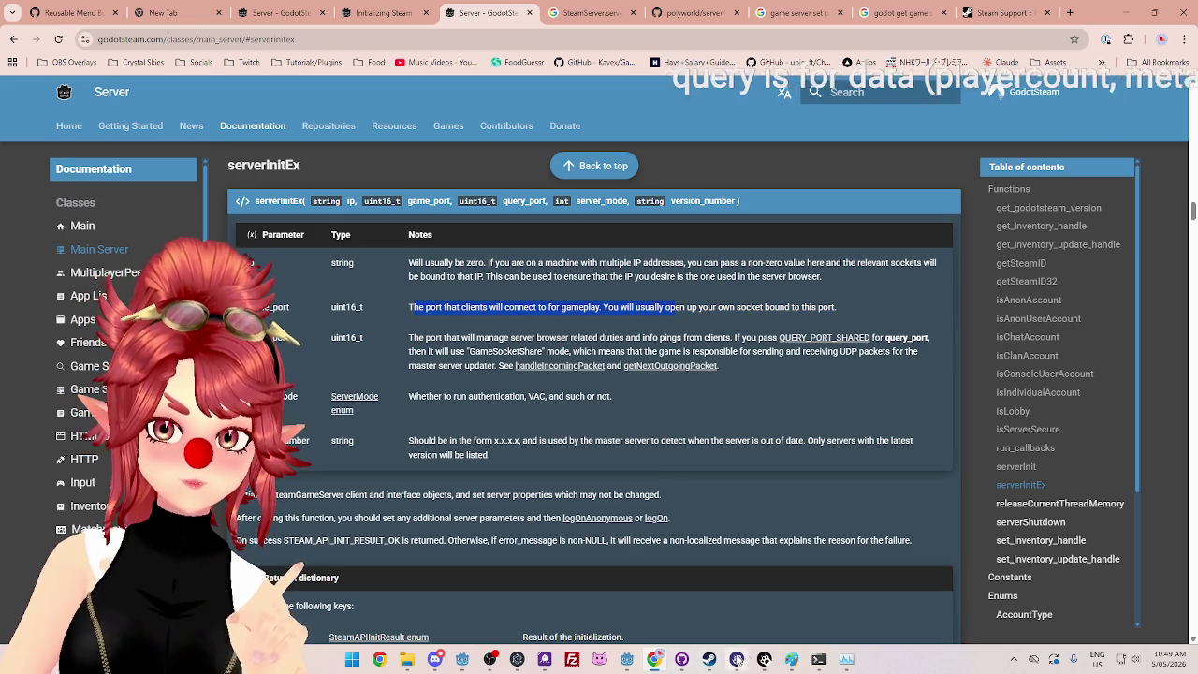
# Step: Return to ServerManager.gd in Godot after checking the serverInitEx game_port notes
pyautogui.click(653, 659)
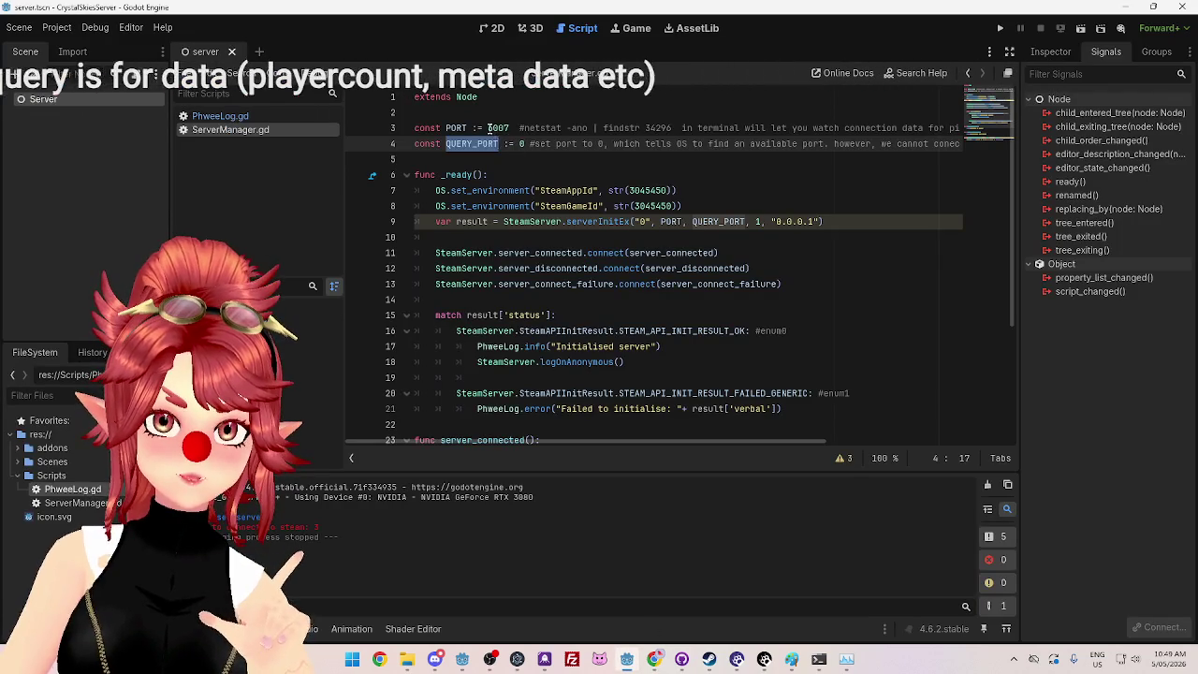
# Step: Change PORT from 6007 to 6969 and briefly test-run the server scene
pyautogui.write('6969')
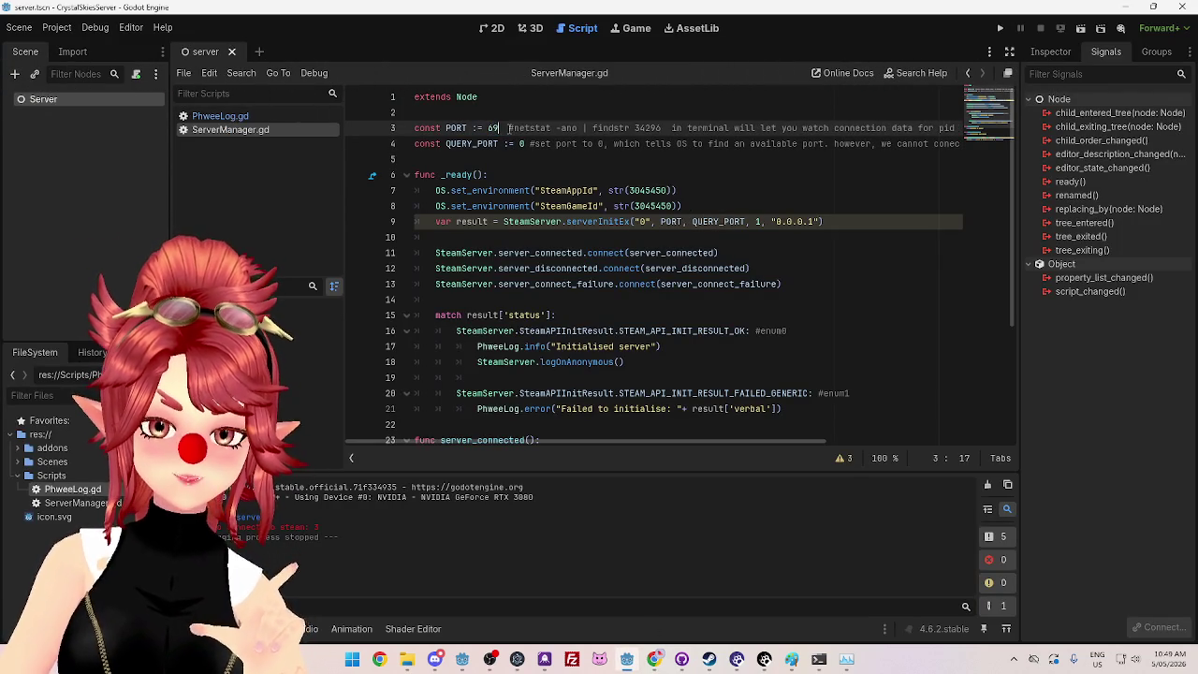
pyautogui.click(556, 175)
pyautogui.click(1001, 29)
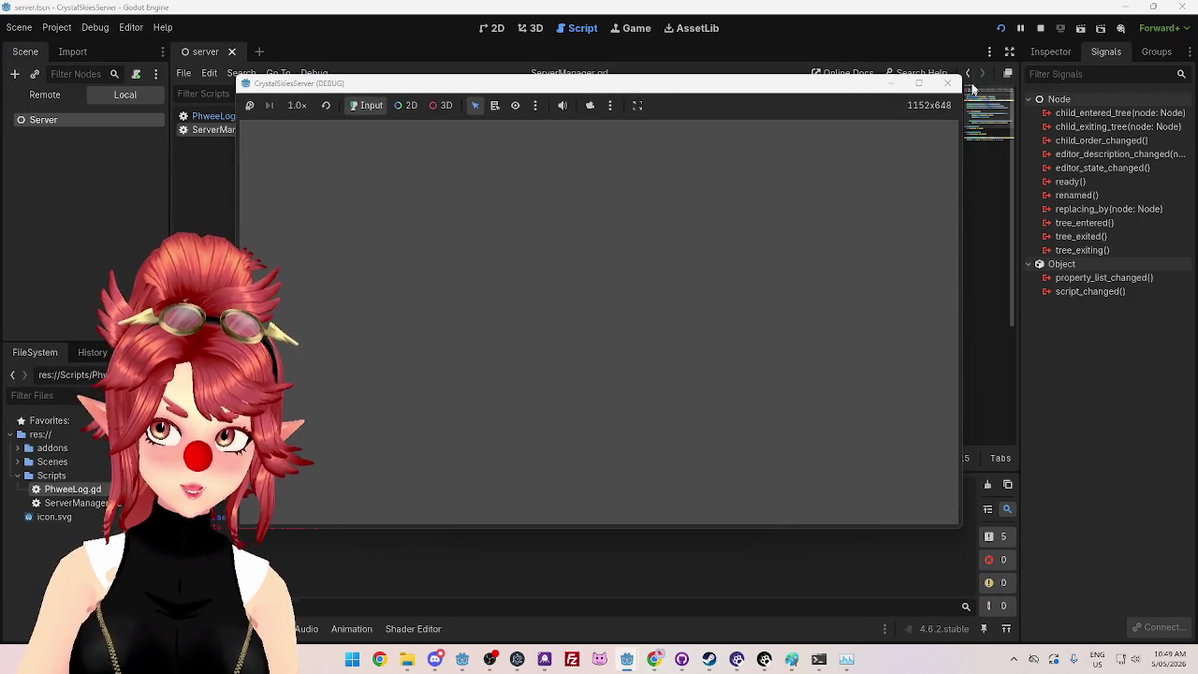
pyautogui.click(947, 83)
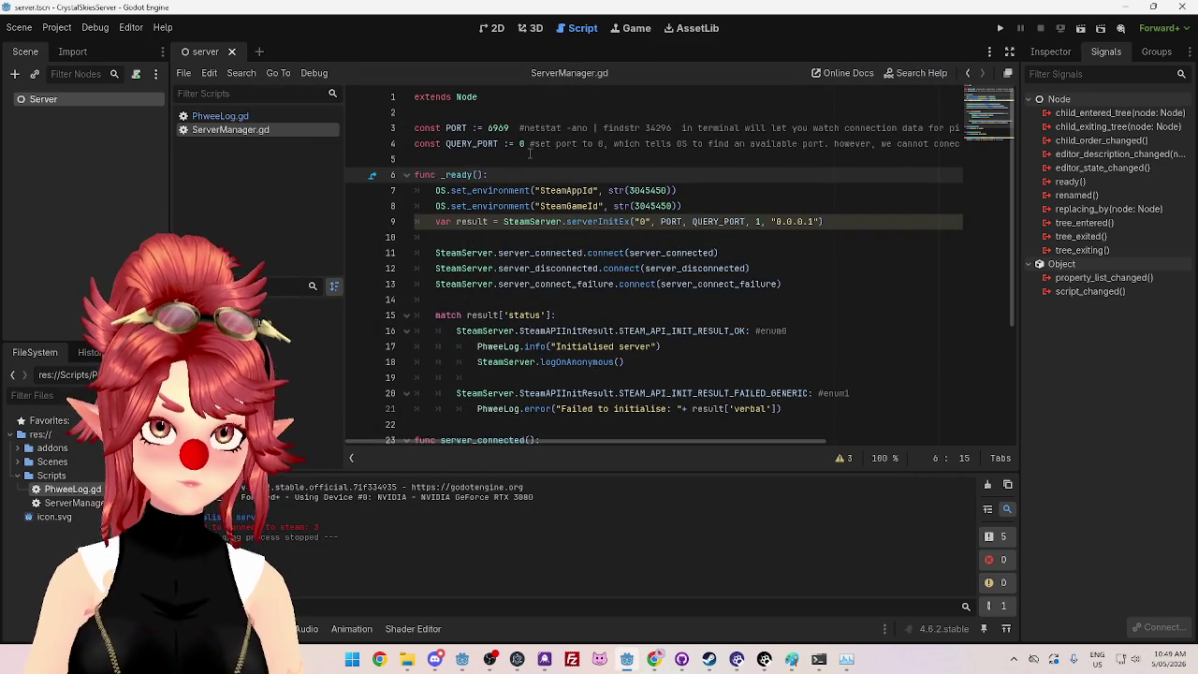
pyautogui.moveTo(600, 269)
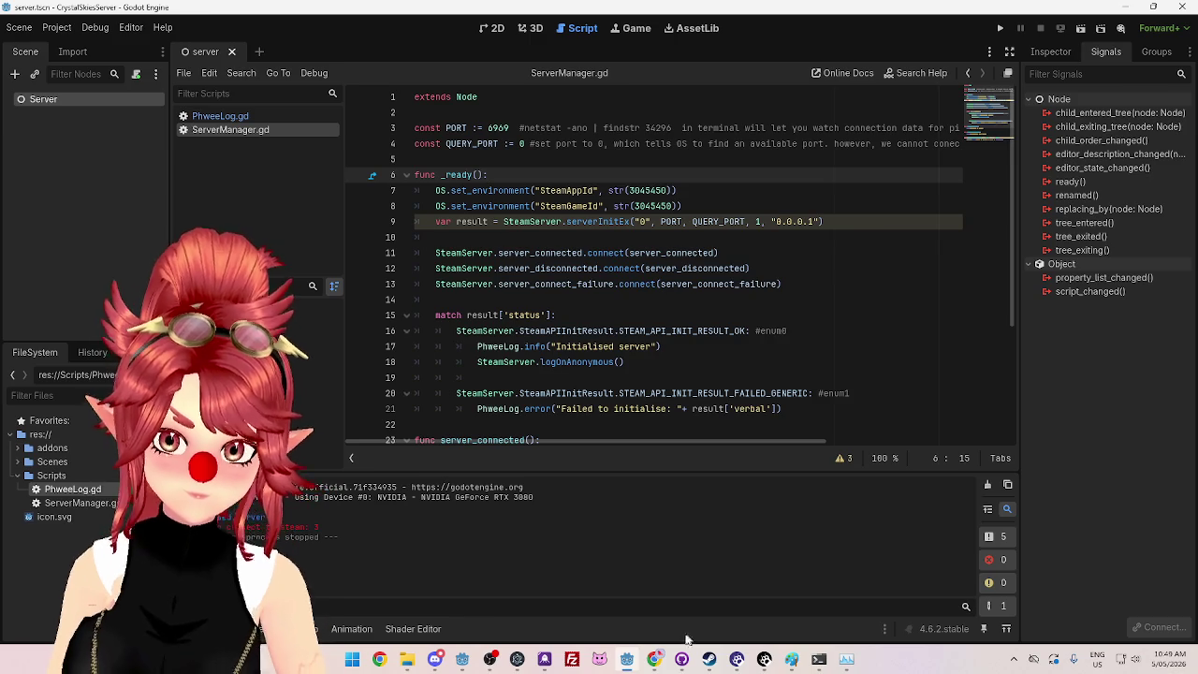
# Step: Read the serverInitEx query_port note, then switch to the Steam Support required-ports tab
pyautogui.click(655, 660)
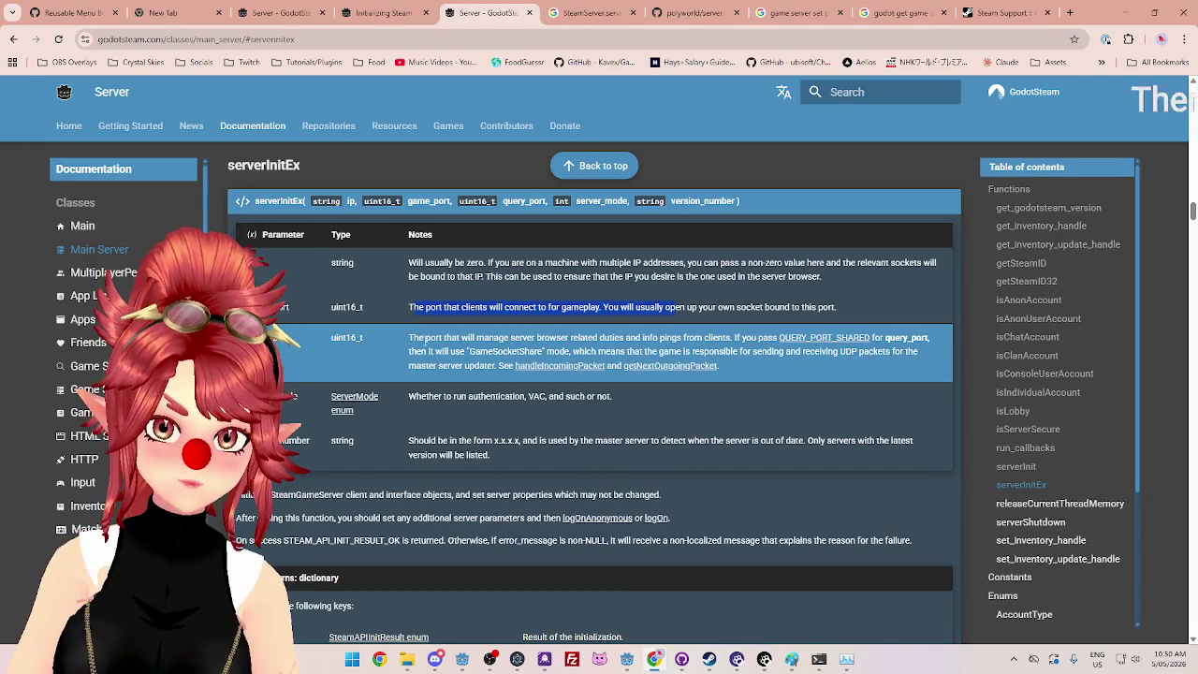
pyautogui.moveTo(412, 338)
pyautogui.mouseDown()
pyautogui.moveTo(524, 352)
pyautogui.moveTo(489, 339)
pyautogui.moveTo(659, 339)
pyautogui.moveTo(748, 354)
pyautogui.moveTo(745, 344)
pyautogui.mouseUp()
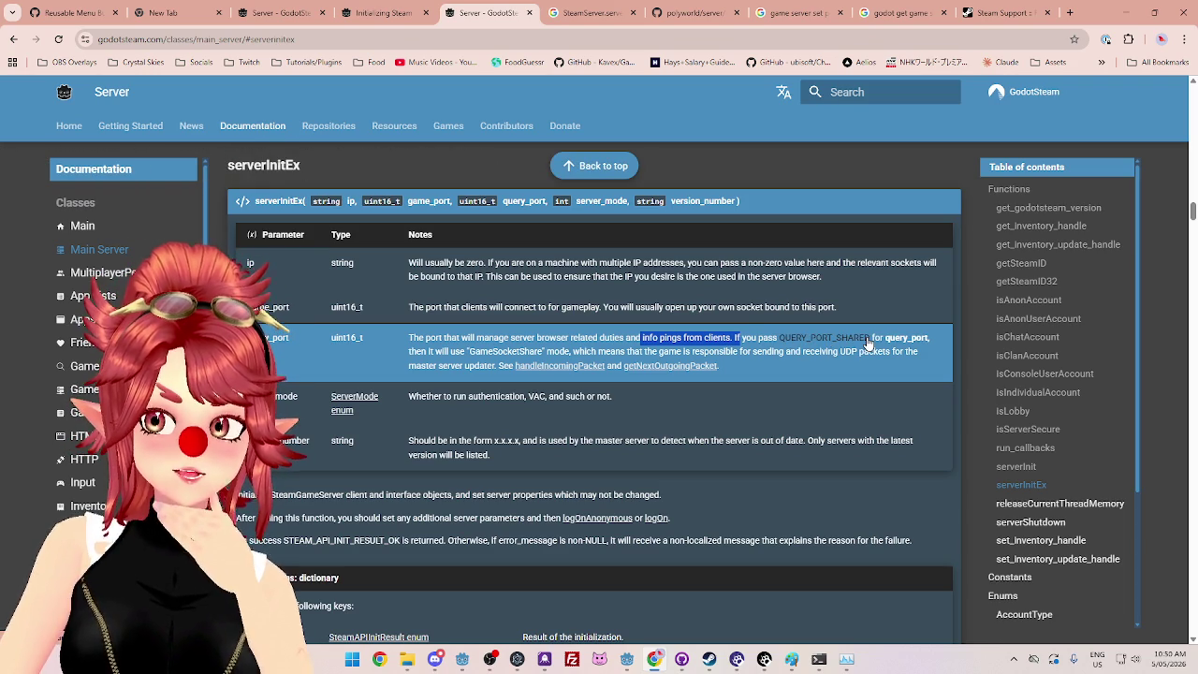
pyautogui.click(989, 16)
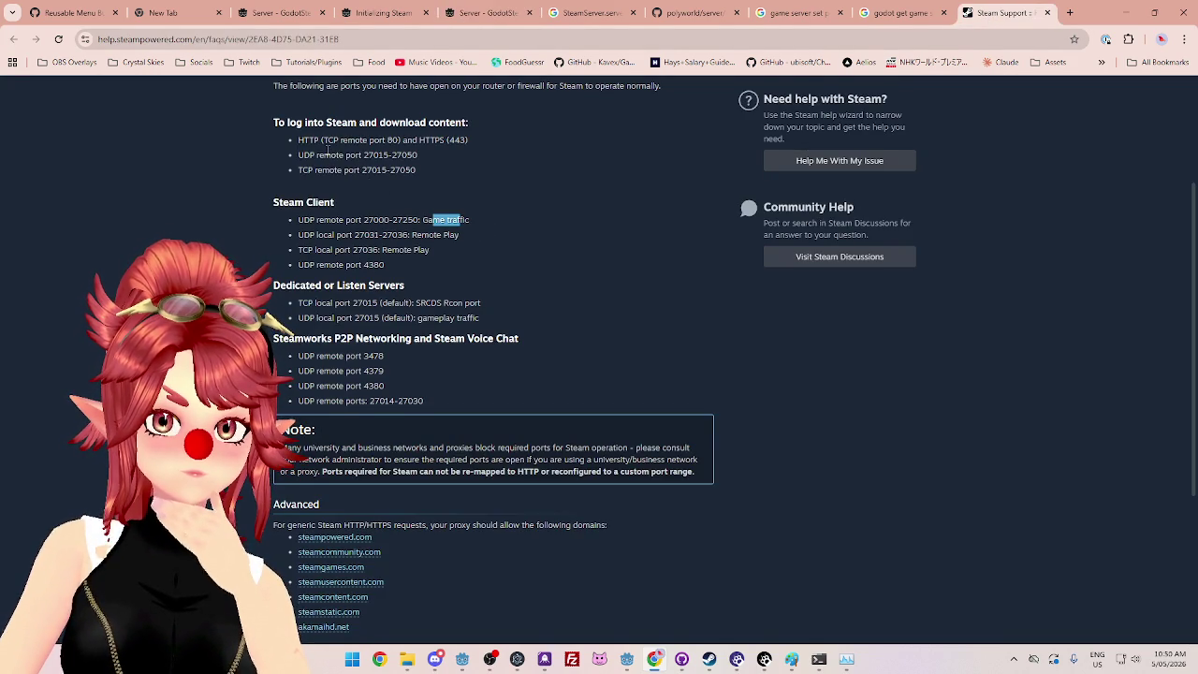
# Step: Review the Steam ports list, highlighting UDP remote port 27015, then minimize Chrome
pyautogui.scroll(1, 459, 213)
pyautogui.scroll(-1, 449, 239)
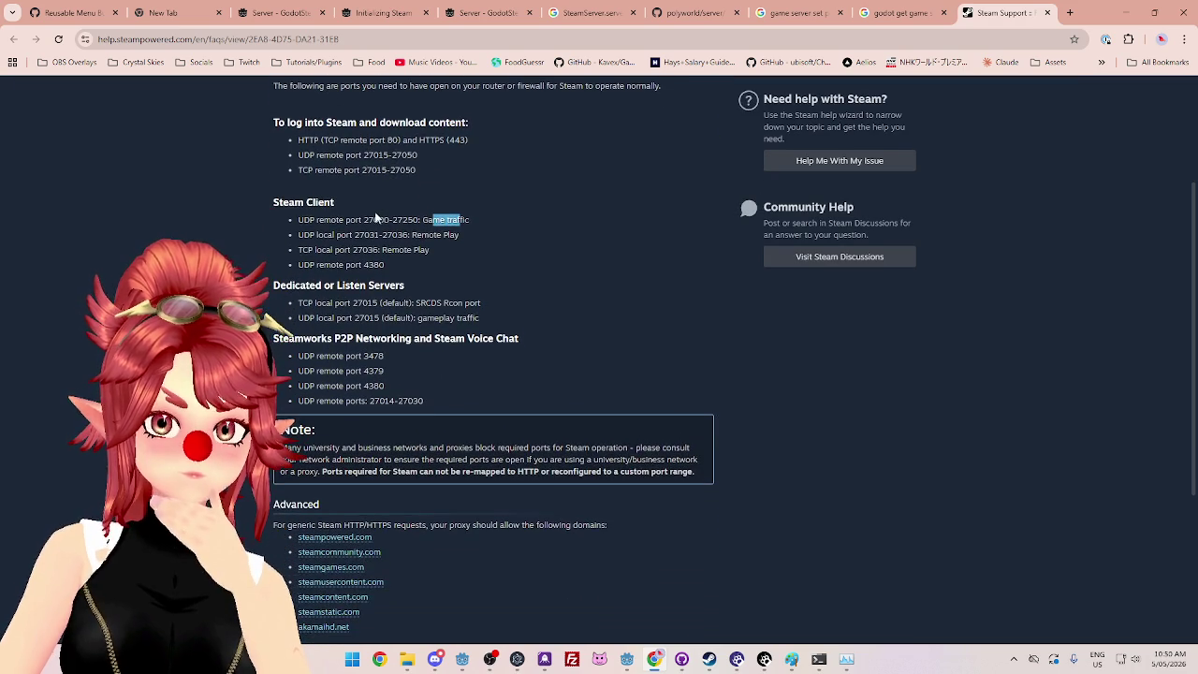
pyautogui.moveTo(367, 154); pyautogui.dragTo(389, 155)
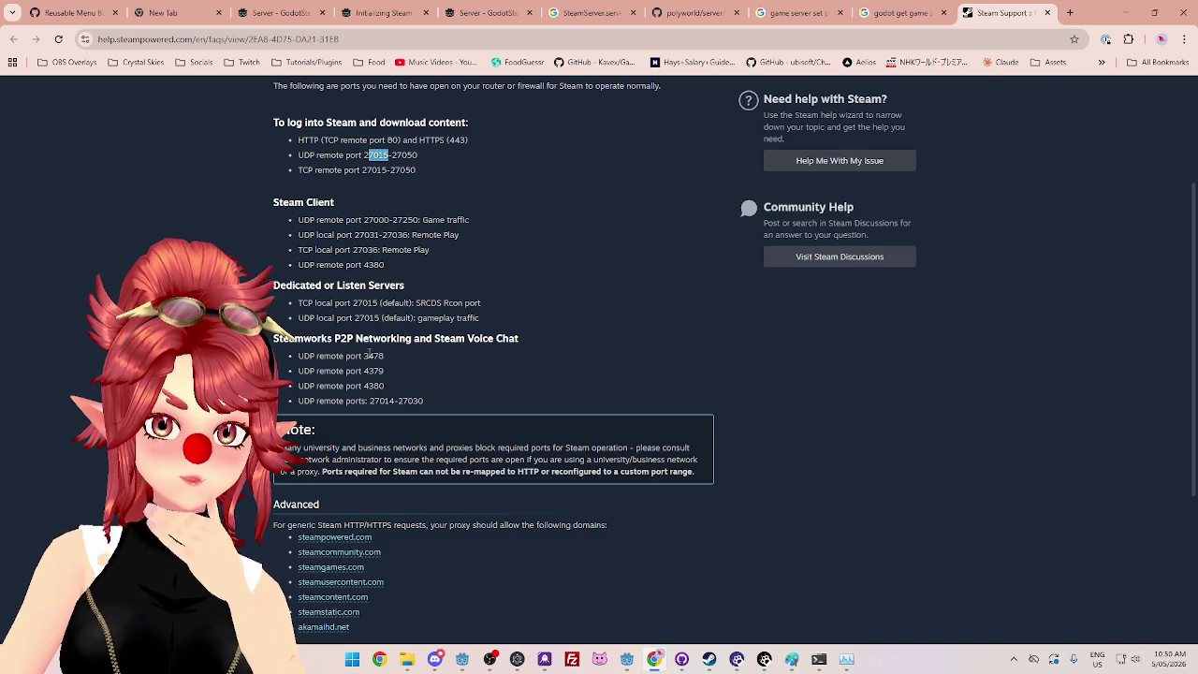
pyautogui.click(1126, 12)
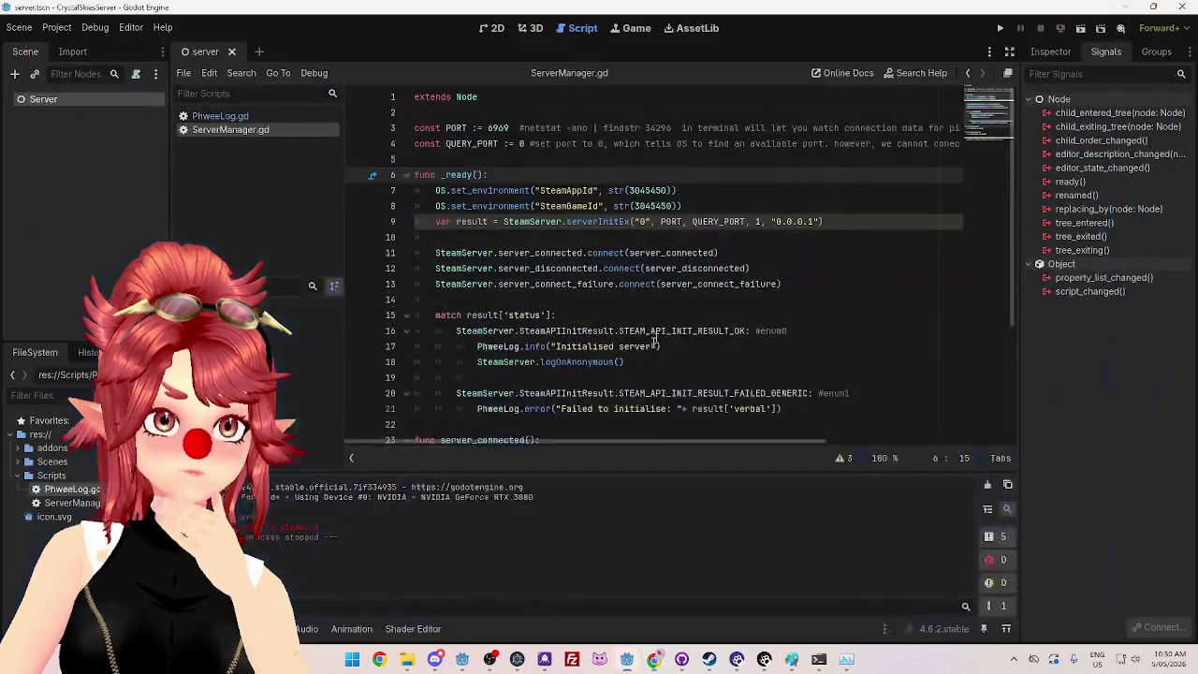
# Step: In the GodotSteam Server docs, read the query_port note about GameSocketShare and master server updater
pyautogui.click(654, 659)
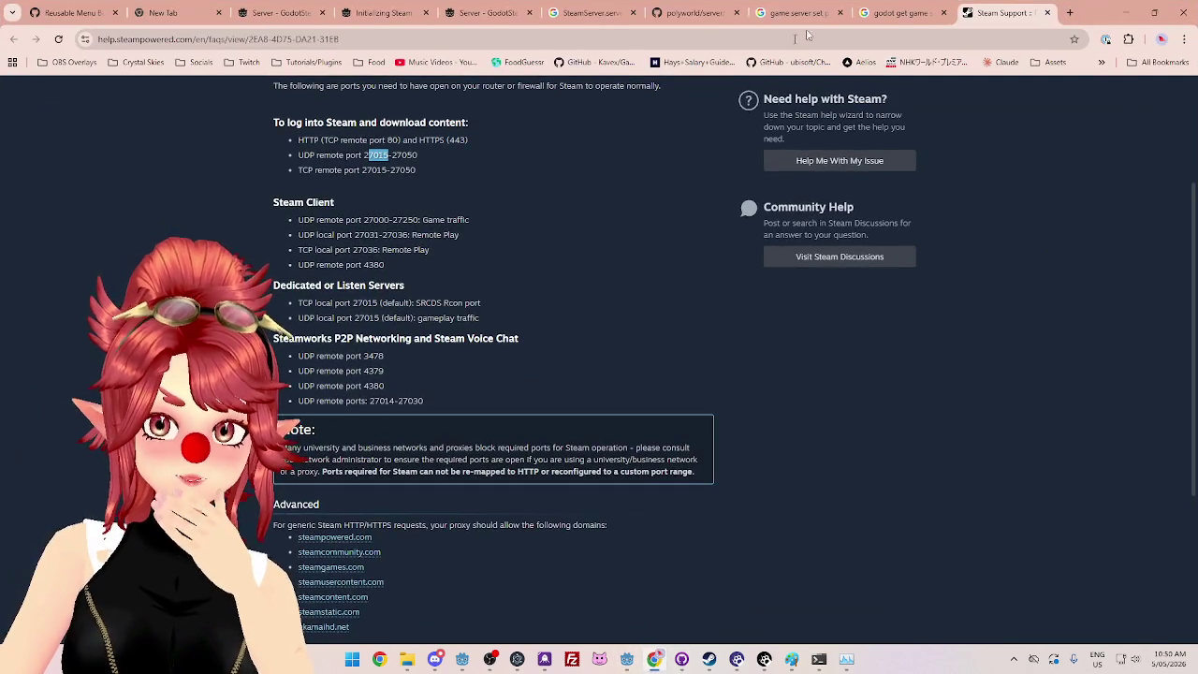
pyautogui.click(487, 18)
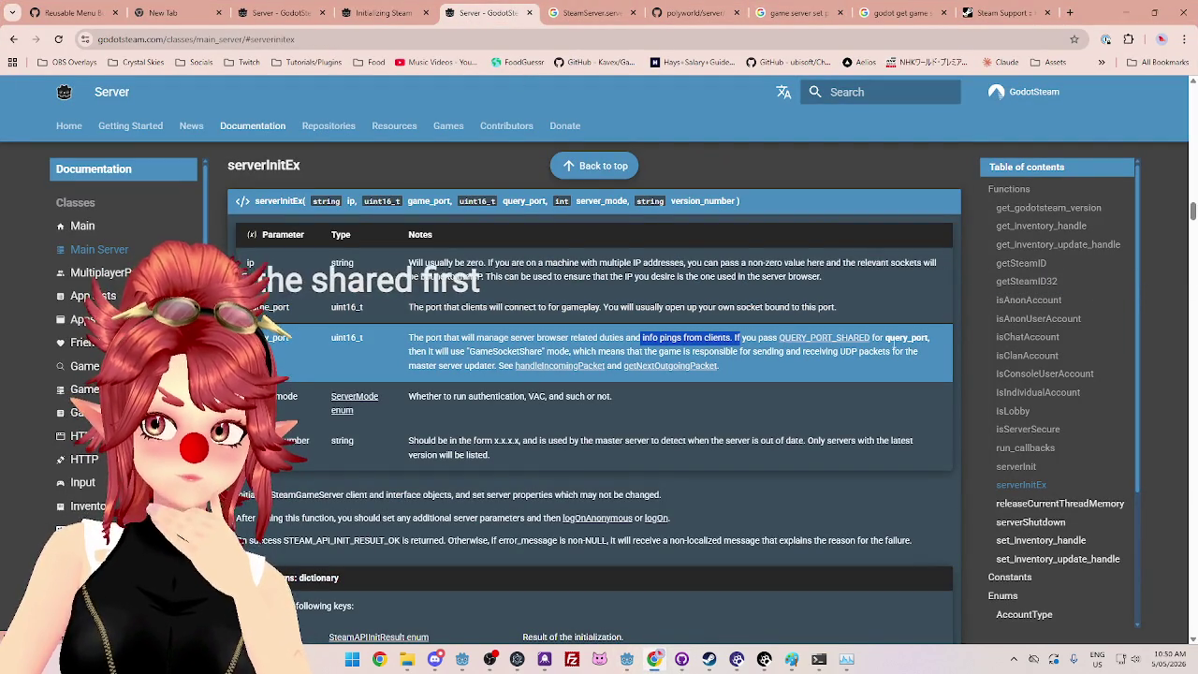
pyautogui.moveTo(493, 352)
pyautogui.mouseDown()
pyautogui.moveTo(421, 352)
pyautogui.moveTo(636, 352)
pyautogui.mouseUp()
pyautogui.moveTo(718, 352)
pyautogui.mouseDown()
pyautogui.moveTo(819, 363)
pyautogui.moveTo(902, 354)
pyautogui.mouseUp()
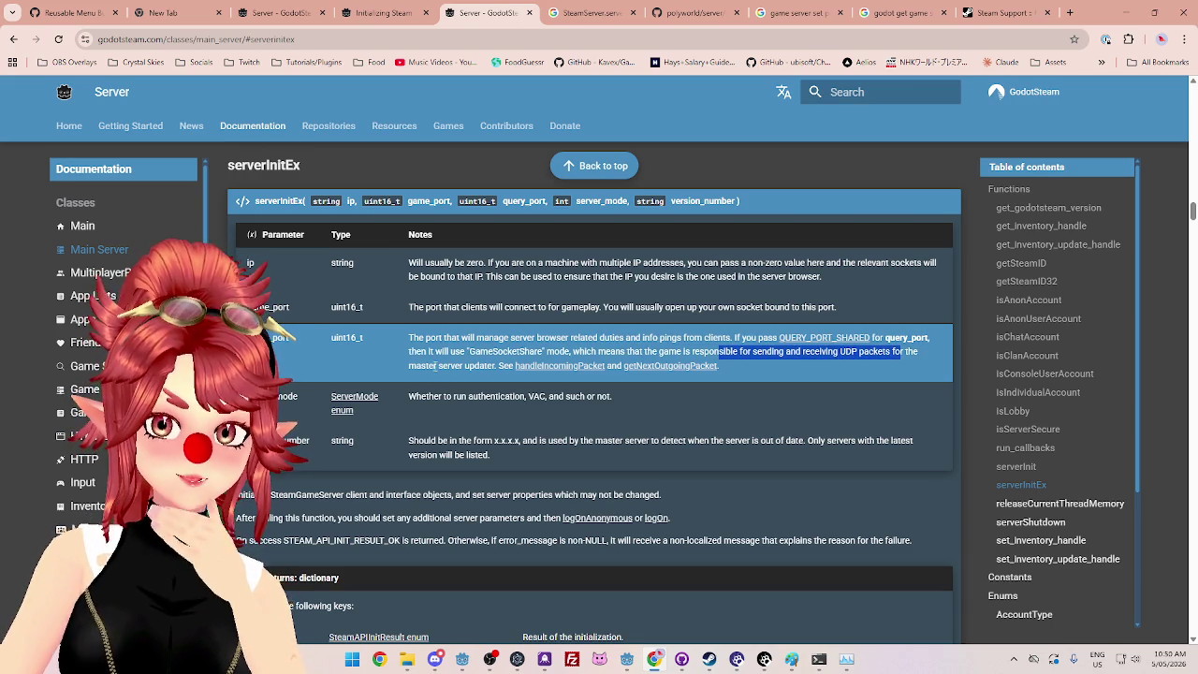
pyautogui.moveTo(437, 365); pyautogui.dragTo(494, 365)
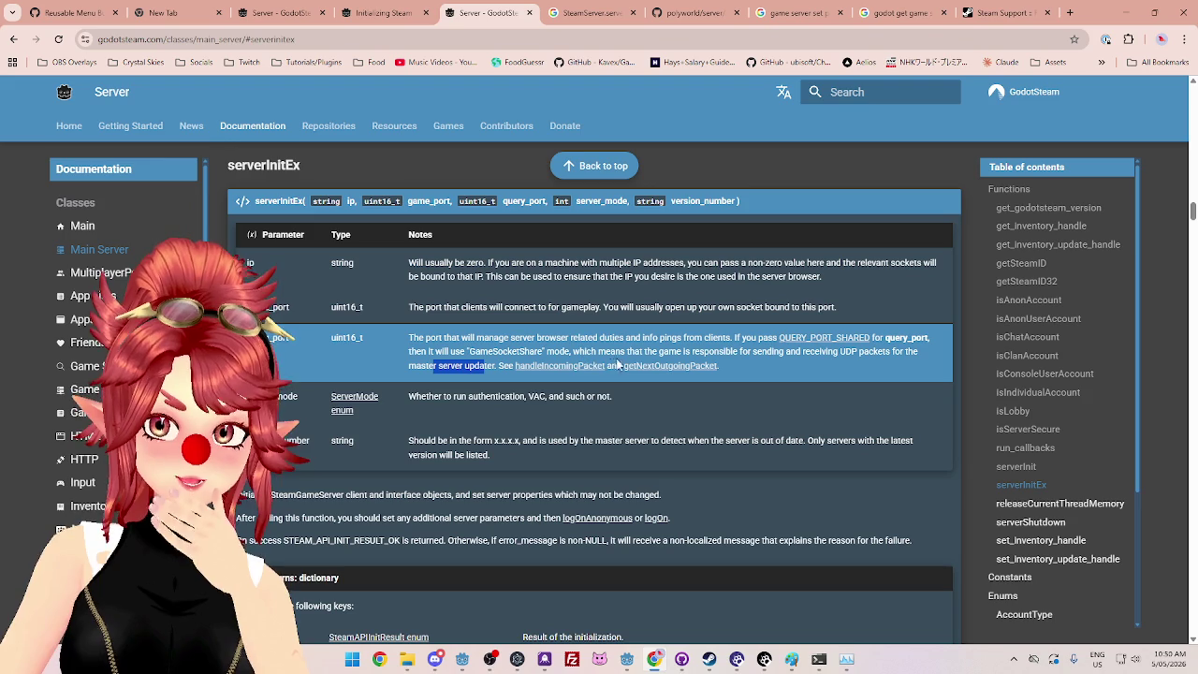
pyautogui.click(772, 363)
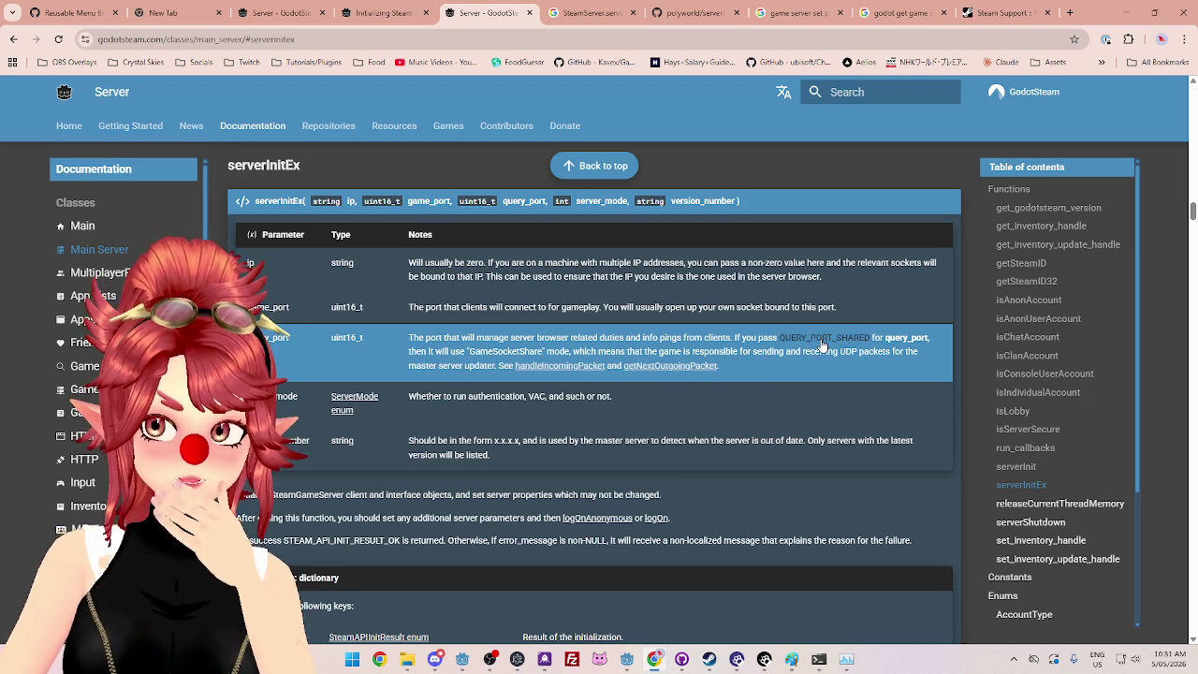
# Step: Jump to the QUERY_PORT_SHARED constant in the Constants table, then return to Godot
pyautogui.click(820, 340)
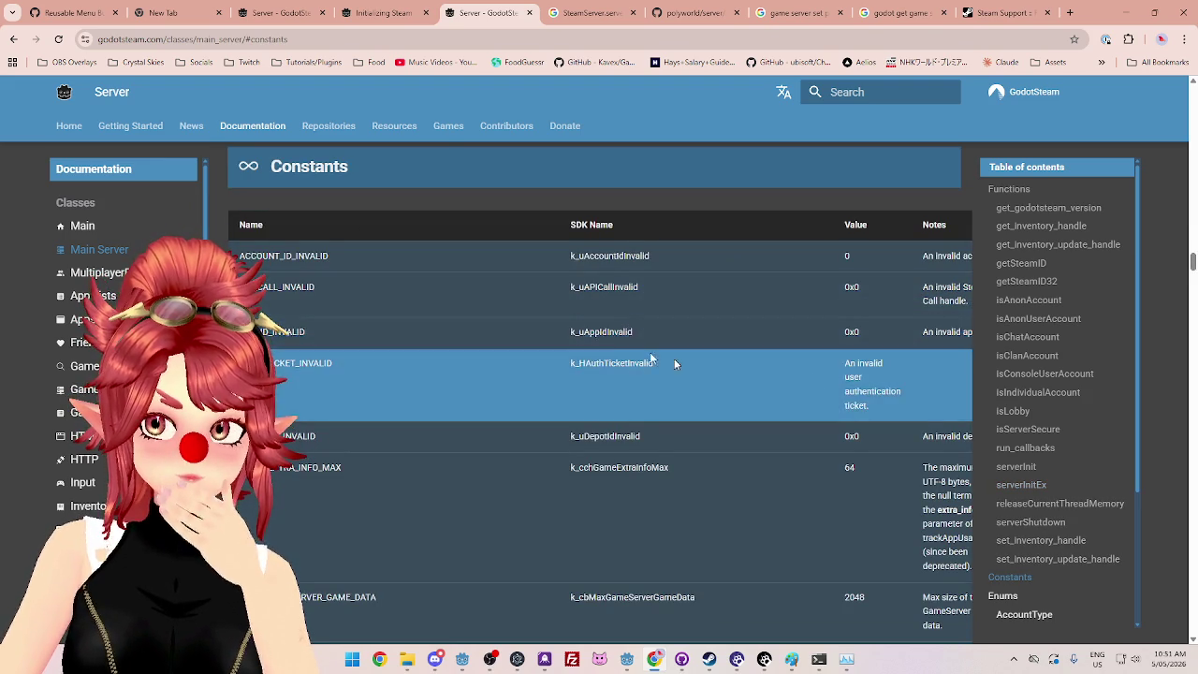
pyautogui.scroll(-4, 636, 487)
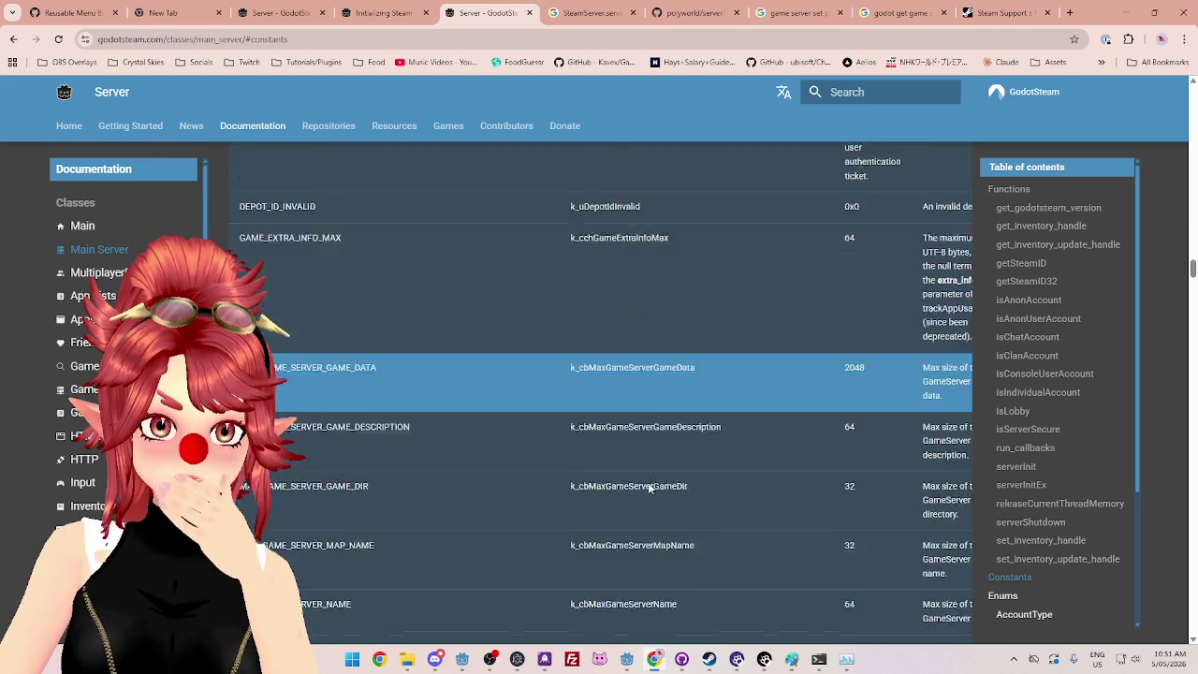
pyautogui.scroll(-5, 647, 482)
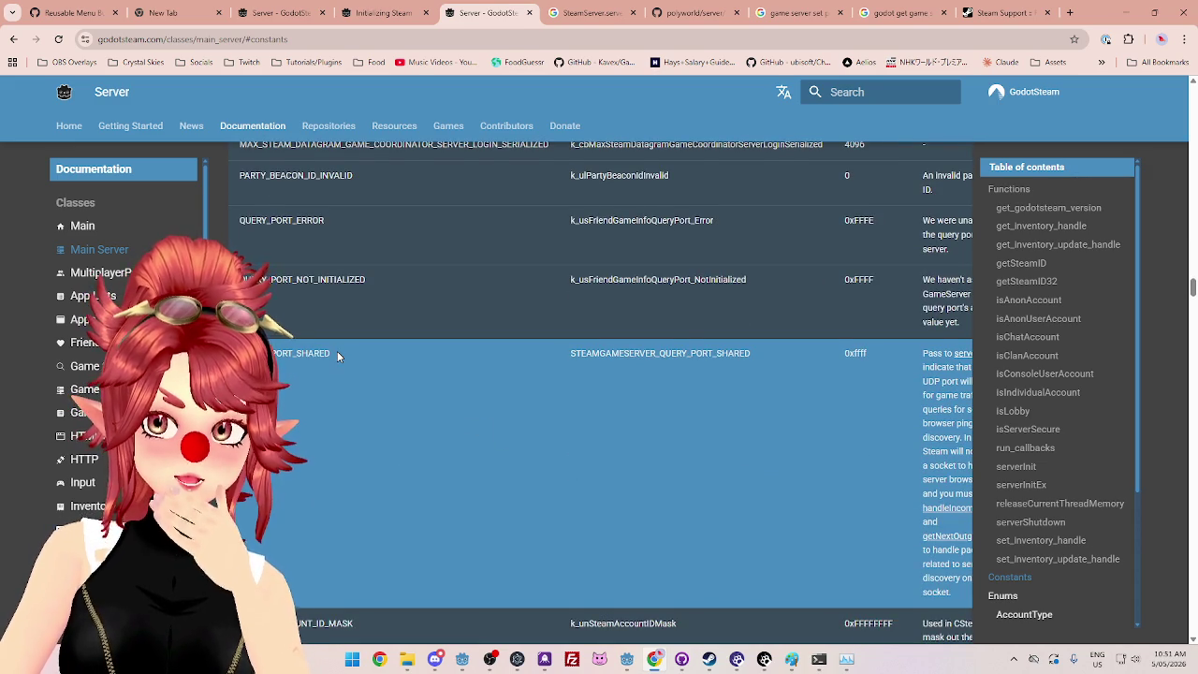
pyautogui.scroll(3, 346, 375)
pyautogui.scroll(8, 355, 387)
pyautogui.scroll(-5, 358, 386)
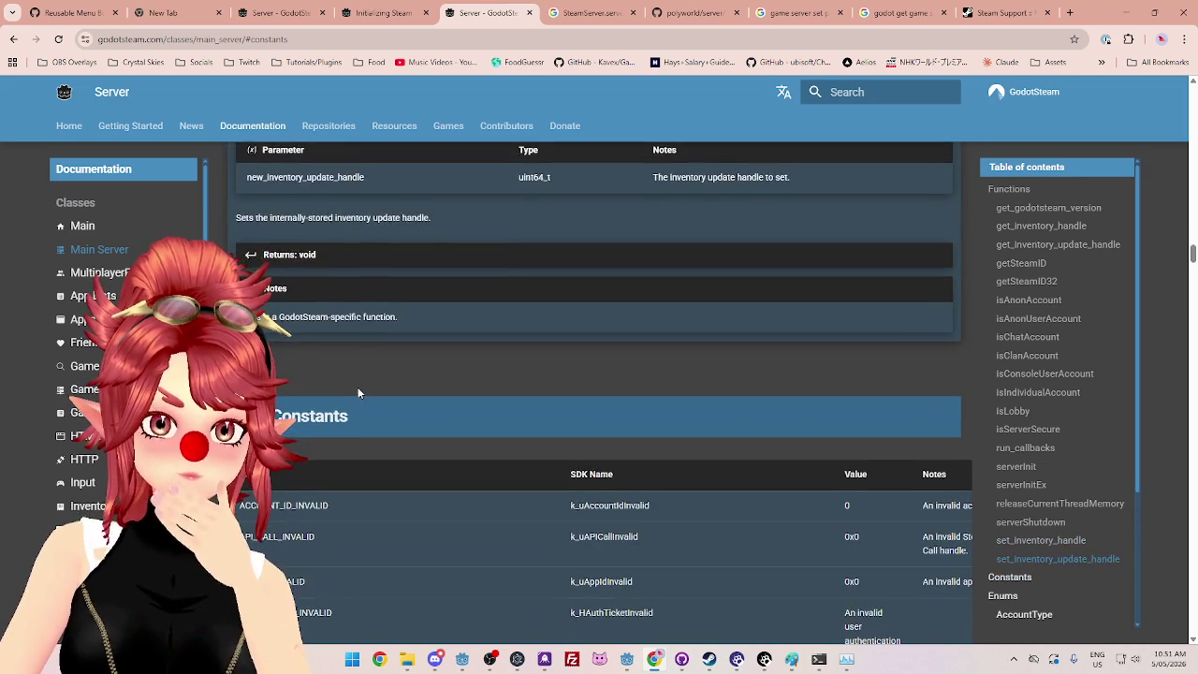
pyautogui.scroll(-8, 360, 387)
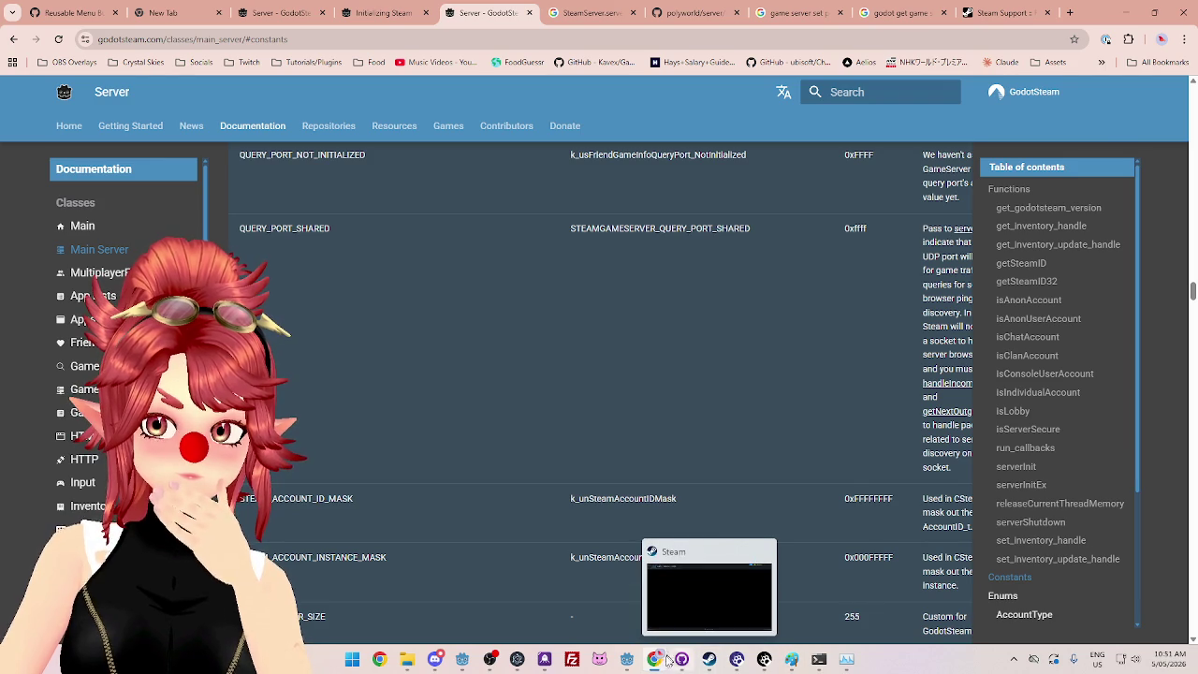
pyautogui.click(629, 660)
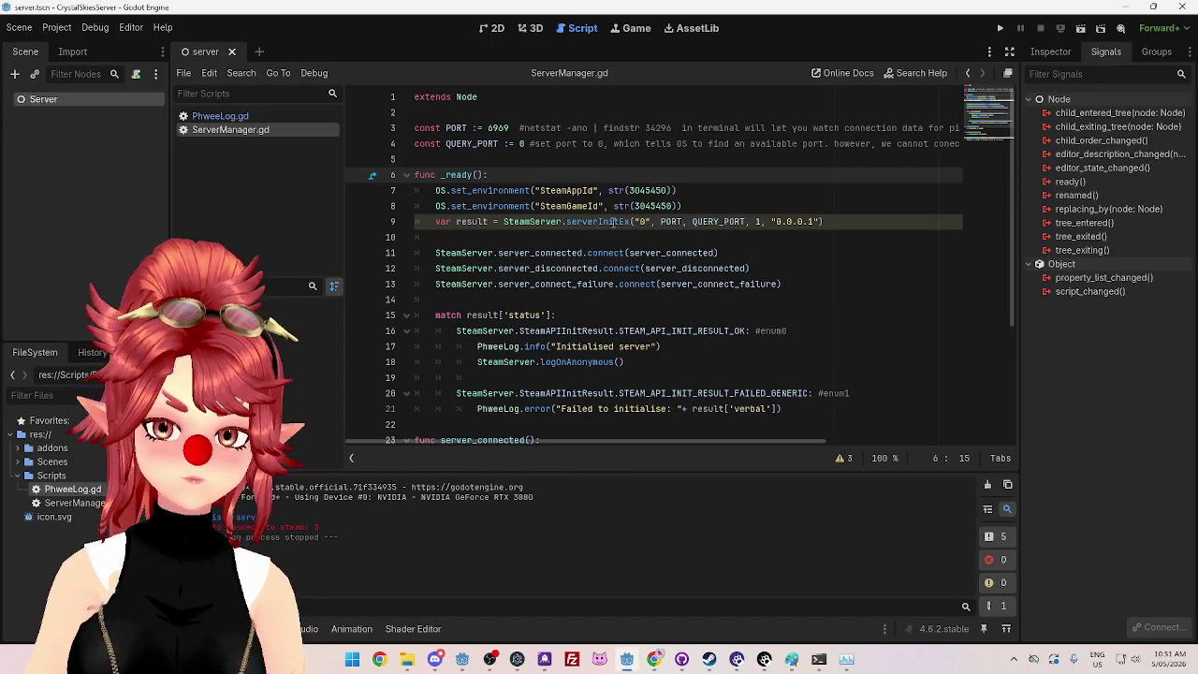
# Step: Replace QUERY_PORT on line 9 with SteamServer.QUERY_PORT_SHARED using autocomplete
pyautogui.doubleClick(715, 221)
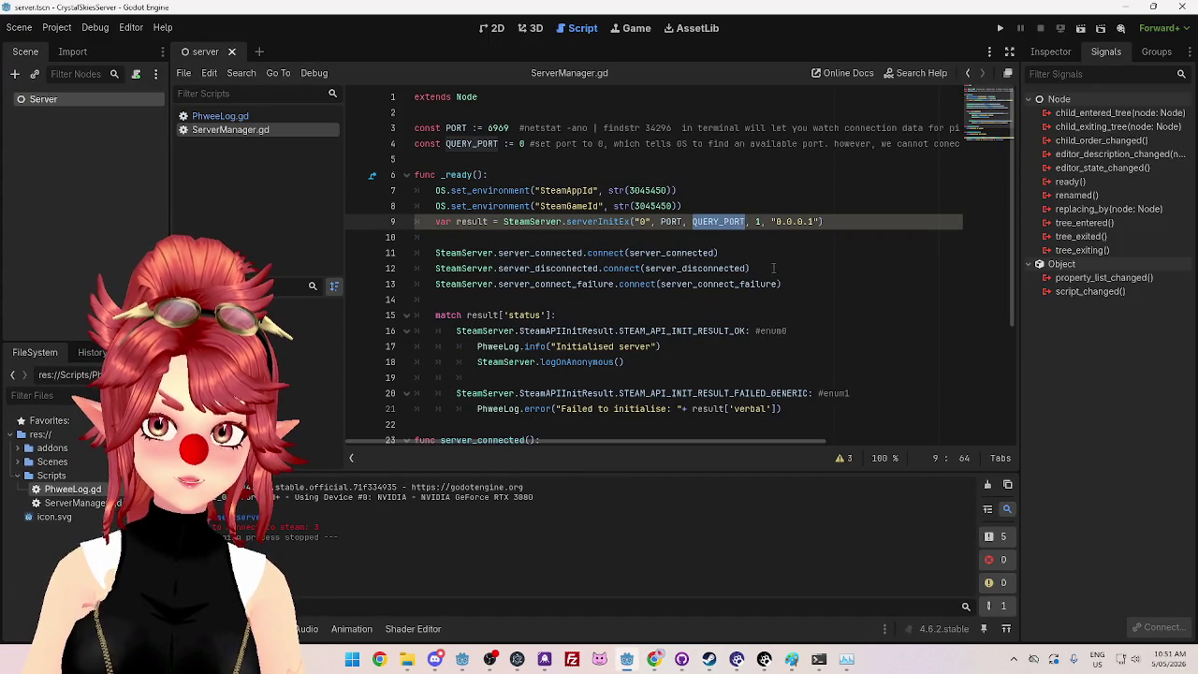
pyautogui.write('Steam.')
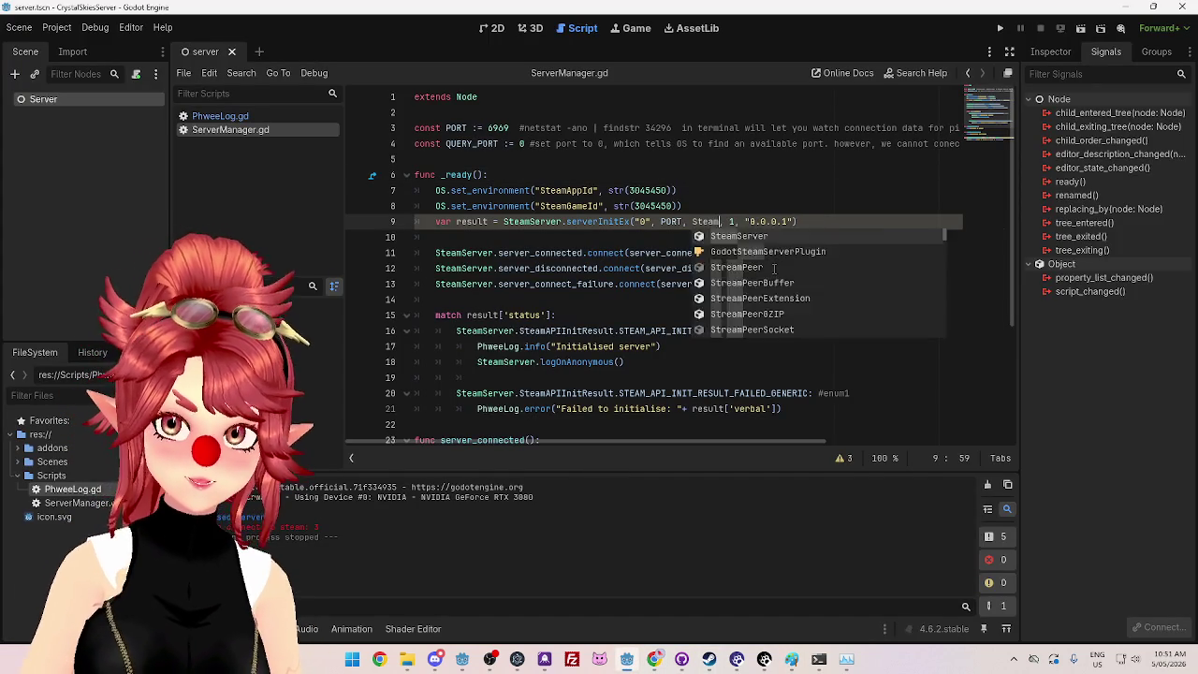
pyautogui.press('BackSpace')
pyautogui.write('Server')
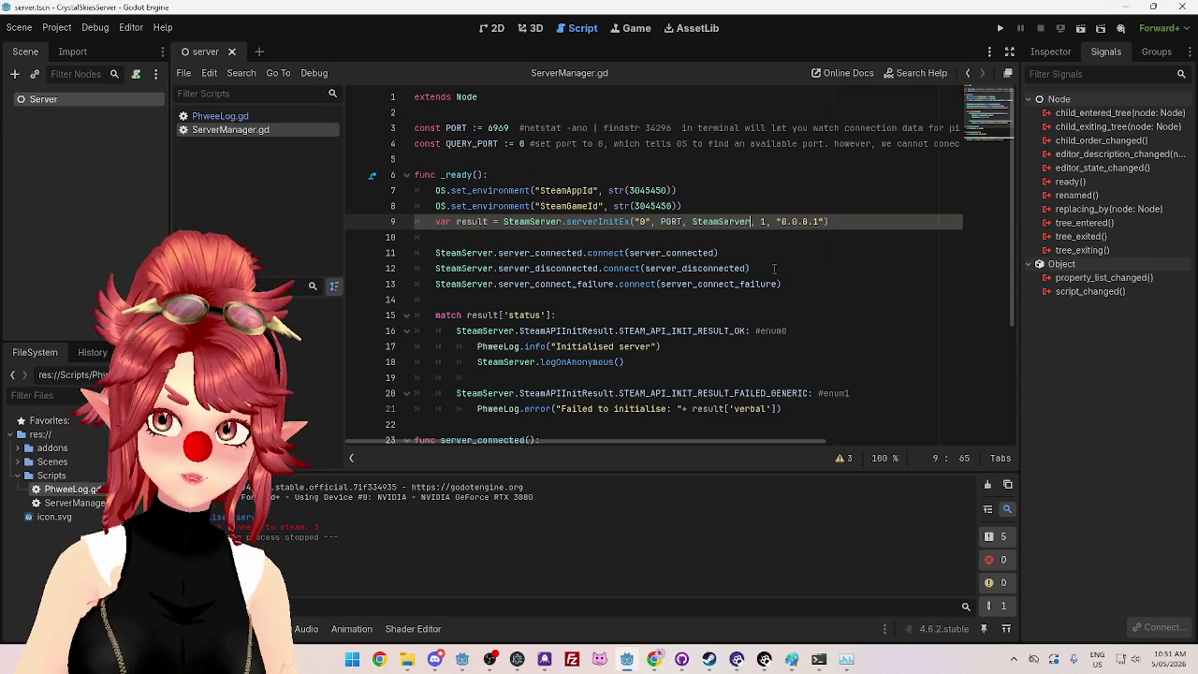
pyautogui.write('.QU')
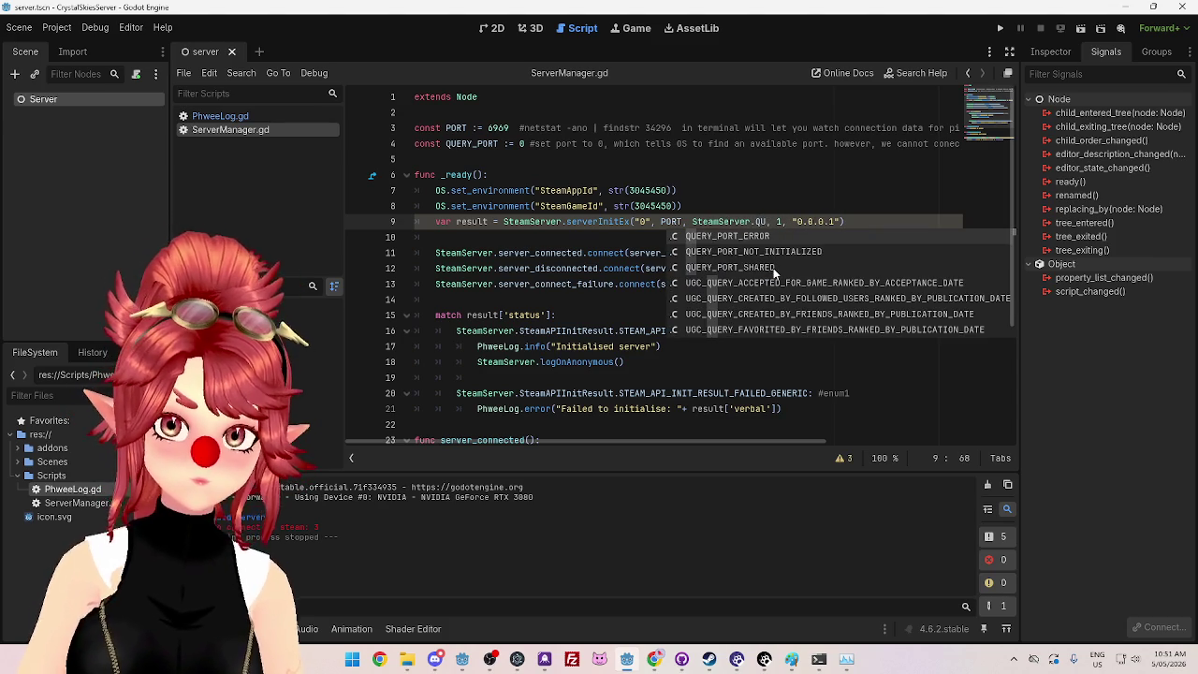
pyautogui.click(773, 267)
pyautogui.press('Down')
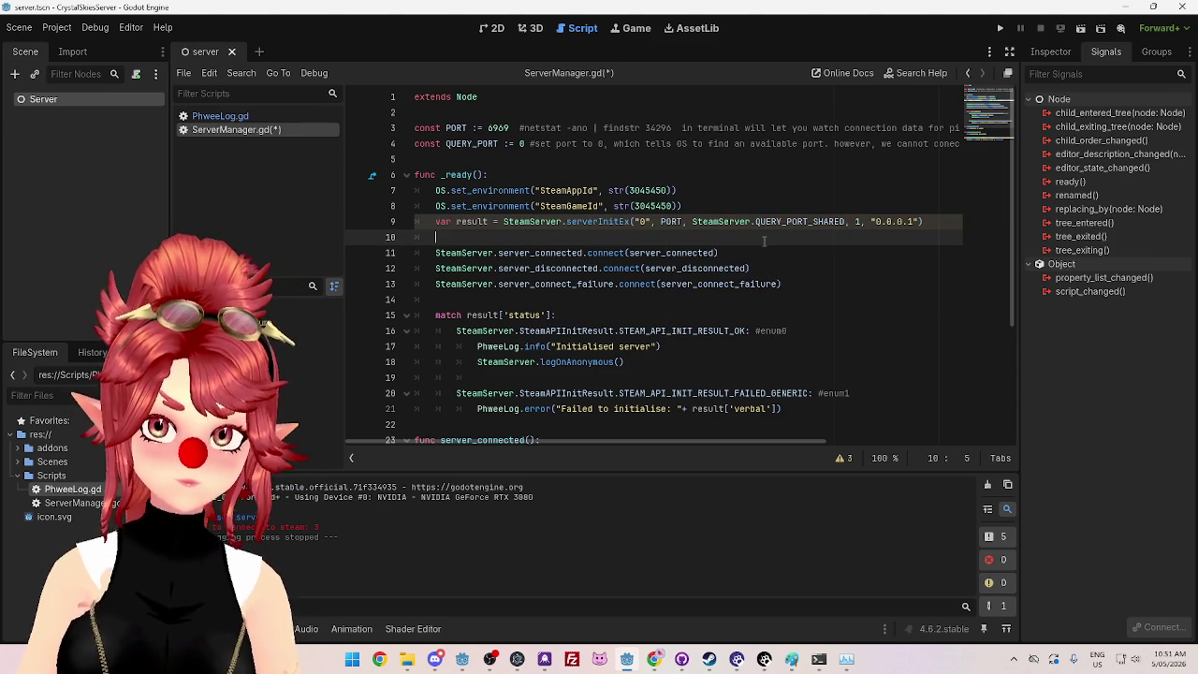
# Step: Test-run the server scene, close the game window, and undo back to QUERY_PORT
pyautogui.click(999, 28)
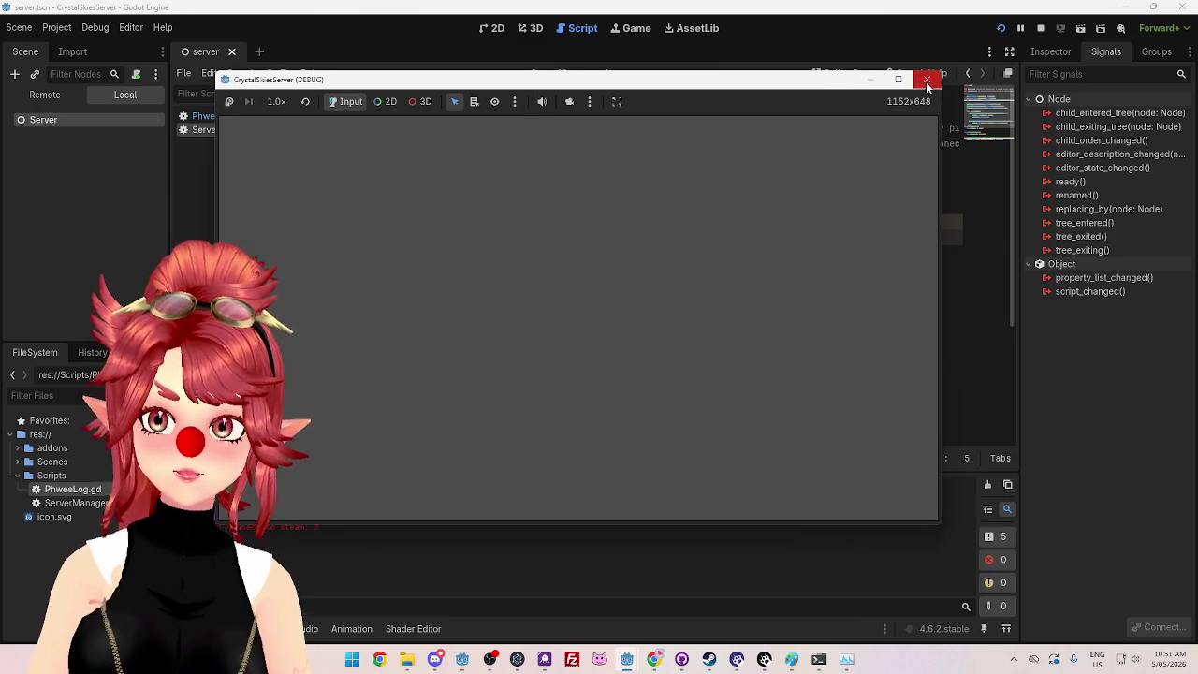
pyautogui.click(926, 84)
pyautogui.hotkey('ctrl', 'z')
pyautogui.hotkey('ctrl', 'z')
pyautogui.hotkey('ctrl', 'z')
pyautogui.hotkey('ctrl', 'z')
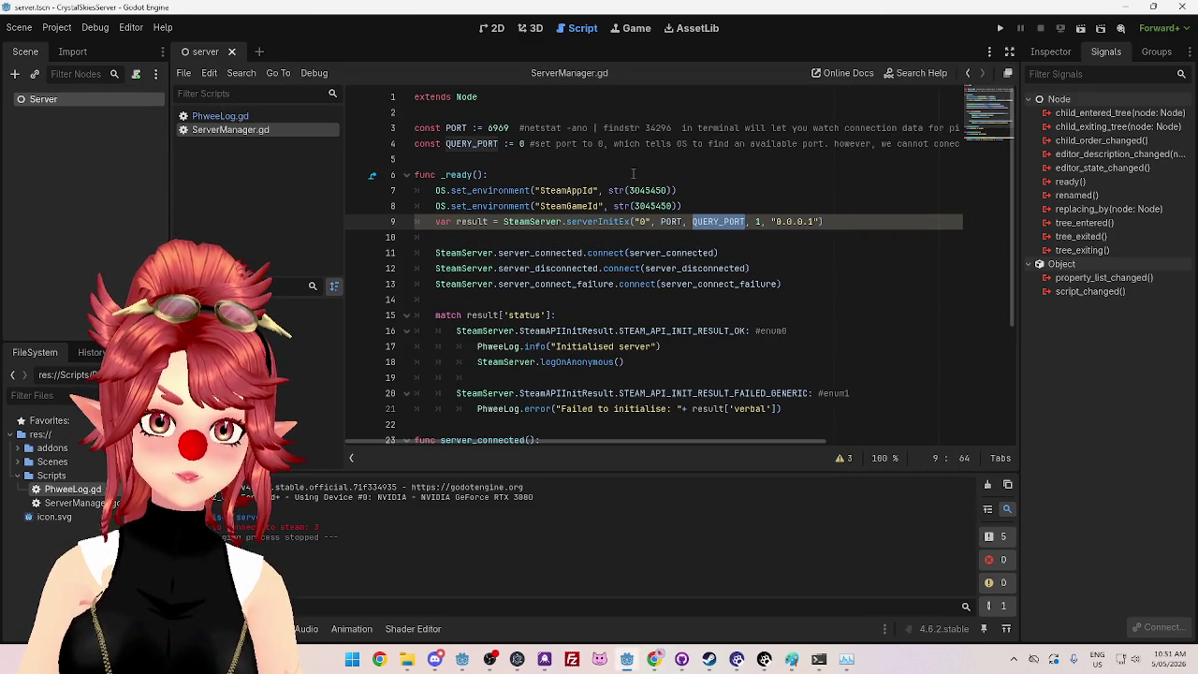
pyautogui.click(632, 173)
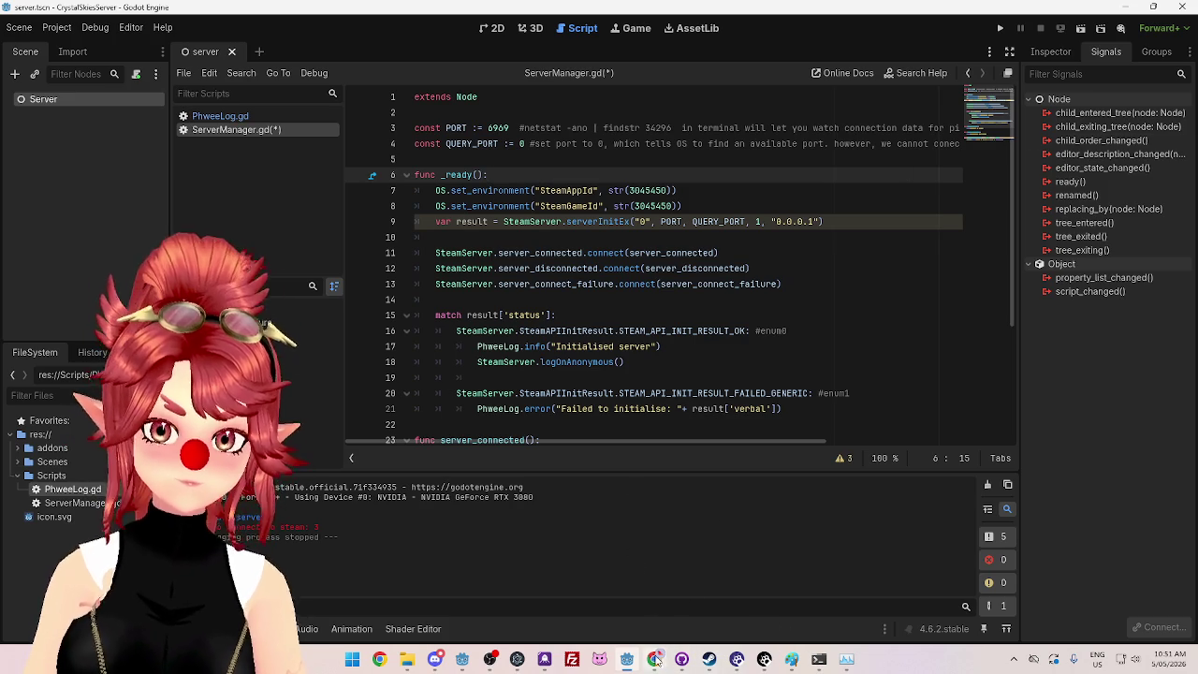
pyautogui.hotkey('alt', 'Tab')
pyautogui.click(1001, 12)
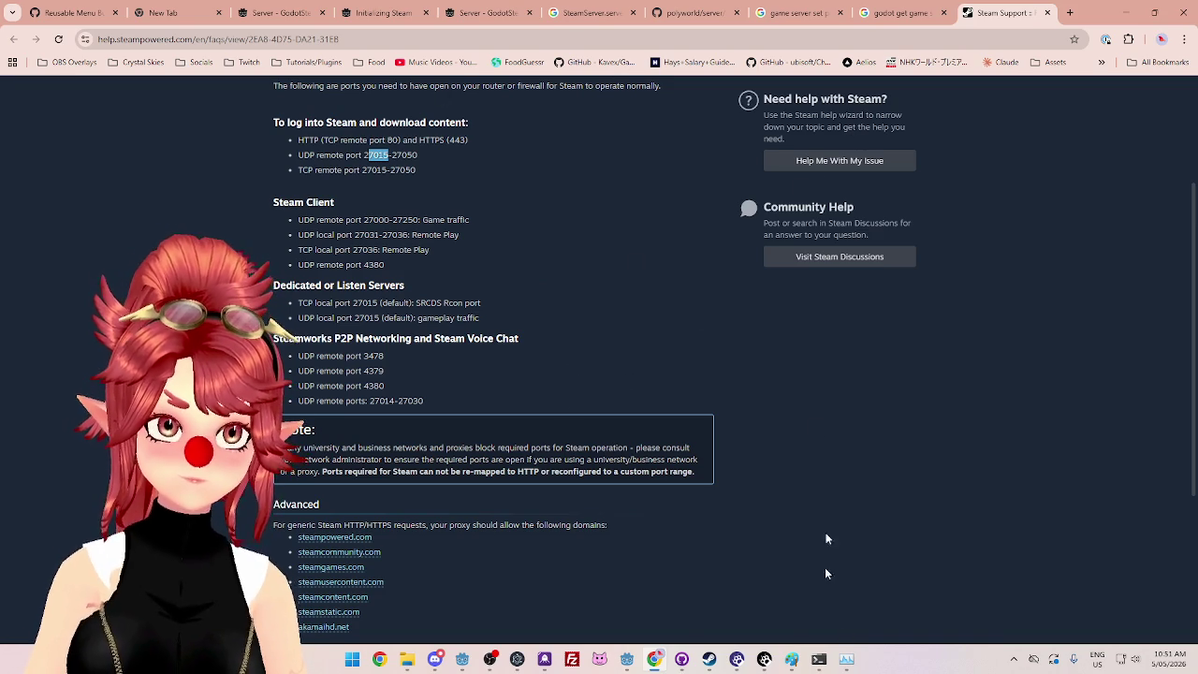
pyautogui.click(626, 659)
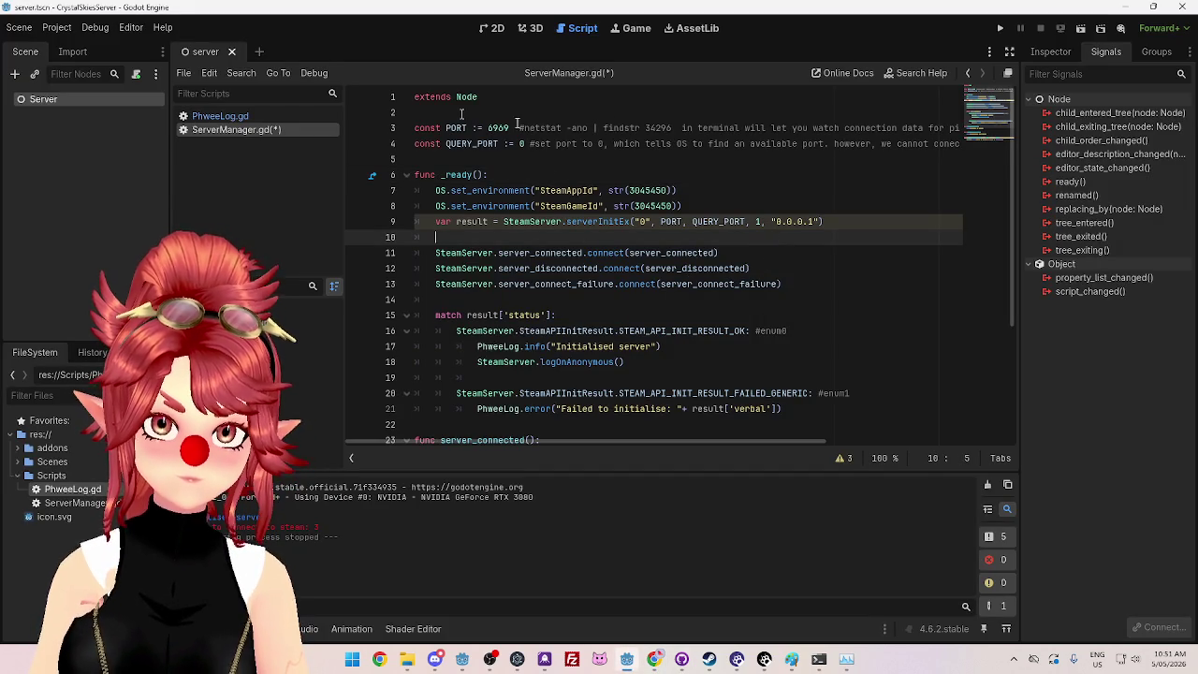
pyautogui.click(713, 190)
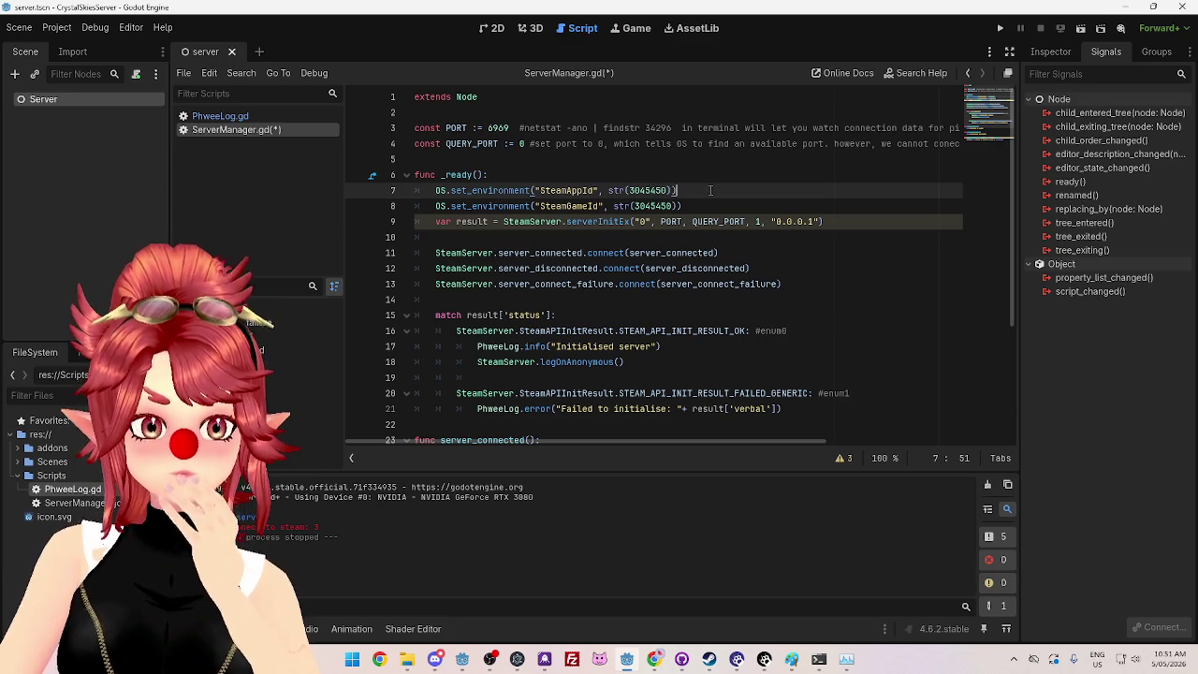
pyautogui.scroll(-2, 714, 224)
pyautogui.scroll(2, 721, 290)
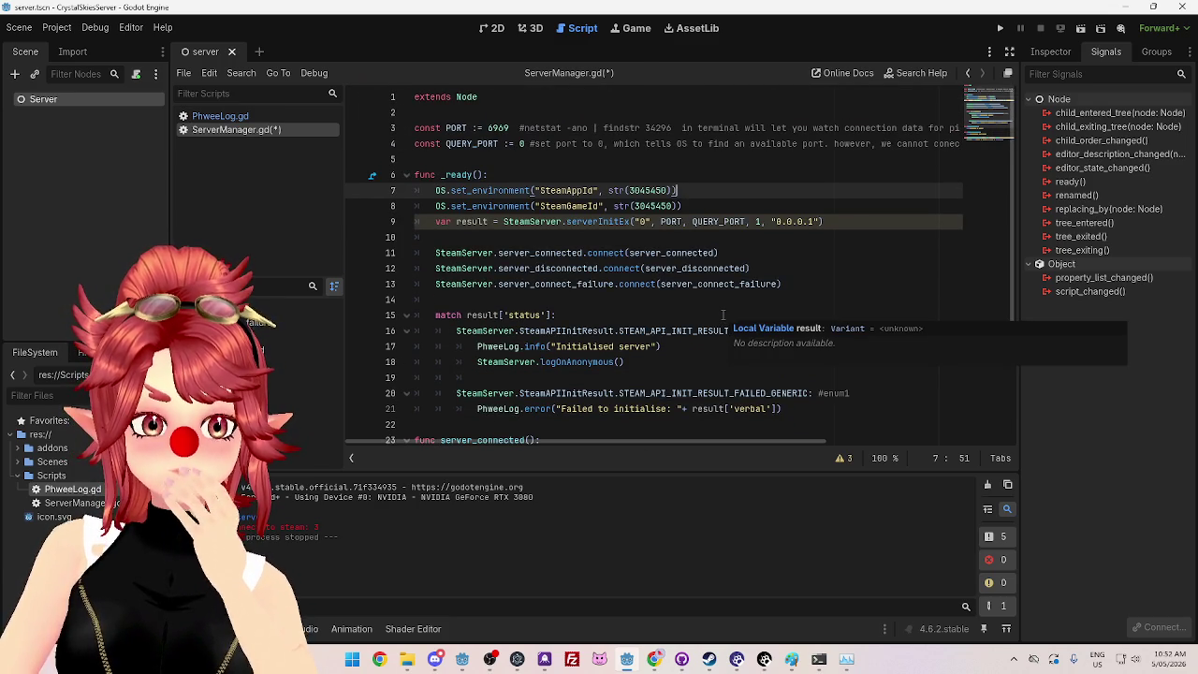
pyautogui.click(520, 144)
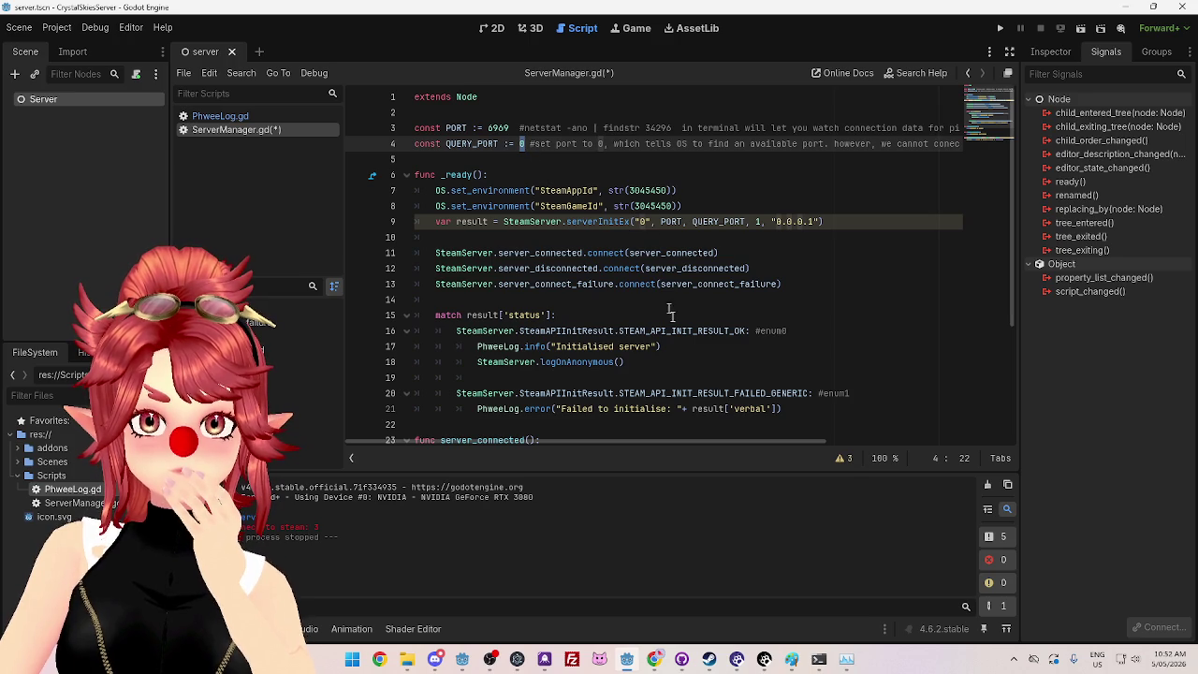
pyautogui.moveTo(716, 439)
pyautogui.mouseDown()
pyautogui.moveTo(855, 453)
pyautogui.moveTo(599, 206)
pyautogui.moveTo(538, 112)
pyautogui.mouseUp()
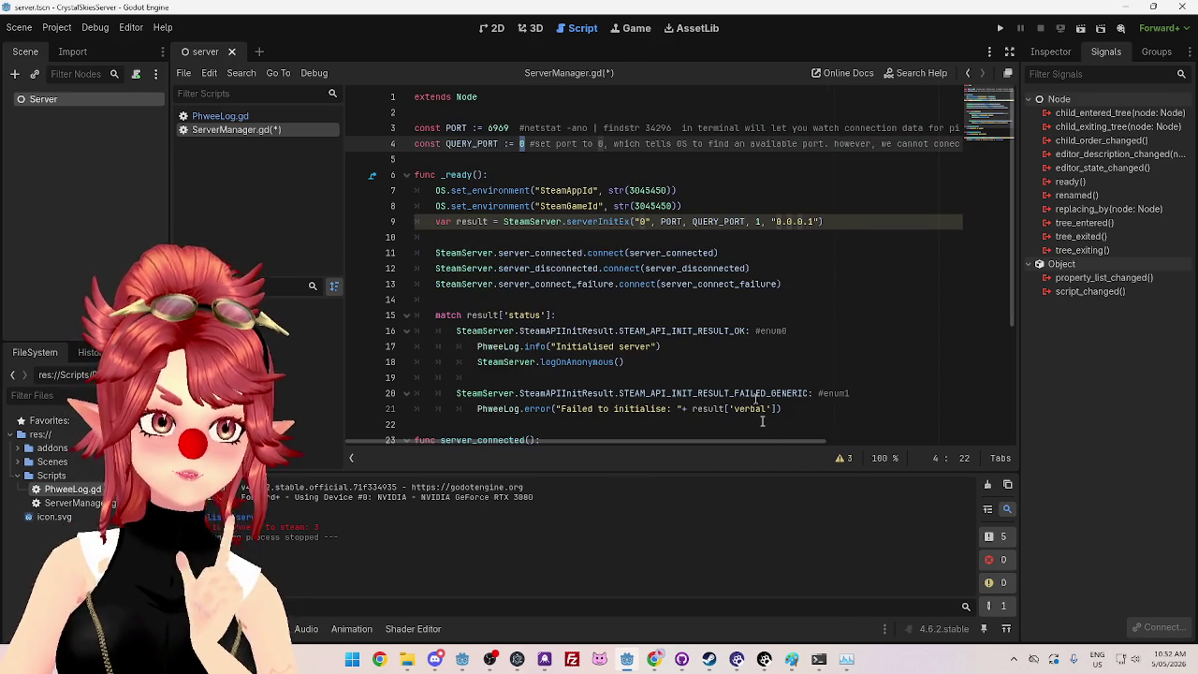
pyautogui.click(818, 659)
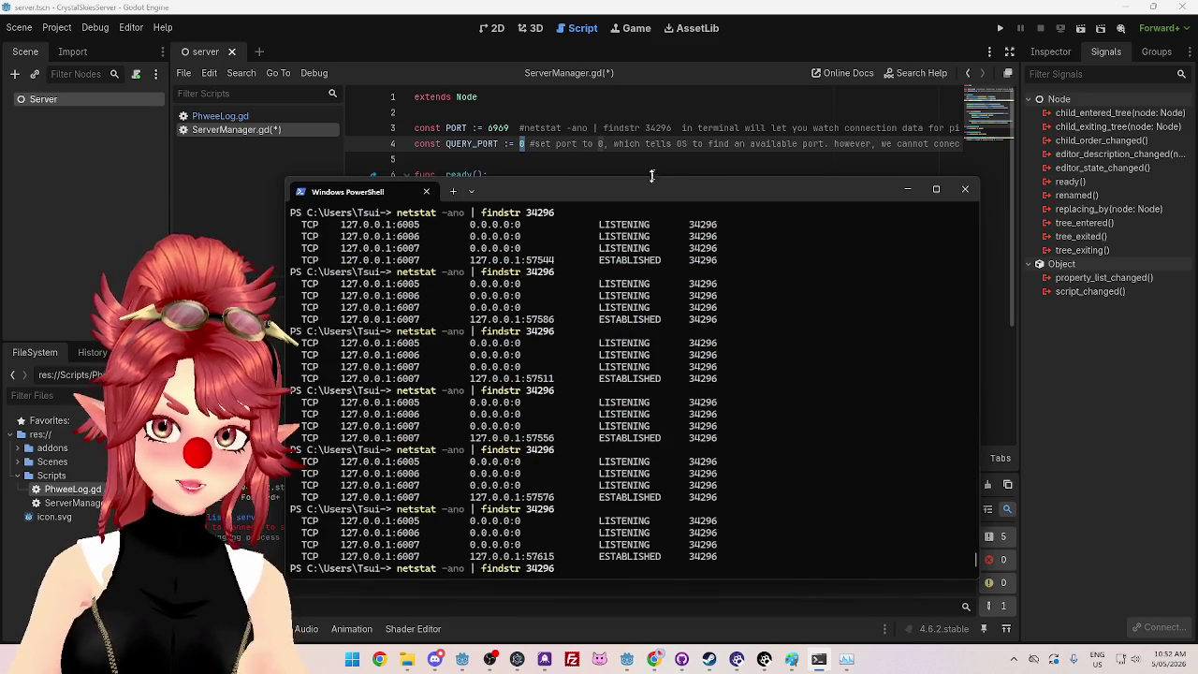
# Step: Run the server scene and rerun netstat -ano | findstr 34296 in PowerShell
pyautogui.moveTo(647, 190)
pyautogui.mouseDown()
pyautogui.moveTo(678, 178)
pyautogui.moveTo(599, 200)
pyautogui.mouseUp()
pyautogui.click(999, 28)
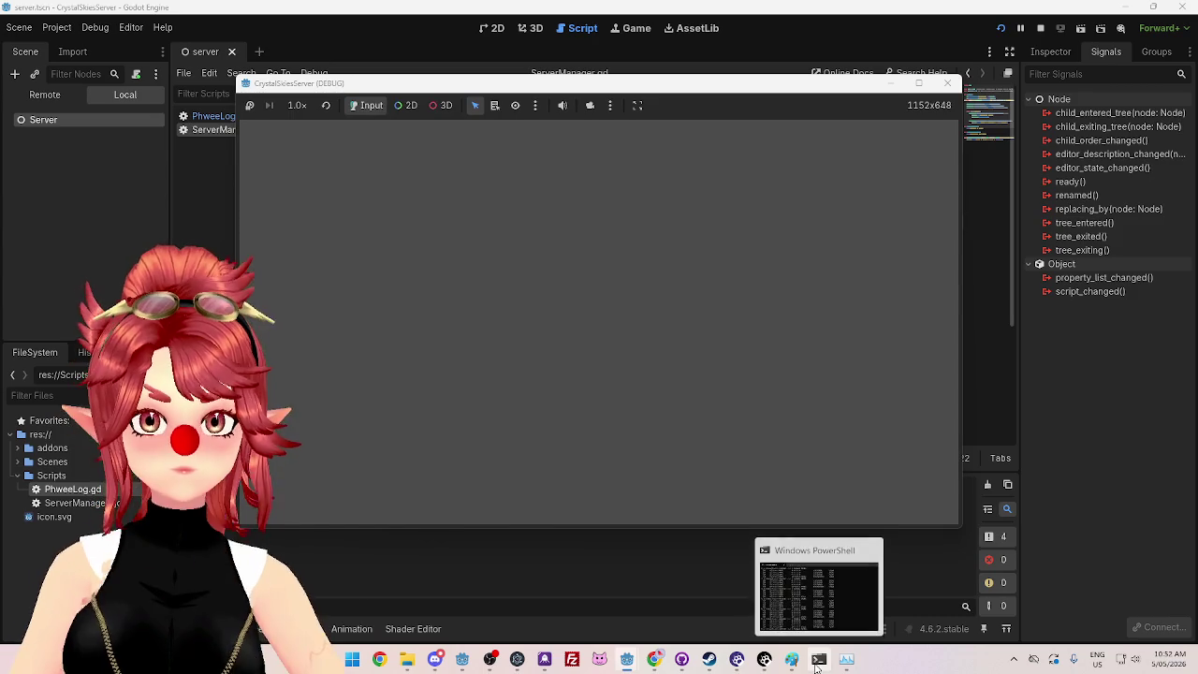
pyautogui.click(818, 659)
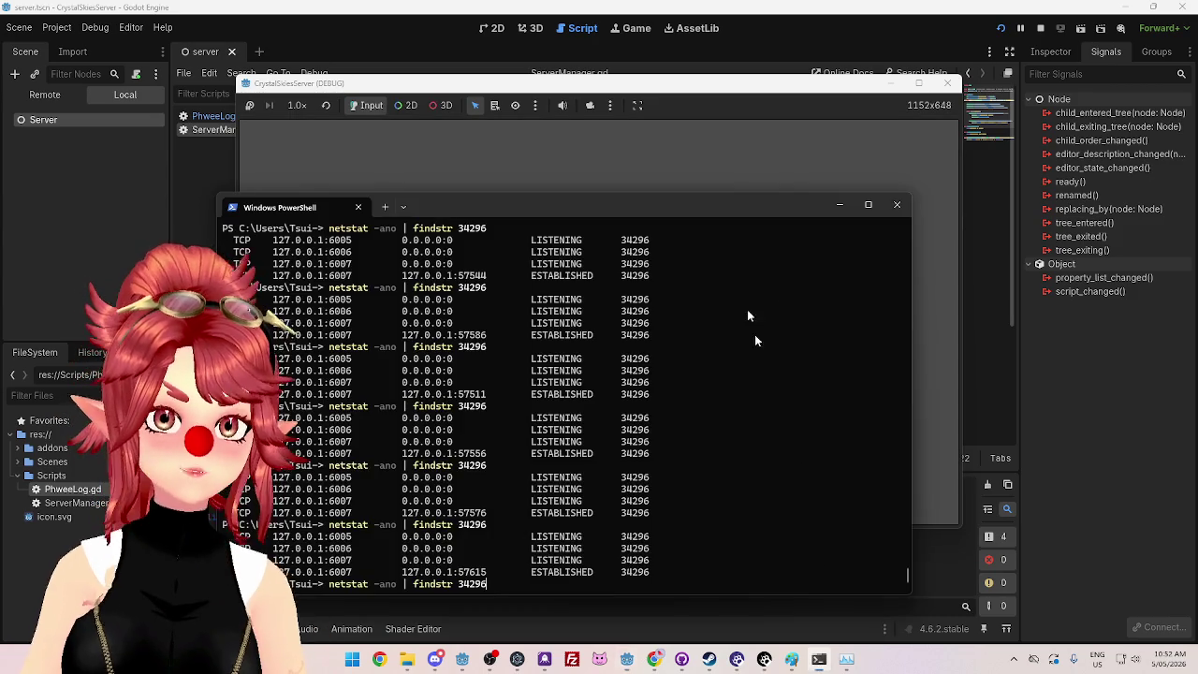
pyautogui.press('Return')
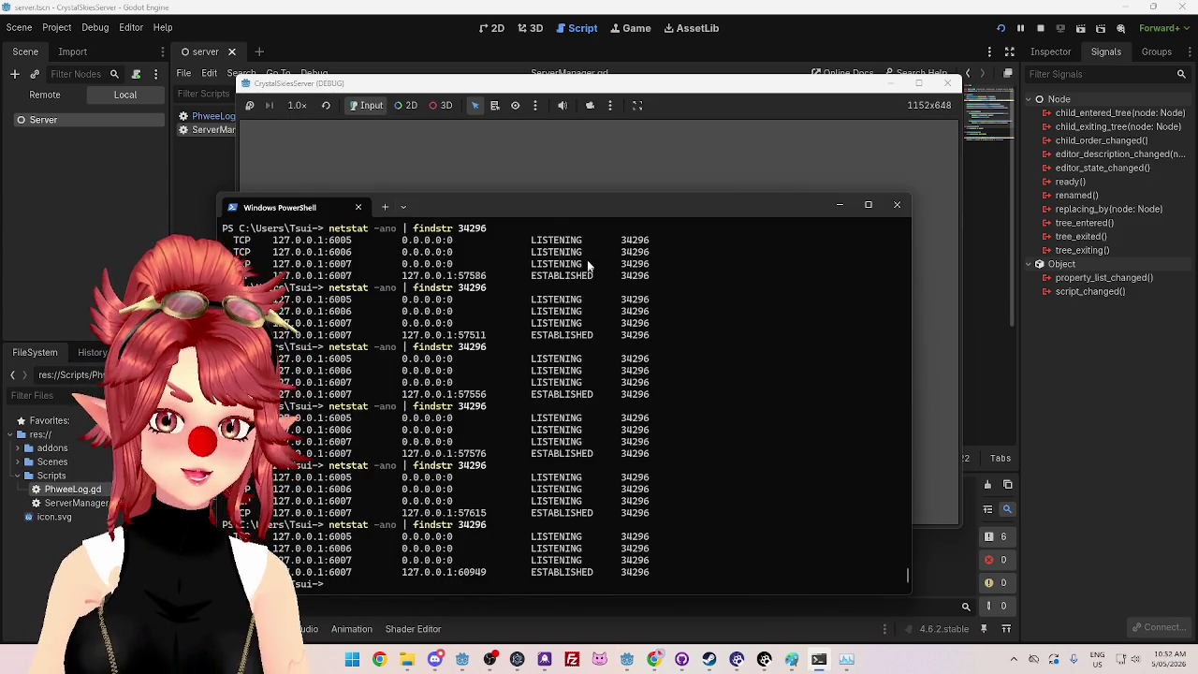
# Step: Arrange the windows to view the netstat output showing ports 6005–6007 and connection 60949
pyautogui.moveTo(543, 205)
pyautogui.mouseDown()
pyautogui.moveTo(674, 113)
pyautogui.moveTo(627, 124)
pyautogui.moveTo(592, 150)
pyautogui.moveTo(597, 188)
pyautogui.mouseUp()
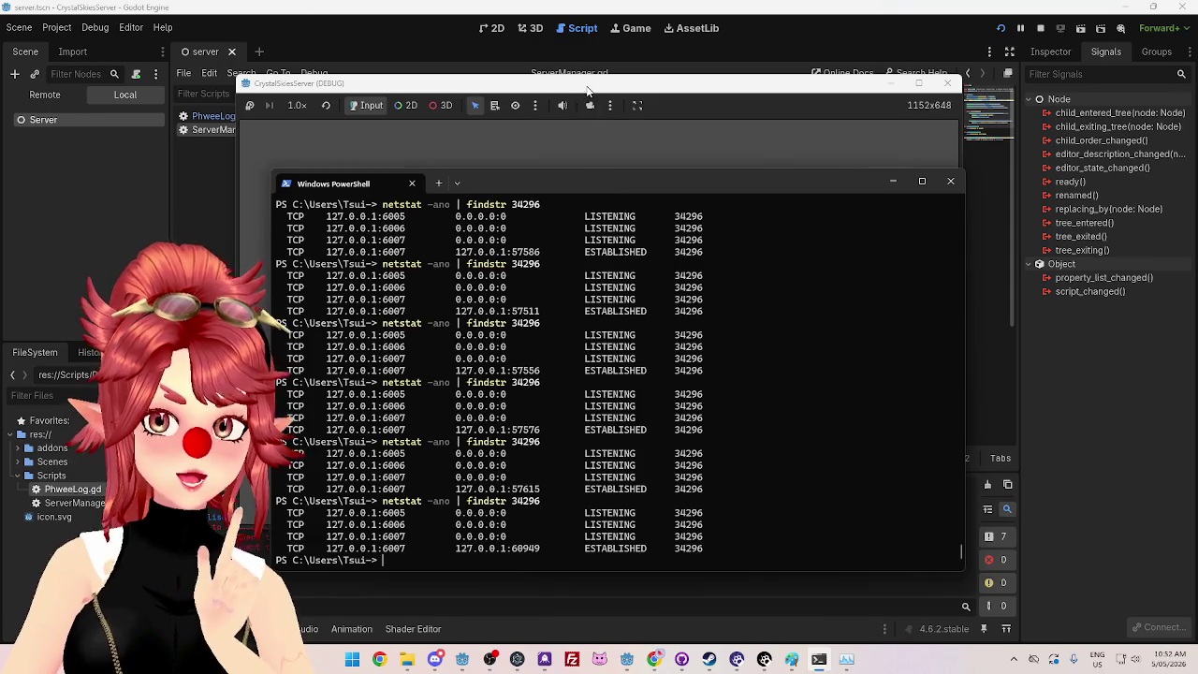
pyautogui.hotkey('alt', 'Tab')
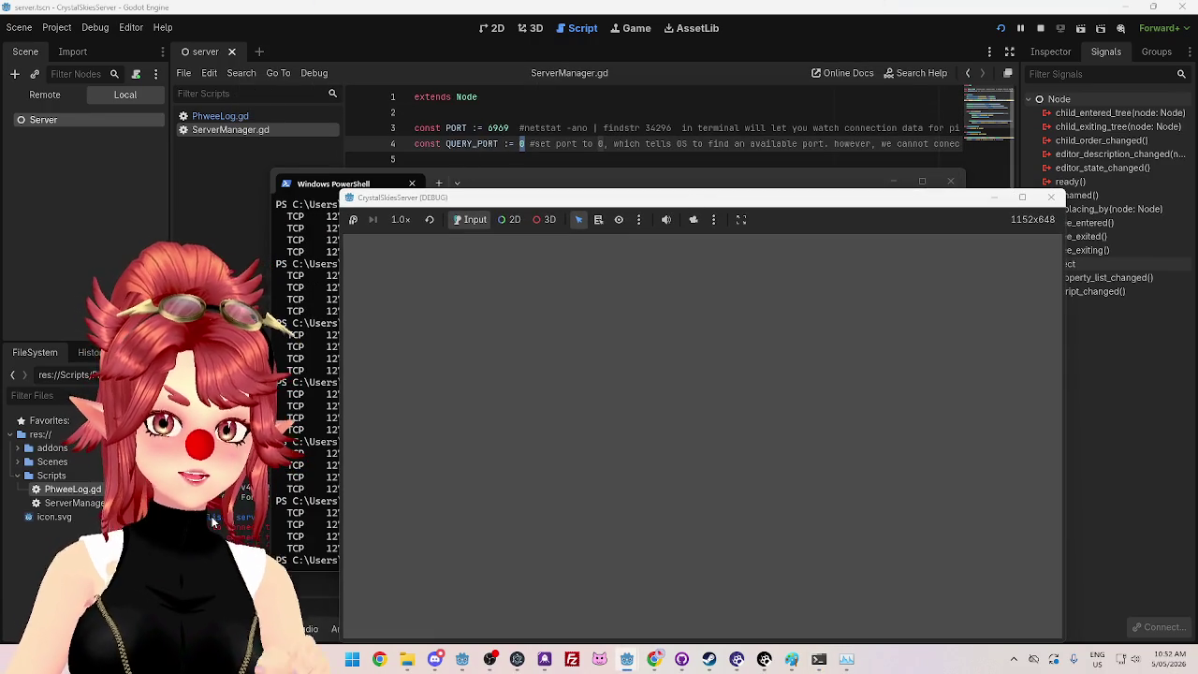
pyautogui.click(521, 180)
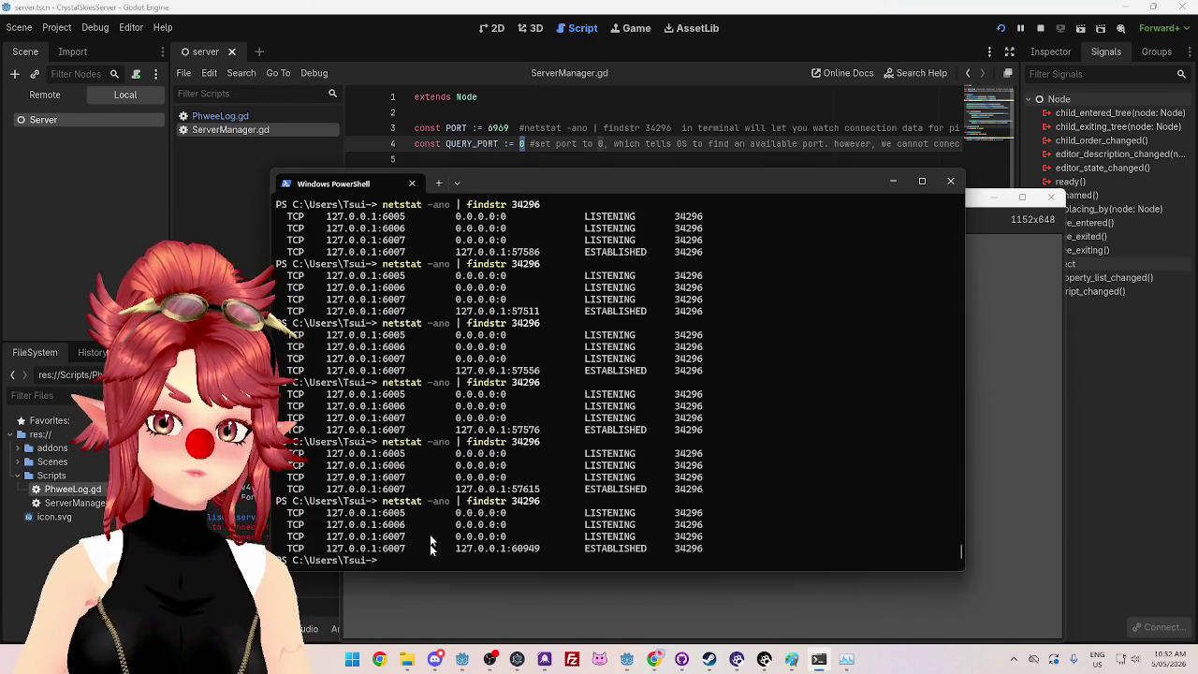
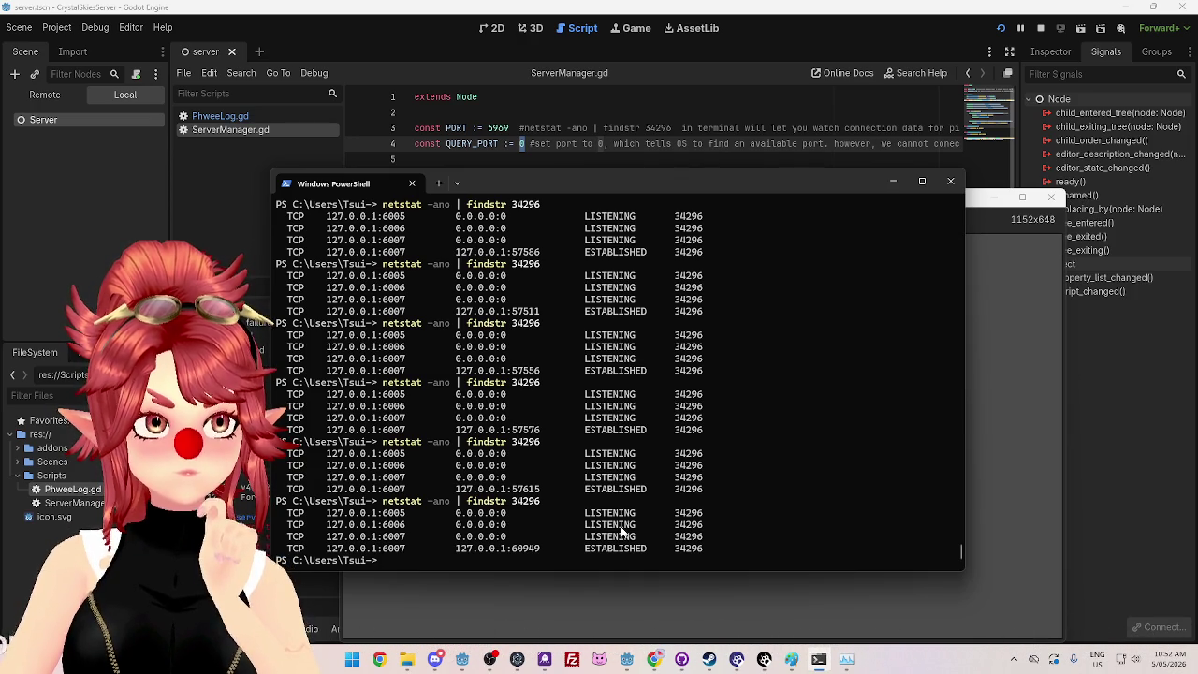
# Step: Inspect the PORT 6969, QUERY_PORT 0 and serverInitEx lines in ServerManager.gd
pyautogui.click(1040, 28)
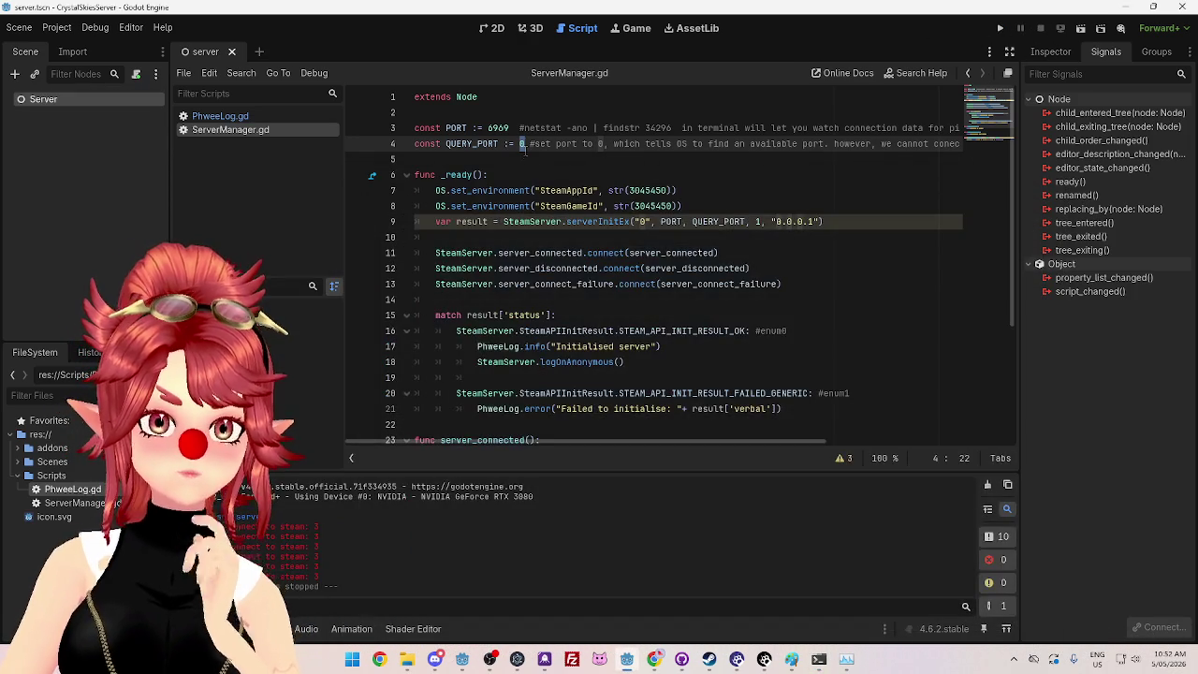
pyautogui.click(483, 128)
pyautogui.moveTo(483, 129); pyautogui.dragTo(615, 142)
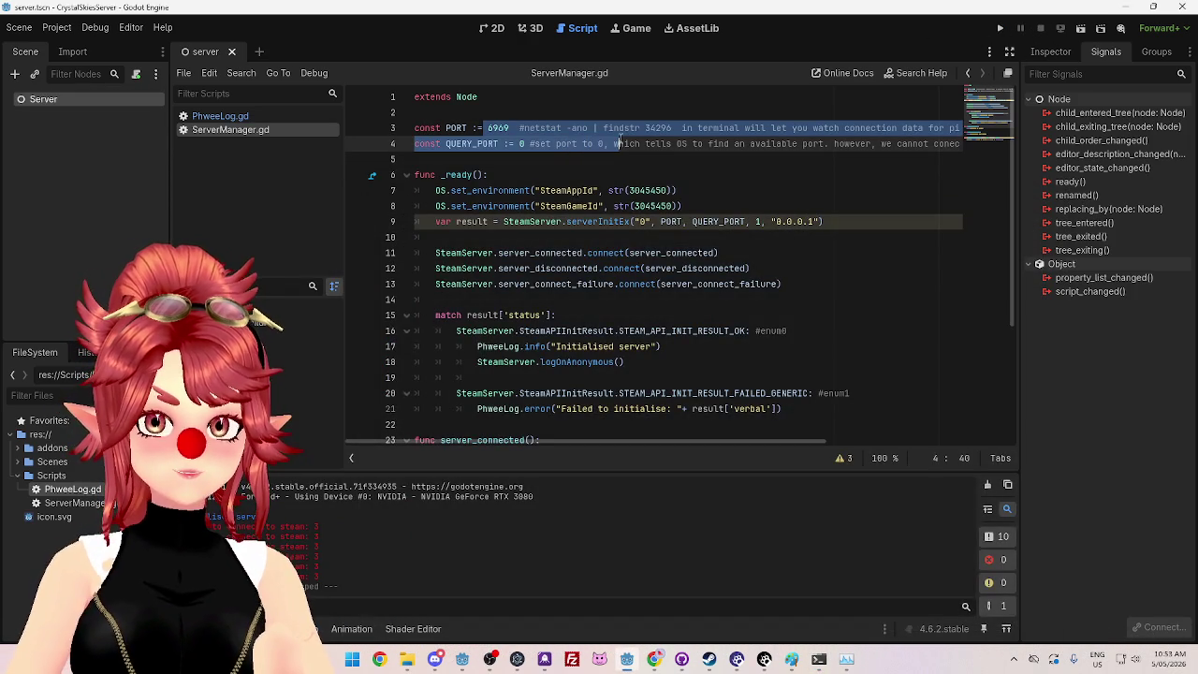
pyautogui.click(538, 159)
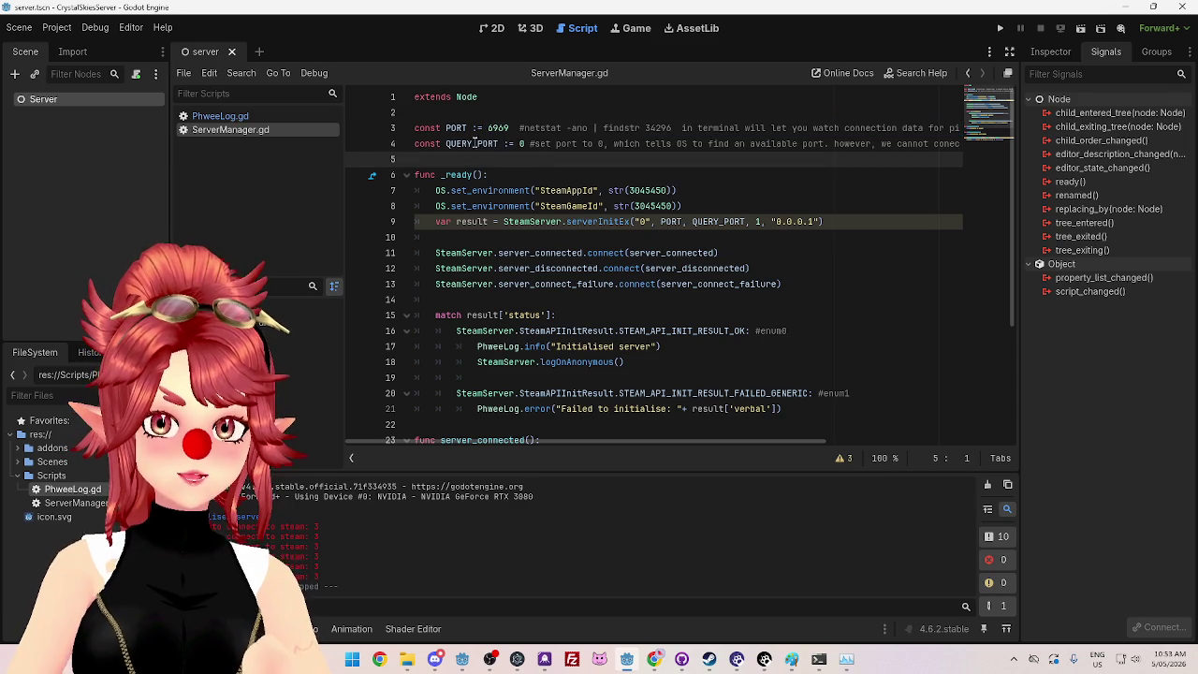
pyautogui.doubleClick(522, 143)
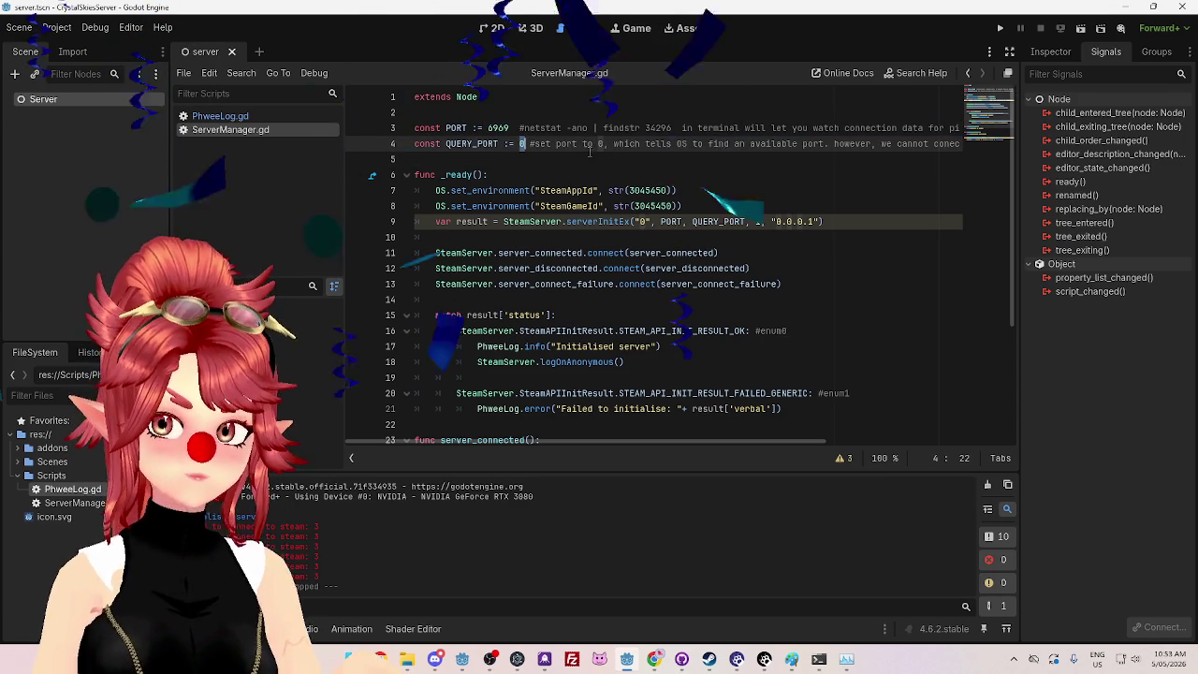
pyautogui.click(496, 163)
pyautogui.moveTo(566, 222)
pyautogui.mouseDown()
pyautogui.moveTo(846, 221)
pyautogui.moveTo(487, 206)
pyautogui.moveTo(436, 222)
pyautogui.mouseUp()
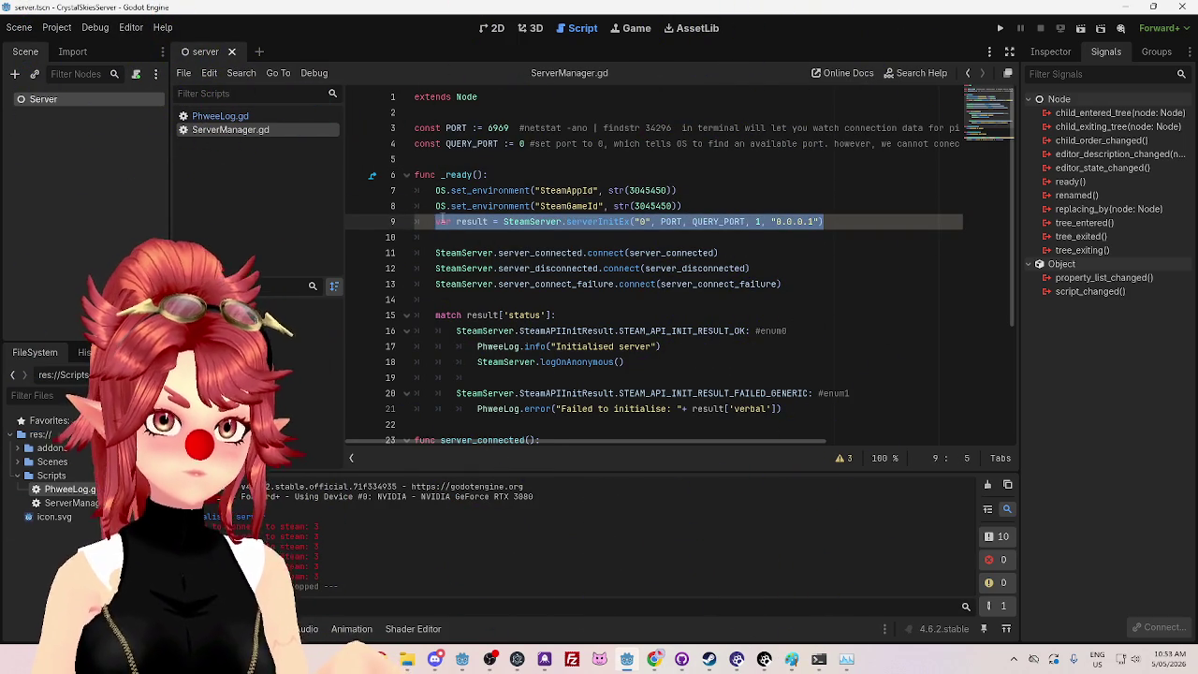
pyautogui.click(887, 224)
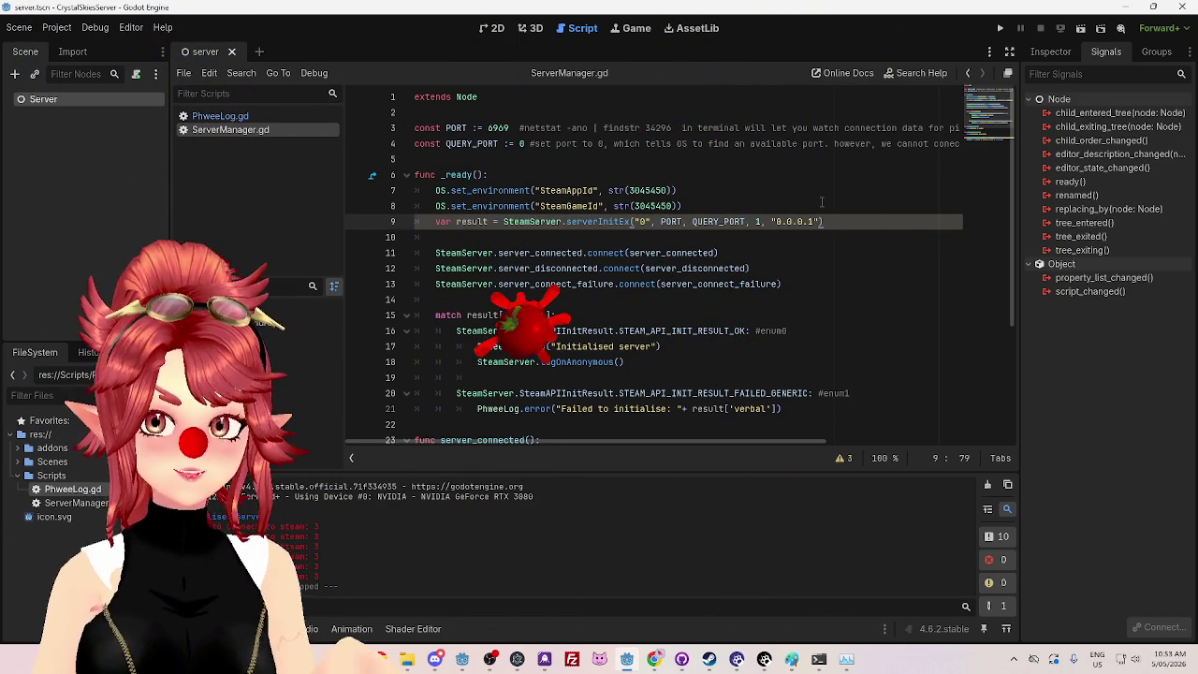
pyautogui.doubleClick(522, 145)
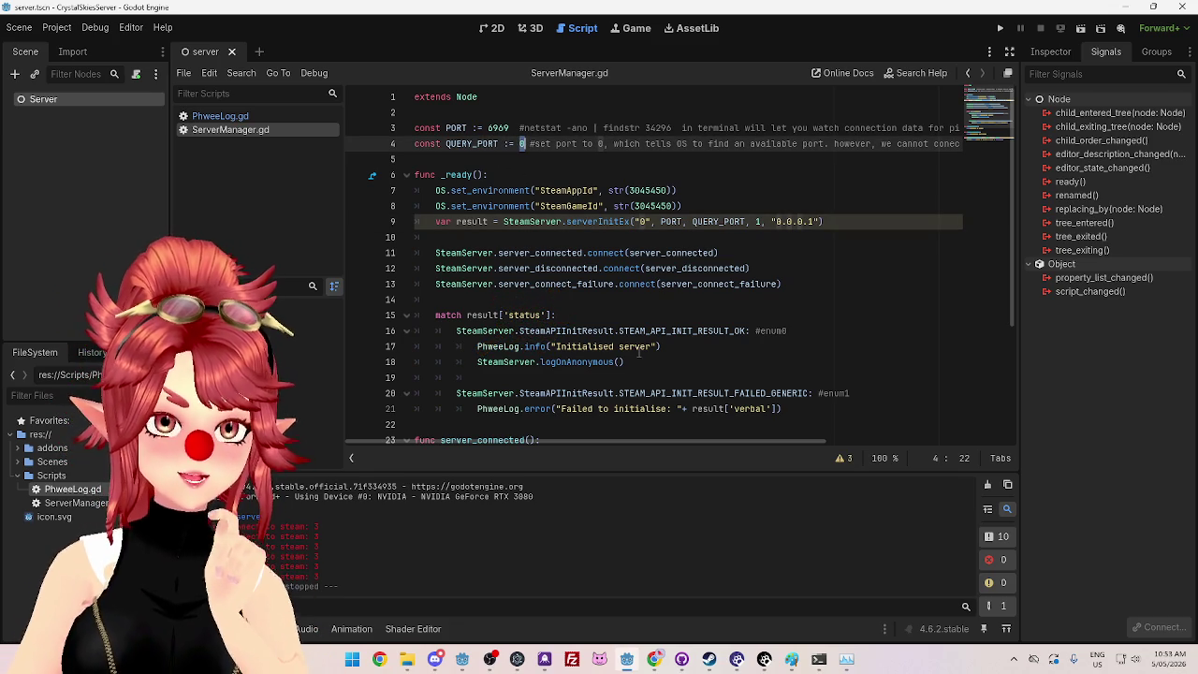
# Step: Comment out the three SteamServer signal connection lines 11–13 with Ctrl+K
pyautogui.scroll(-4, 639, 353)
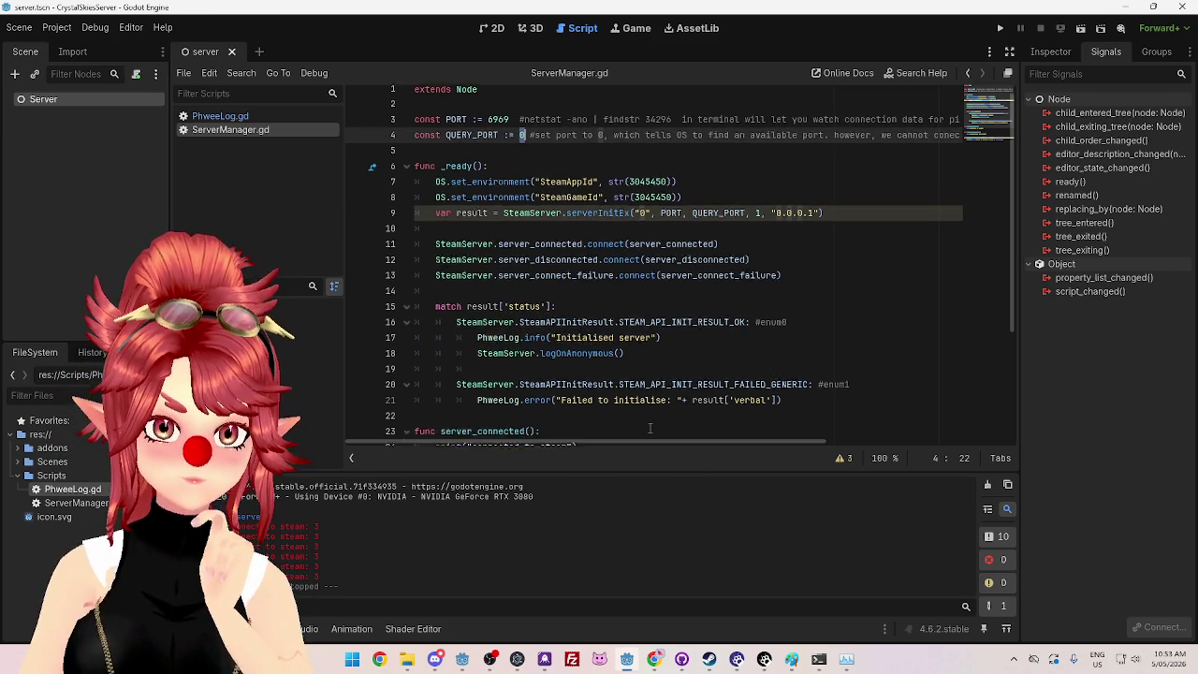
pyautogui.scroll(2, 785, 227)
pyautogui.moveTo(814, 207)
pyautogui.mouseDown()
pyautogui.moveTo(562, 192)
pyautogui.moveTo(393, 161)
pyautogui.moveTo(319, 174)
pyautogui.mouseUp()
pyautogui.hotkey('ctrl', 'k')
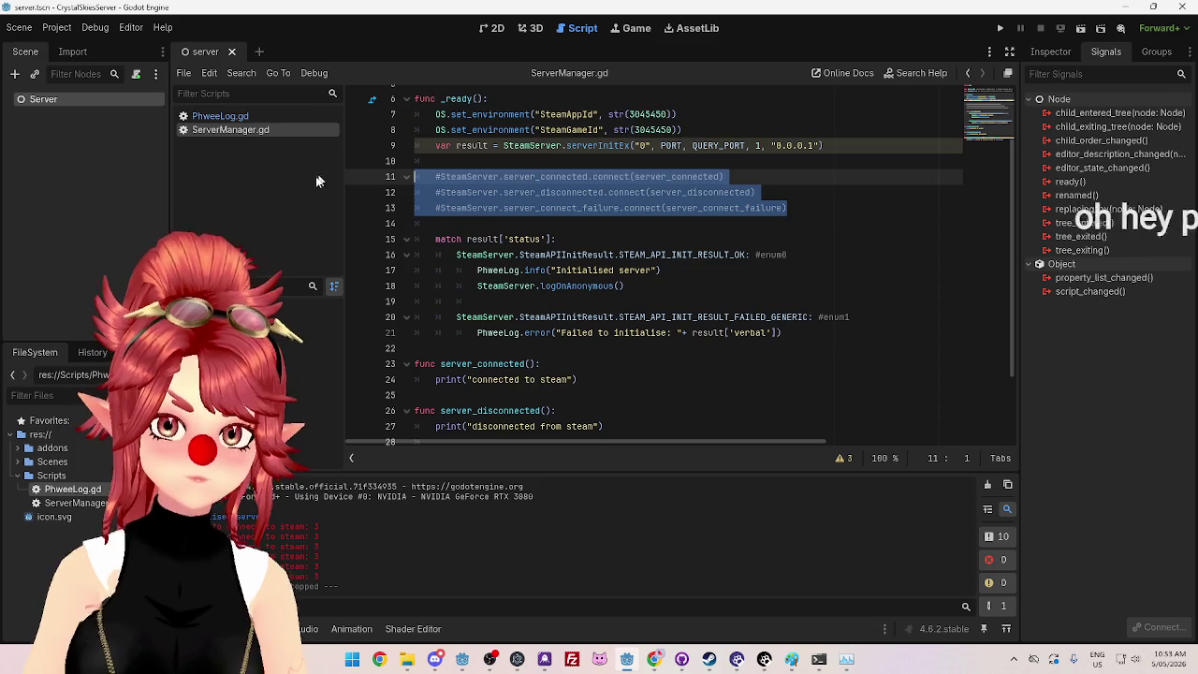
# Step: Comment out the server_connected, server_disconnected and server_connect_failure handlers on lines 23–30
pyautogui.scroll(-3, 655, 280)
pyautogui.moveTo(744, 380); pyautogui.dragTo(468, 317)
pyautogui.moveTo(357, 284); pyautogui.dragTo(342, 267)
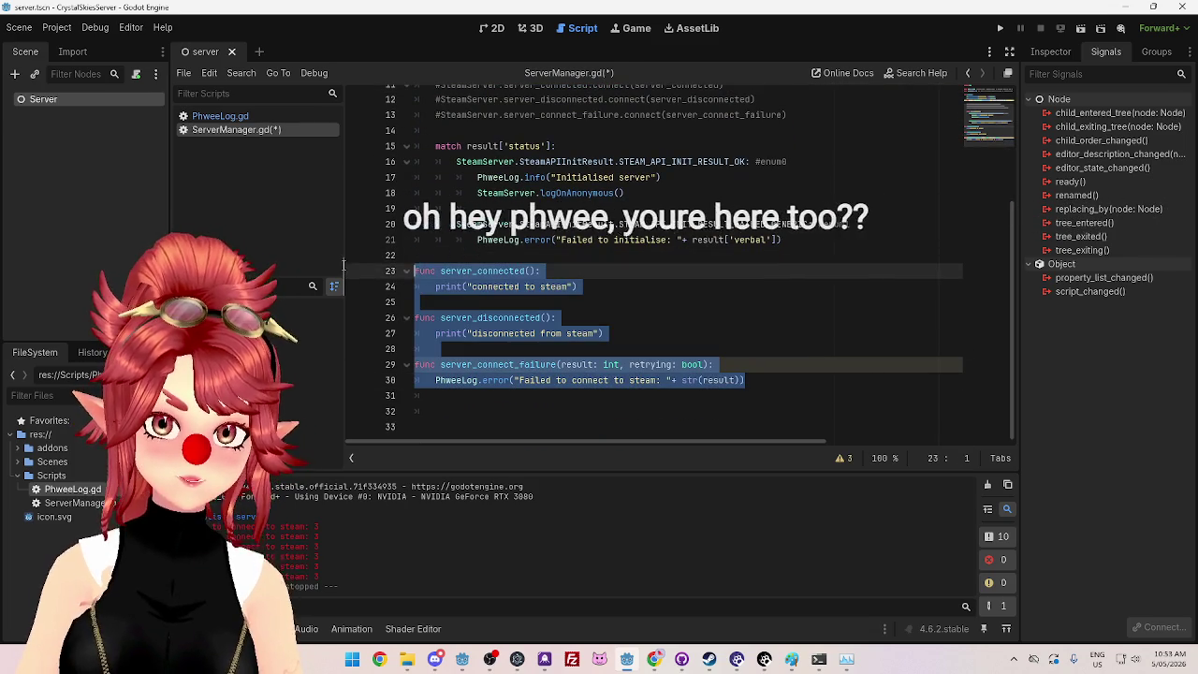
pyautogui.hotkey('ctrl', 'k')
pyautogui.click(702, 192)
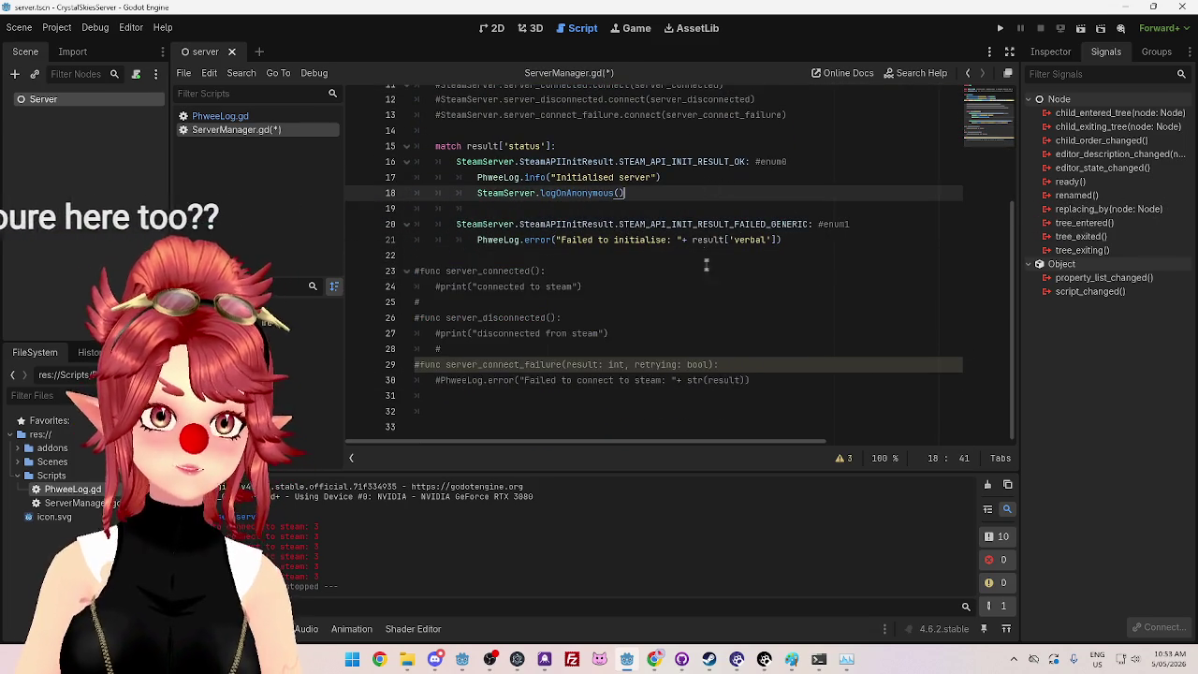
pyautogui.scroll(4, 718, 252)
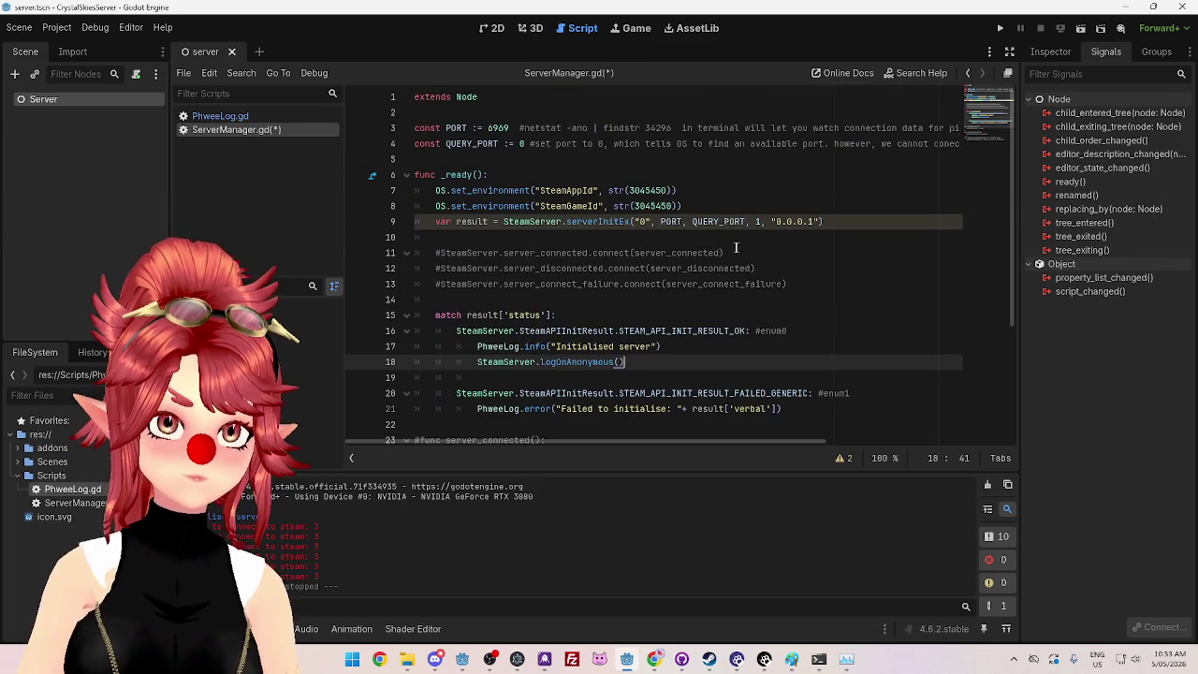
pyautogui.scroll(-1, 734, 247)
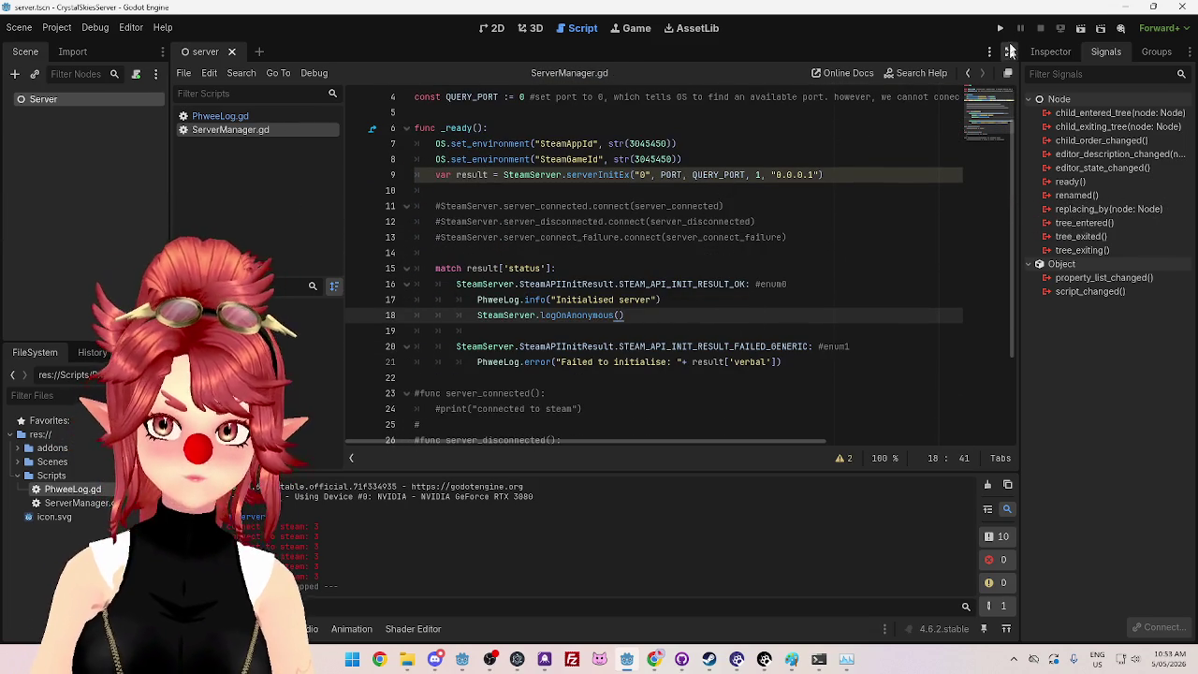
# Step: Test-run the CrystalSkiesServer project and close its debug window
pyautogui.click(999, 30)
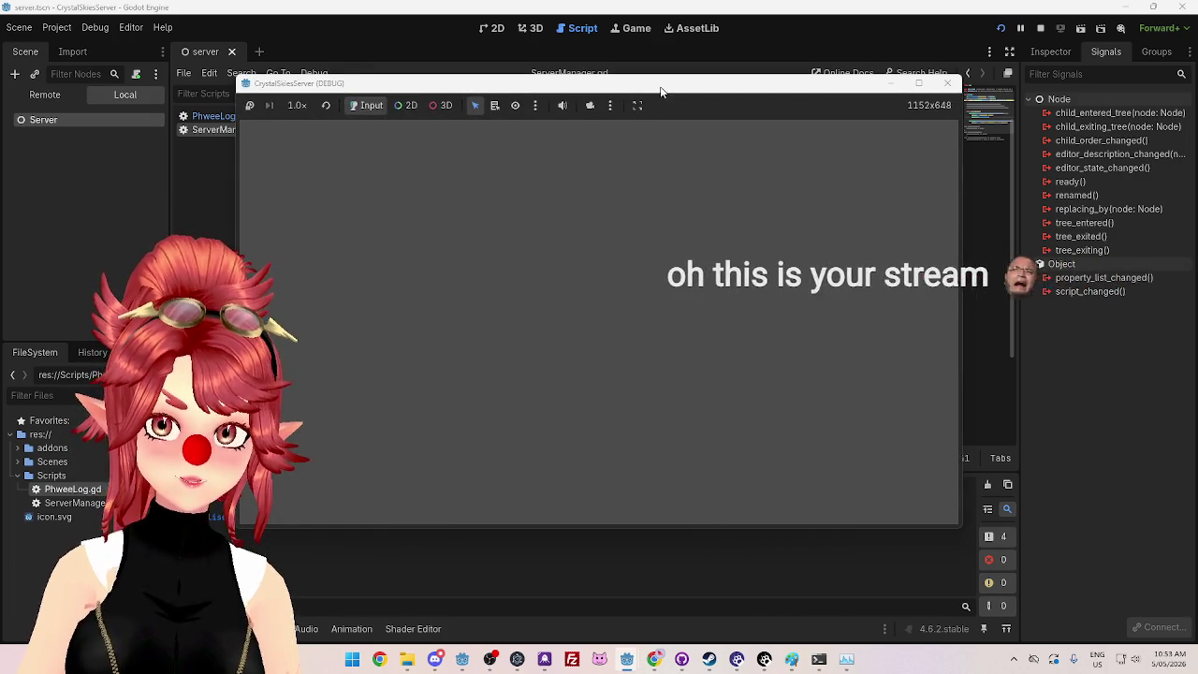
pyautogui.moveTo(664, 89)
pyautogui.mouseDown()
pyautogui.moveTo(770, 99)
pyautogui.moveTo(695, 132)
pyautogui.mouseUp()
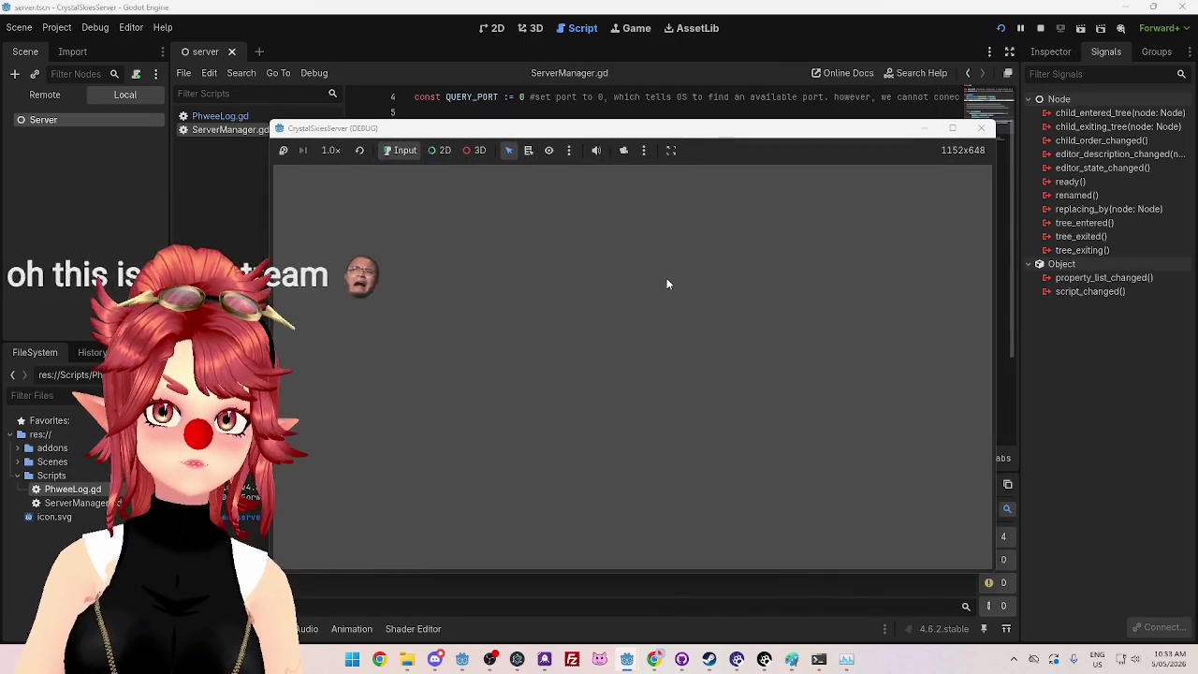
pyautogui.click(981, 129)
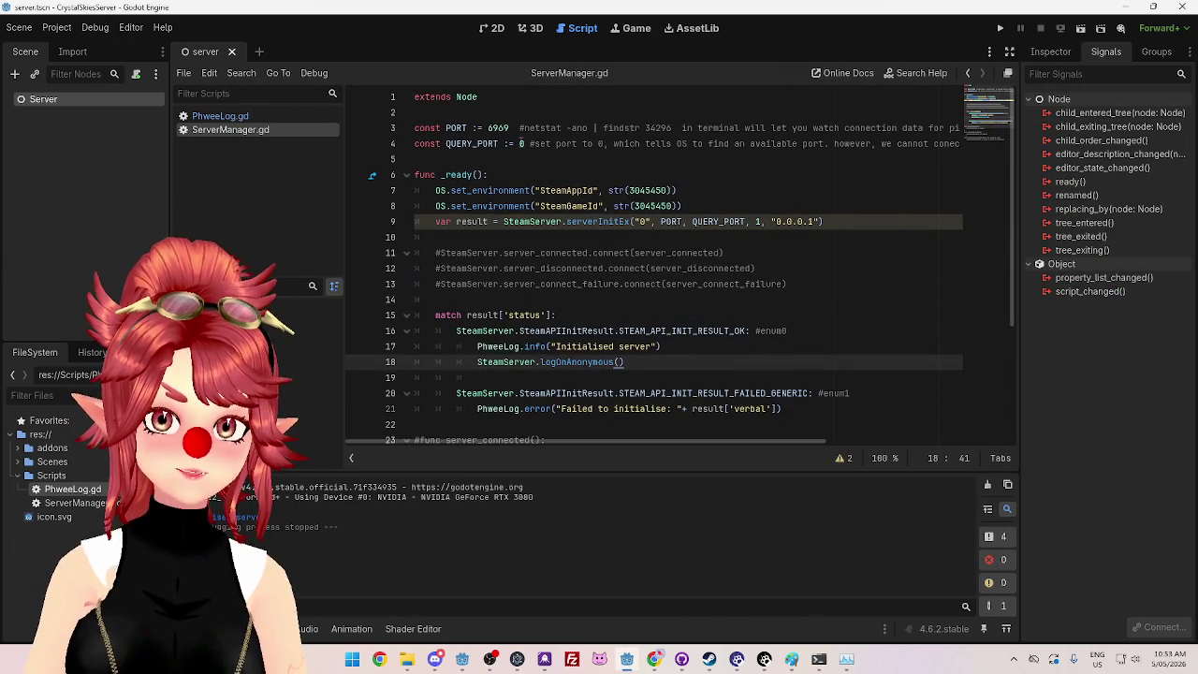
pyautogui.doubleClick(522, 143)
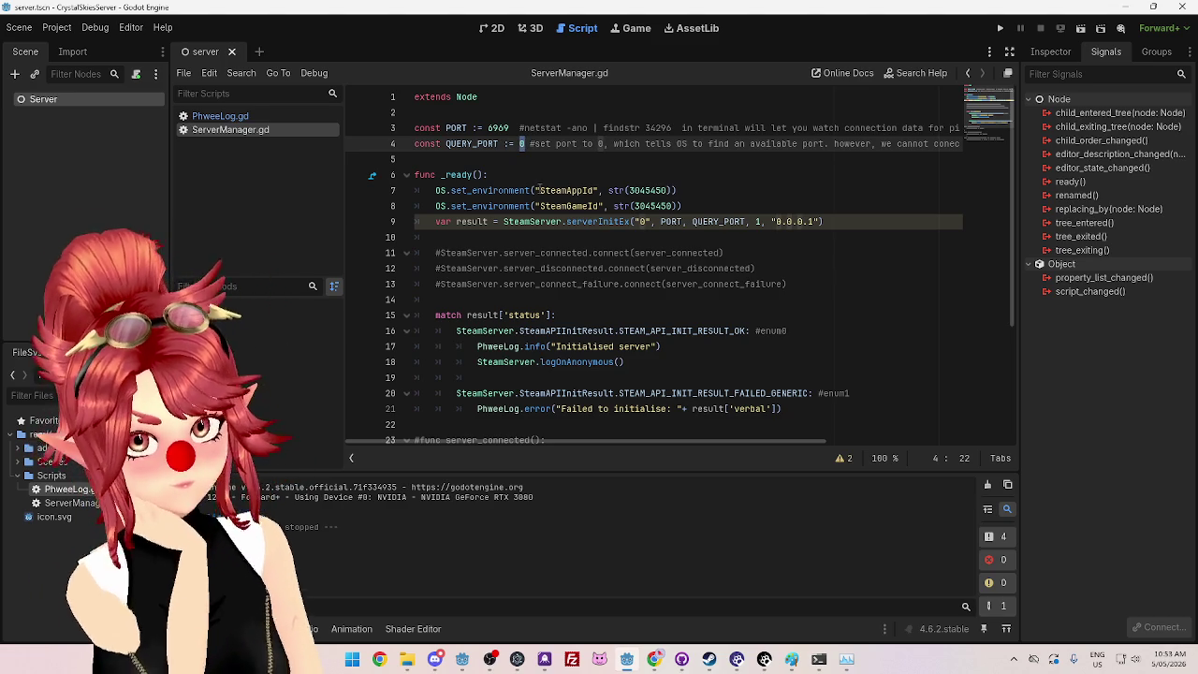
# Step: Review the Required Ports for Steam list on the Steam Support page
pyautogui.click(654, 658)
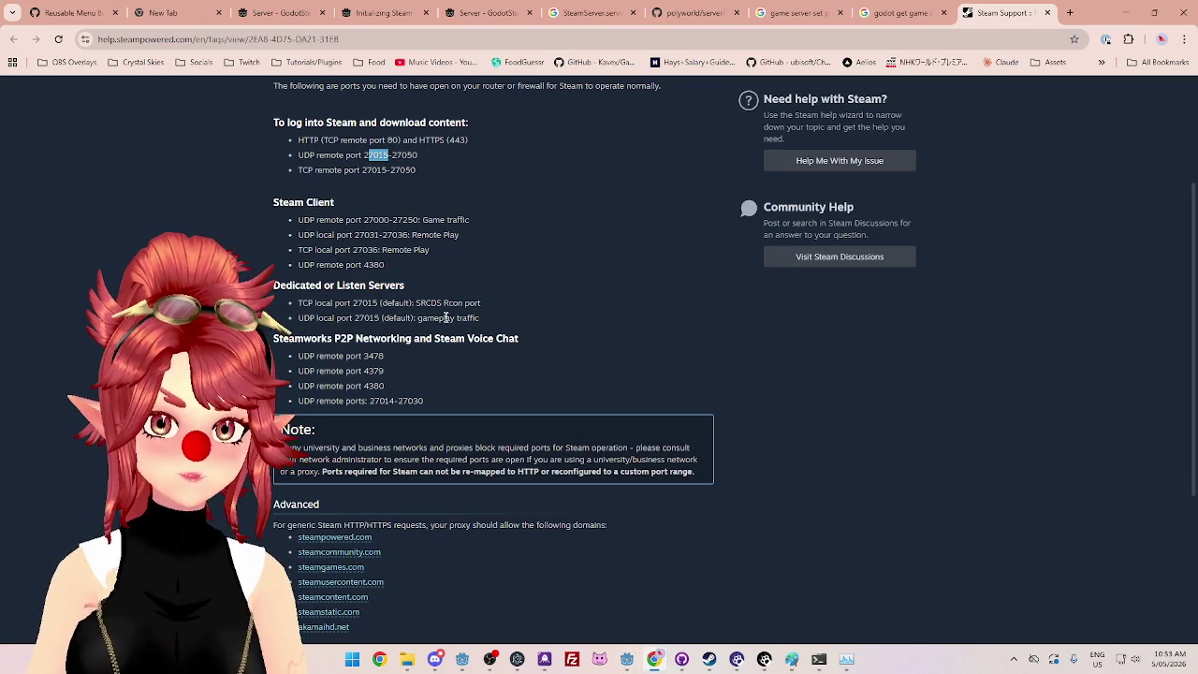
pyautogui.scroll(1, 399, 152)
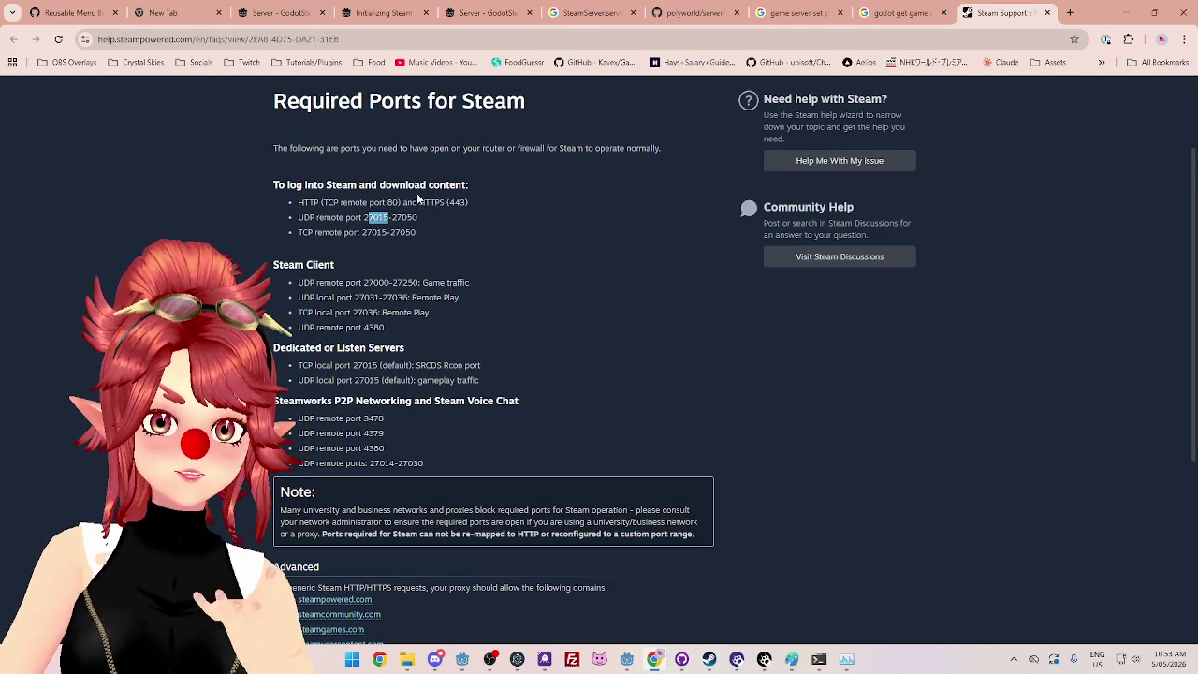
pyautogui.click(294, 181)
pyautogui.moveTo(295, 183); pyautogui.dragTo(378, 184)
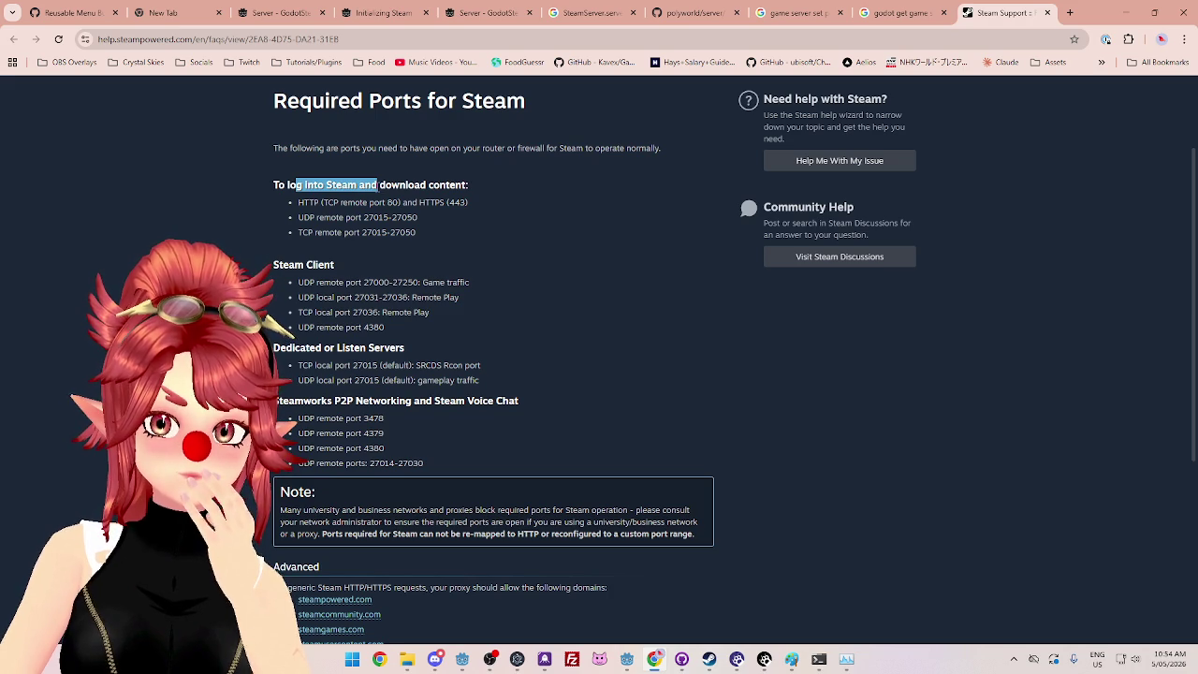
pyautogui.click(400, 188)
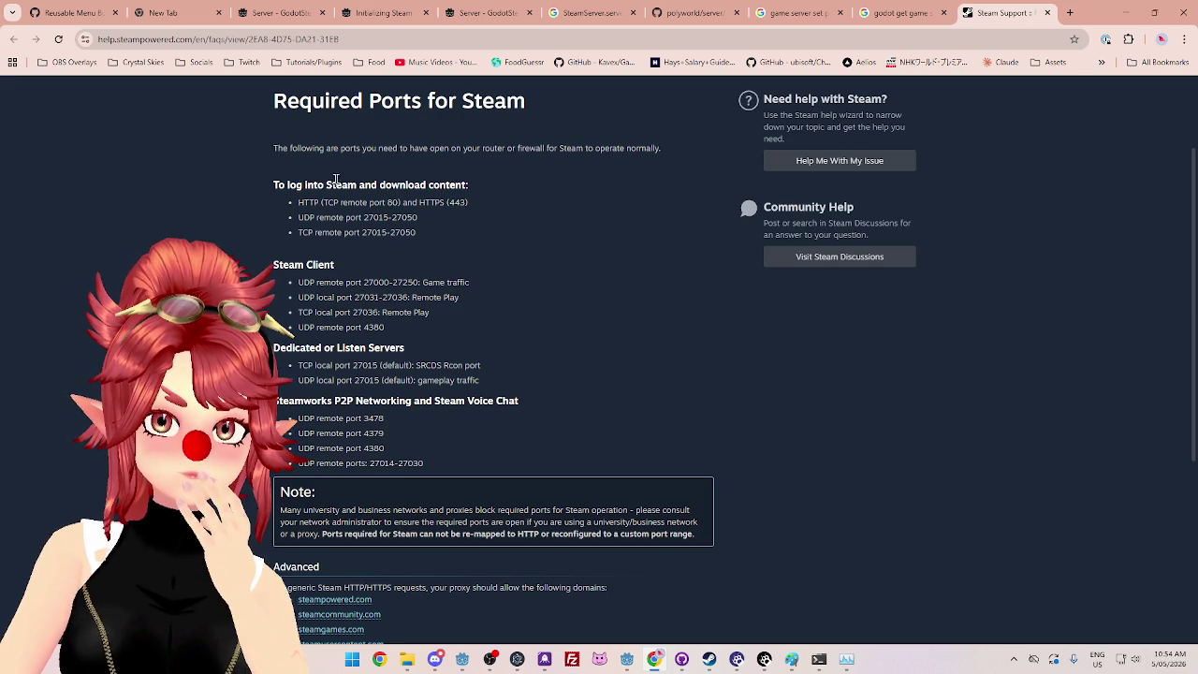
pyautogui.moveTo(284, 185); pyautogui.dragTo(452, 186)
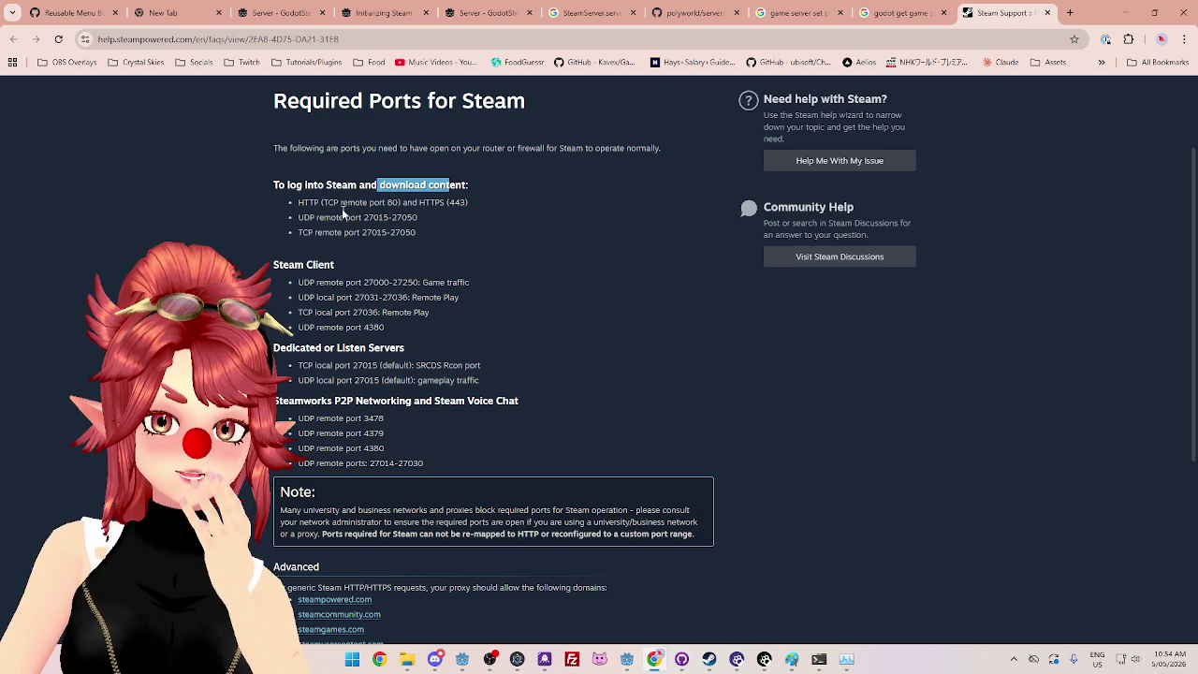
# Step: Copy port 27015 from the page and paste it as the QUERY_PORT value
pyautogui.moveTo(364, 217); pyautogui.dragTo(386, 217)
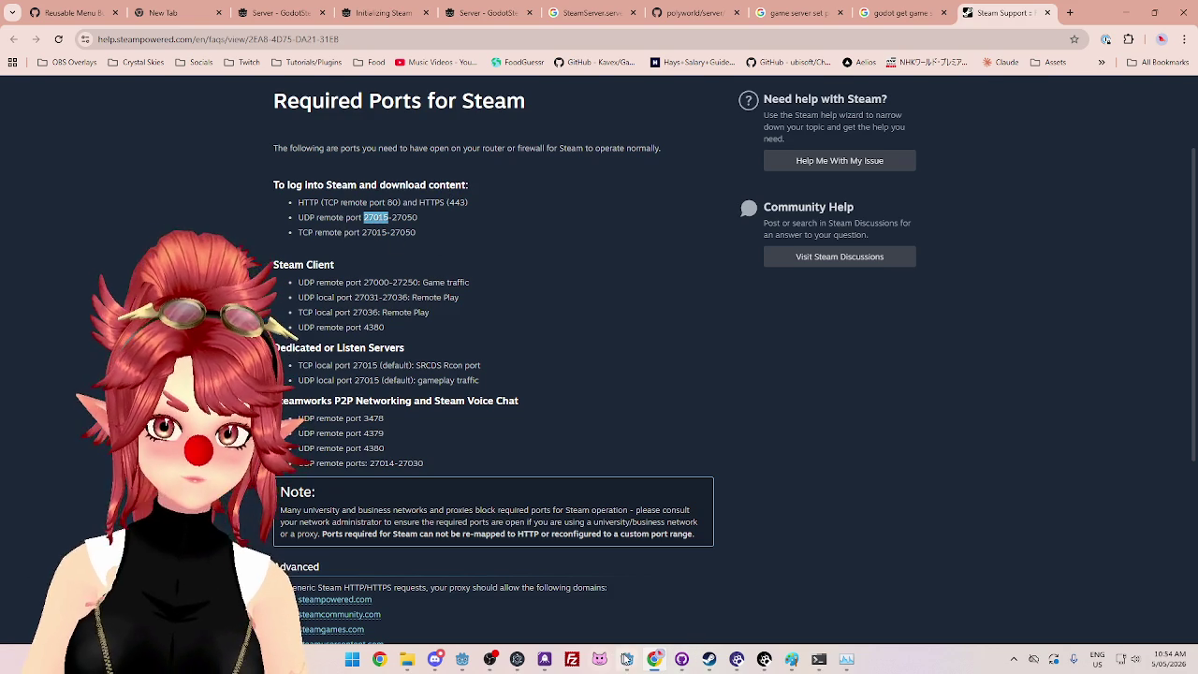
pyautogui.click(627, 659)
pyautogui.write('27015')
pyautogui.click(601, 174)
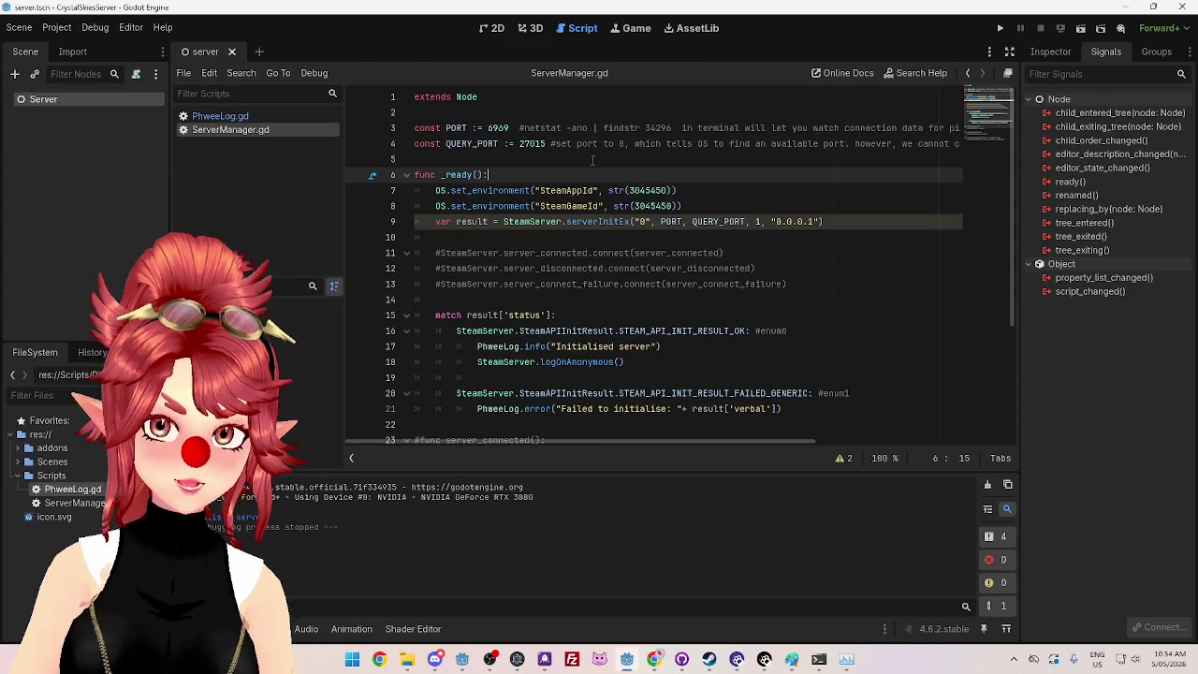
# Step: Run the server with QUERY_PORT 27015, review Steam's game traffic ports, then stop the run
pyautogui.click(997, 29)
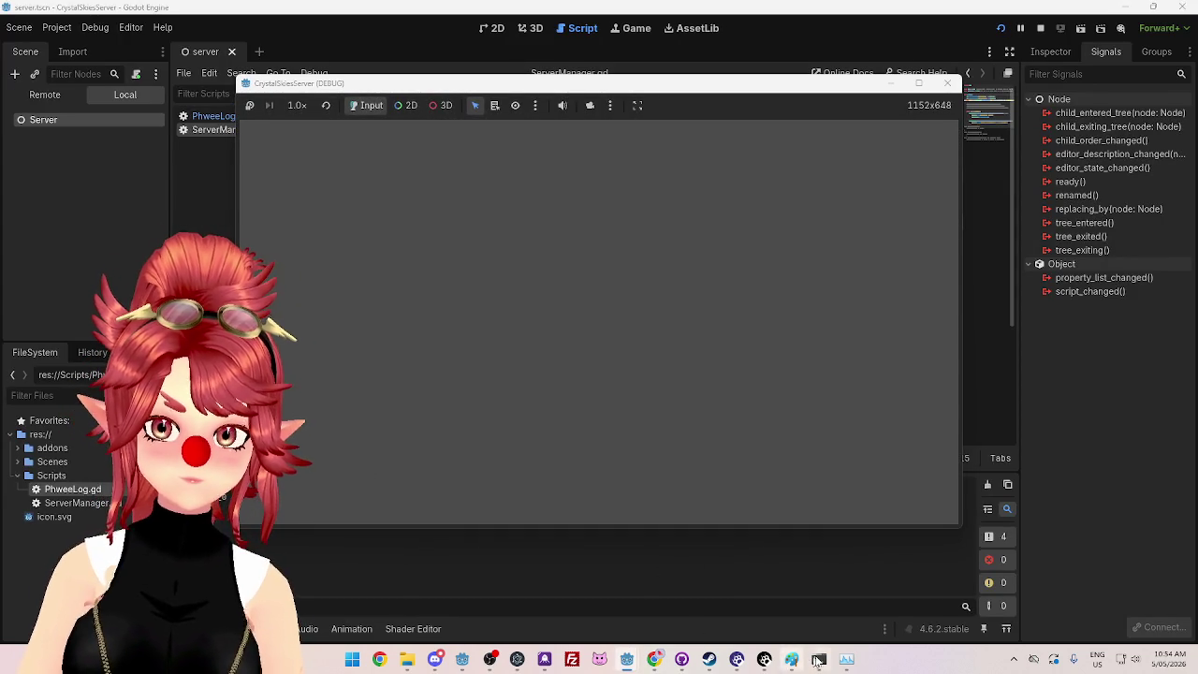
pyautogui.click(654, 659)
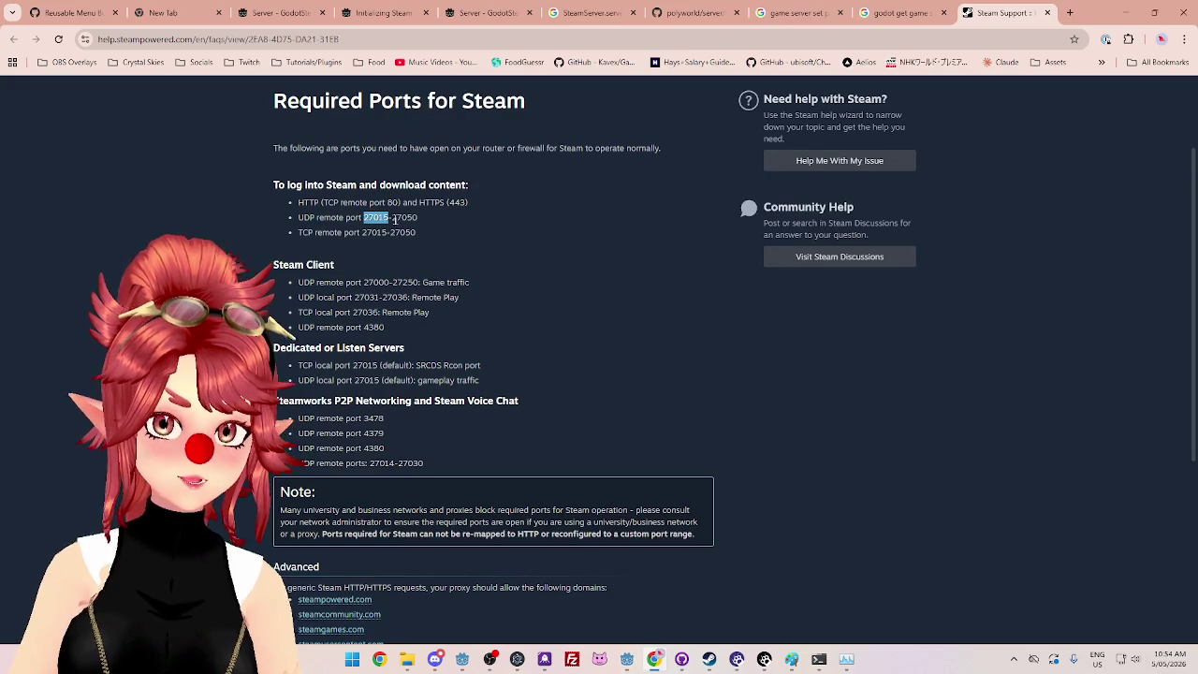
pyautogui.click(312, 282)
pyautogui.moveTo(362, 281)
pyautogui.mouseDown()
pyautogui.moveTo(393, 281)
pyautogui.moveTo(378, 298)
pyautogui.mouseUp()
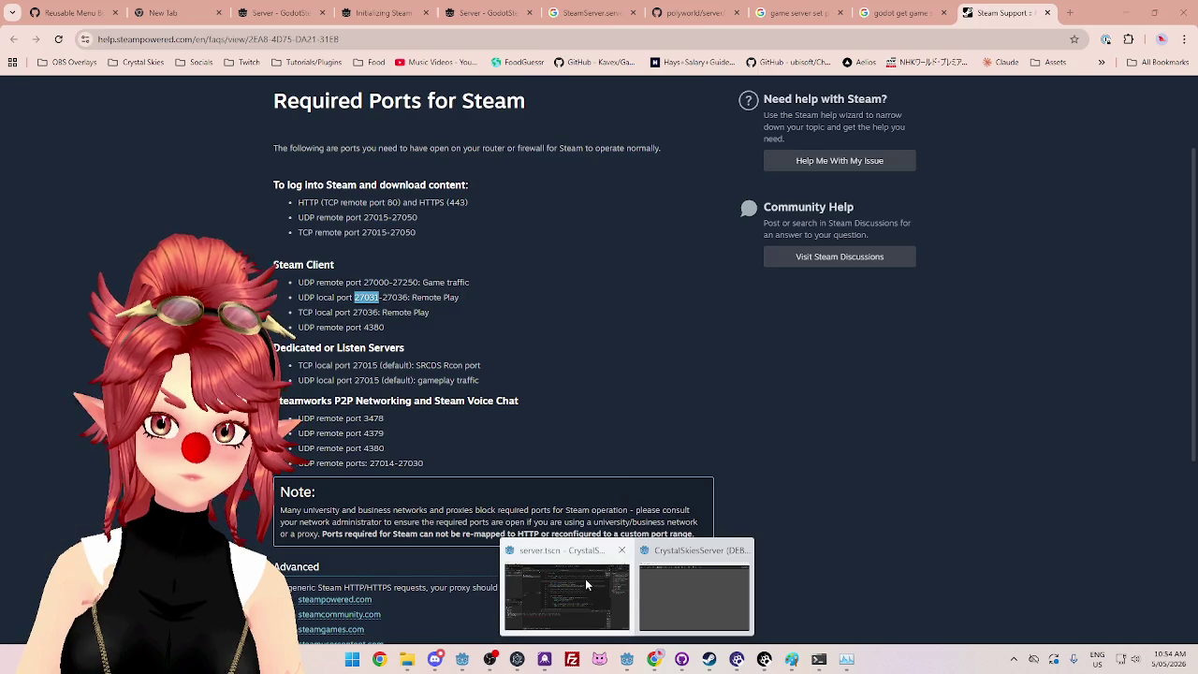
pyautogui.moveTo(280, 510); pyautogui.dragTo(607, 511)
pyautogui.click(626, 659)
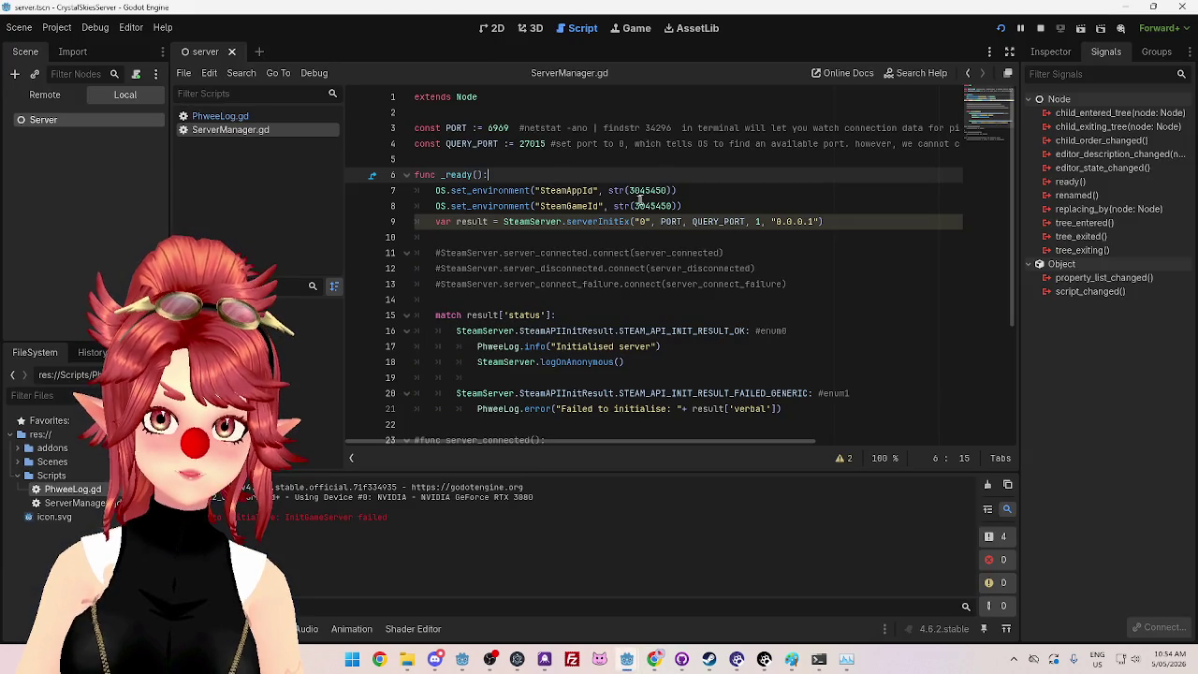
pyautogui.click(1039, 28)
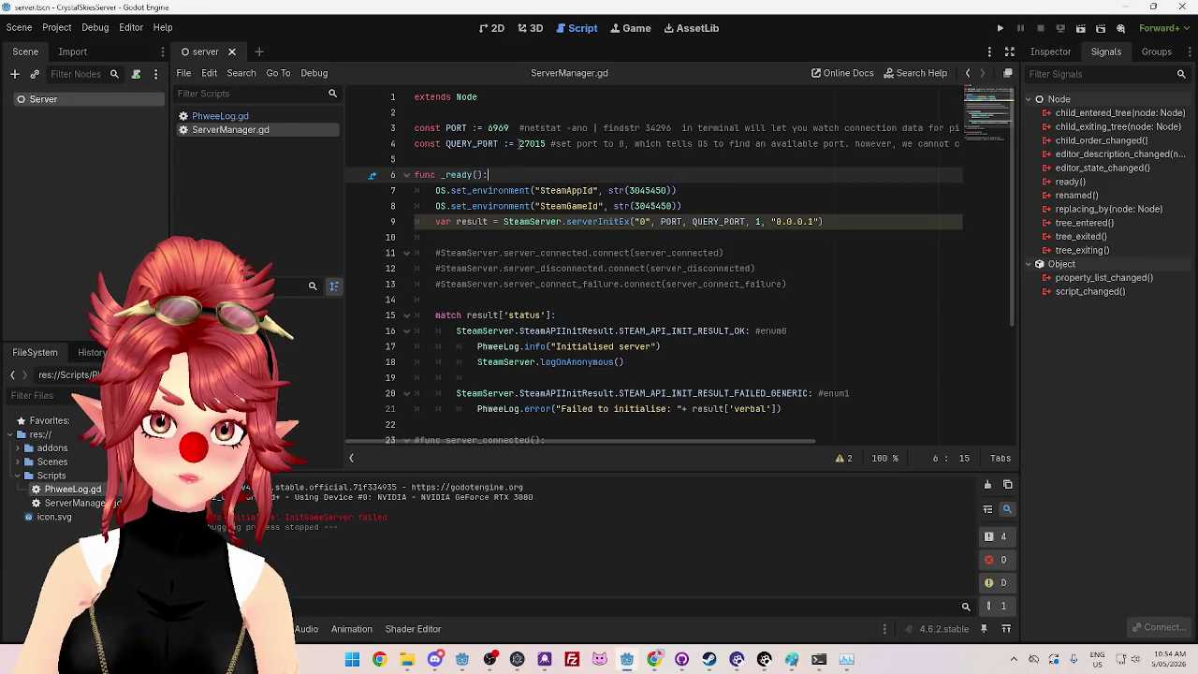
# Step: Set QUERY_PORT to 27031, test-run the server, and close the debug window
pyautogui.doubleClick(524, 143)
pyautogui.write('27031')
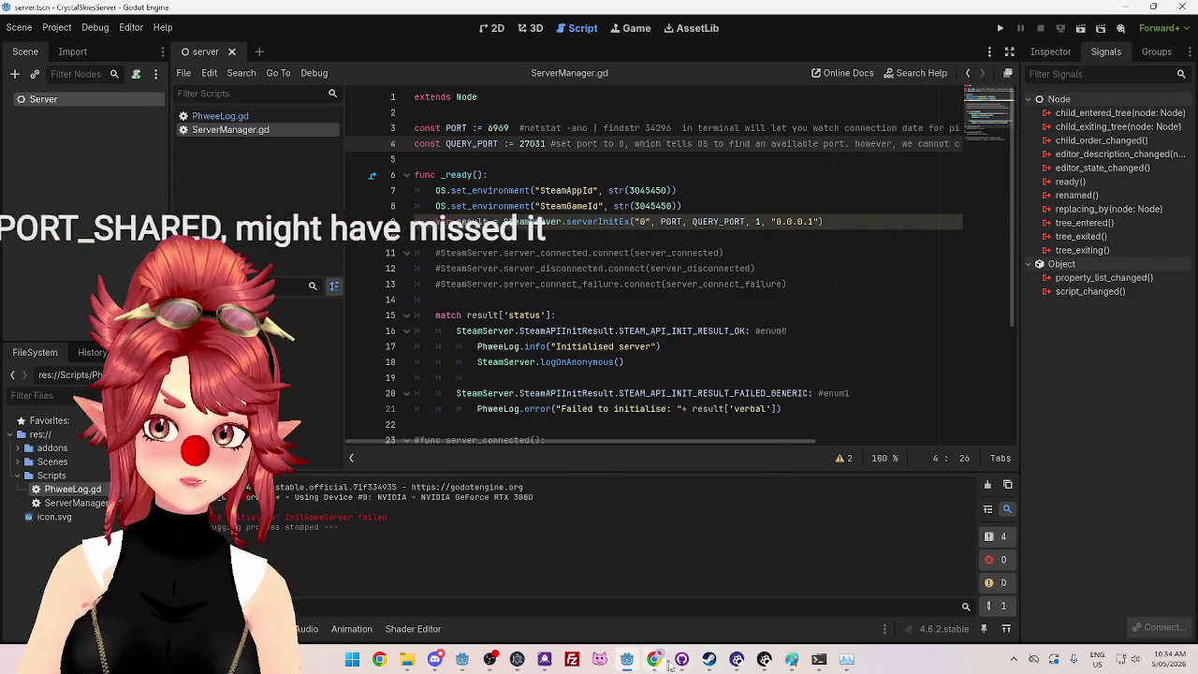
pyautogui.moveTo(658, 661)
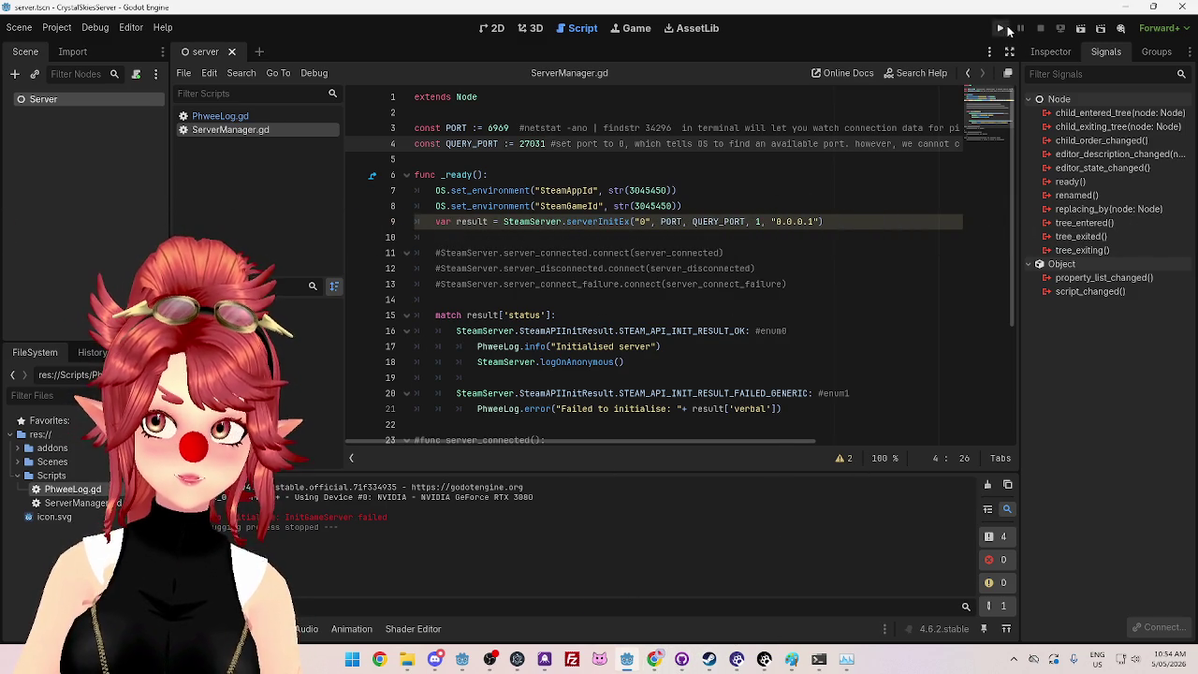
pyautogui.click(1003, 28)
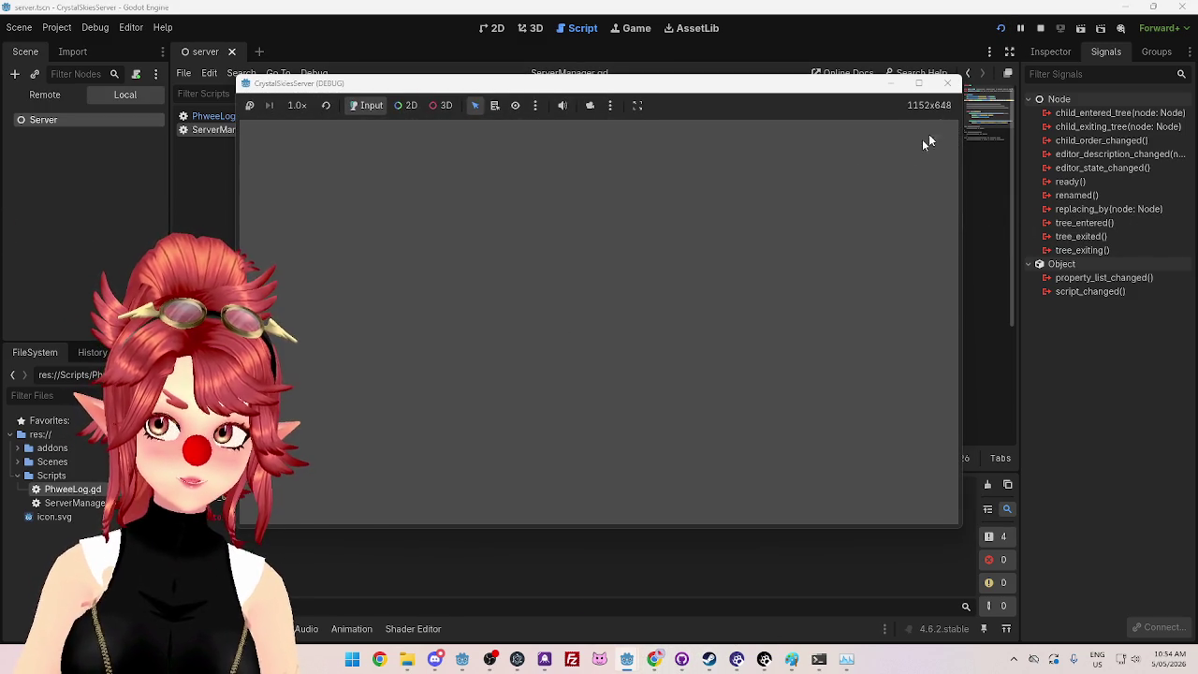
pyautogui.click(947, 83)
# Step: On the Steam ports page, select the 27031 and 27036 Remote Play port numbers
pyautogui.click(654, 659)
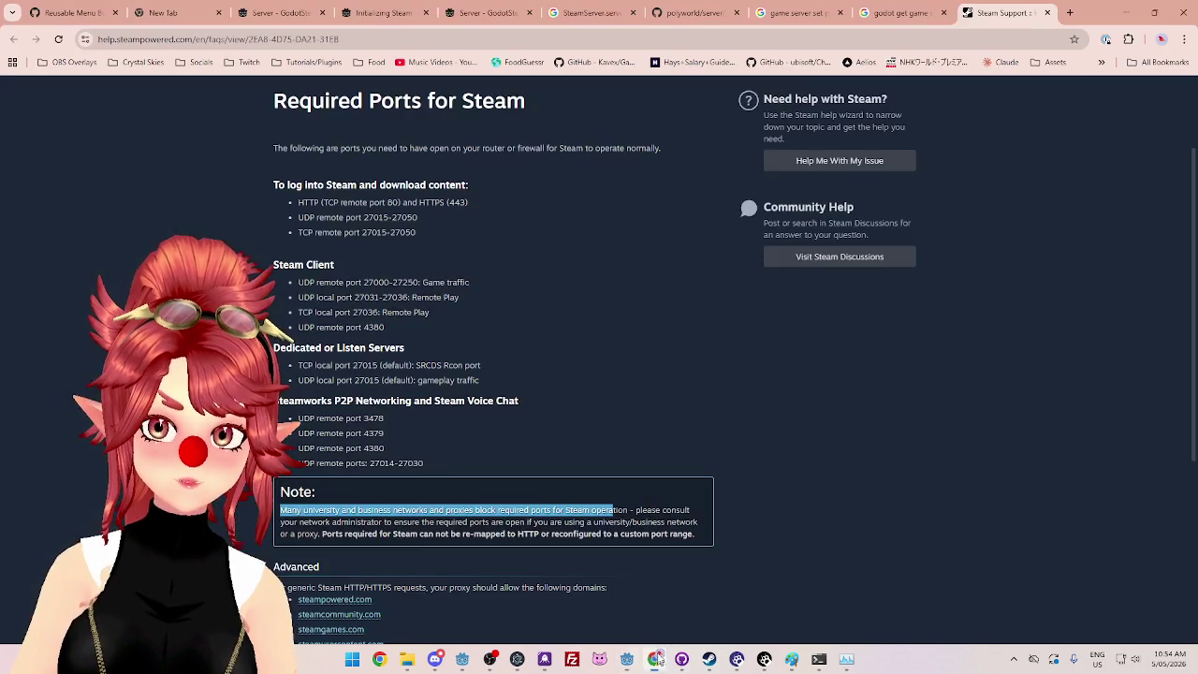
pyautogui.doubleClick(363, 297)
pyautogui.click(396, 318)
pyautogui.moveTo(355, 313)
pyautogui.mouseDown()
pyautogui.moveTo(379, 312)
pyautogui.moveTo(385, 327)
pyautogui.mouseUp()
pyautogui.hotkey('ctrl', 'c')
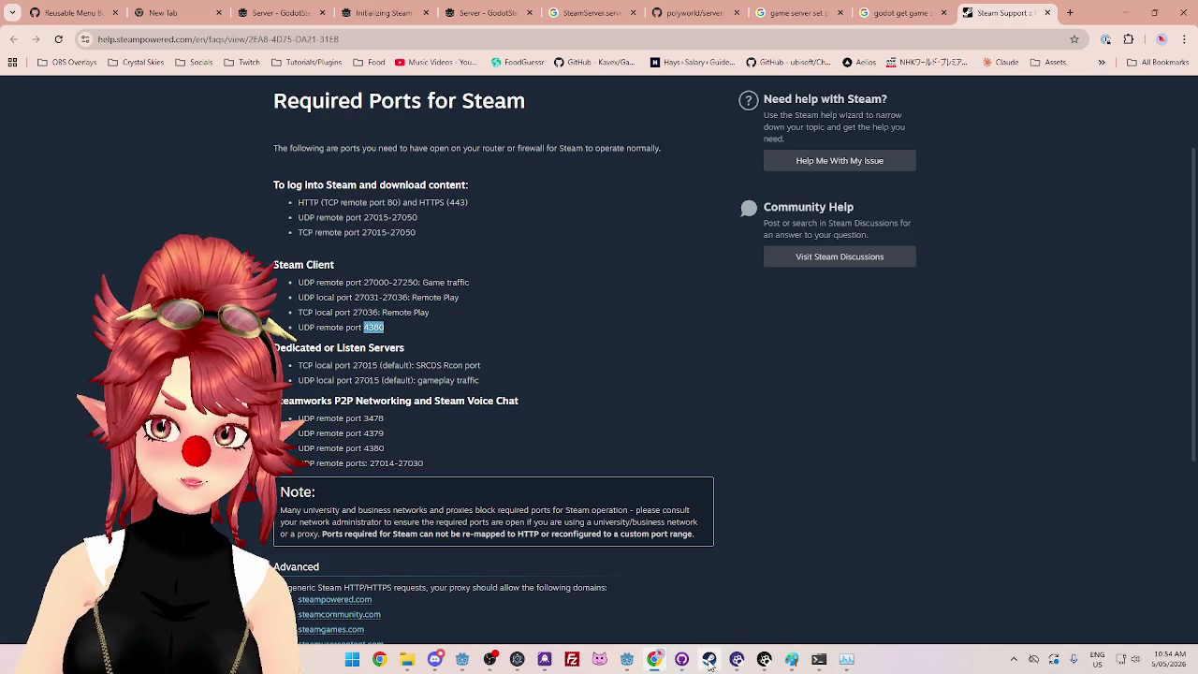
# Step: Paste 4380 as QUERY_PORT, test-run the server, and close the debug window
pyautogui.moveTo(720, 665)
pyautogui.click(626, 659)
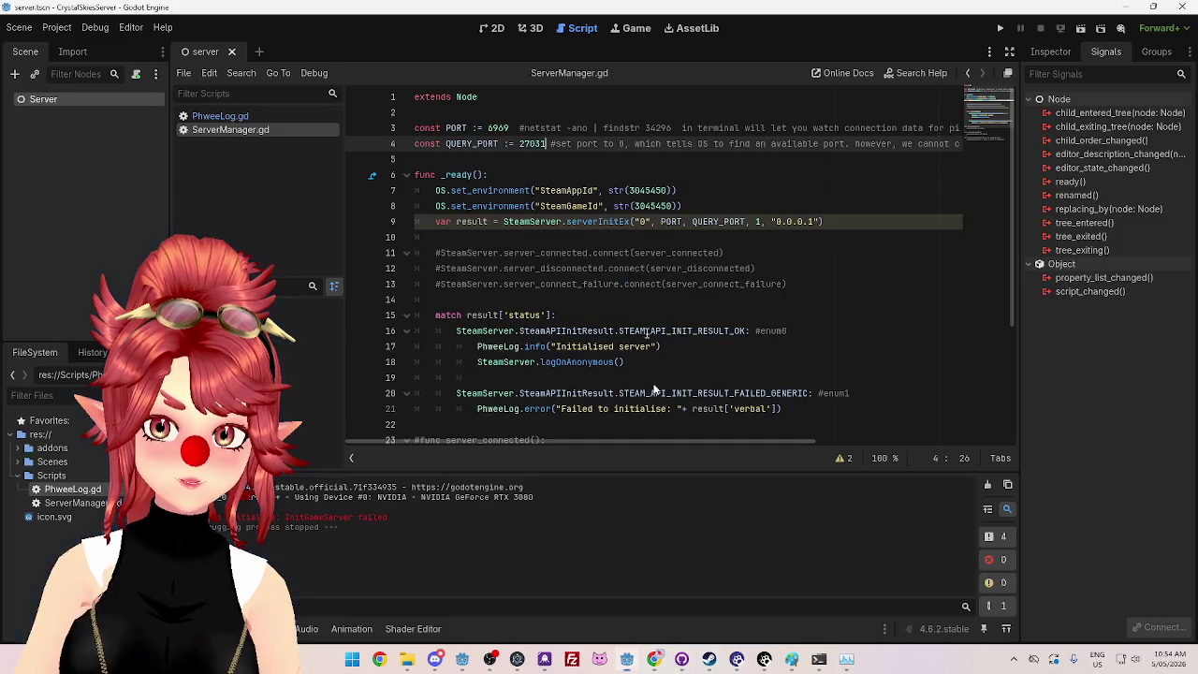
pyautogui.doubleClick(531, 143)
pyautogui.hotkey('ctrl', 'v')
pyautogui.click(666, 178)
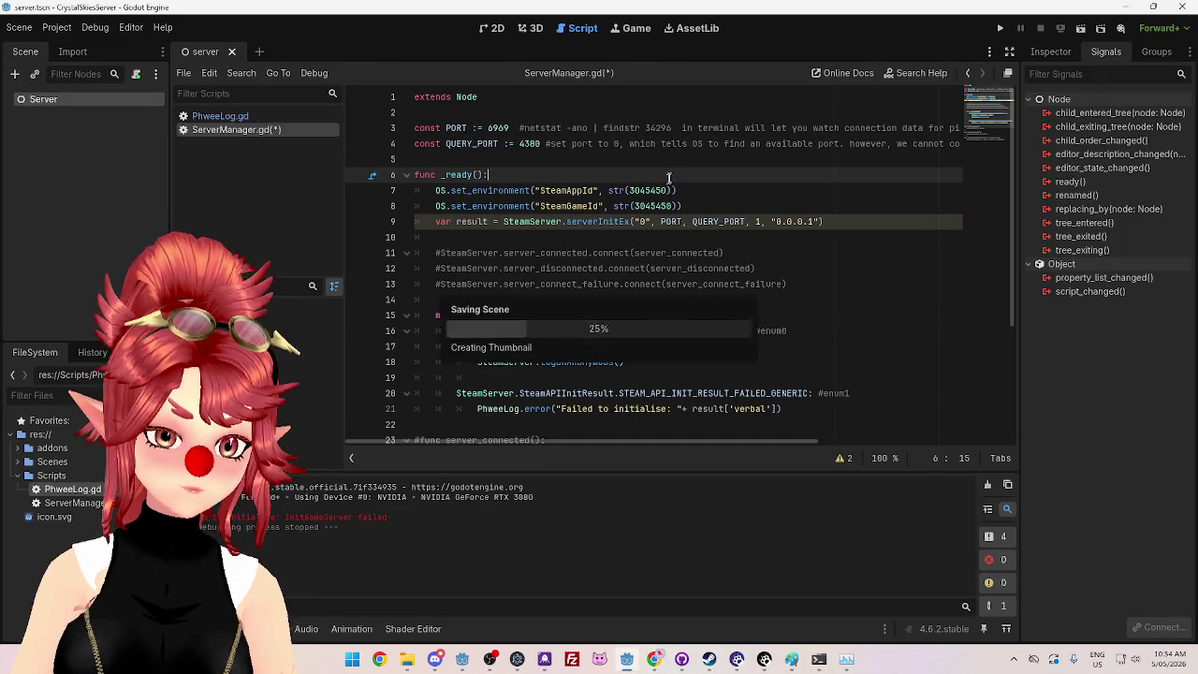
pyautogui.click(1000, 28)
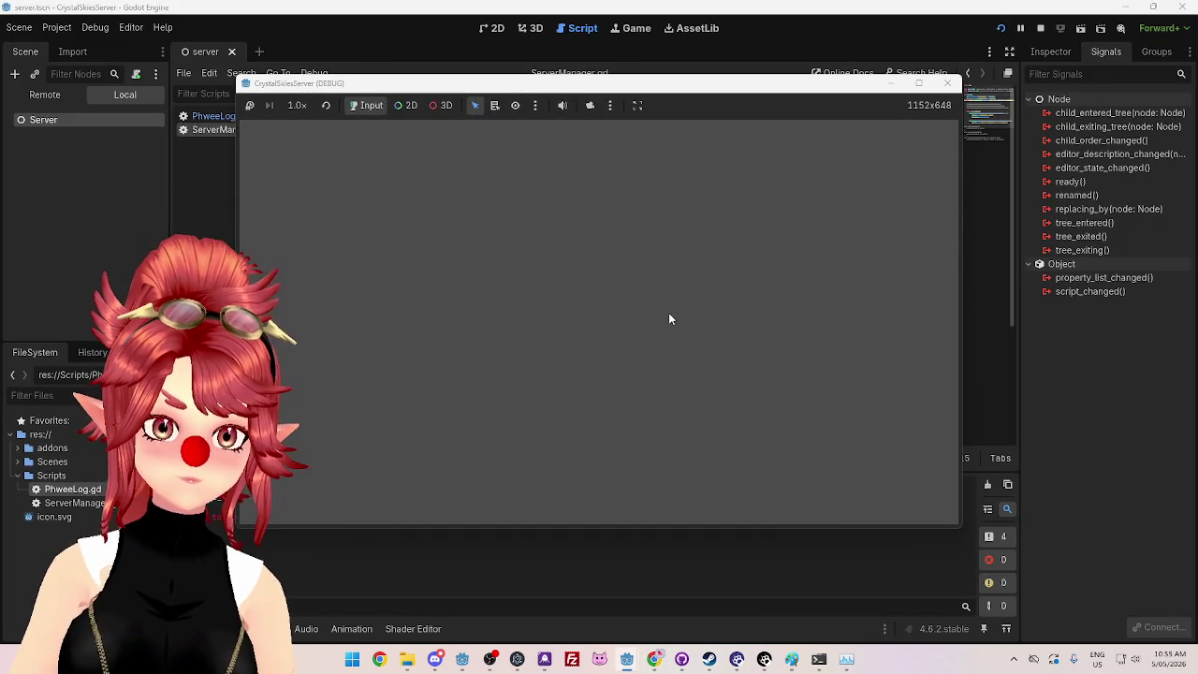
pyautogui.click(947, 82)
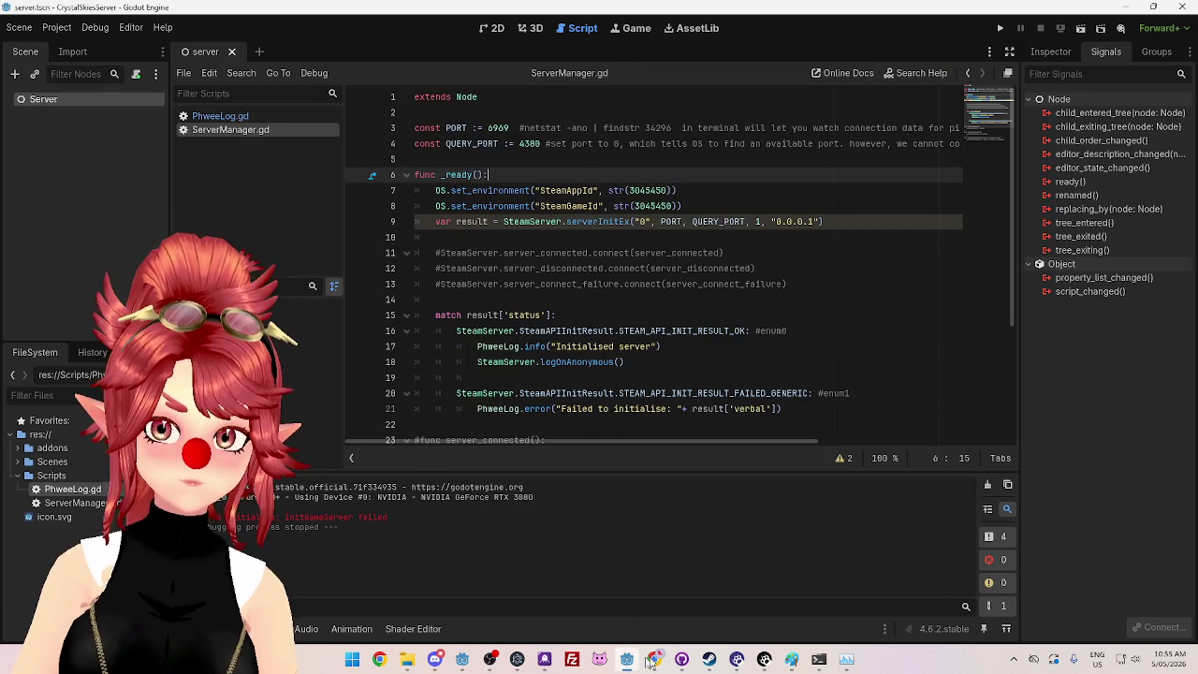
# Step: Copy P2P port 3478 from the Steam page into QUERY_PORT and run the project
pyautogui.click(654, 659)
pyautogui.scroll(-1, 344, 331)
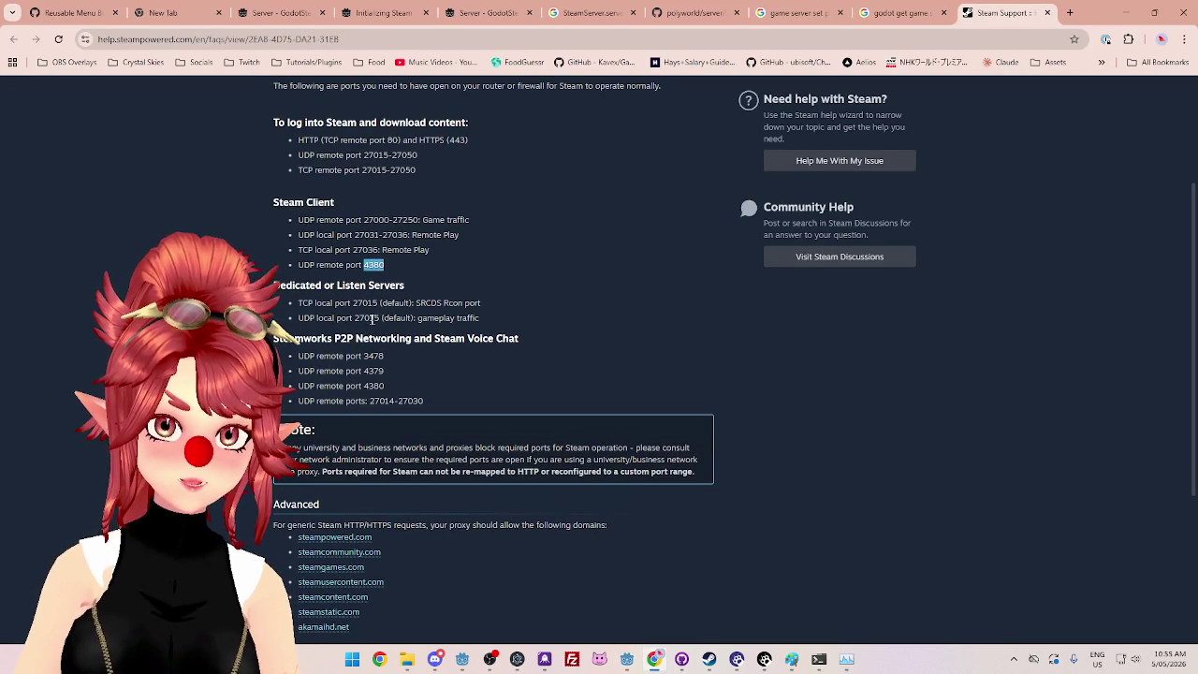
pyautogui.doubleClick(365, 318)
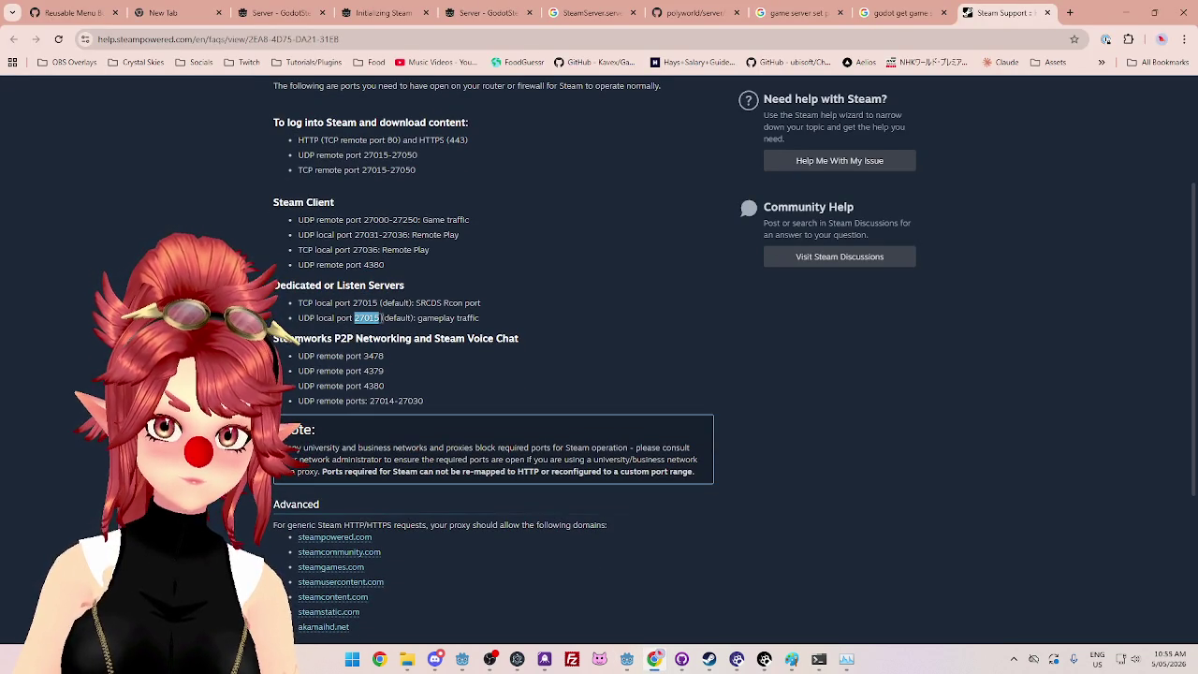
pyautogui.doubleClick(367, 355)
pyautogui.hotkey('ctrl', 'c')
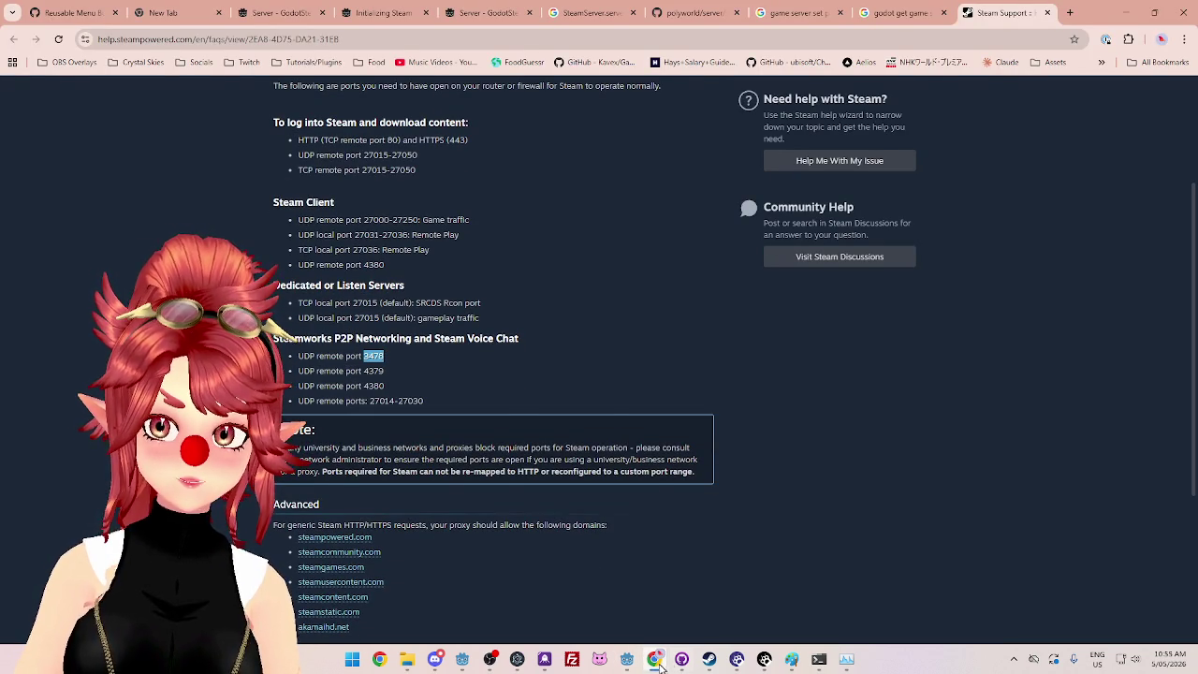
pyautogui.click(626, 659)
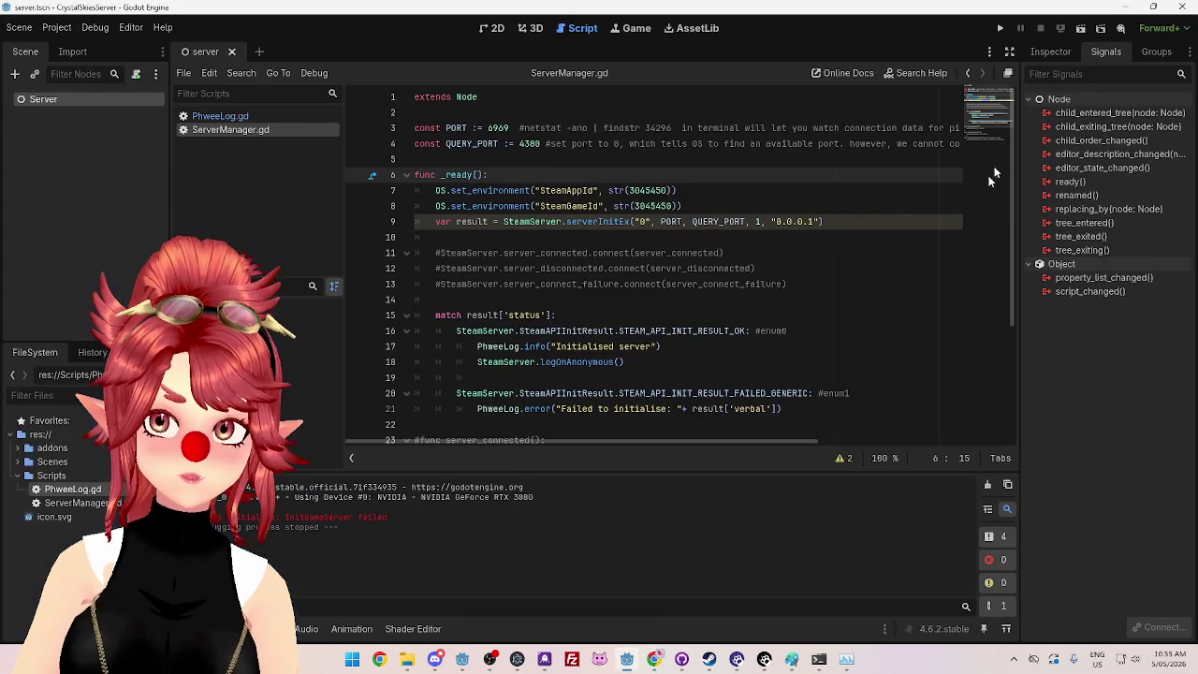
pyautogui.doubleClick(521, 144)
pyautogui.hotkey('ctrl', 'v')
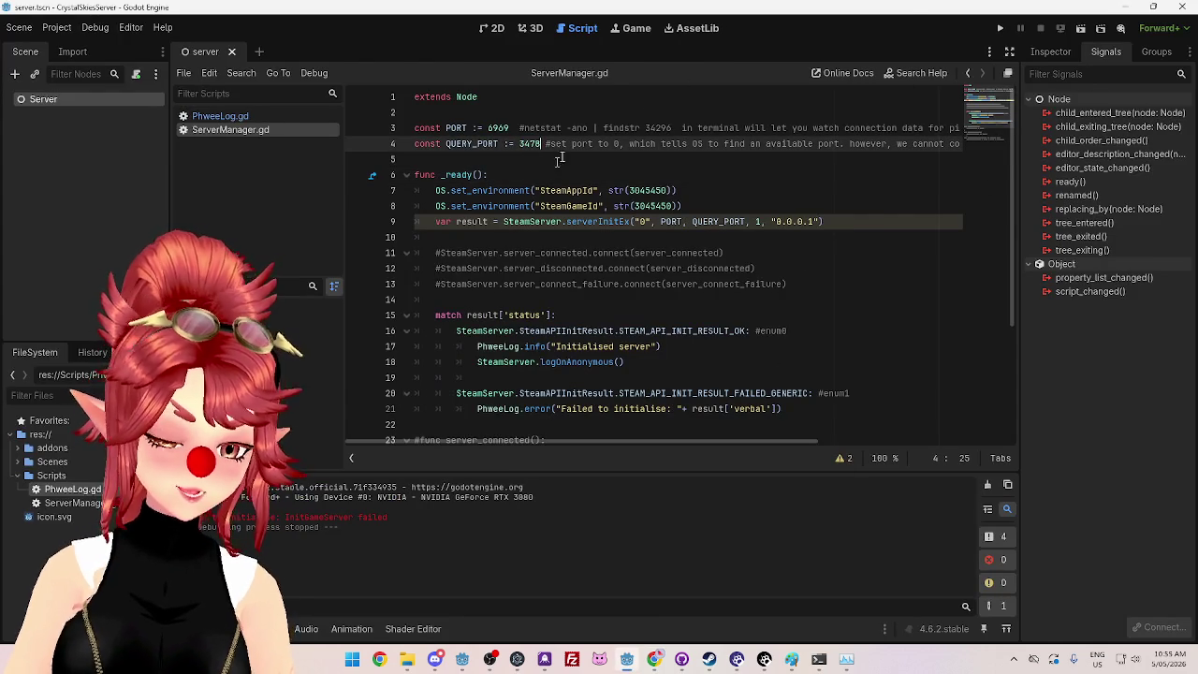
pyautogui.press('F5')
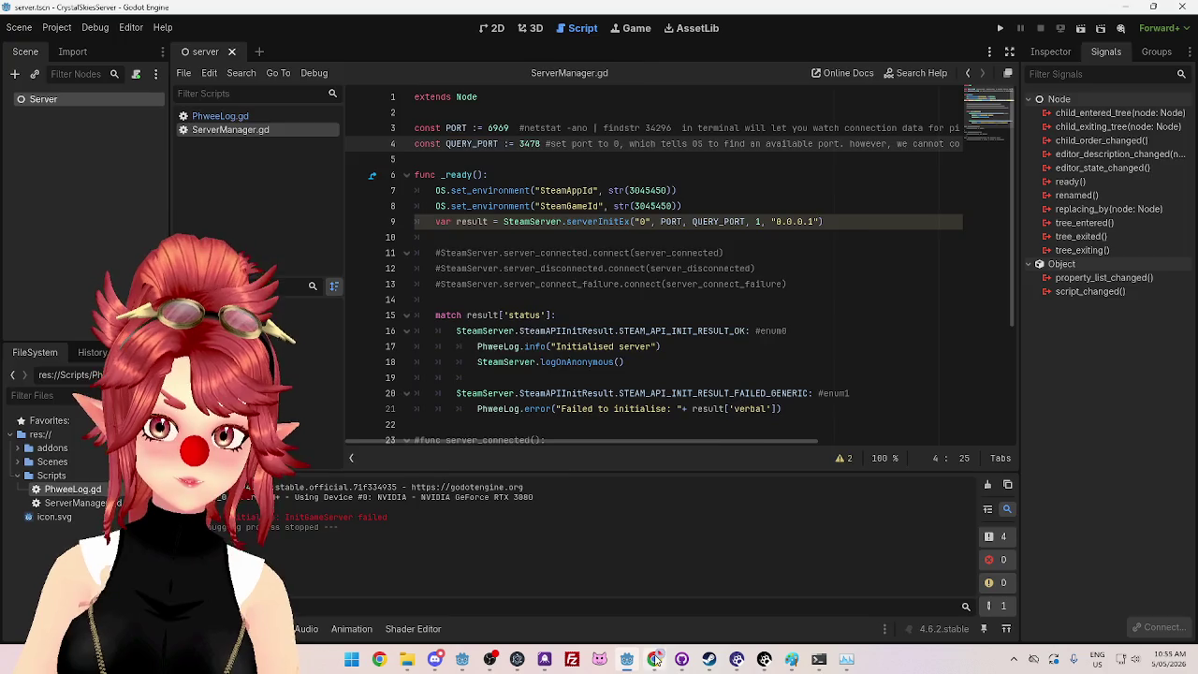
# Step: Copy P2P port 4379 into QUERY_PORT, test-run the server, and stop it
pyautogui.click(655, 658)
pyautogui.moveTo(362, 371); pyautogui.dragTo(387, 374)
pyautogui.hotkey('ctrl', 'c')
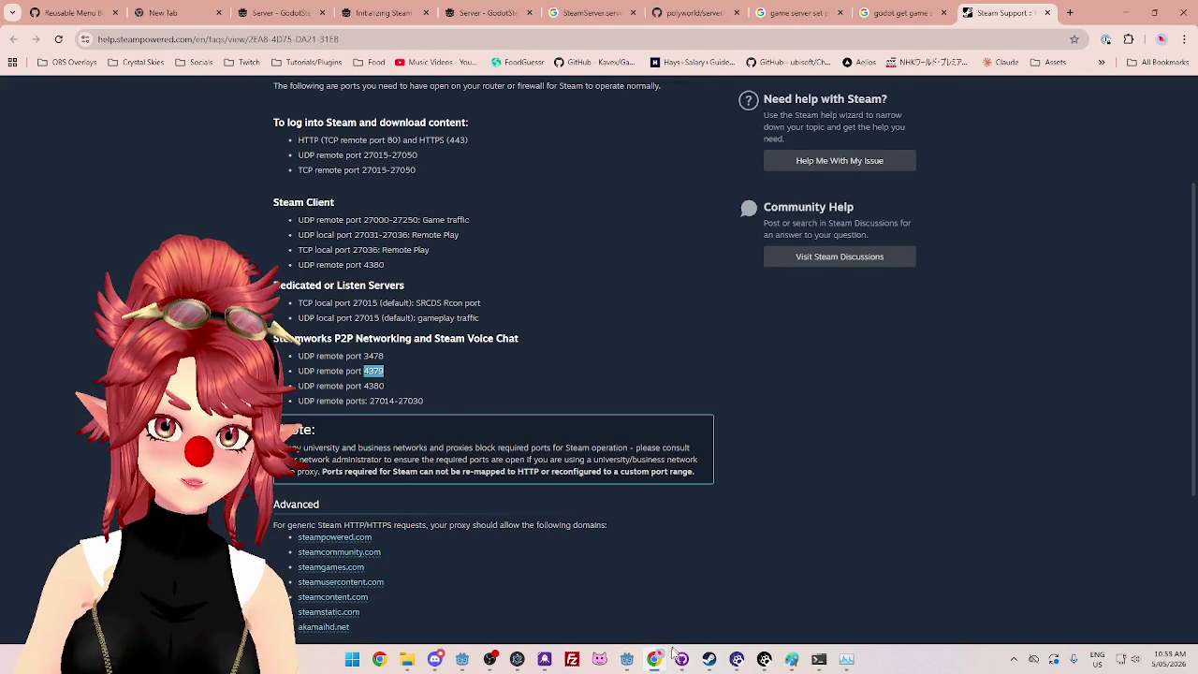
pyautogui.click(627, 658)
pyautogui.doubleClick(525, 143)
pyautogui.hotkey('ctrl', 'v')
pyautogui.click(999, 28)
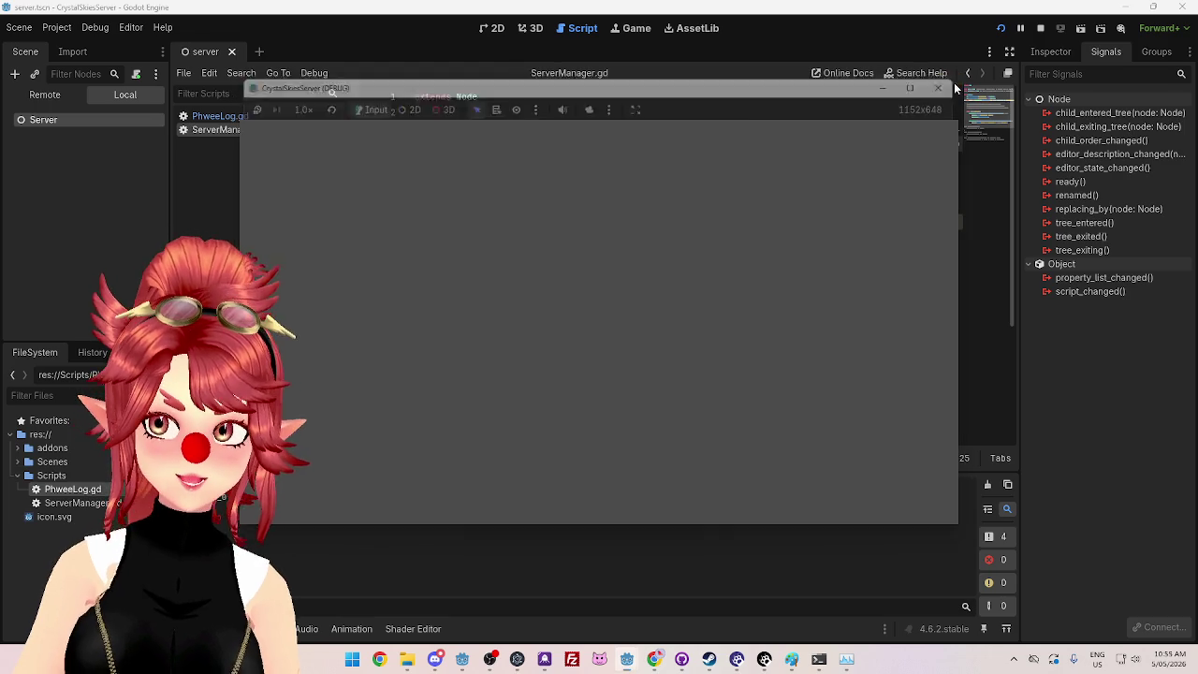
pyautogui.click(947, 83)
# Step: Review the netstat output in PowerShell, then copy P2P port 4380 from the Steam page
pyautogui.click(819, 659)
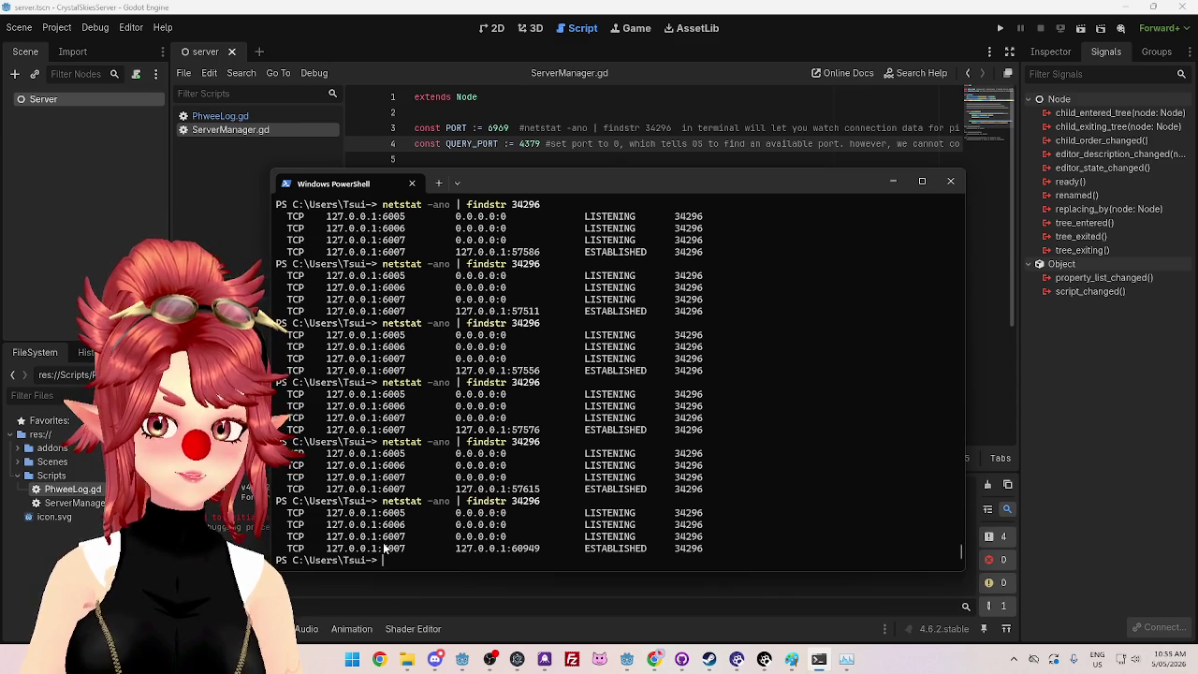
pyautogui.click(784, 47)
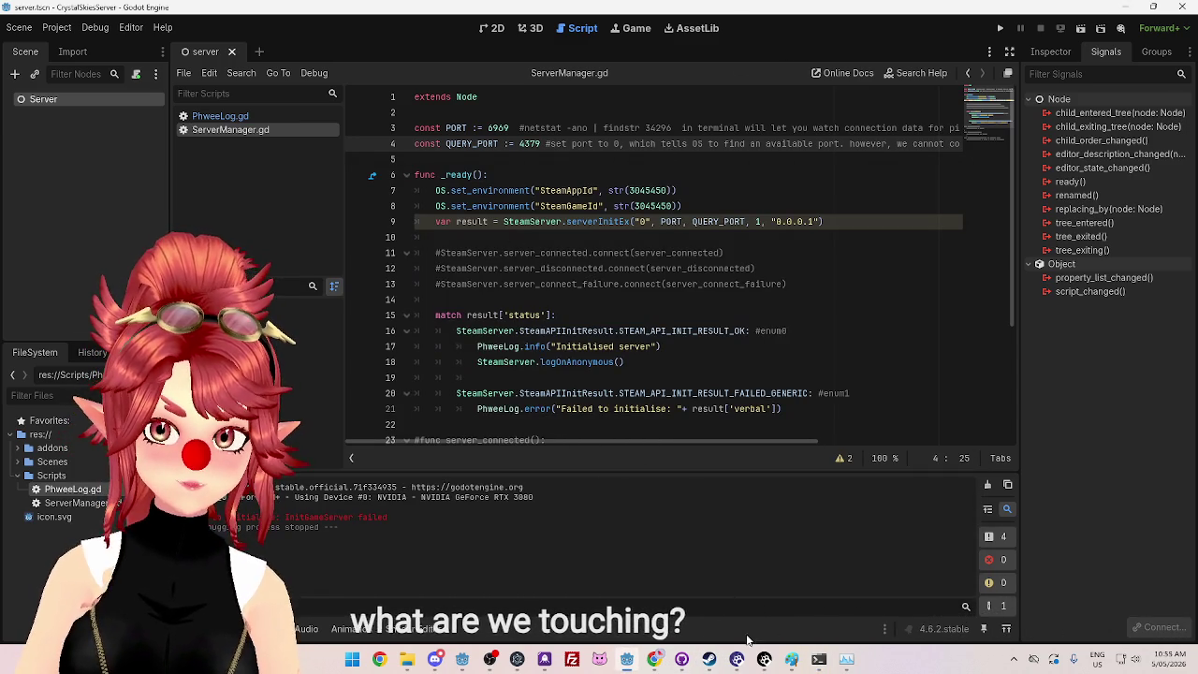
pyautogui.click(654, 659)
pyautogui.moveTo(364, 387); pyautogui.dragTo(384, 389)
pyautogui.hotkey('ctrl', 'c')
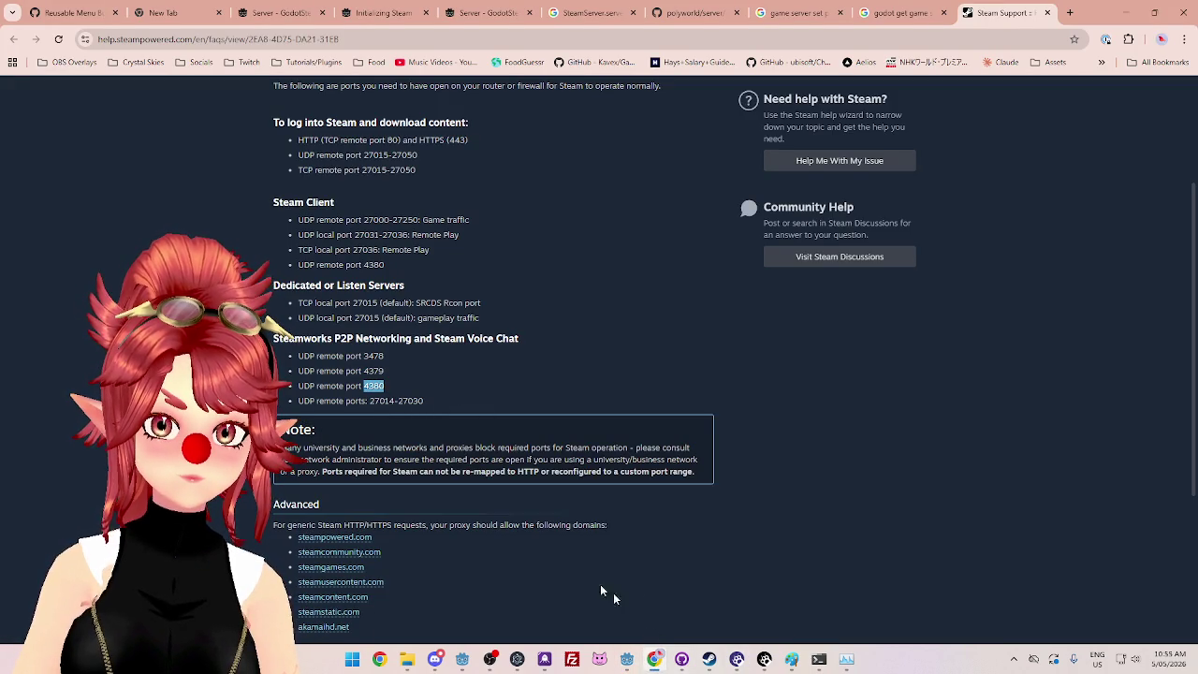
# Step: Replace QUERY_PORT 4379 with 4380, run the server, and stop it
pyautogui.click(626, 659)
pyautogui.moveTo(519, 144); pyautogui.dragTo(540, 143)
pyautogui.hotkey('ctrl', 'v')
pyautogui.click(999, 29)
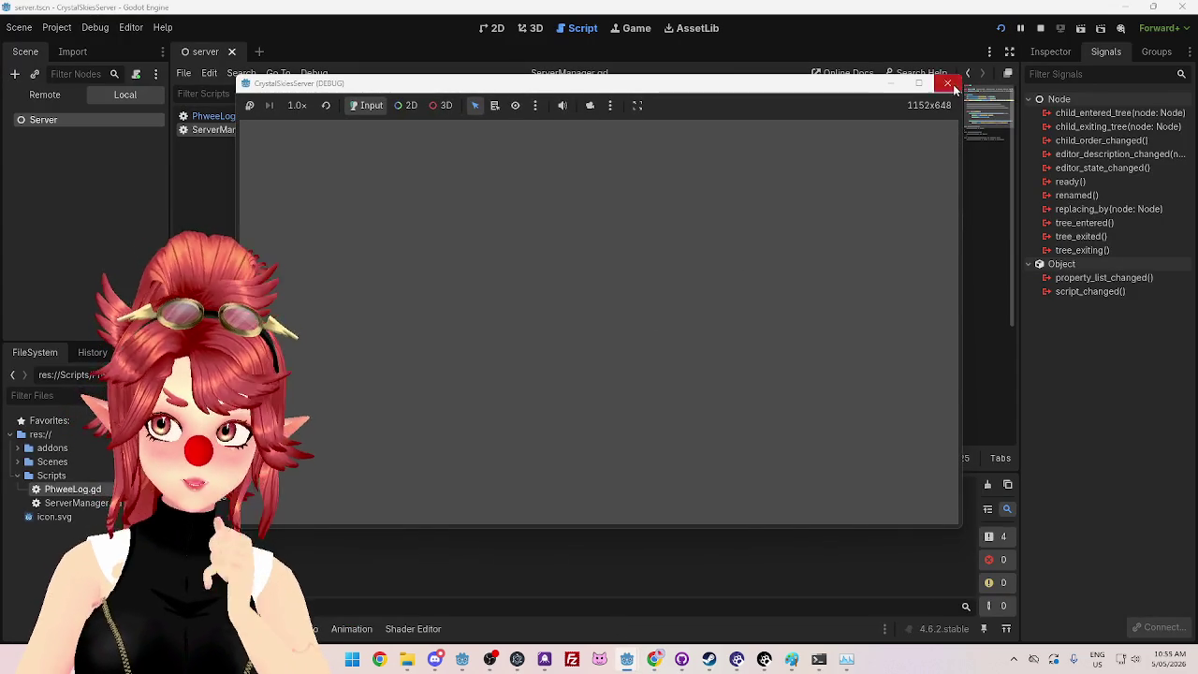
pyautogui.click(947, 83)
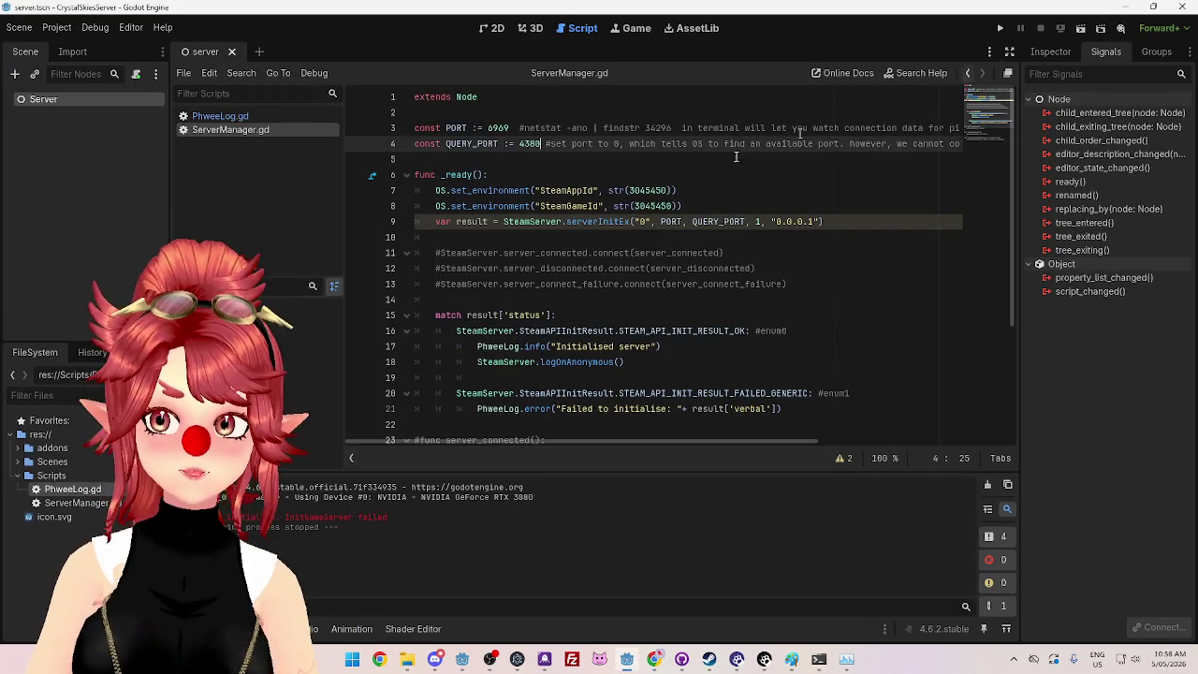
# Step: Set QUERY_PORT back to 0 and relaunch the server project with F5
pyautogui.doubleClick(530, 143)
pyautogui.write('0')
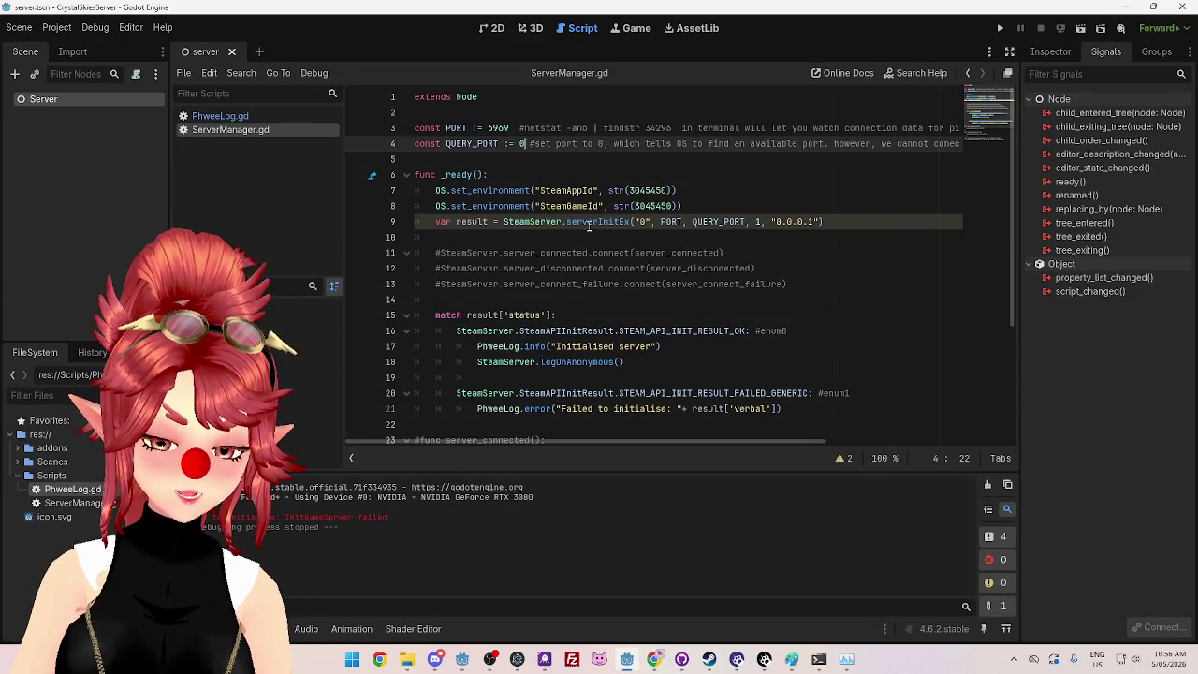
pyautogui.click(595, 176)
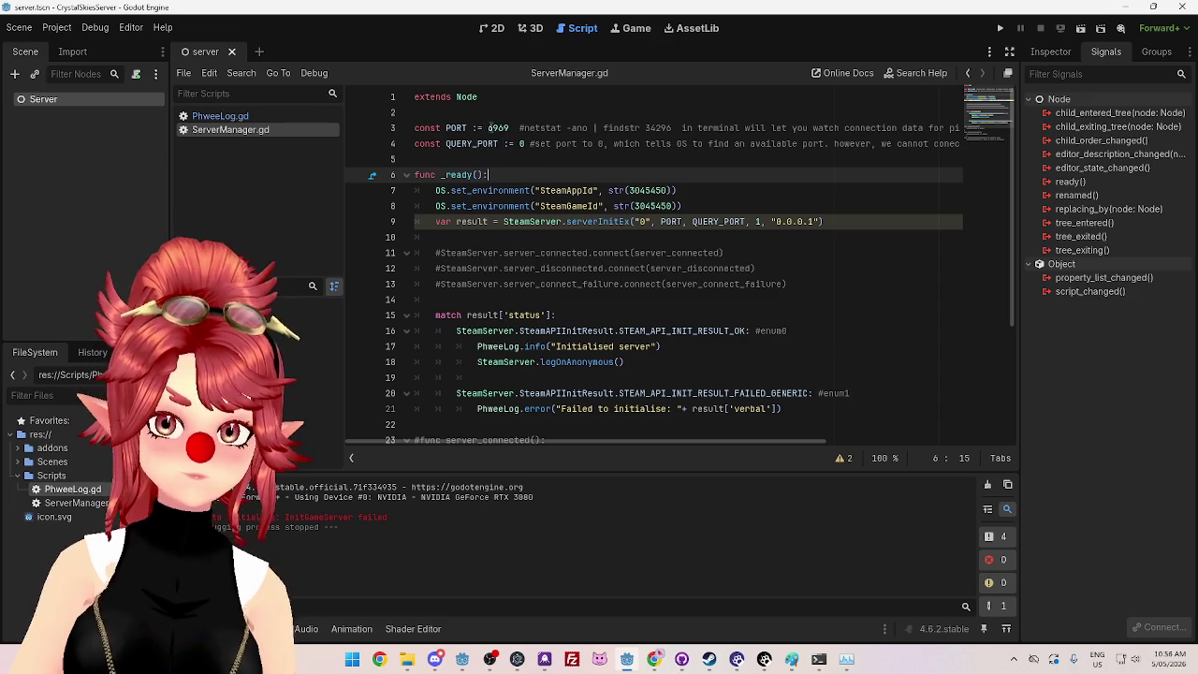
pyautogui.doubleClick(494, 128)
pyautogui.press('F5')
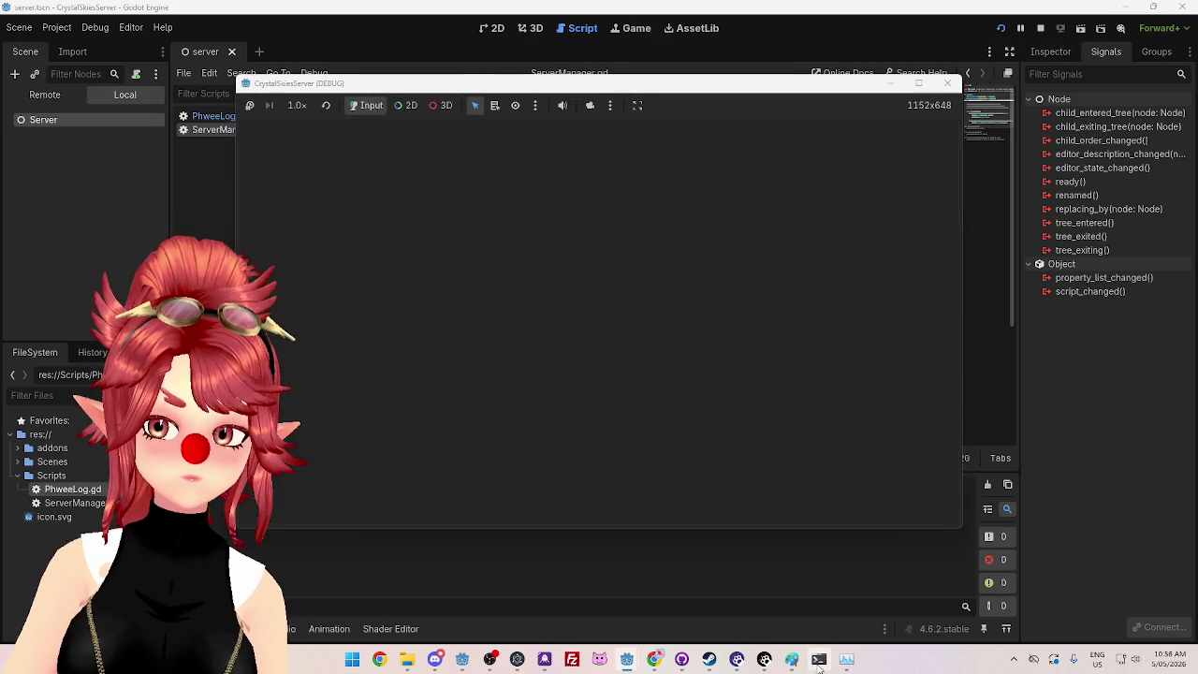
# Step: Rerun the netstat check in PowerShell and mark listening port 6007
pyautogui.click(818, 658)
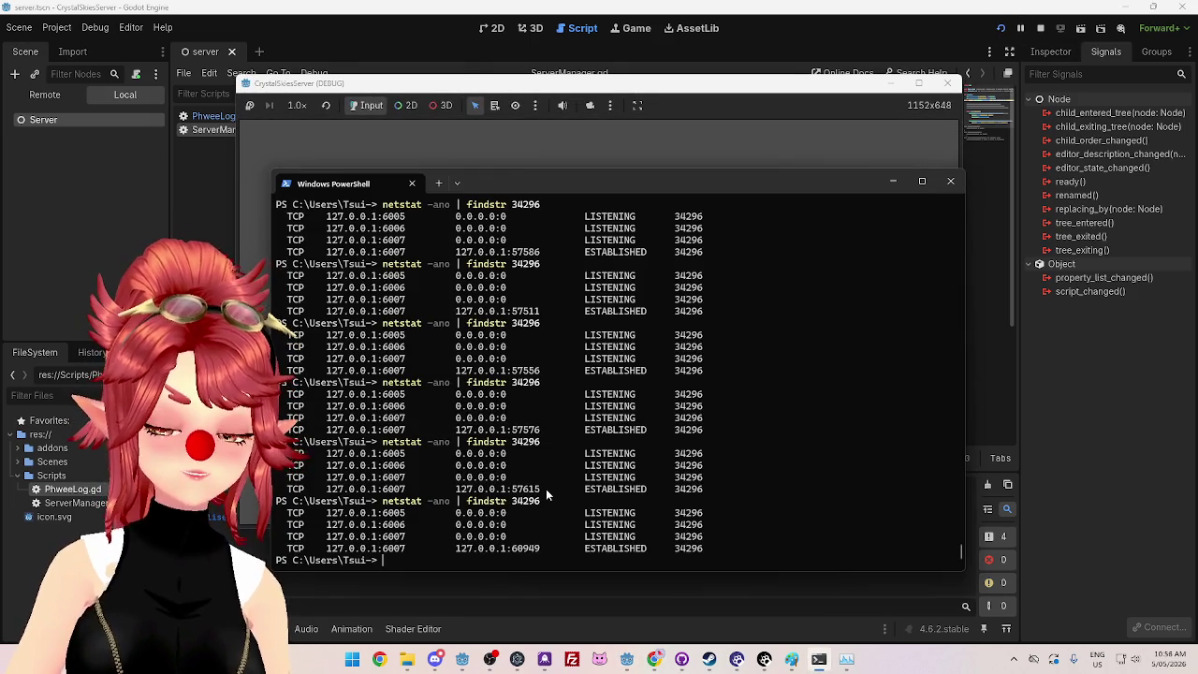
pyautogui.press('Up')
pyautogui.press('Return')
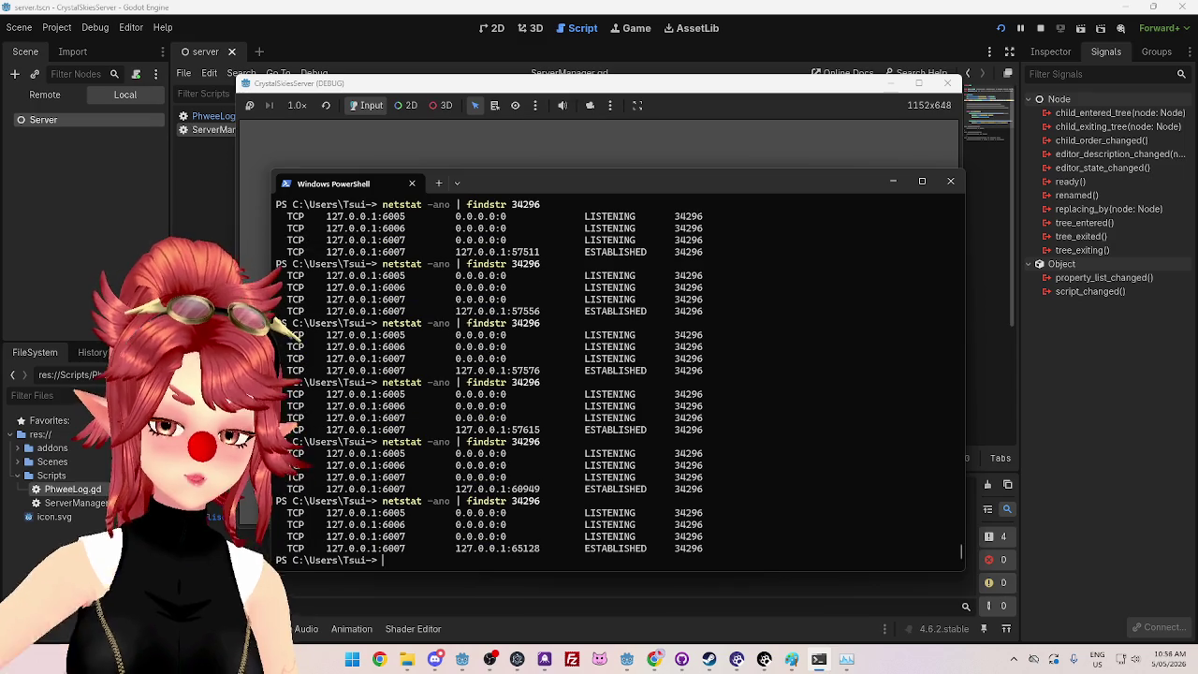
pyautogui.moveTo(383, 540); pyautogui.dragTo(405, 552)
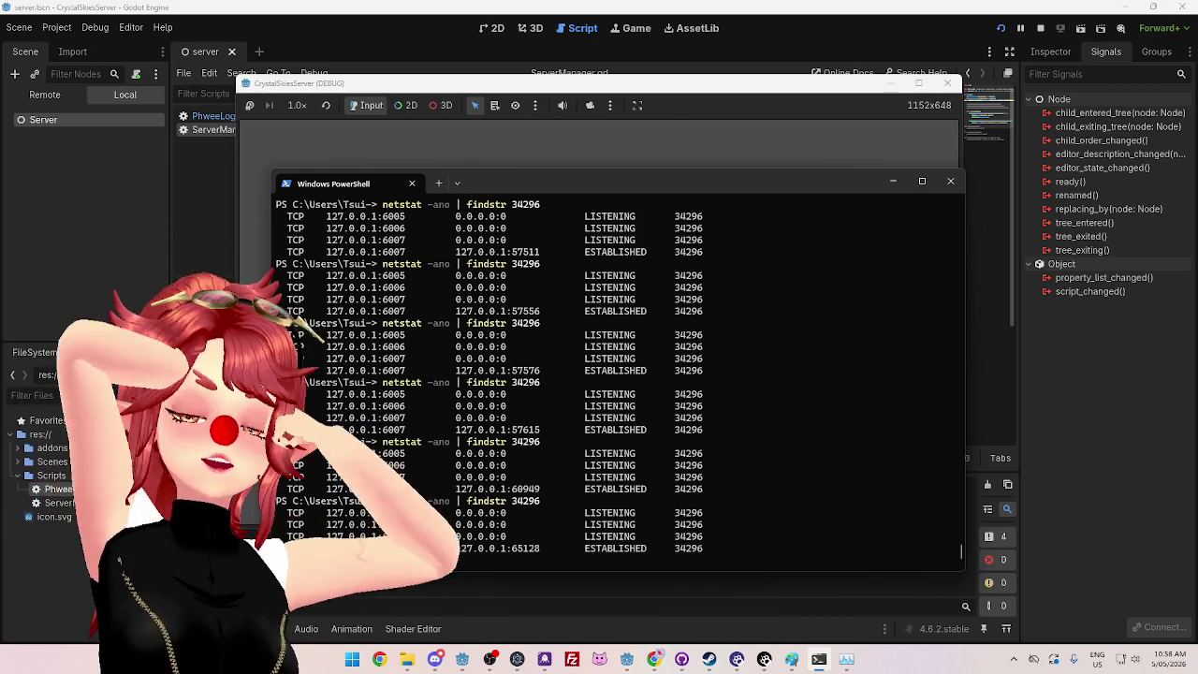
pyautogui.moveTo(383, 549); pyautogui.dragTo(406, 550)
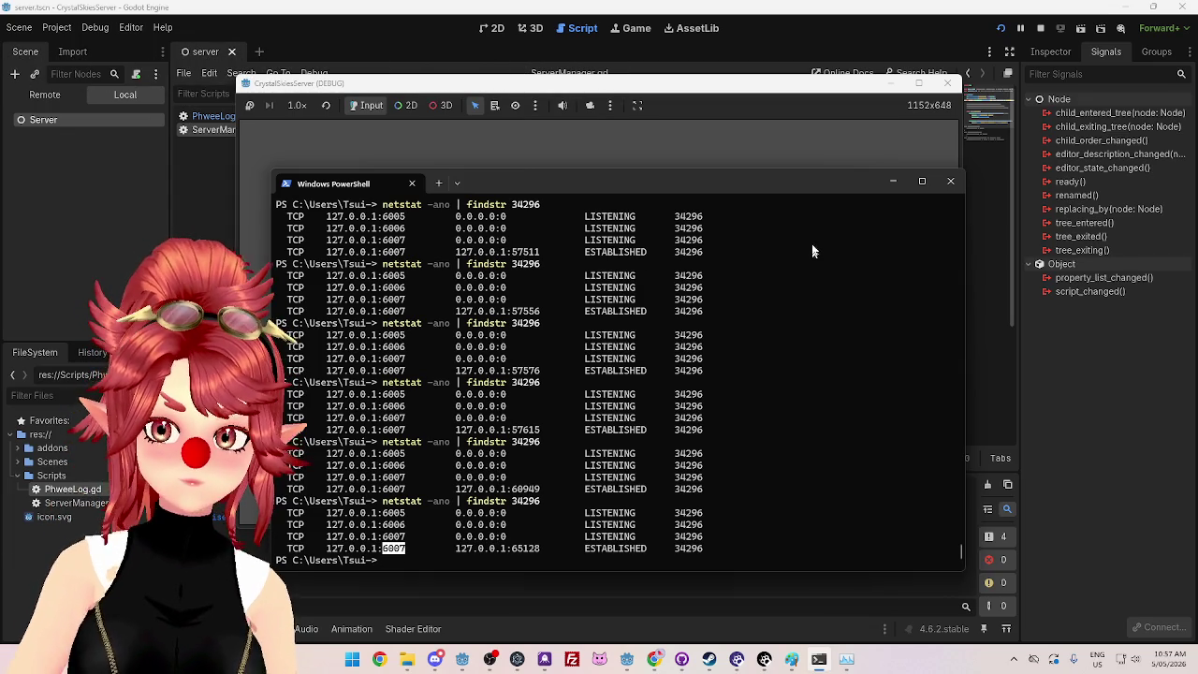
# Step: Run an unfiltered netstat -ano and scroll through all active TCP and UDP connections
pyautogui.press('Up')
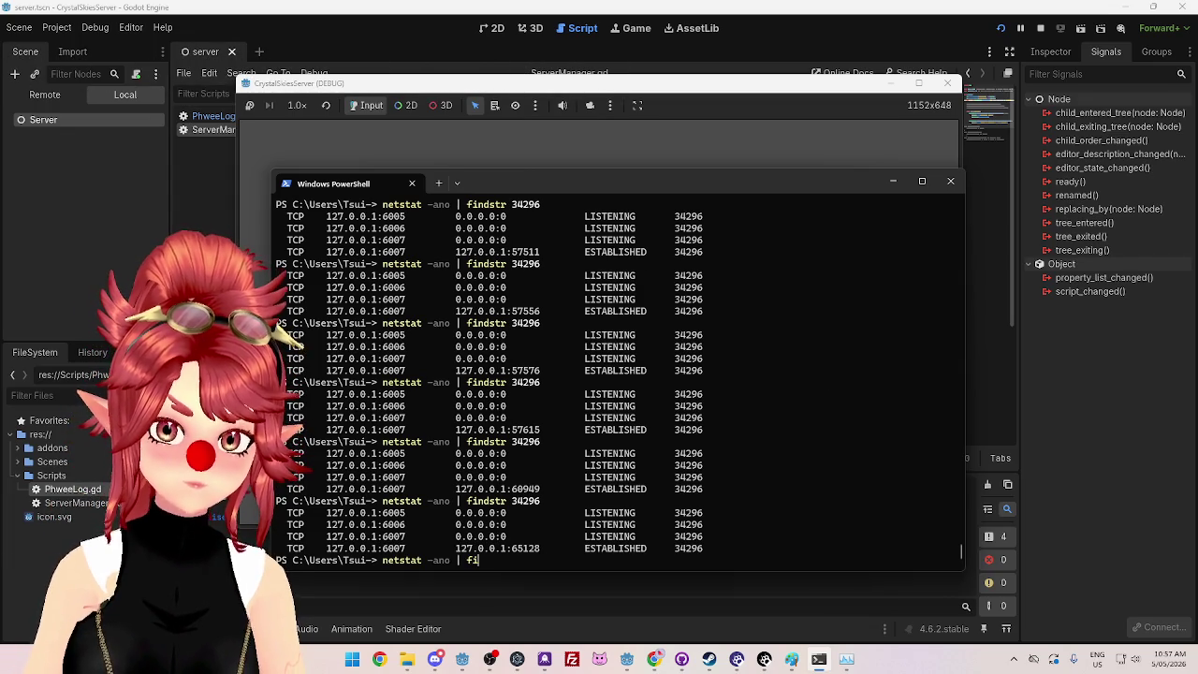
pyautogui.press('Return')
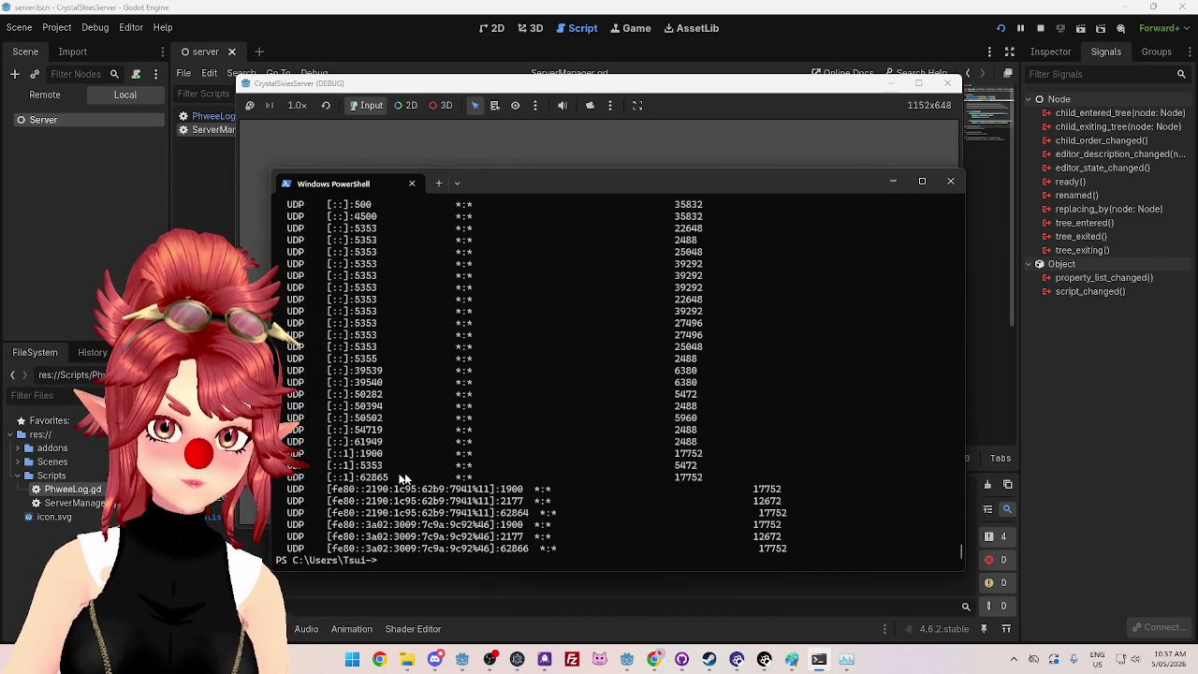
pyautogui.scroll(1, 372, 416)
pyautogui.scroll(5, 381, 445)
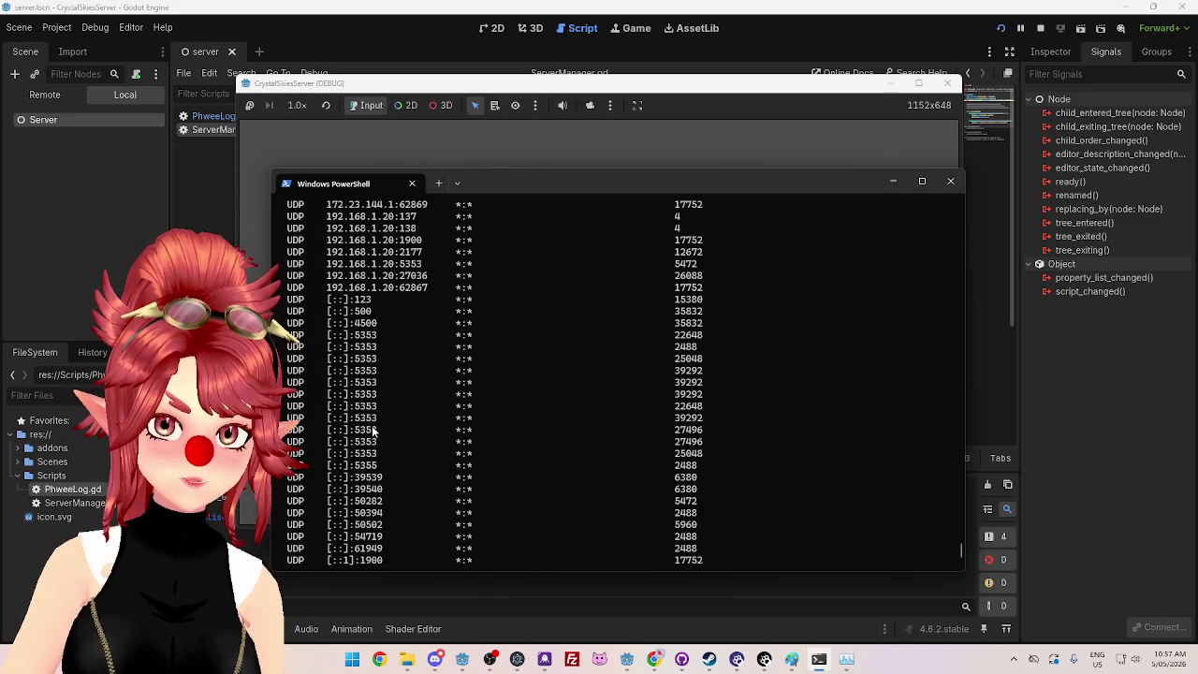
pyautogui.scroll(4, 415, 357)
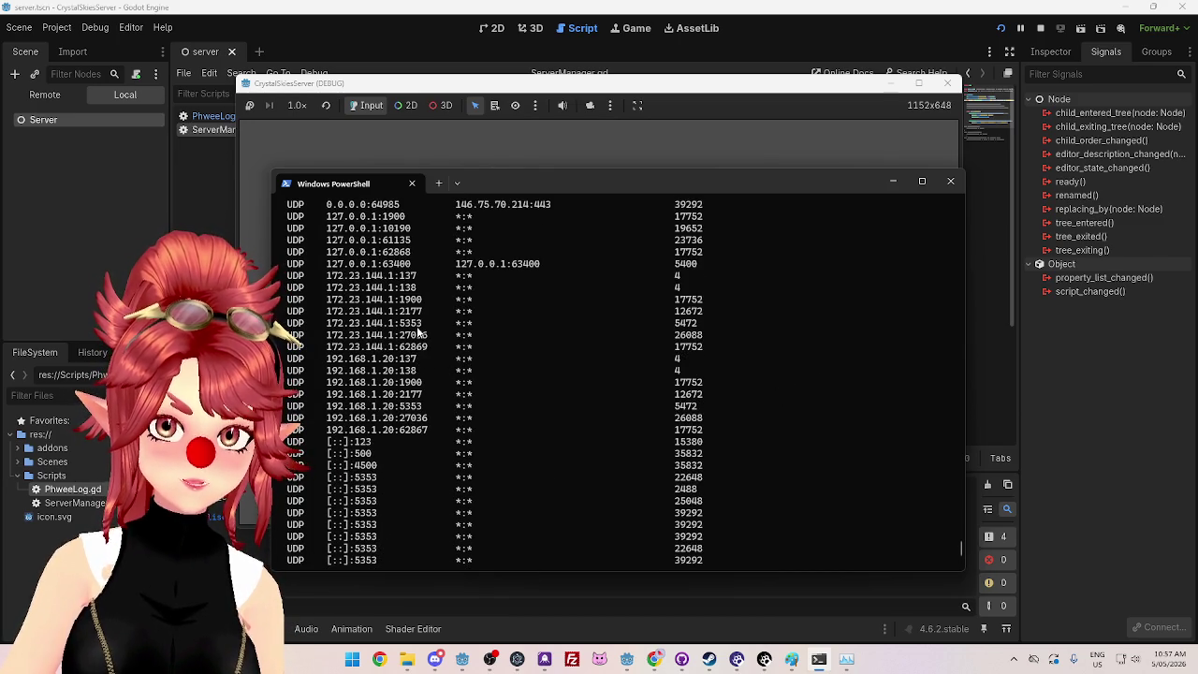
pyautogui.scroll(20, 411, 346)
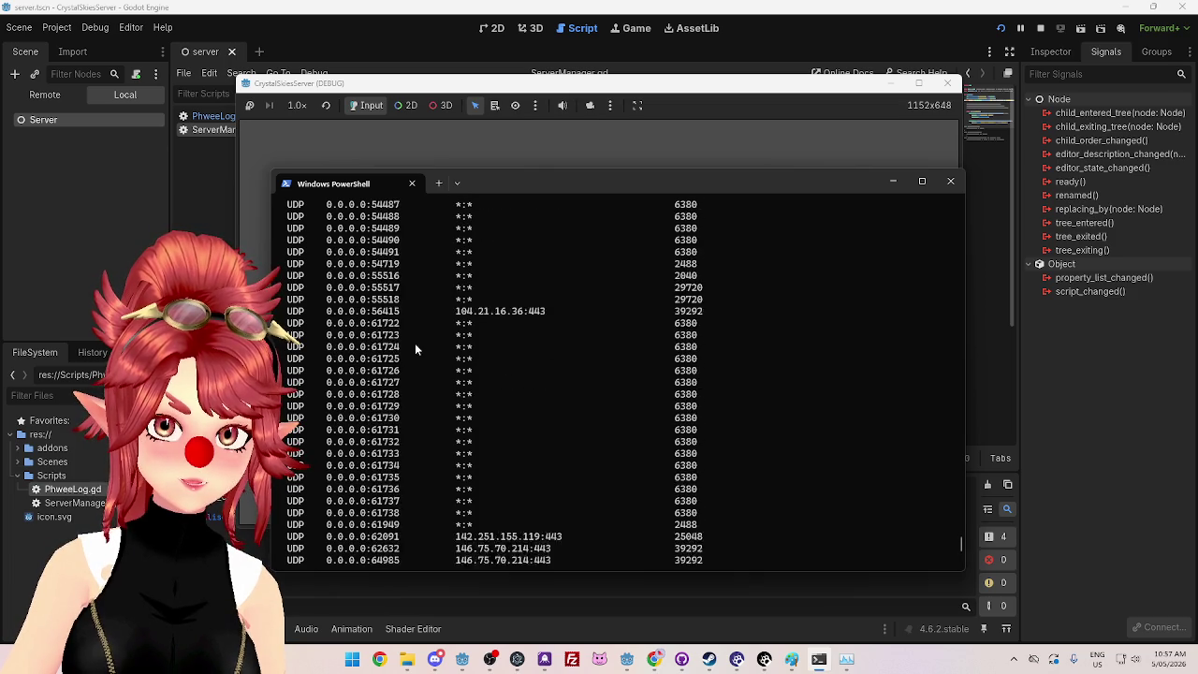
pyautogui.scroll(10, 385, 309)
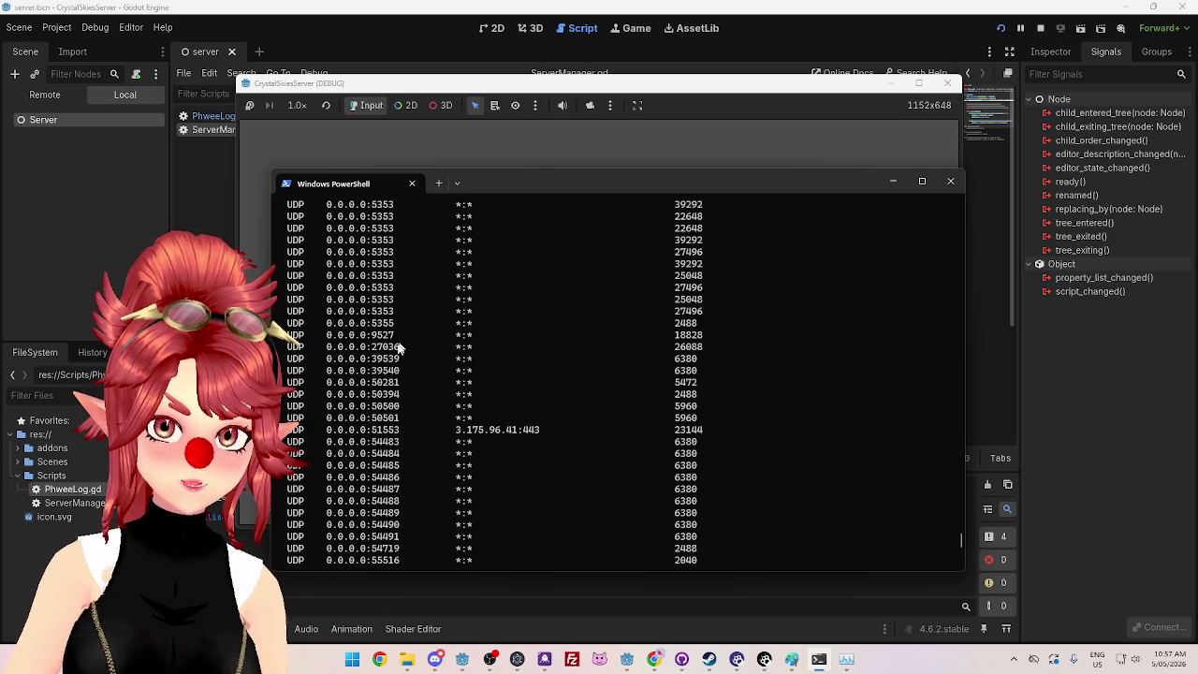
pyautogui.scroll(1, 381, 349)
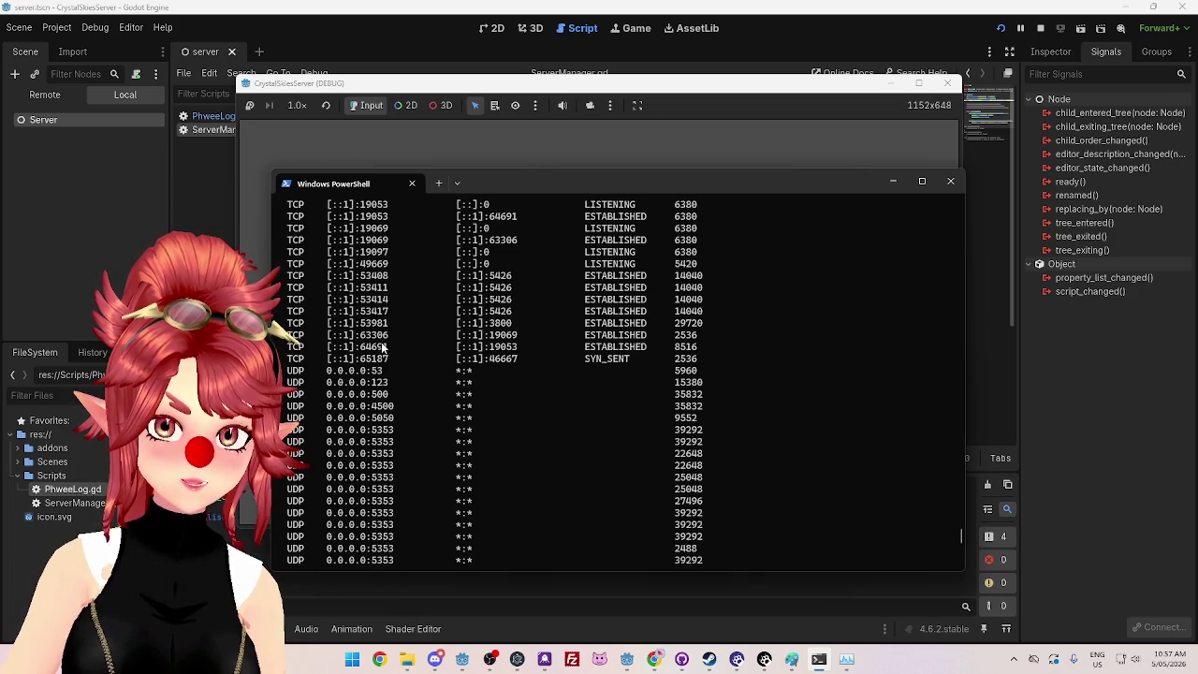
pyautogui.scroll(8, 382, 349)
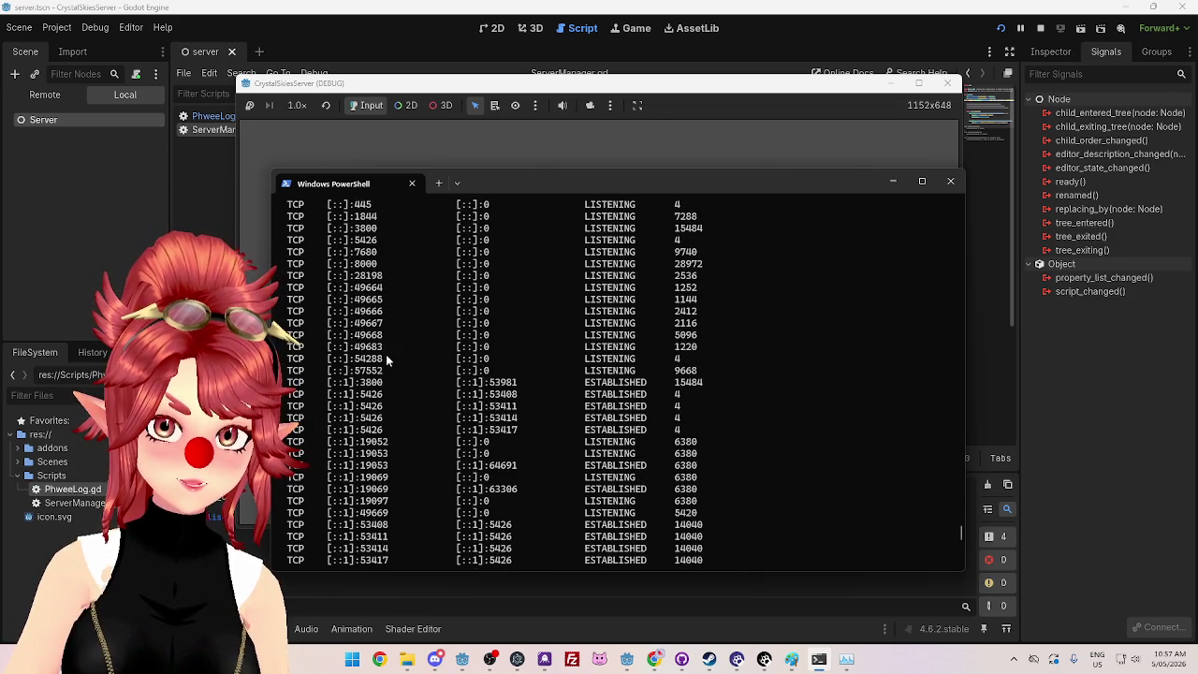
pyautogui.scroll(8, 385, 355)
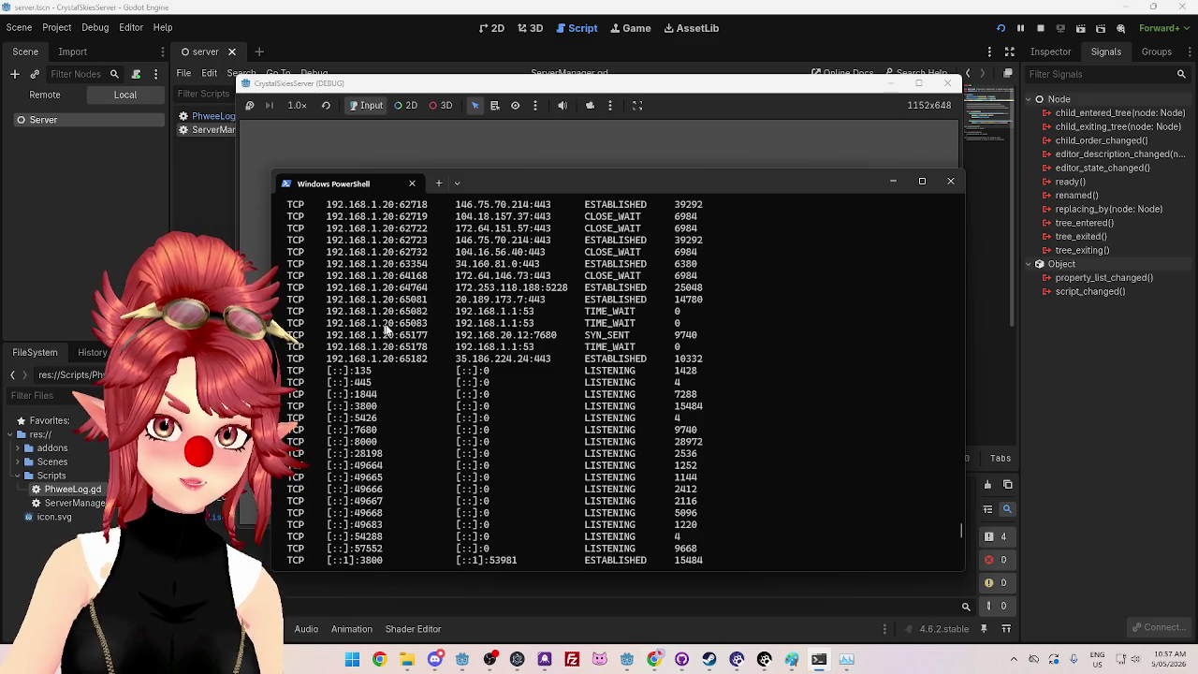
pyautogui.scroll(10, 448, 350)
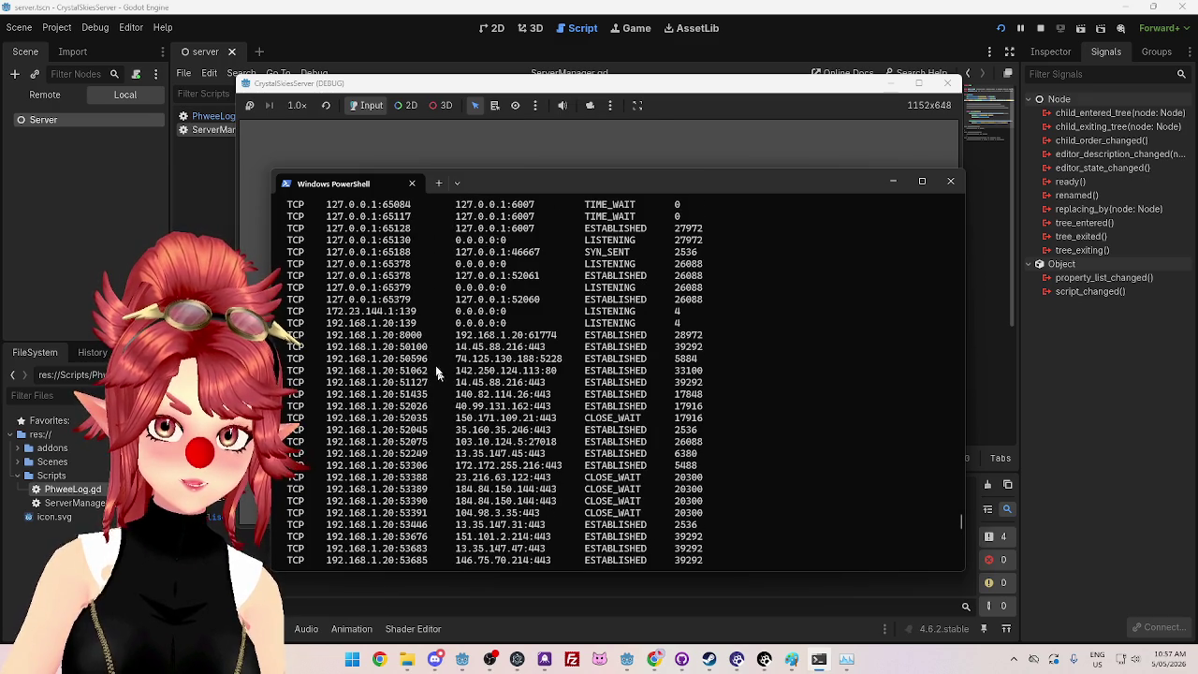
pyautogui.scroll(12, 421, 338)
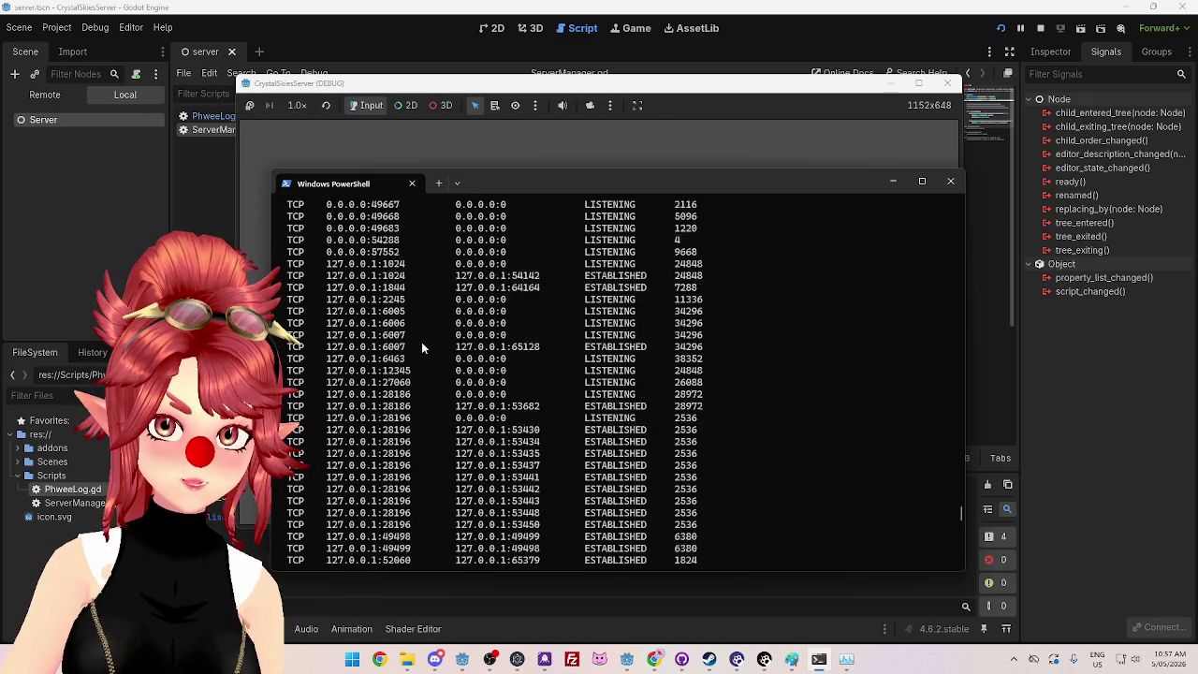
pyautogui.scroll(1, 404, 332)
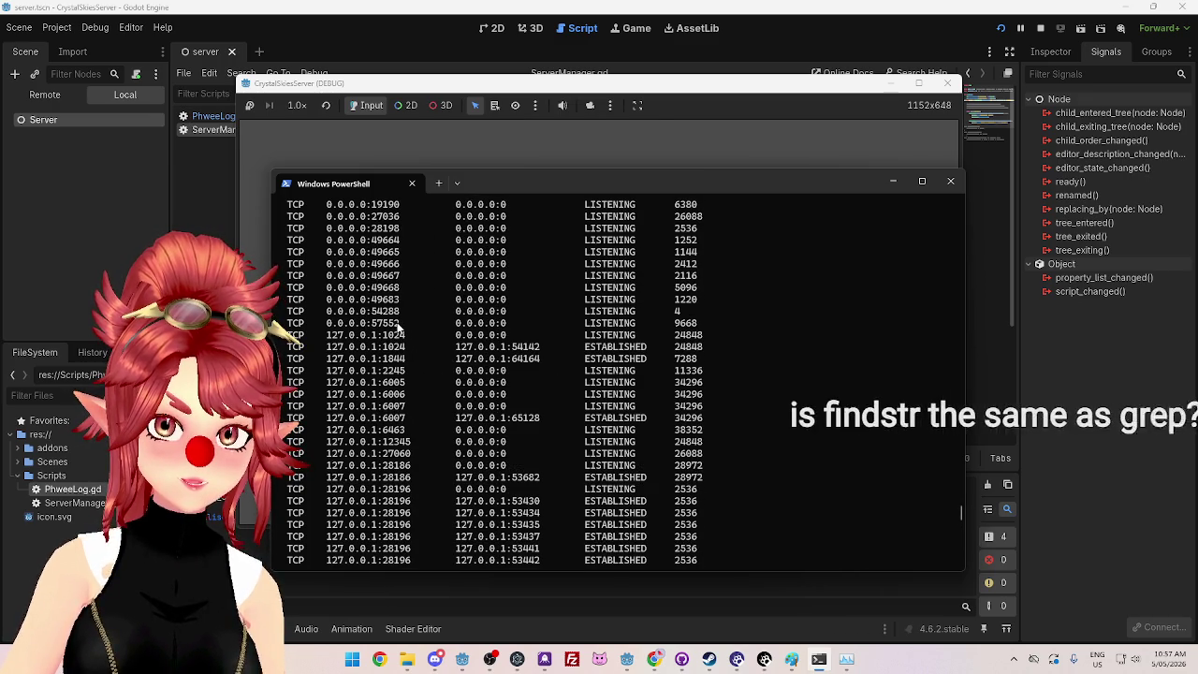
pyautogui.scroll(2, 400, 330)
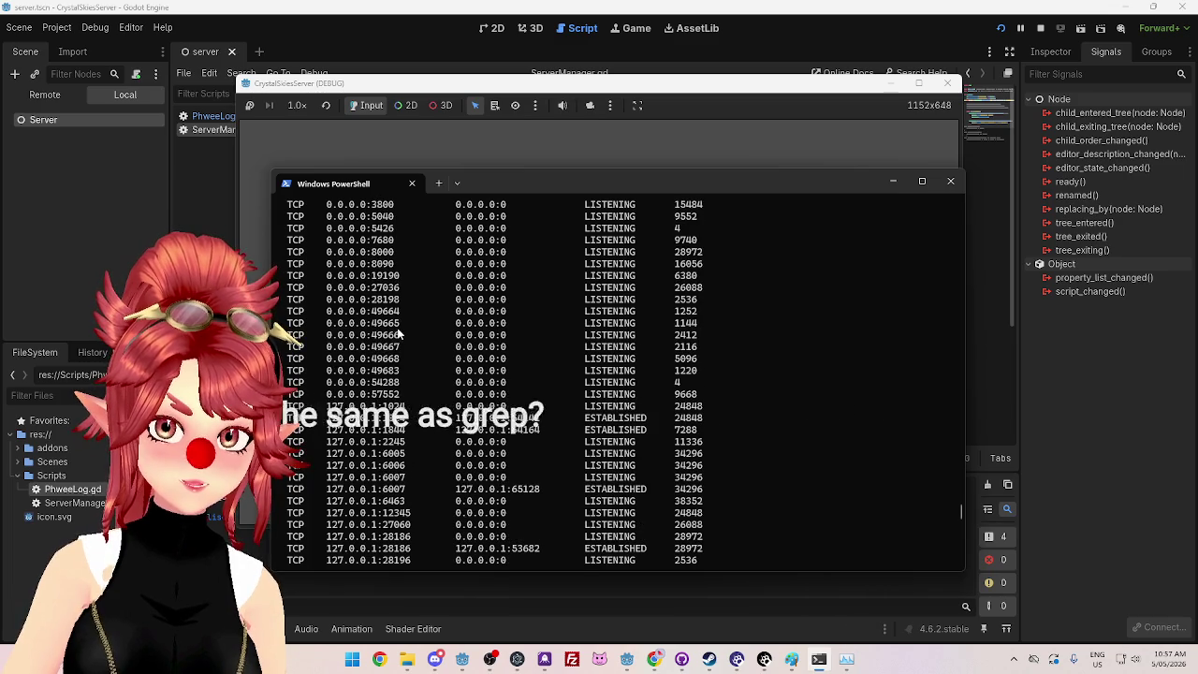
pyautogui.scroll(3, 398, 333)
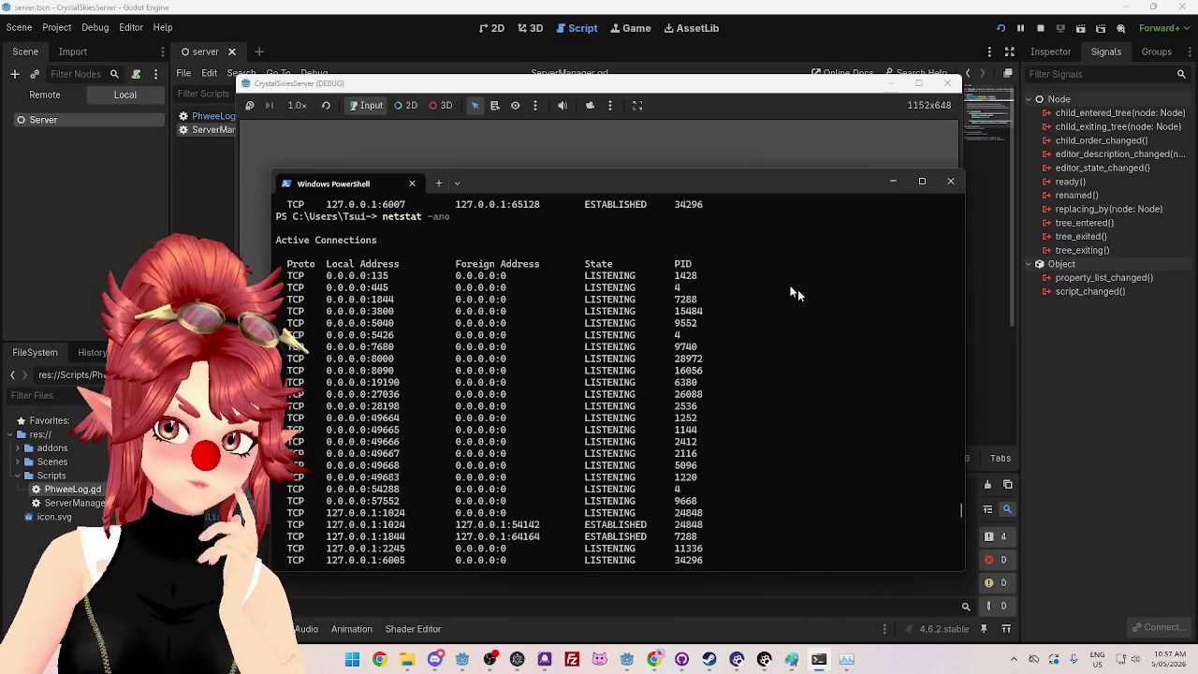
pyautogui.scroll(-15, 761, 408)
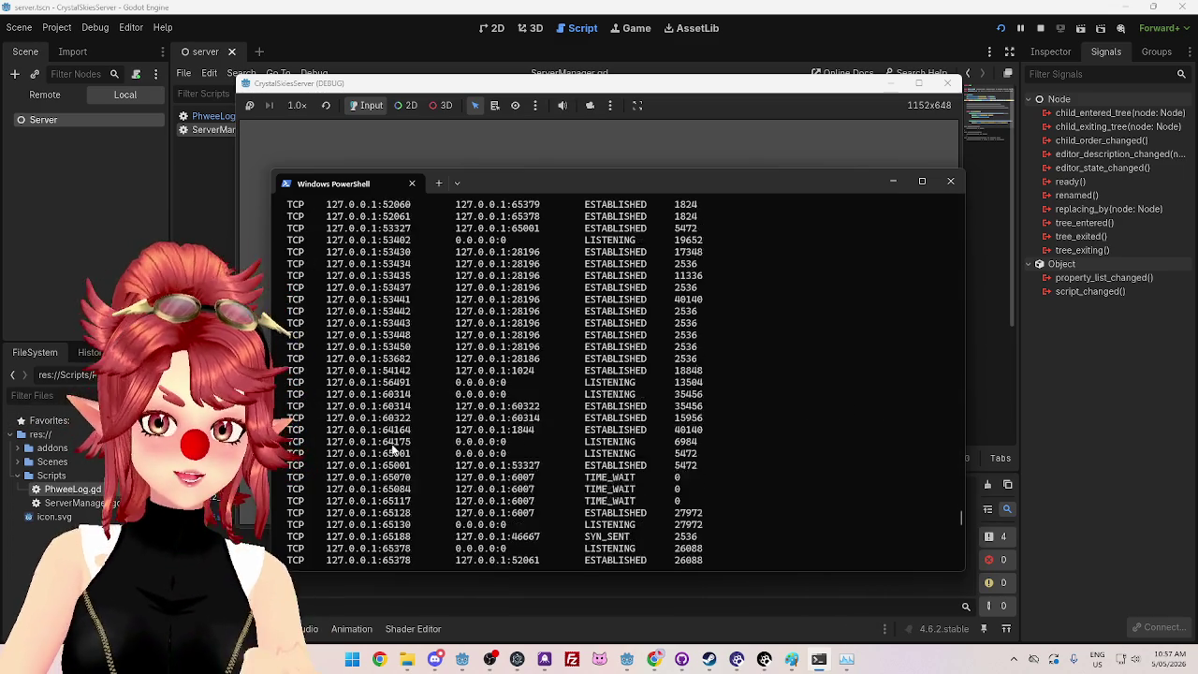
pyautogui.scroll(1, 397, 471)
pyautogui.scroll(-10, 397, 471)
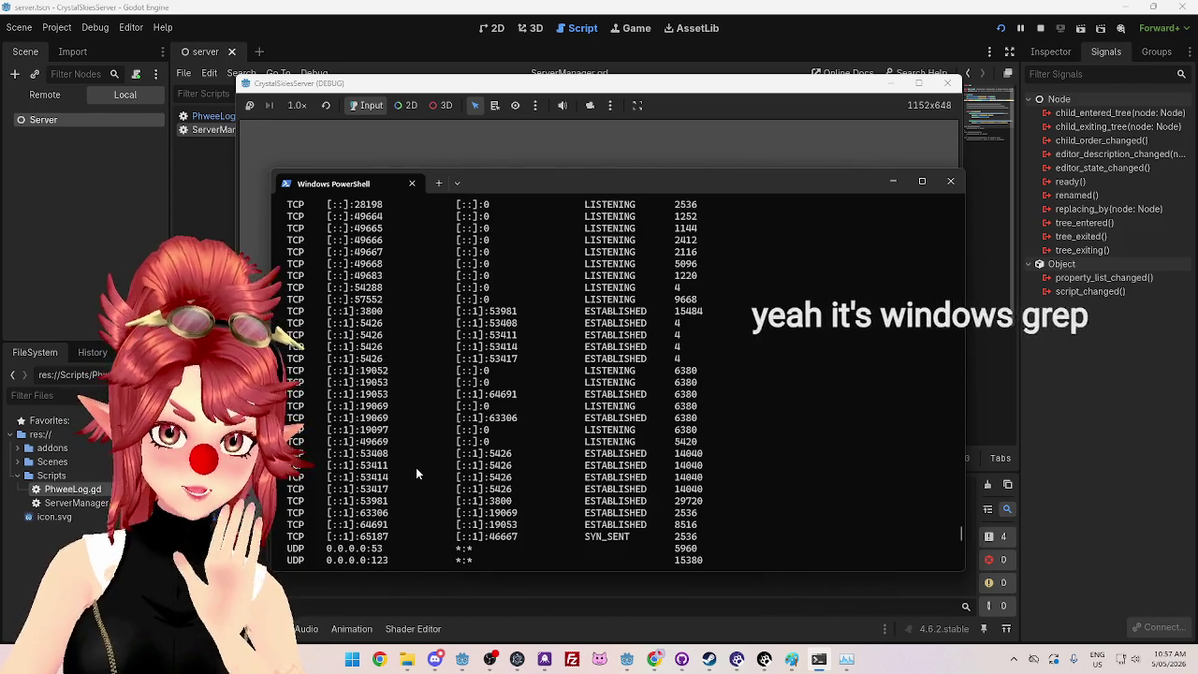
pyautogui.scroll(-15, 417, 474)
pyautogui.scroll(-12, 417, 476)
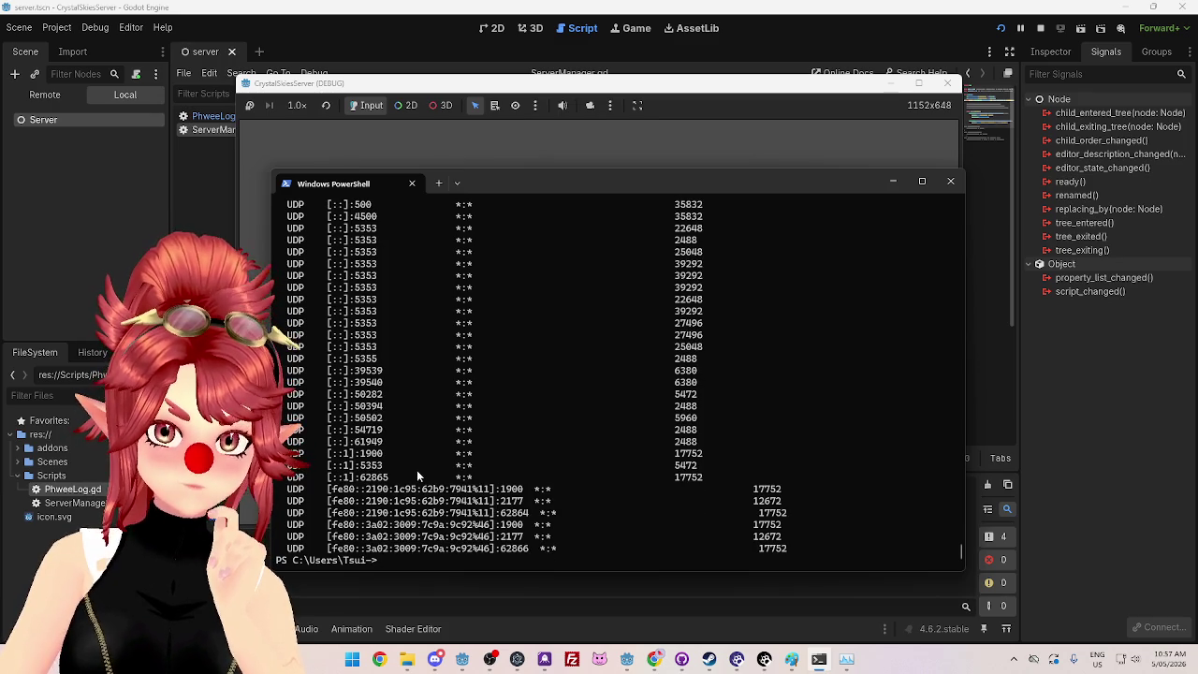
# Step: Filter netstat by process 34296, stop the server, rerun the check, and return to ServerManager.gd
pyautogui.write('netstat -ano | findstr 34296')
pyautogui.press('Return')
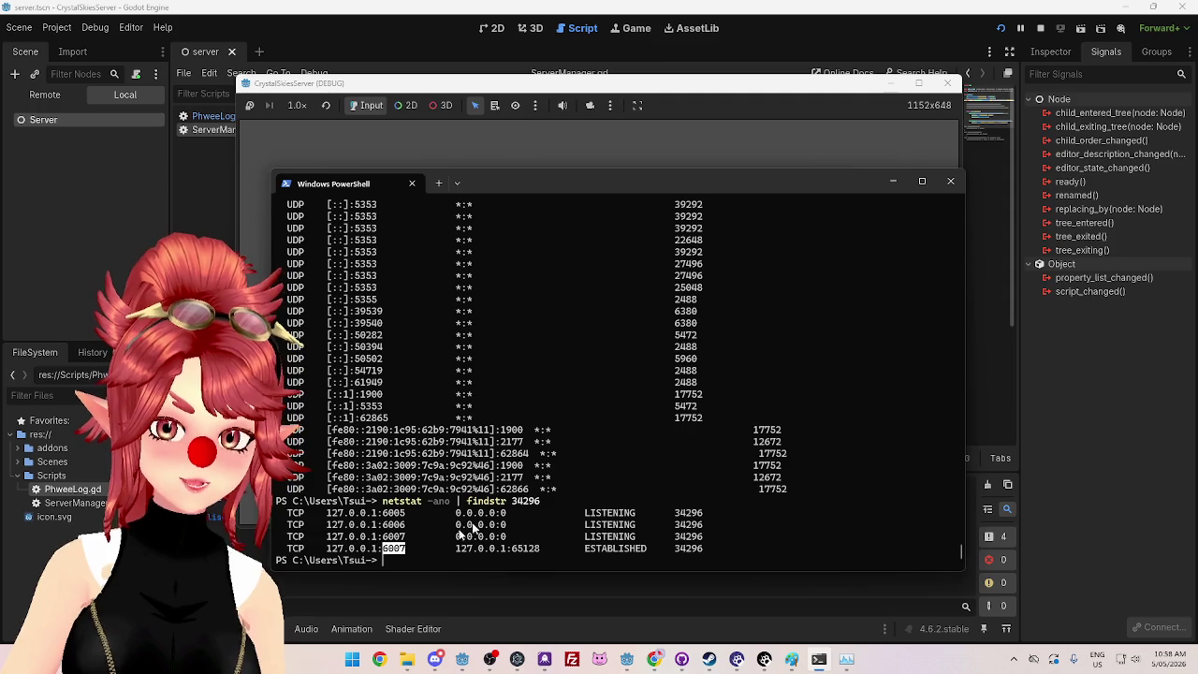
pyautogui.click(1040, 29)
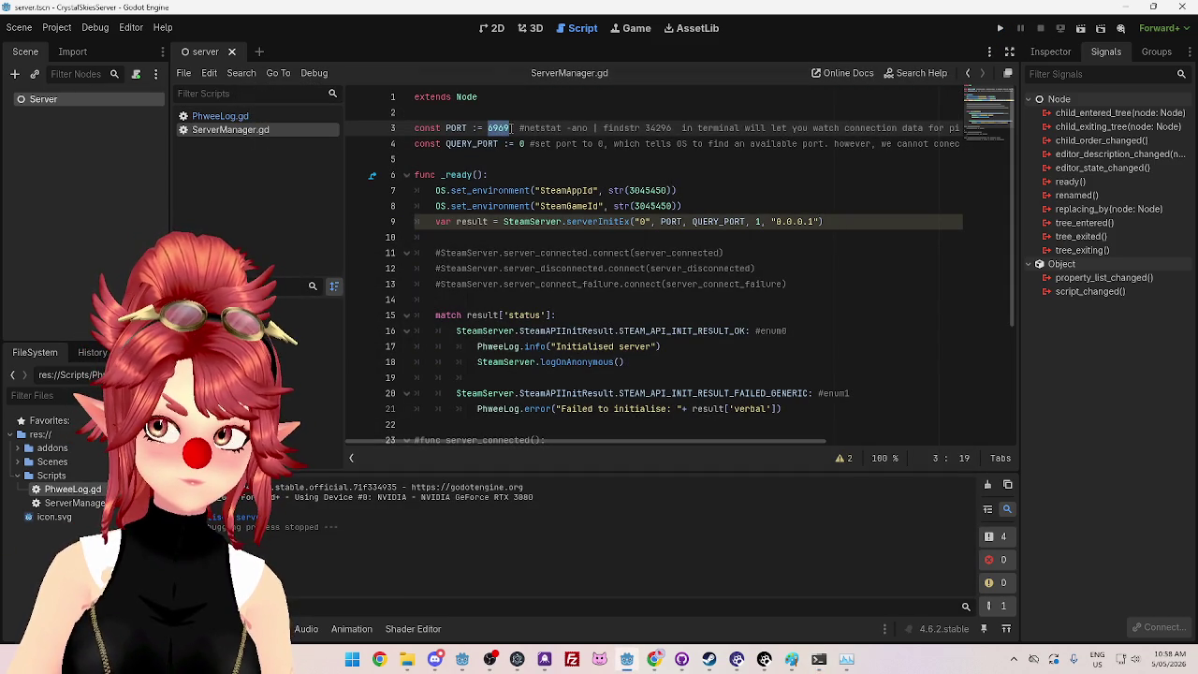
pyautogui.hotkey('alt', 'Tab')
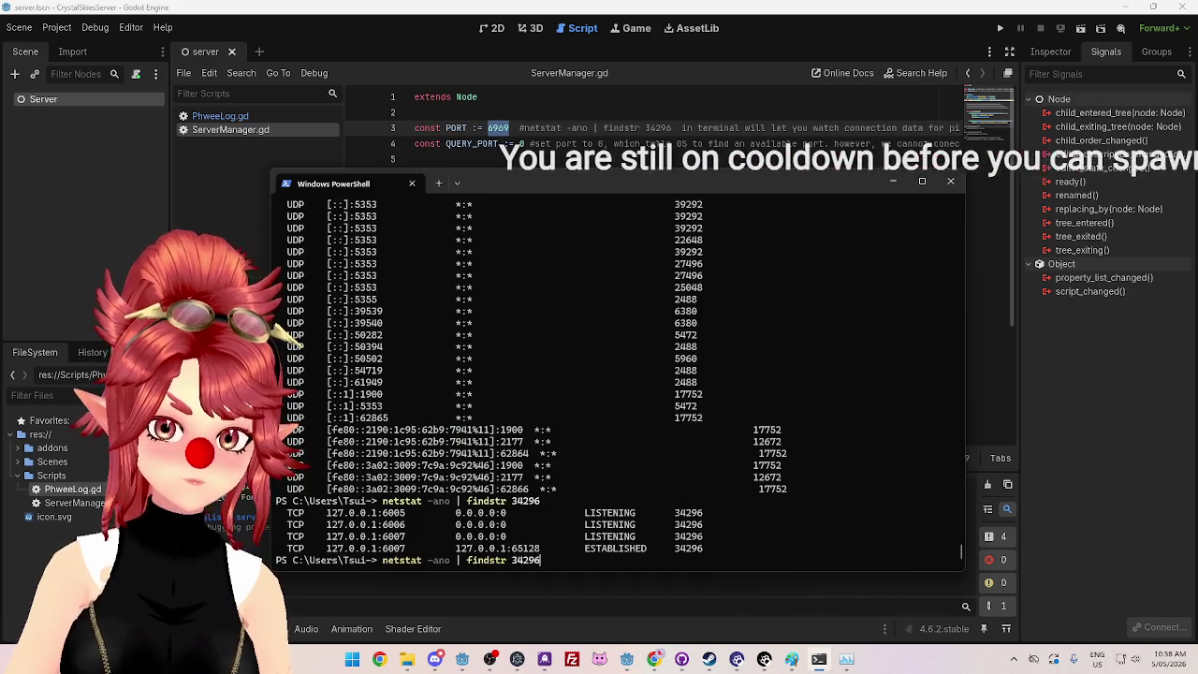
pyautogui.press('Return')
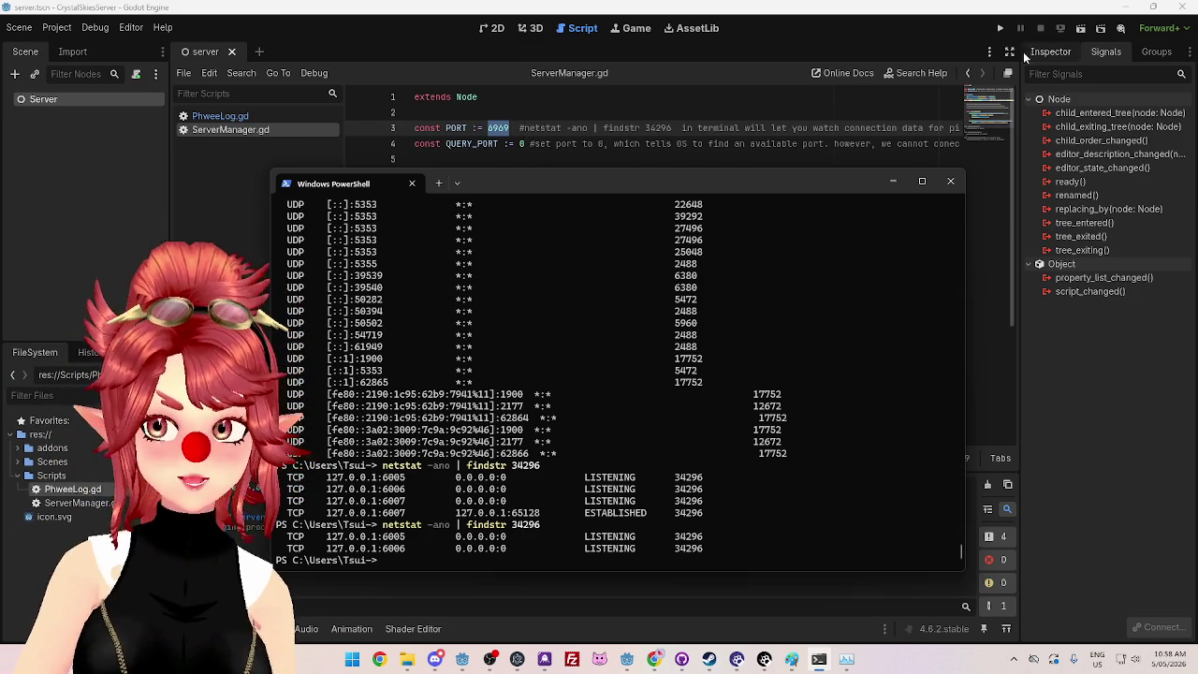
pyautogui.click(793, 128)
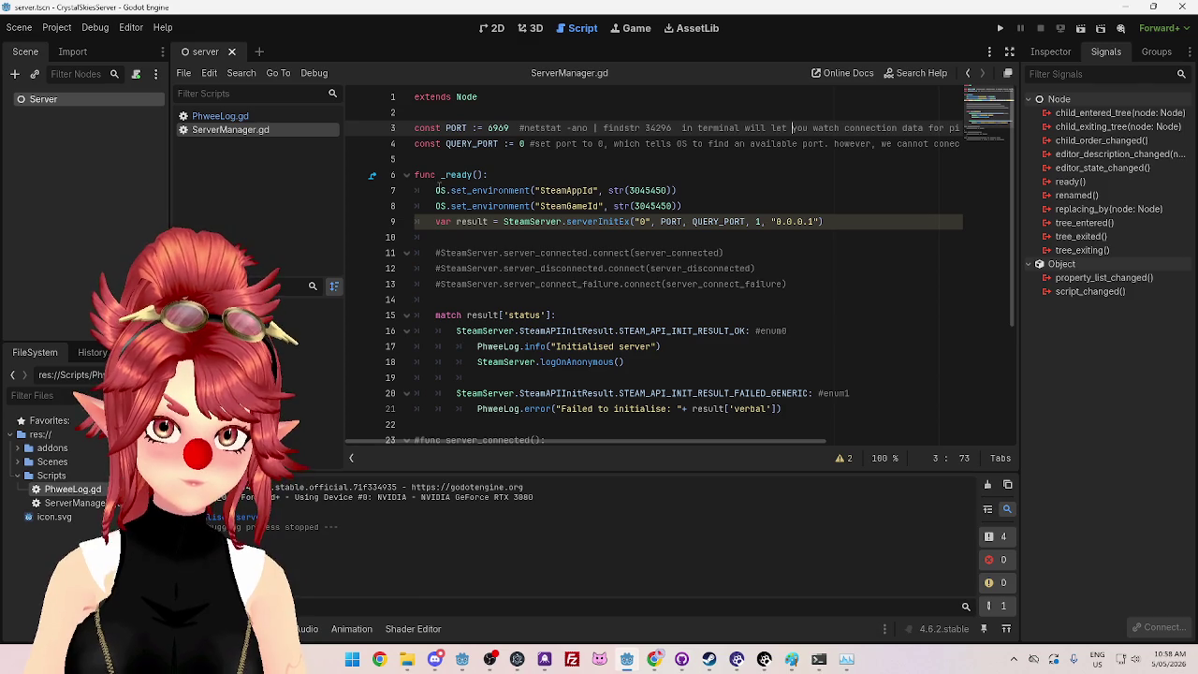
# Step: Comment out the Steam environment, server init and result-matching lines in _ready, then save
pyautogui.moveTo(435, 190); pyautogui.dragTo(844, 225)
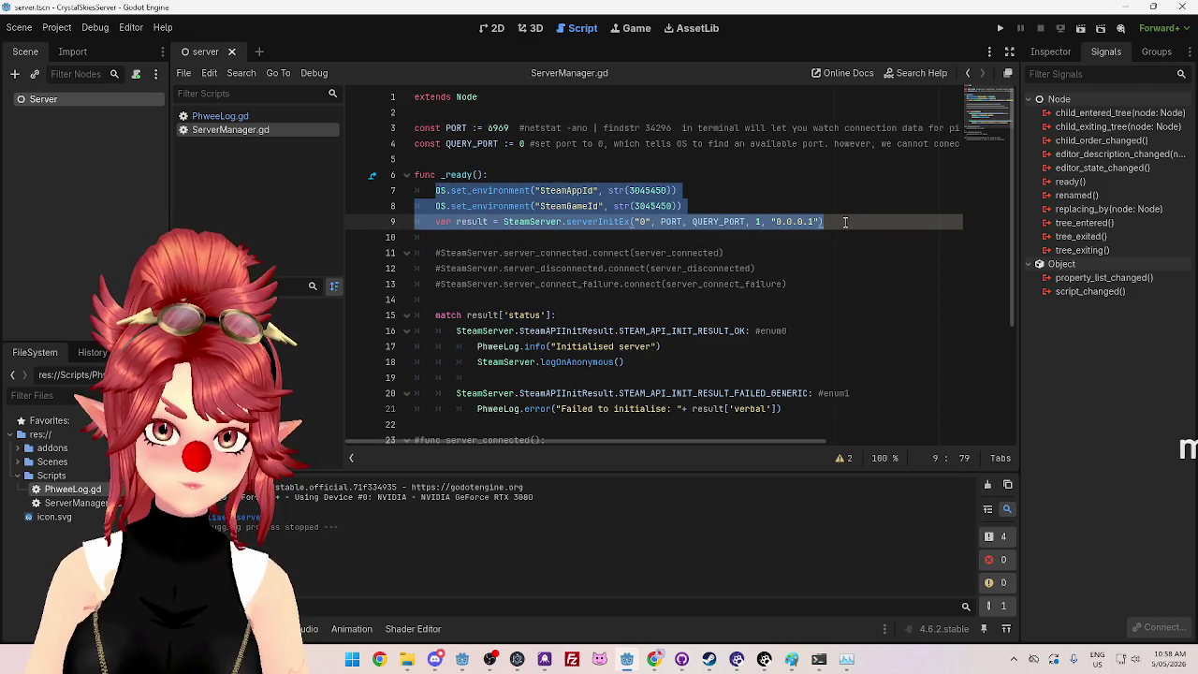
pyautogui.hotkey('ctrl', 'k')
pyautogui.click(780, 270)
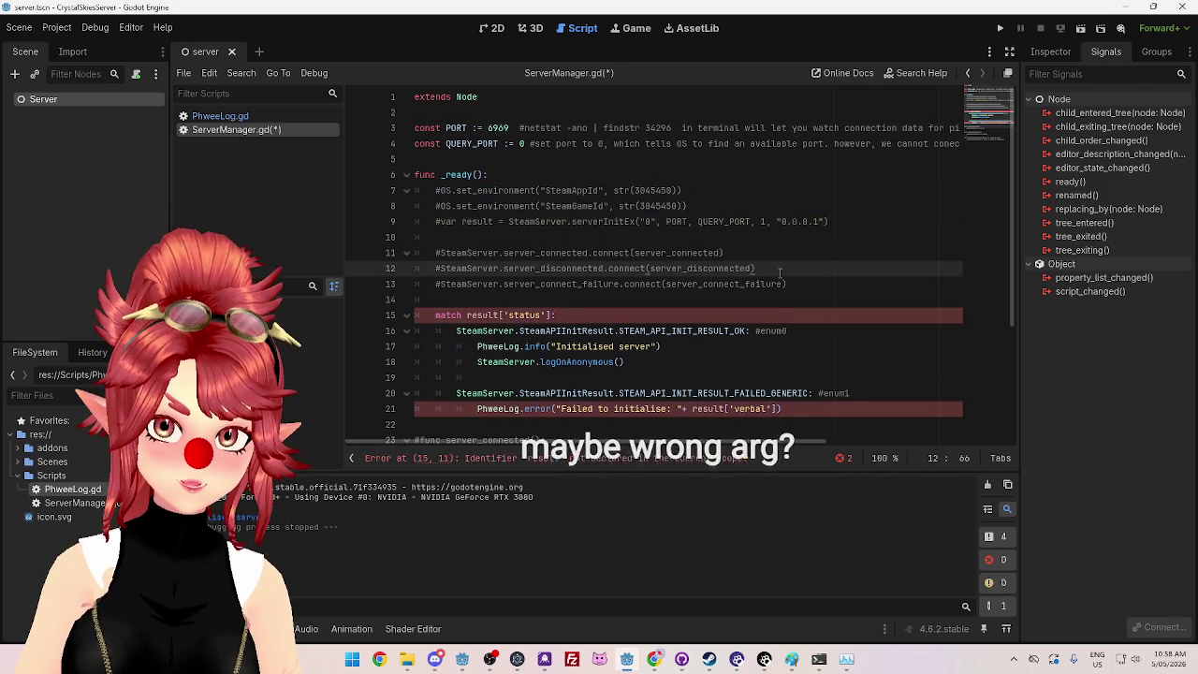
pyautogui.scroll(-3, 779, 272)
pyautogui.moveTo(781, 268)
pyautogui.mouseDown()
pyautogui.moveTo(481, 221)
pyautogui.moveTo(363, 175)
pyautogui.mouseUp()
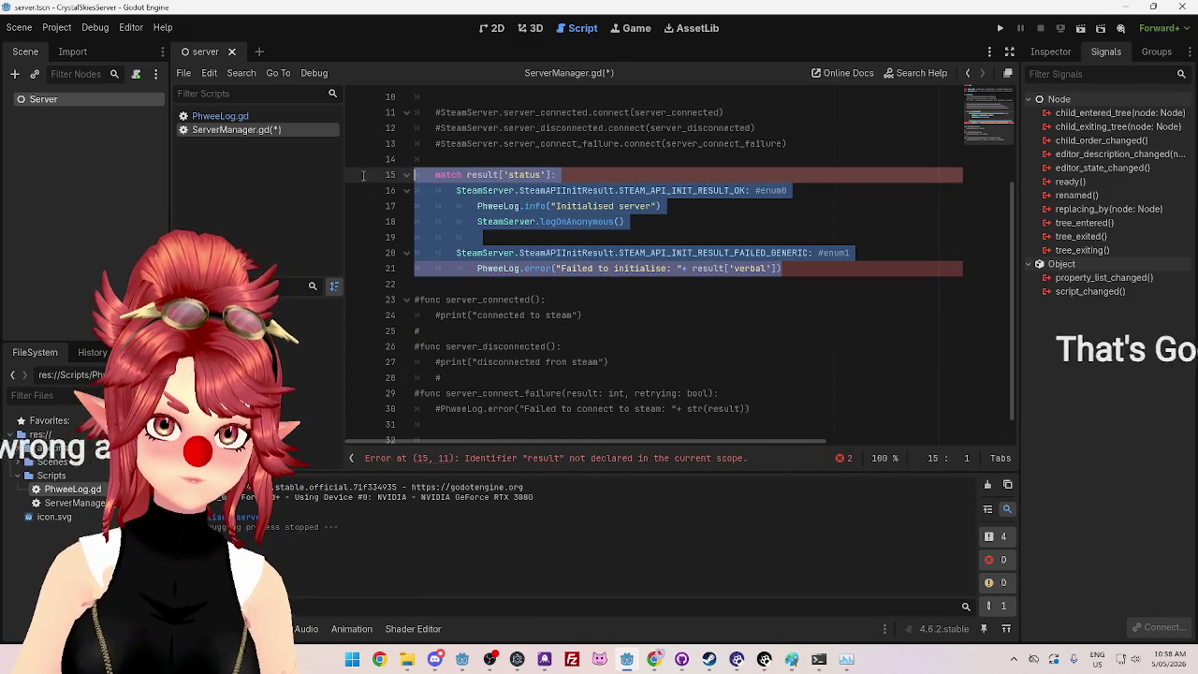
pyautogui.hotkey('ctrl', 'k')
pyautogui.click(615, 143)
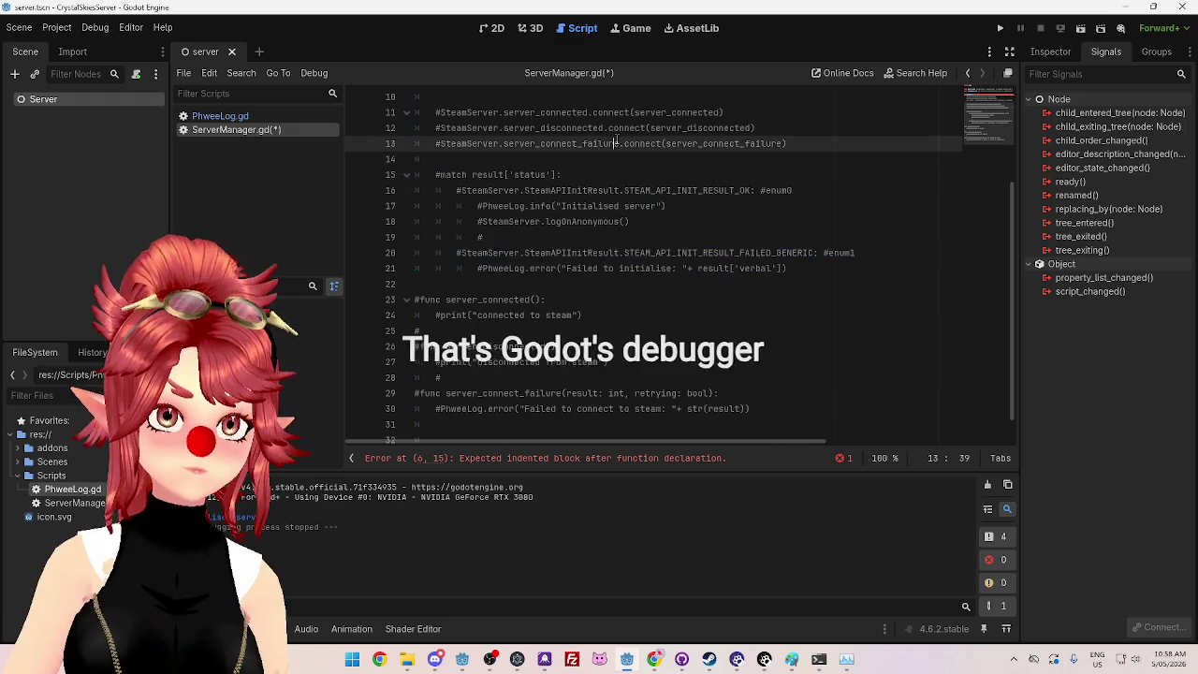
pyautogui.hotkey('ctrl', 's')
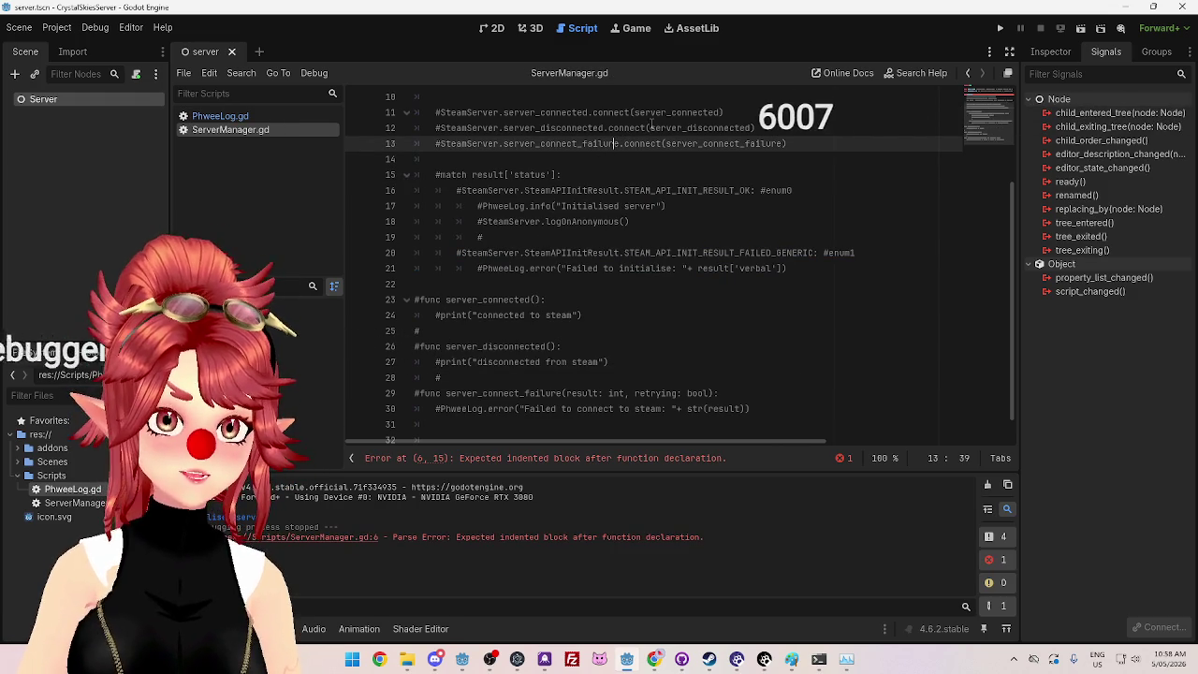
# Step: Add a pass line under func _ready(): and save ServerManager.gd
pyautogui.scroll(3, 659, 224)
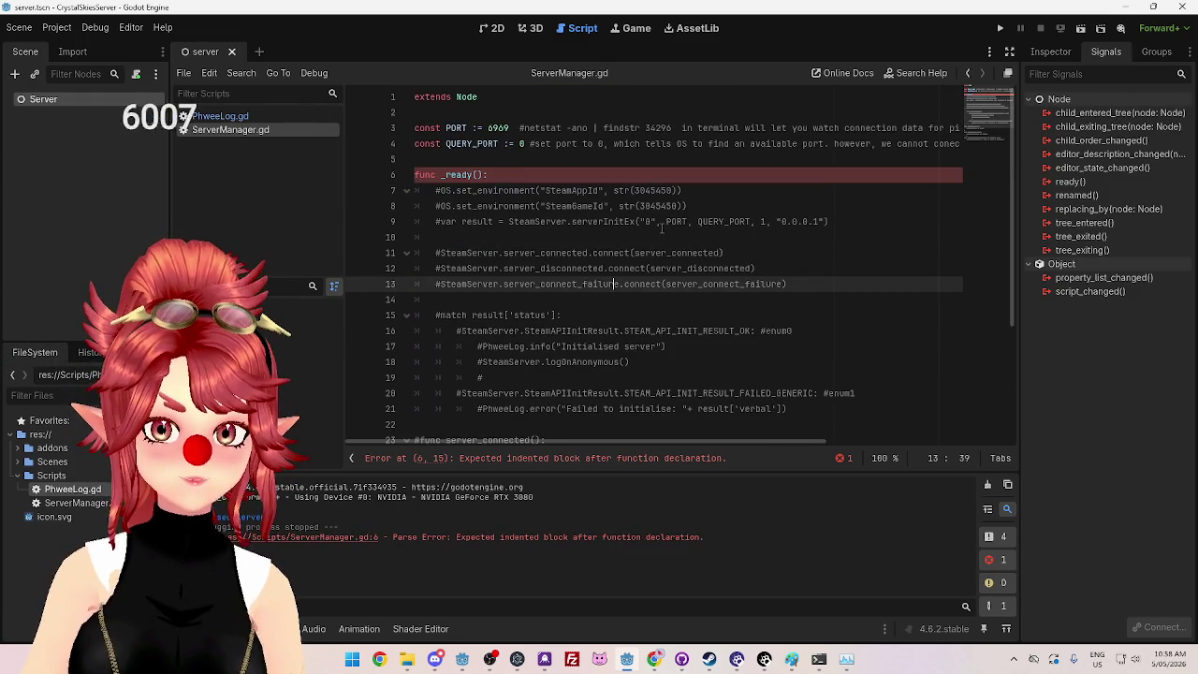
pyautogui.click(509, 174)
pyautogui.press('Return')
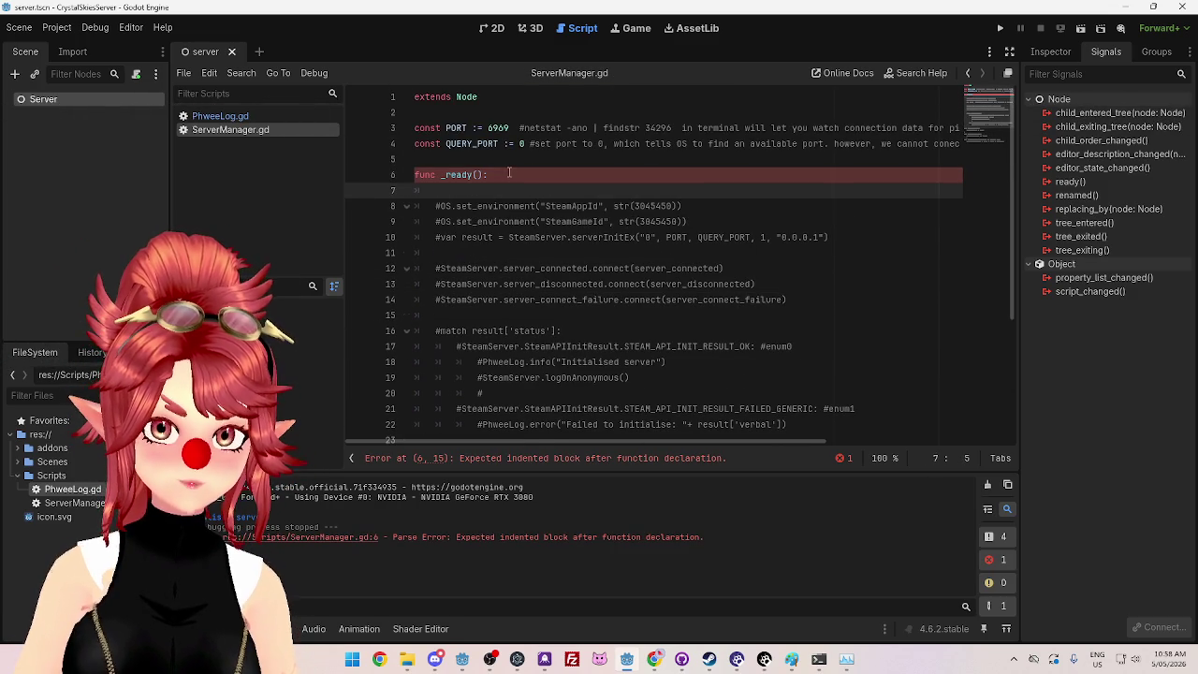
pyautogui.write('pass')
pyautogui.click(608, 283)
pyautogui.hotkey('ctrl', 's')
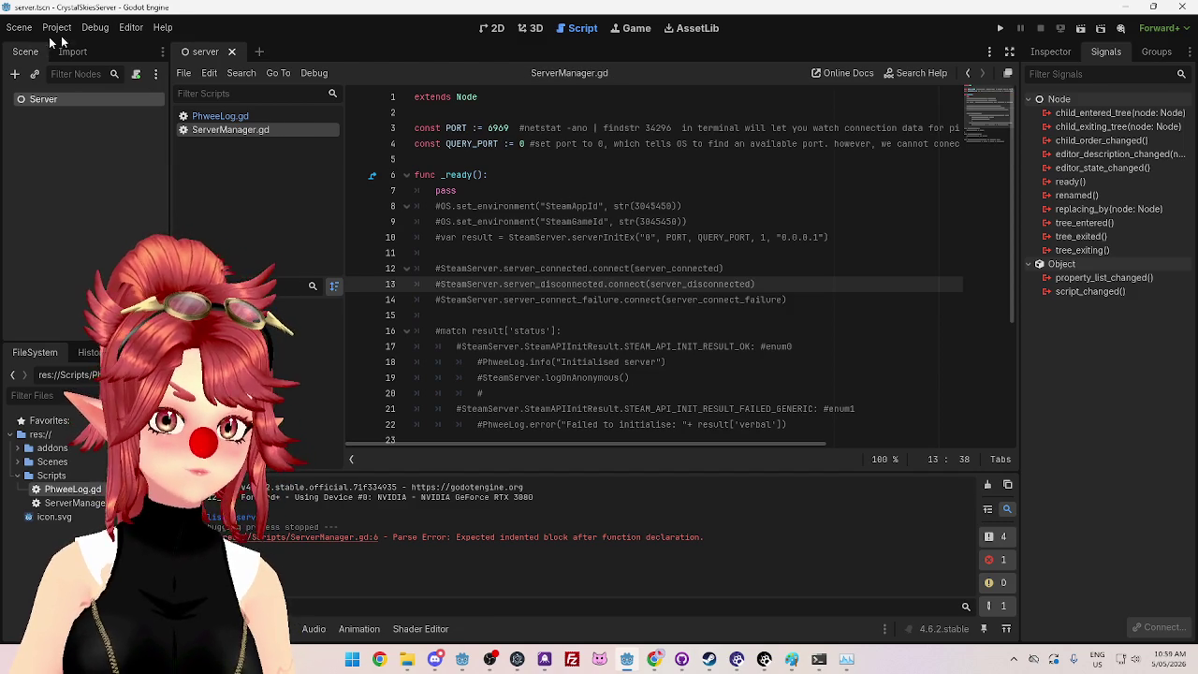
pyautogui.click(57, 28)
pyautogui.click(84, 46)
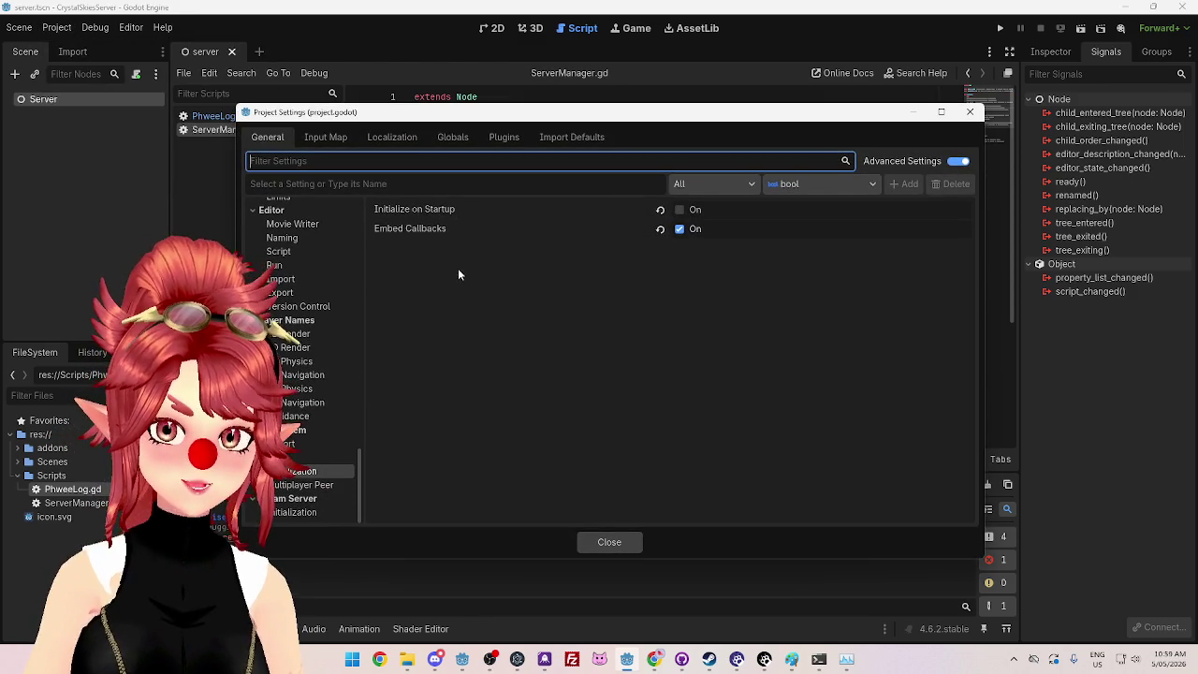
# Step: Enable Steam Initialize on Startup in Project Settings and run the project
pyautogui.click(681, 211)
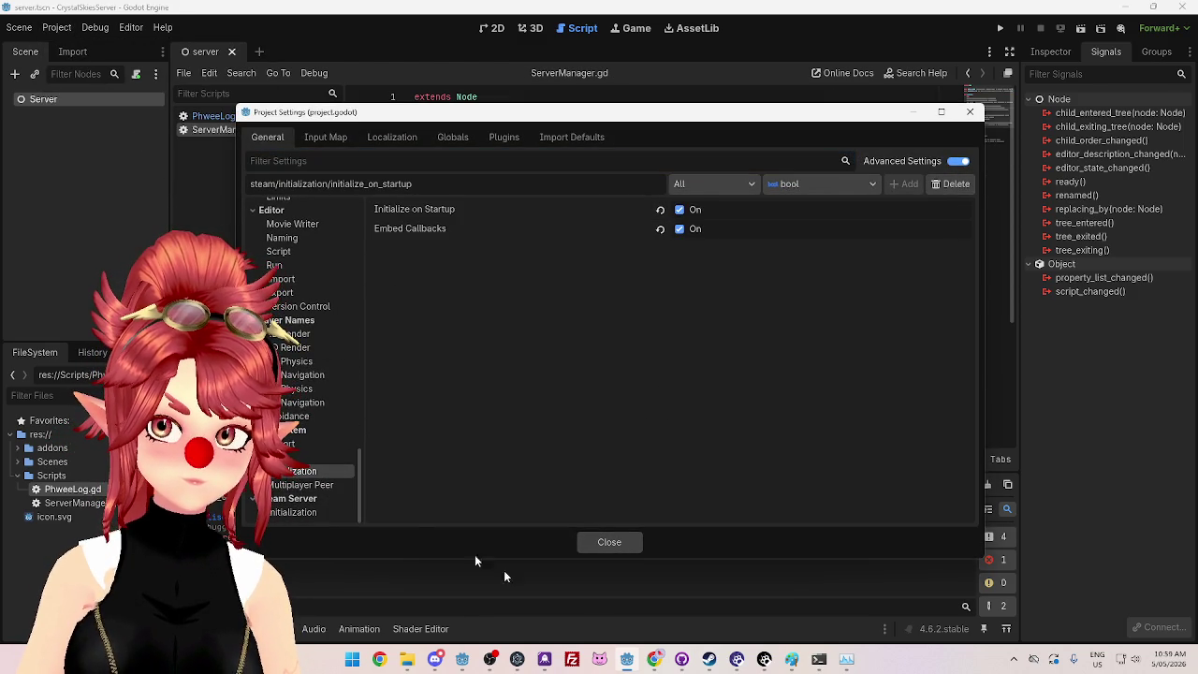
pyautogui.click(600, 542)
pyautogui.press('F5')
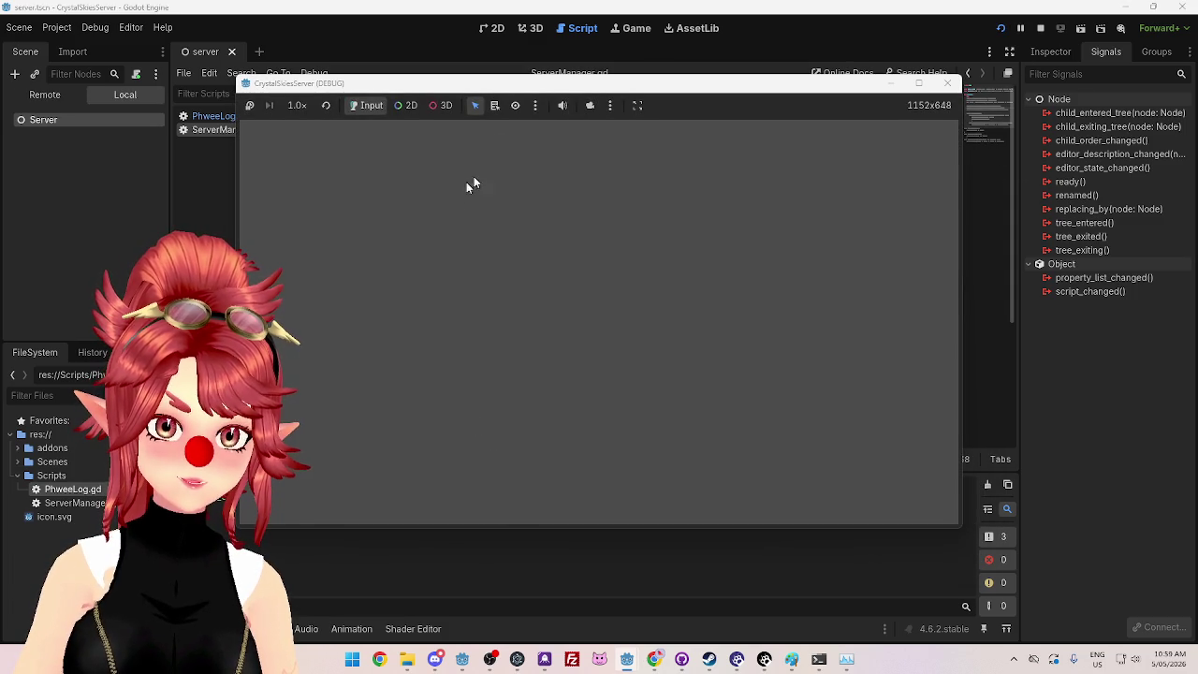
# Step: Confirm with netstat in PowerShell that ports 6005–6007 are listening, then stop the game
pyautogui.moveTo(496, 87)
pyautogui.mouseDown()
pyautogui.moveTo(663, 101)
pyautogui.moveTo(669, 115)
pyautogui.moveTo(558, 100)
pyautogui.mouseUp()
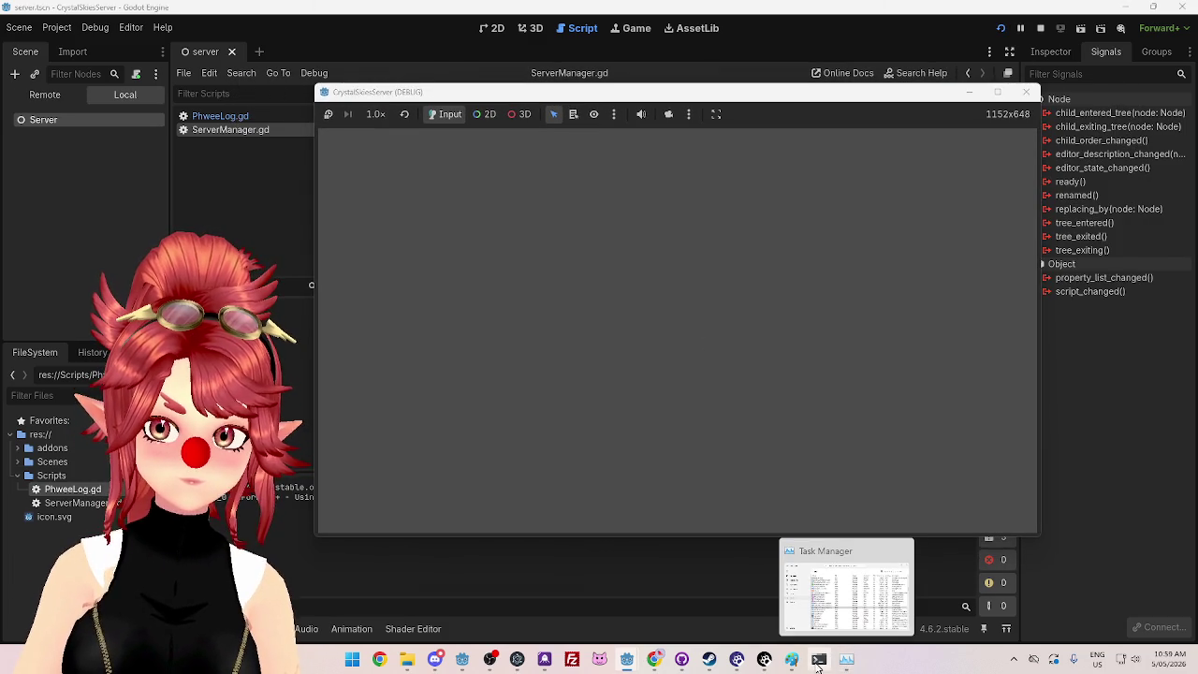
pyautogui.click(818, 660)
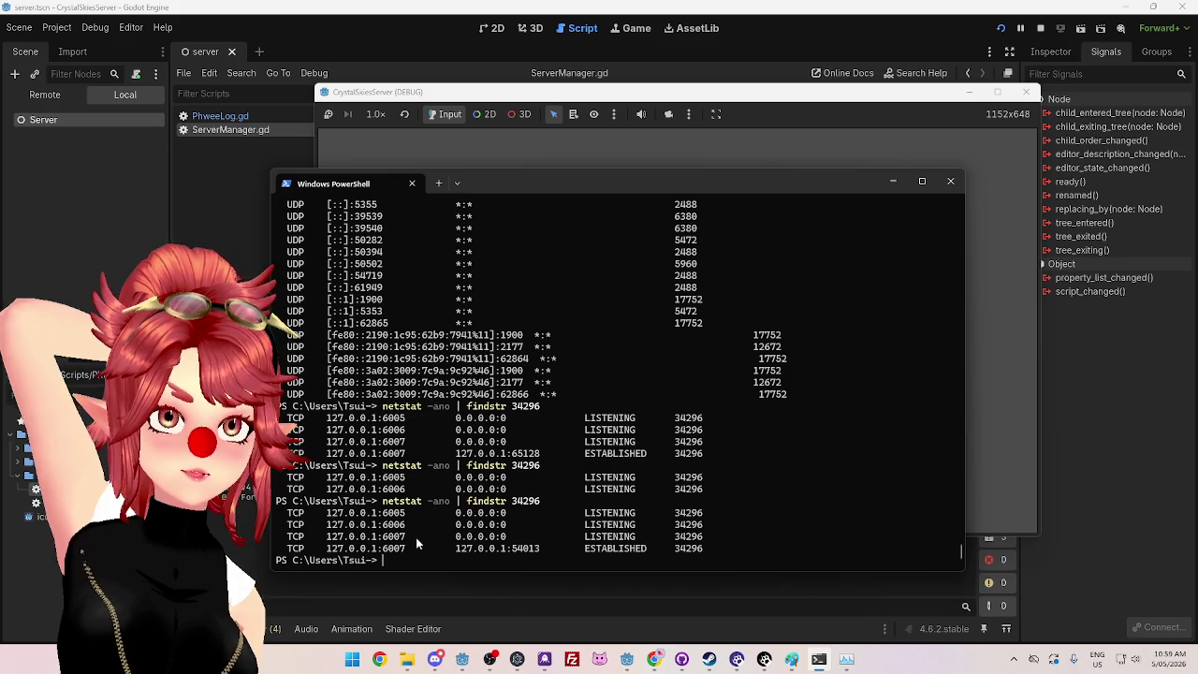
pyautogui.click(1040, 28)
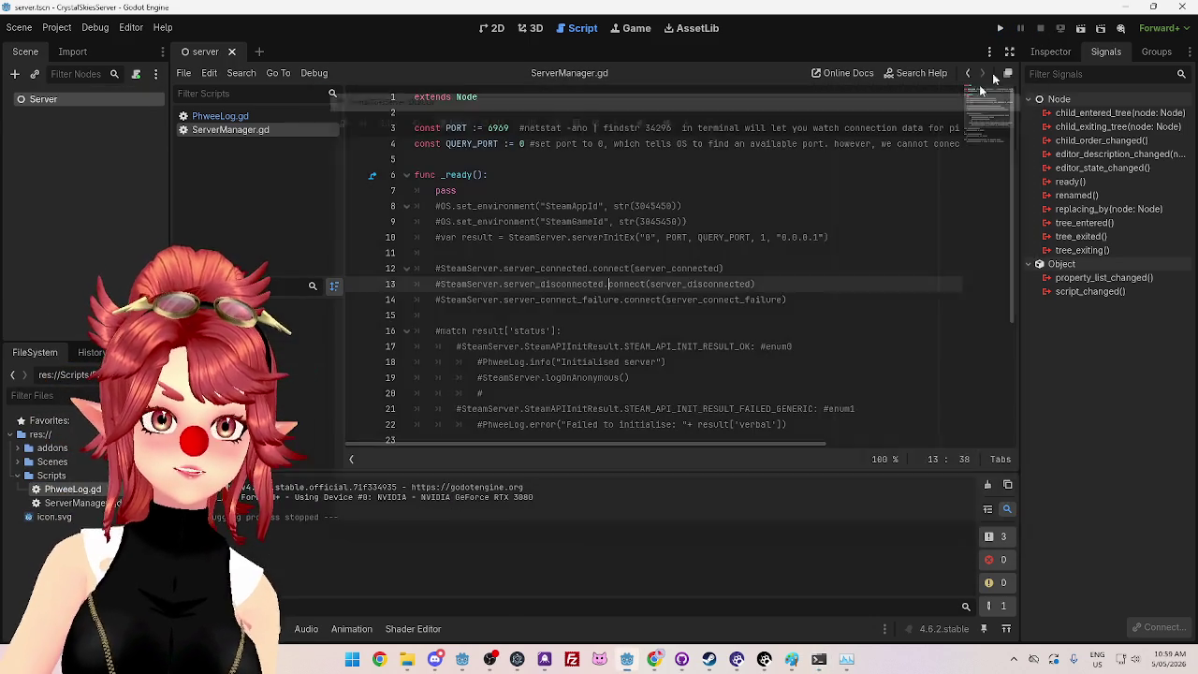
# Step: Change the PORT constant from 6969 to 3000 and do a brief test run
pyautogui.doubleClick(499, 127)
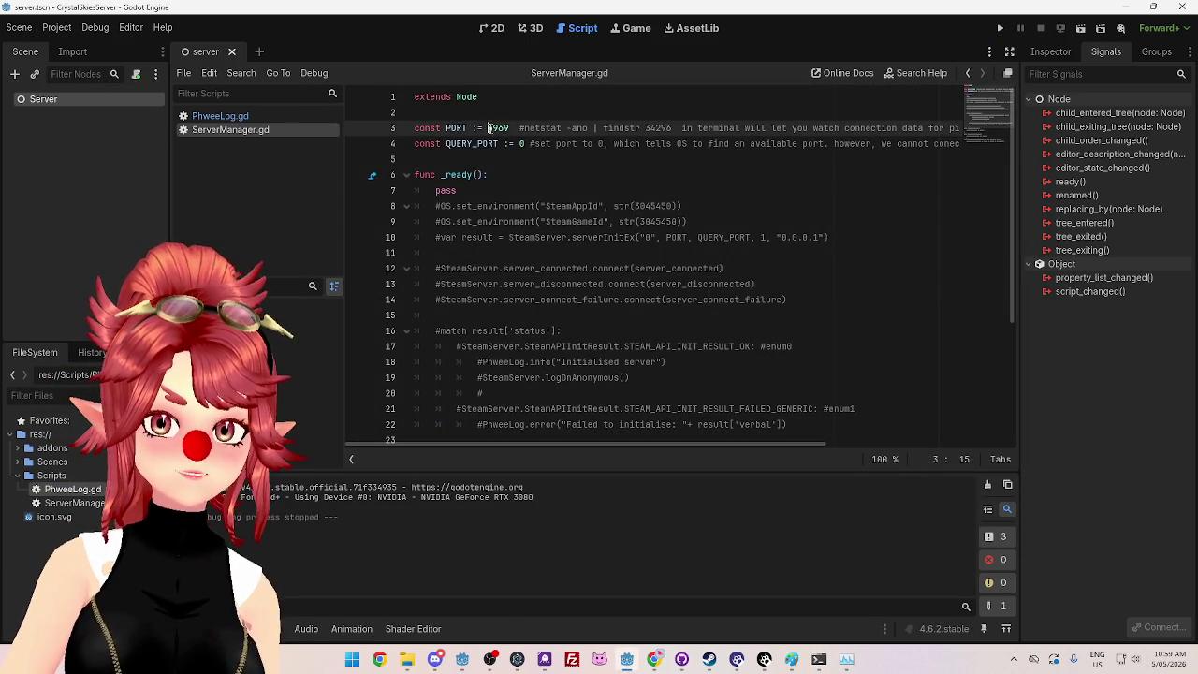
pyautogui.write('3000')
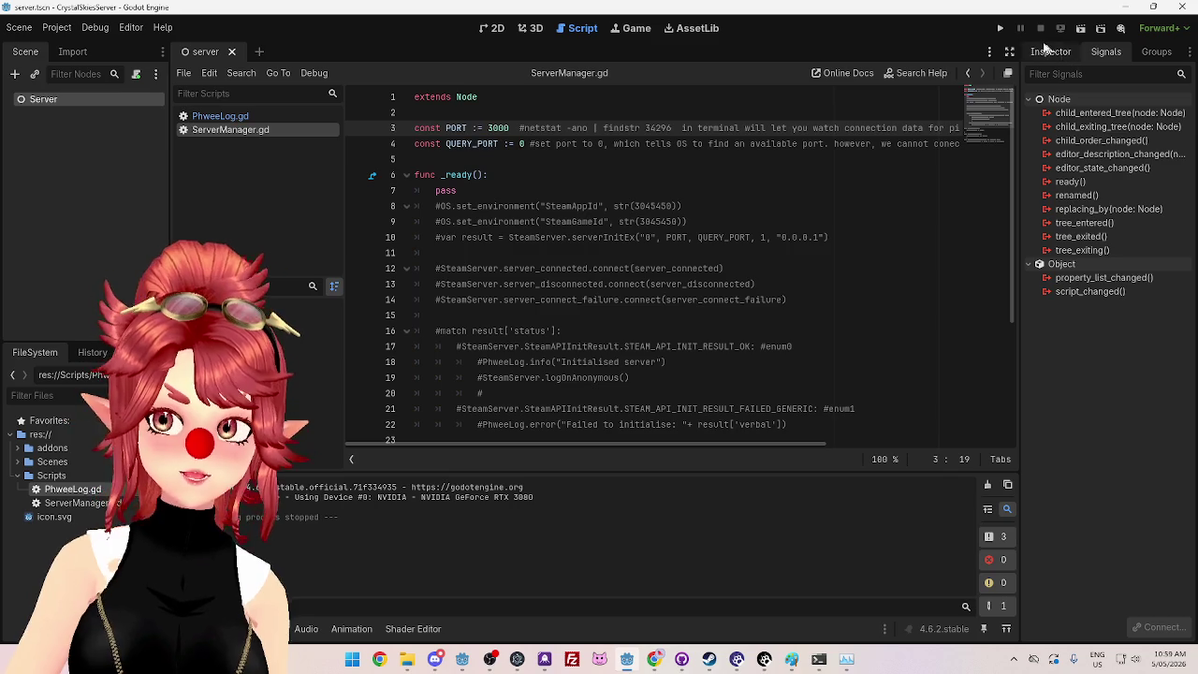
pyautogui.click(1000, 28)
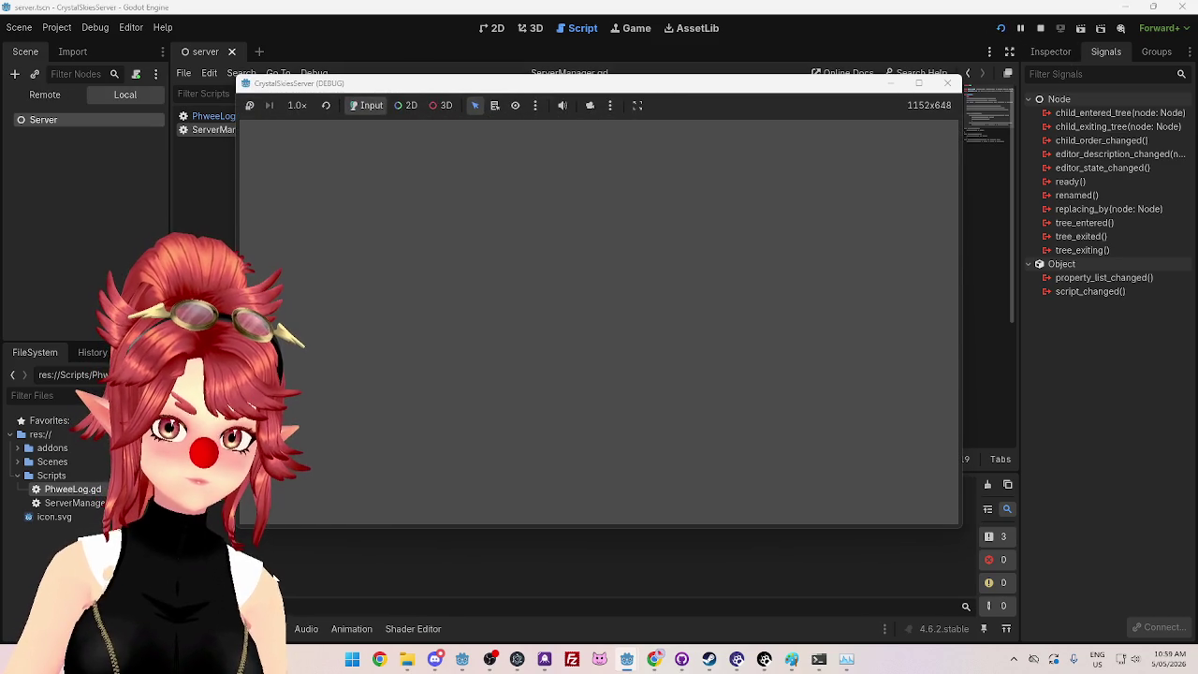
pyautogui.click(946, 84)
# Step: Select lines 8–10 of ServerManager.gd
pyautogui.scroll(-2, 559, 183)
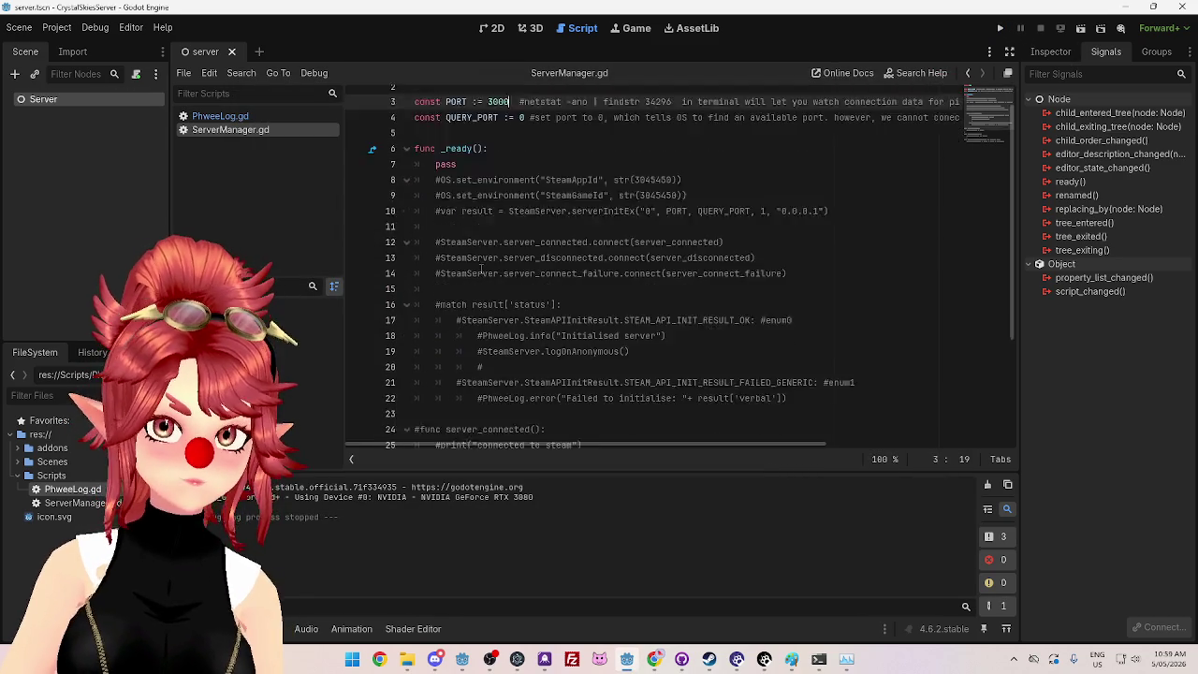
pyautogui.scroll(1, 833, 195)
pyautogui.hotkey('shift', 'Up')
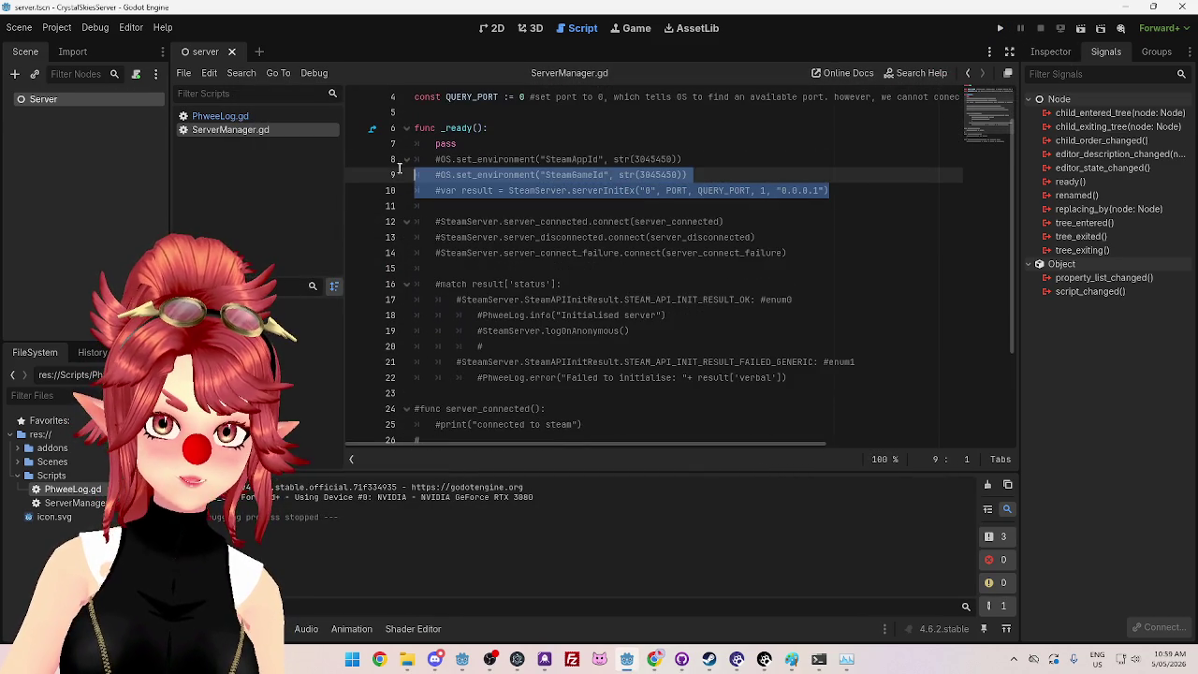
pyautogui.hotkey('shift', 'Up')
pyautogui.hotkey('shift', 'Home')
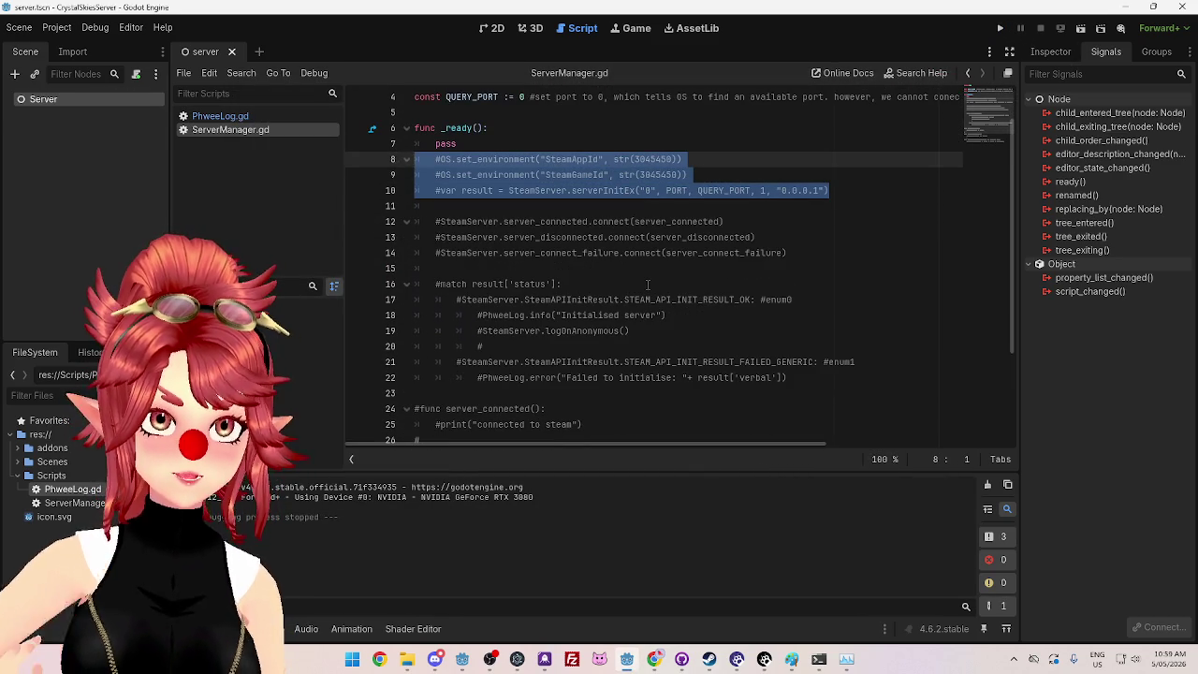